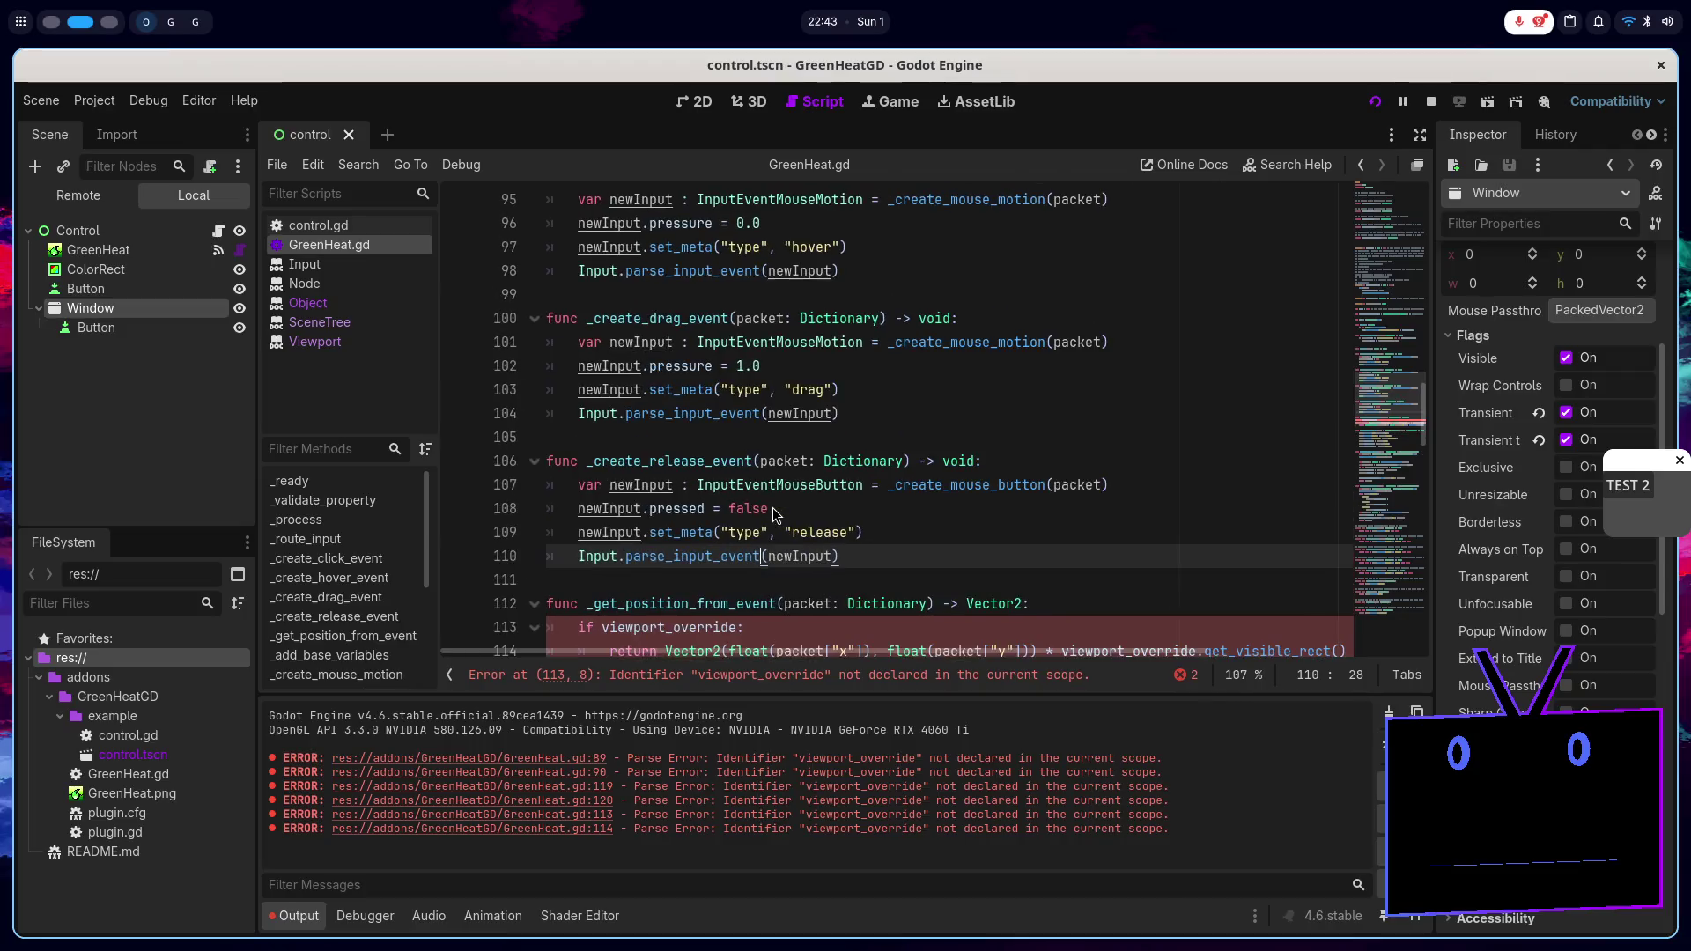
Step: Replace viewport_override with mapping_override in line 113's if condition
scroll(936, 454, "right", 3)
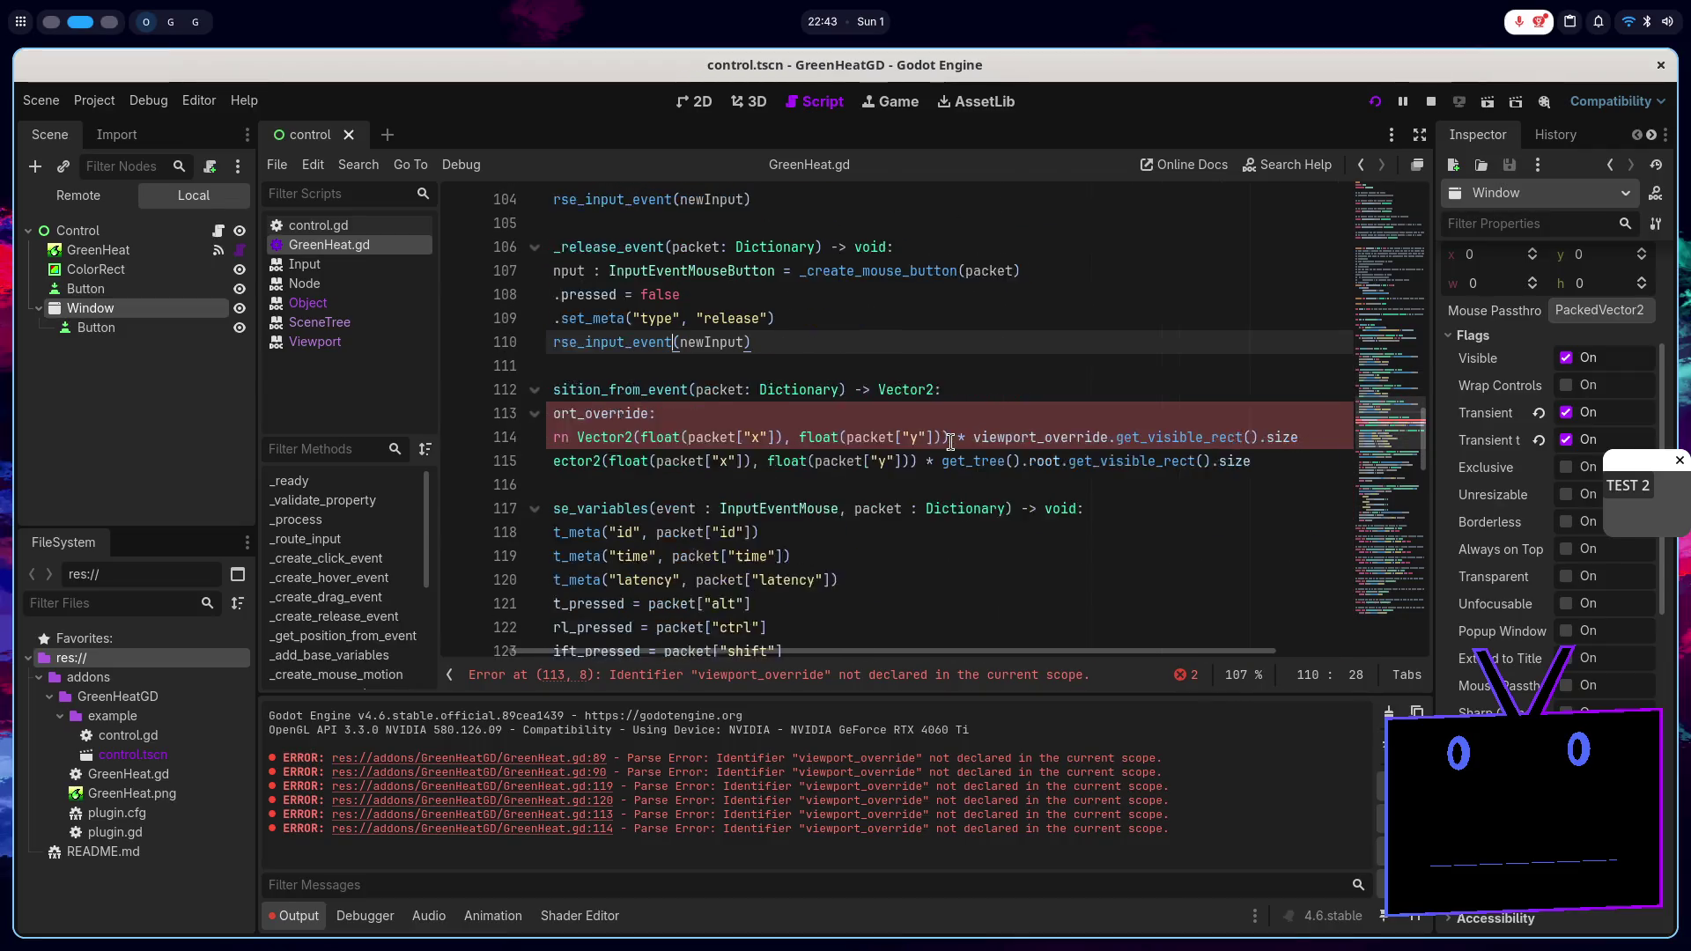
scroll(793, 440, "left", 3)
left_click(715, 410)
double_click(715, 412)
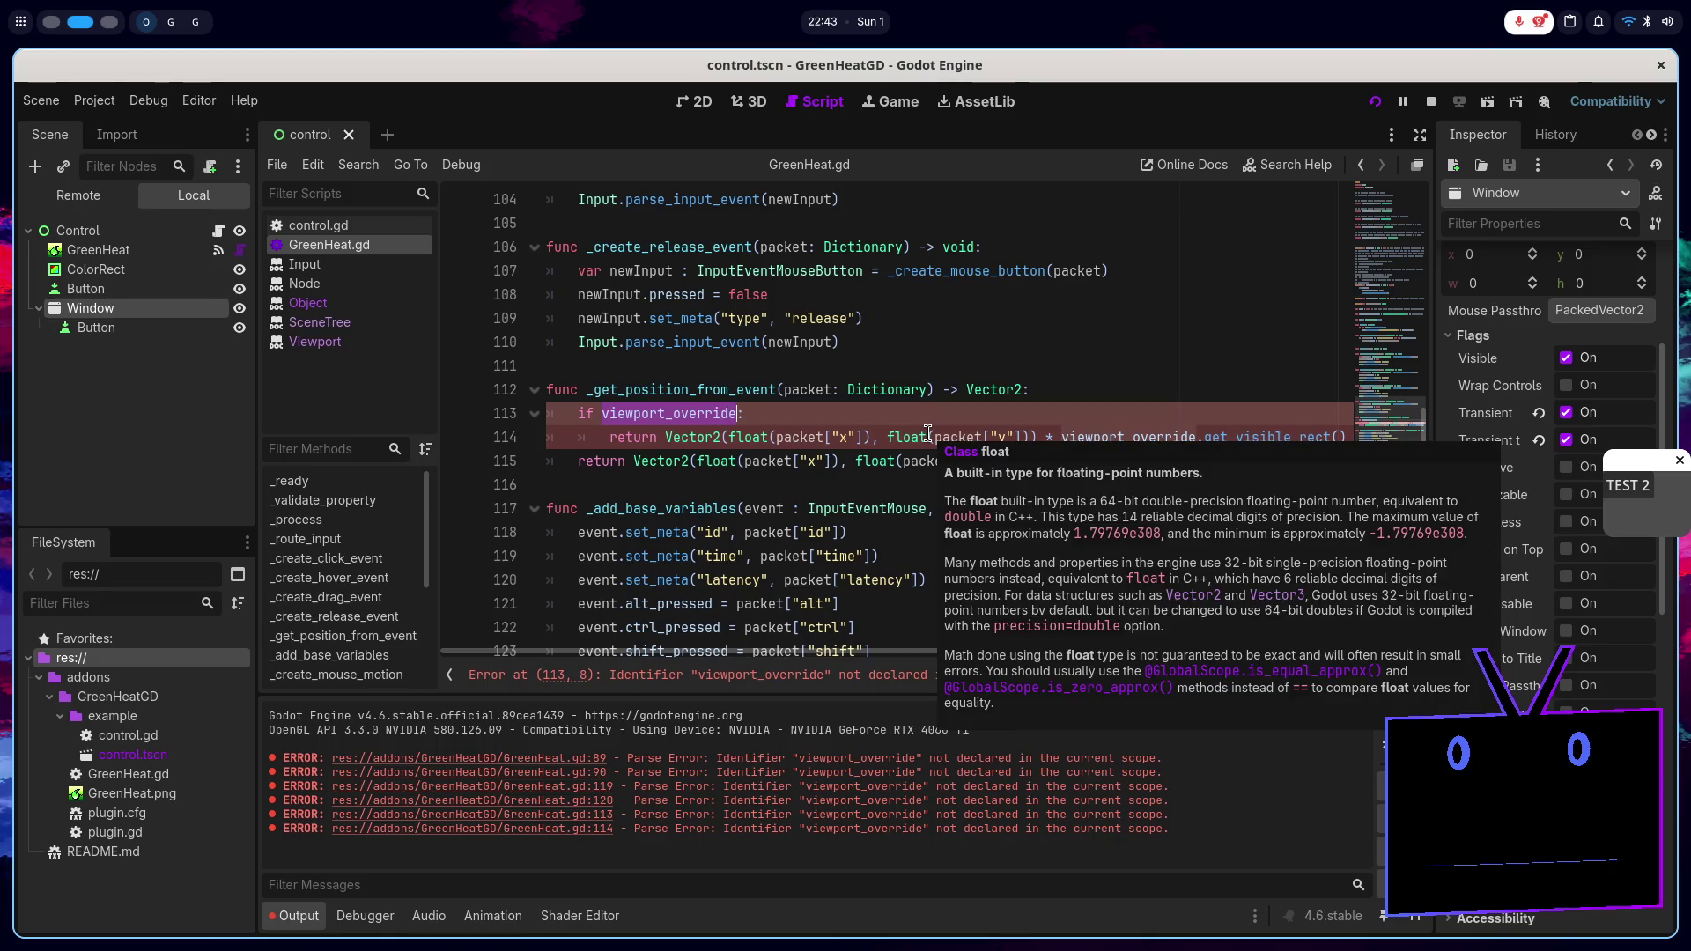
type("p:")
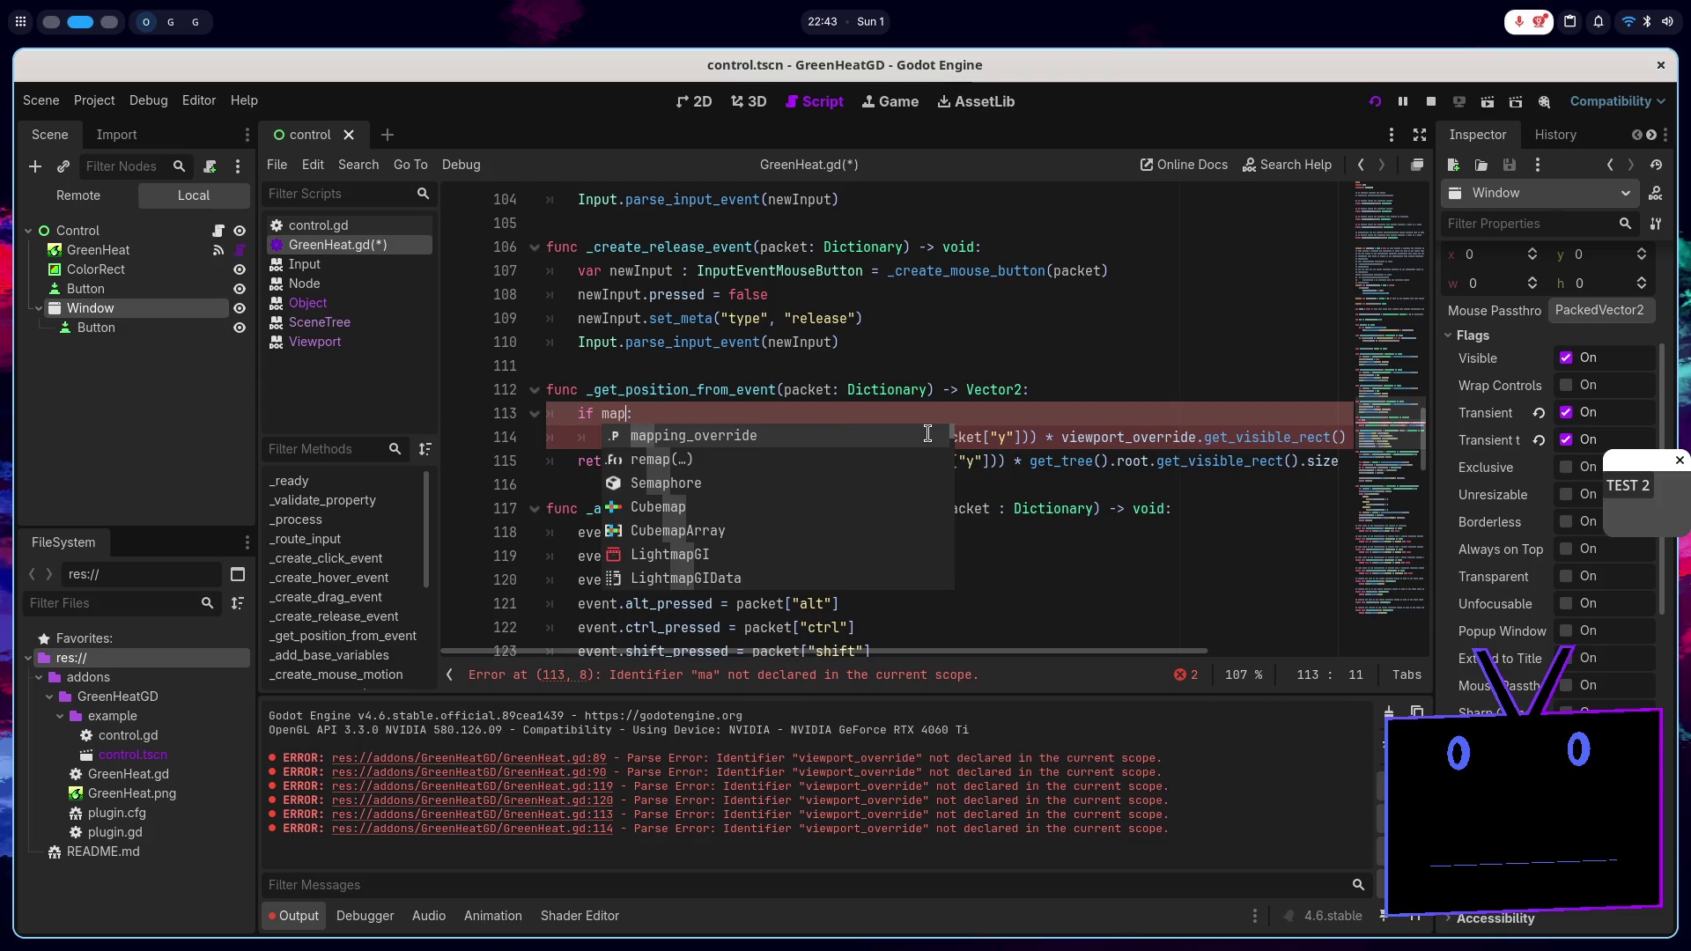
key("Return")
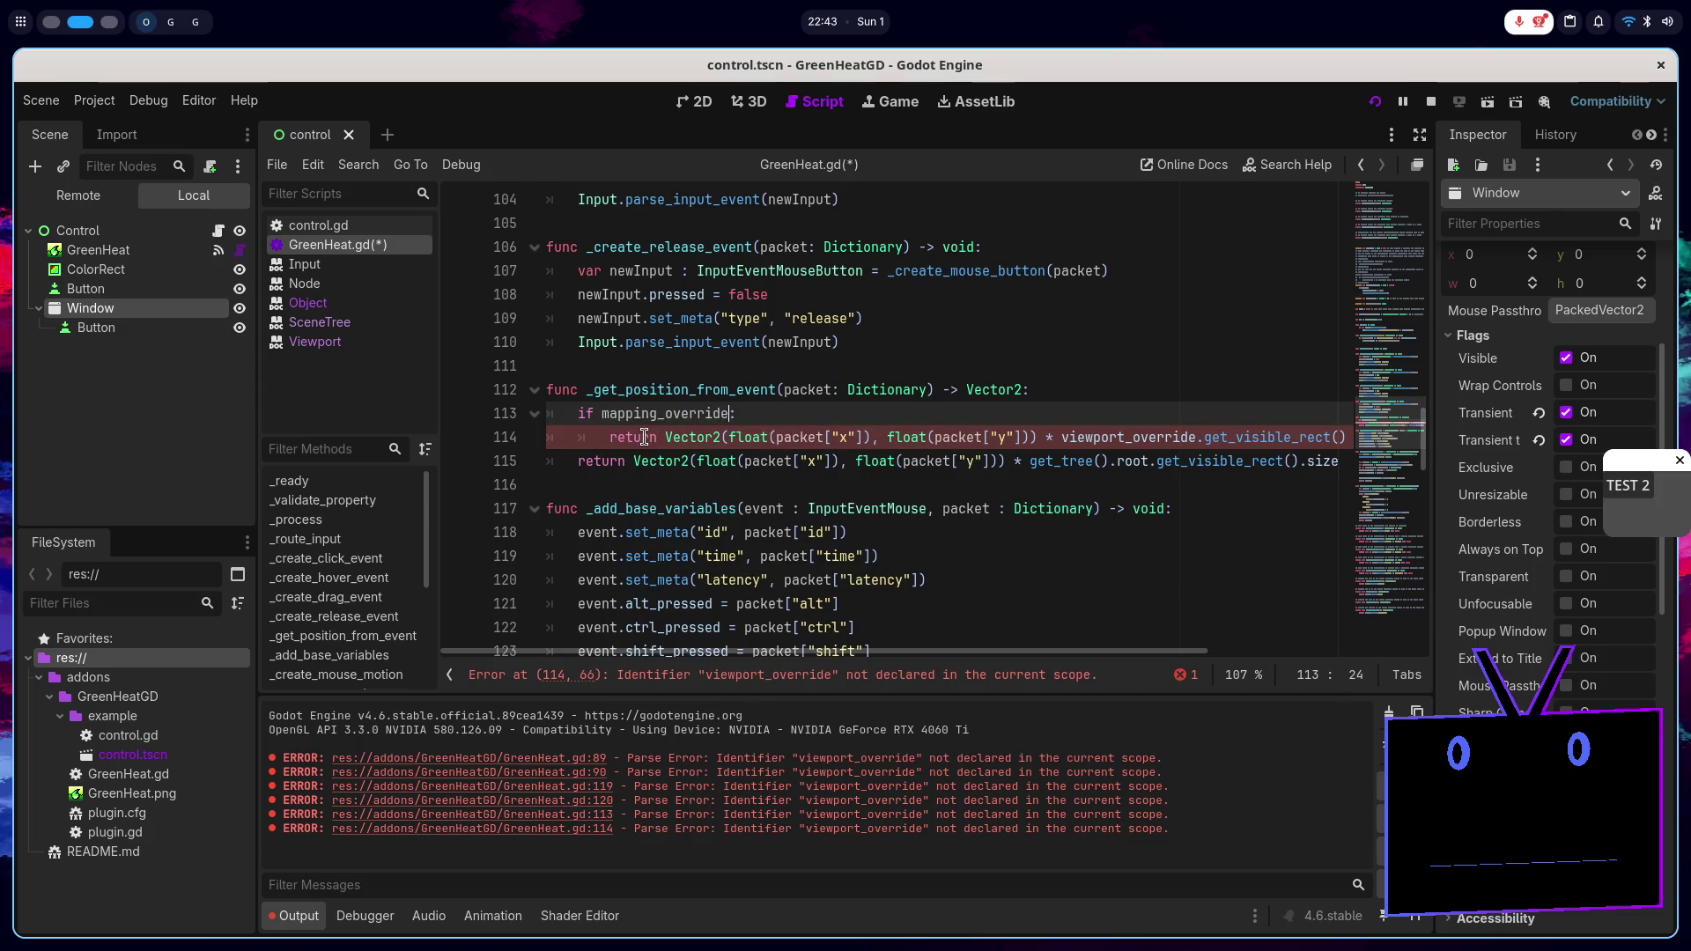
Step: On line 114, replace the viewport visible-rect size with mapping_override.size
left_click(705, 437)
key("Right")
key("Right")
scroll(701, 436, "right", 5)
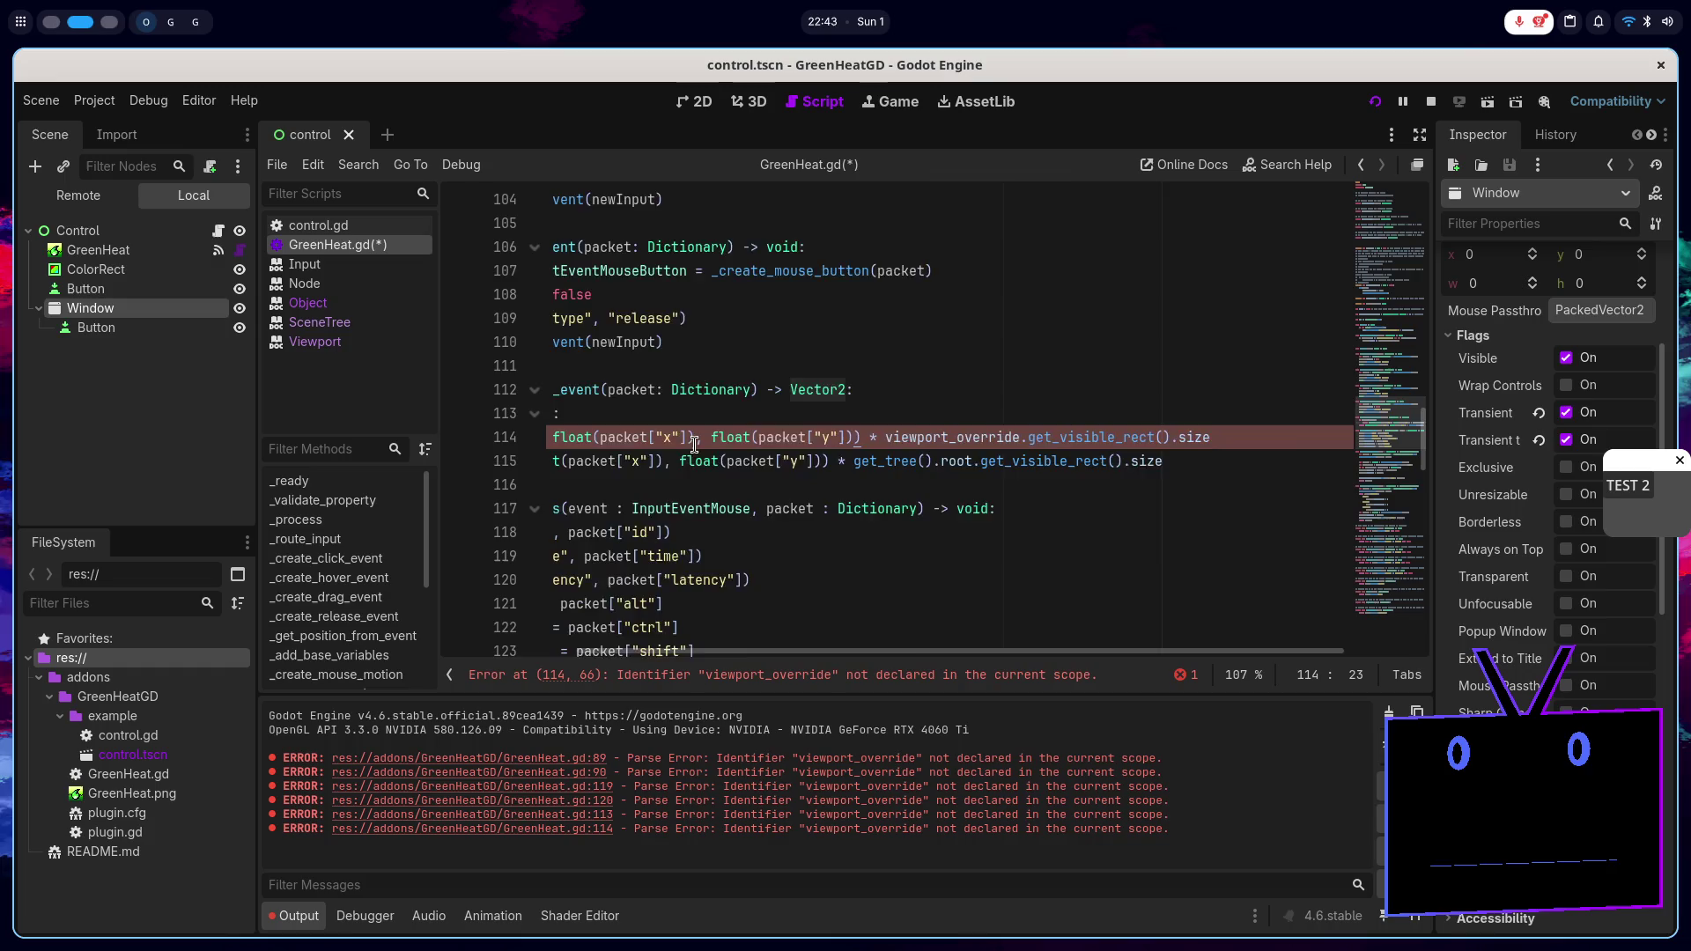
scroll(694, 444, "left", 5)
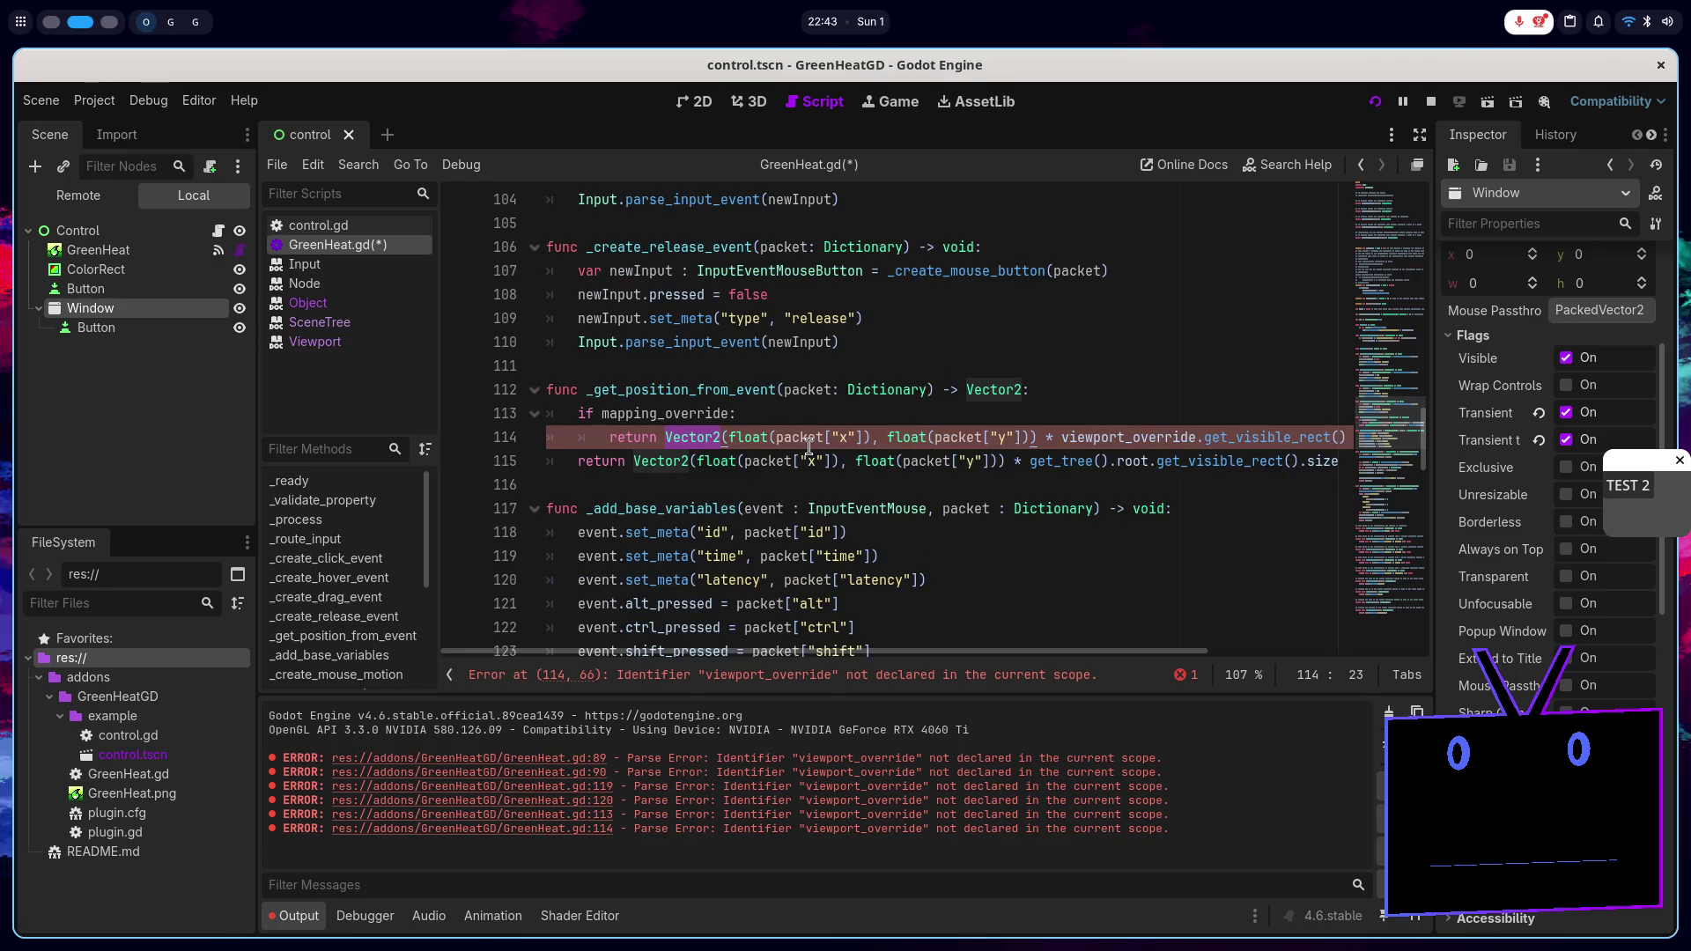
scroll(900, 446, "right", 5)
left_click(1267, 437)
left_click(886, 437, "shift")
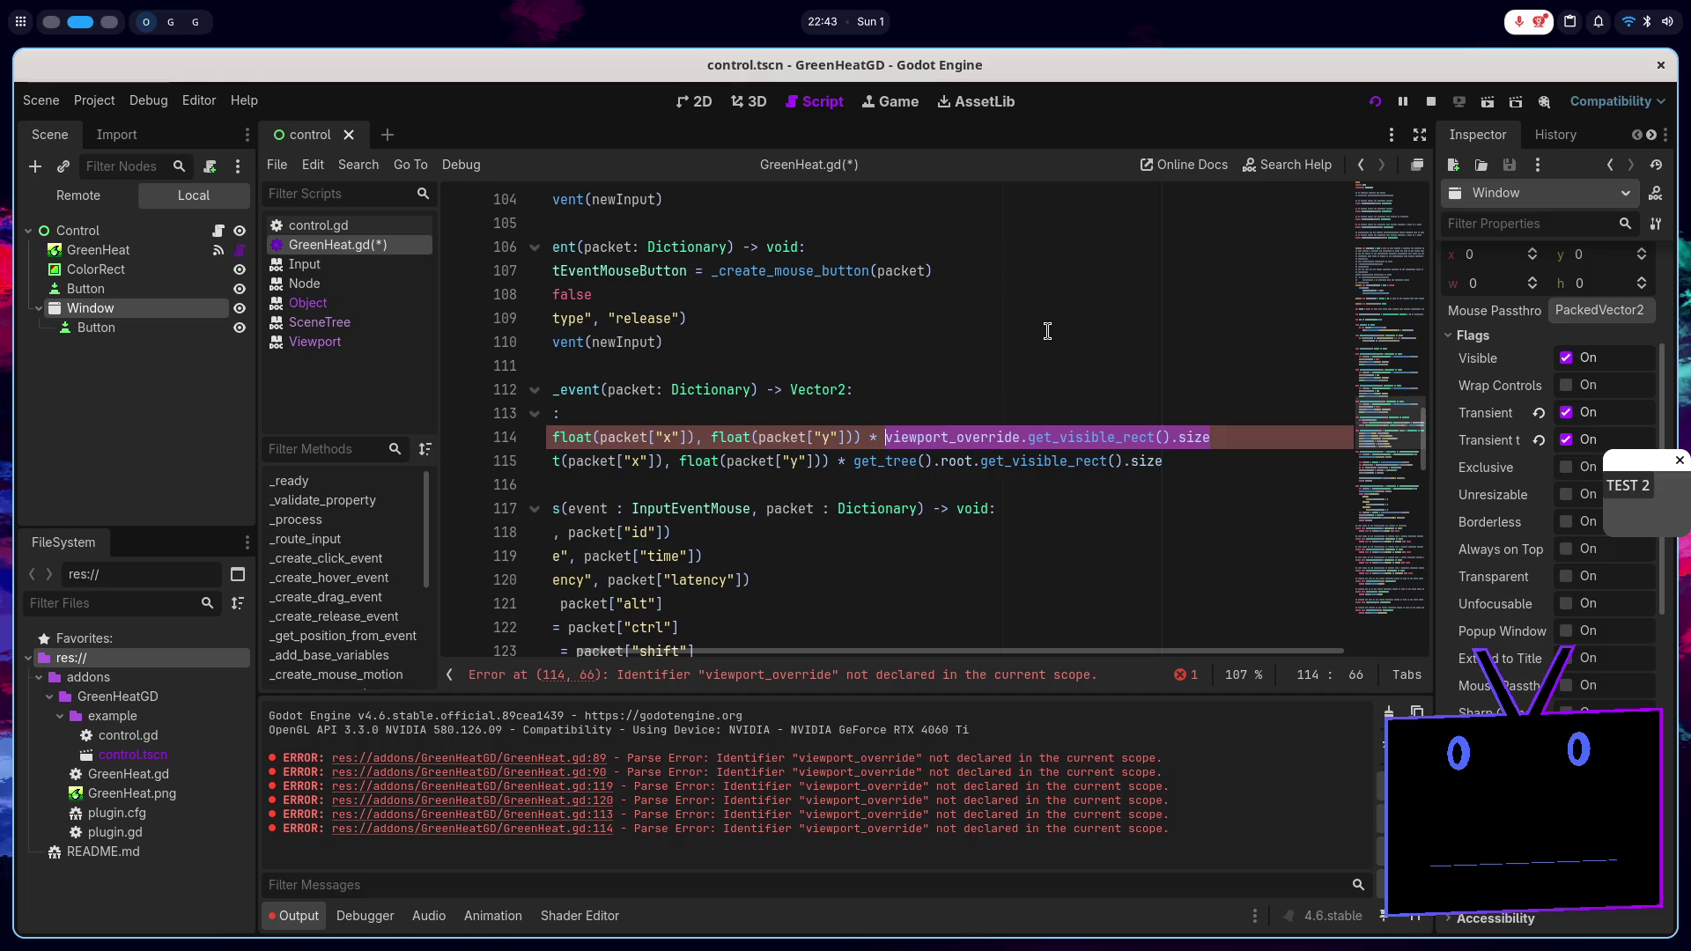
key("BackSpace")
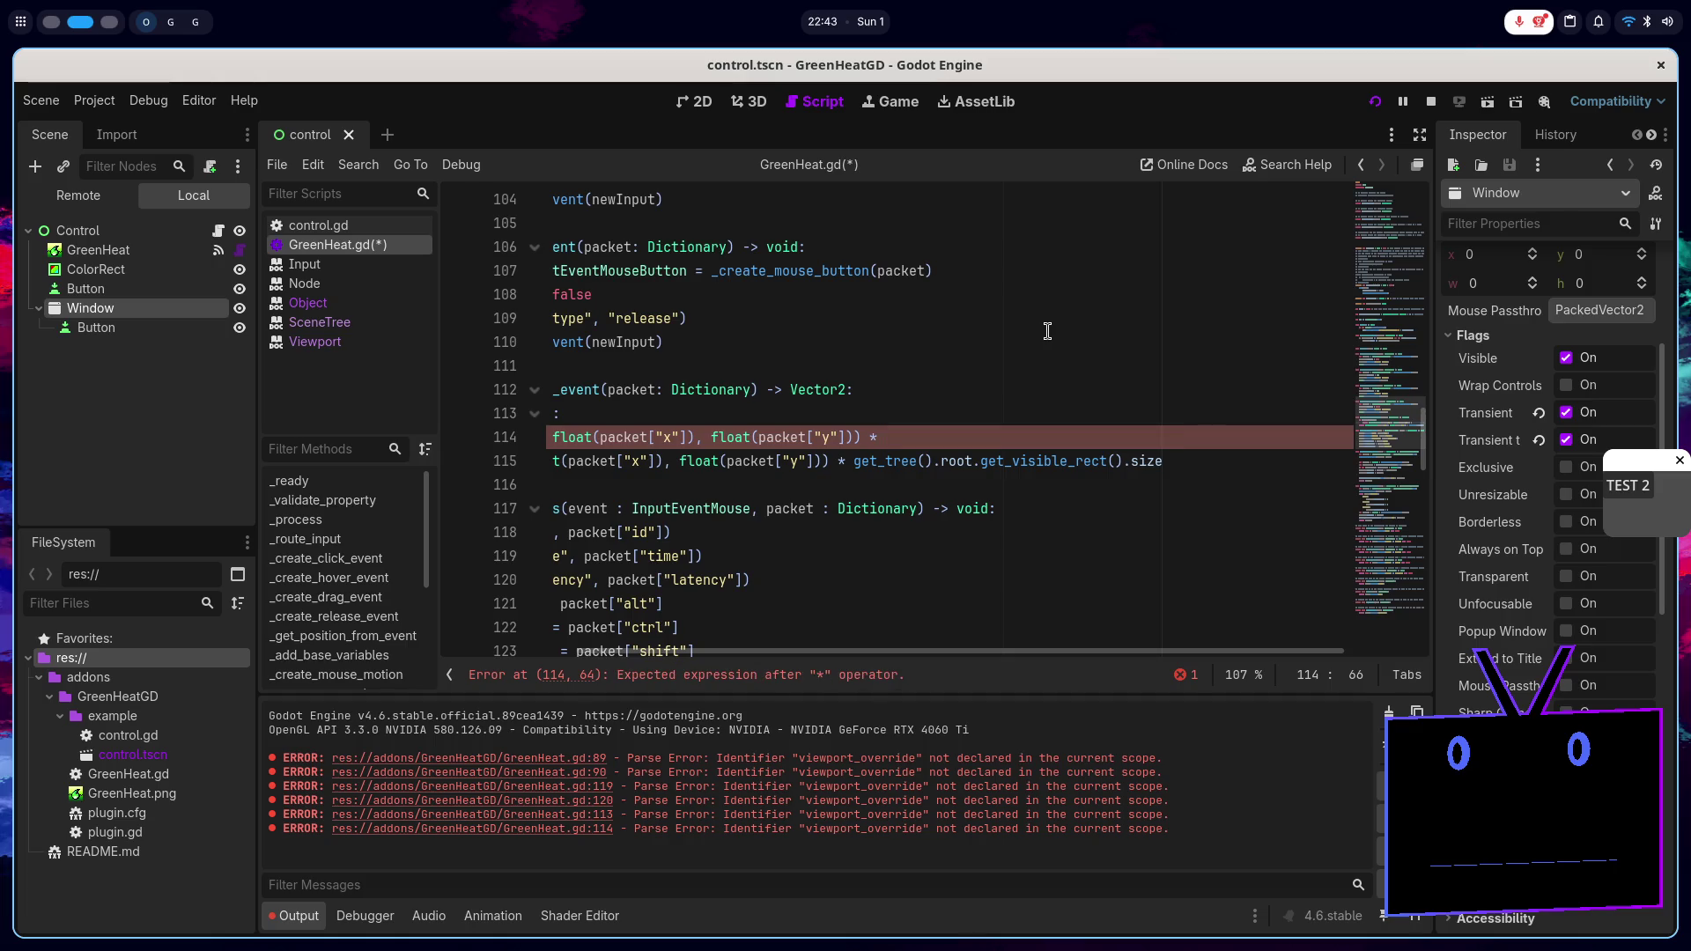
type("ma")
key("Return")
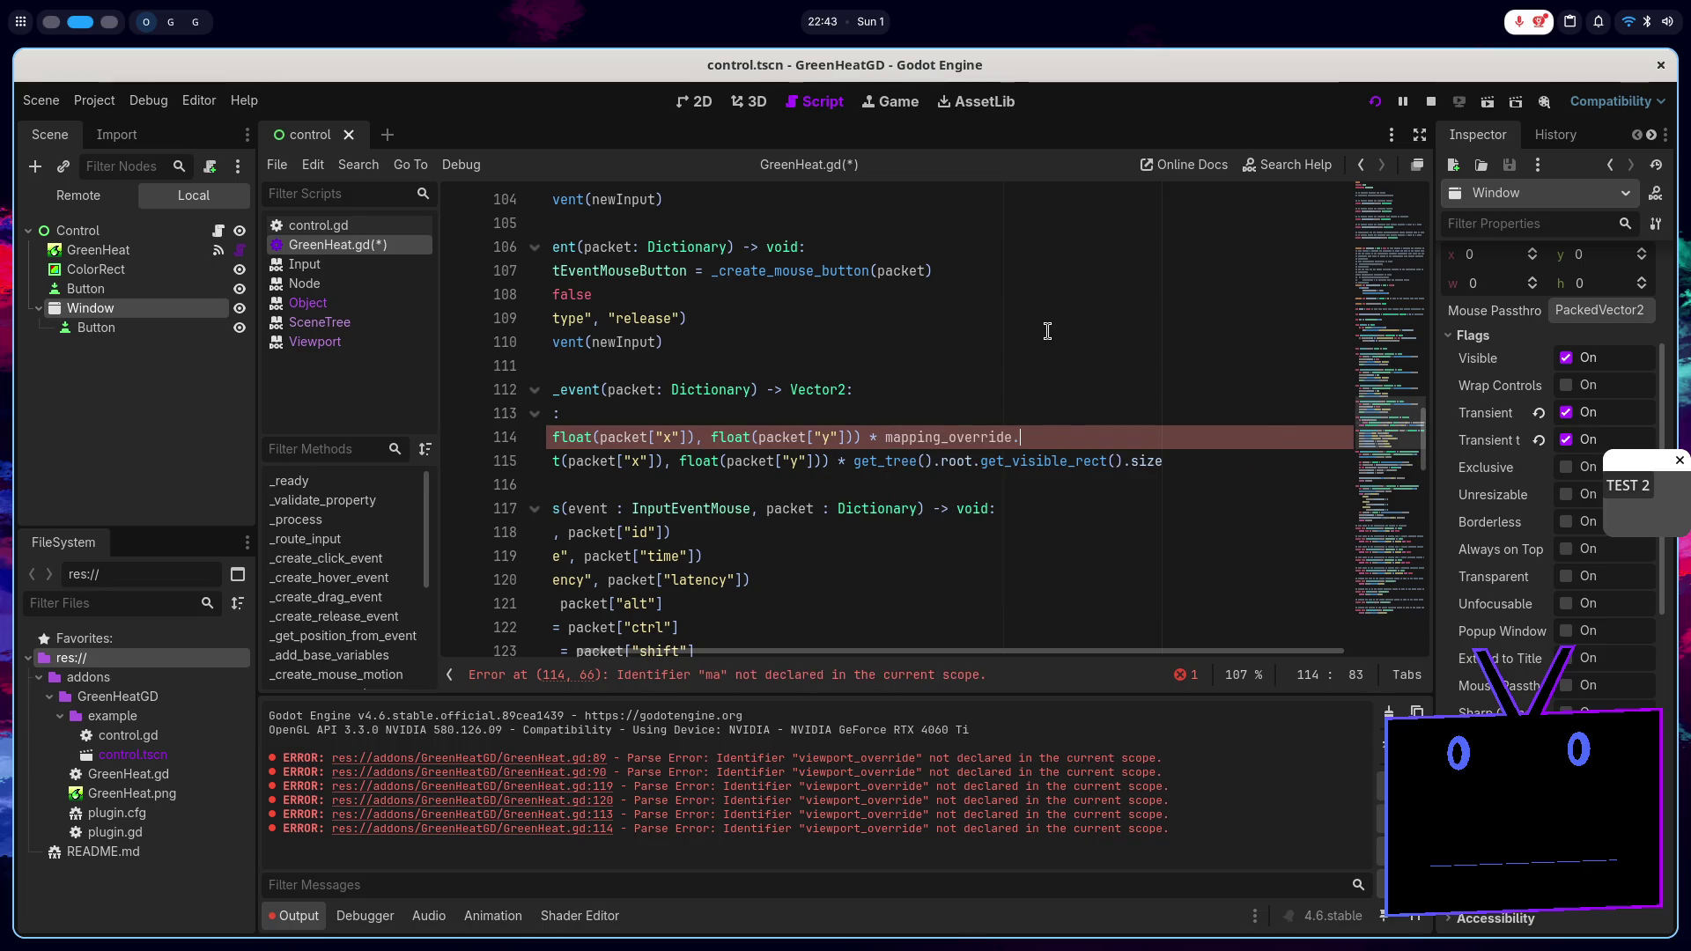
type(".")
key("Down")
key("Down")
type("si")
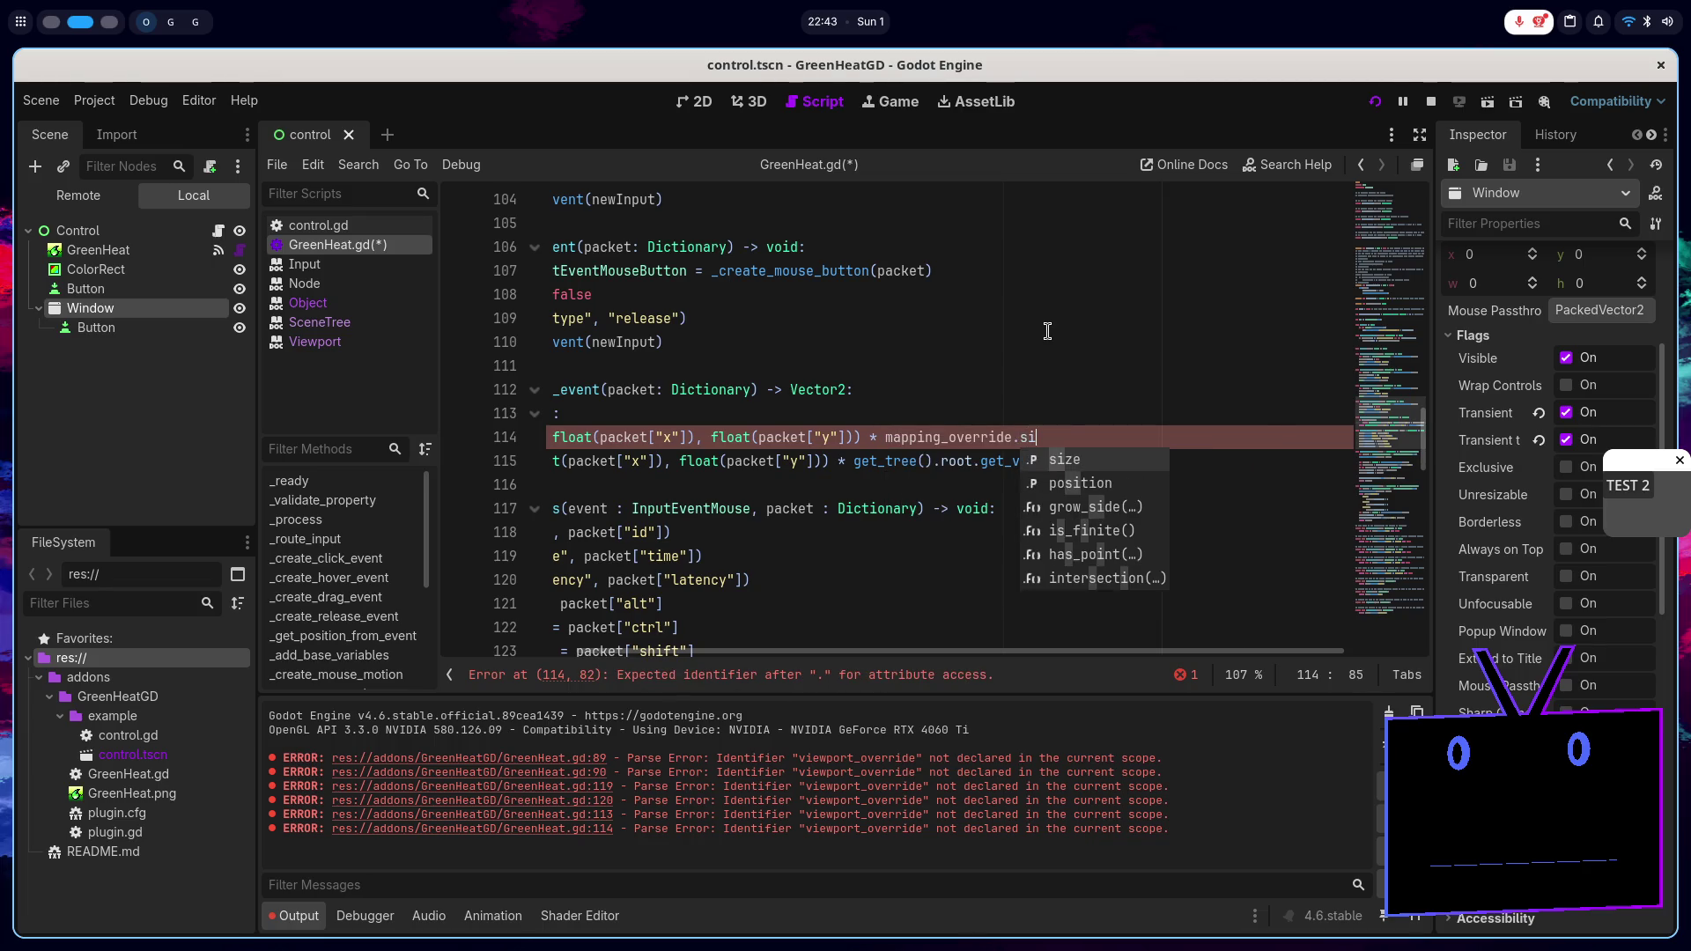
key("Return")
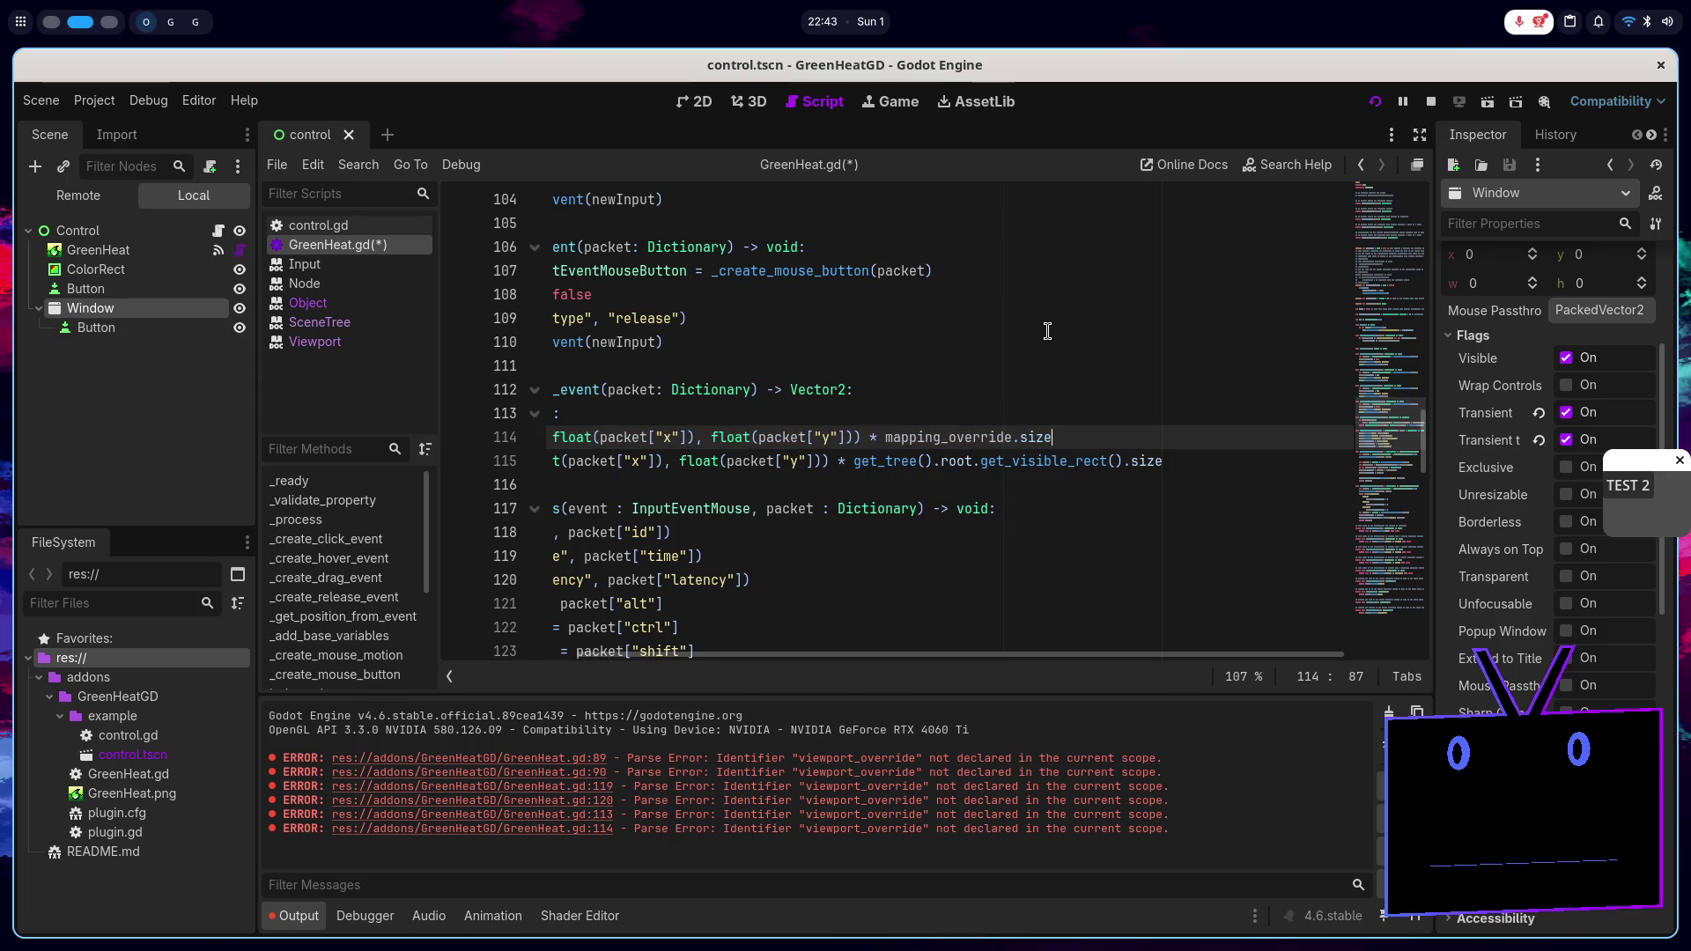
Step: Add + mapping_override.position, wrap the product in parentheses, and save GreenHeat.gd
type("ma")
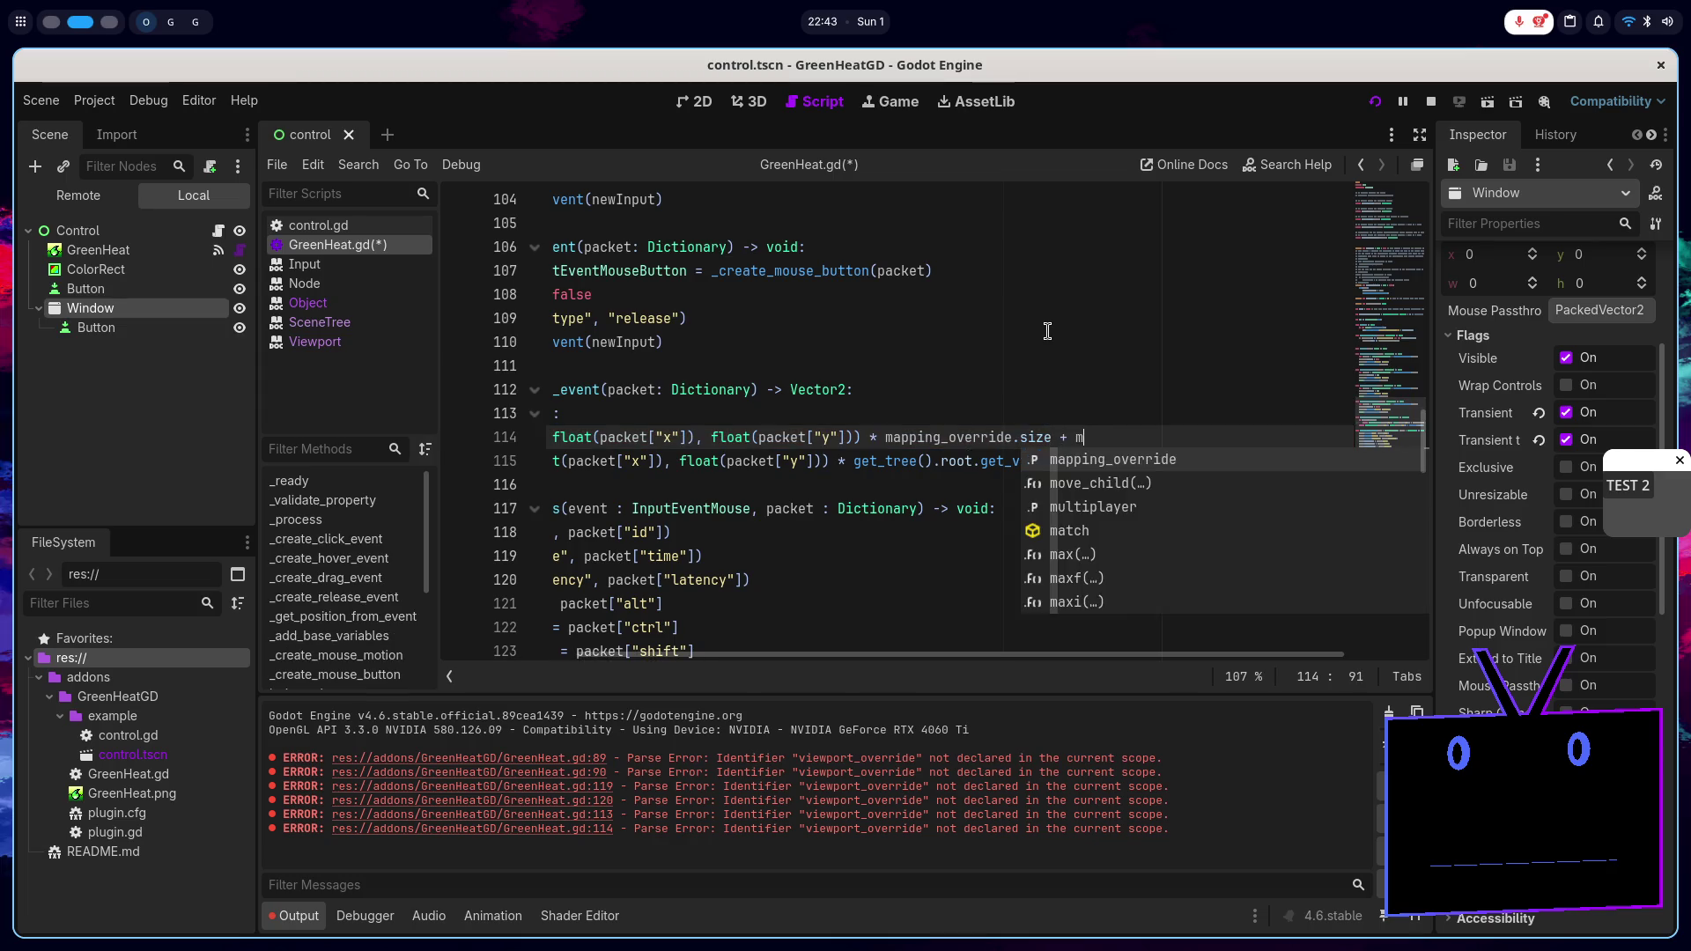
key("Return")
type(".p")
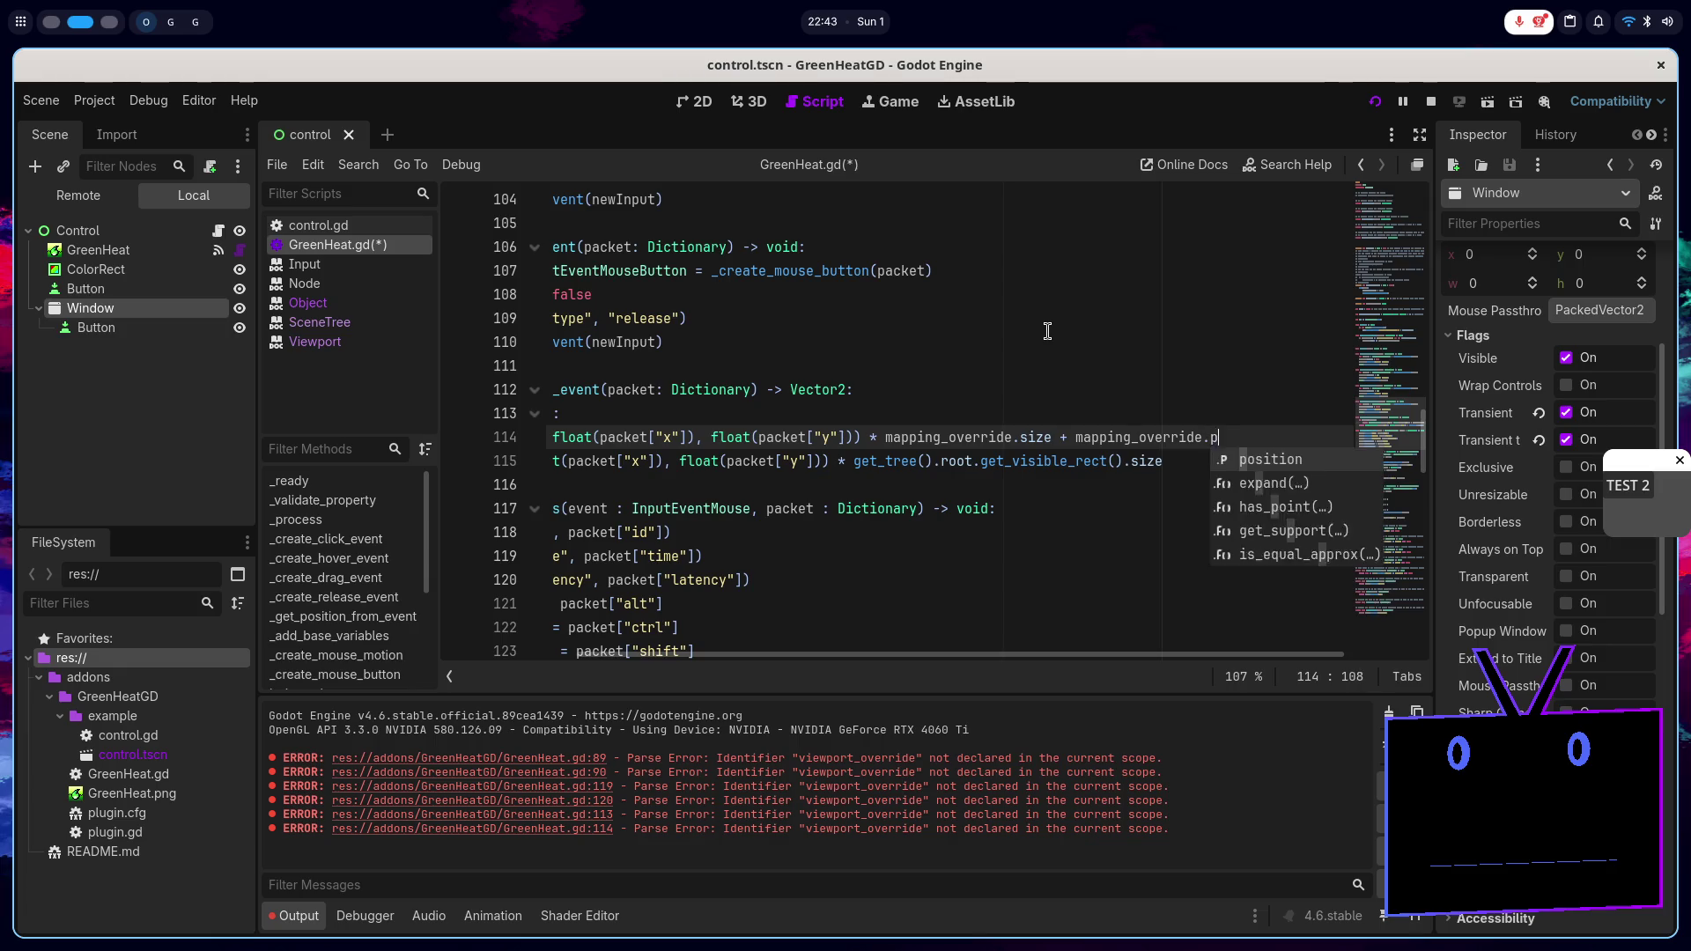
key("Return")
scroll(1047, 331, "left", 5)
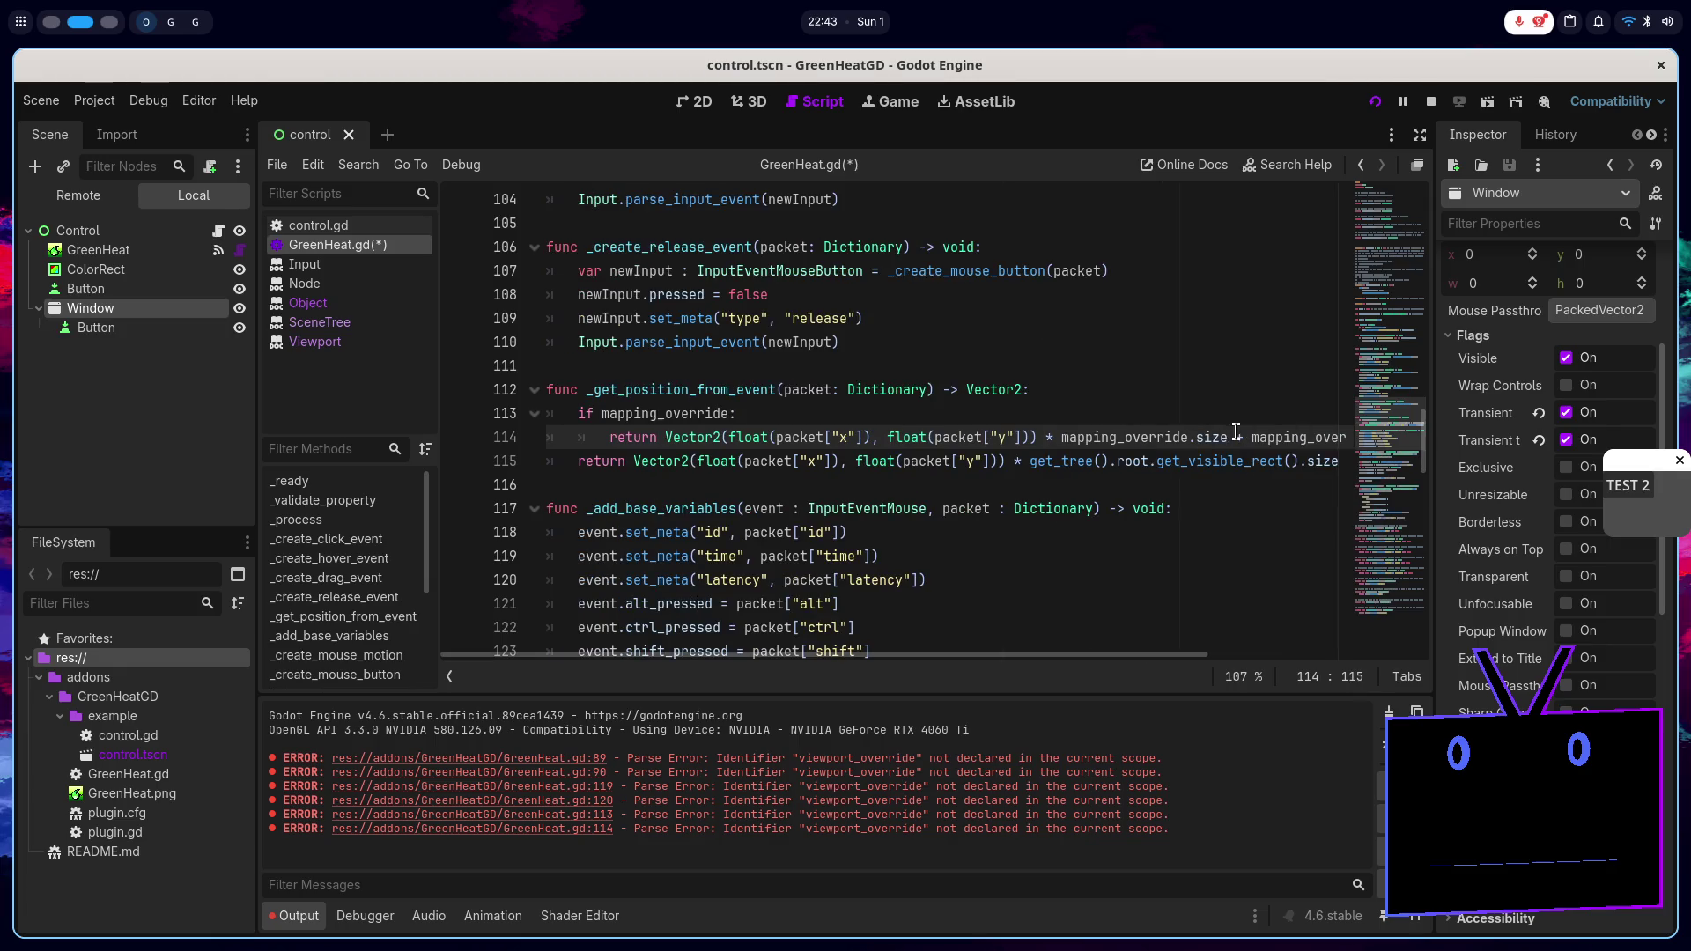
scroll(1233, 432, "right", 3)
mouse_move(1140, 440)
left_mouse_down()
mouse_move(638, 439)
mouse_move(667, 439)
left_mouse_up()
type("(")
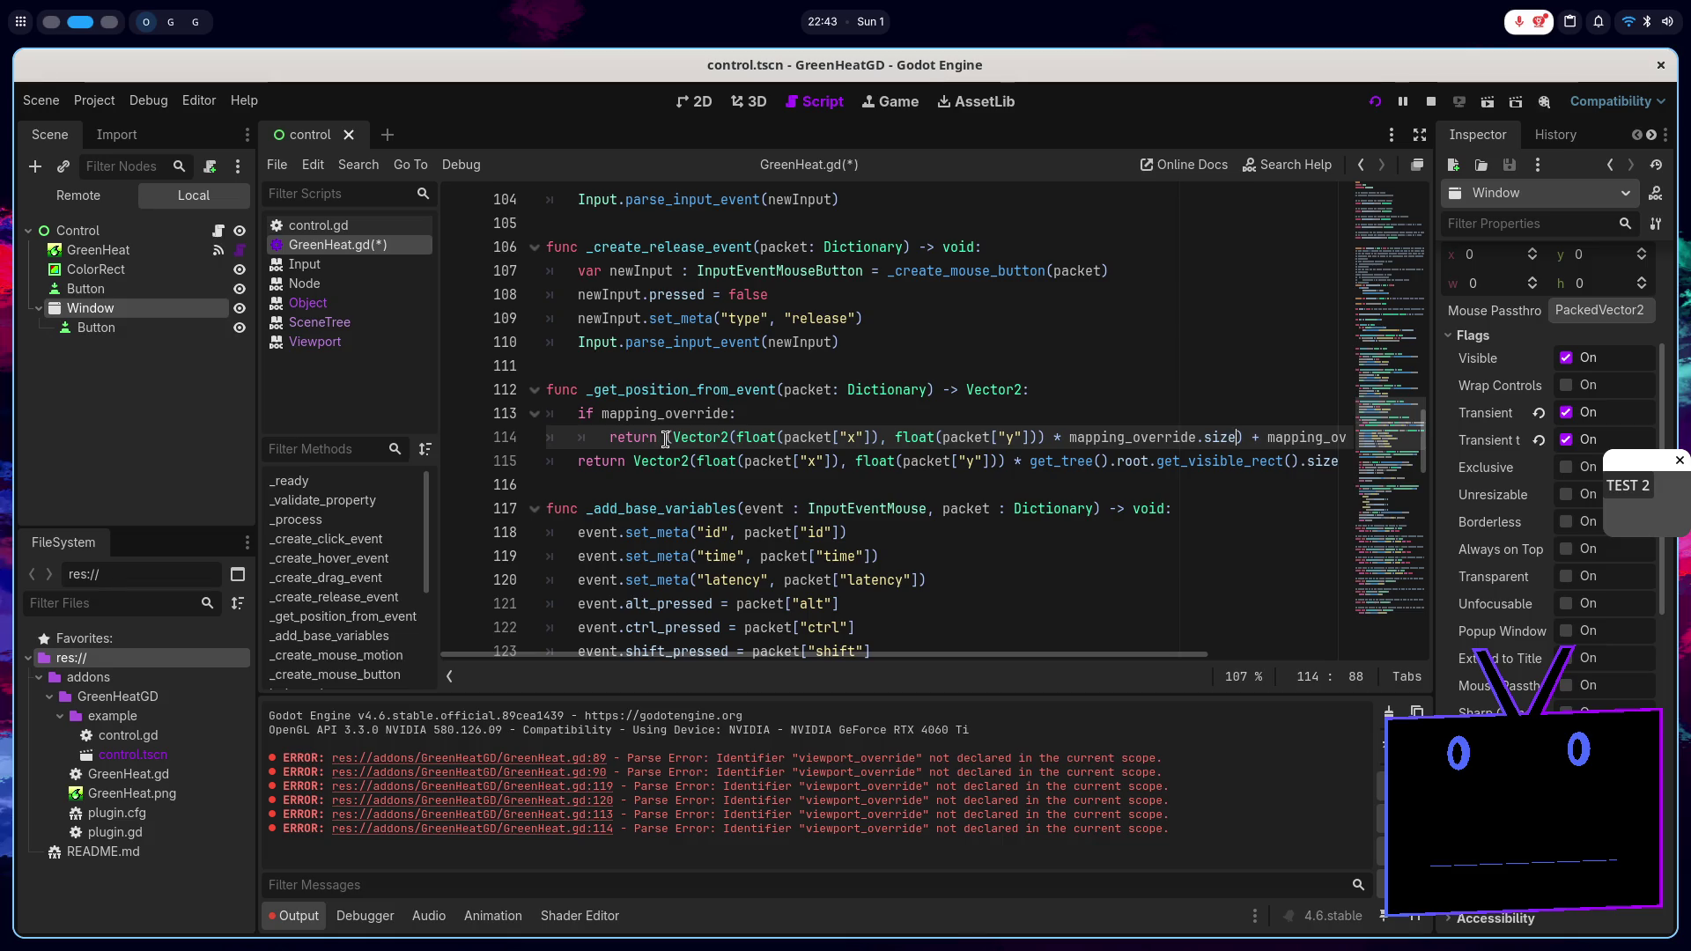
key("ctrl+s")
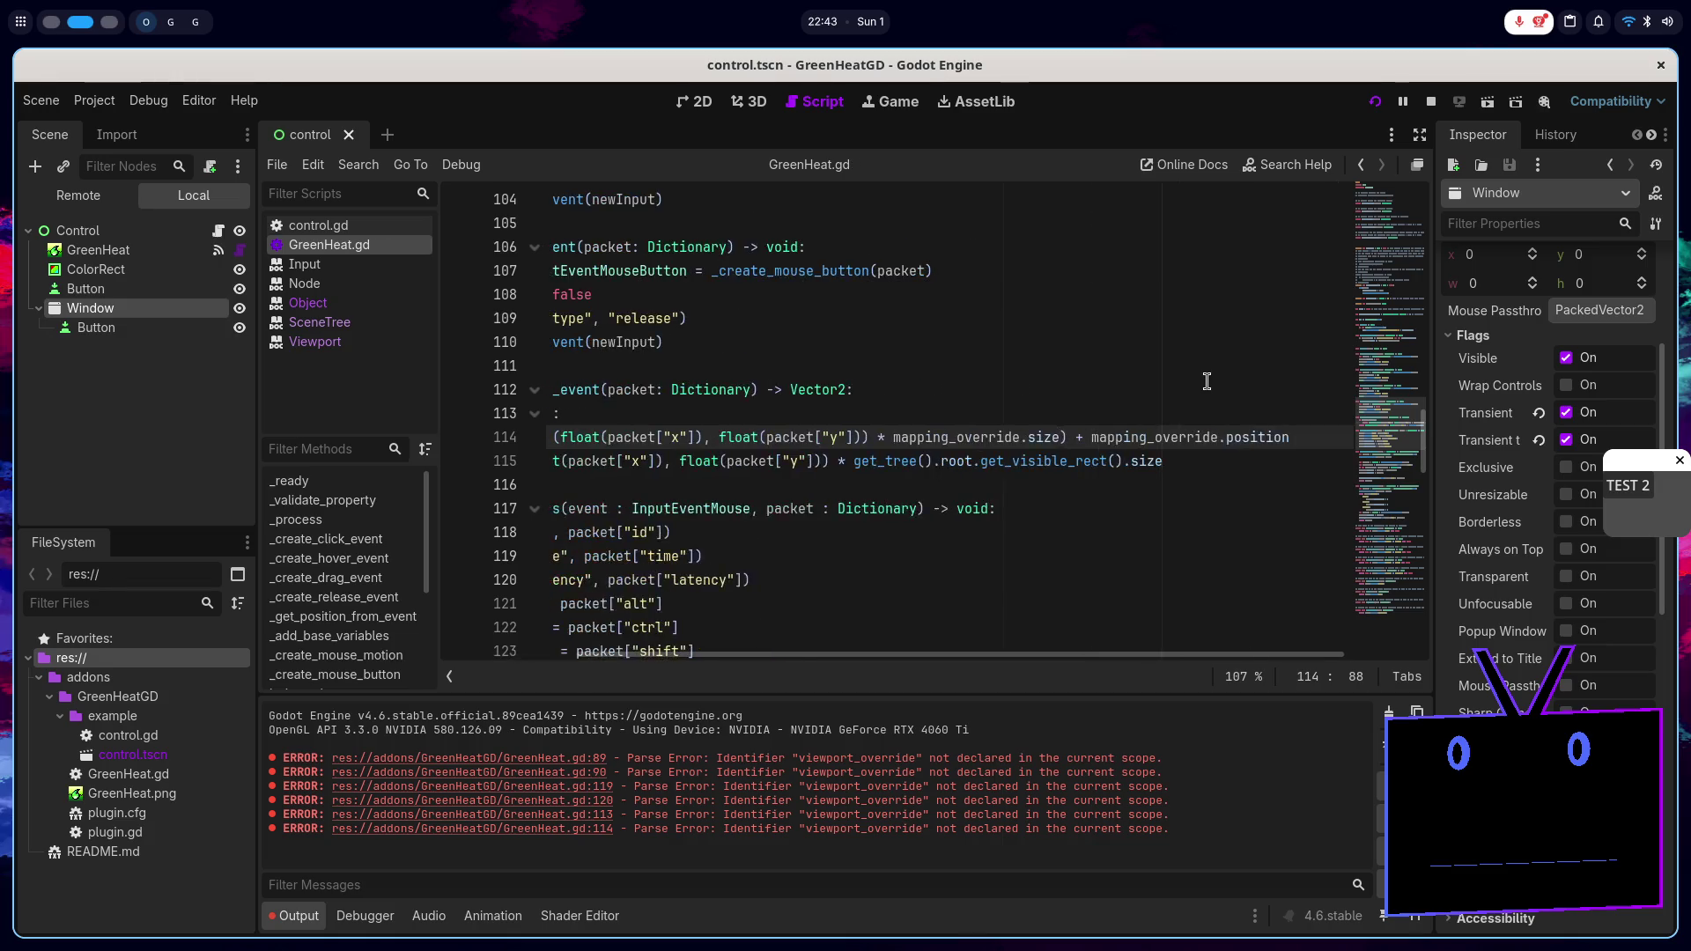
Step: Clear the parse error messages from the output log
double_click(707, 414)
scroll(748, 482, "down", 4)
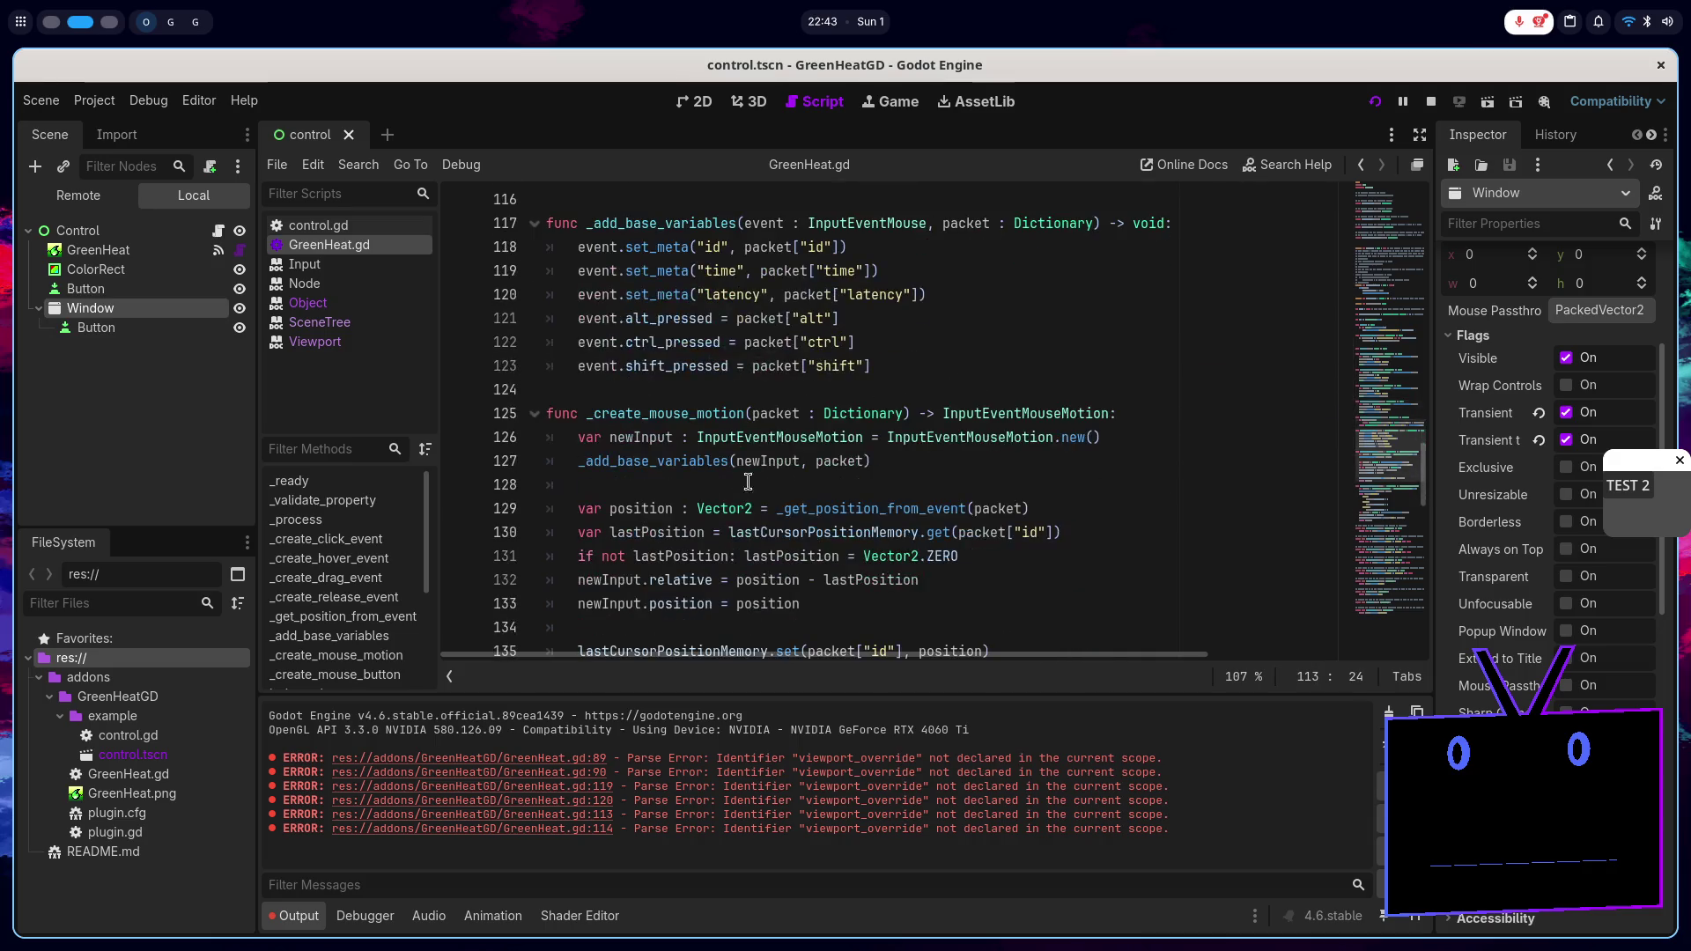
left_click(1389, 714)
Step: Return to line 39 of the doc comment and stop the running game
scroll(1007, 526, "up", 5)
scroll(1006, 526, "up", 20)
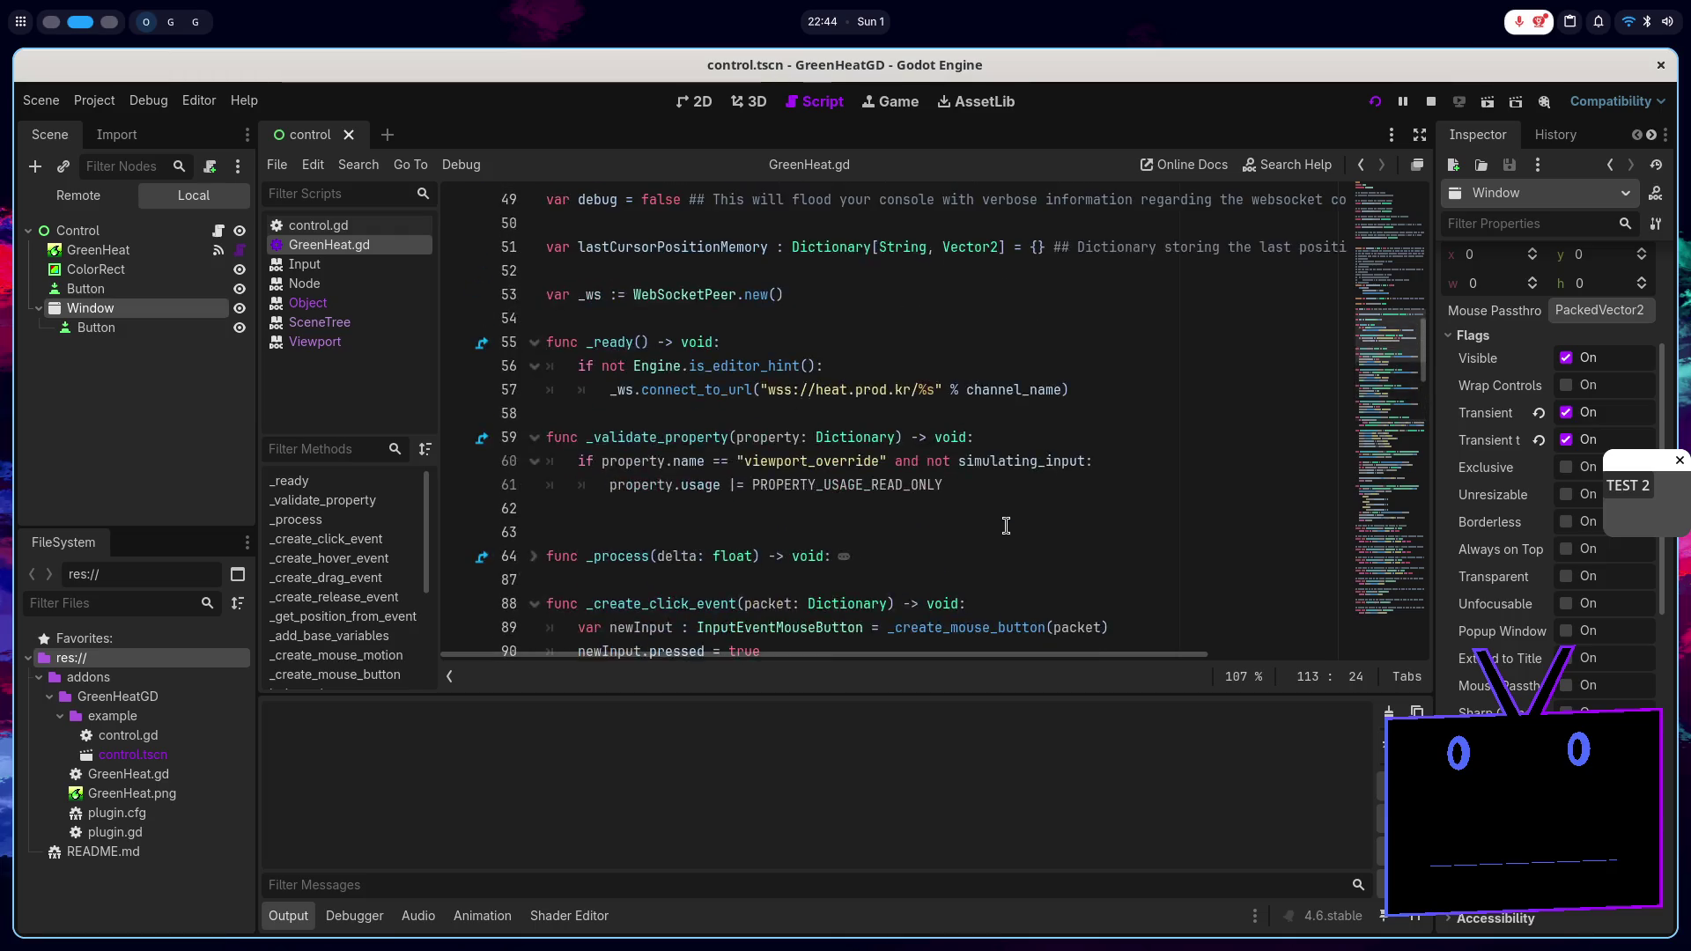
scroll(1479, 534, "up", 5)
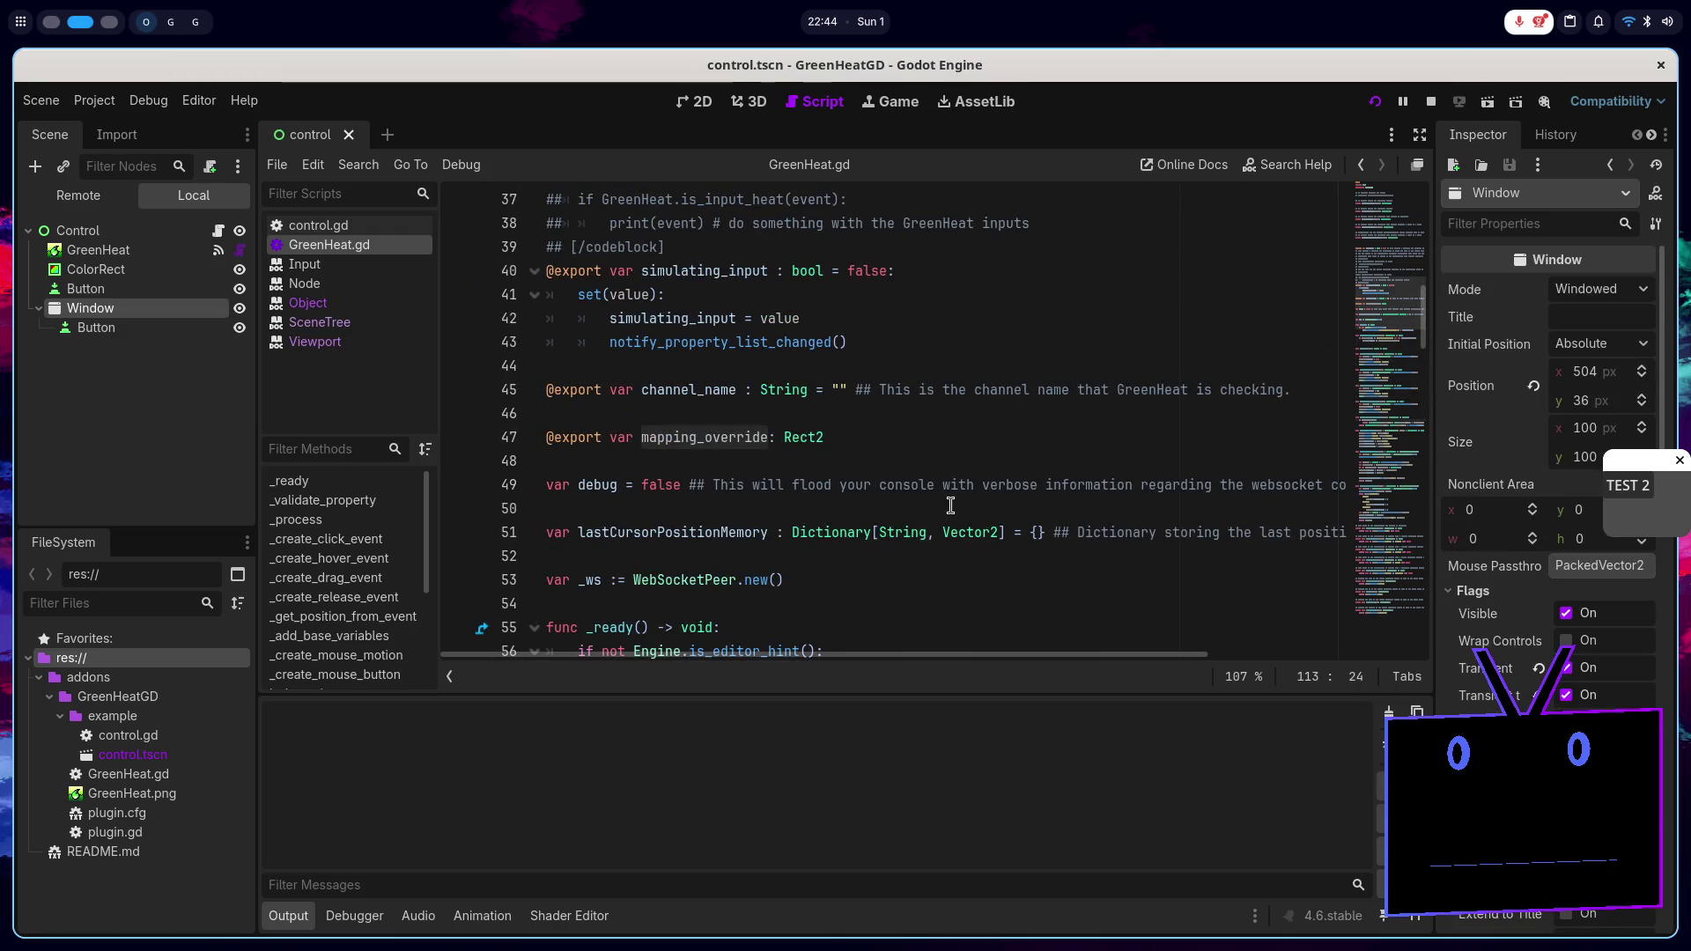
scroll(897, 511, "up", 4)
scroll(897, 511, "up", 2)
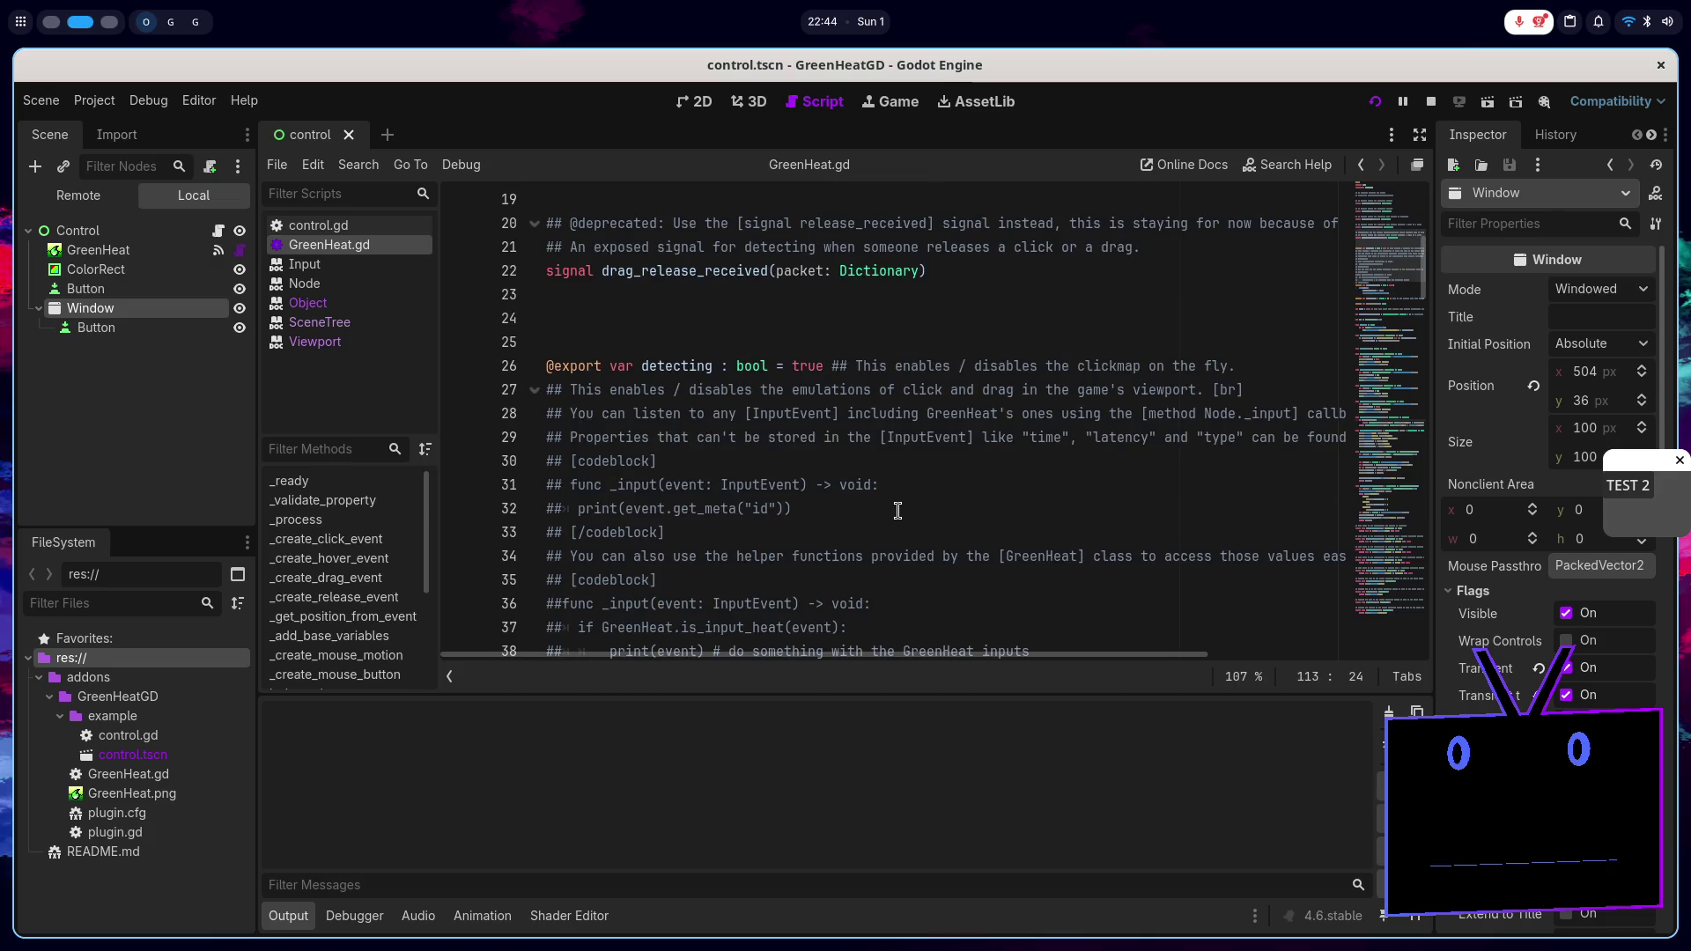
scroll(898, 511, "down", 3)
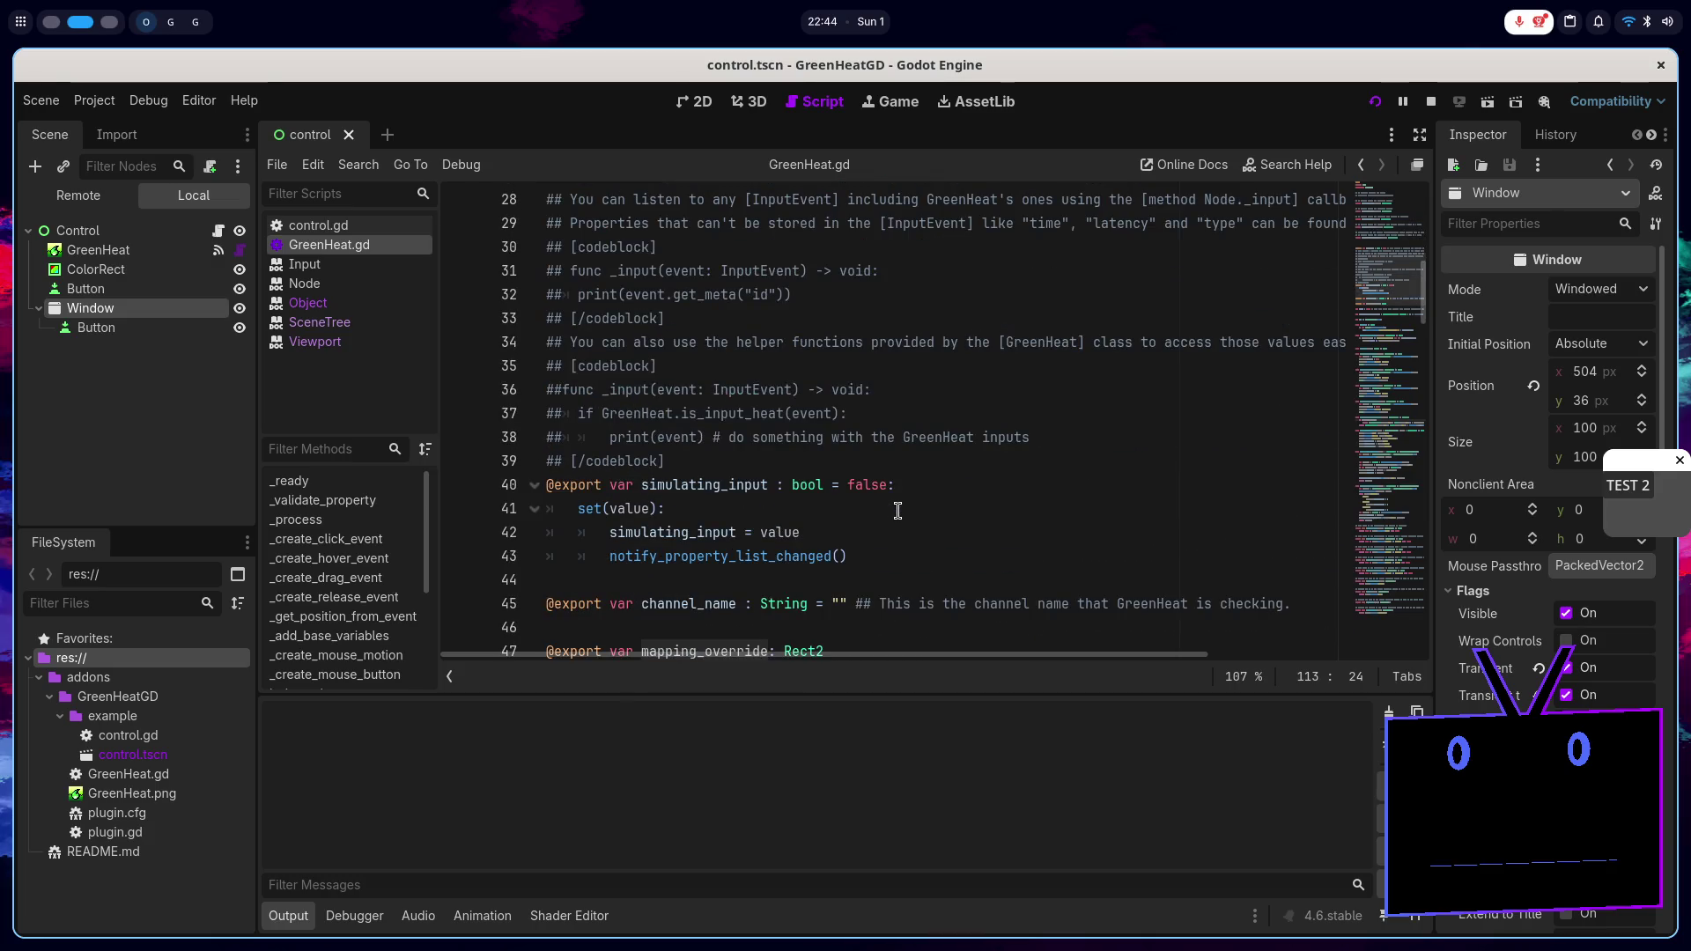
scroll(898, 510, "down", 1)
scroll(898, 511, "up", 3)
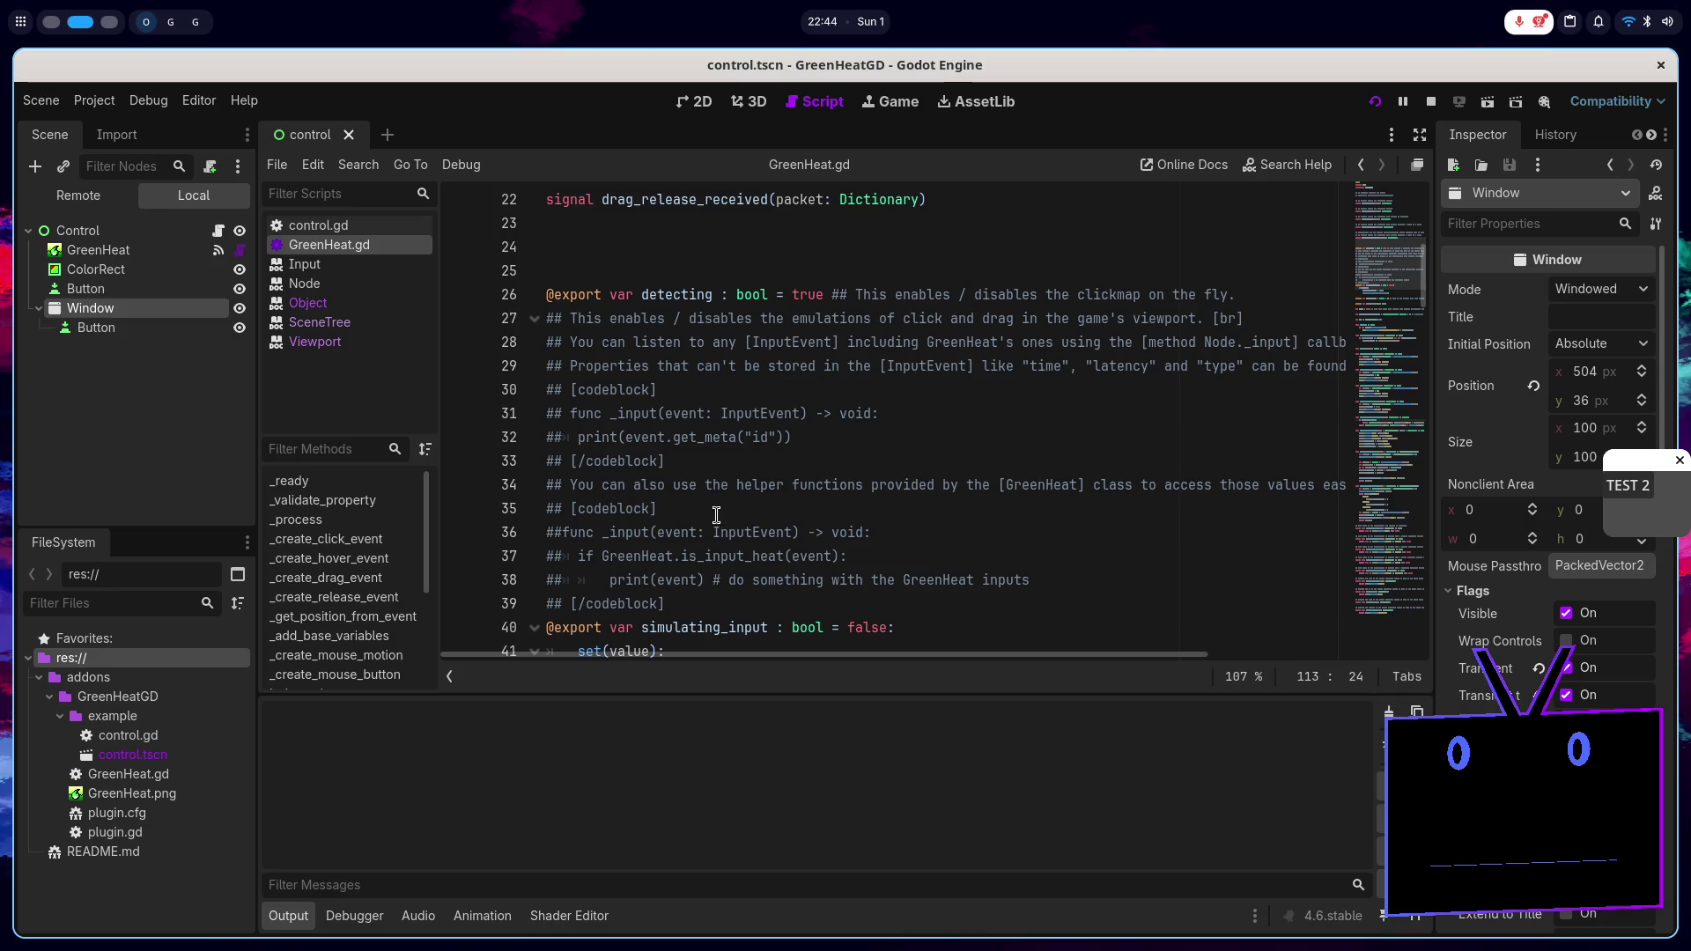
left_click(671, 604)
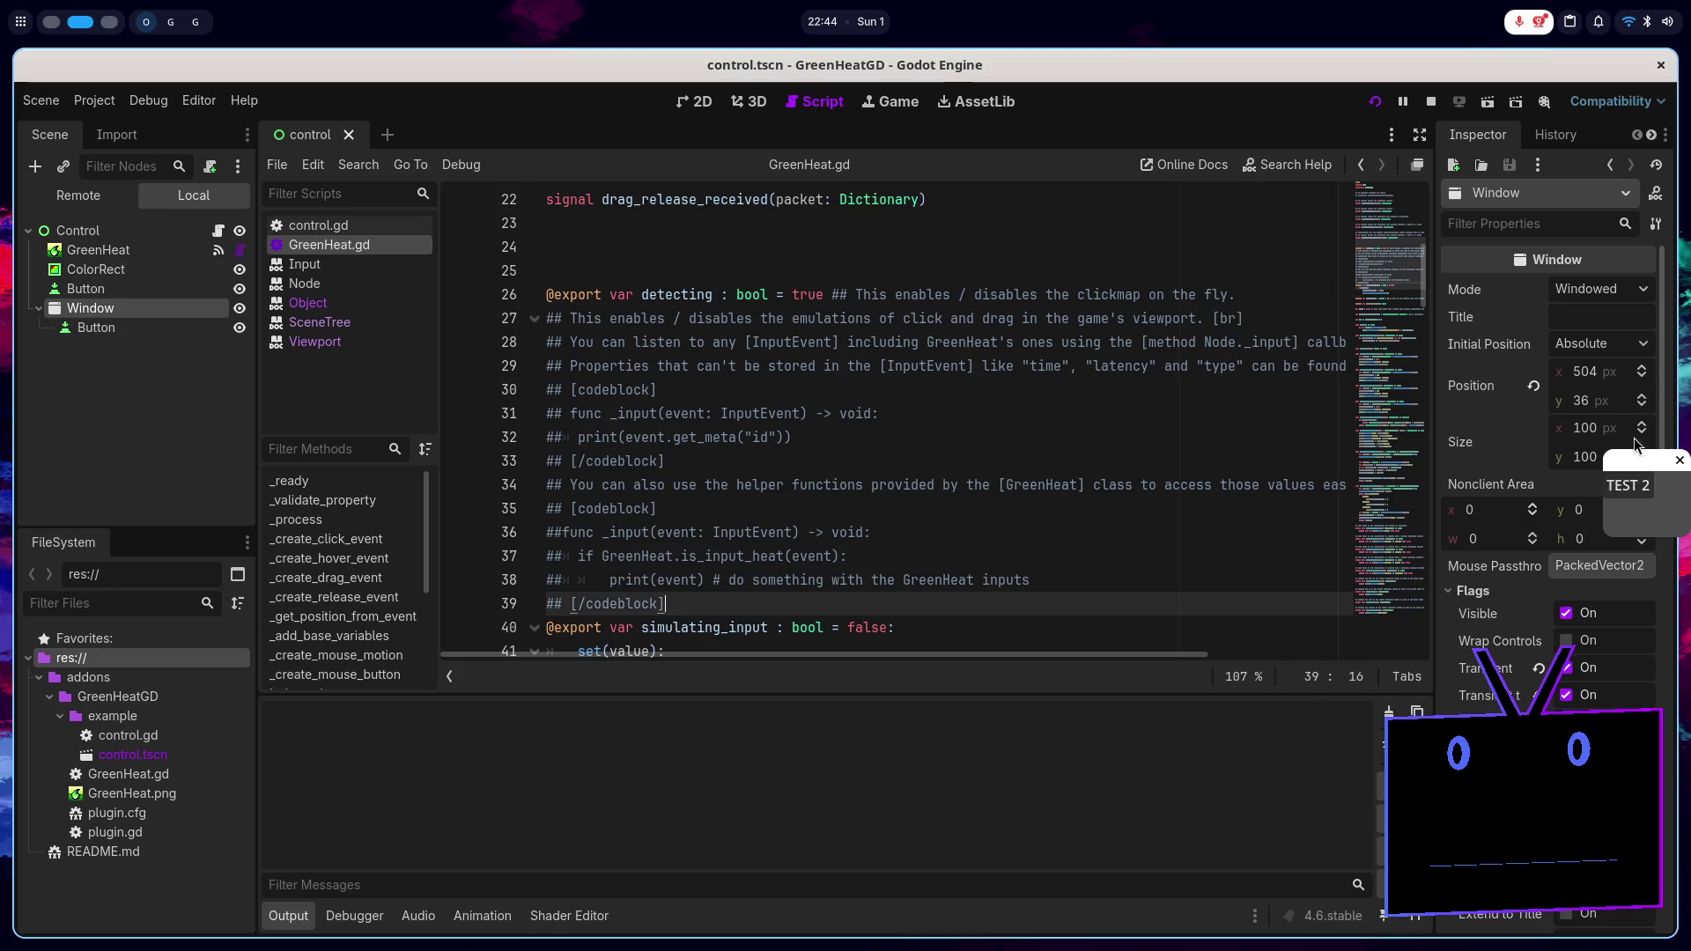
left_click(1430, 102)
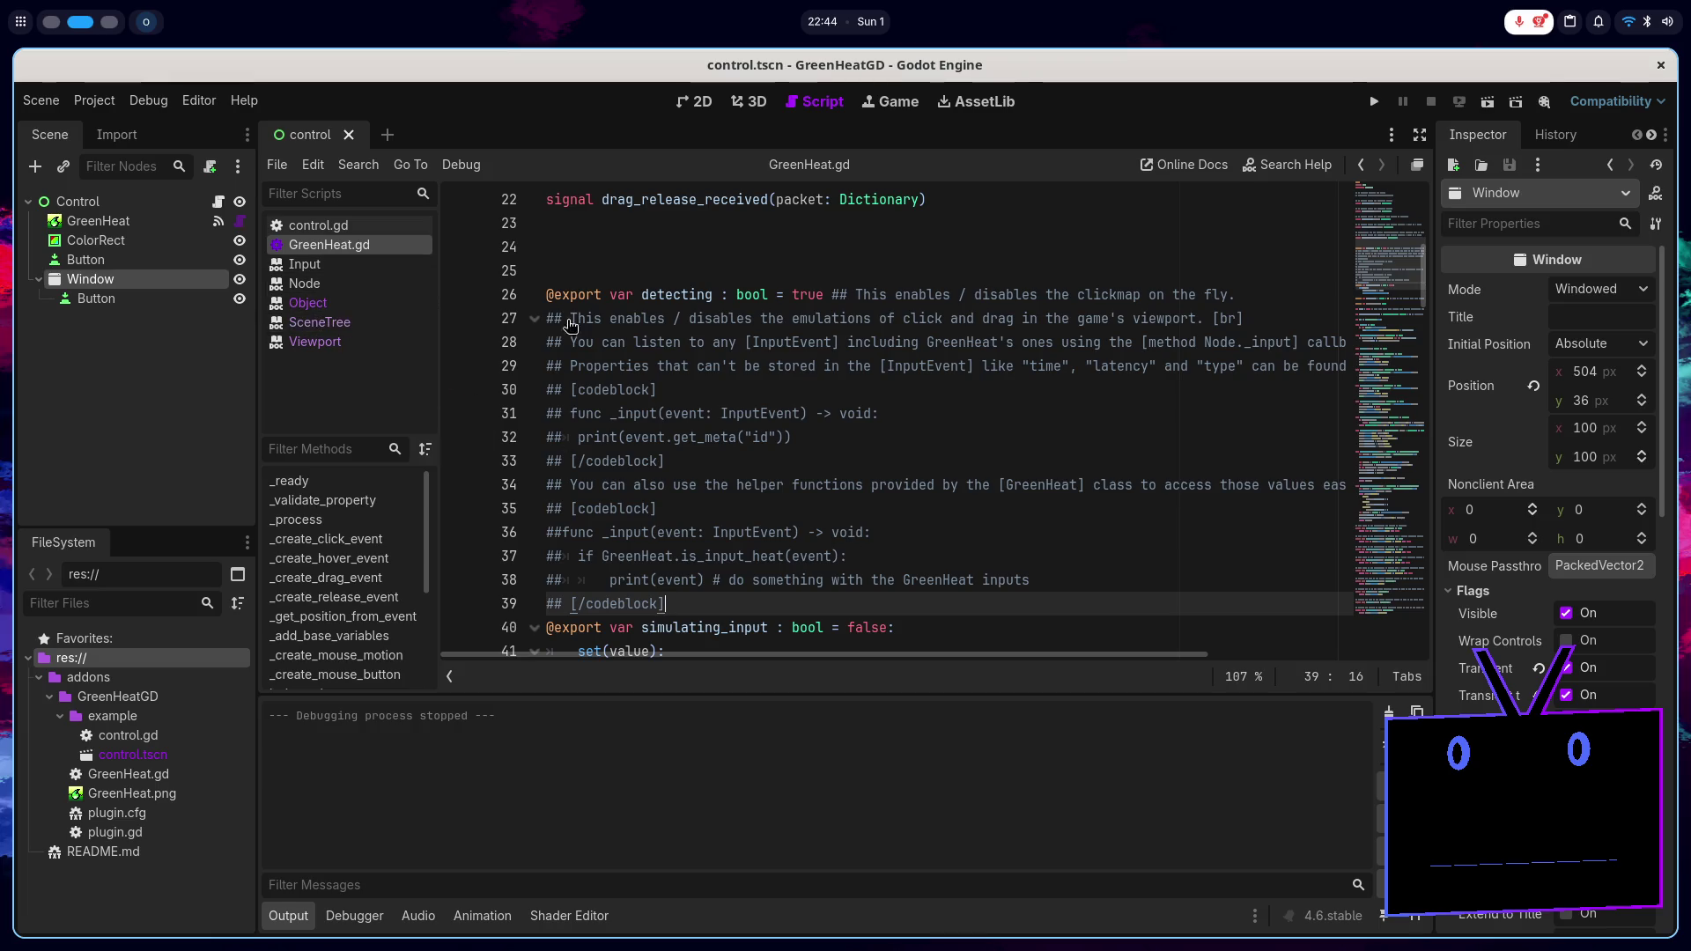
left_click(1287, 164)
Step: Open the GreenHeat class help page and view the simulating_input property description
type("g")
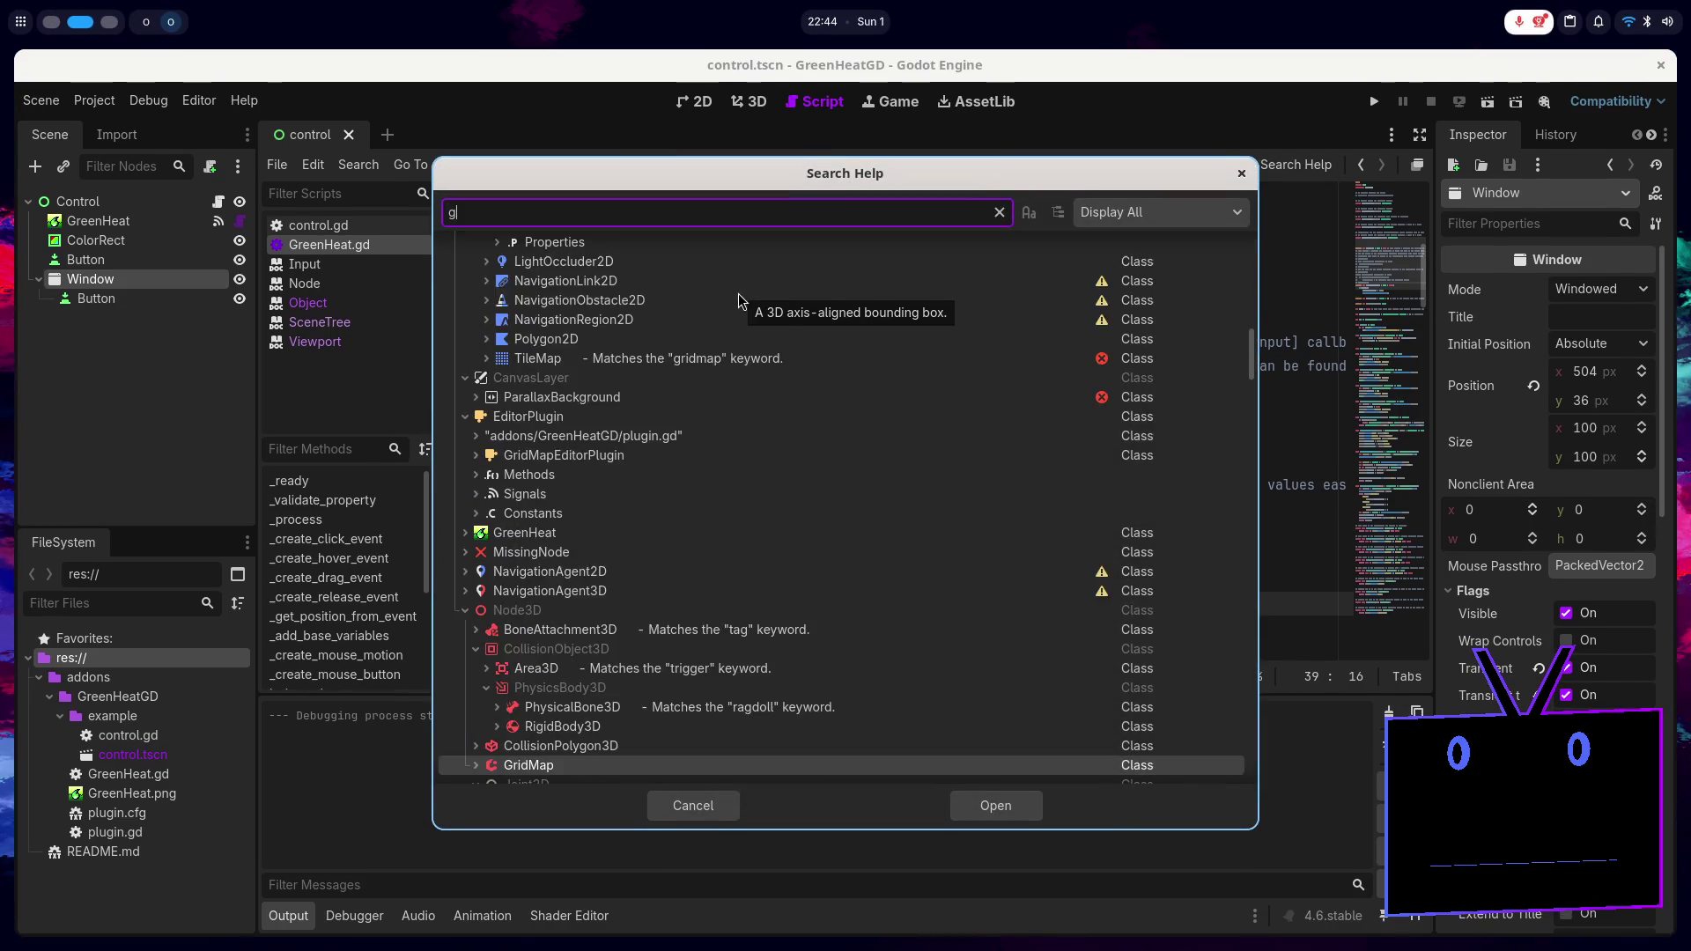
type("reenheat")
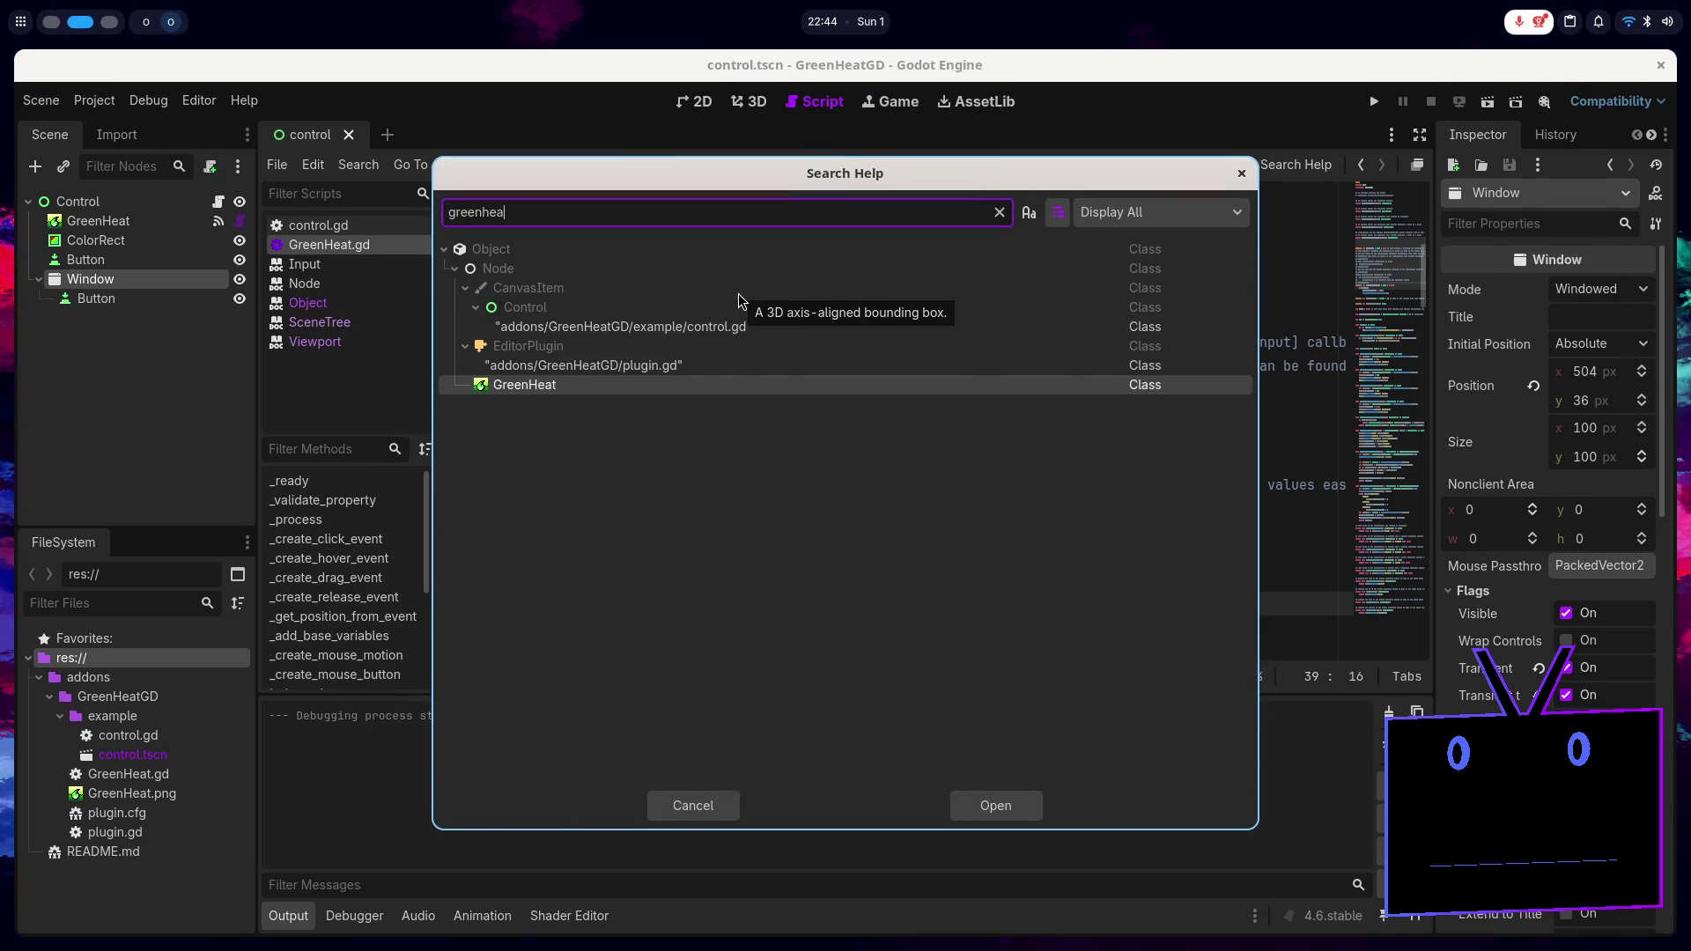
key("Return")
scroll(763, 320, "down", 3)
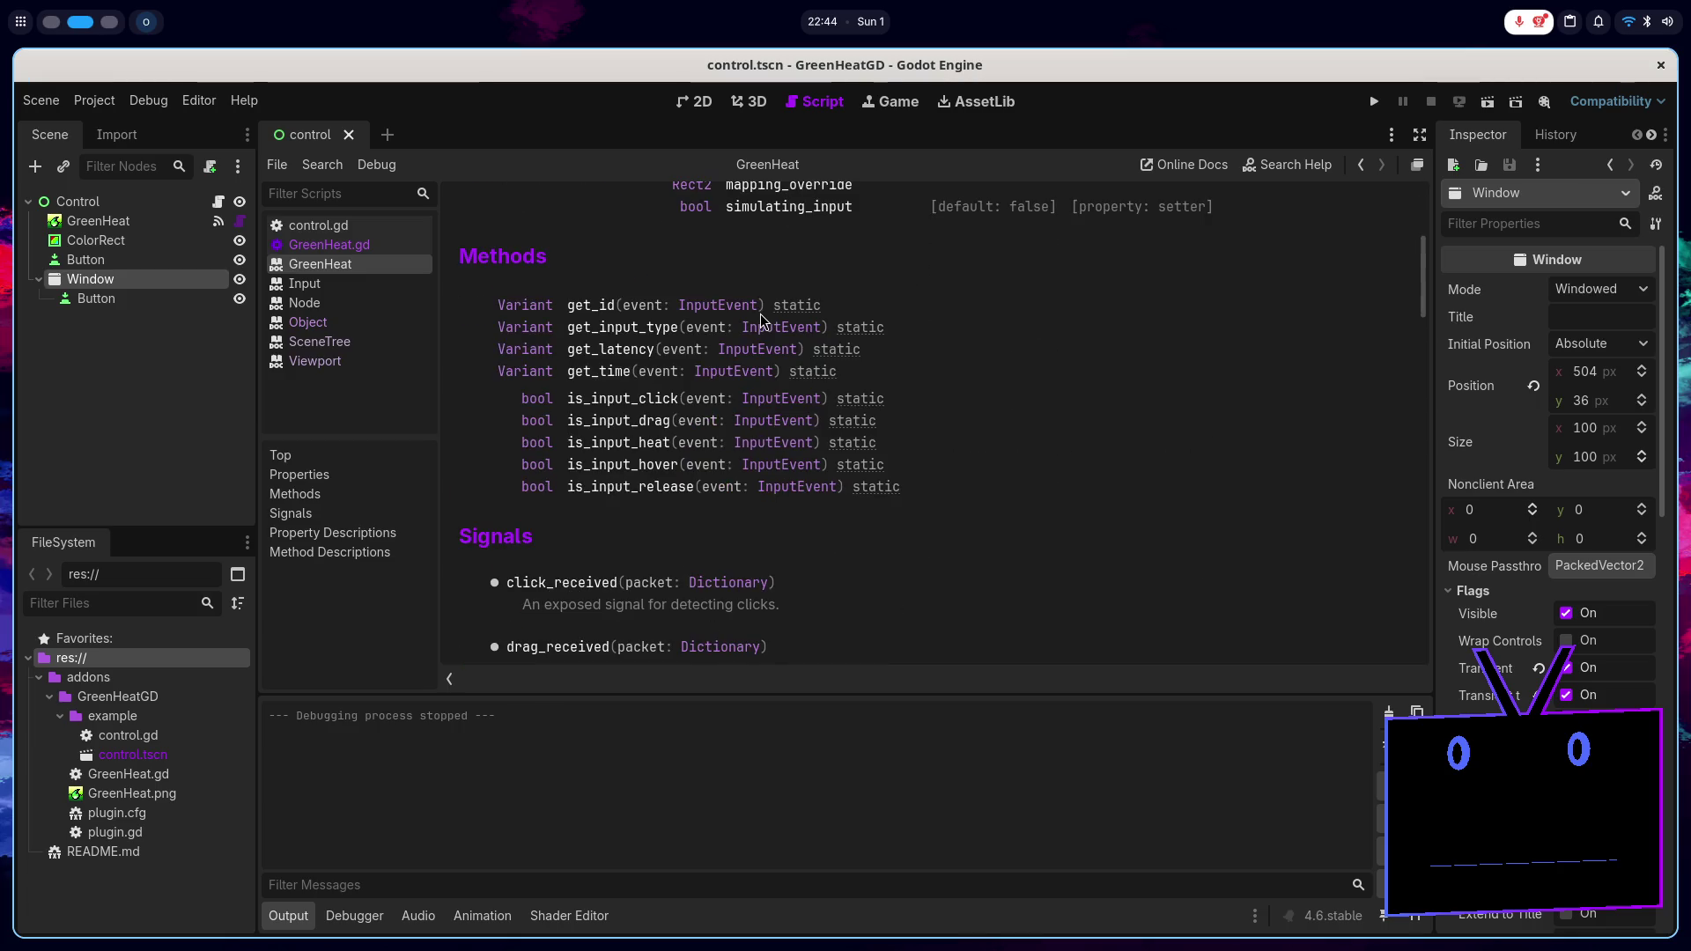
scroll(762, 321, "down", 3)
scroll(762, 321, "up", 3)
scroll(764, 322, "down", 7)
scroll(766, 323, "down", 3)
scroll(765, 322, "up", 10)
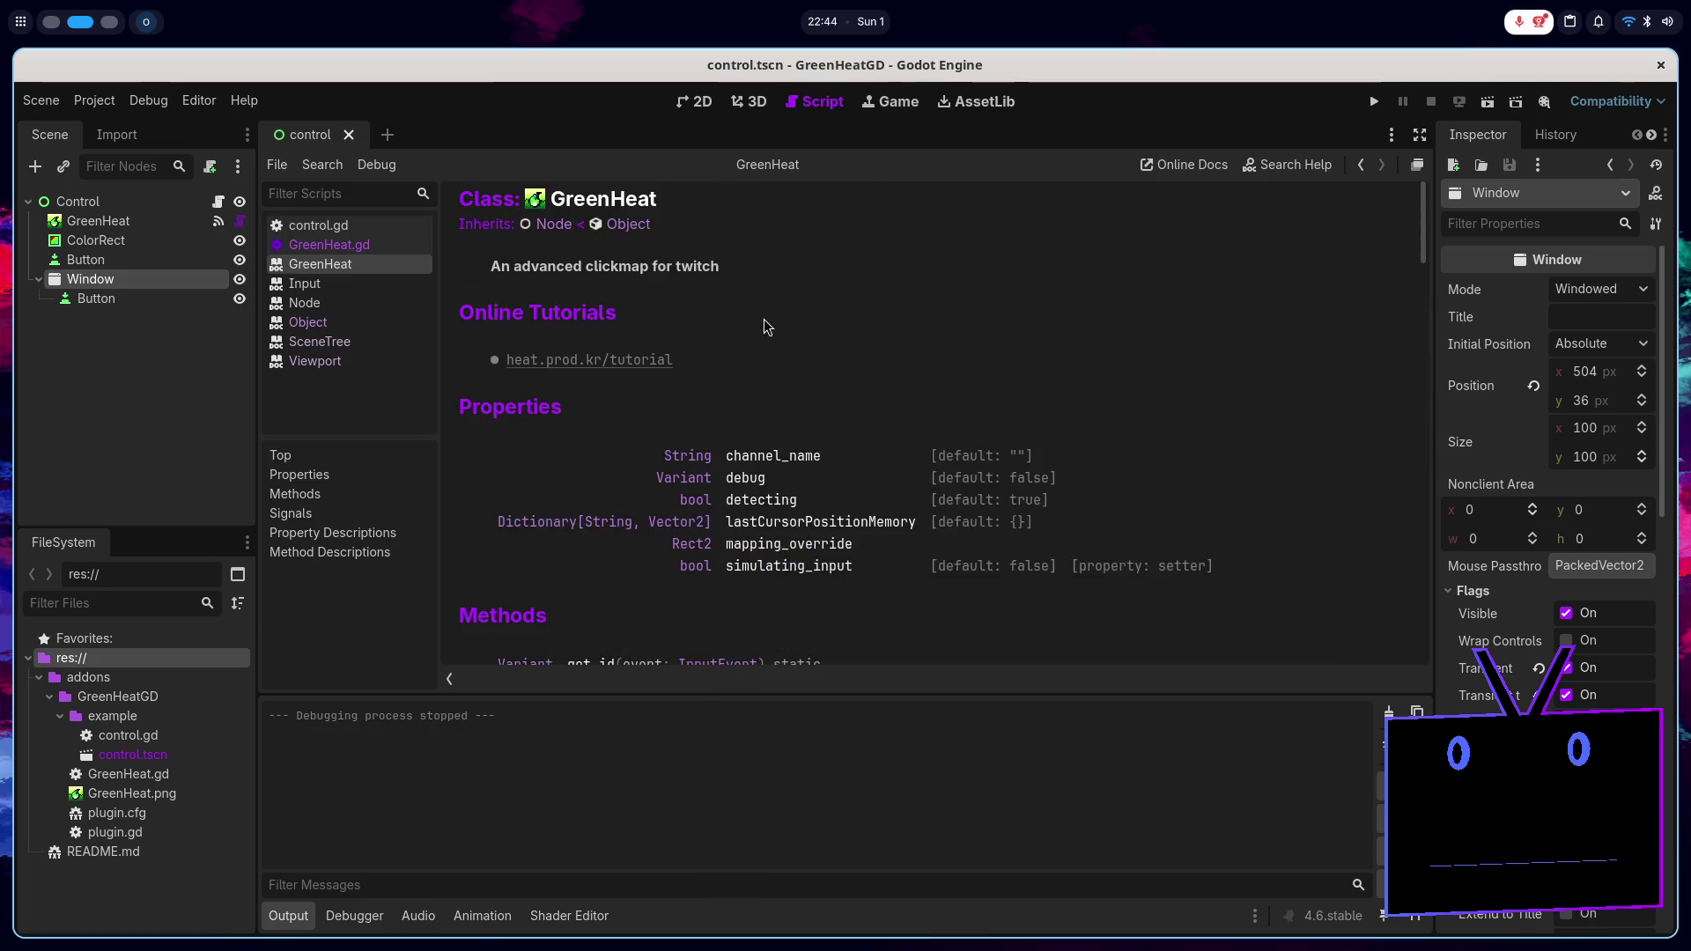
scroll(765, 322, "down", 2)
scroll(795, 387, "up", 1)
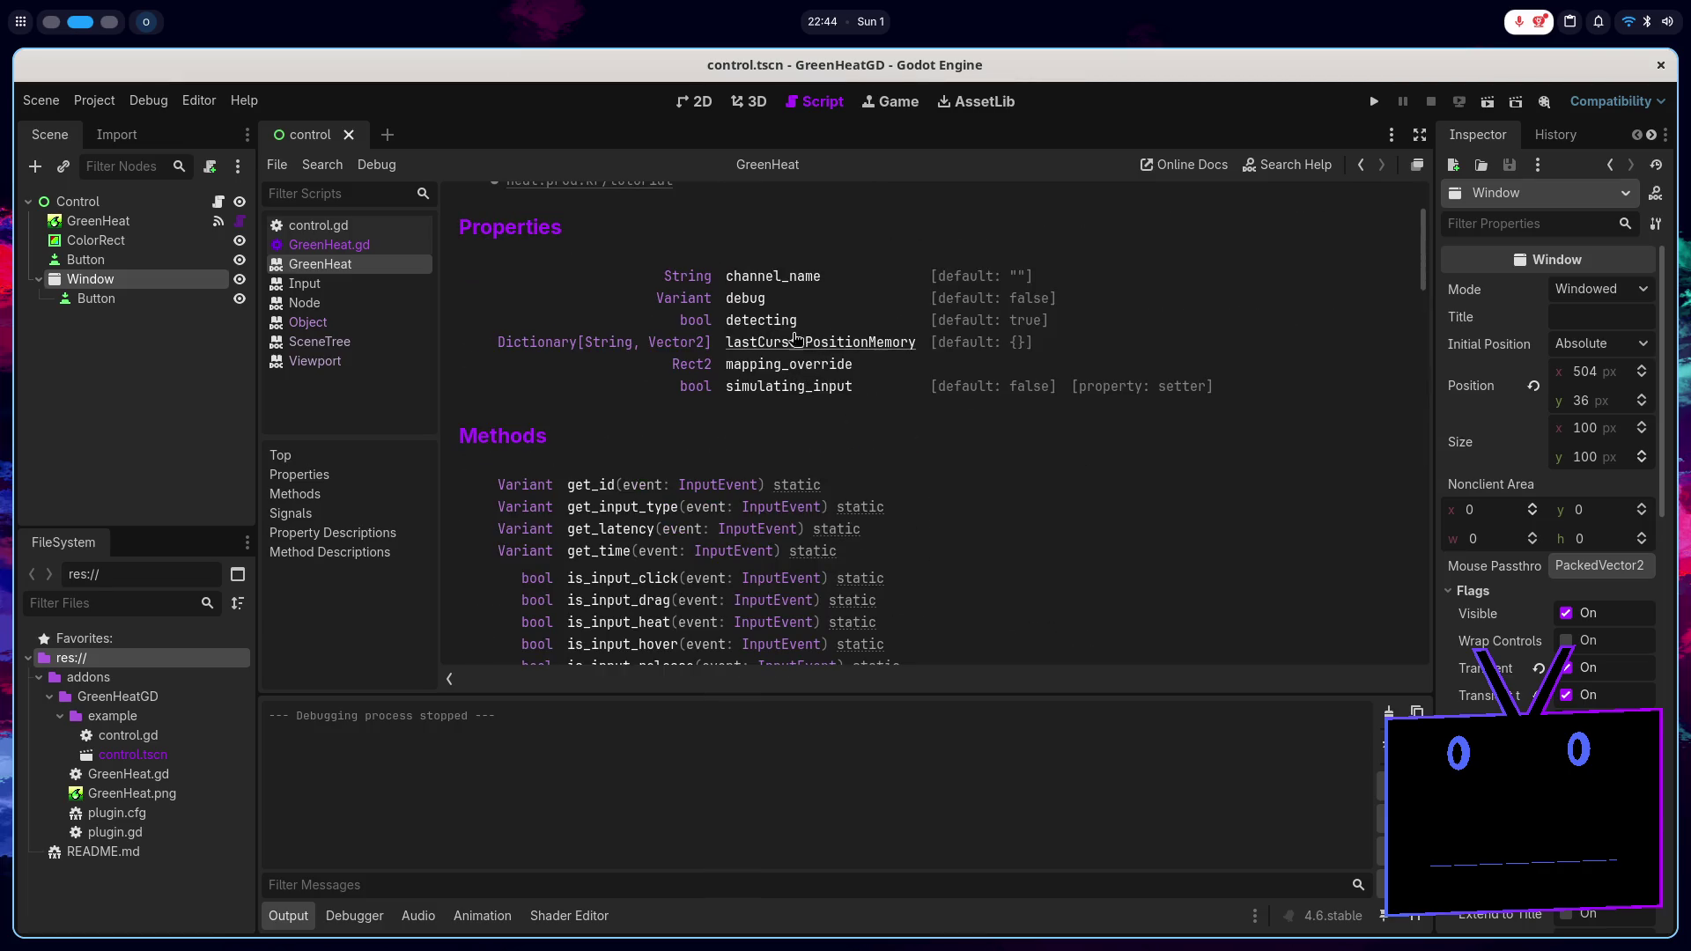
left_click(802, 388)
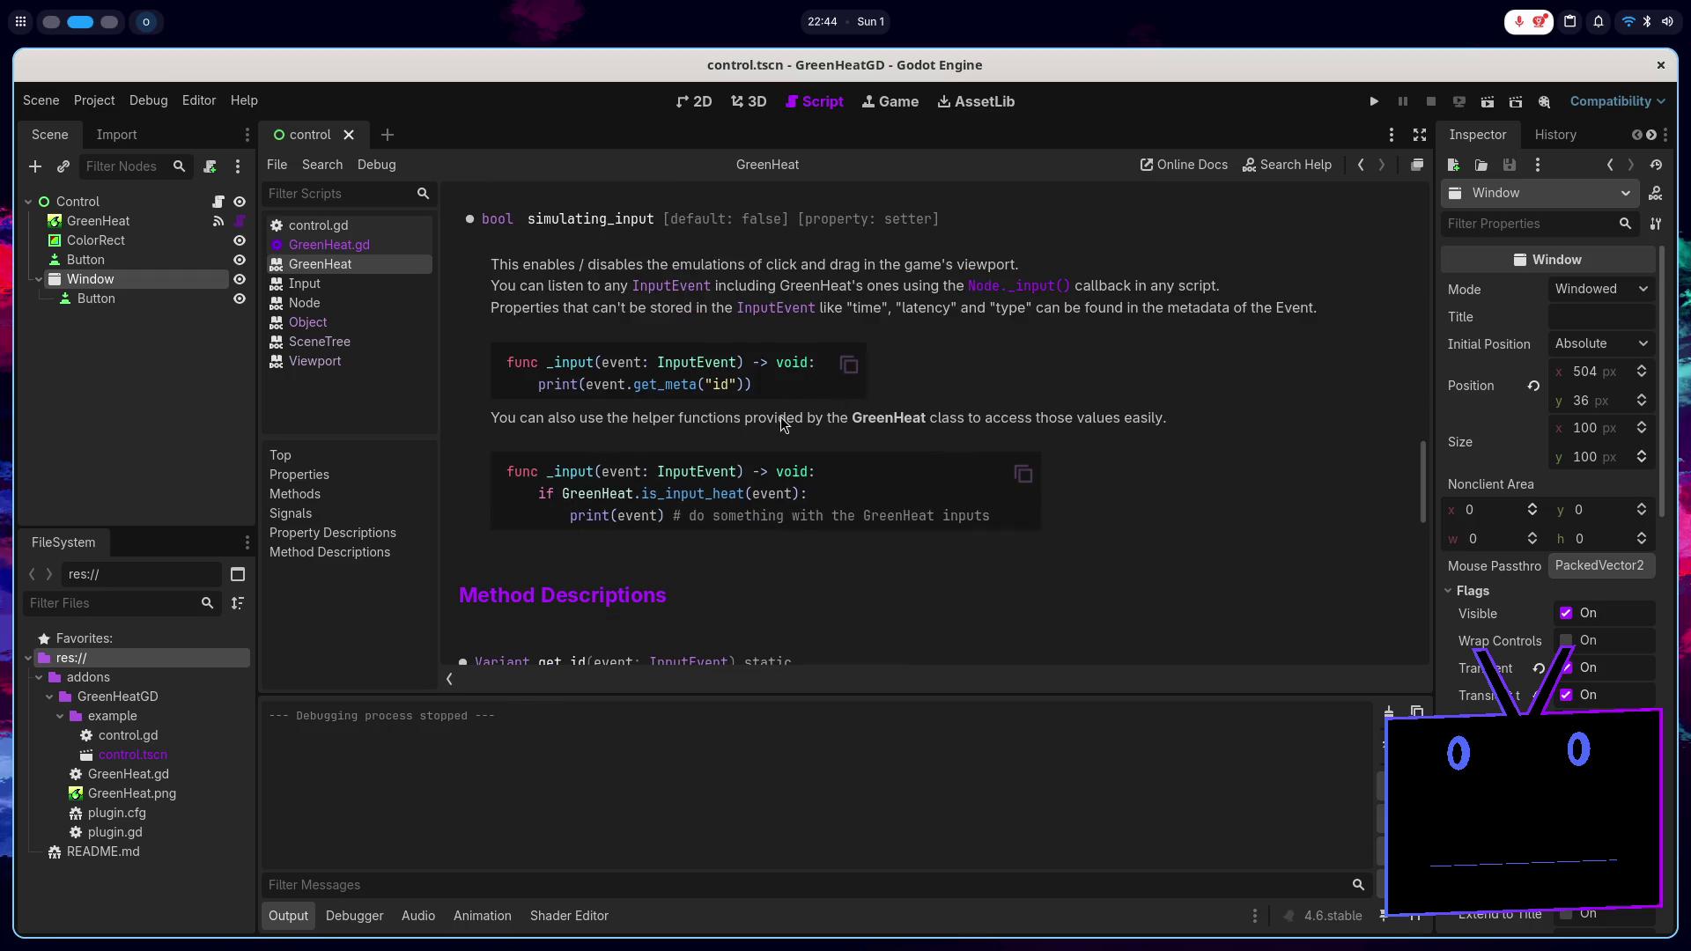
Step: Return to the GreenHeat.gd code and switch over to the browser
left_click(401, 248)
scroll(812, 493, "down", 1)
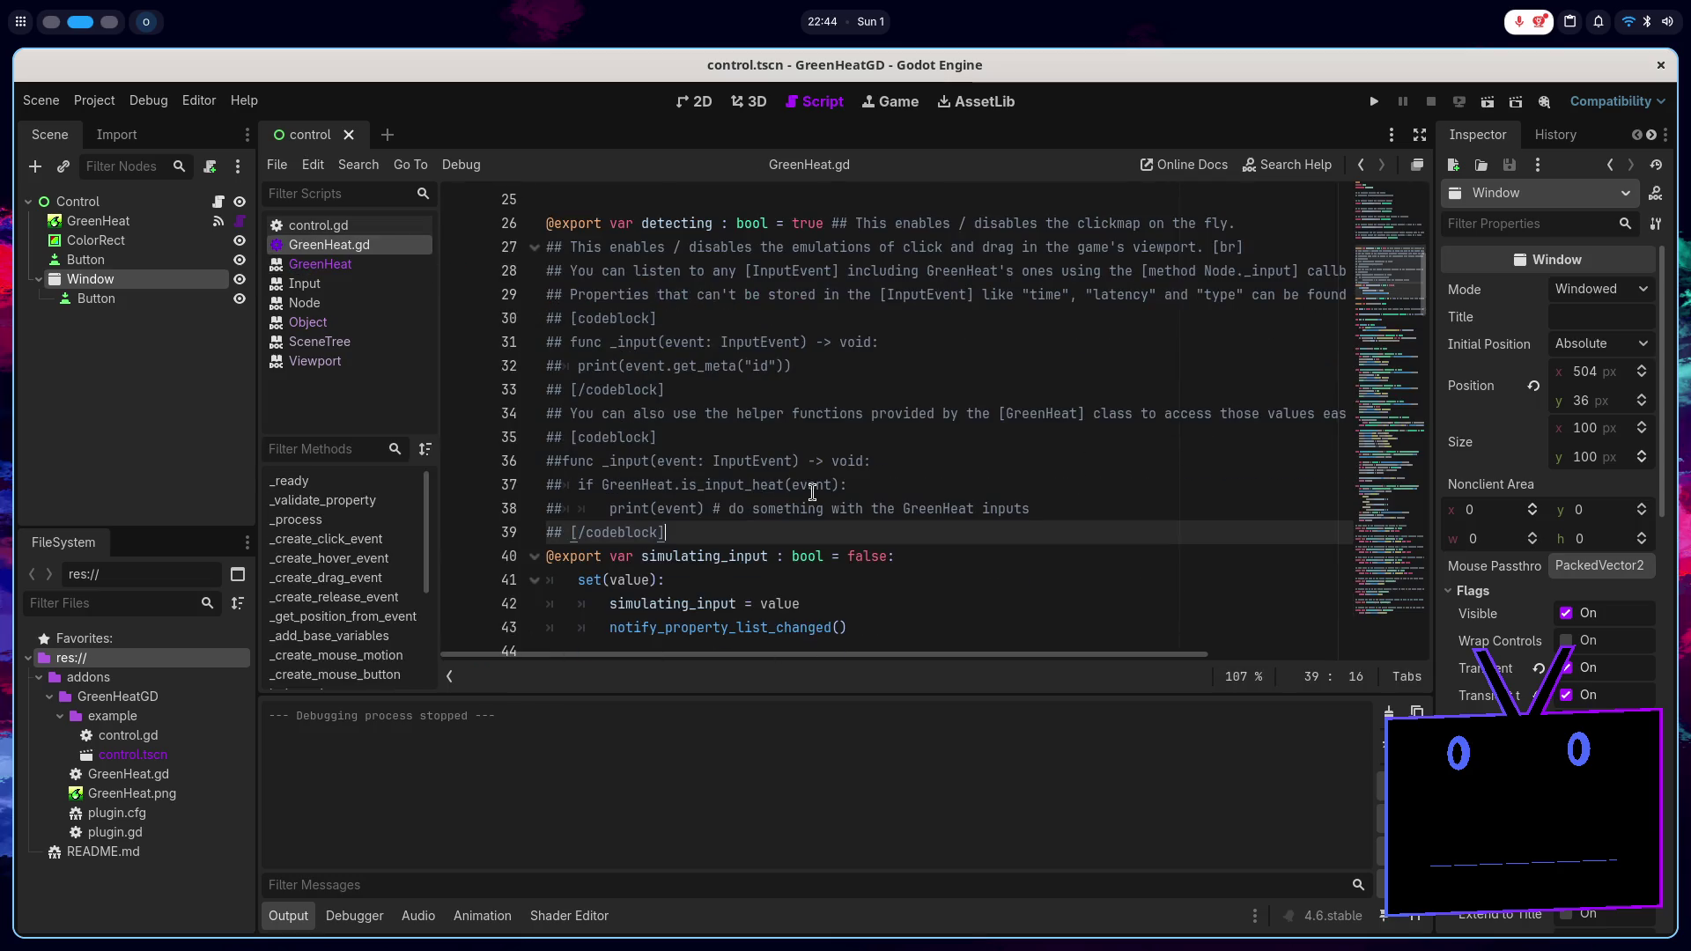
key("super+1")
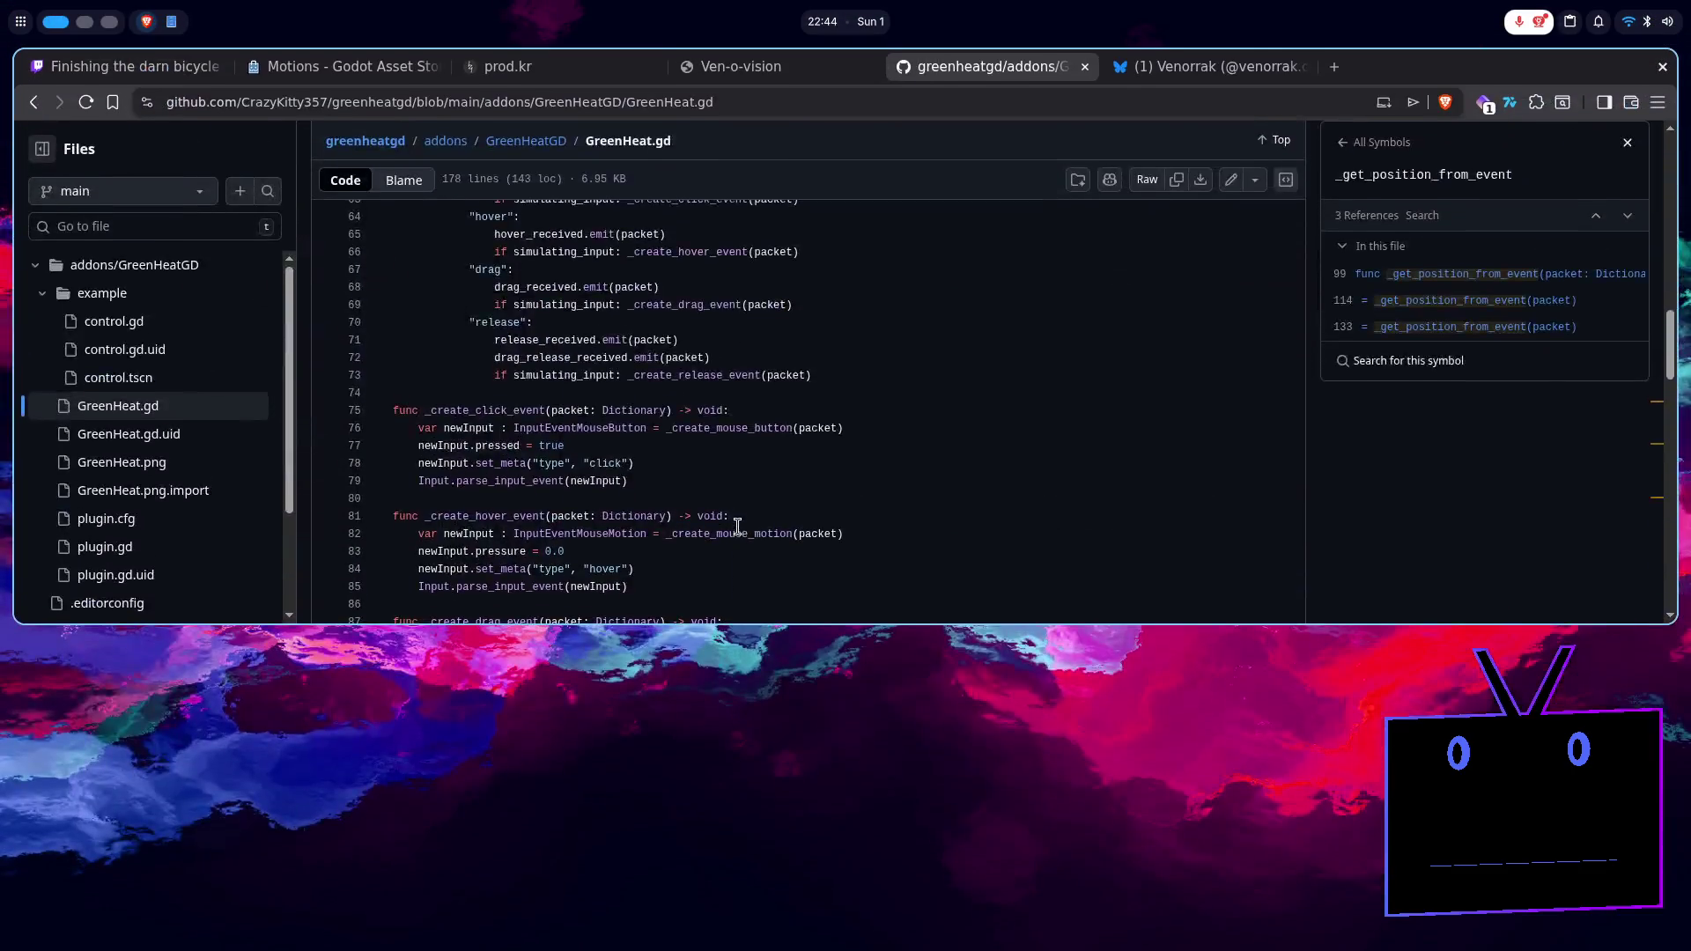
Step: Make the Brave window taller and search 'godot documentation' in a new tab
left_click_drag(1186, 624, 1223, 944)
left_click(1337, 64)
type("godot")
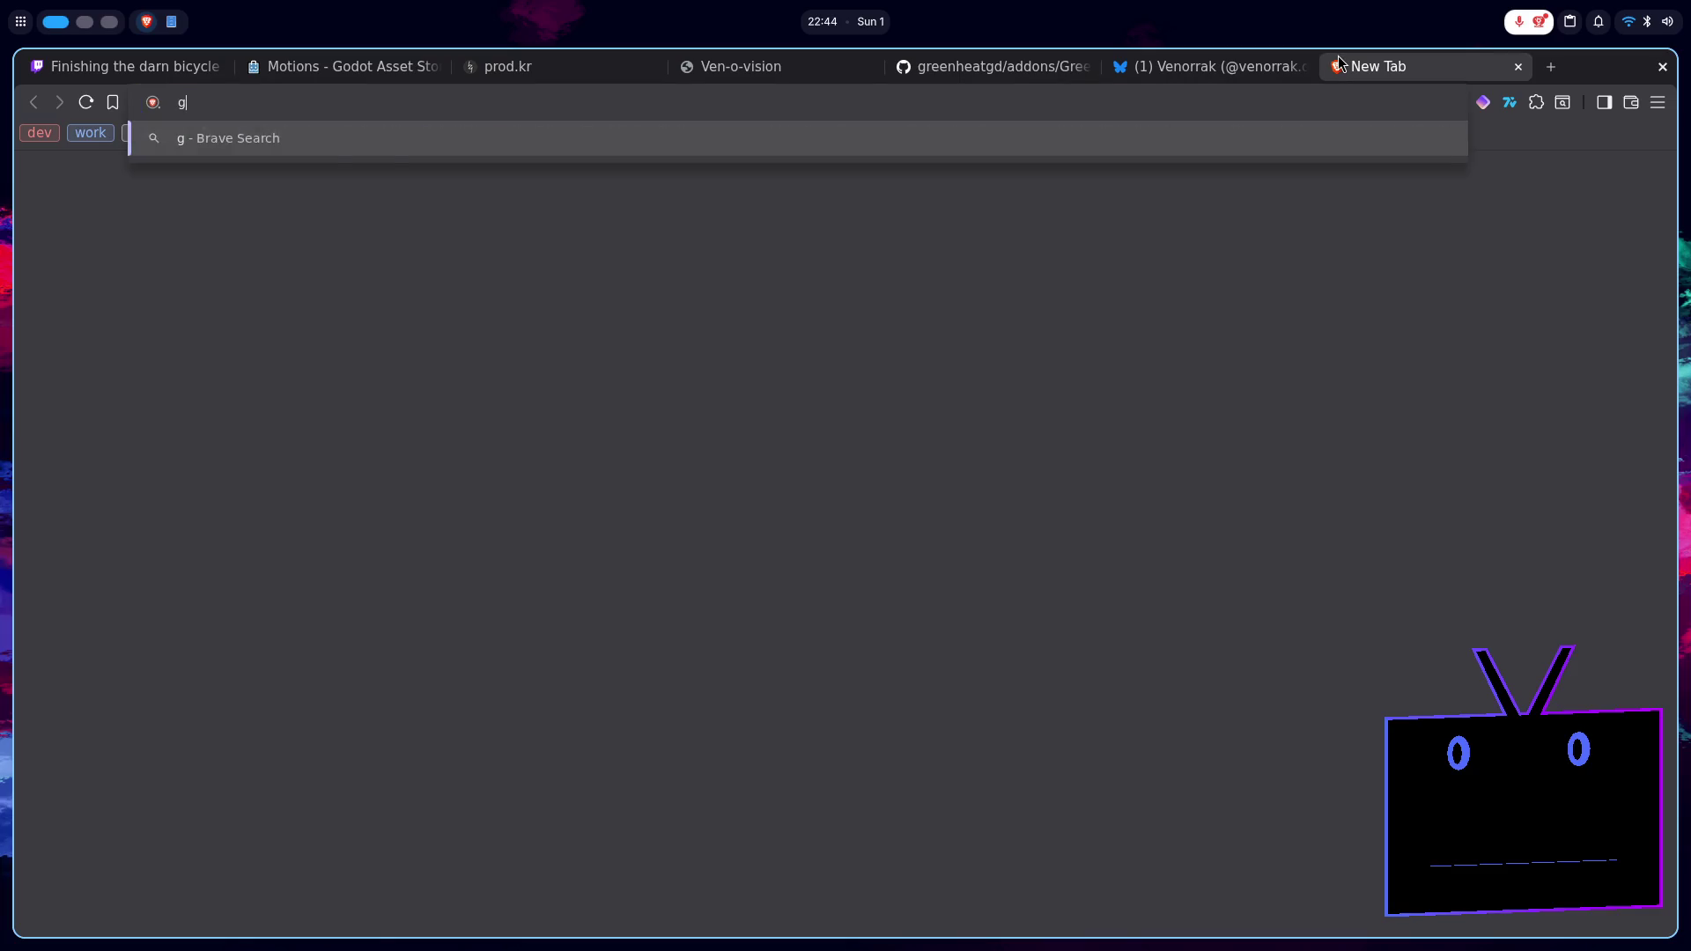
type(" documentatio")
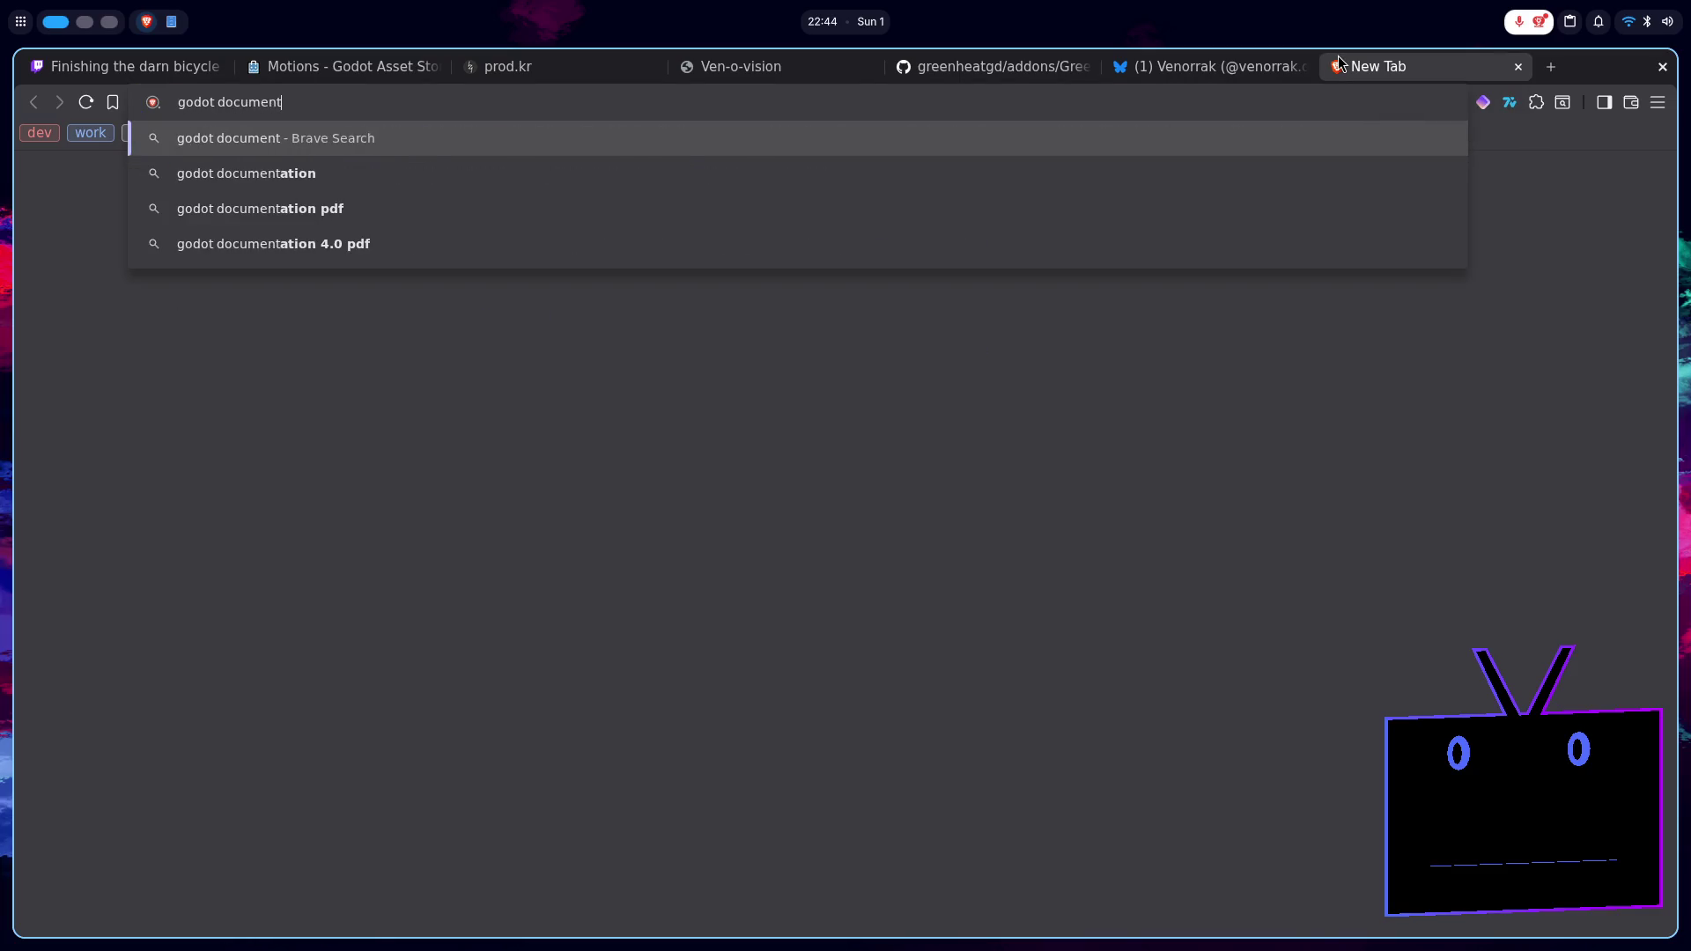
type("n")
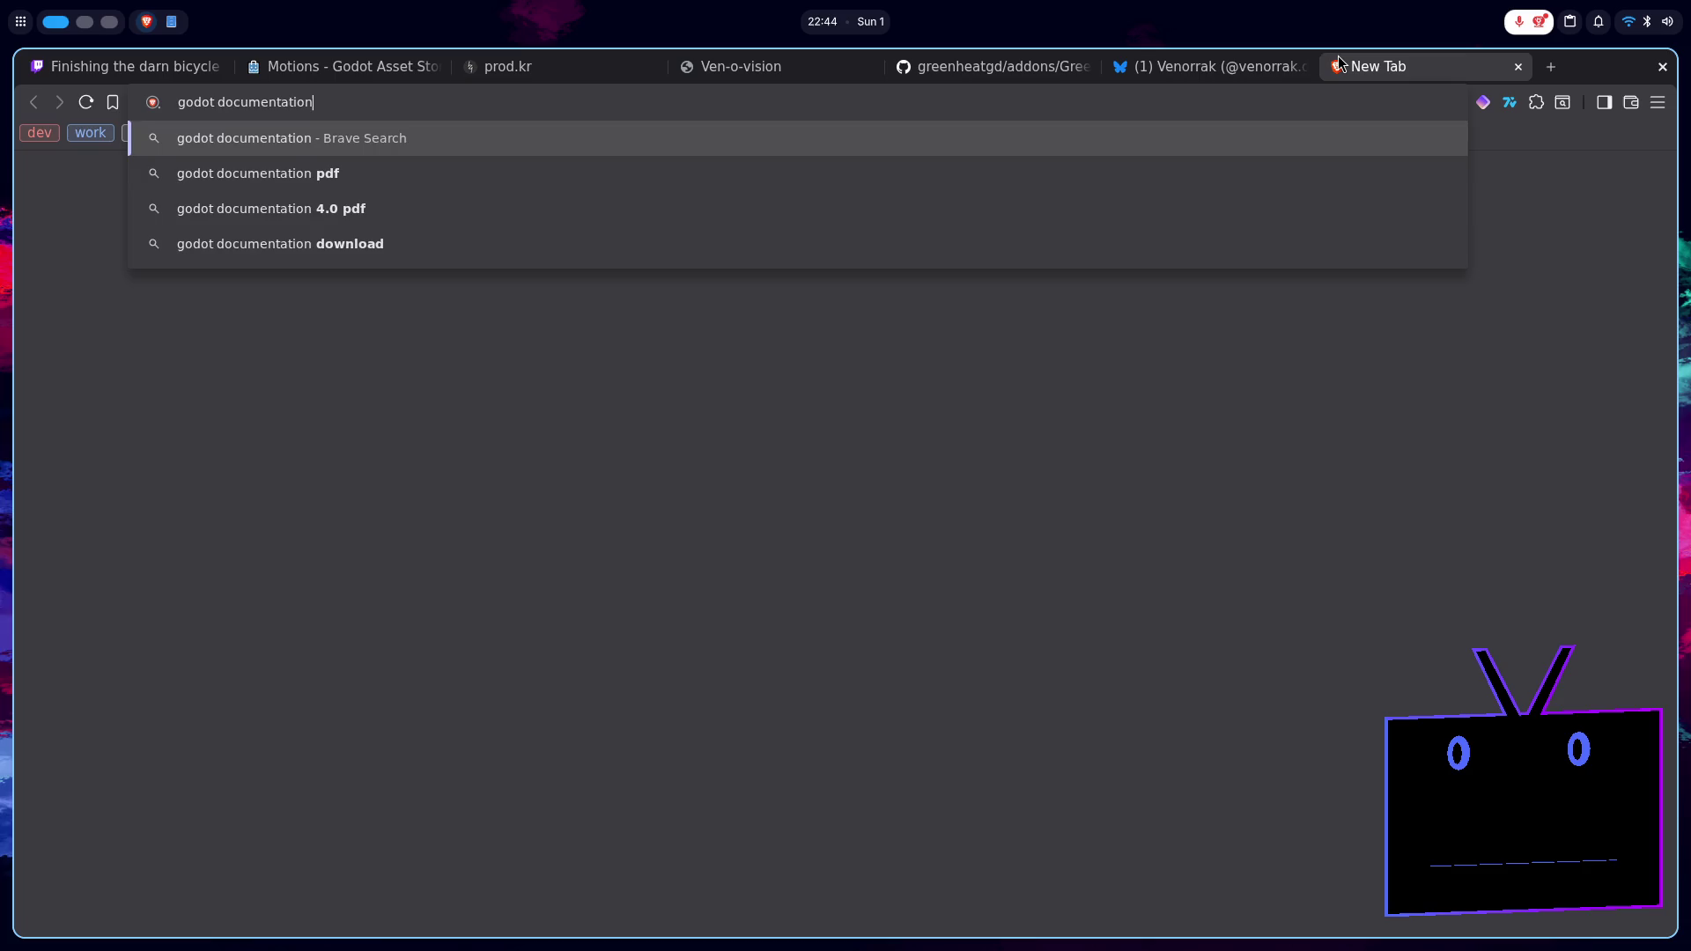
key("Return")
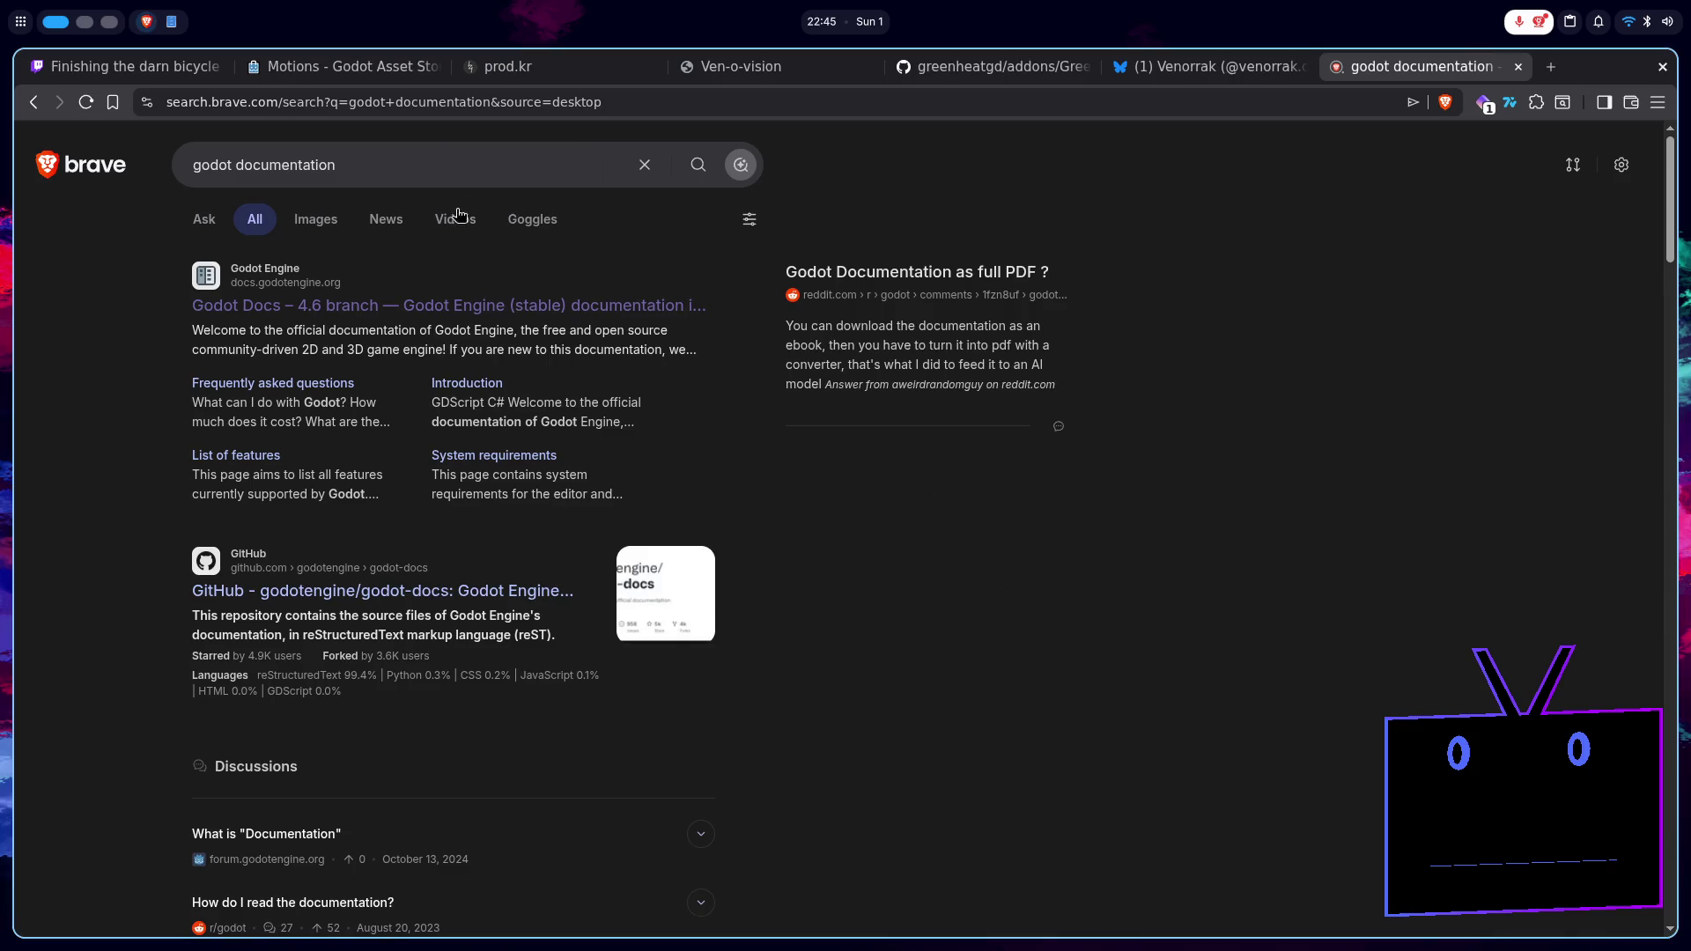
Step: Add ## to the current search query and search again
left_click(421, 165)
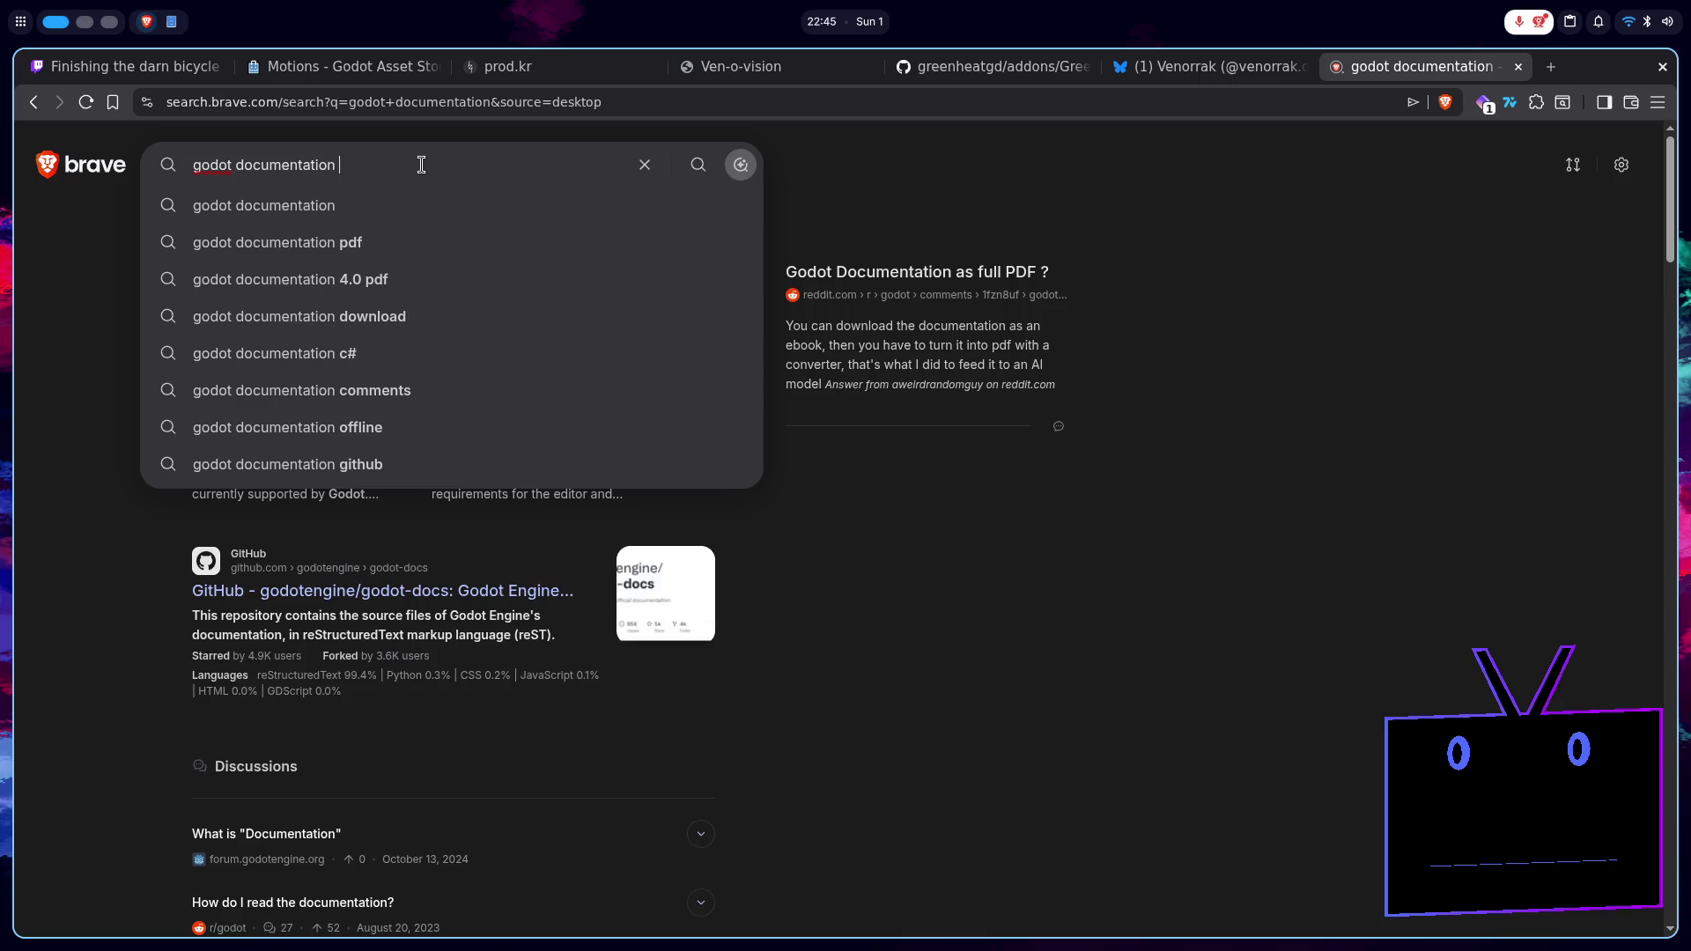
type("##")
key("Return")
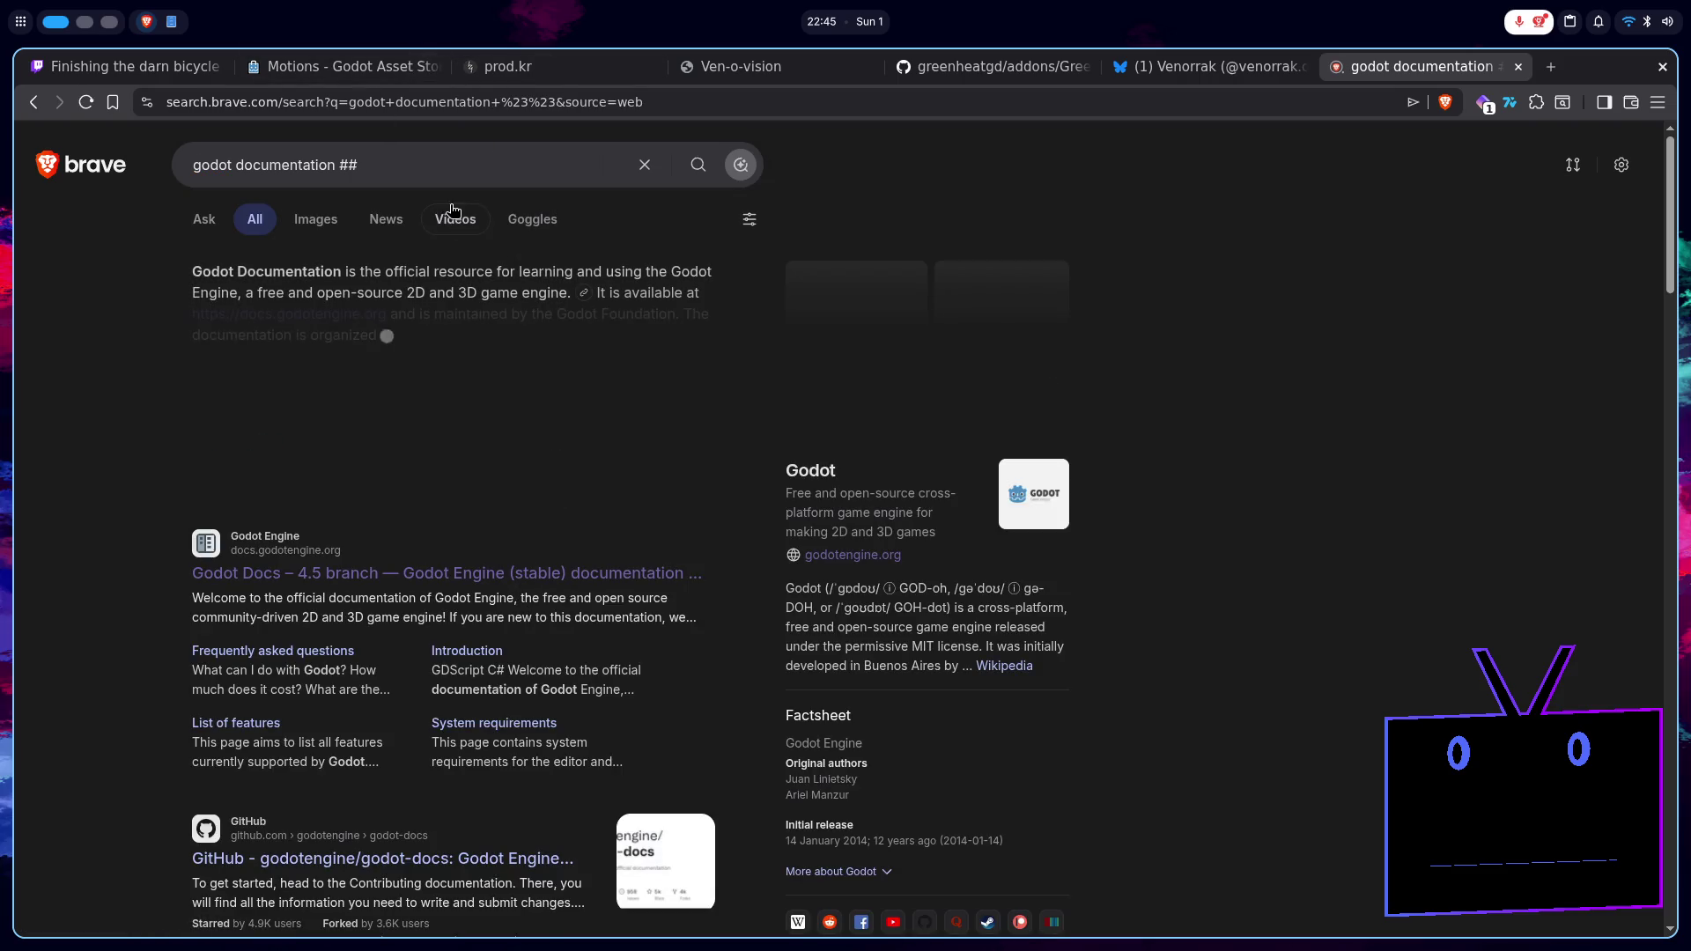
Step: Replace the query with 'custom class documentation' and search
left_click_drag(357, 165, 194, 172)
type("custon")
key("BackSpace")
type("m class docu")
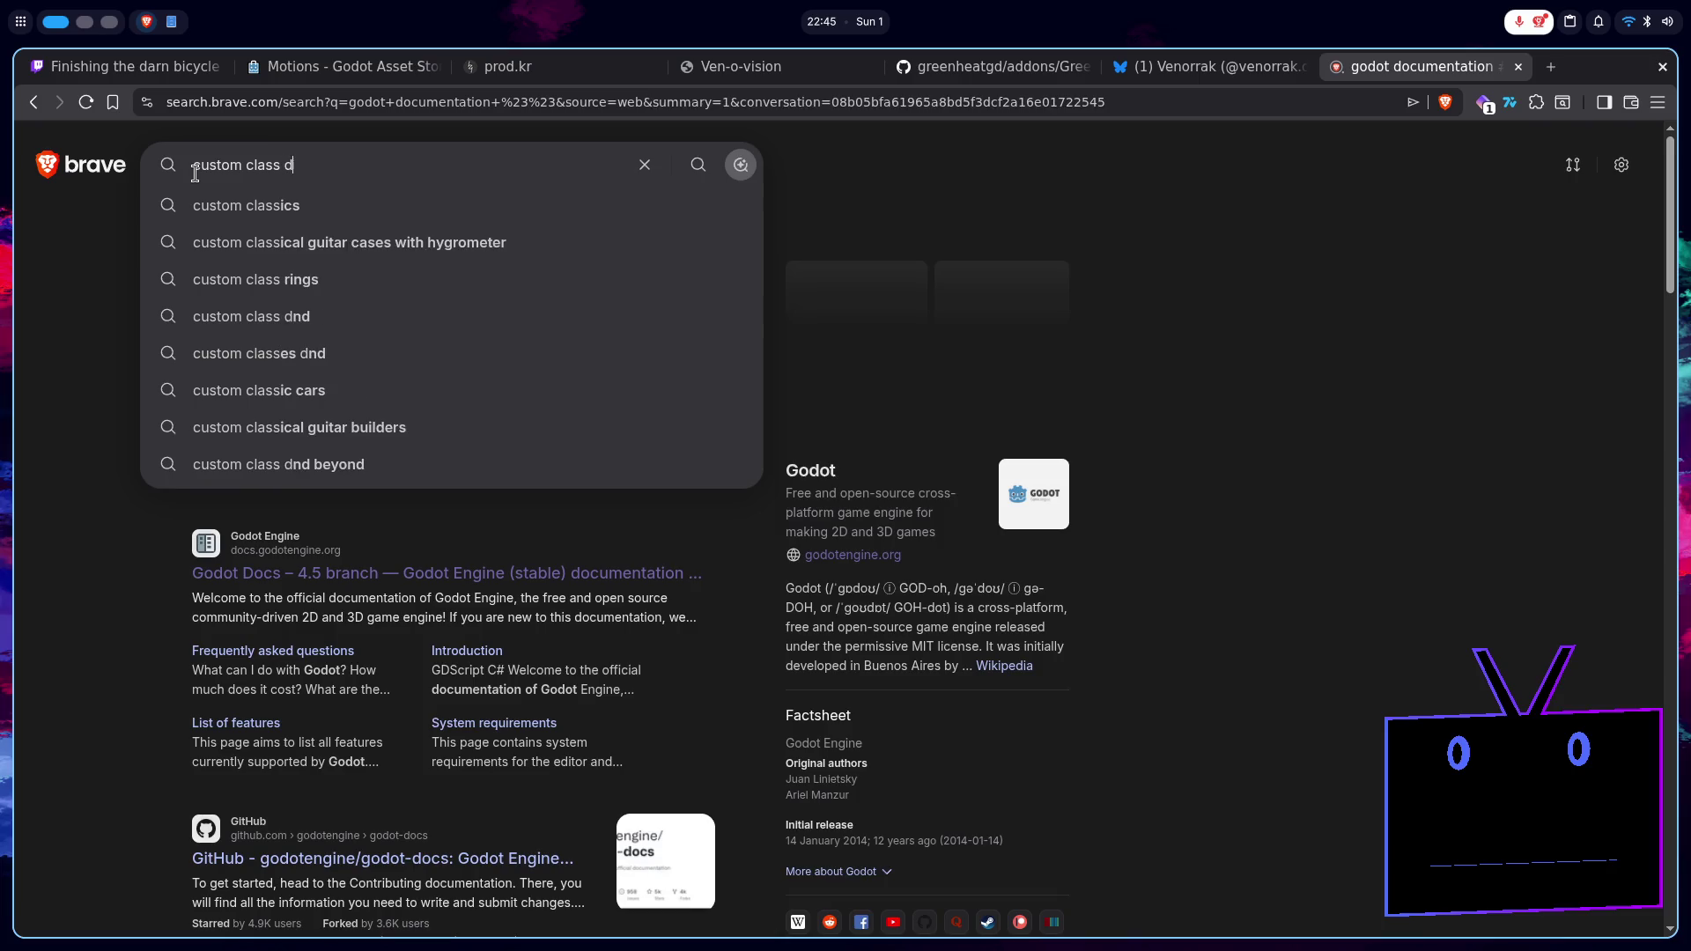
type("men")
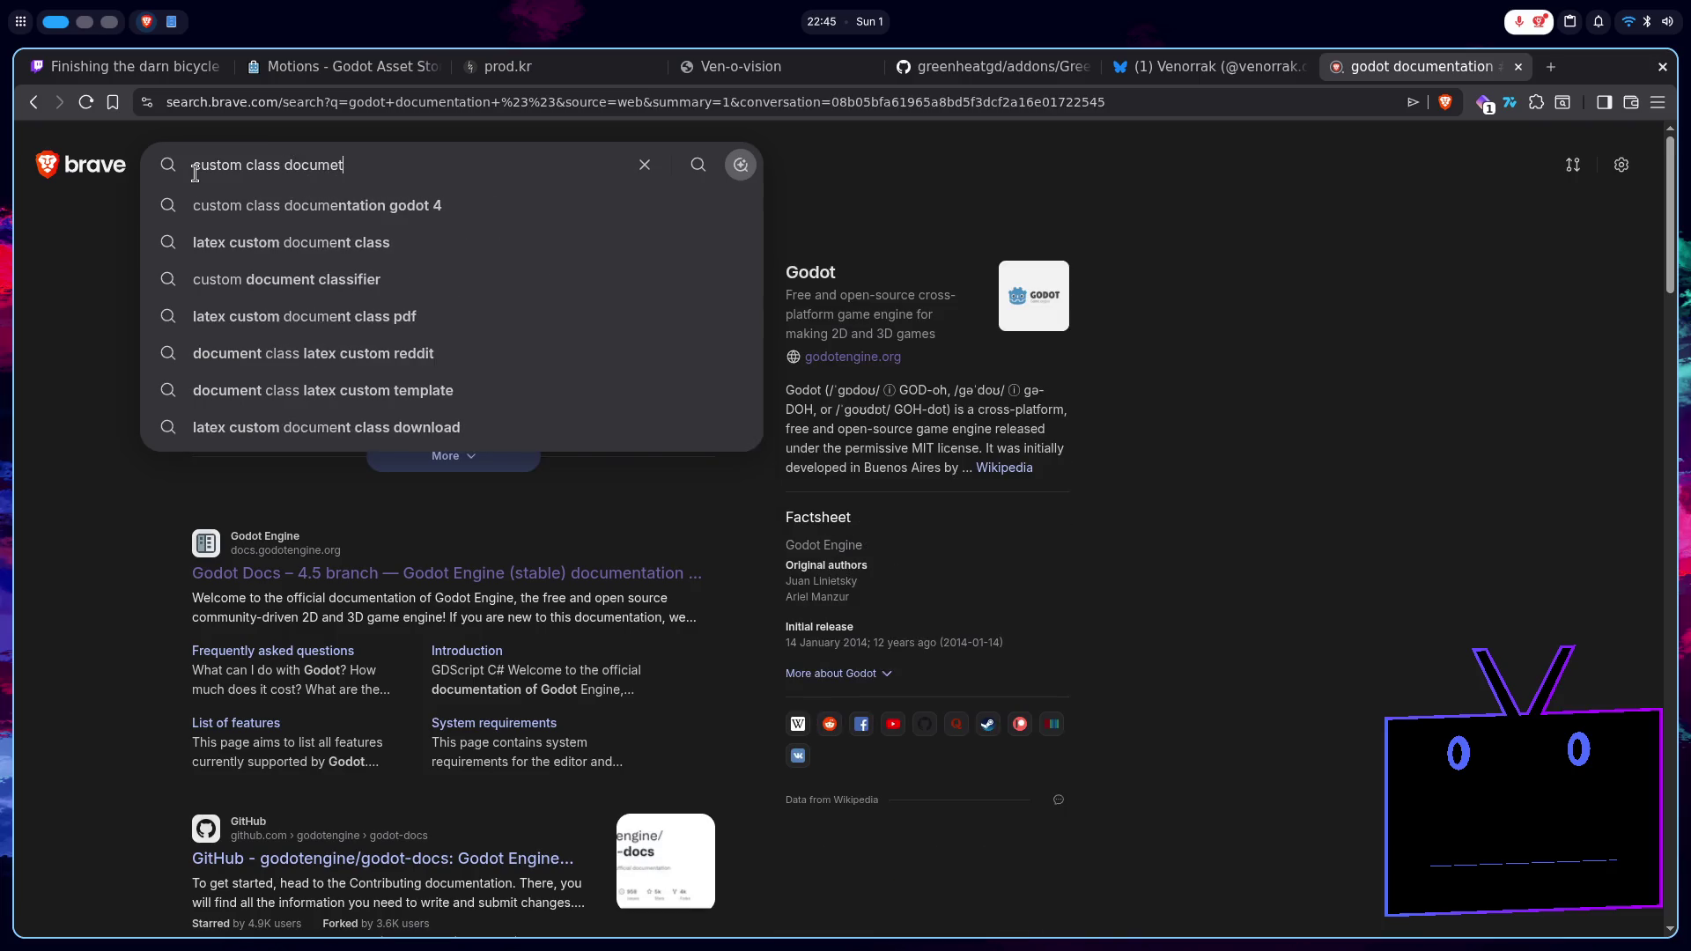
type("tation")
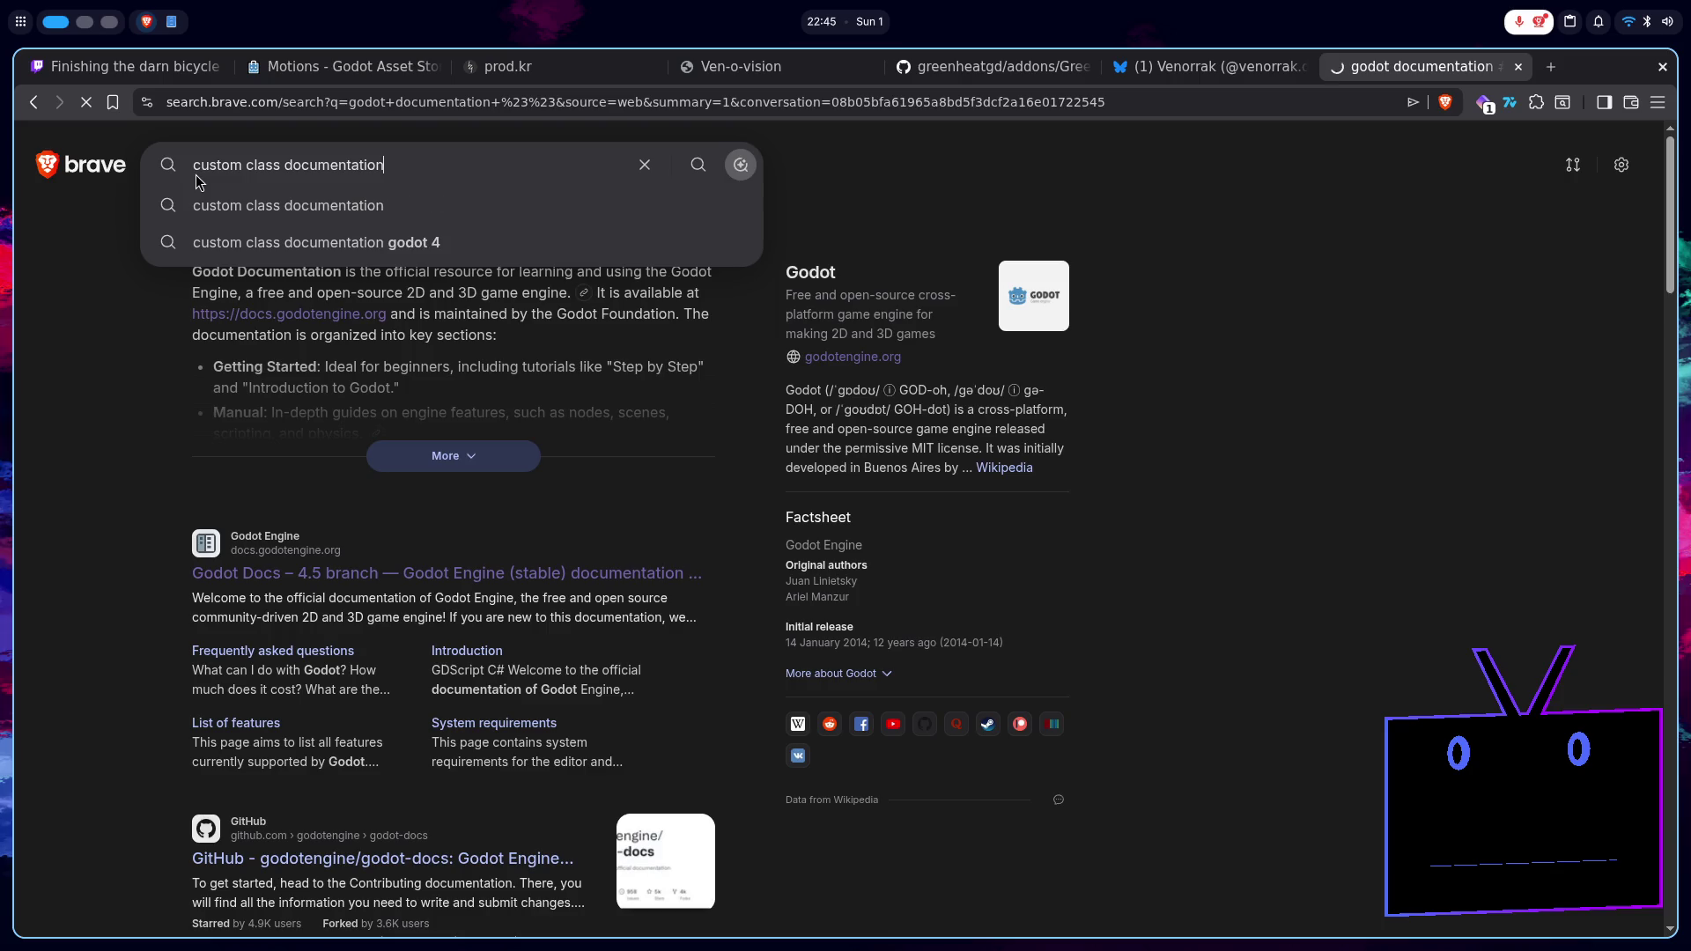
key("Return")
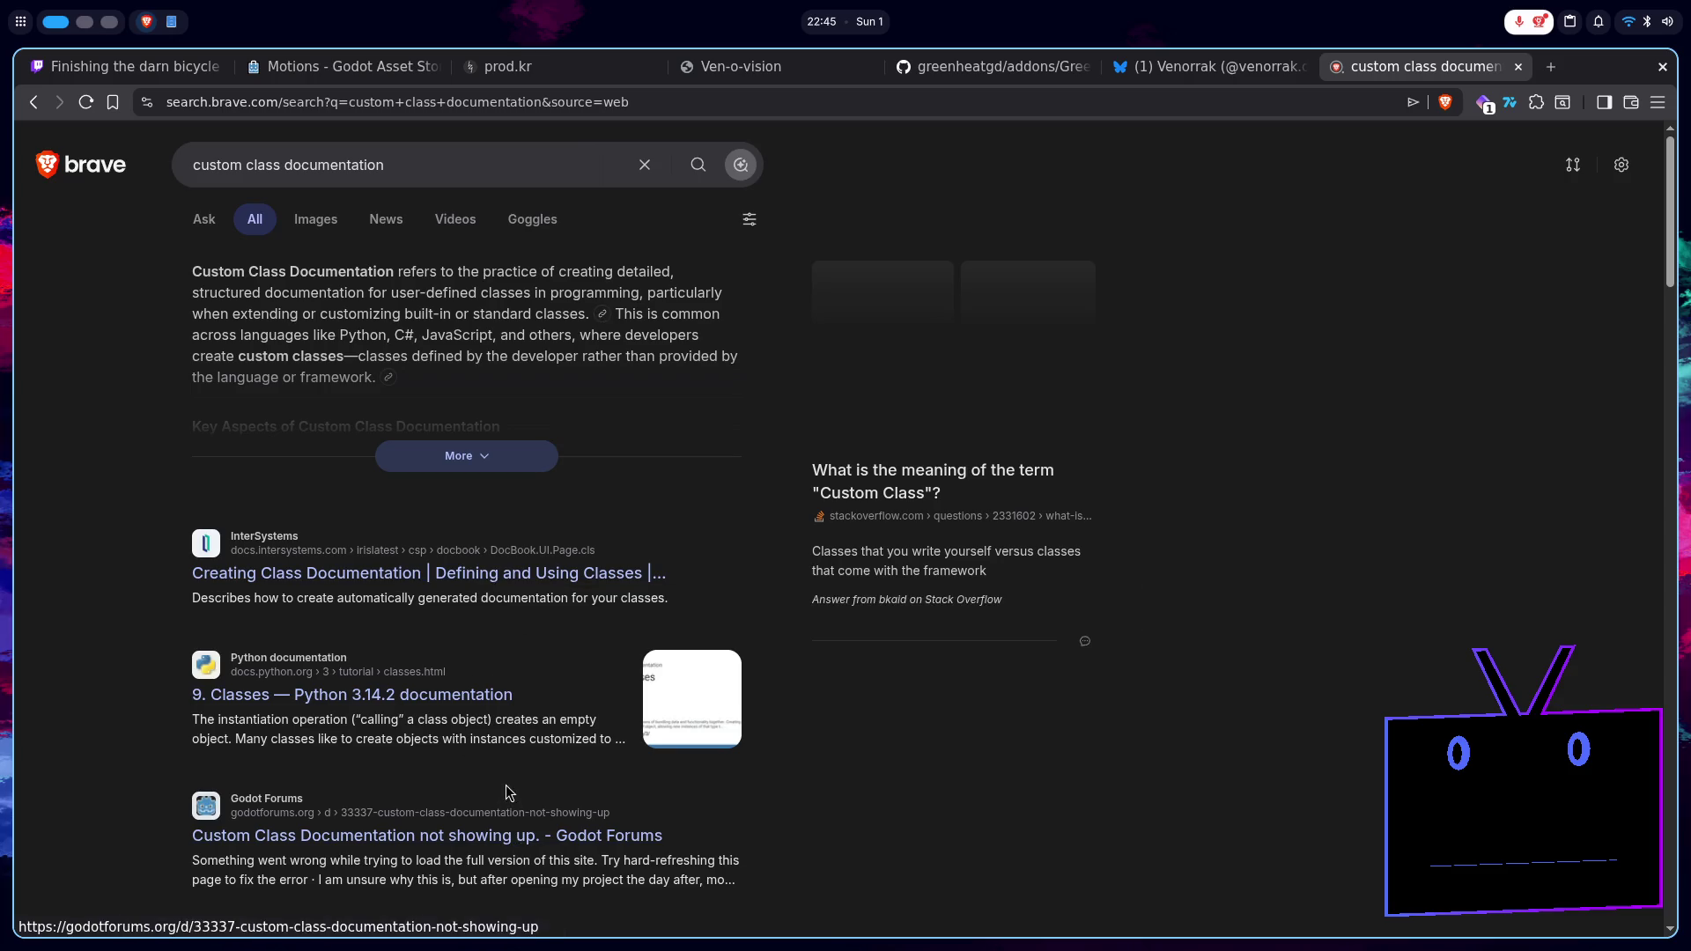
Step: Search 'documentation comments godot' and open the top docs.godotengine.org result
scroll(445, 570, "down", 4)
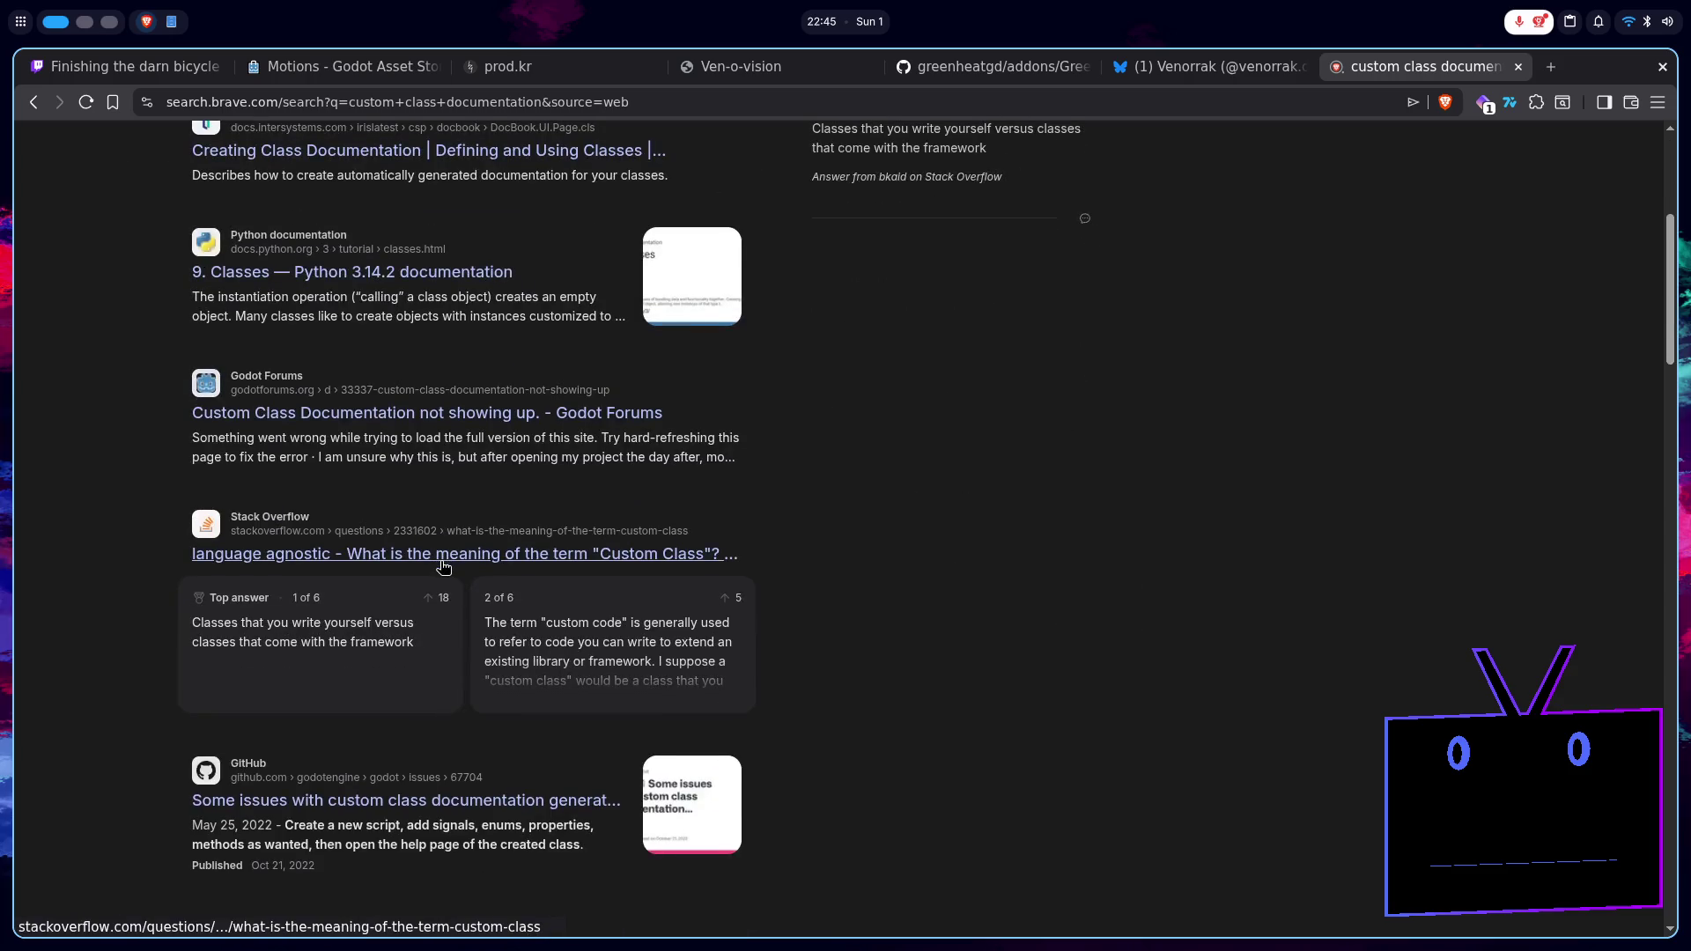
scroll(443, 566, "down", 2)
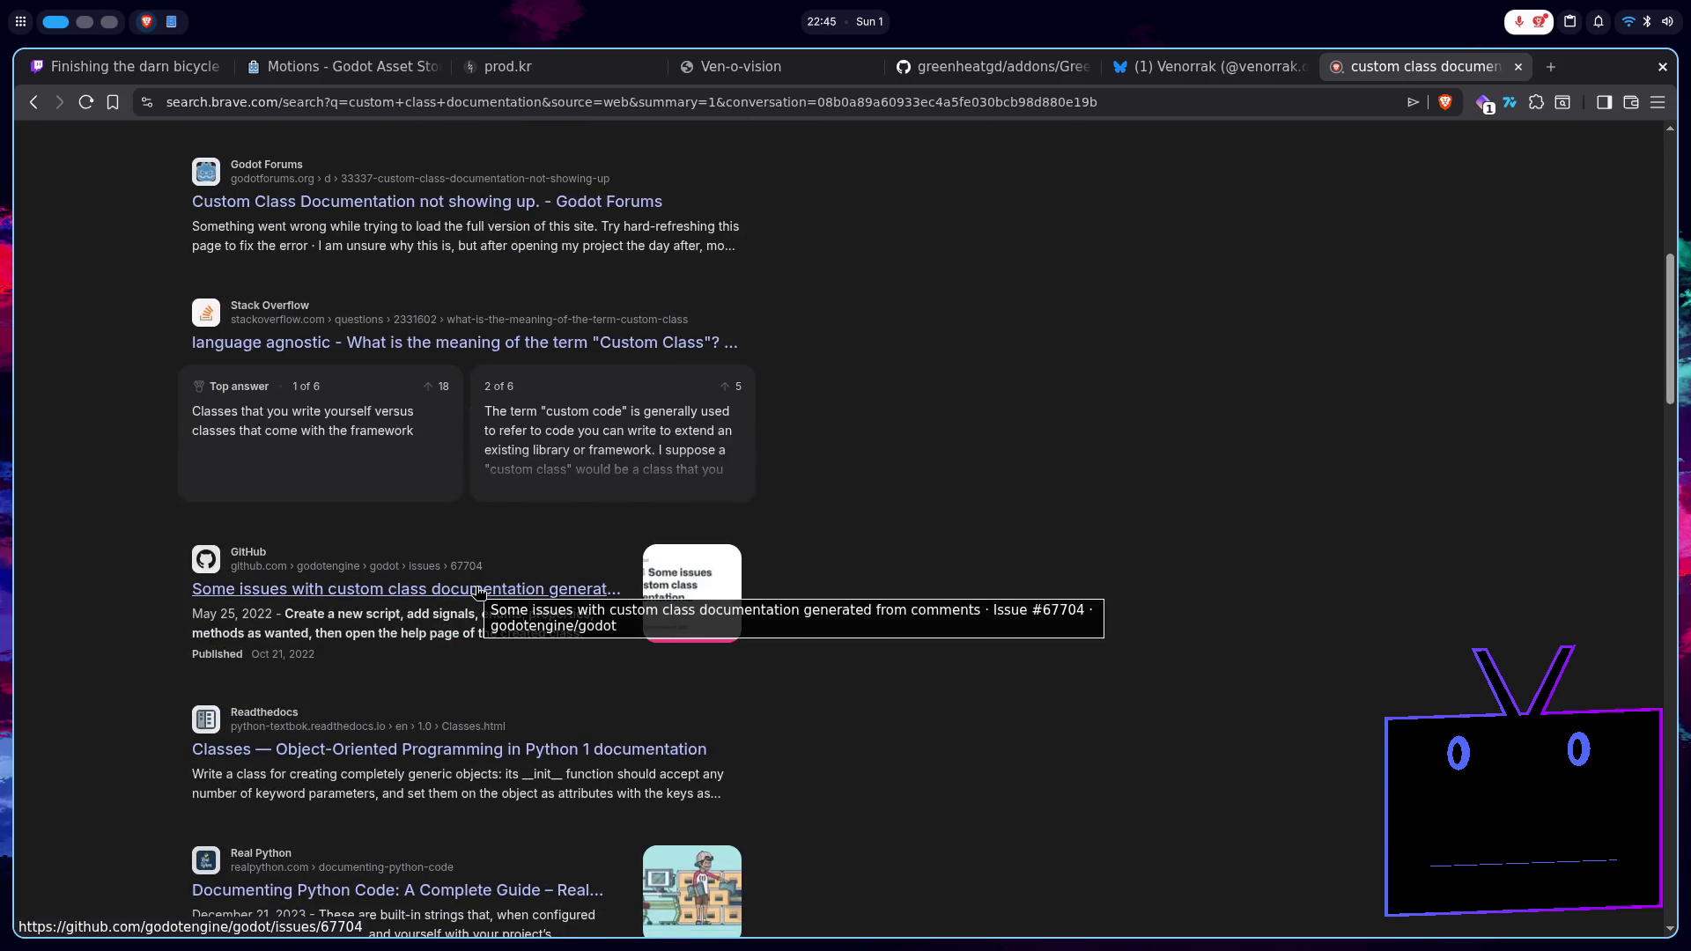
scroll(494, 616, "down", 1)
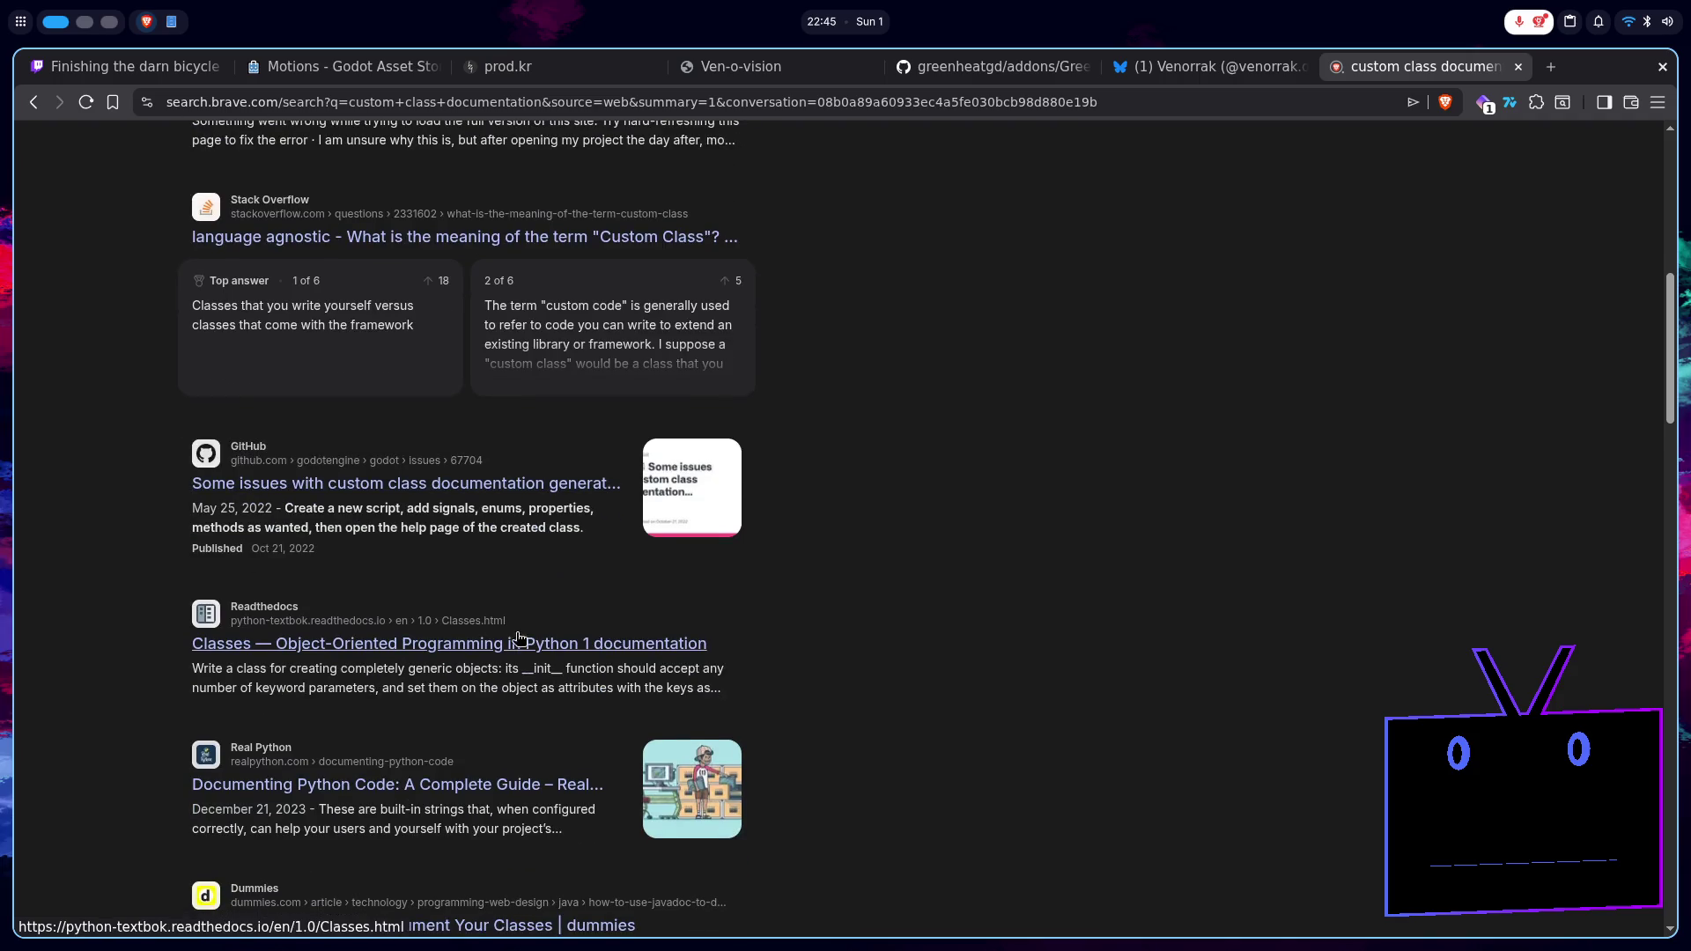
scroll(505, 650, "up", 1)
scroll(505, 650, "up", 7)
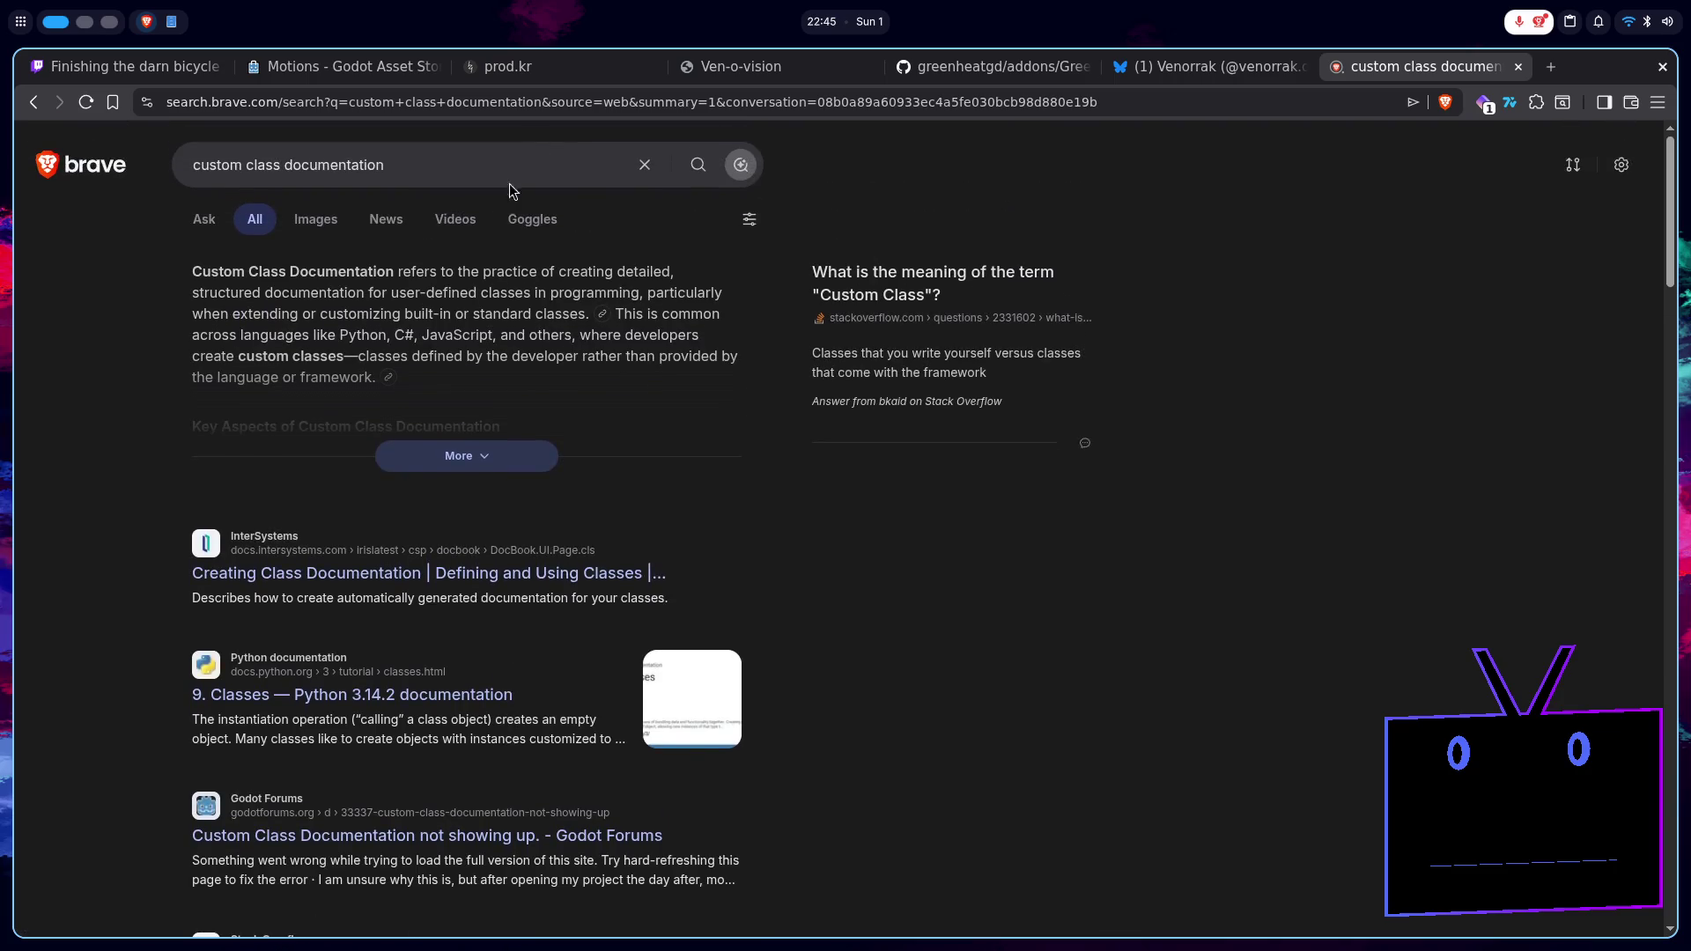
left_click(437, 166)
left_click_drag(436, 166, 200, 170)
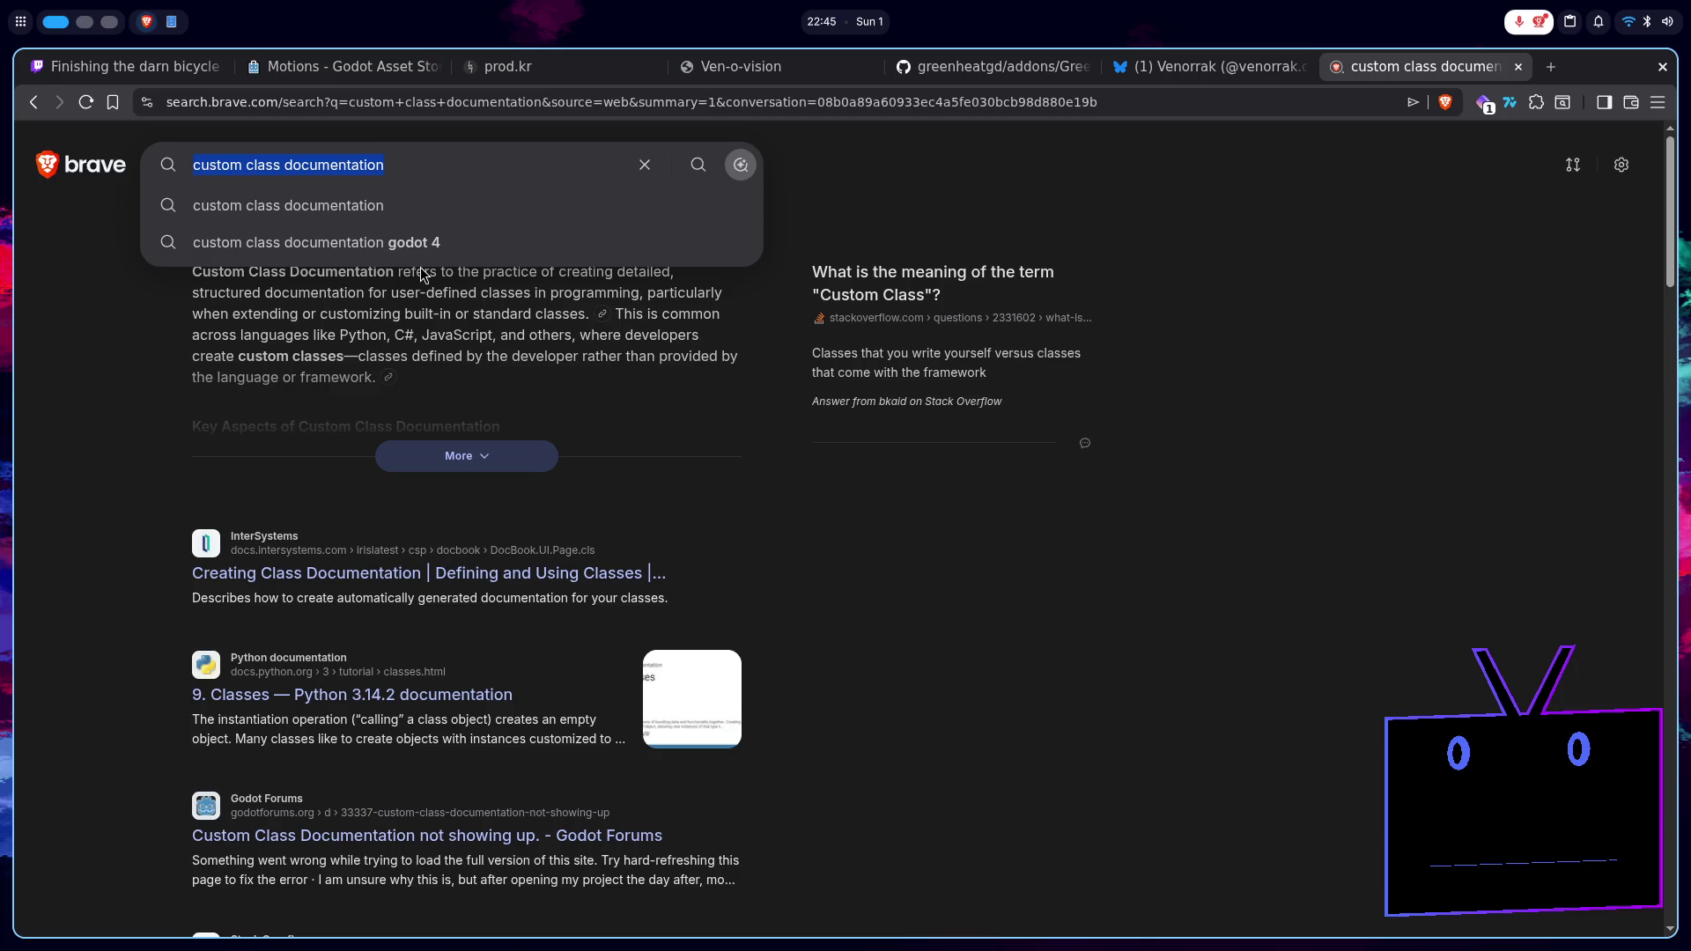
type("docu")
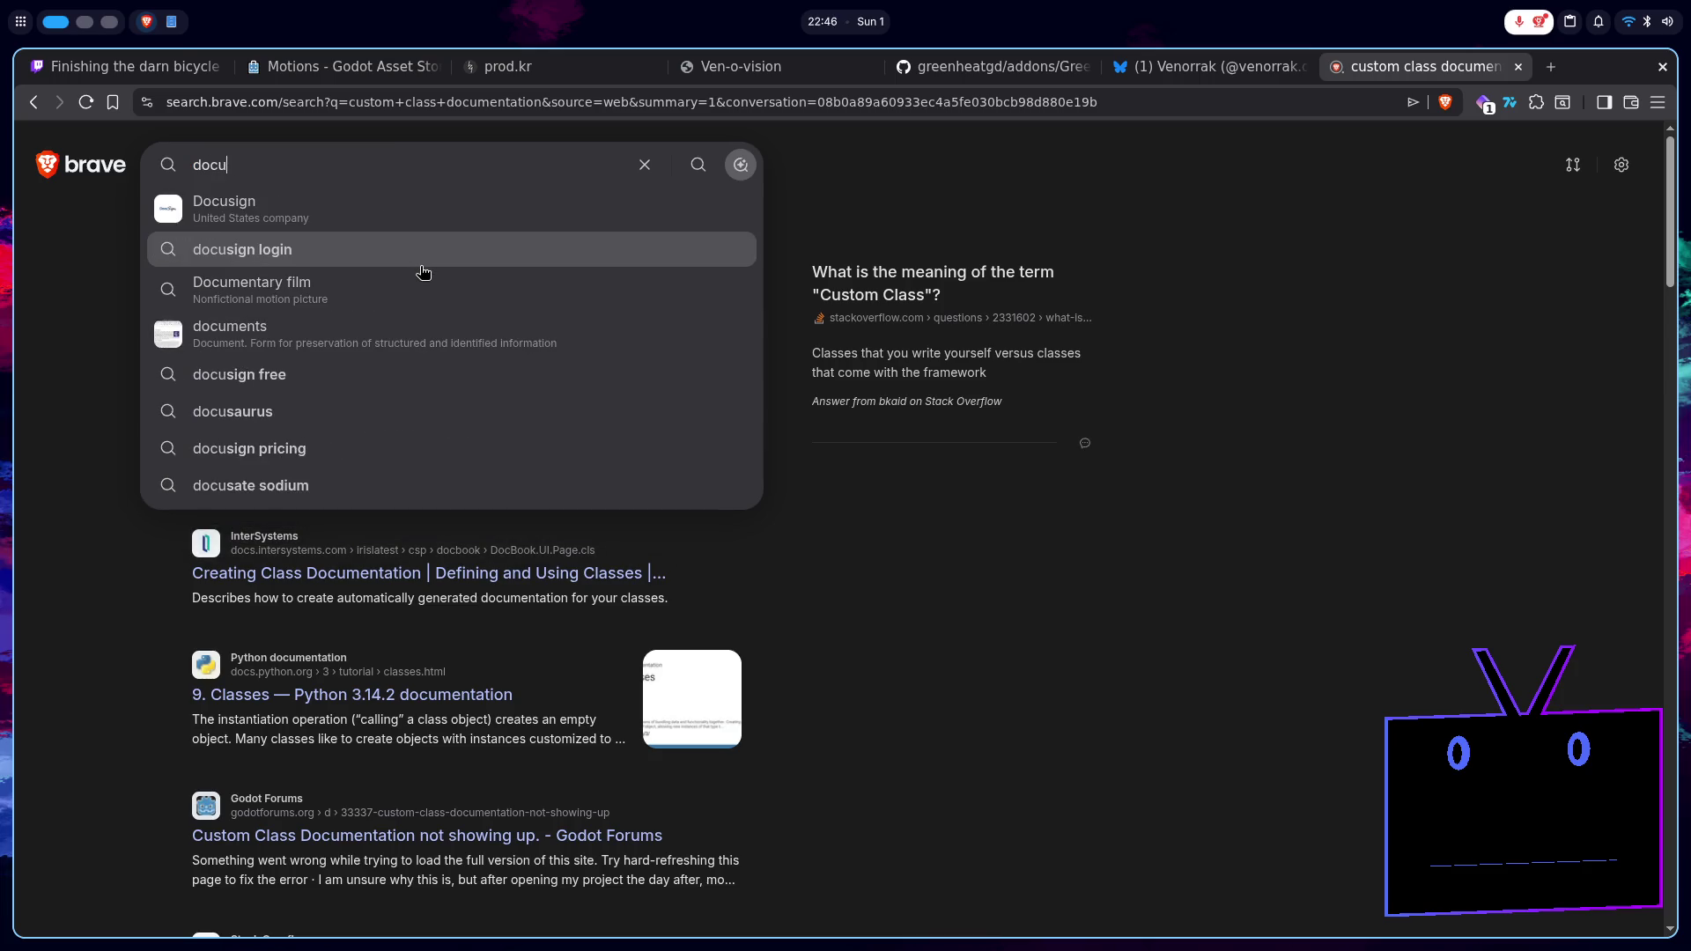
type("mentation com")
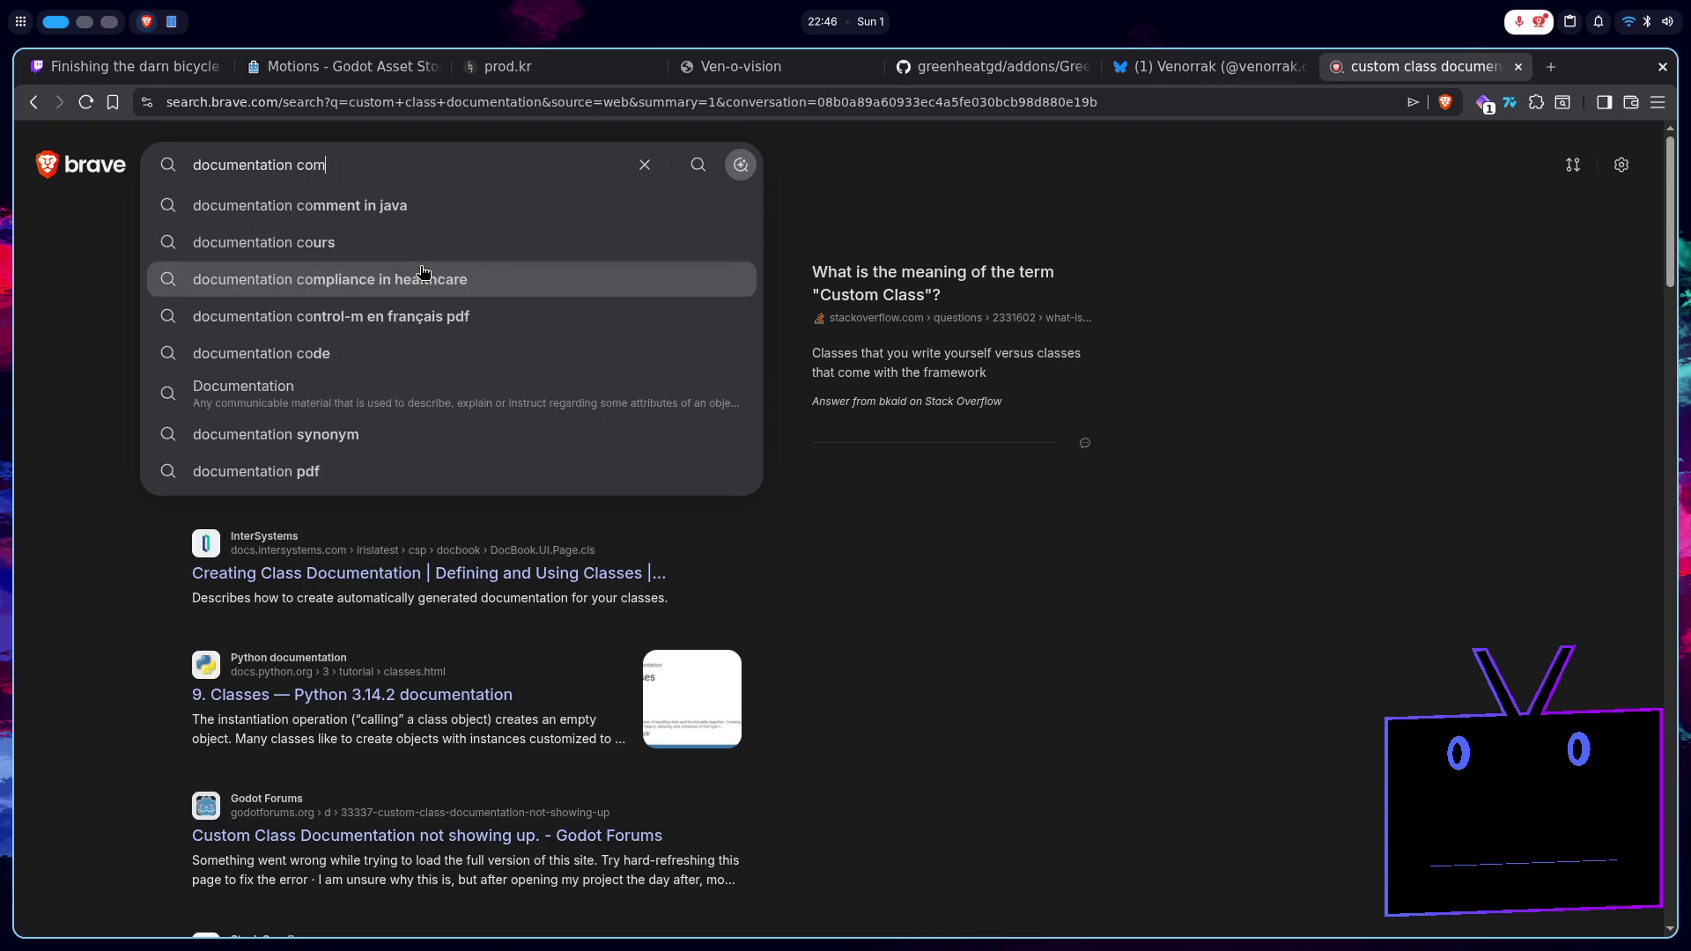
type("ments godot")
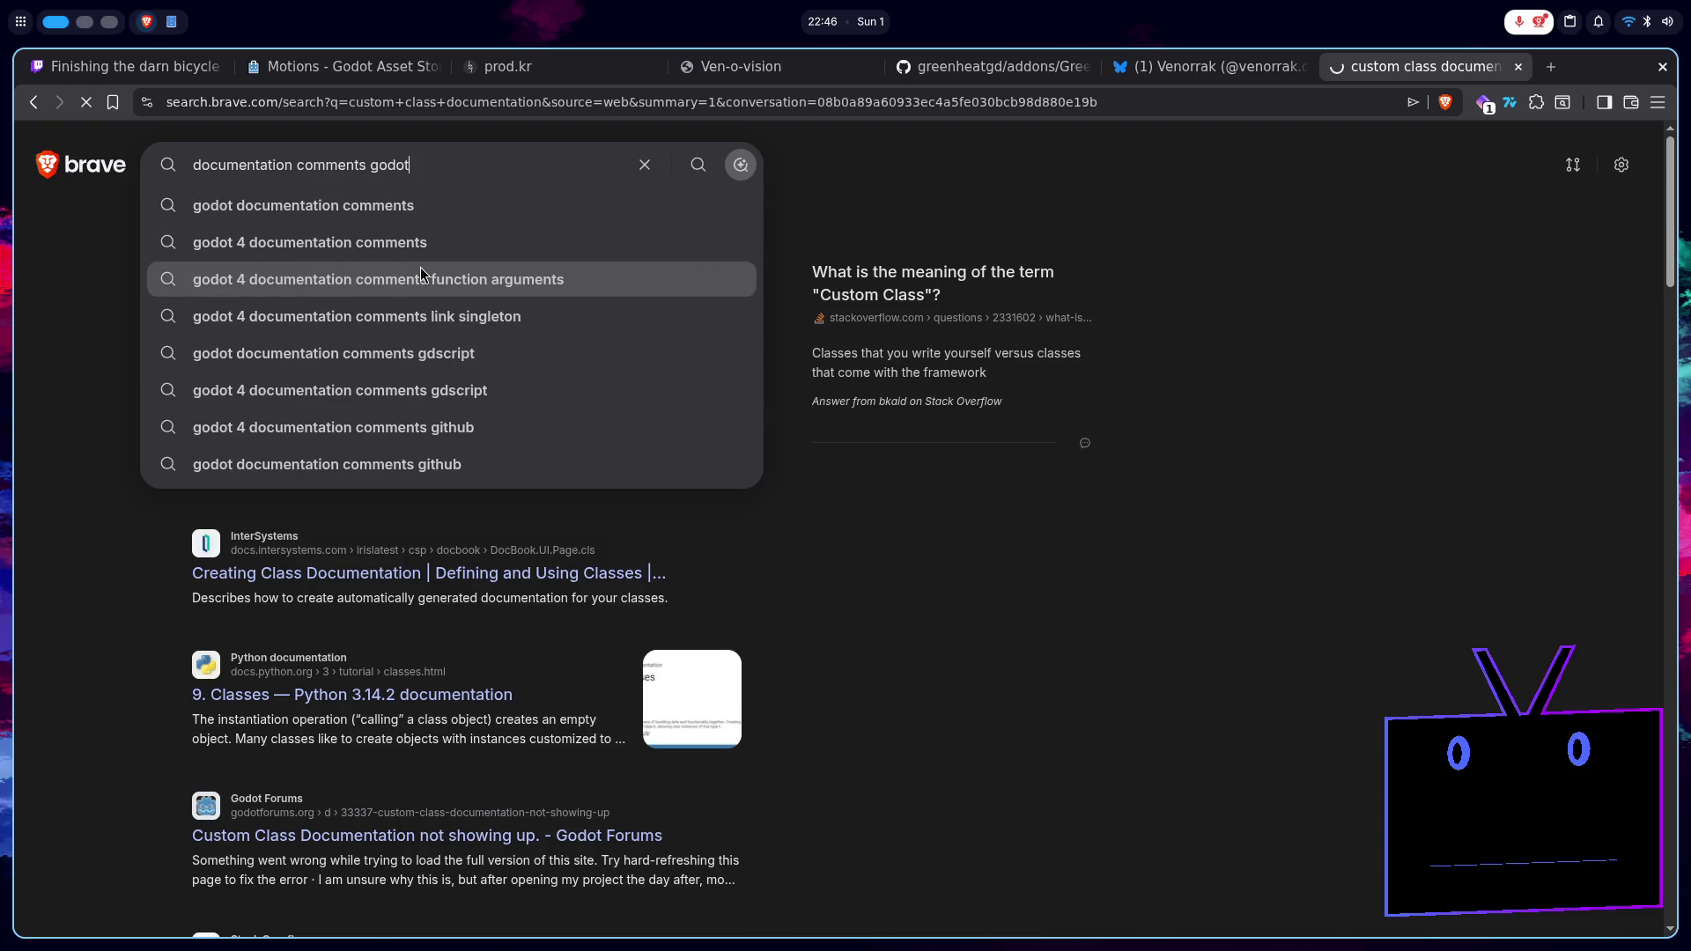
key("Return")
left_click(395, 574)
scroll(964, 577, "down", 5)
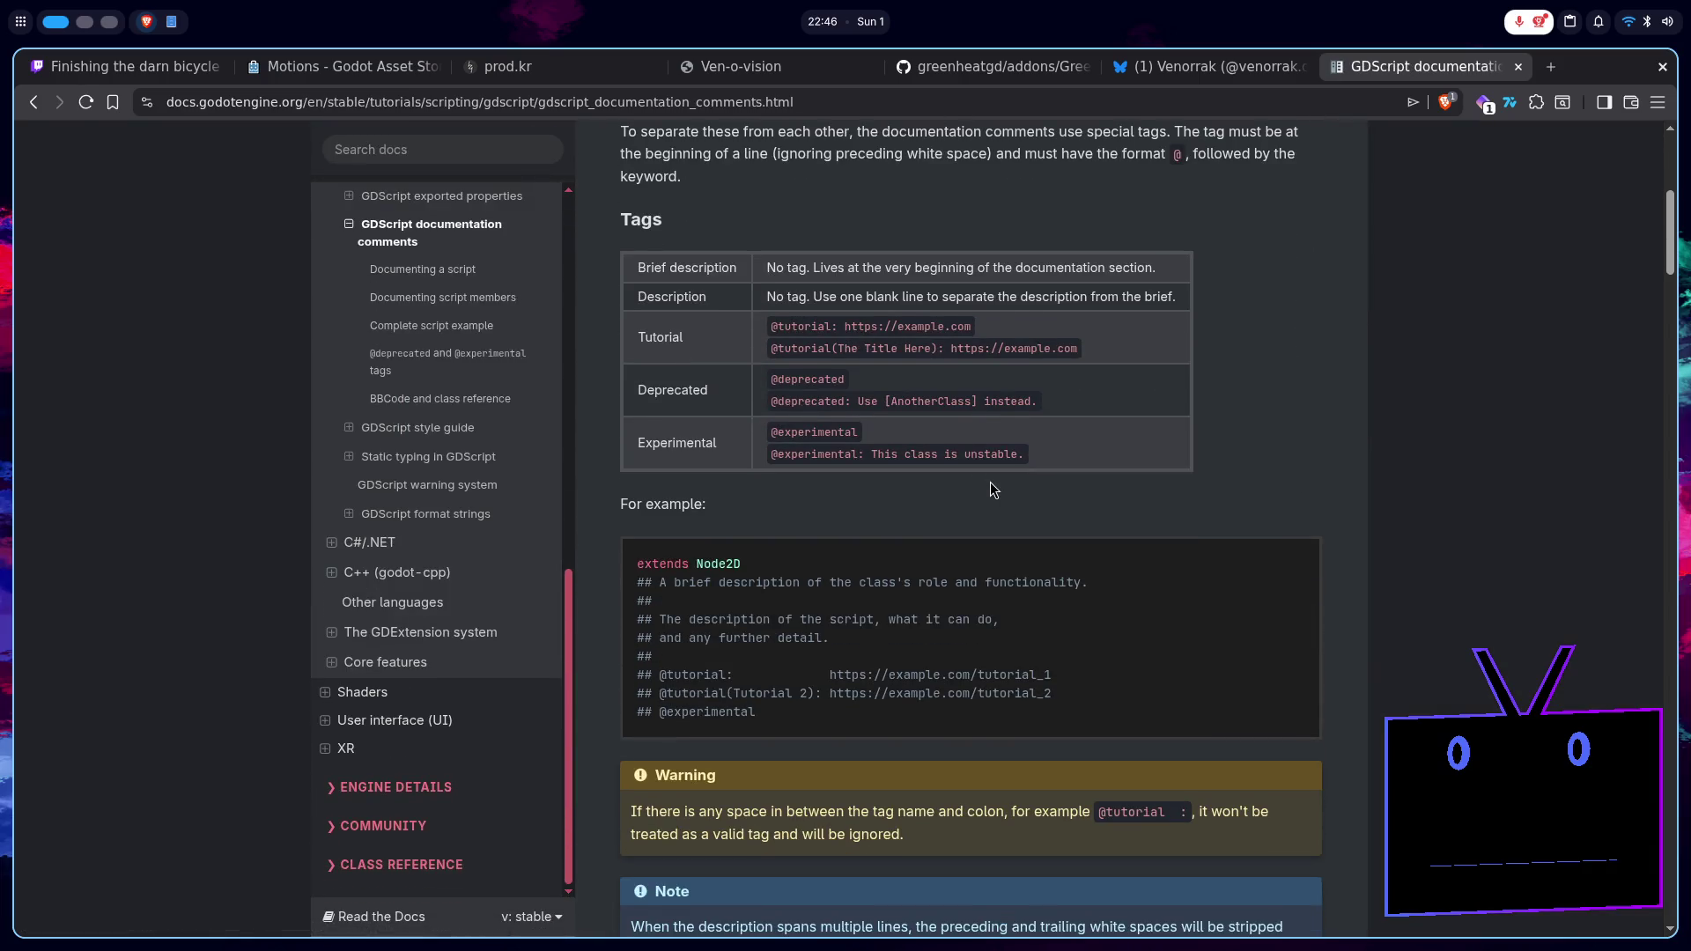
scroll(993, 489, "down", 10)
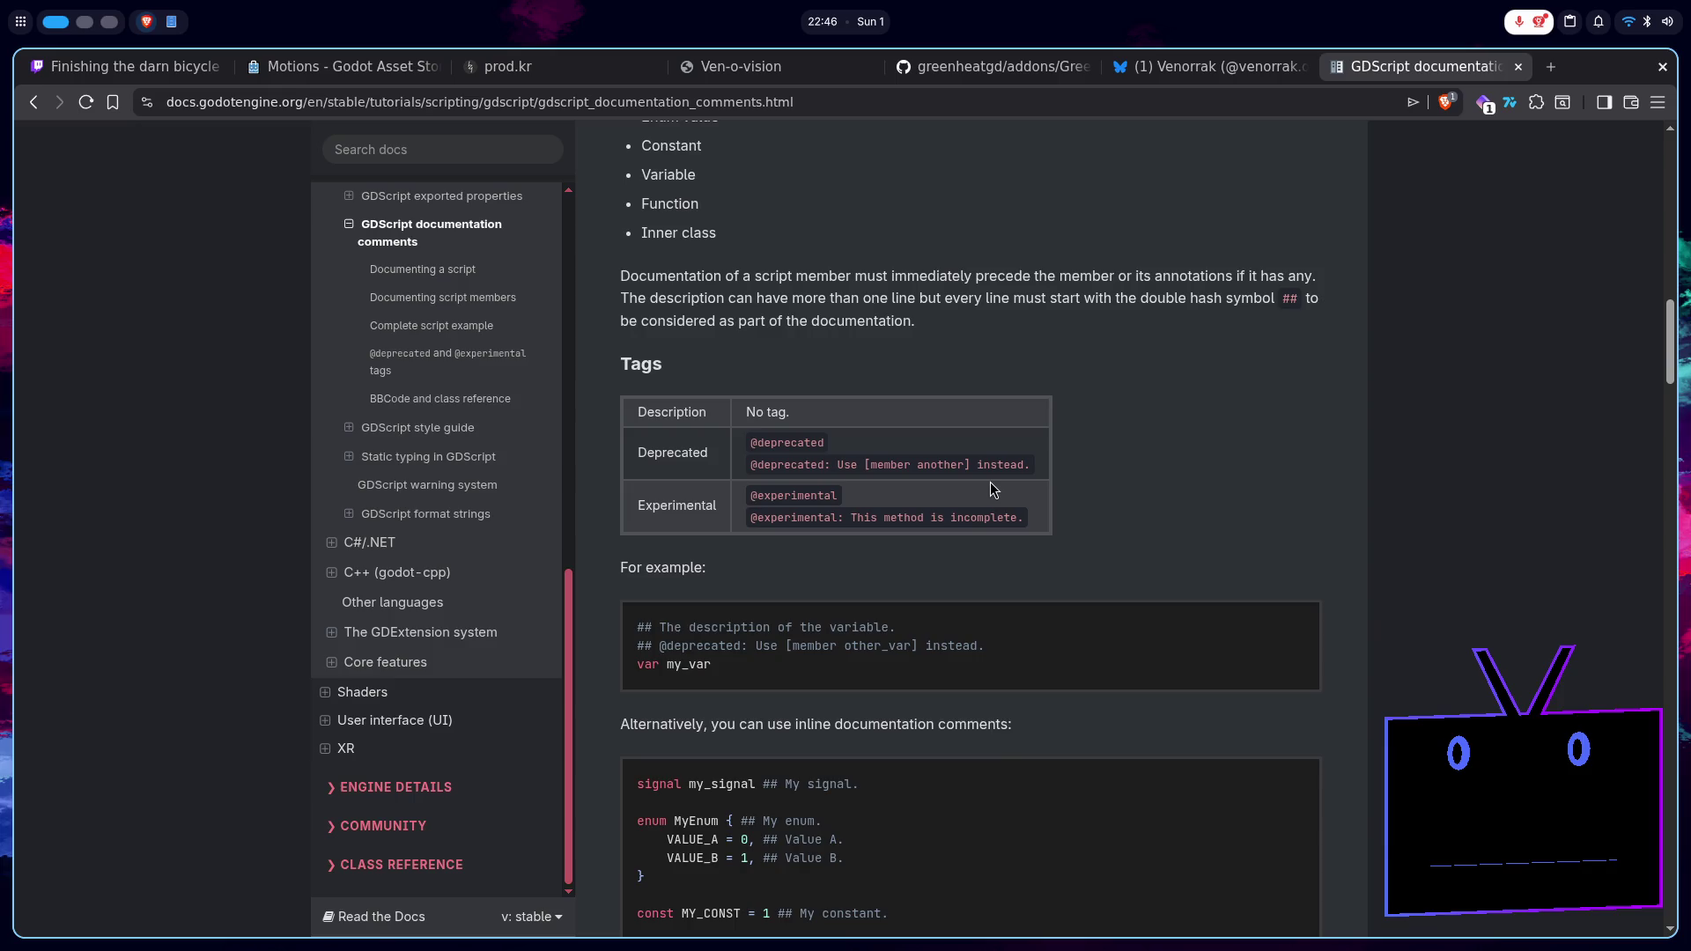
scroll(993, 490, "down", 3)
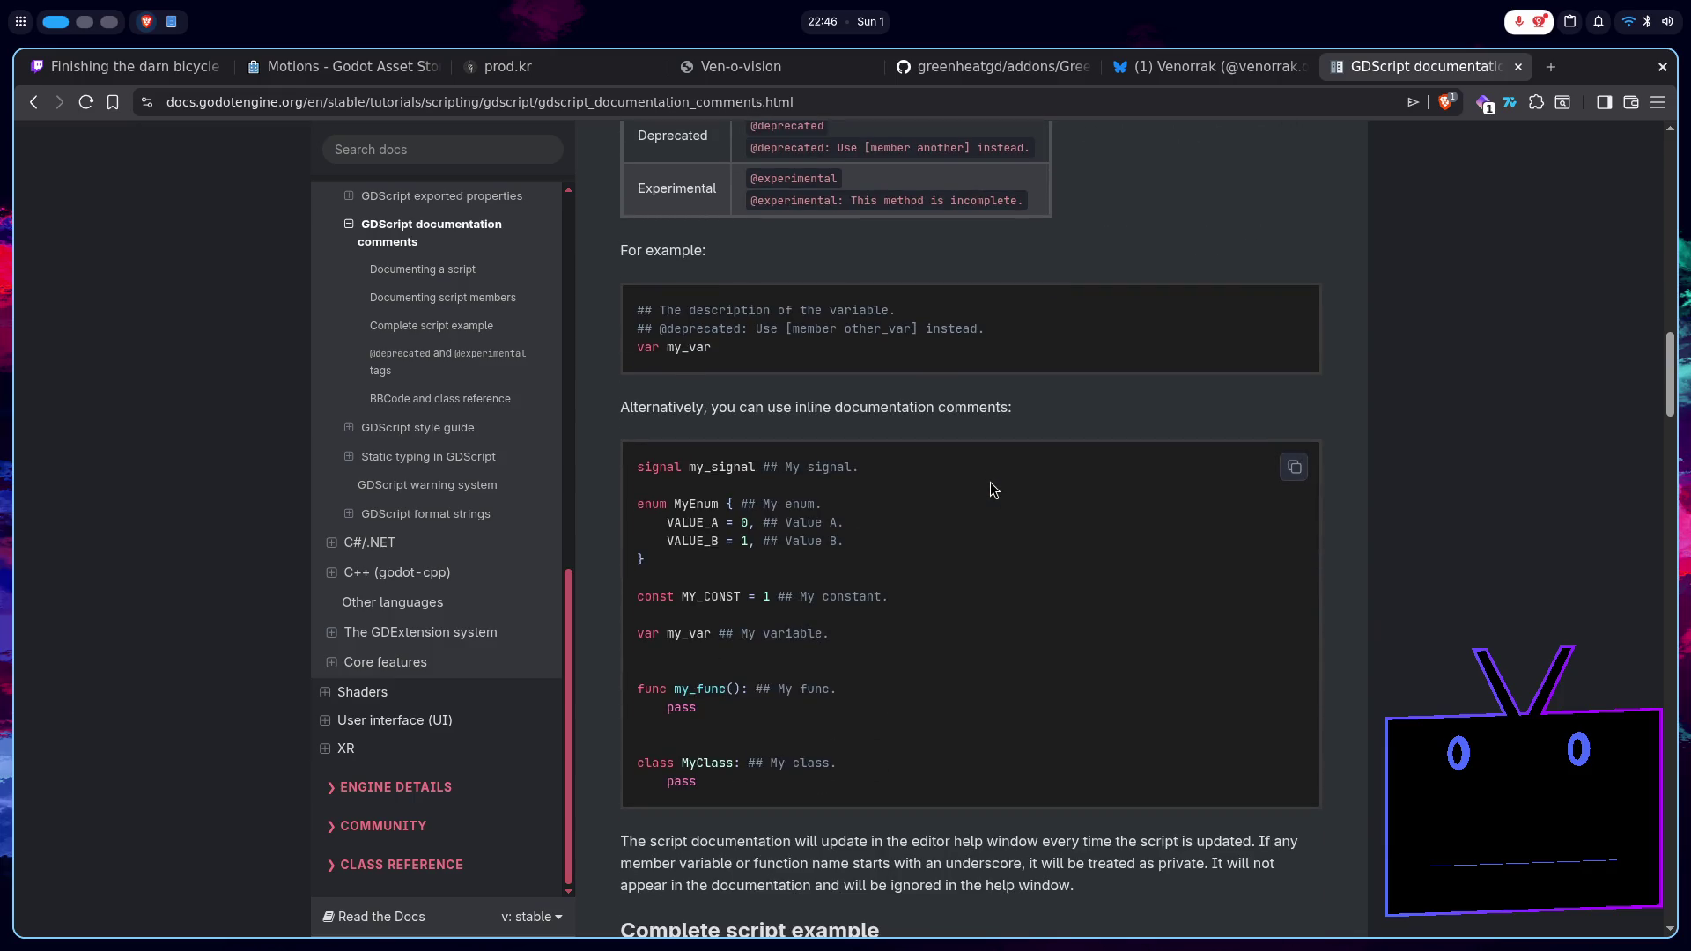
scroll(990, 483, "down", 9)
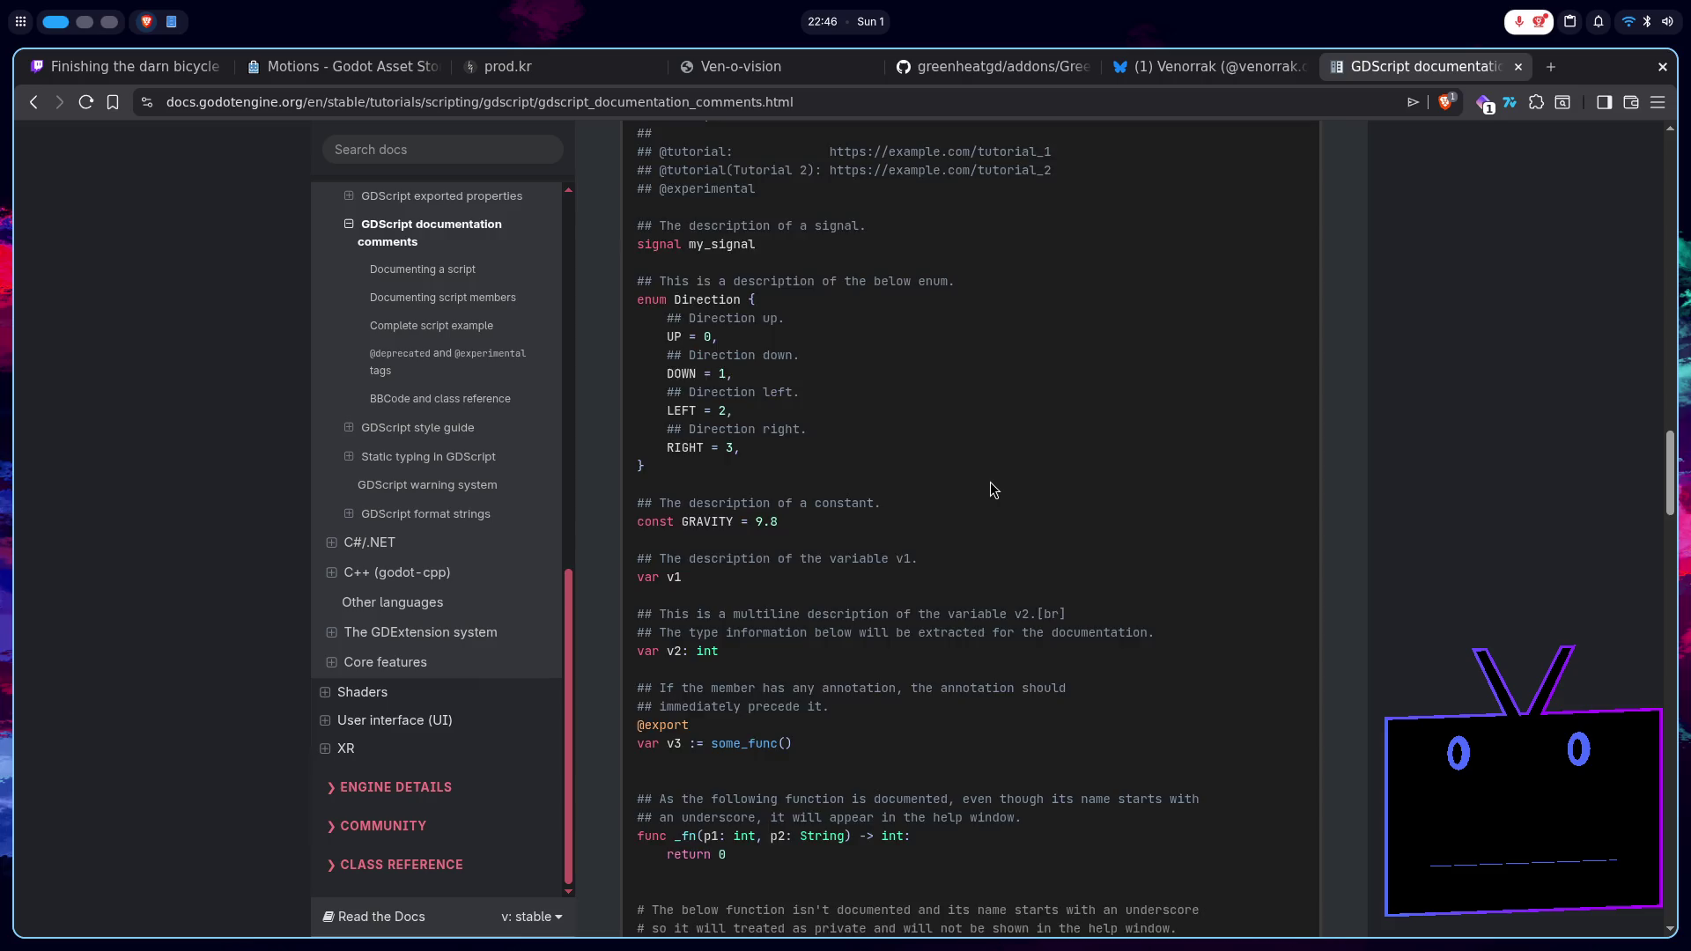
scroll(990, 483, "down", 10)
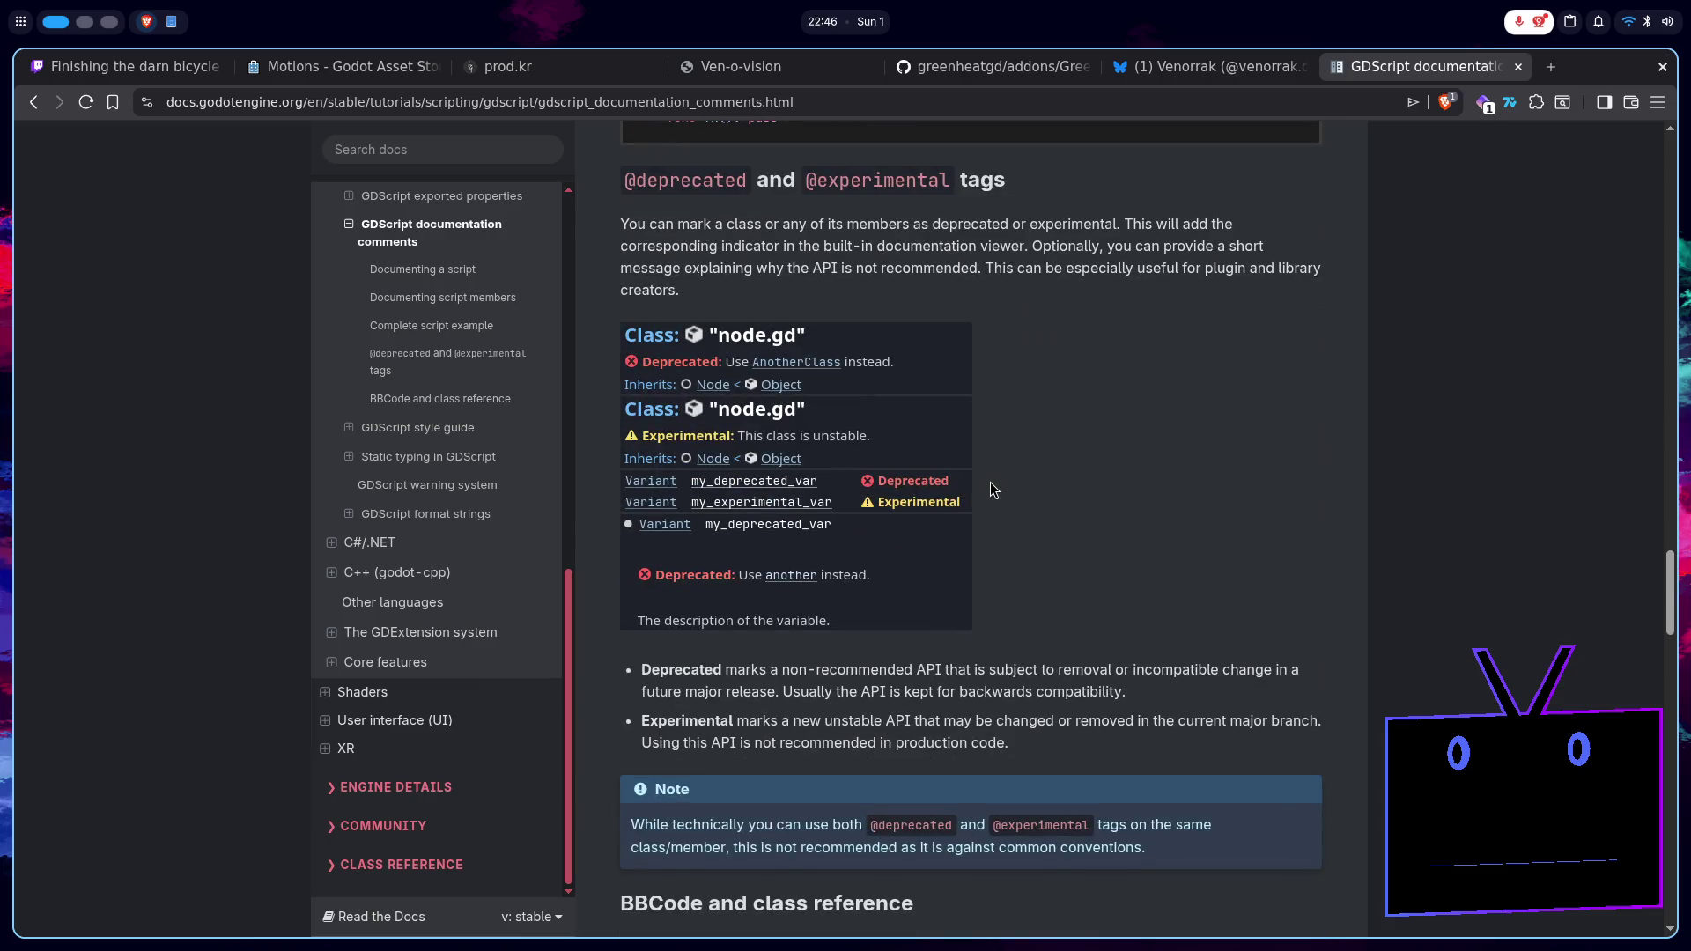
scroll(990, 483, "down", 9)
scroll(990, 483, "down", 5)
scroll(753, 466, "down", 1)
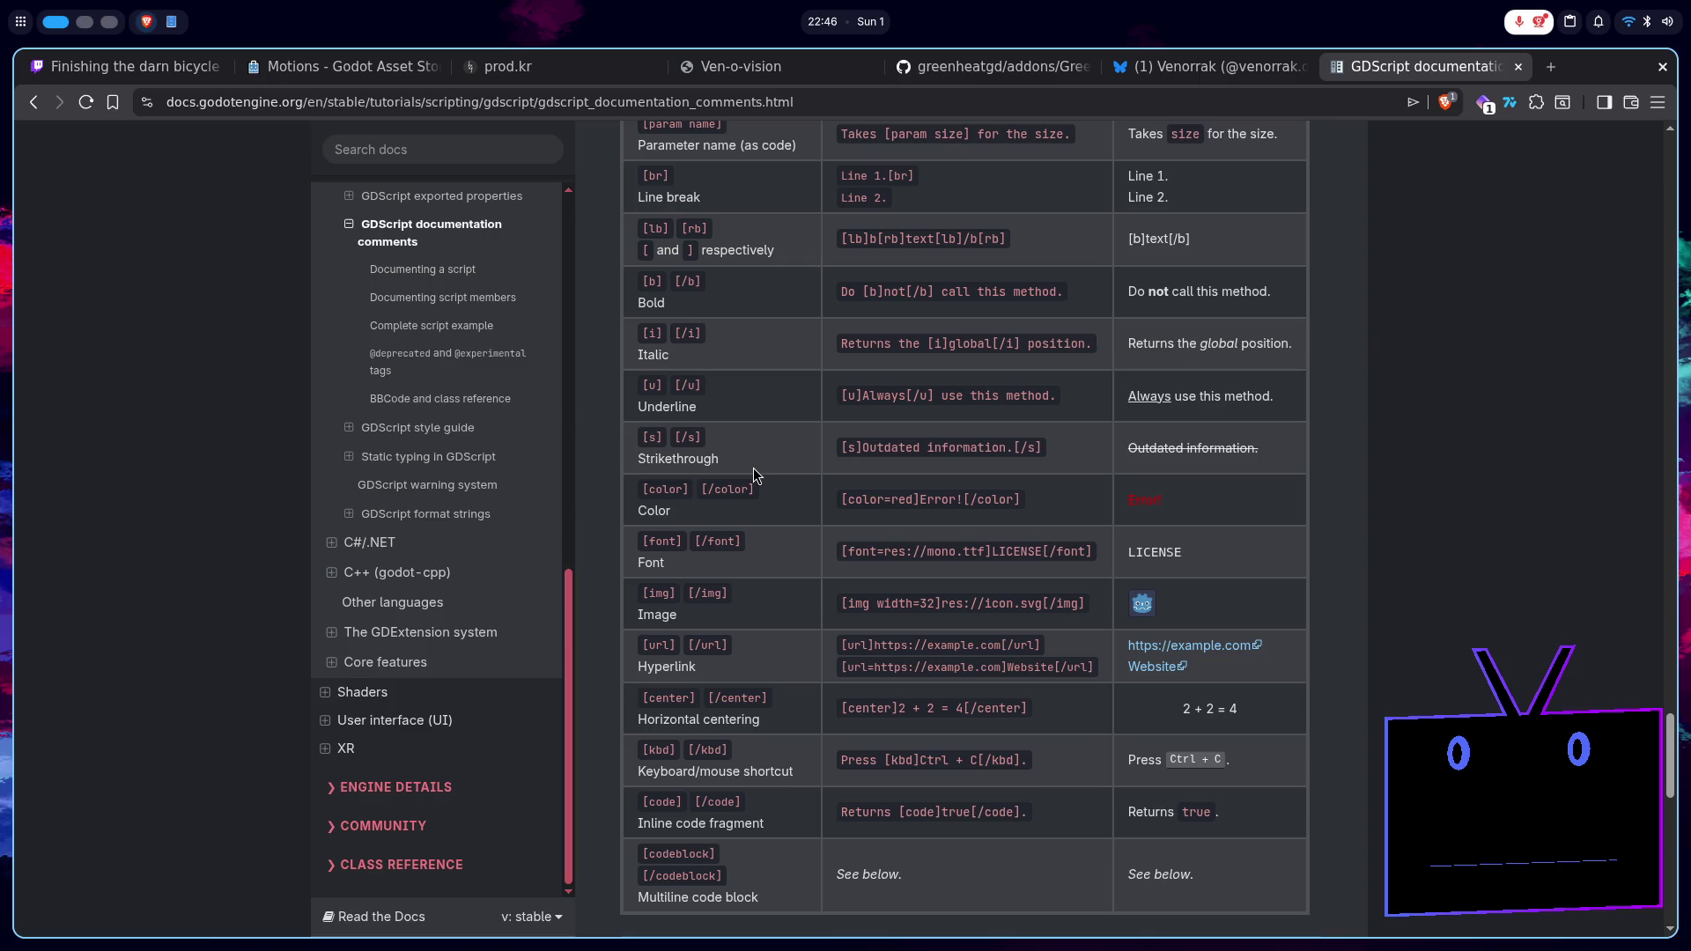
scroll(753, 468, "down", 1)
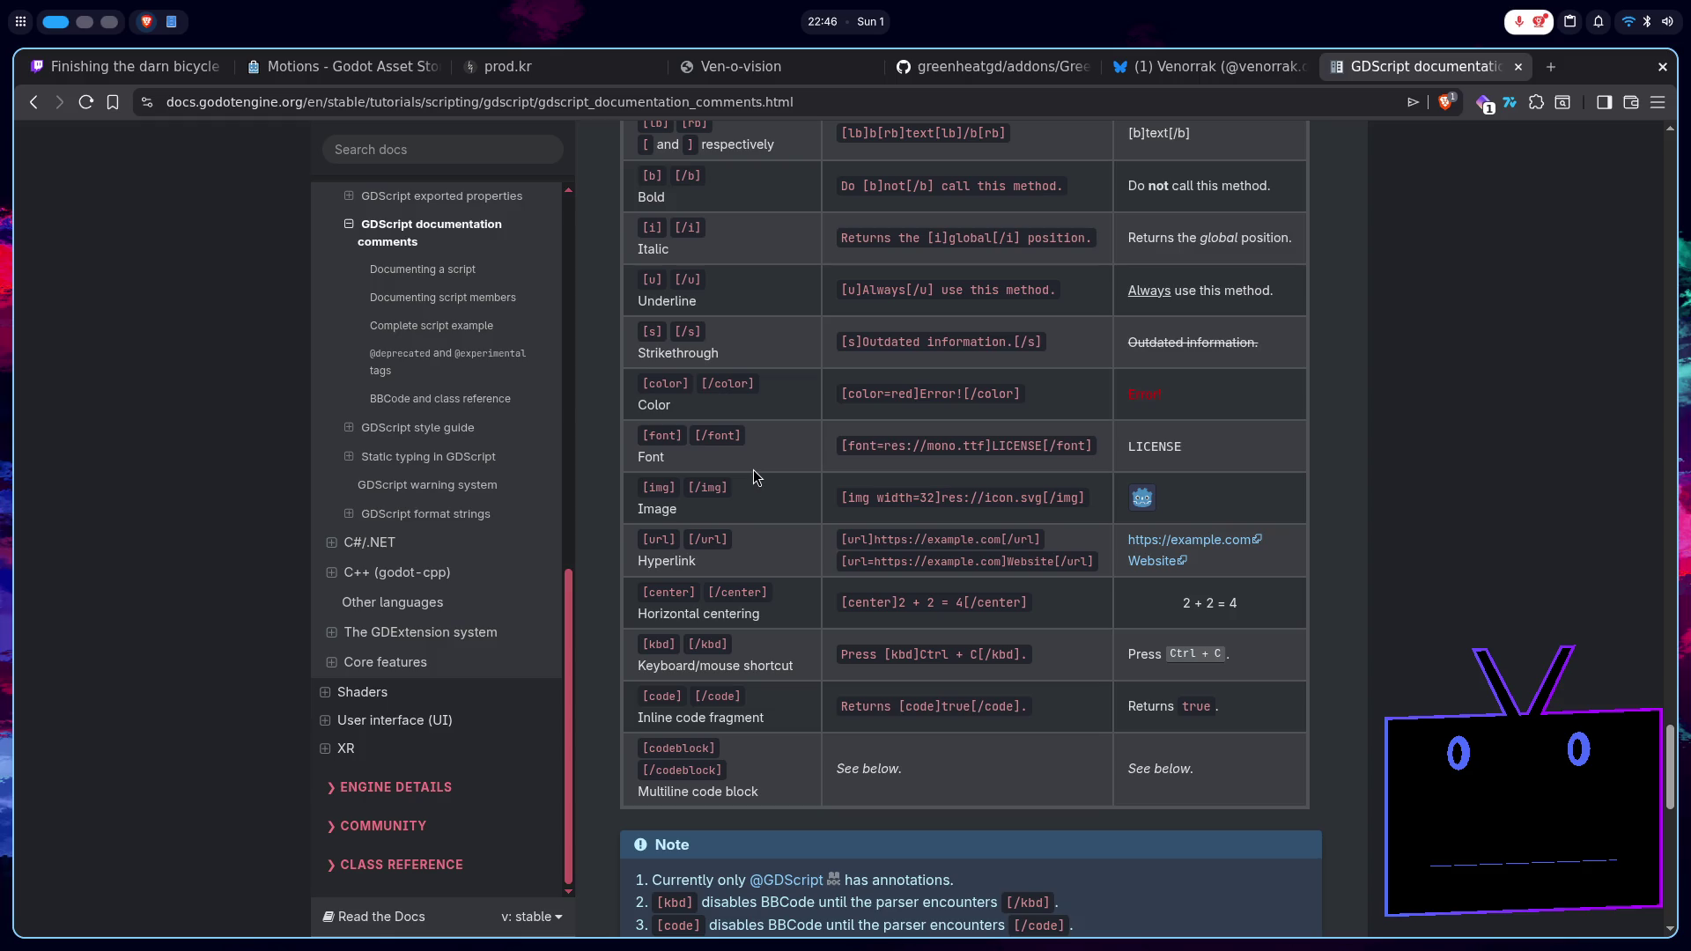
scroll(753, 469, "down", 5)
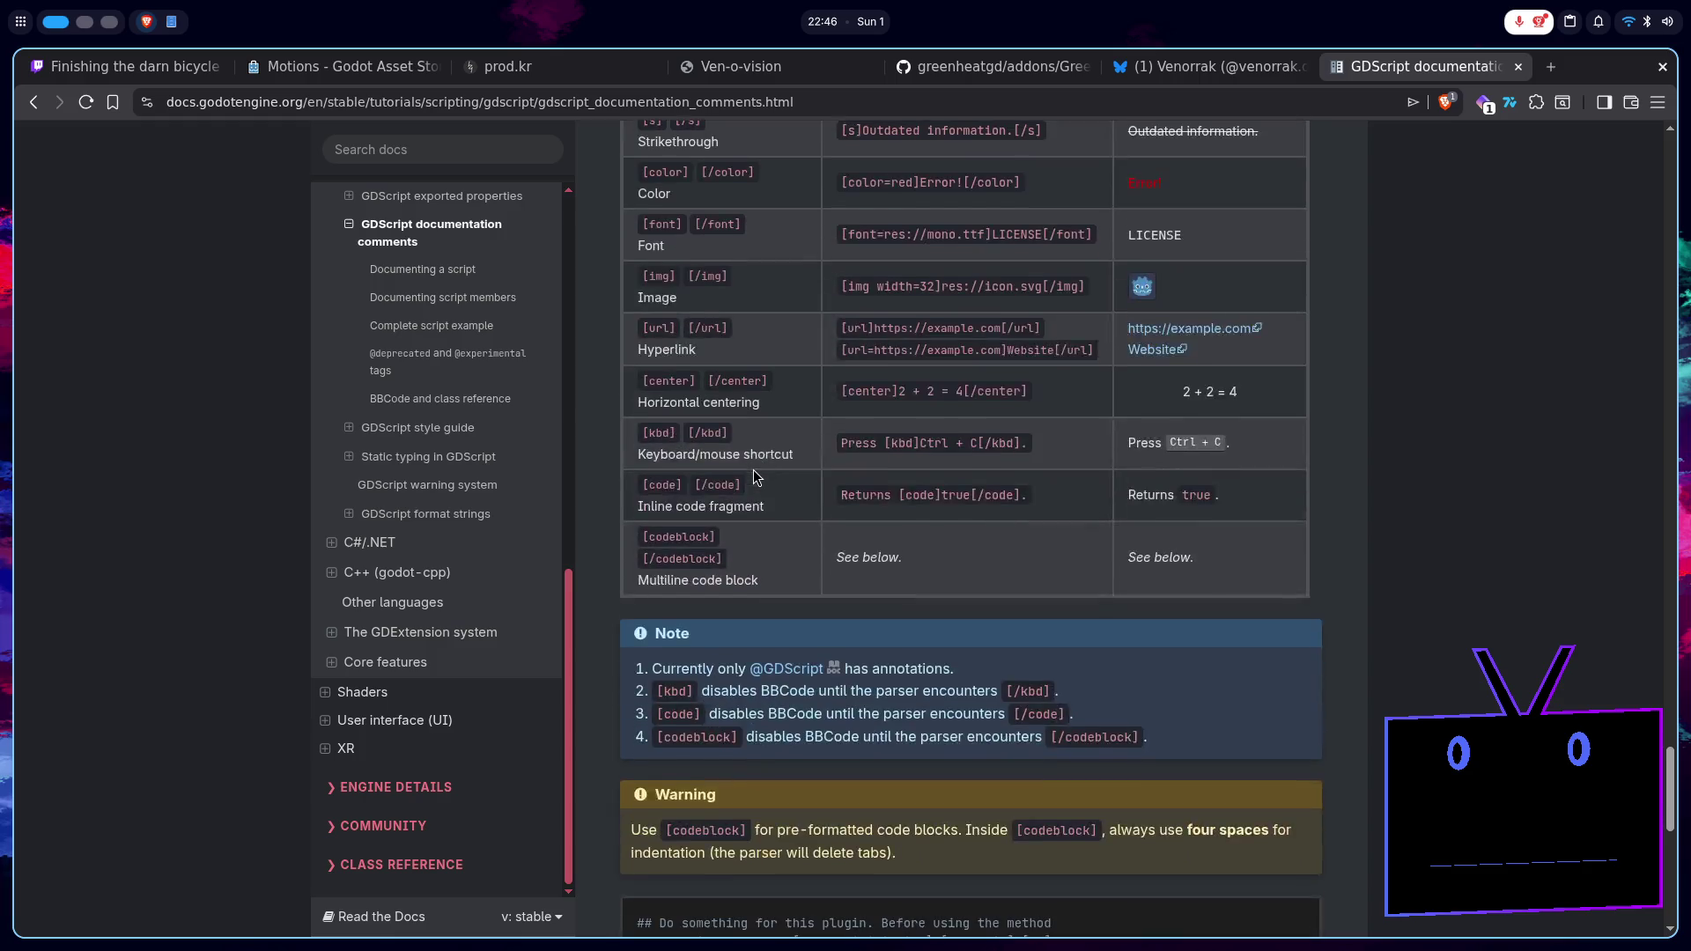
scroll(754, 473, "up", 3)
scroll(755, 480, "up", 3)
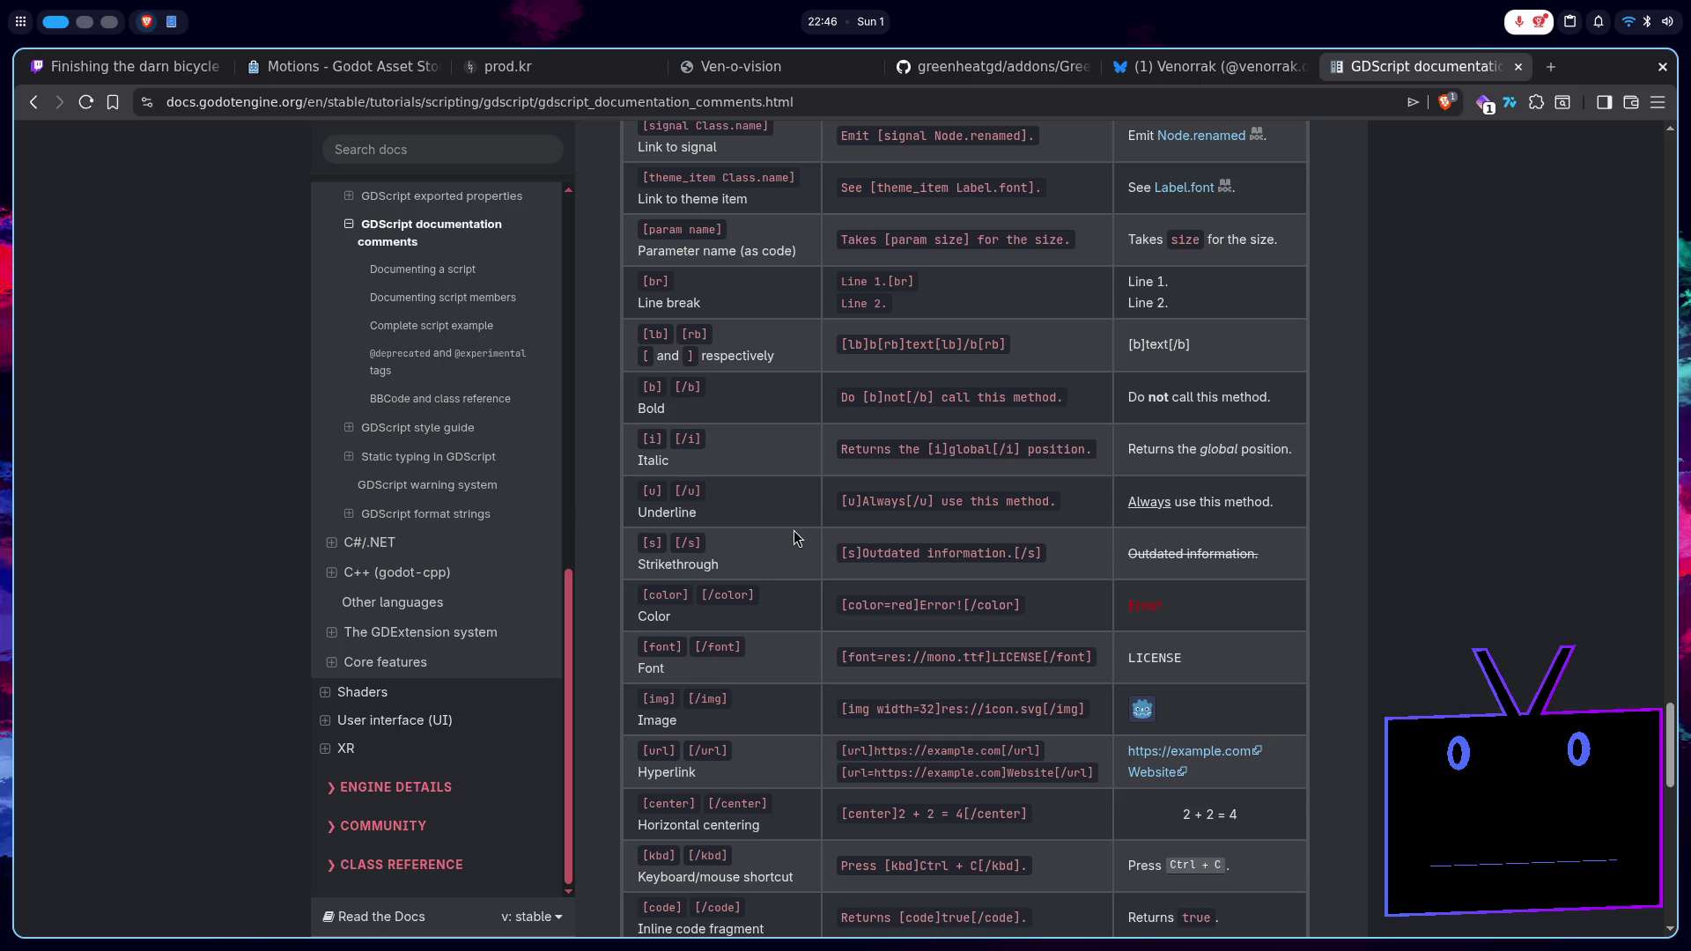
Step: Add a new line after the closing codeblock comment in GreenHeat.gd
key("super+2")
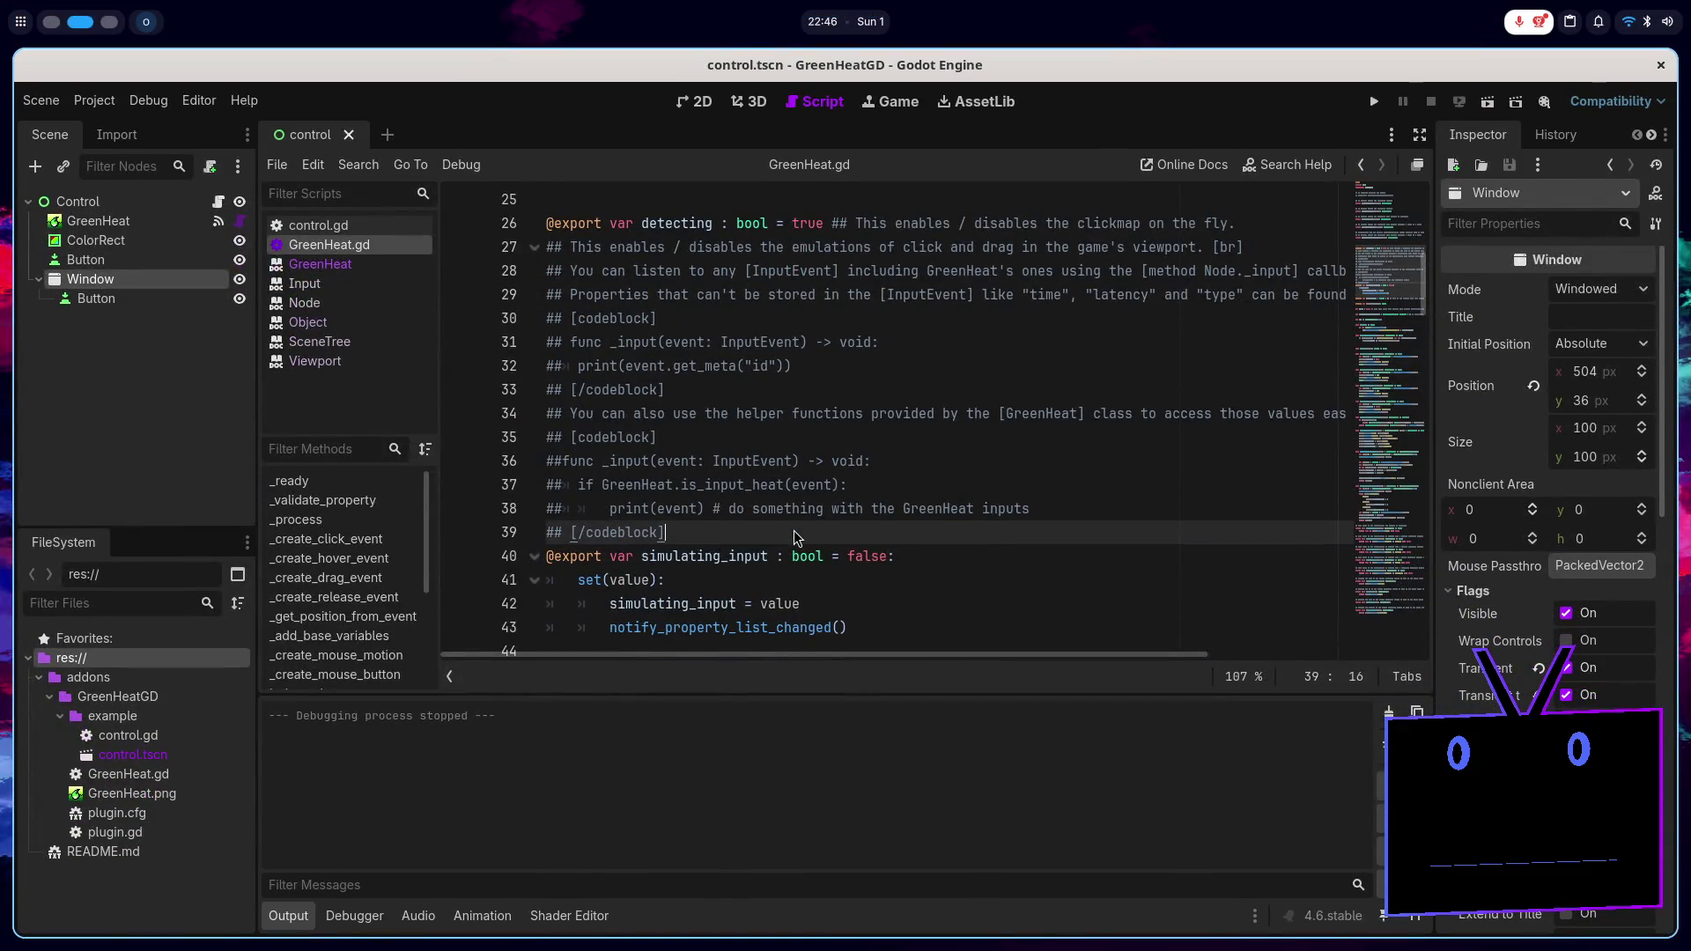
key("Return")
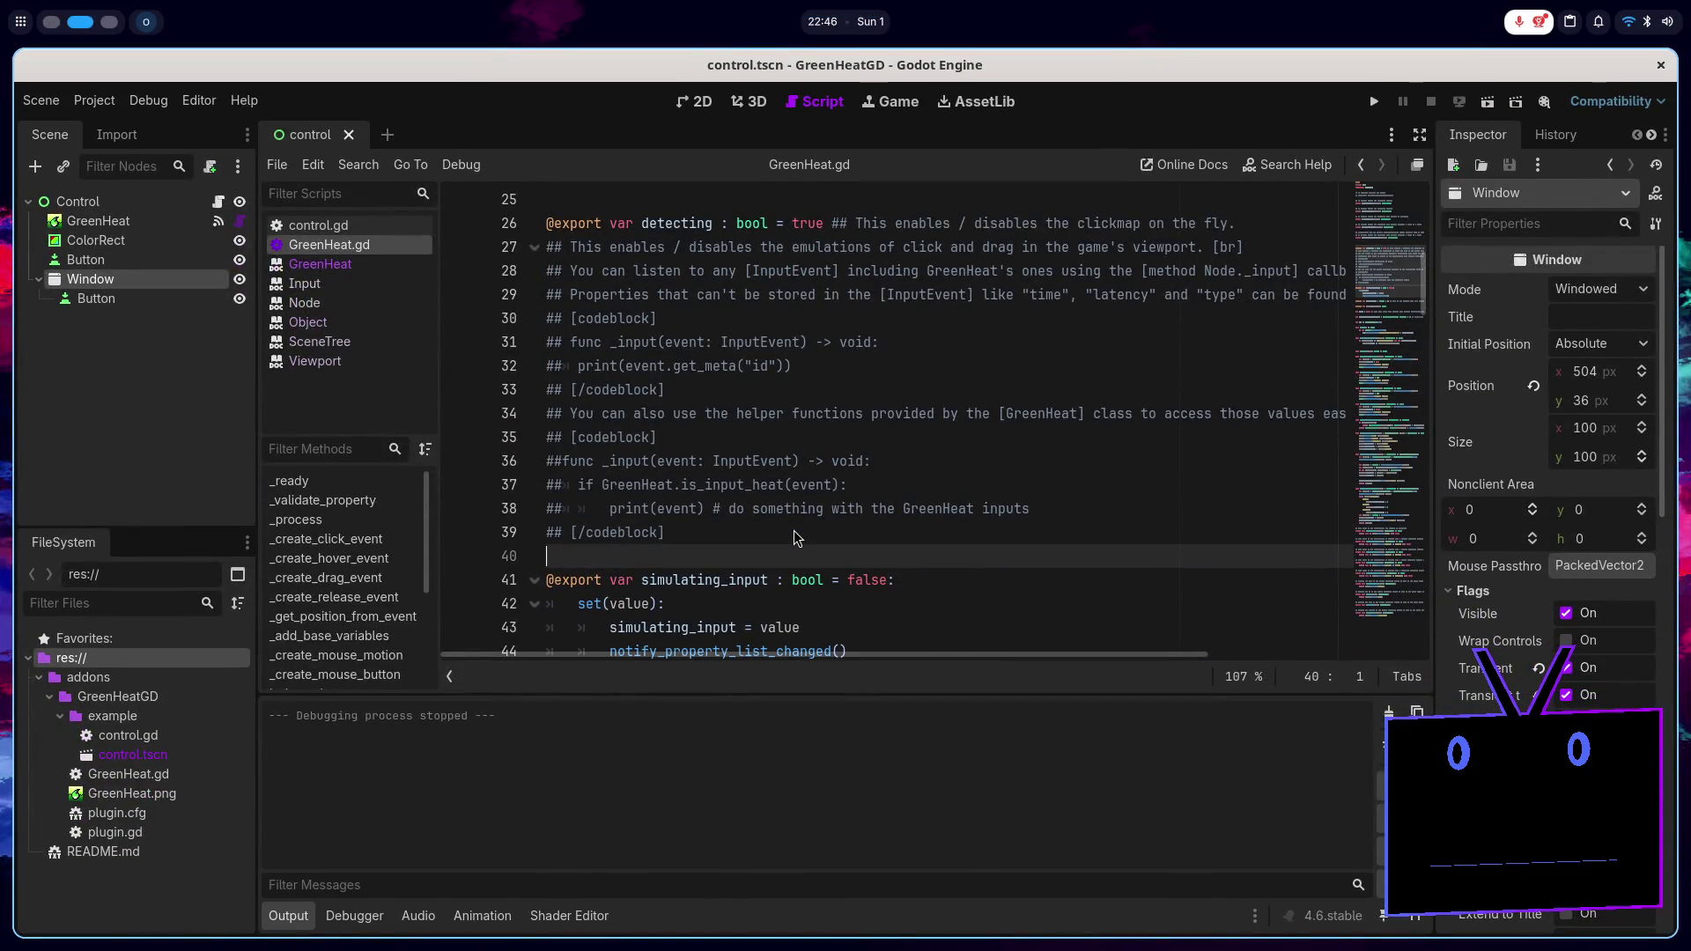
key("super+1")
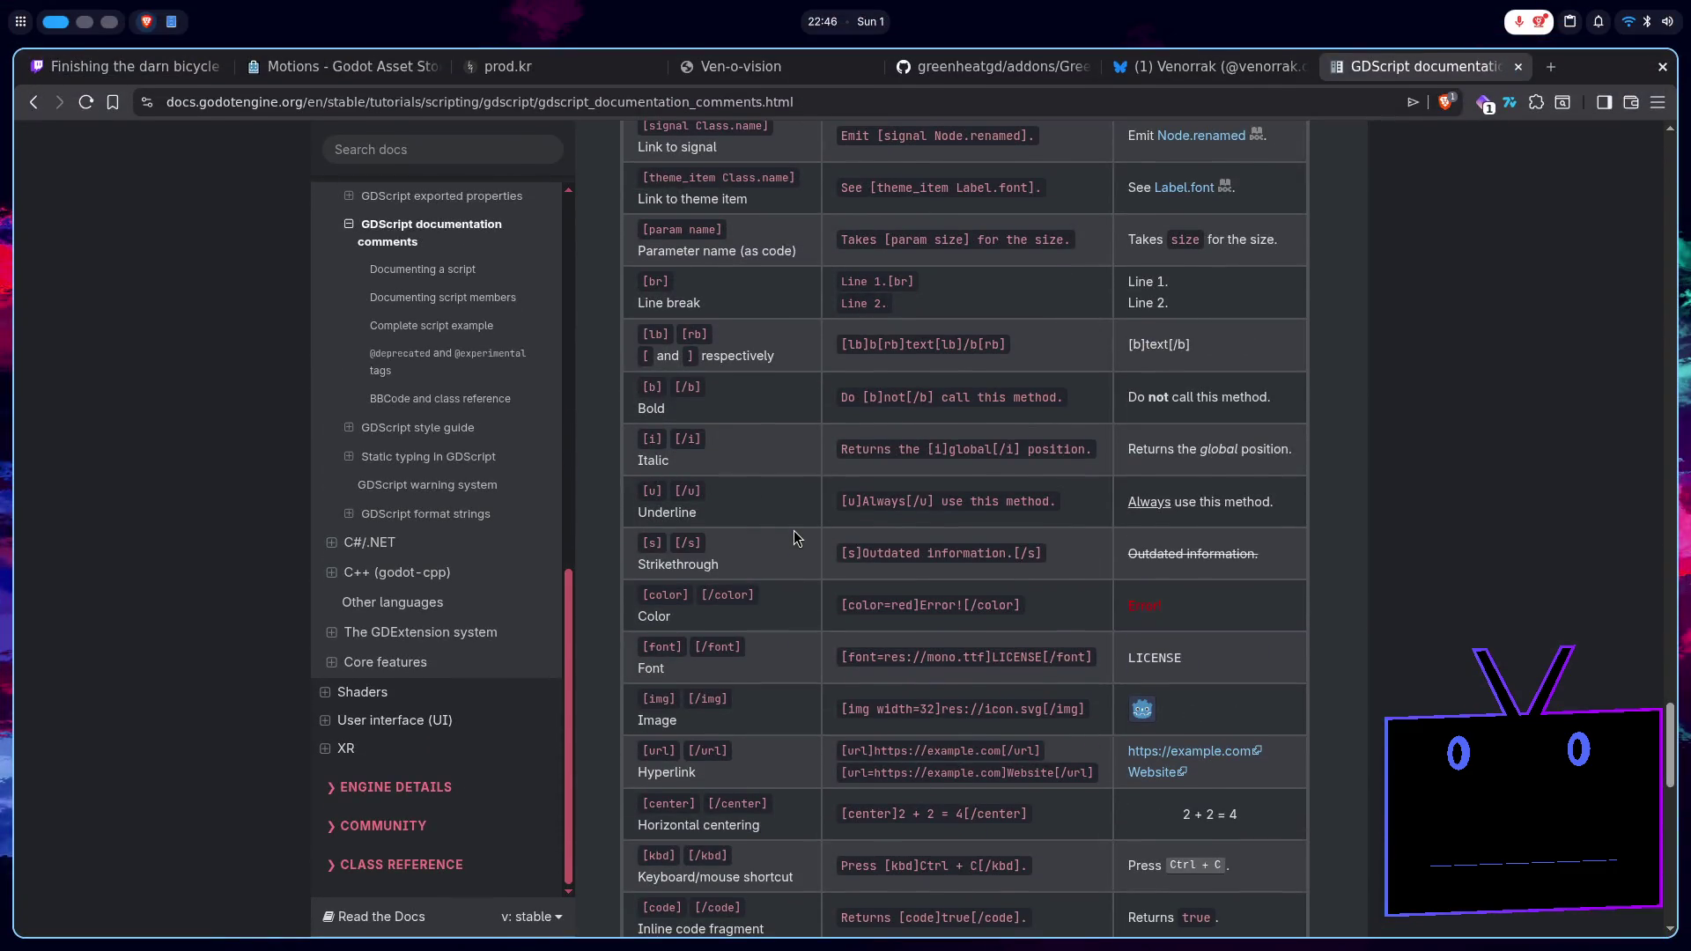
key("super+2")
Step: Write a [color=yellow]Notice ![/color] tag on line 40
type("col")
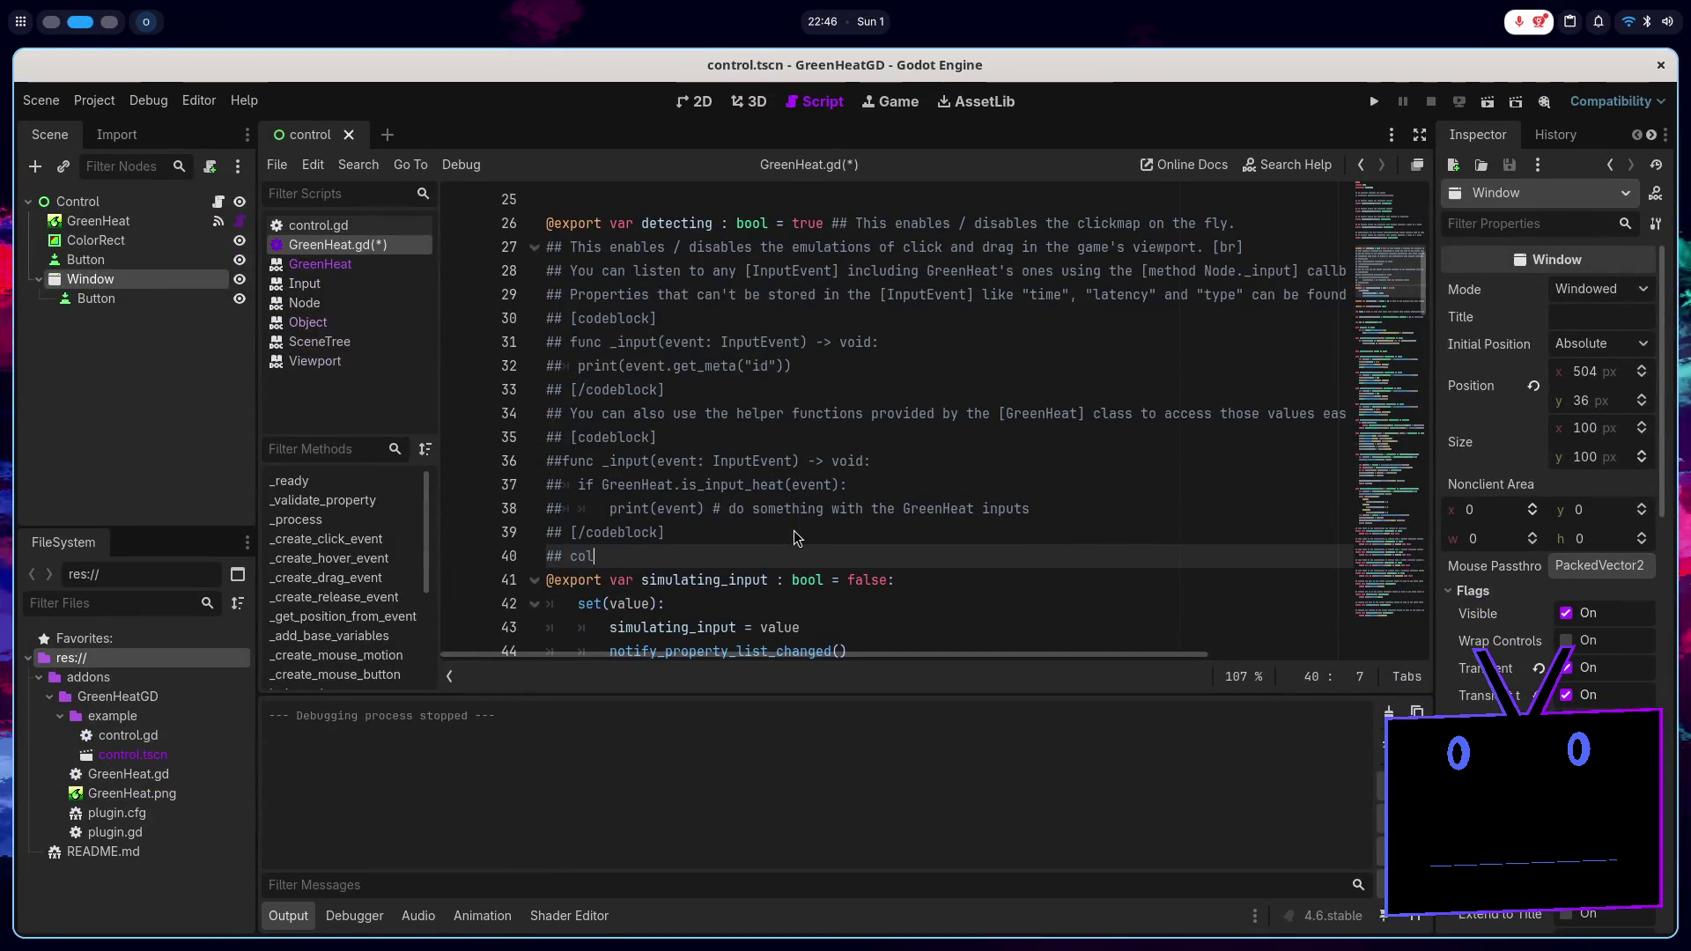
key("BackSpace")
key("BackSpace")
key("BackSpace")
type("[color")
type("=yellow")
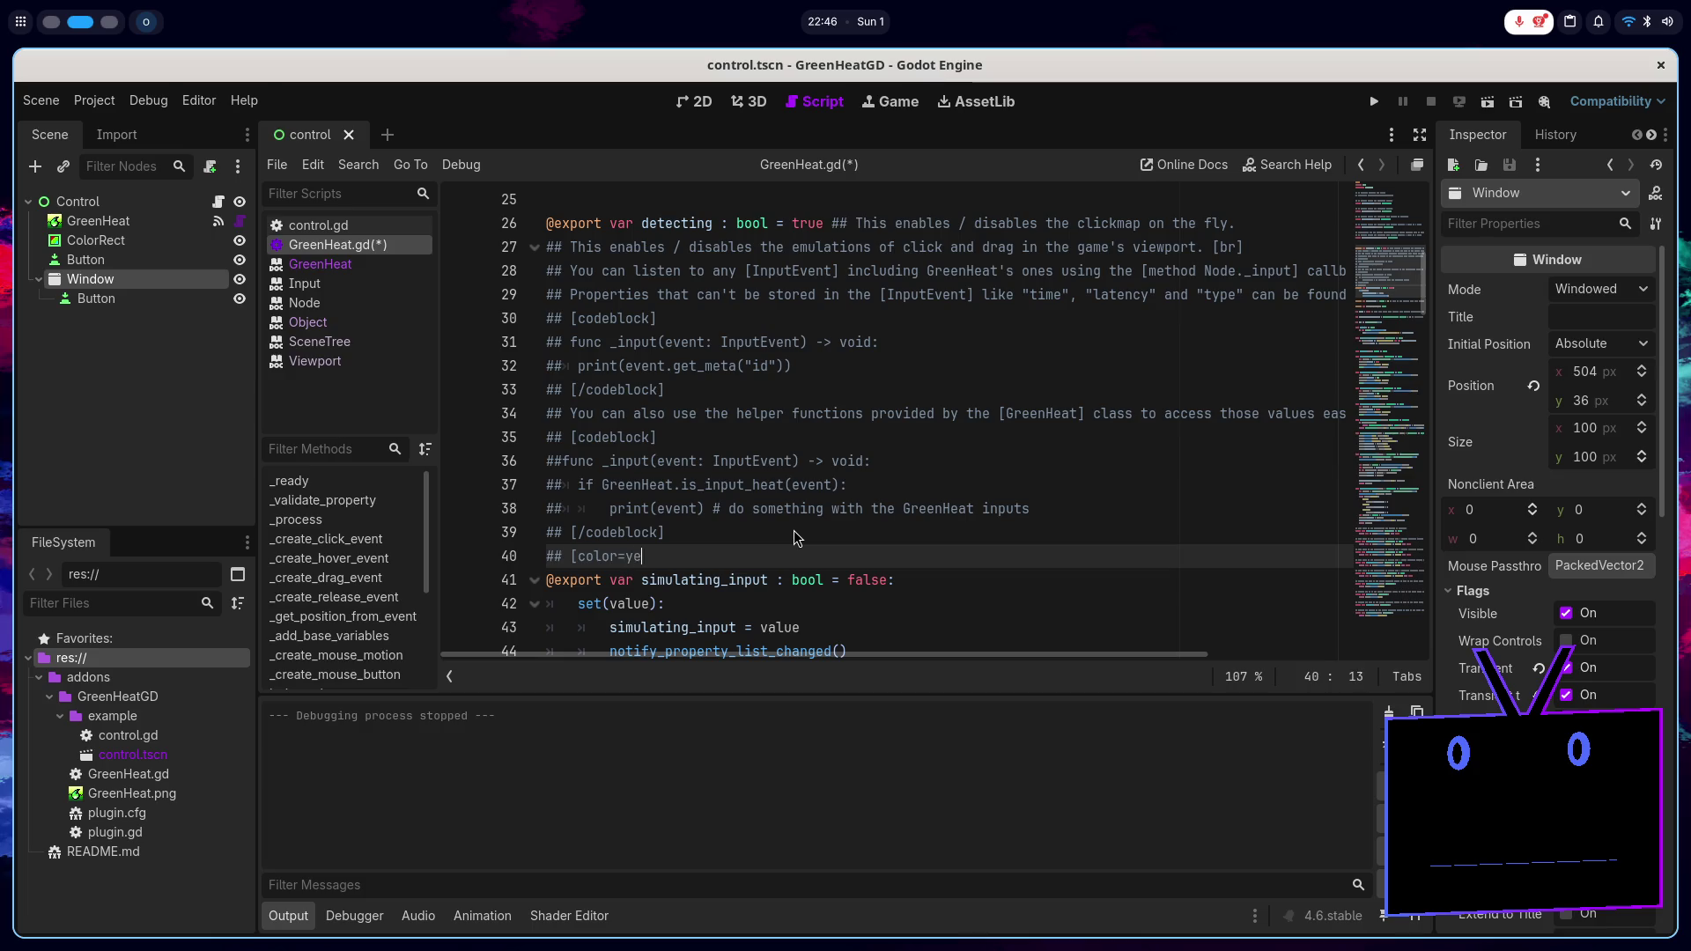
type("]")
type("[/color")
key("Left")
key("Left")
key("Left")
type("Notice !")
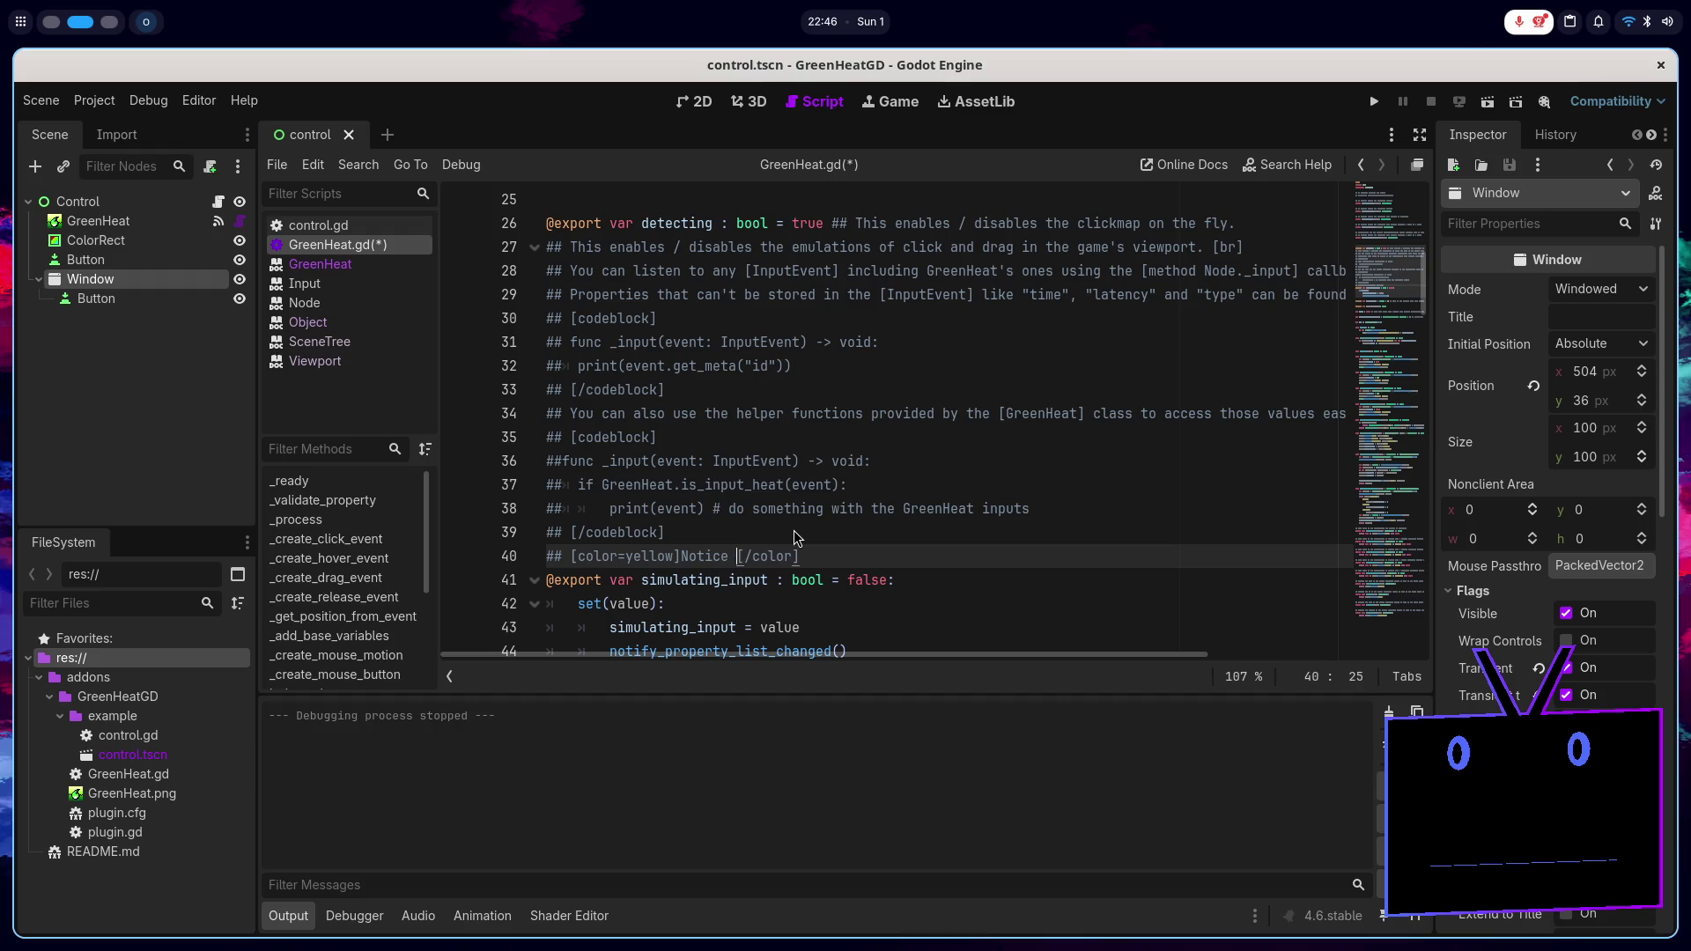
key("Right")
key("Right")
key("Right")
Step: Start comment line 41 with '## When' and save the script
key("Return")
type("## WHen")
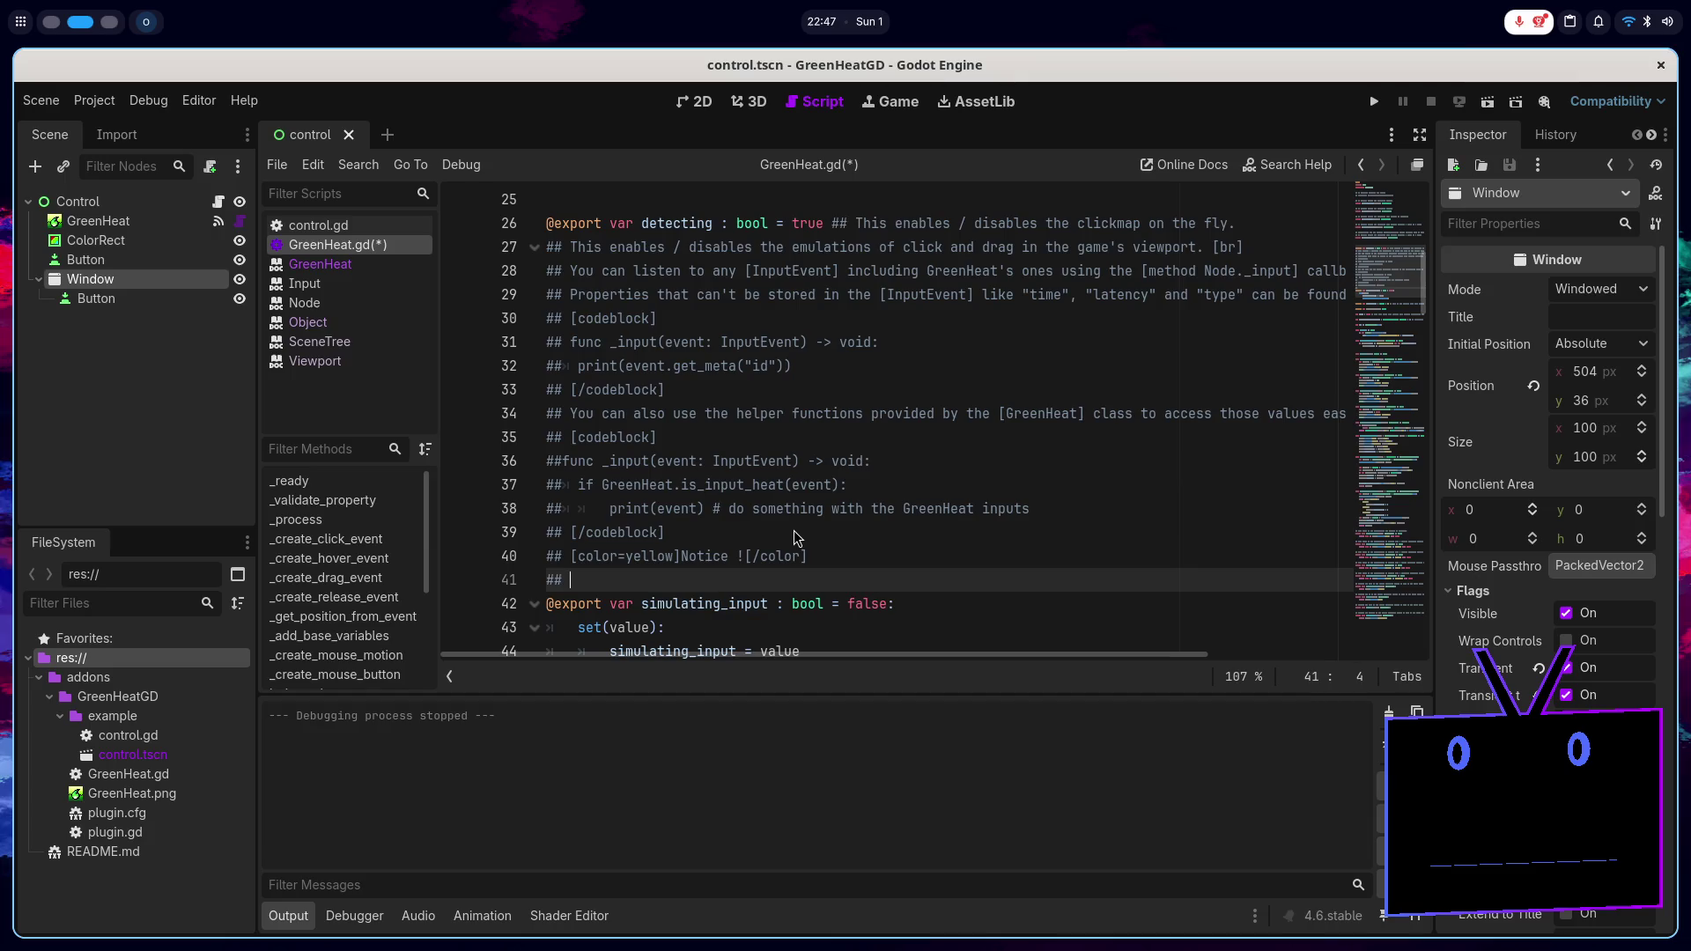
key("BackSpace")
key("BackSpace")
key("BackSpace")
type("hen")
key("ctrl+s")
Step: Preview the GreenHeat help page, then remove ' !' from the Notice tag
left_click(357, 264)
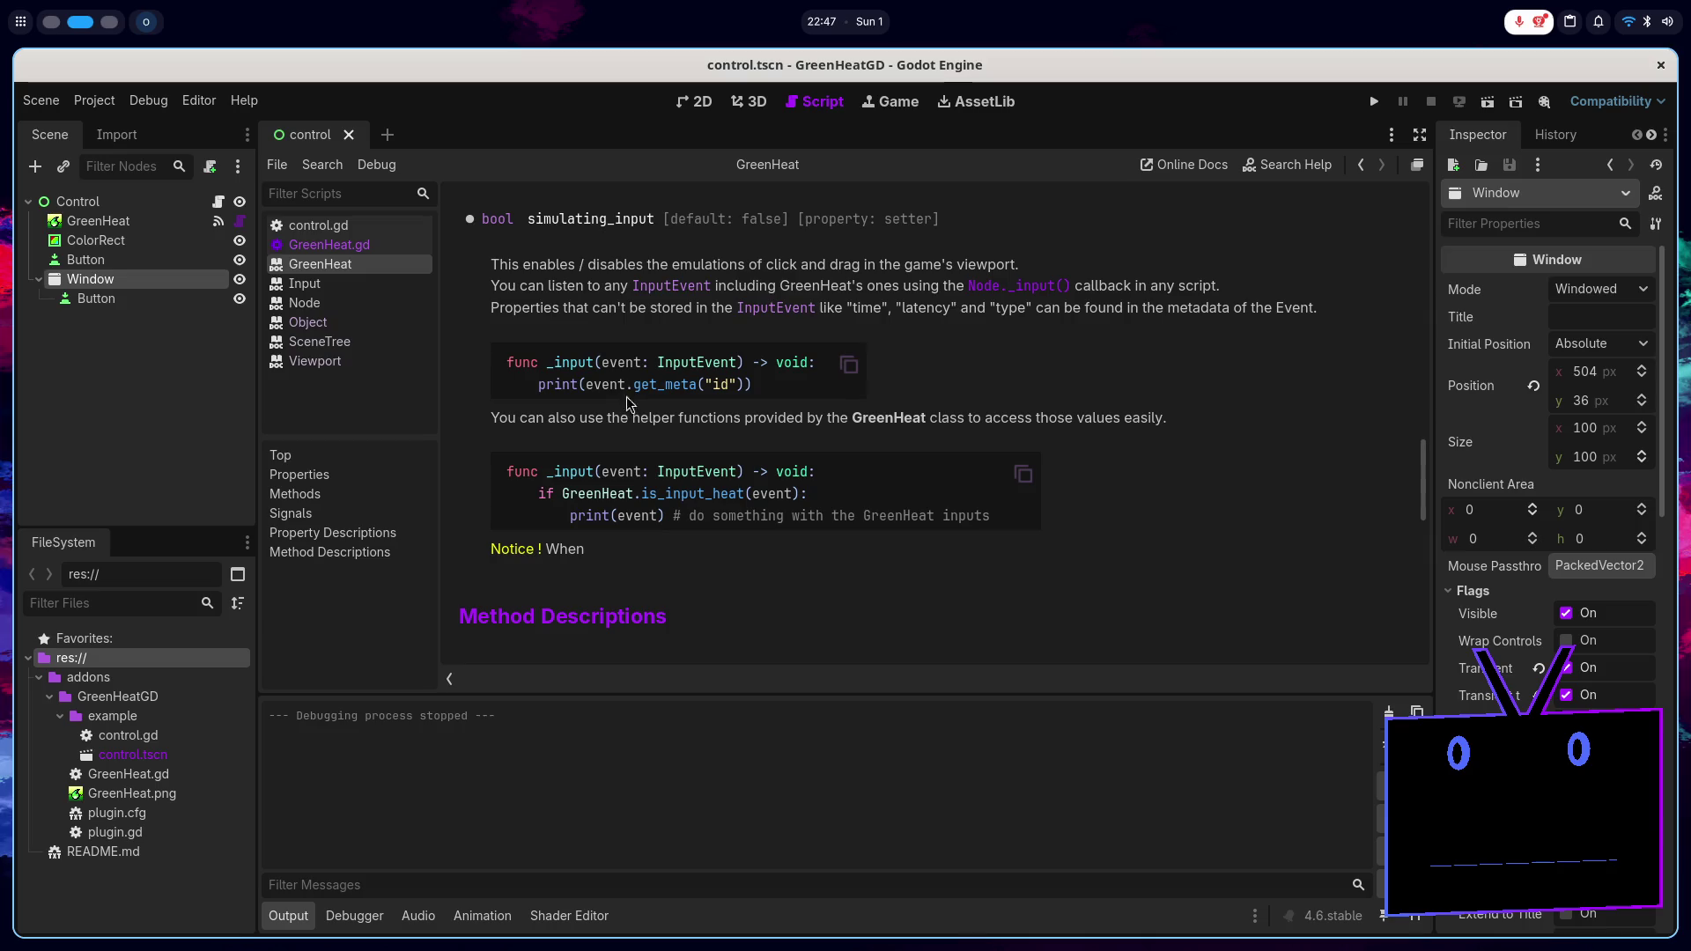
left_click(346, 248)
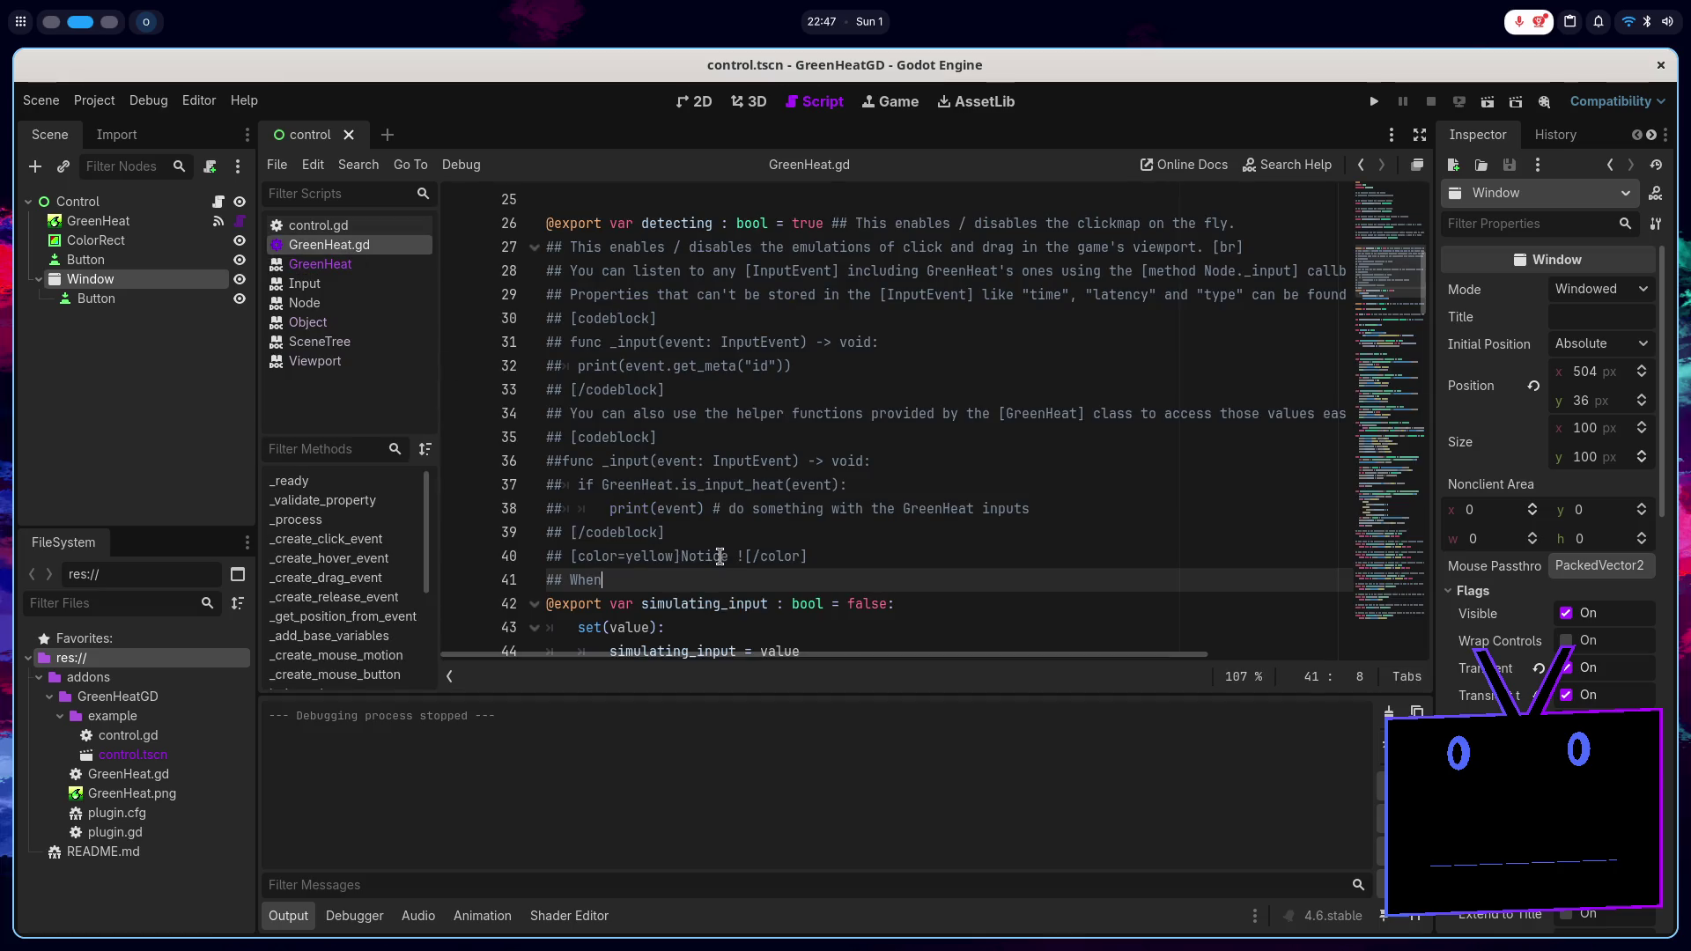
left_click(748, 555)
key("BackSpace")
key("BackSpace")
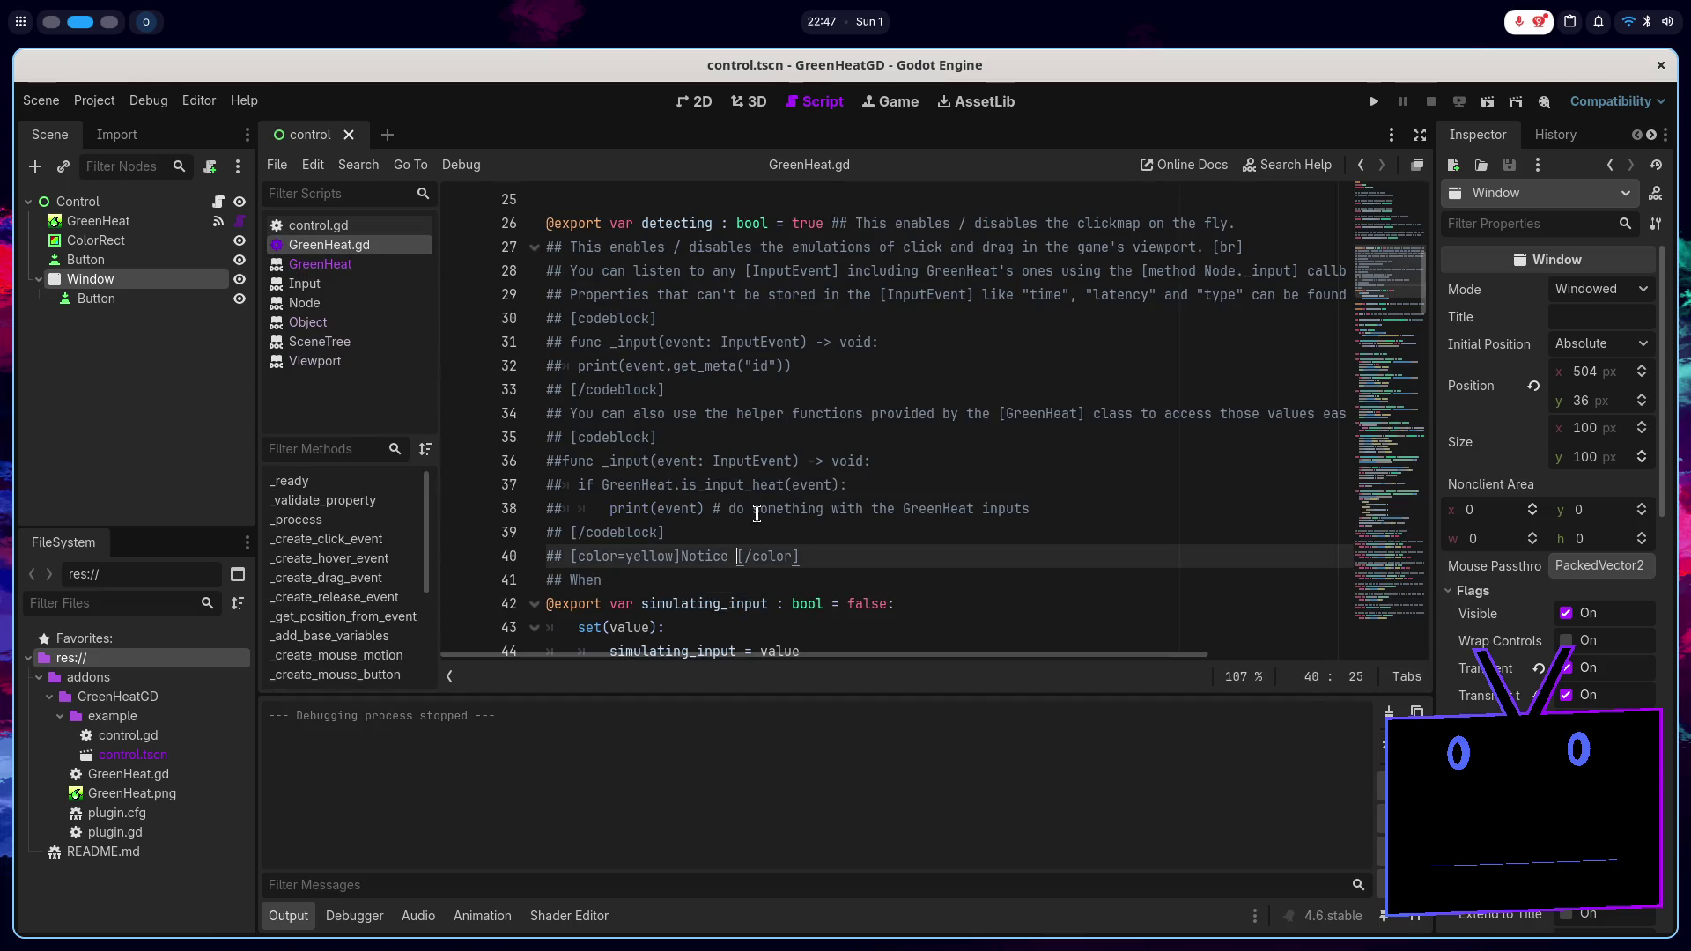
Step: Append [br] after [/color] at the end of the Notice line
left_click(819, 561)
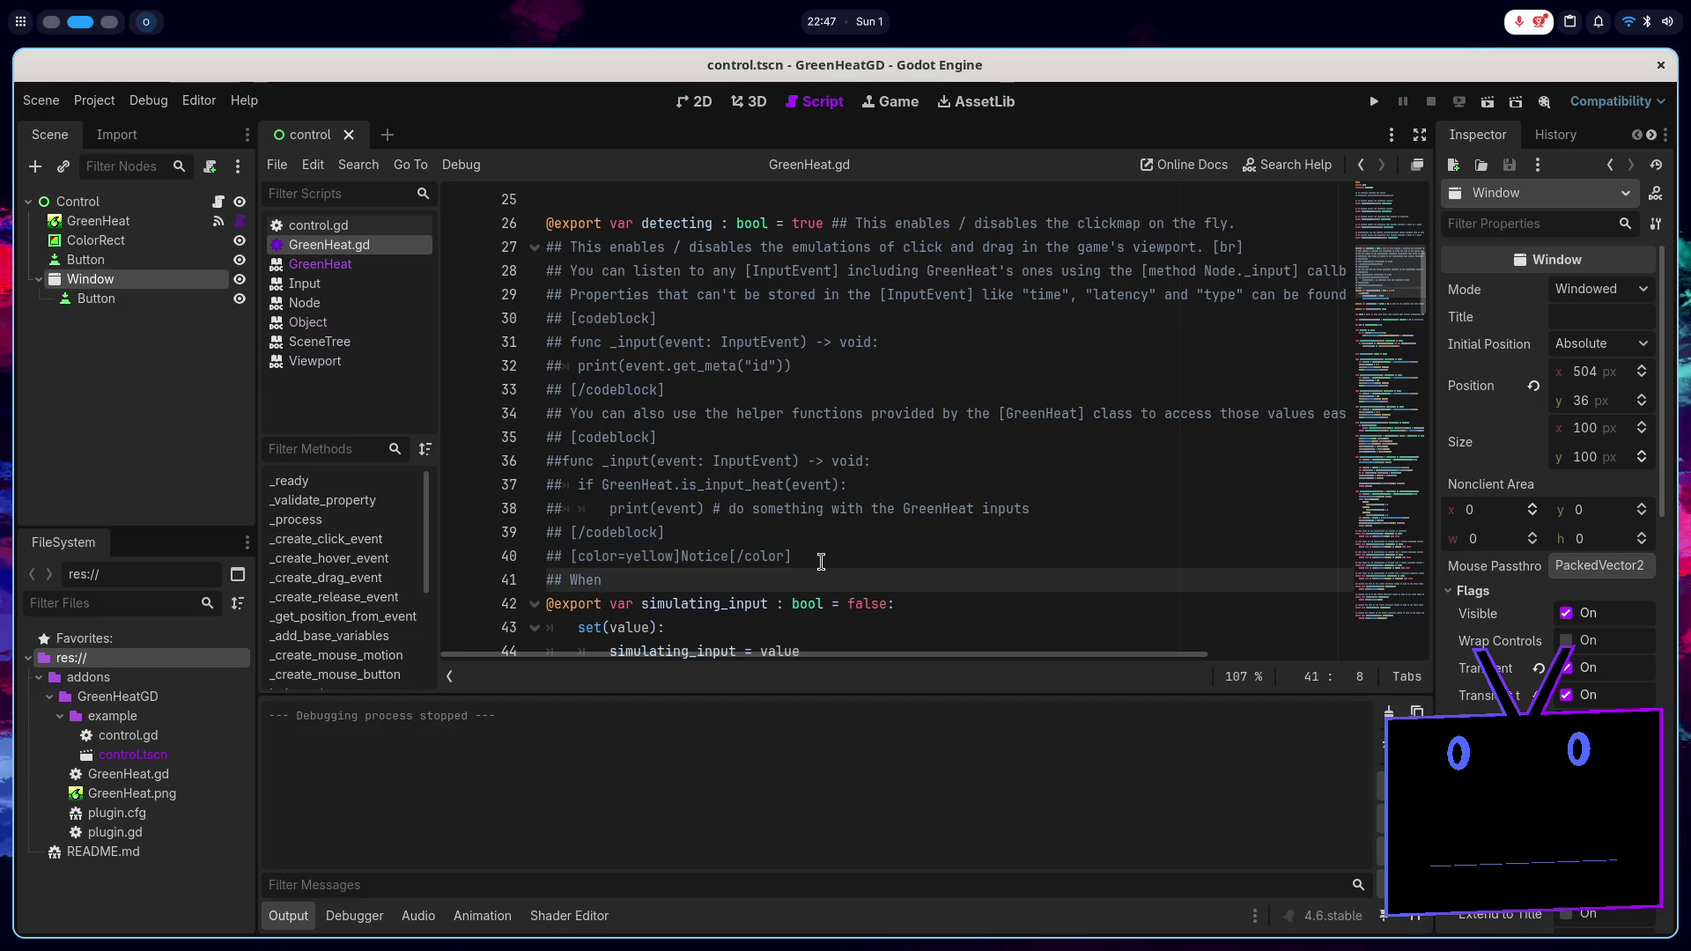
scroll(823, 548, "right", 5)
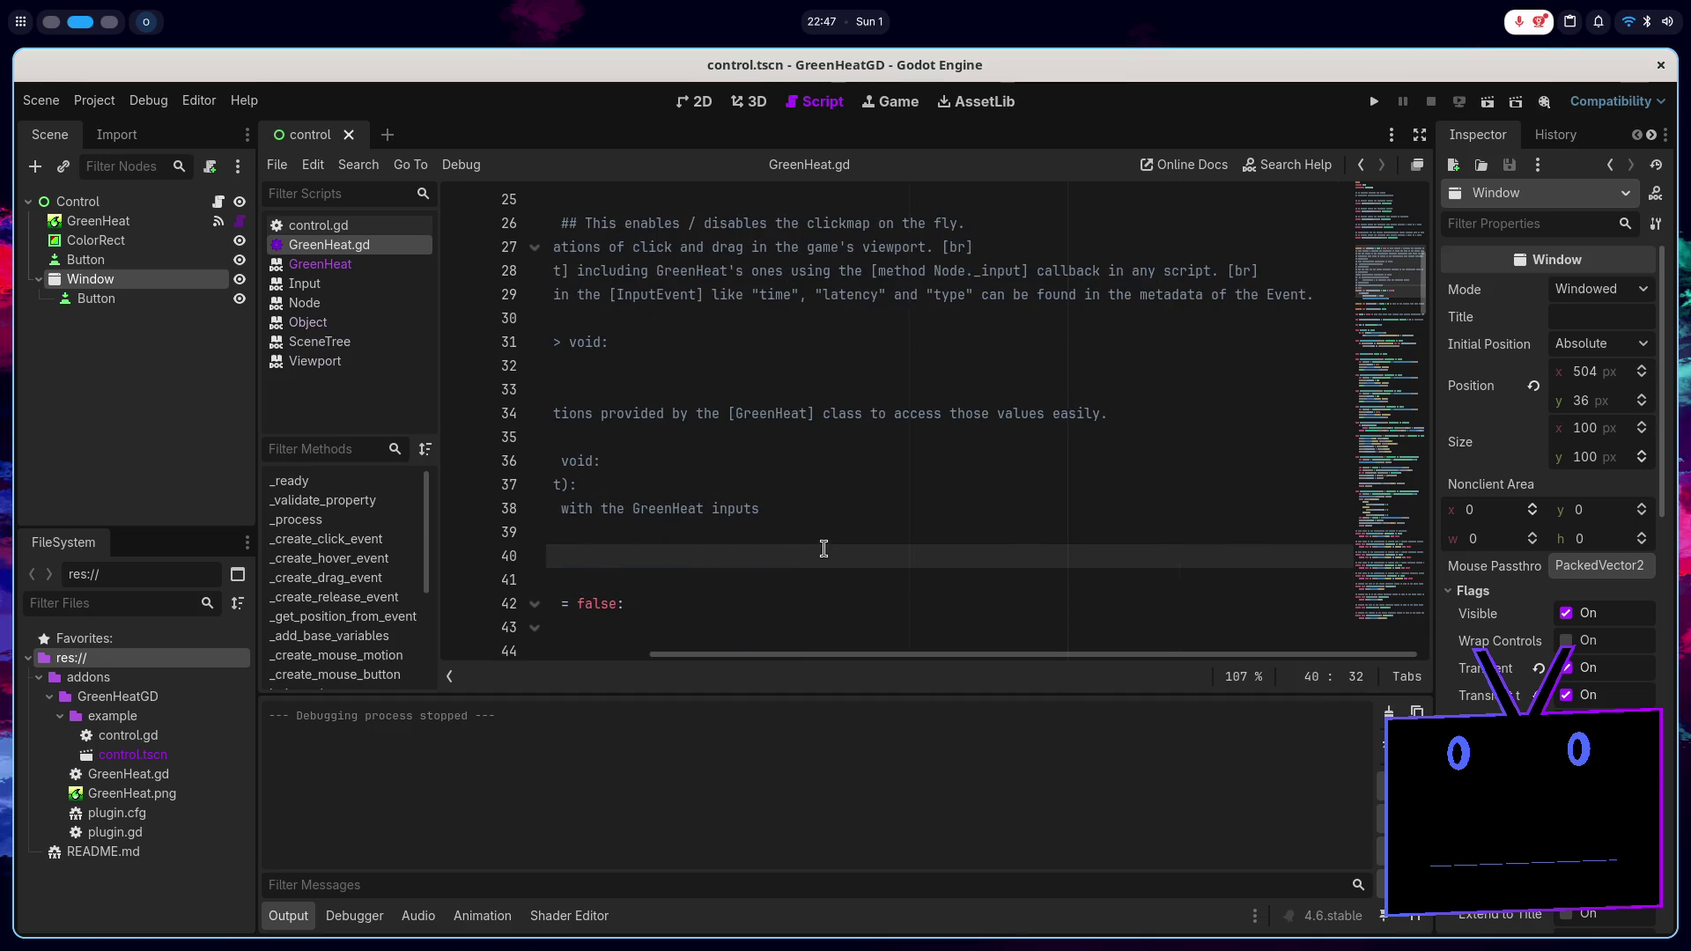
scroll(823, 549, "left", 5)
type("[br]")
key("Down")
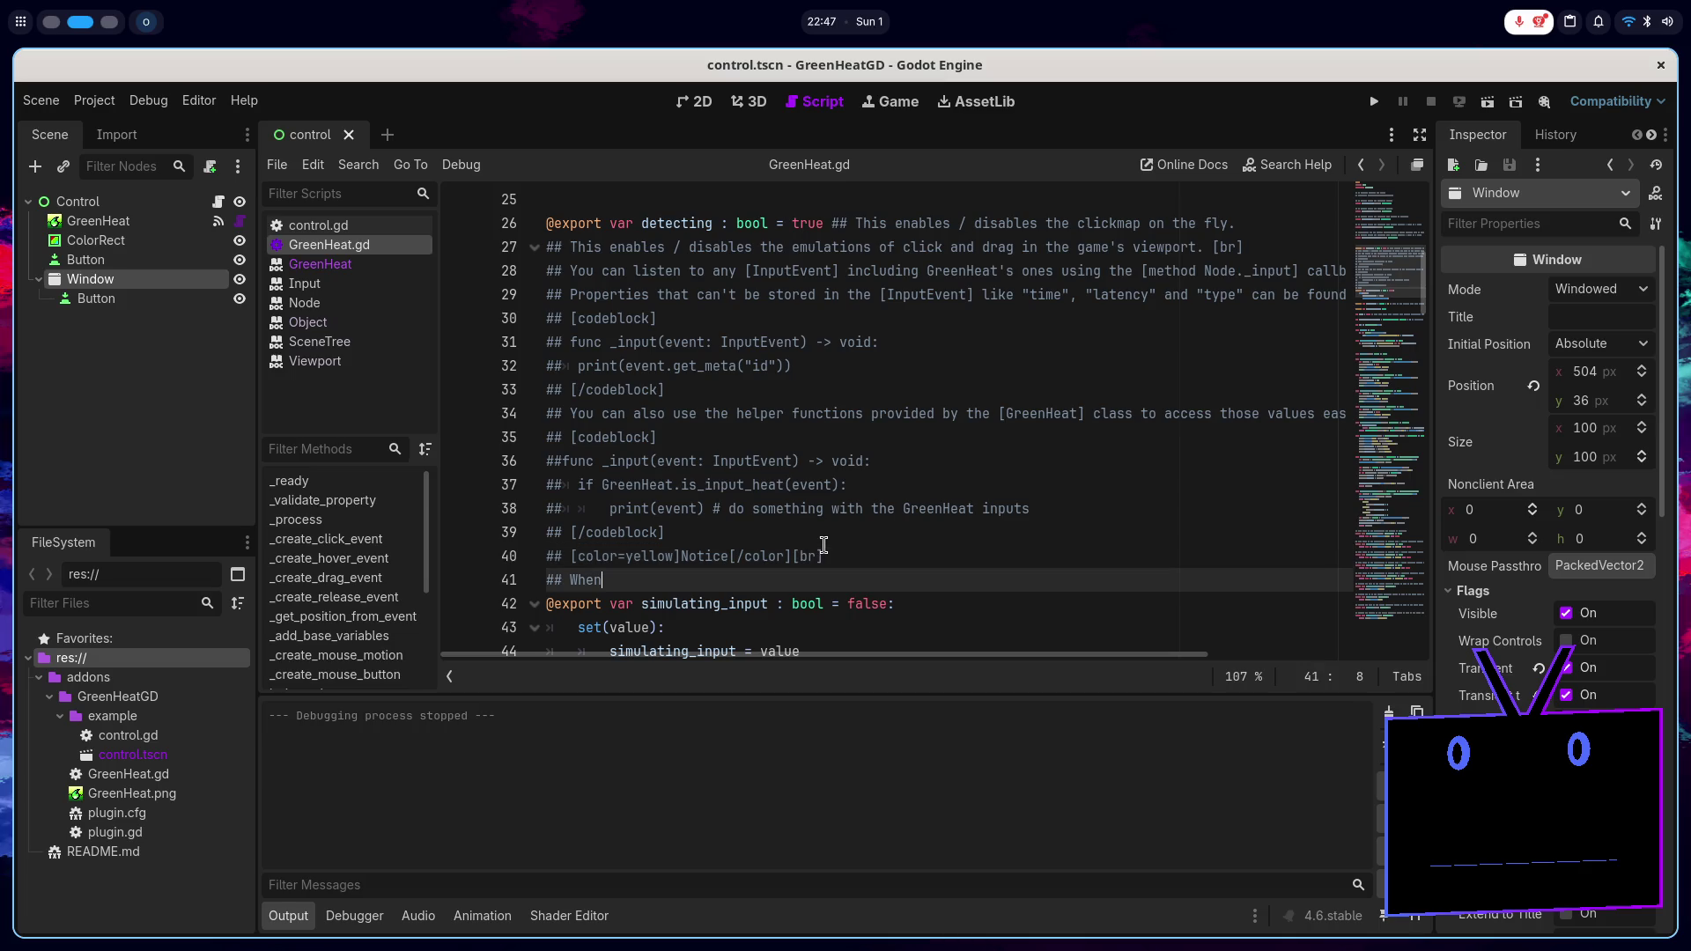
Step: Continue line 41 with 'using subwindows, if they are'
type("using subwindo")
type("ws,")
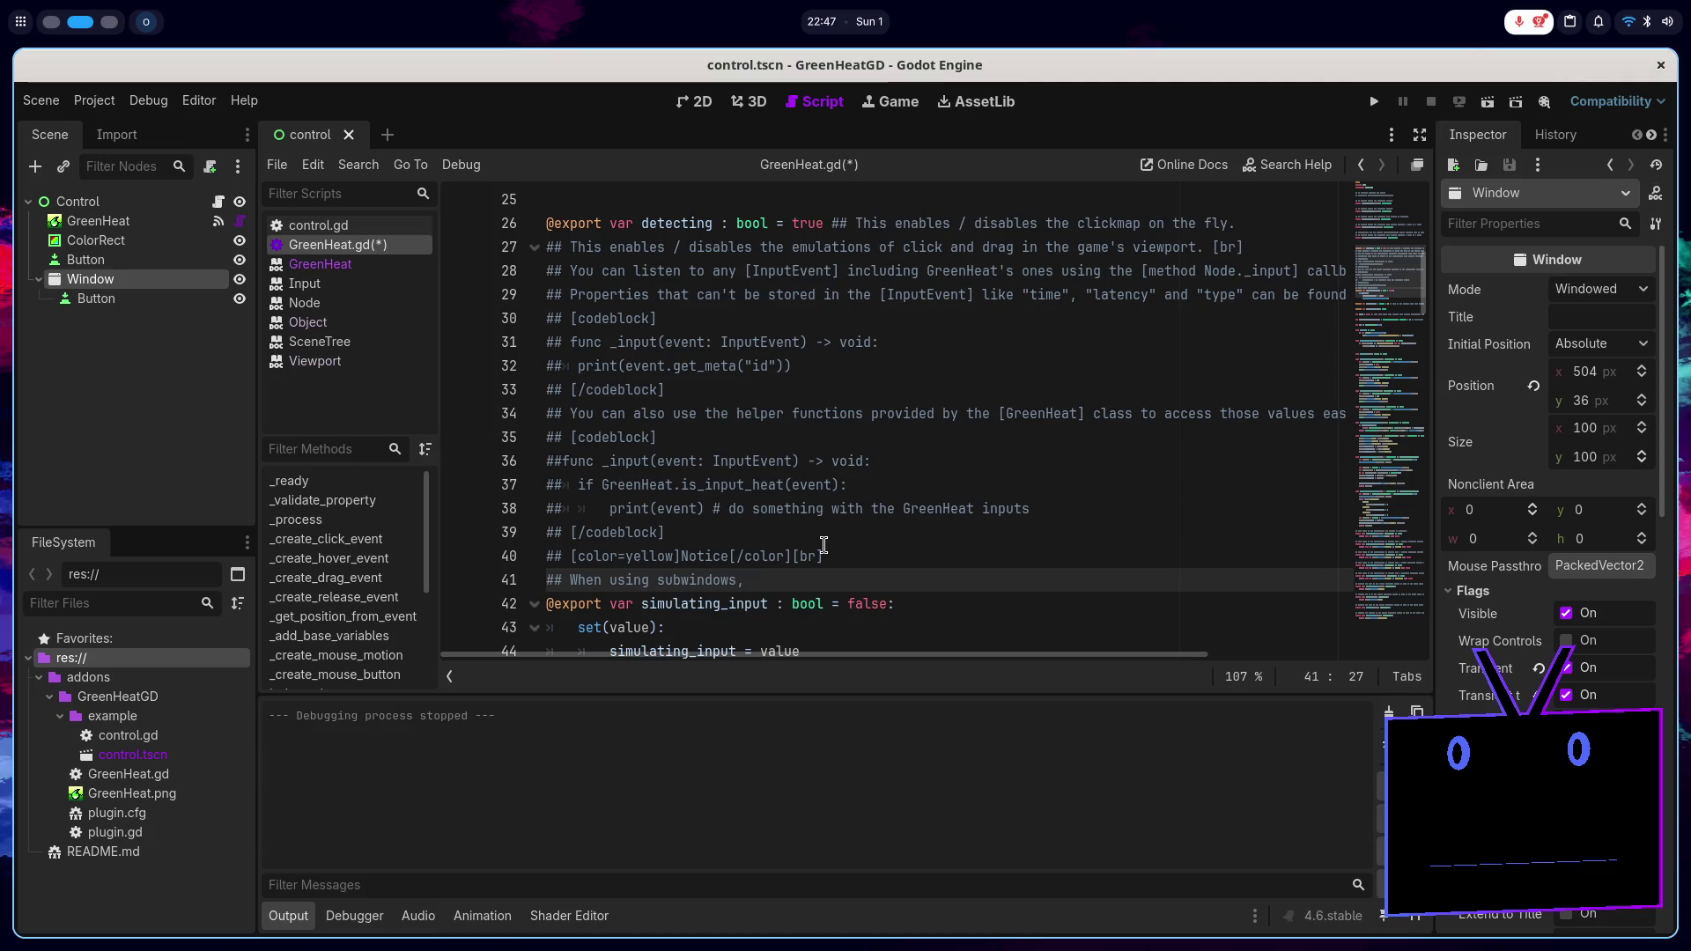
type("if ")
type("they are")
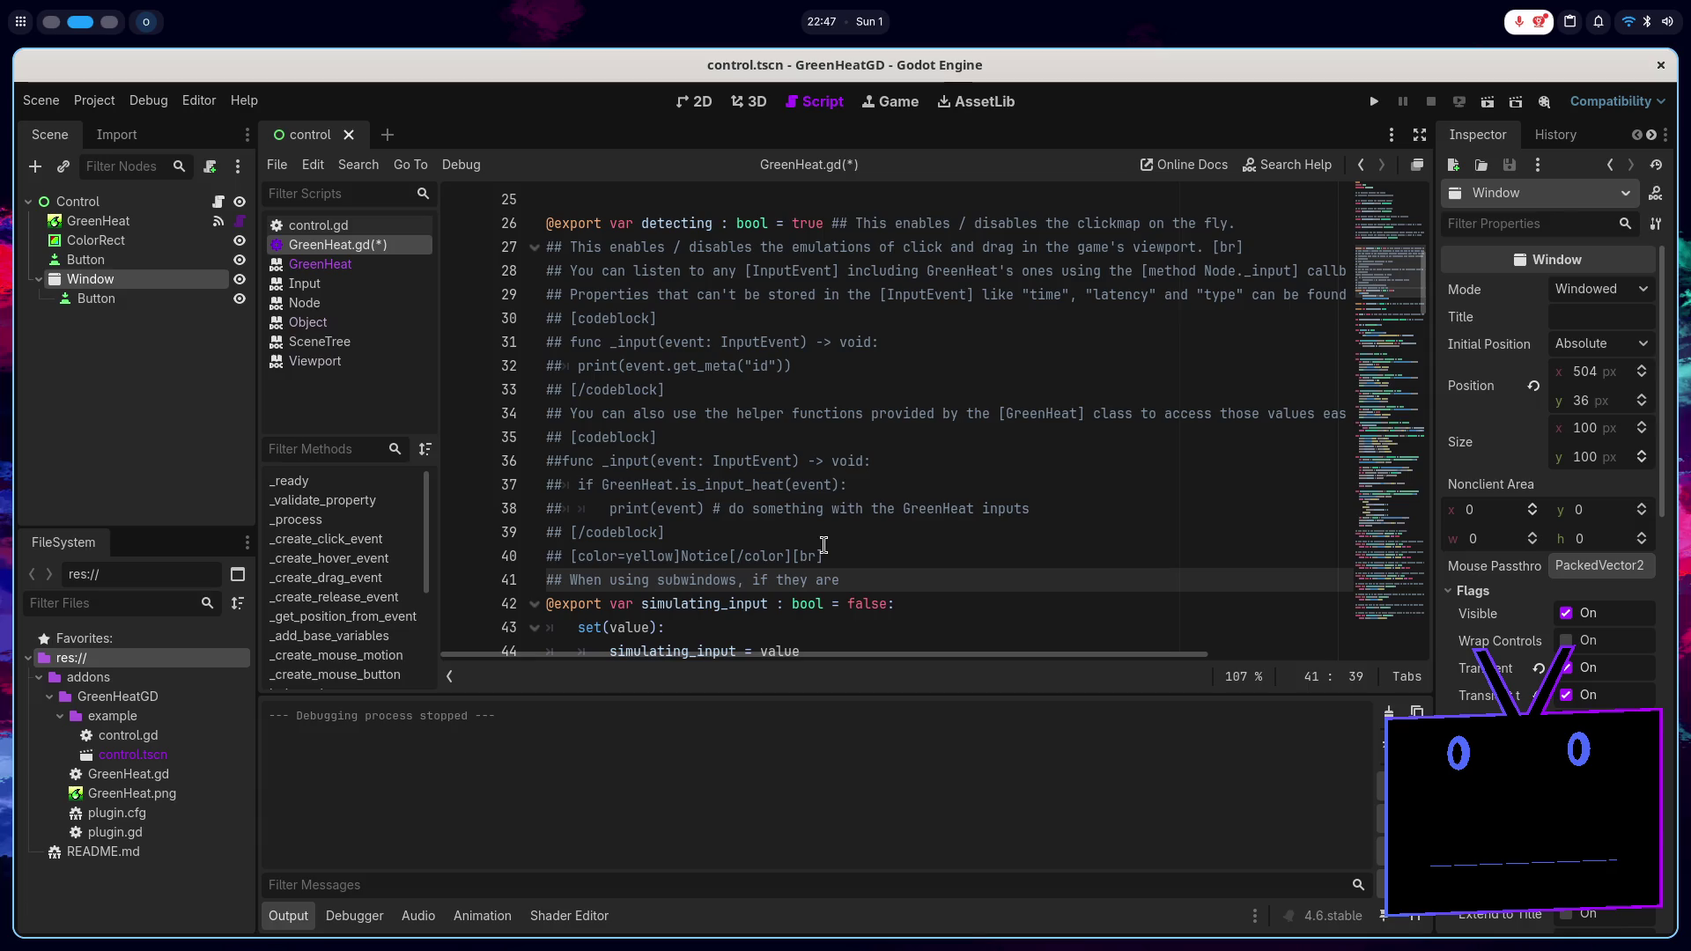
Step: Check the window options in Project Settings, then close it
left_click(94, 100)
left_click(119, 127)
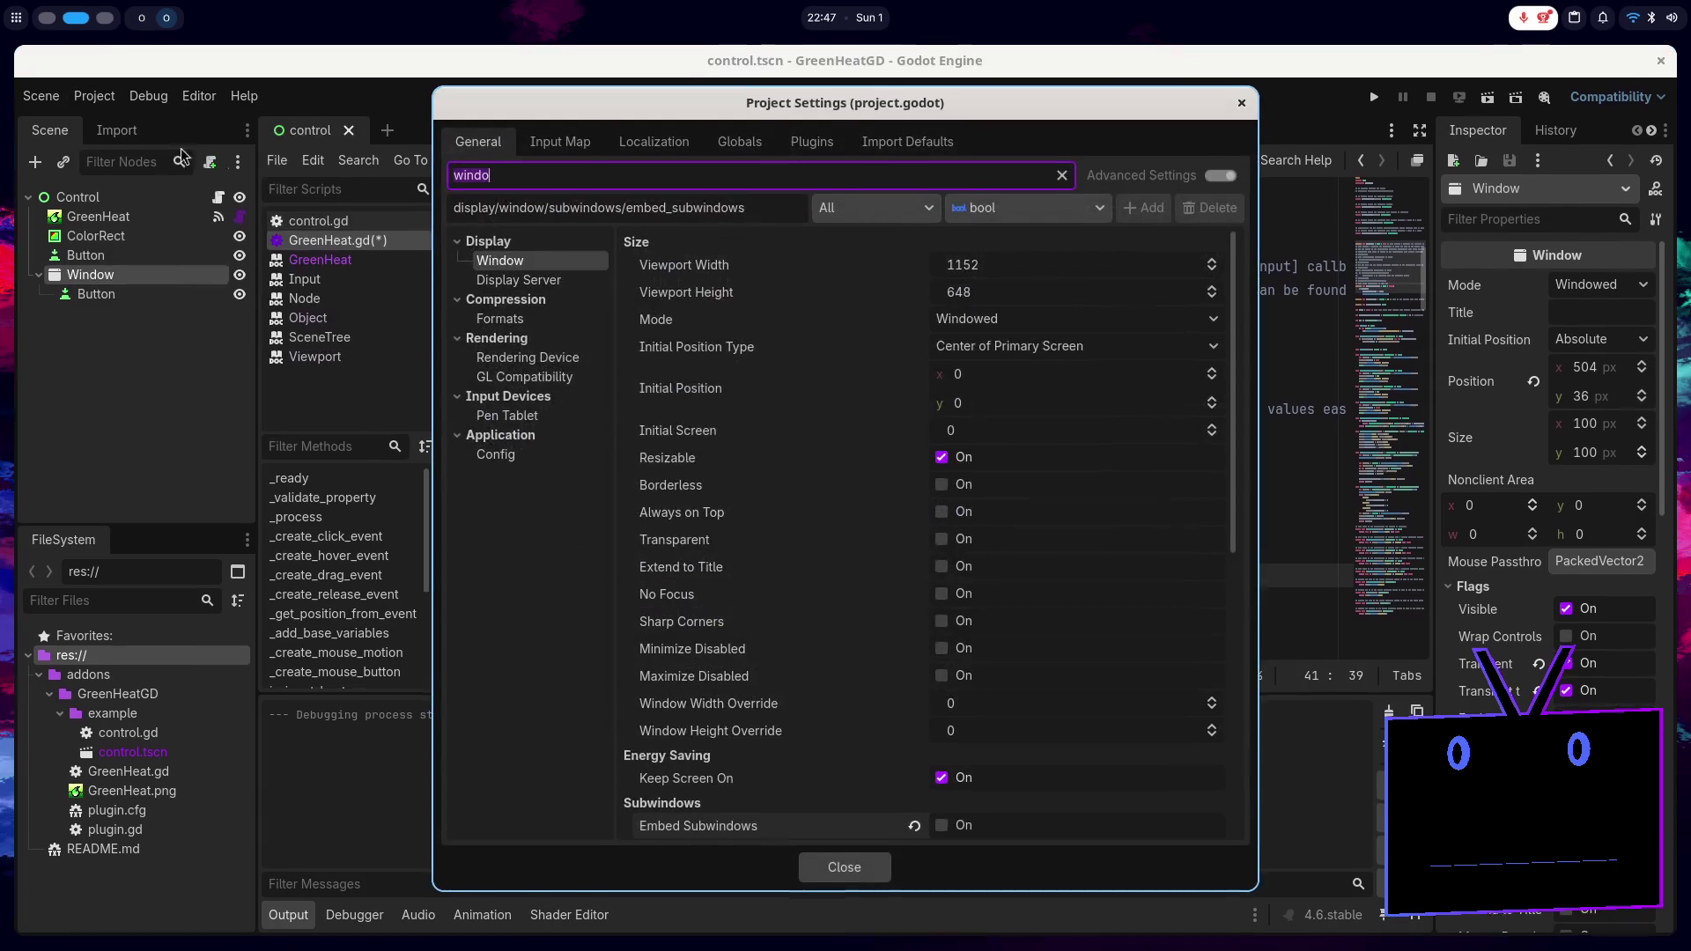
left_click(852, 883)
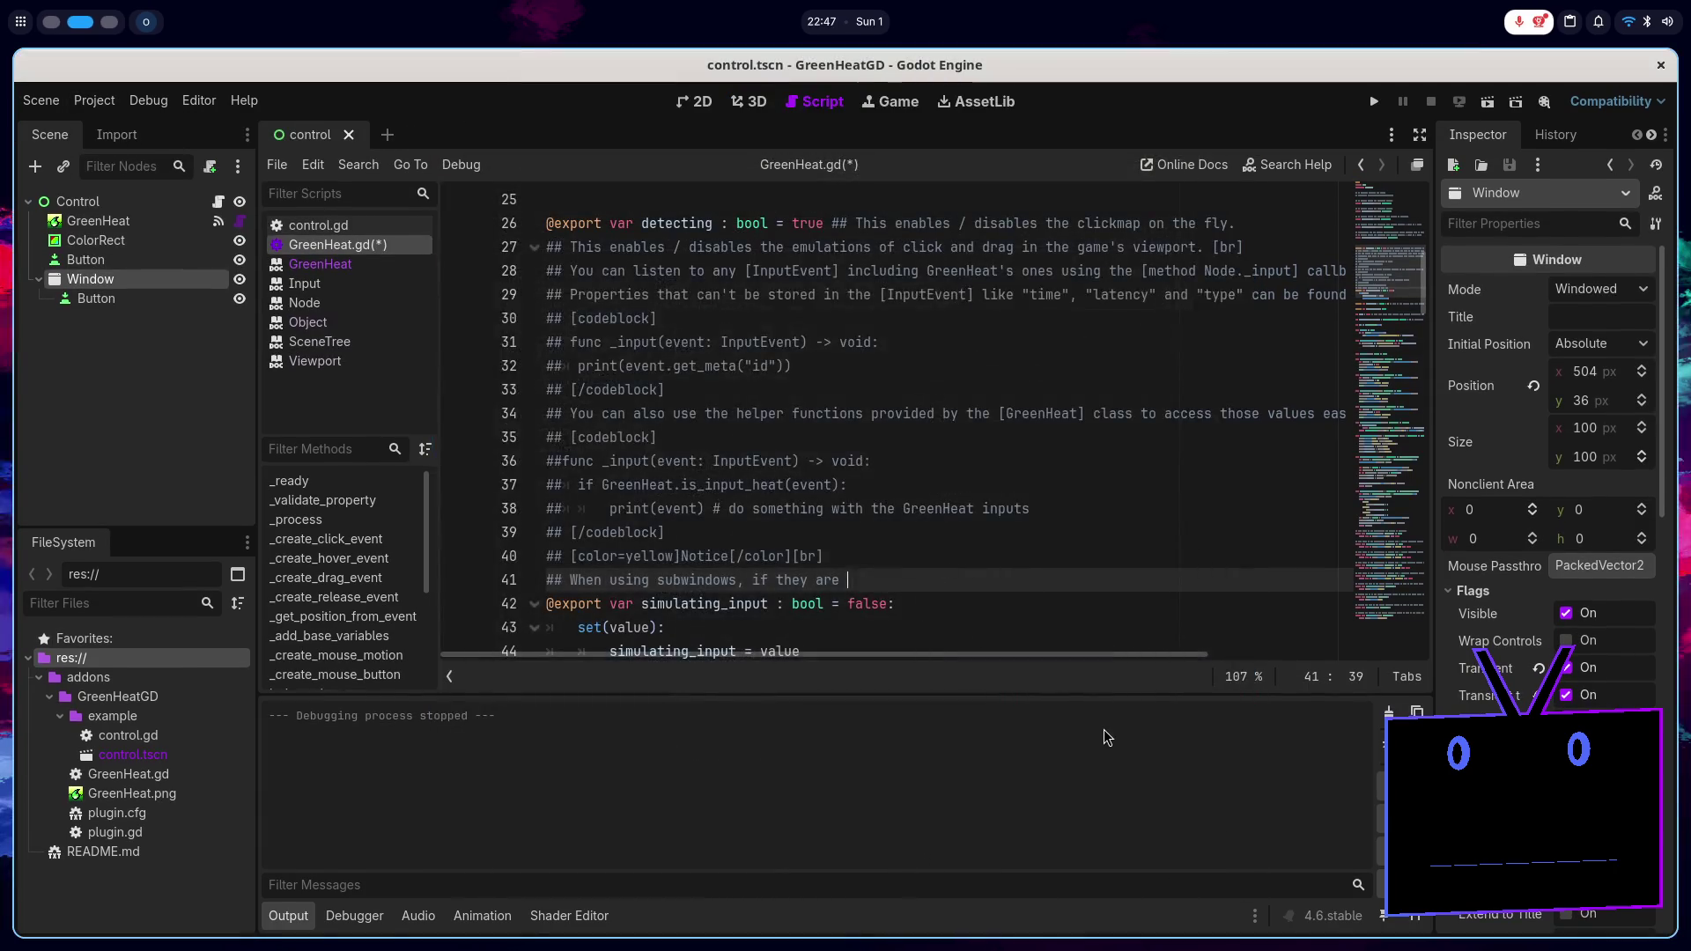
Step: Extend line 41: embedded subwindows are movable, non-embedded ones break the feature
type("embedde")
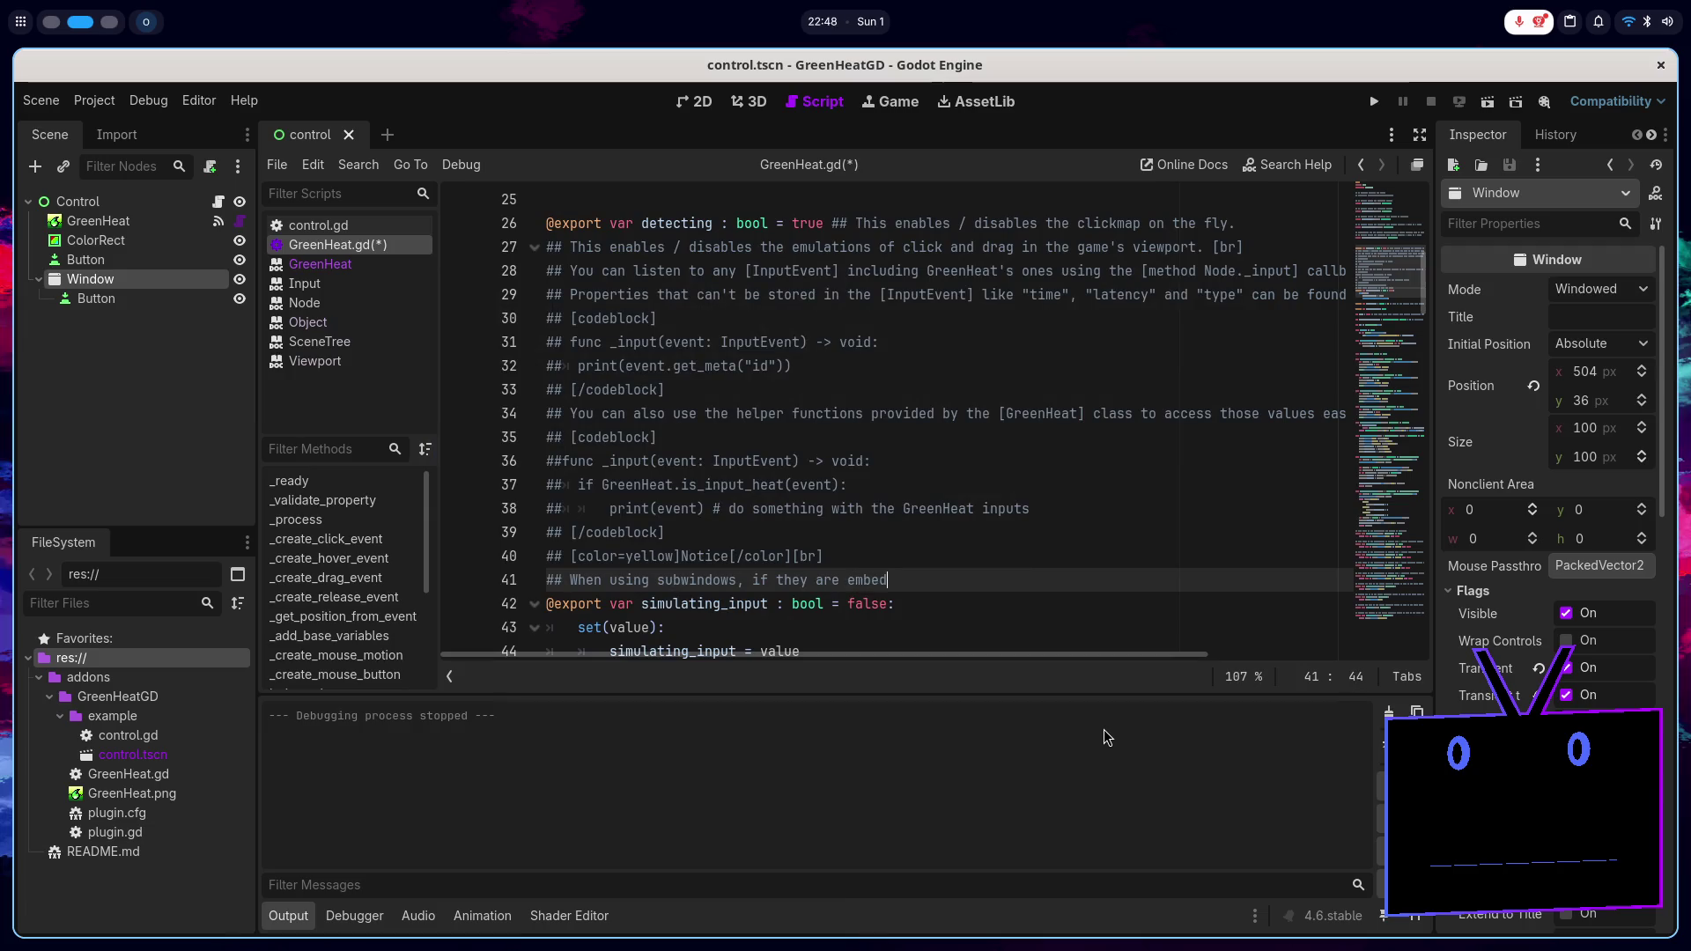
type("d, ")
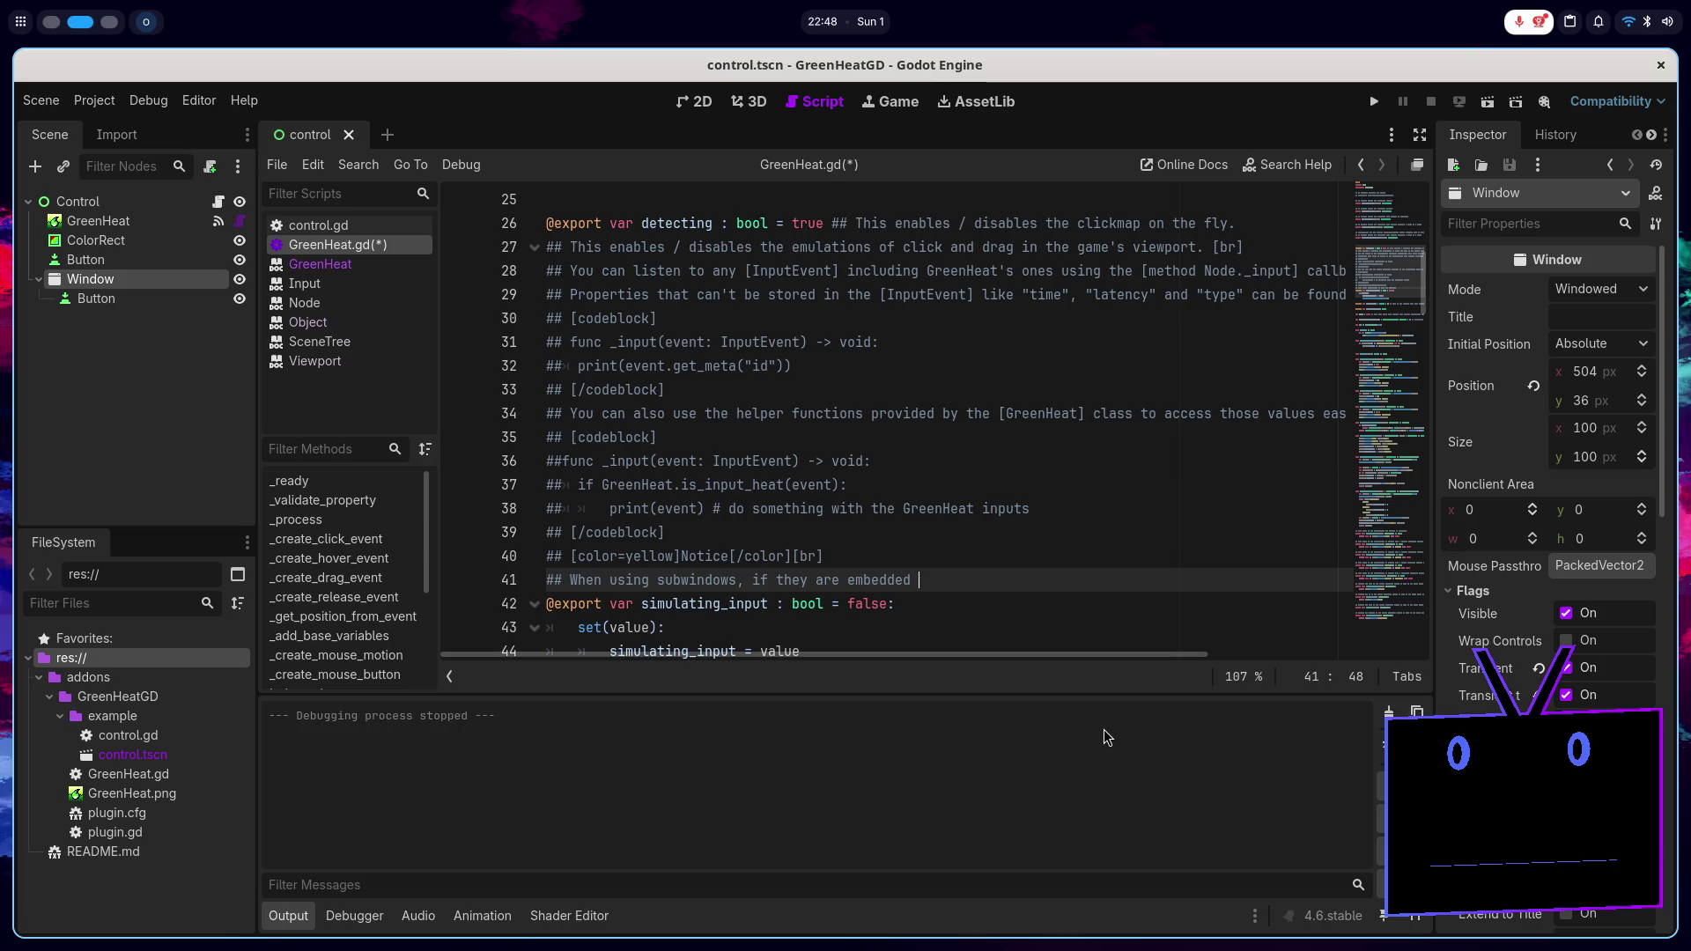
type("the ")
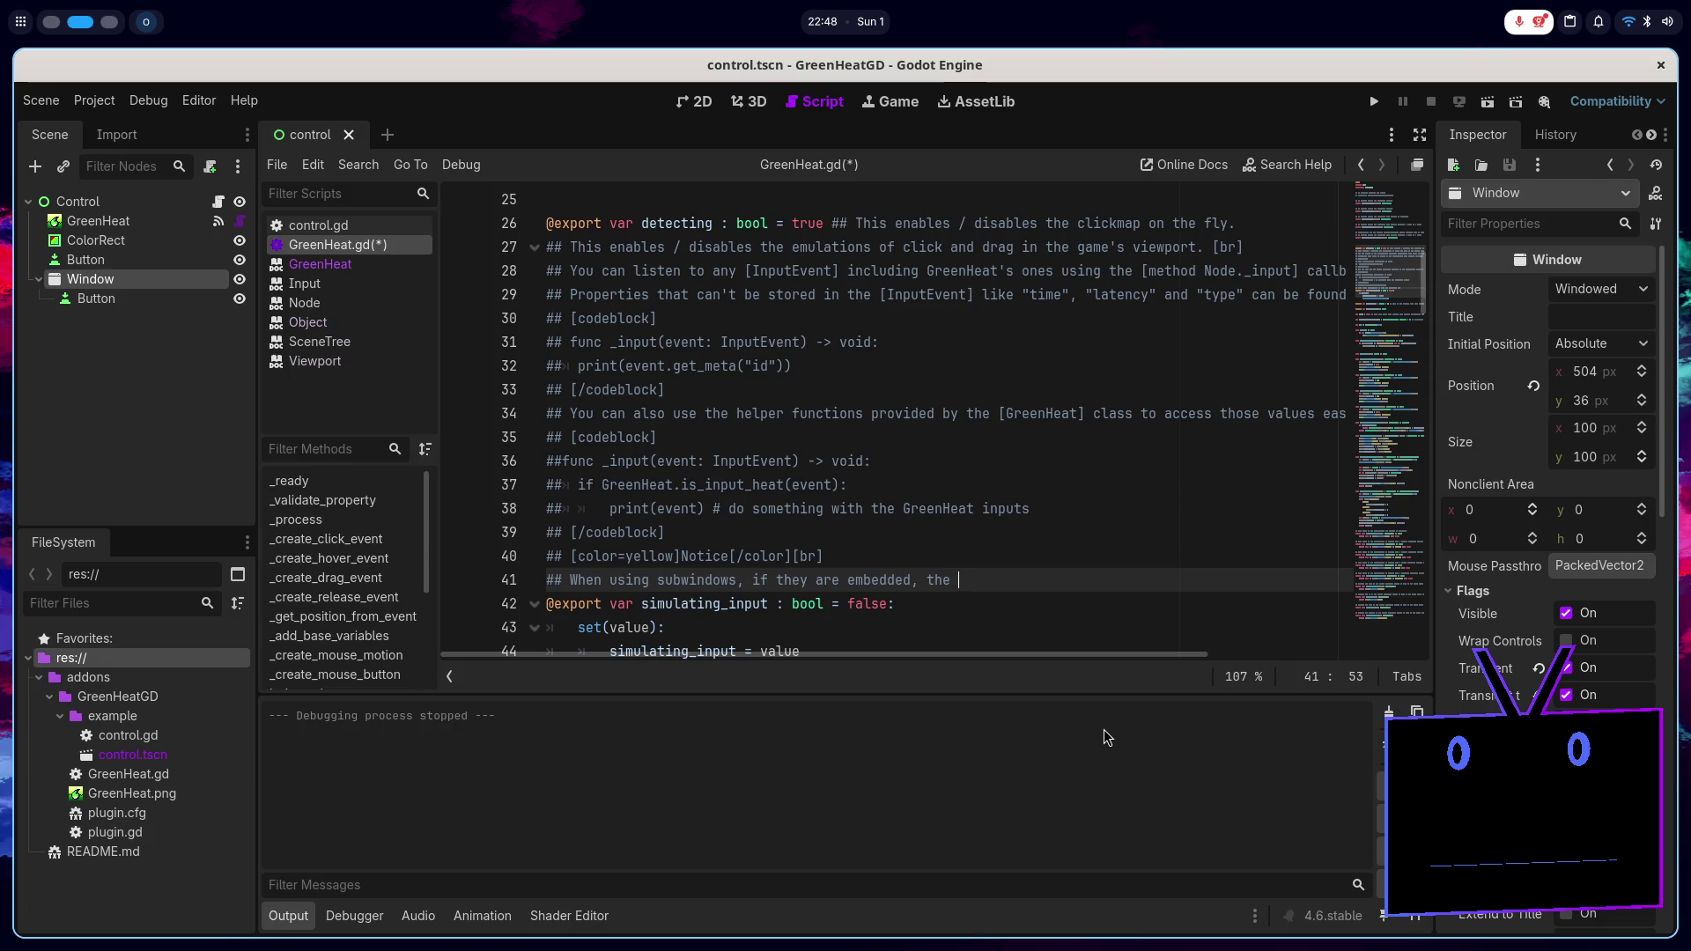
type("users wil")
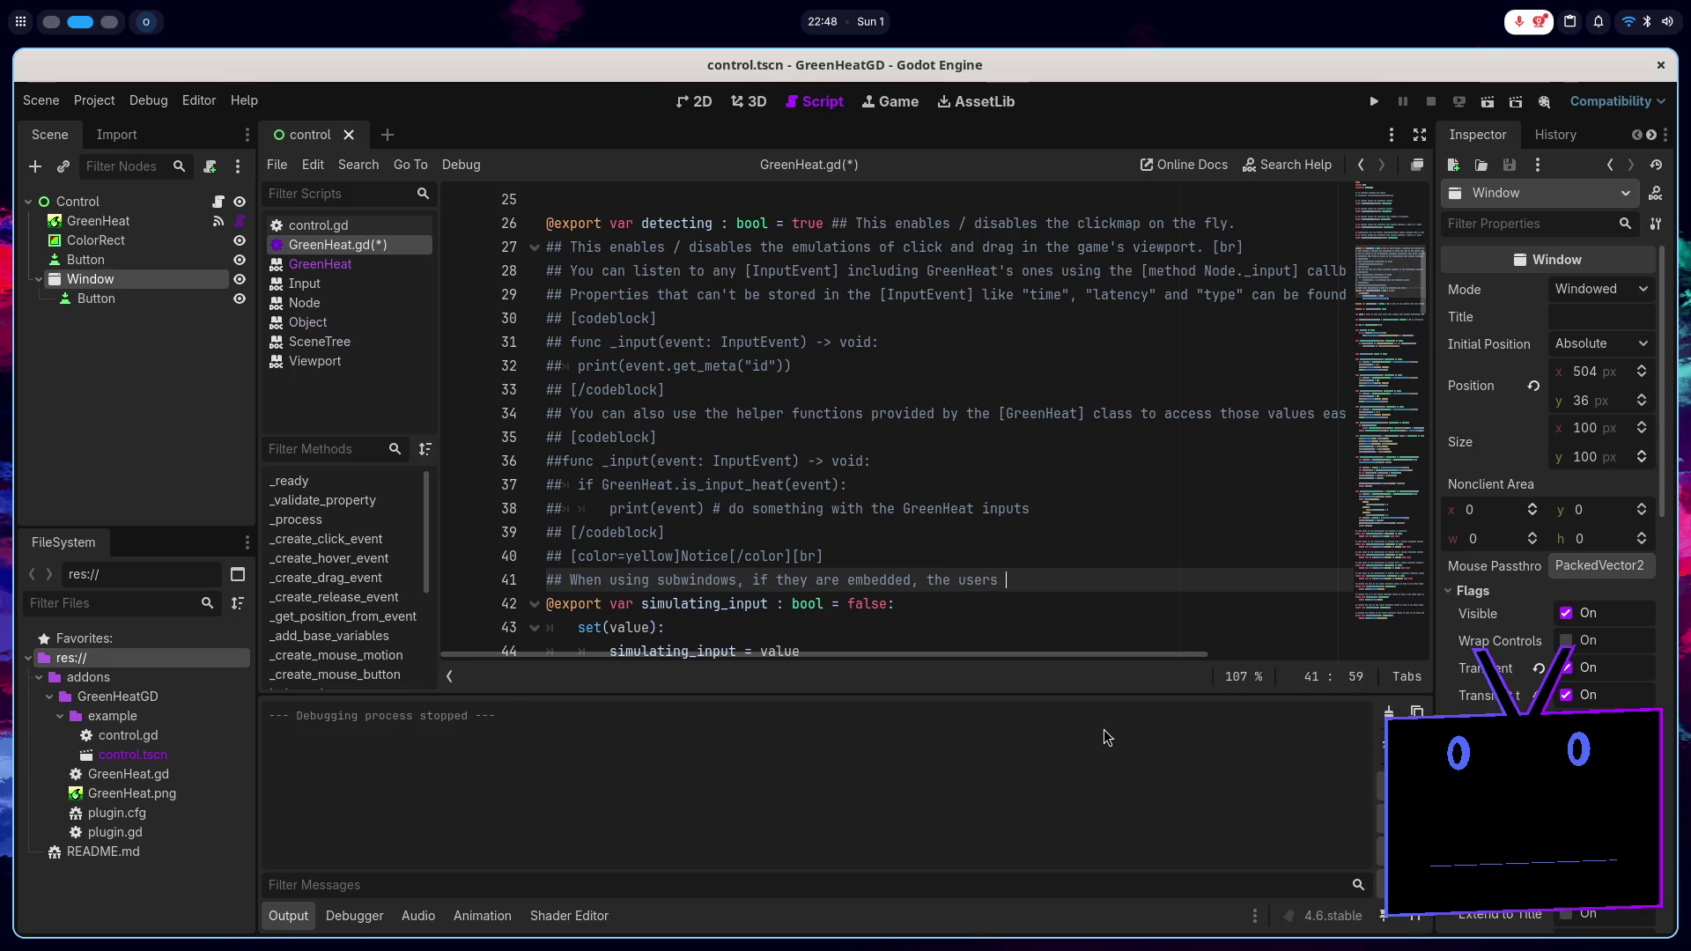
type("l be able ")
type("to m")
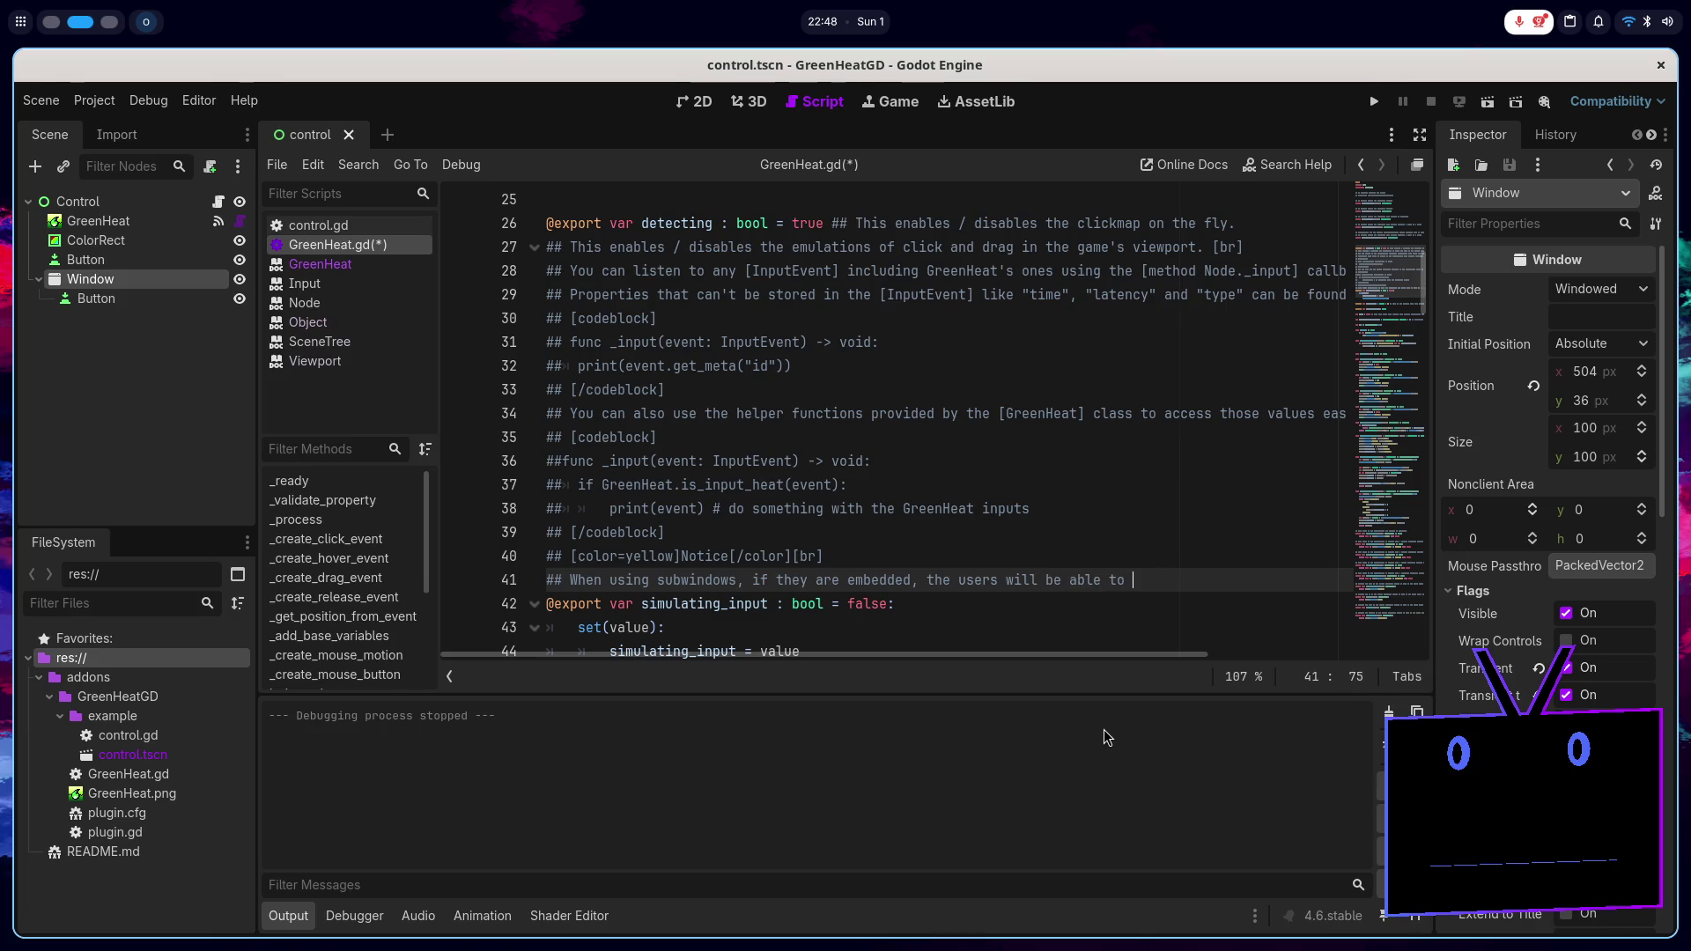
type("ove and inte")
type("ract ")
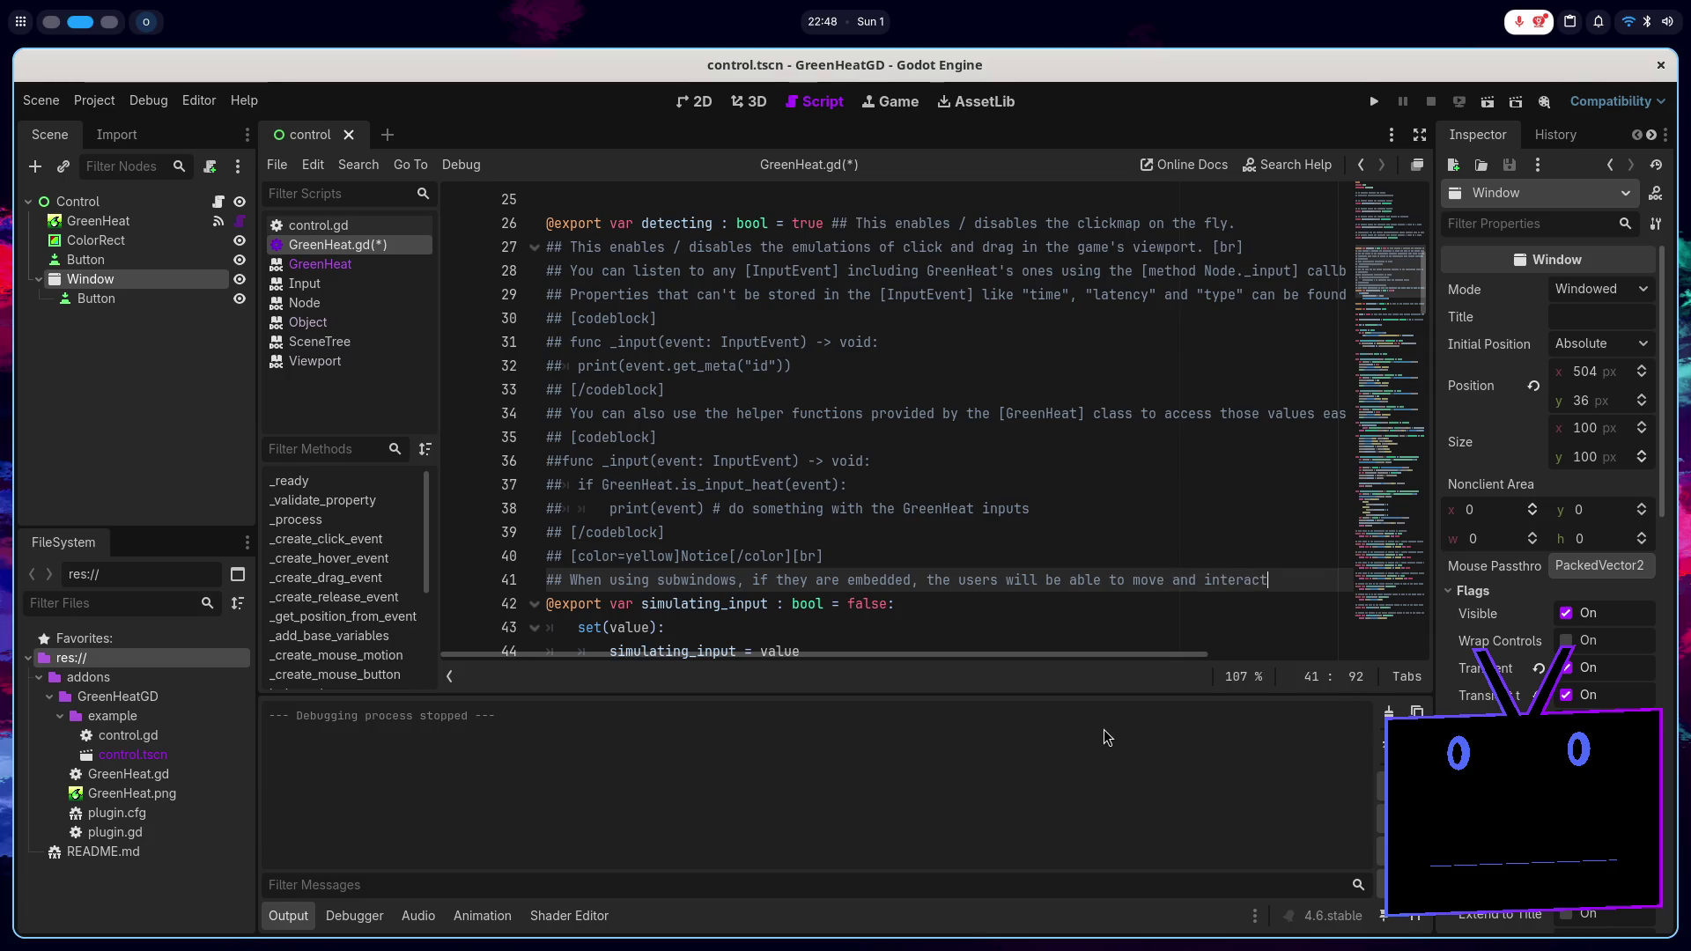
type("with the ")
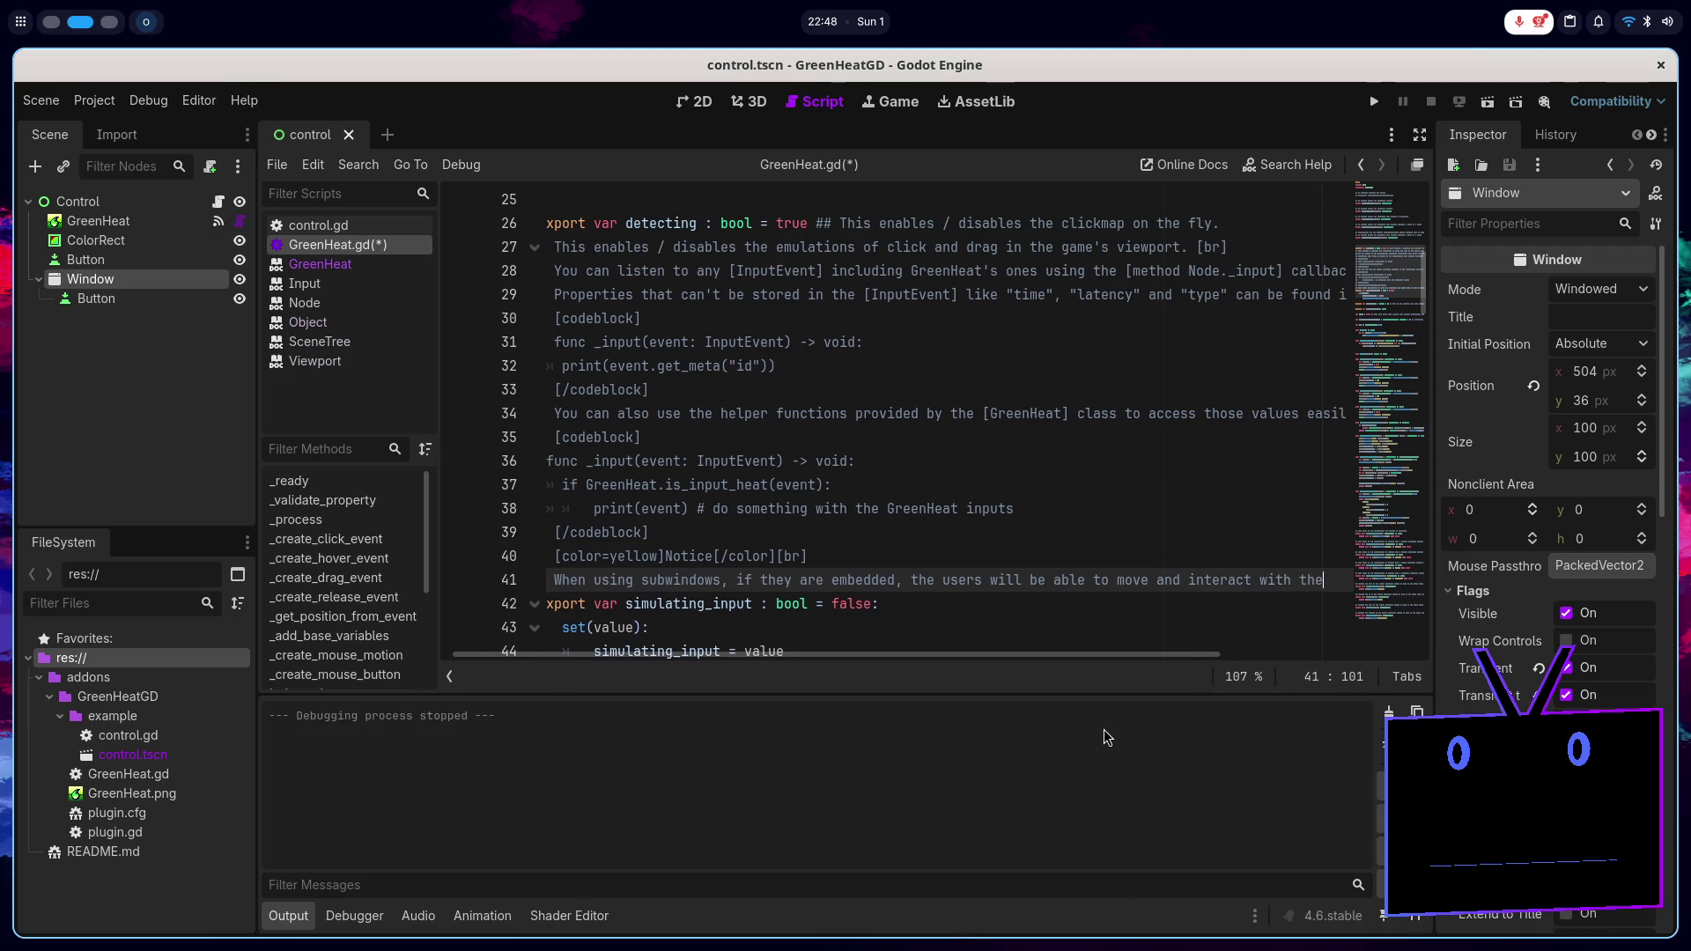
type("window")
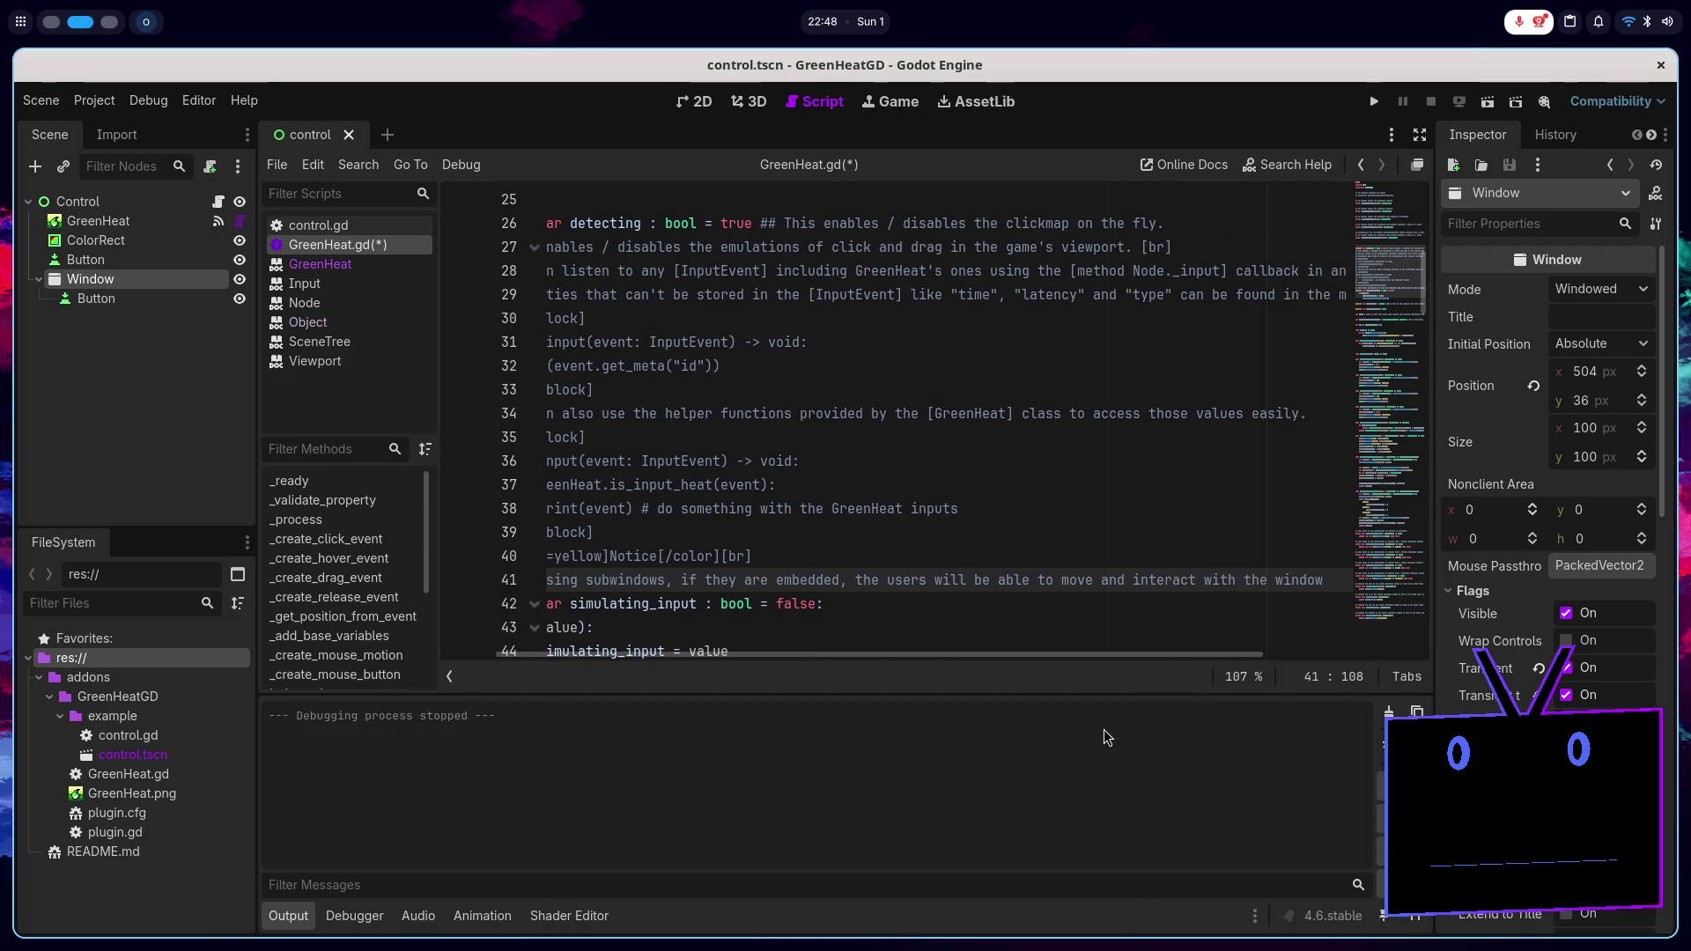
type(". If ")
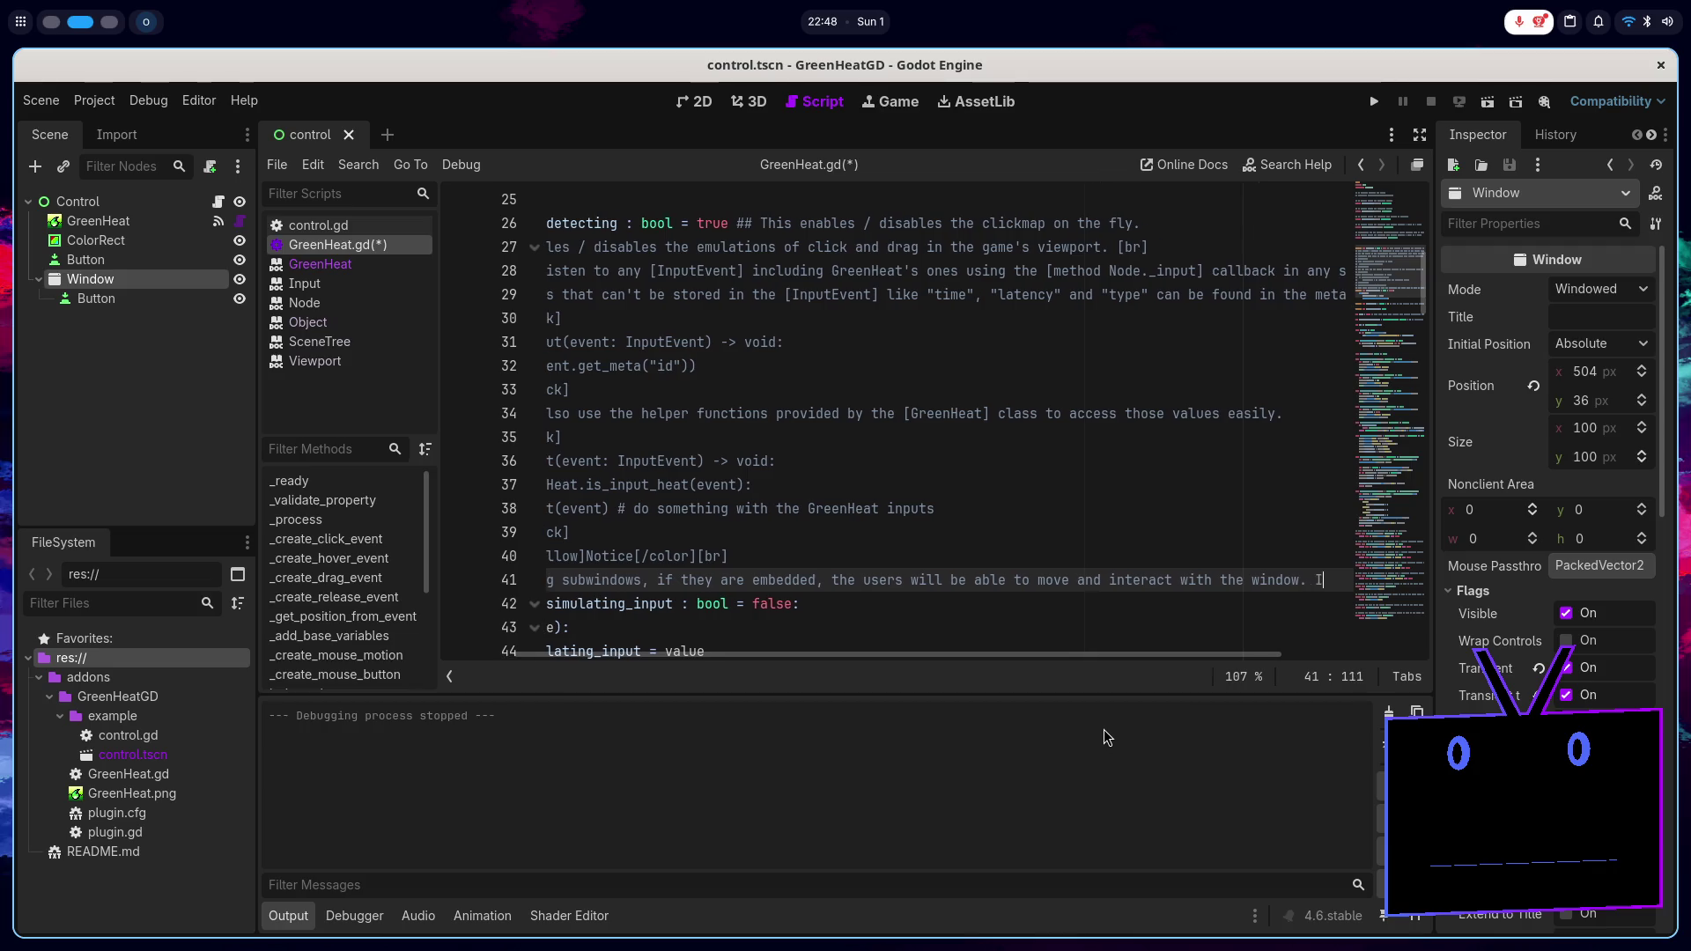
type("they are n")
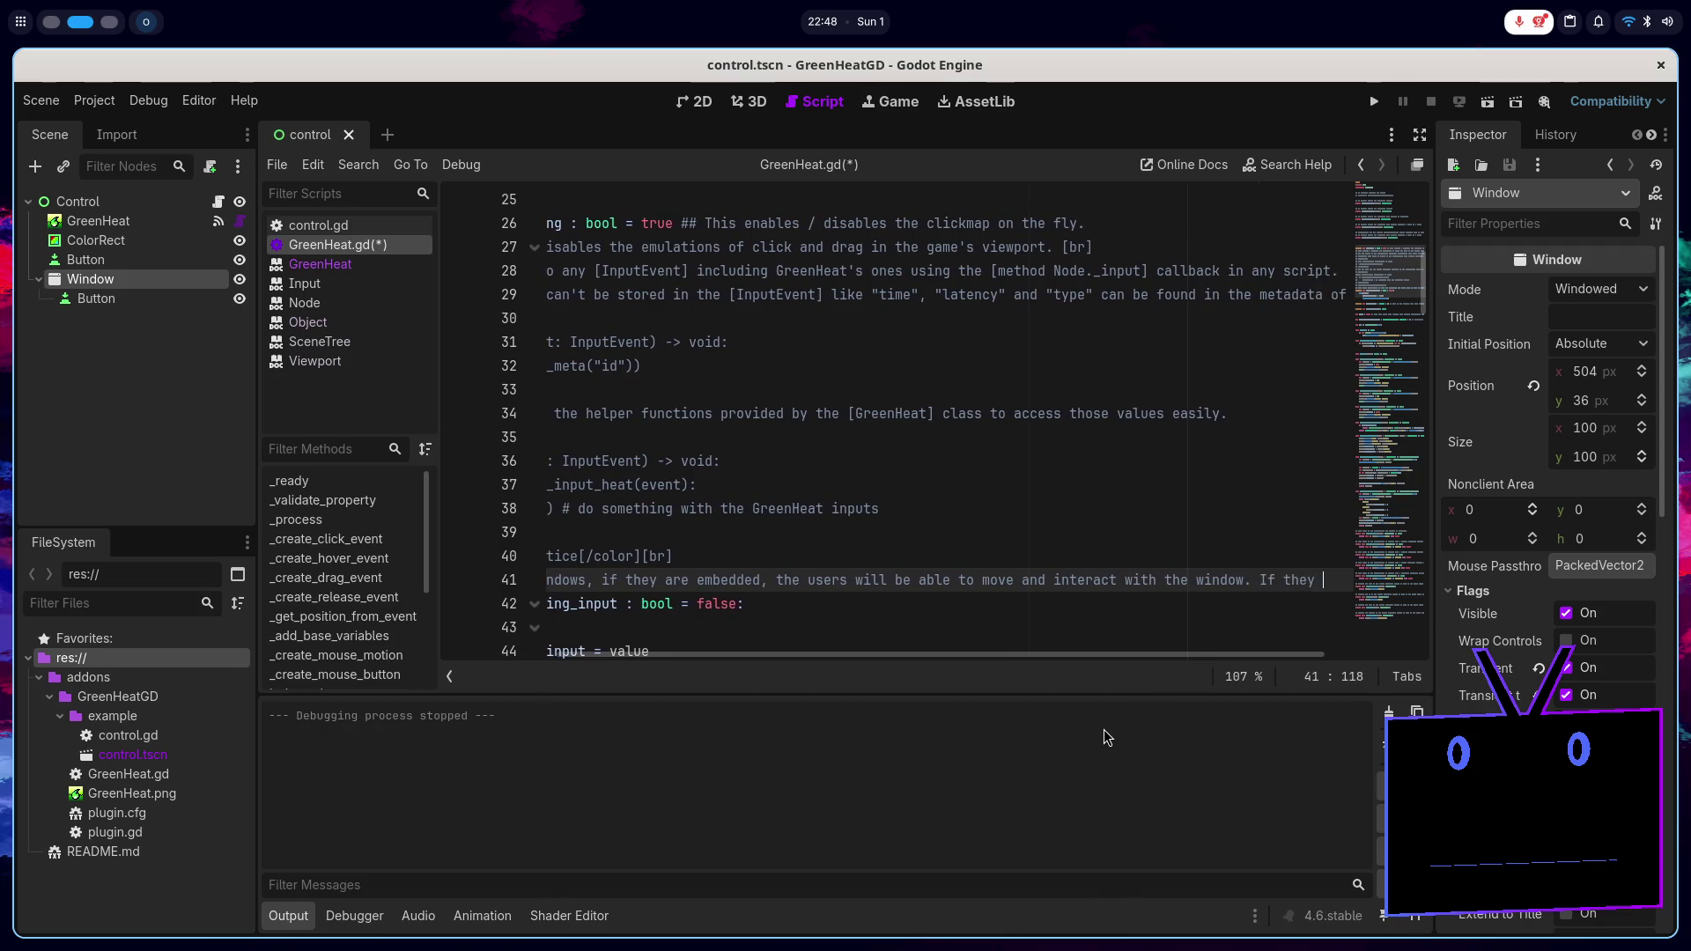
type("ot emb")
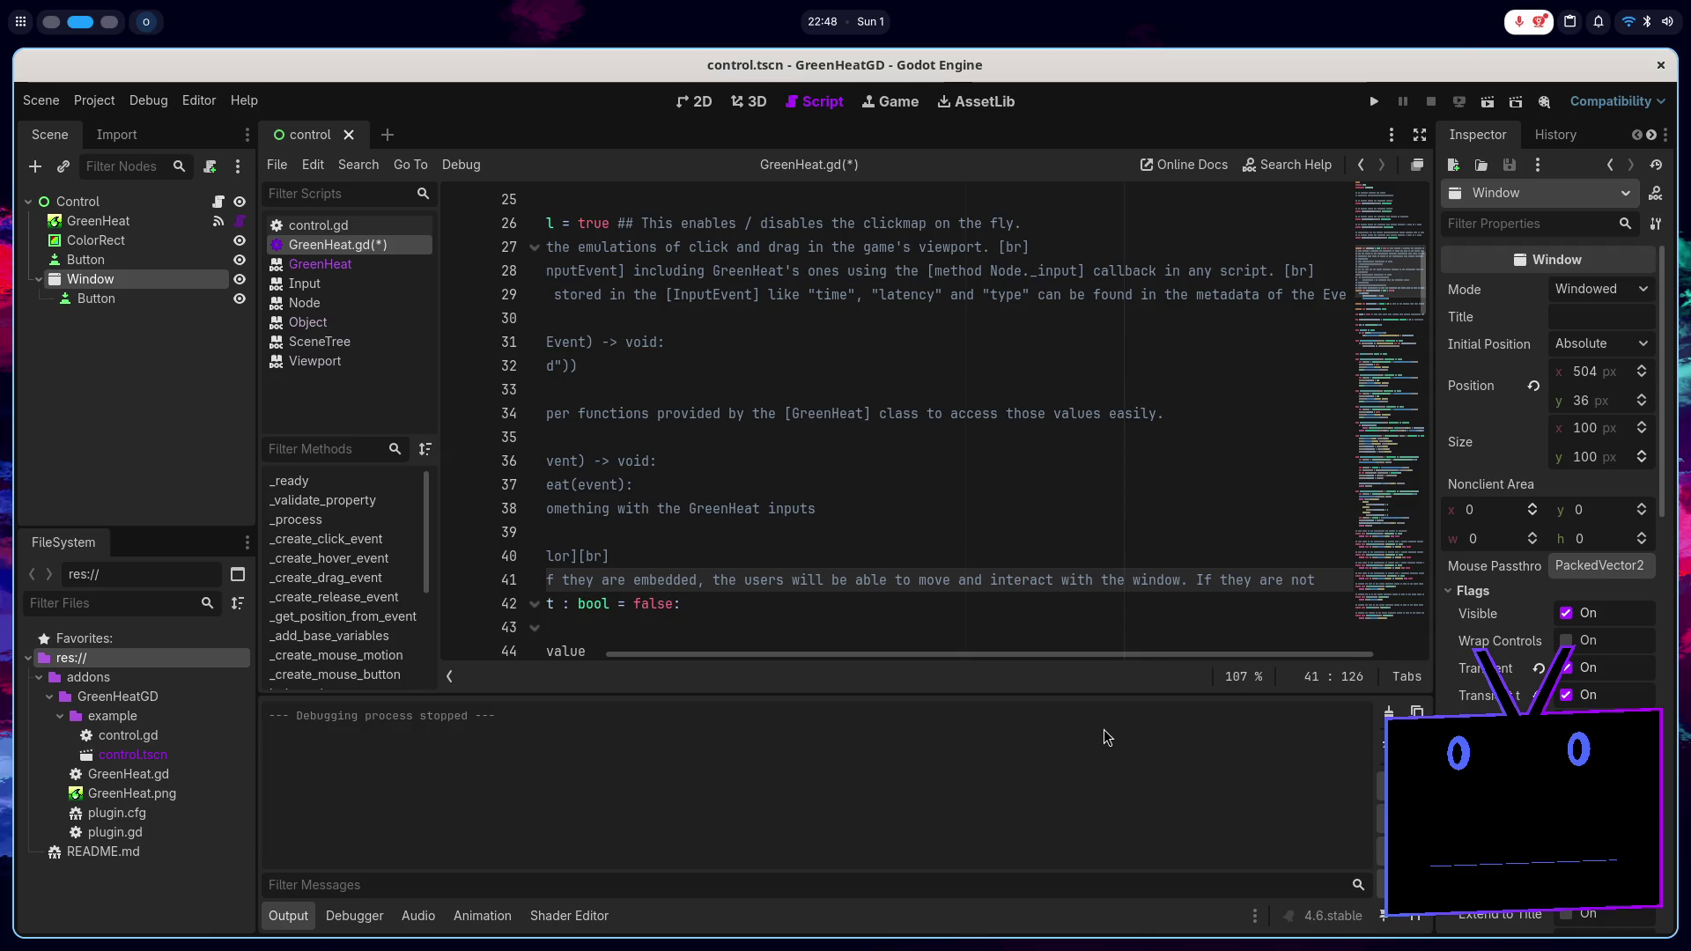
type("eded")
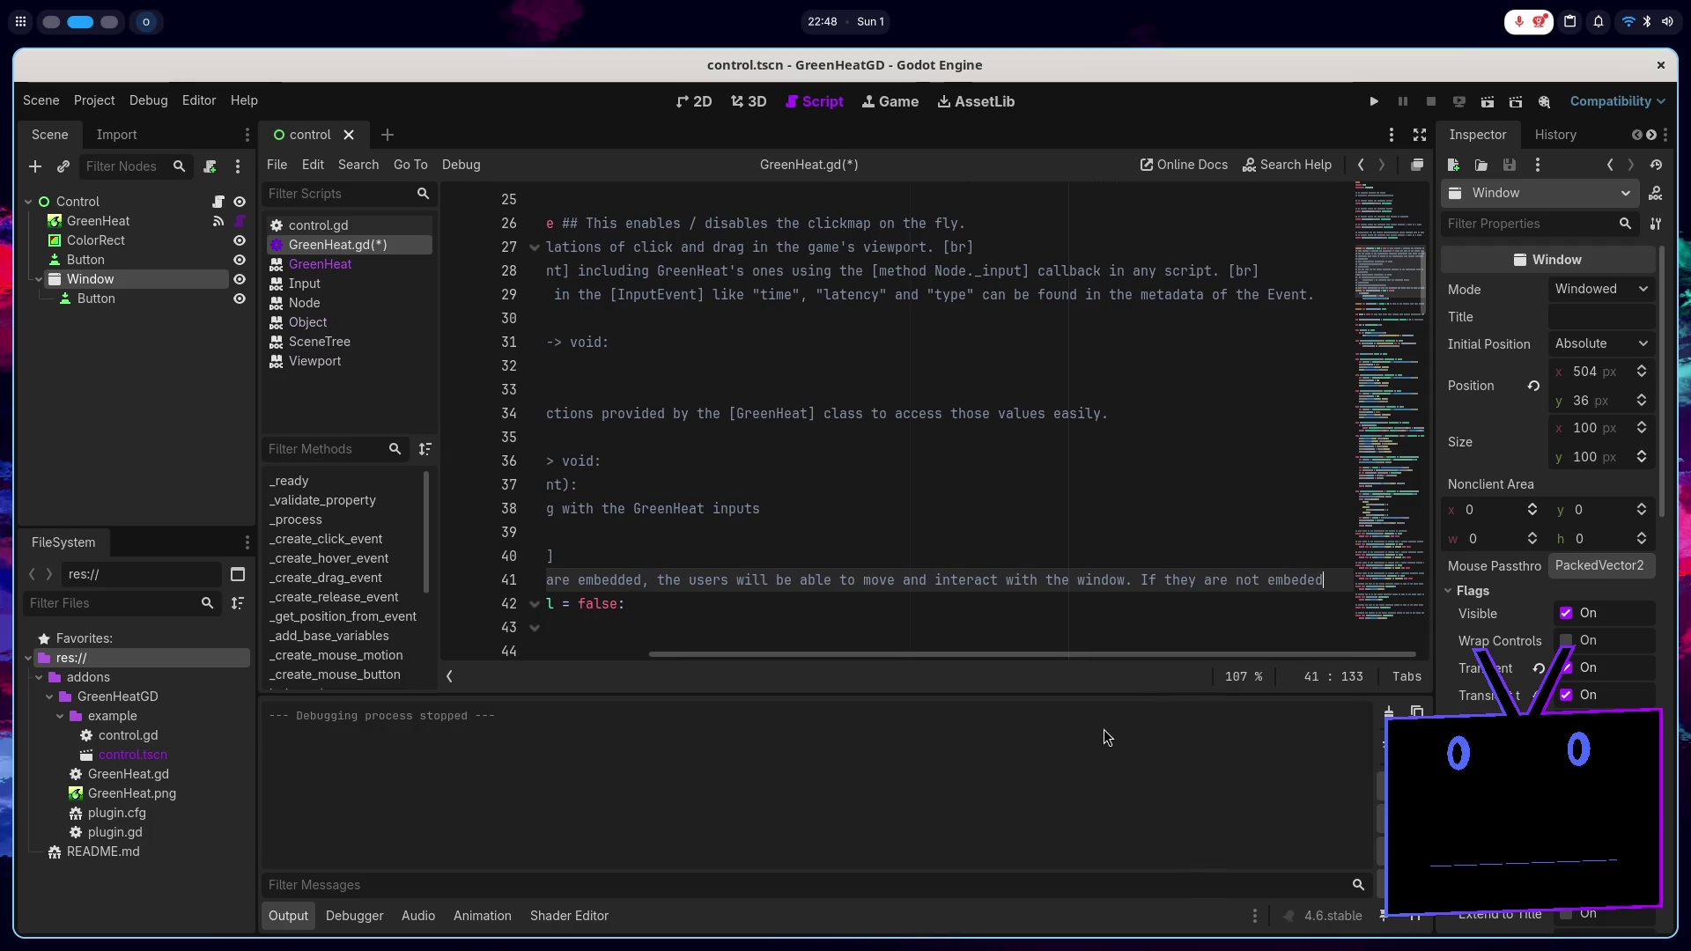
key("BackSpace")
type("ded,")
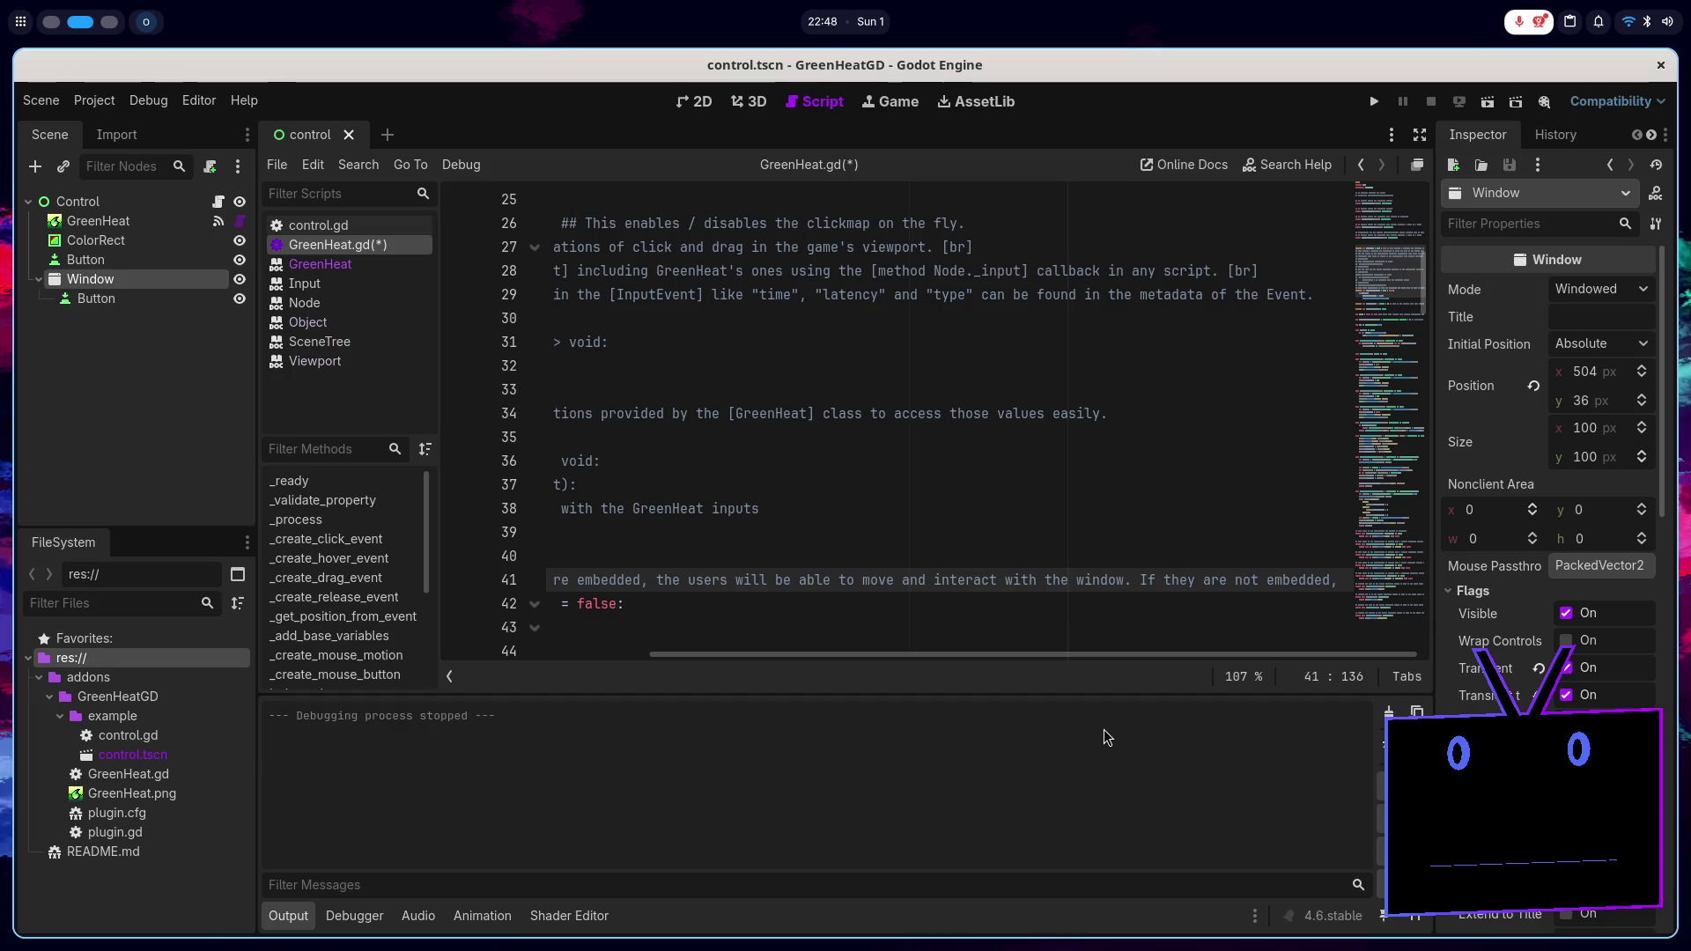
type("this feat")
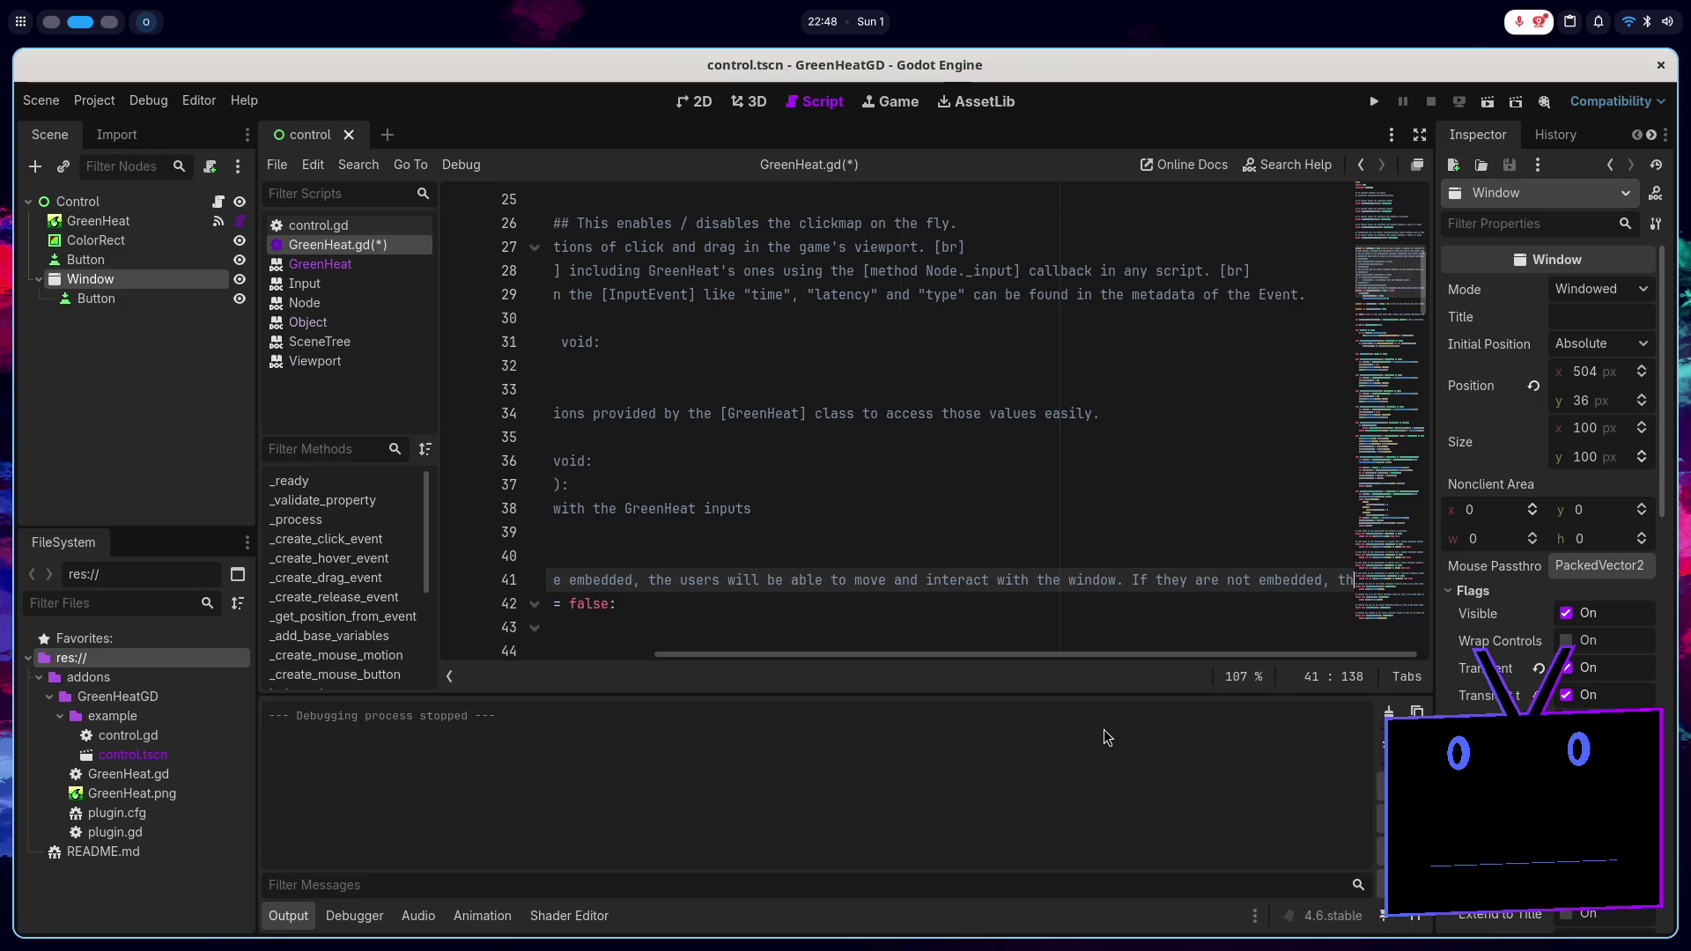
type("ure will n")
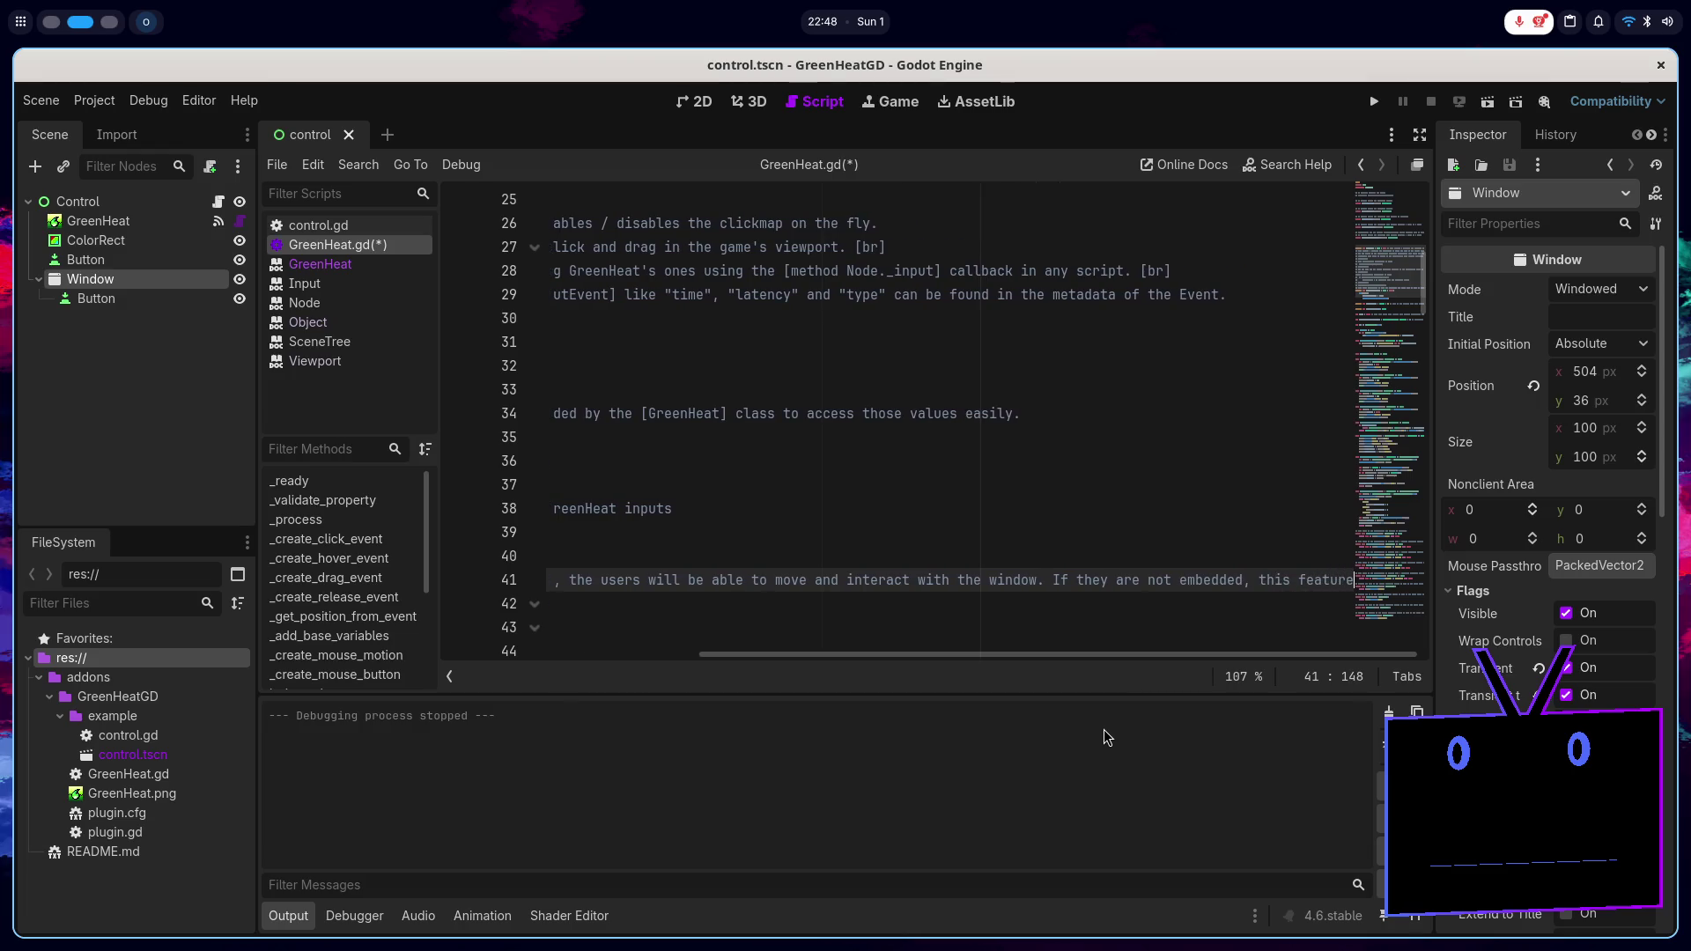
key("BackSpace")
type("just not work")
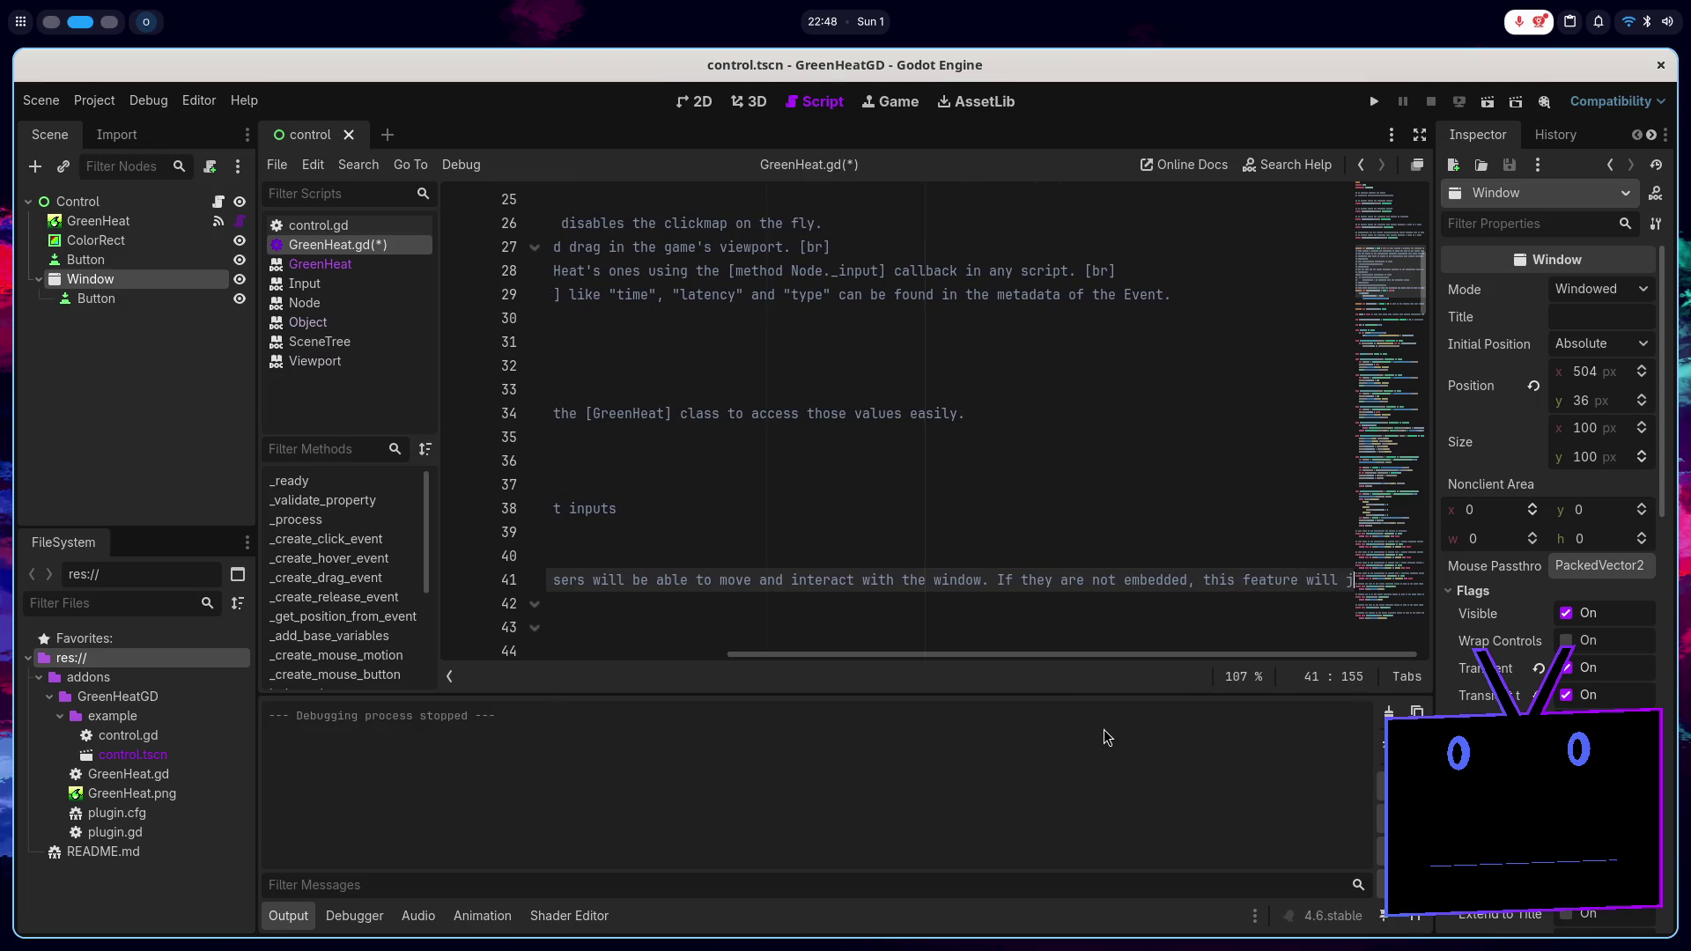
type(" anymore")
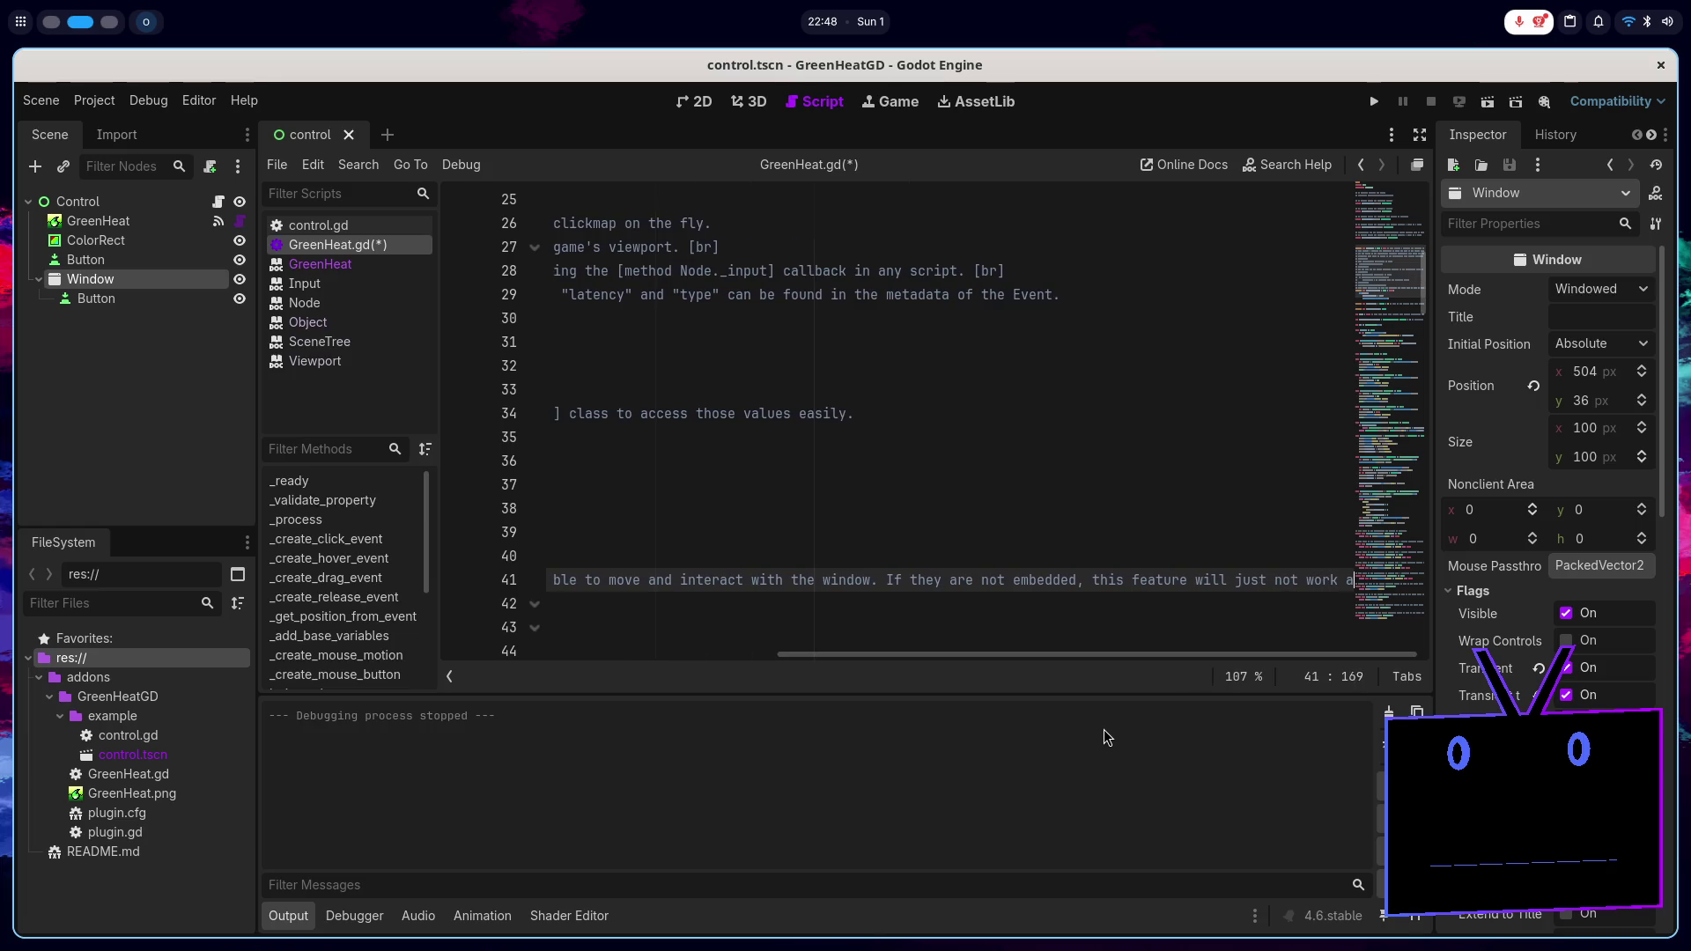
type(", ")
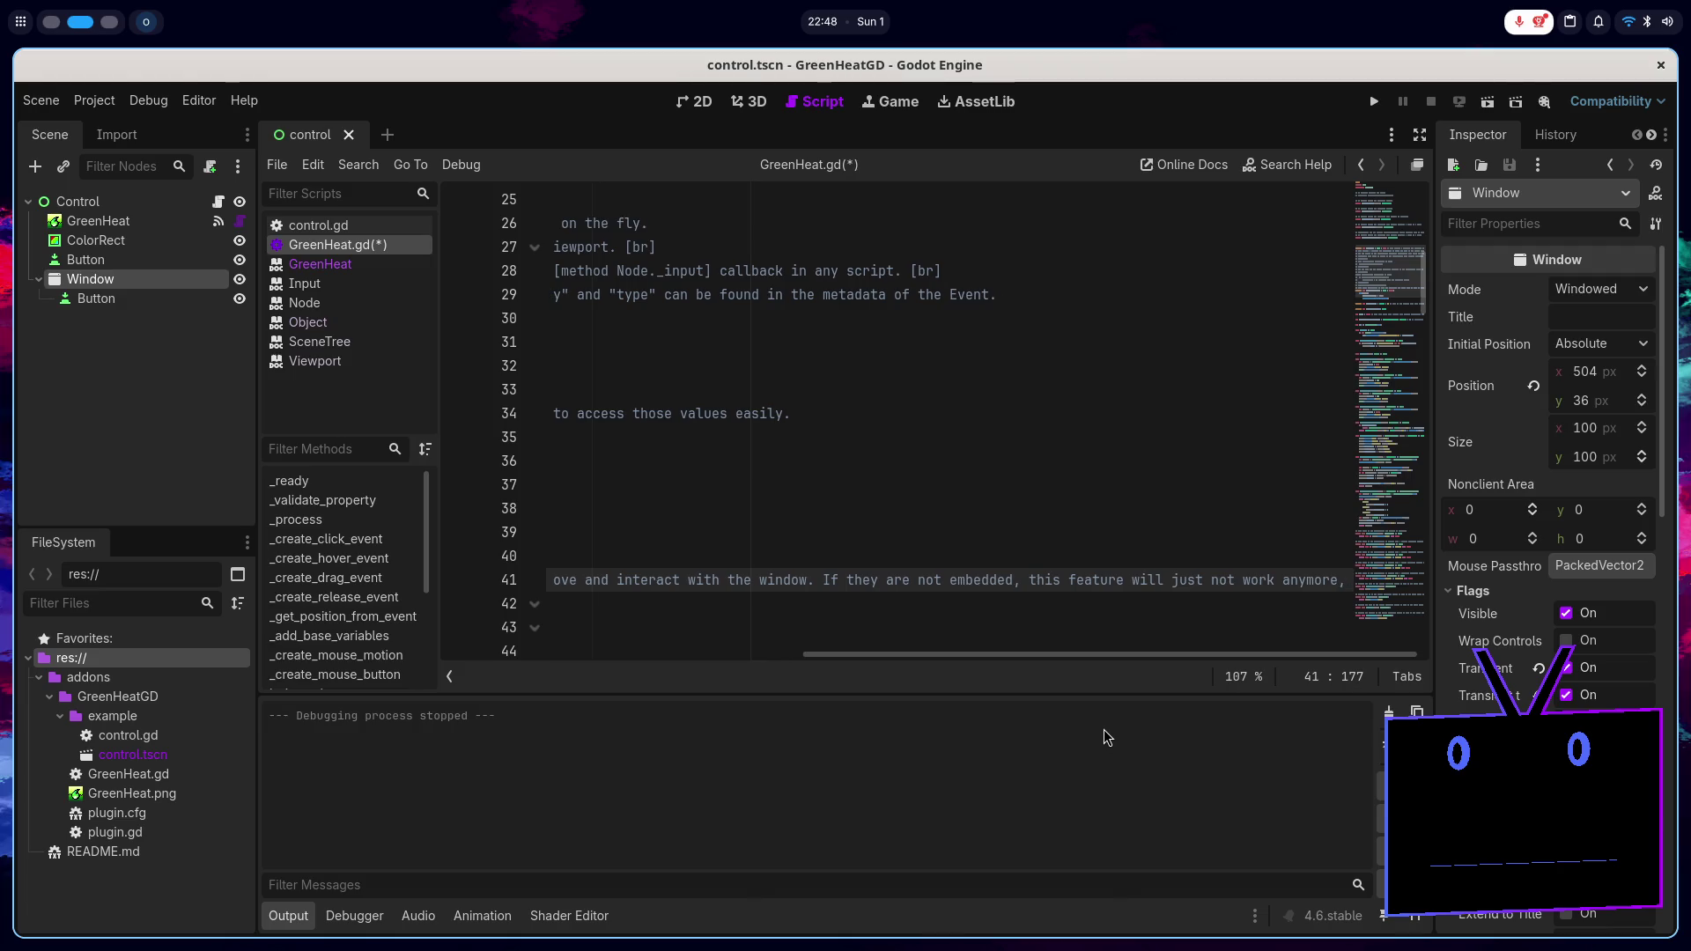
type("you n")
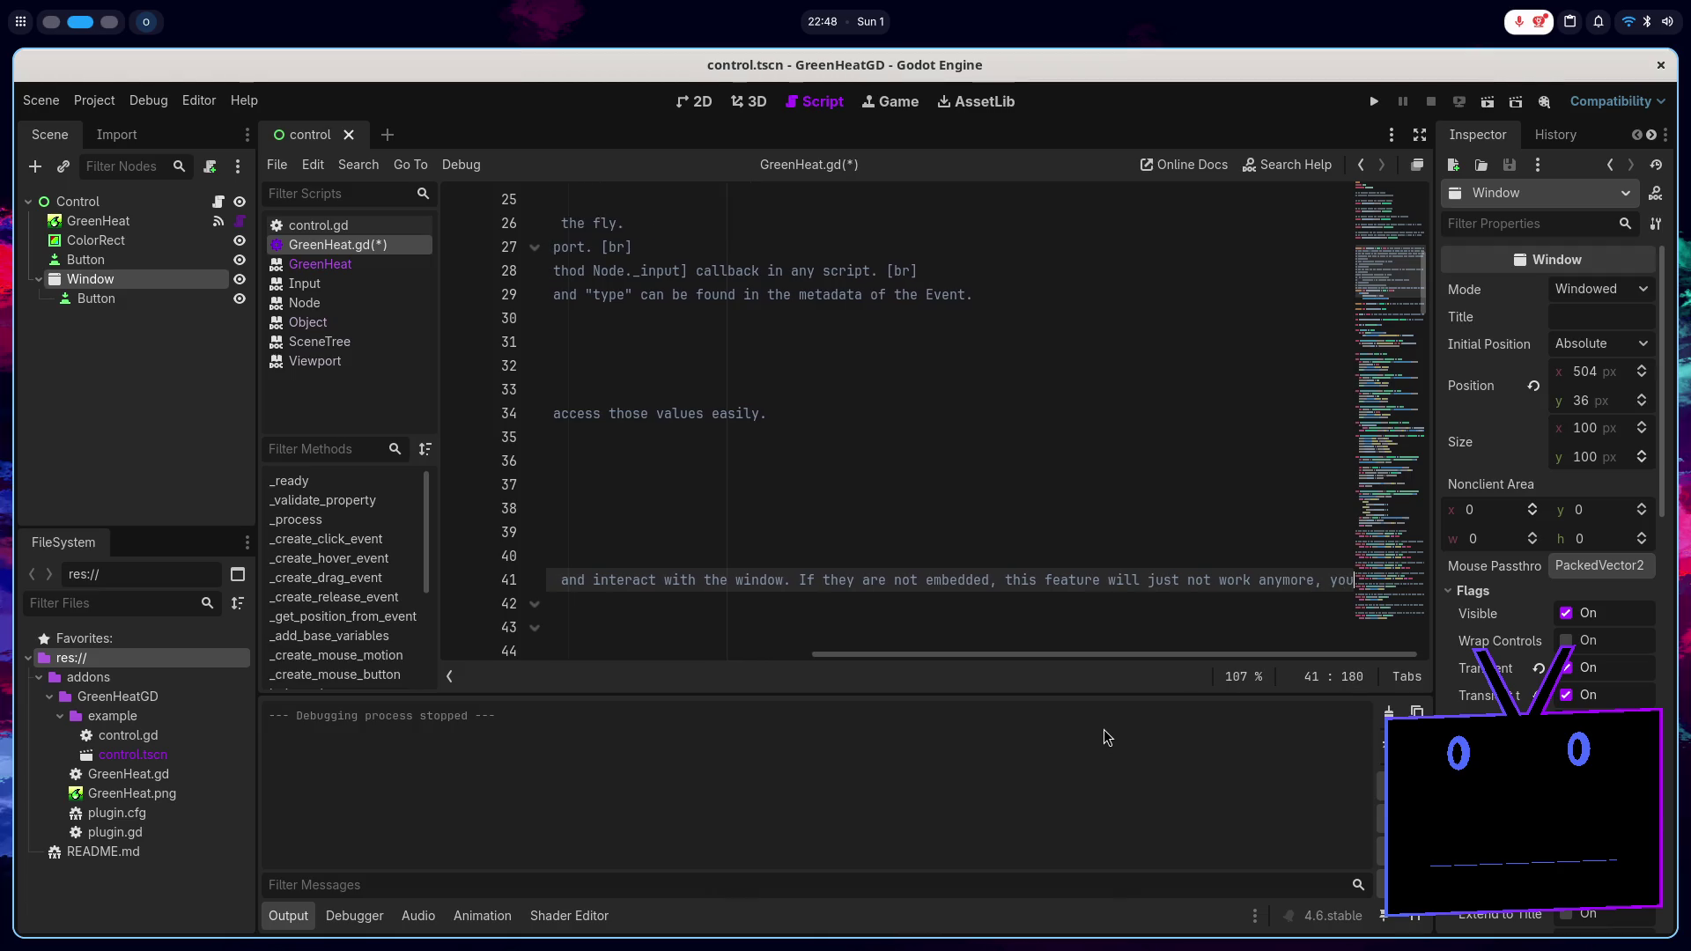
type("eed to")
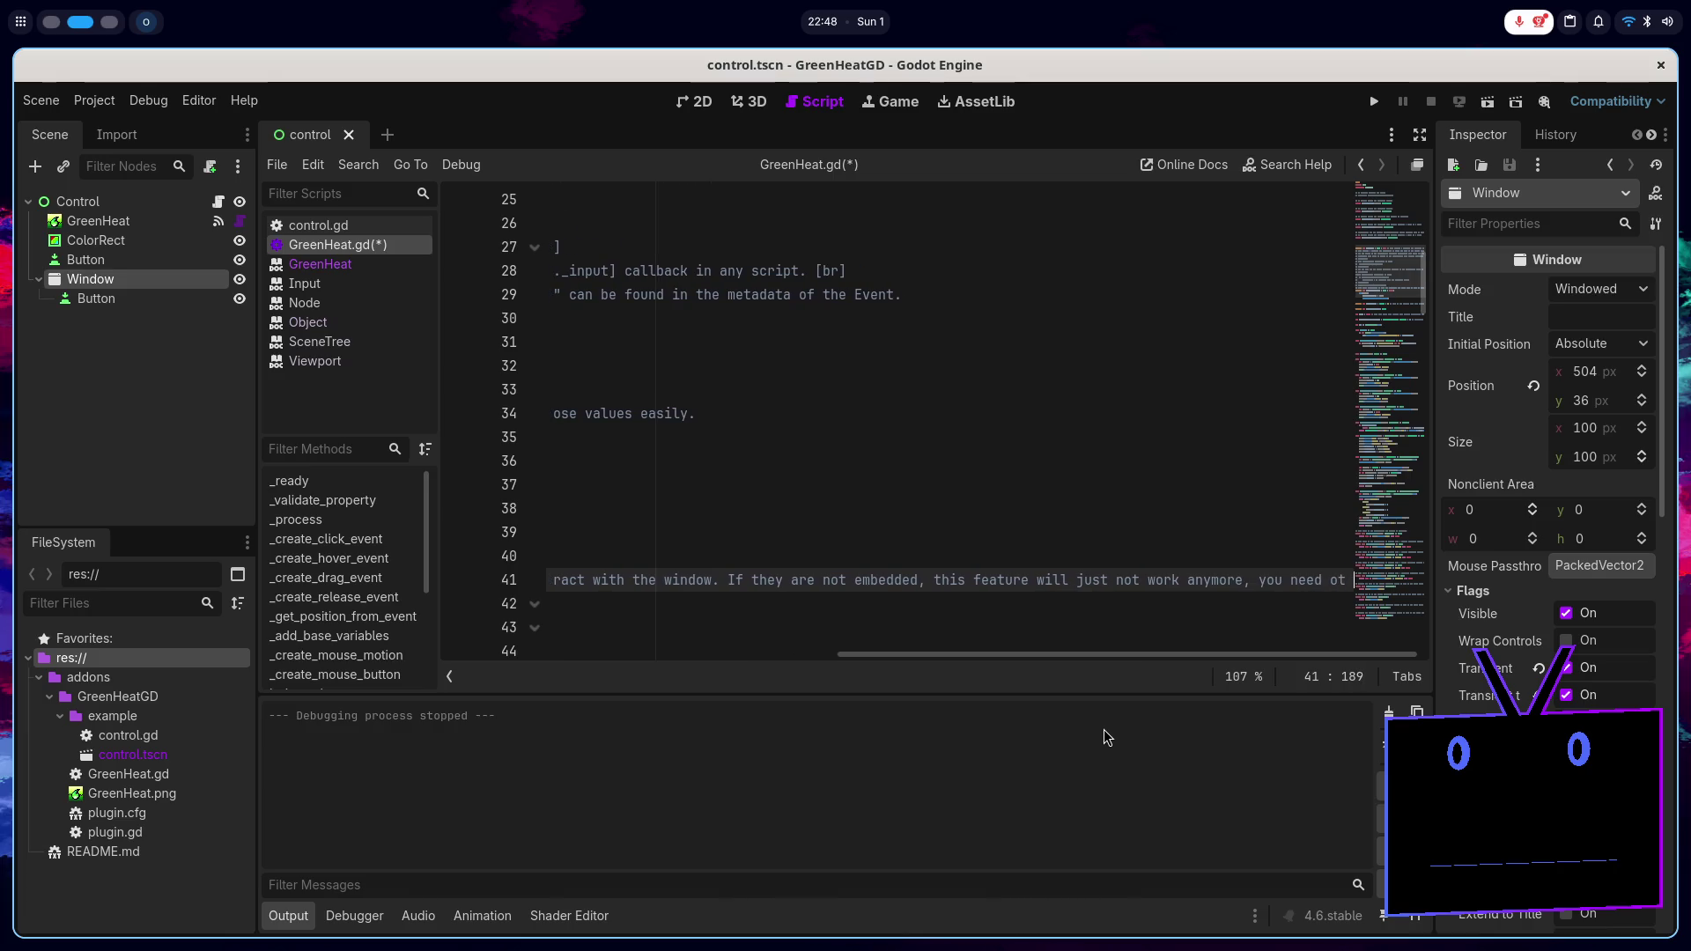
type(" set ")
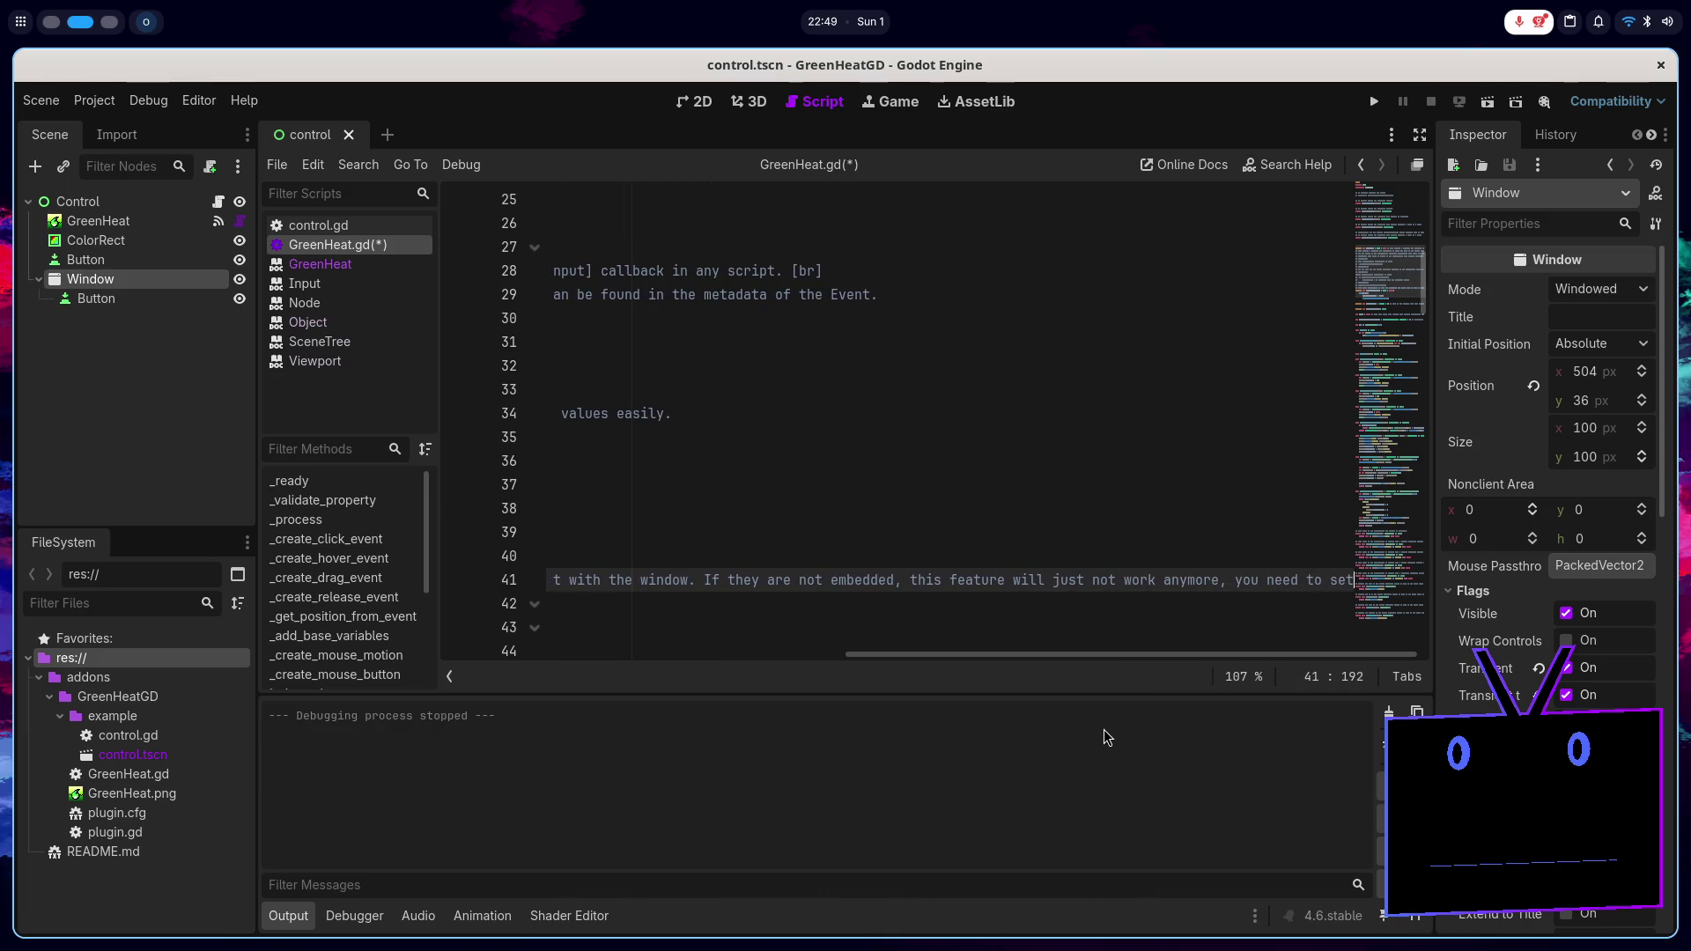
type("the sub")
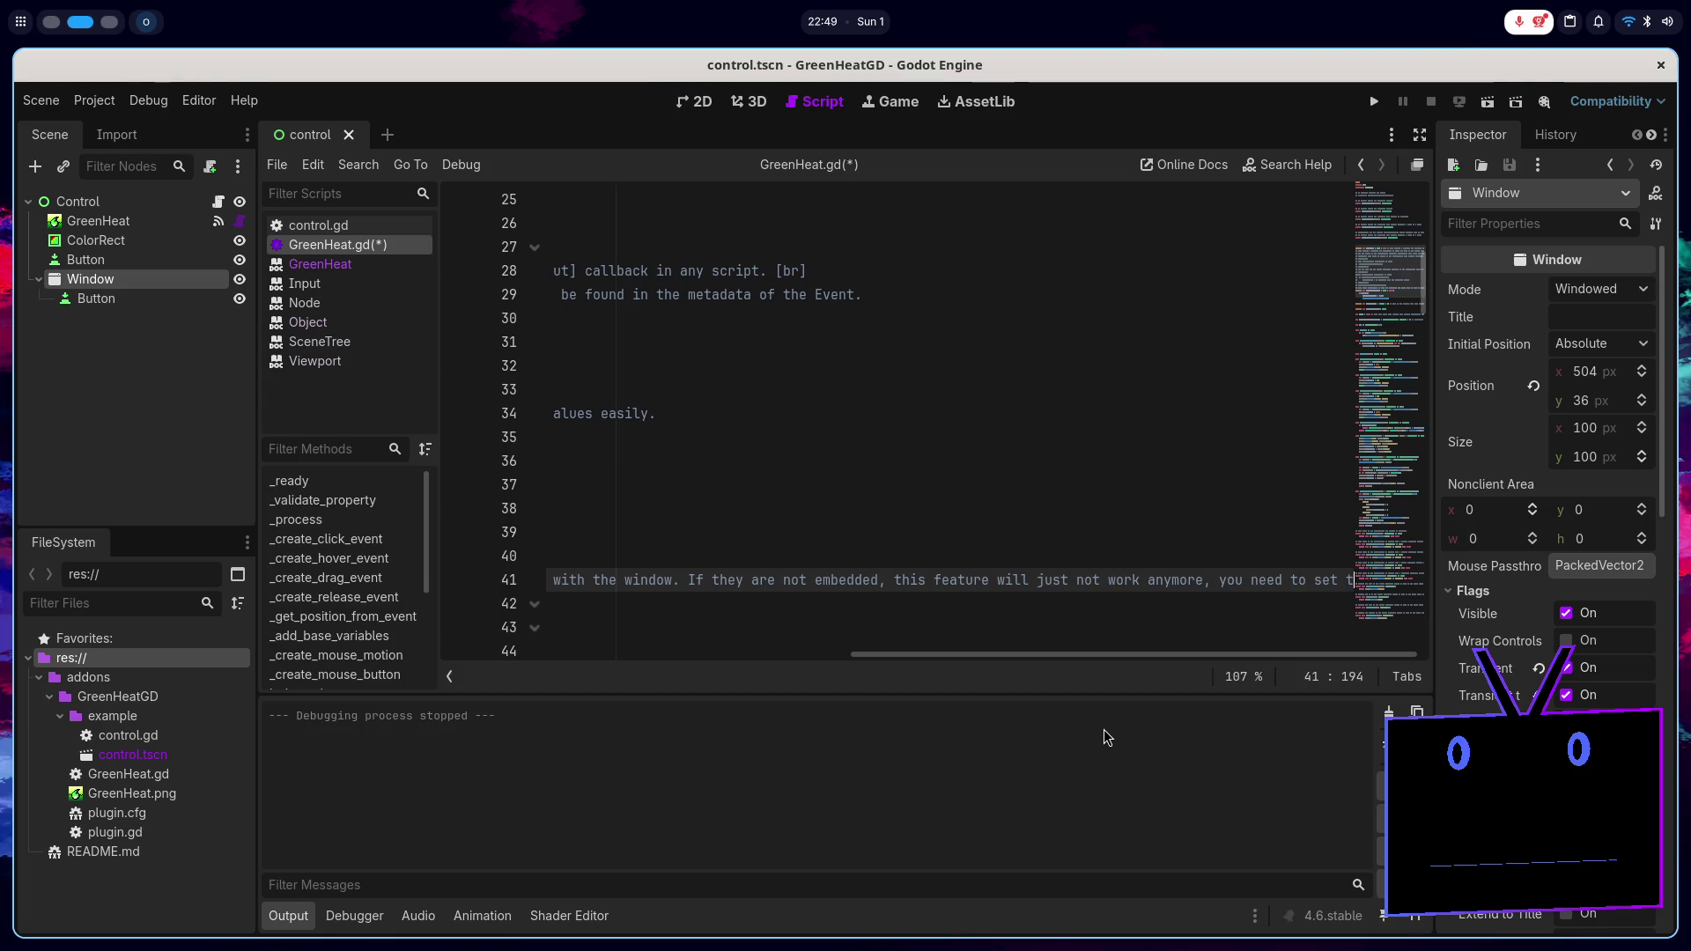
type("window")
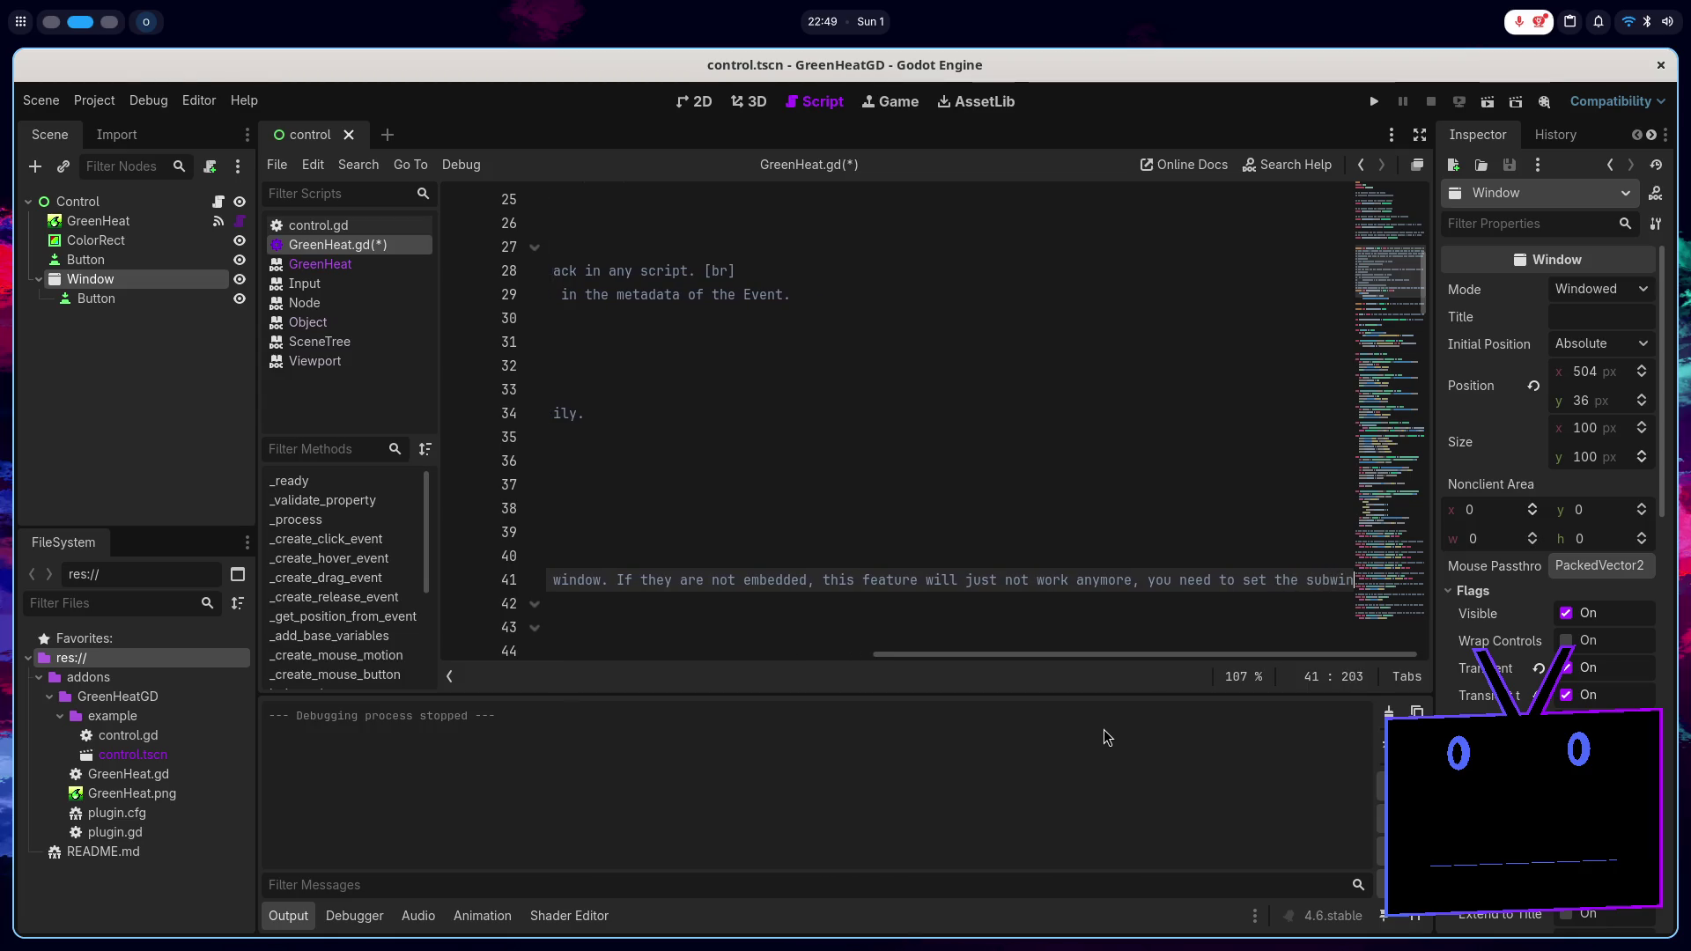
type(" as")
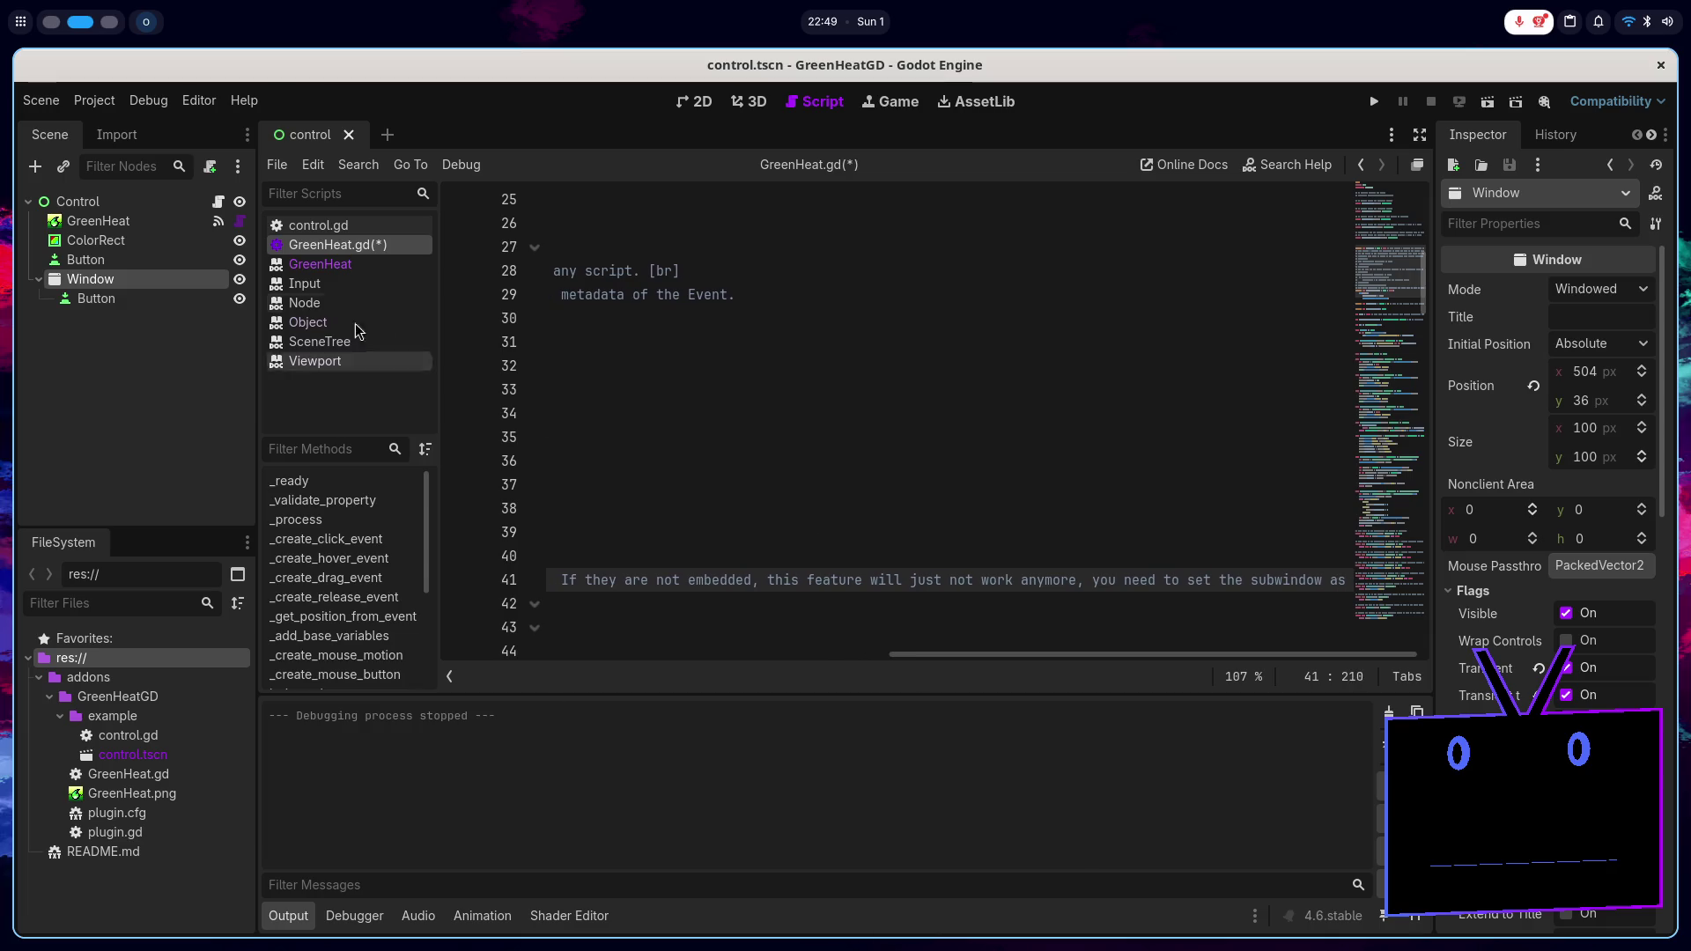
Step: Reselect the Window node and trim the trailing 'as' from line 41
left_click(159, 298)
left_click(150, 284)
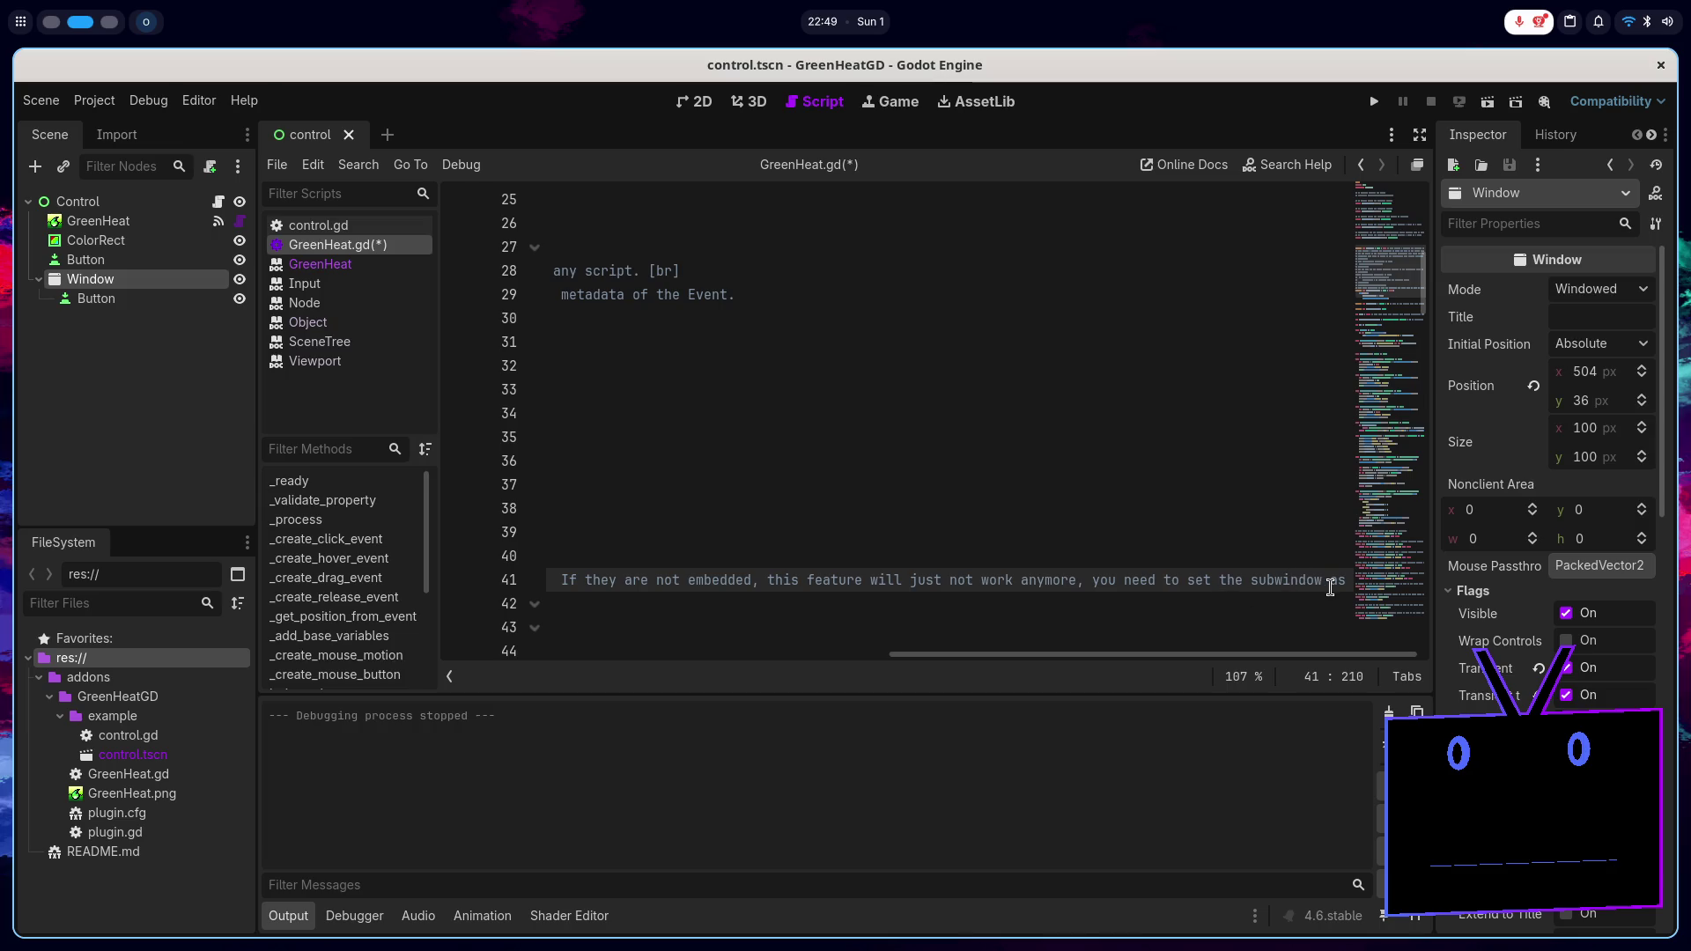
mouse_move(1469, 674)
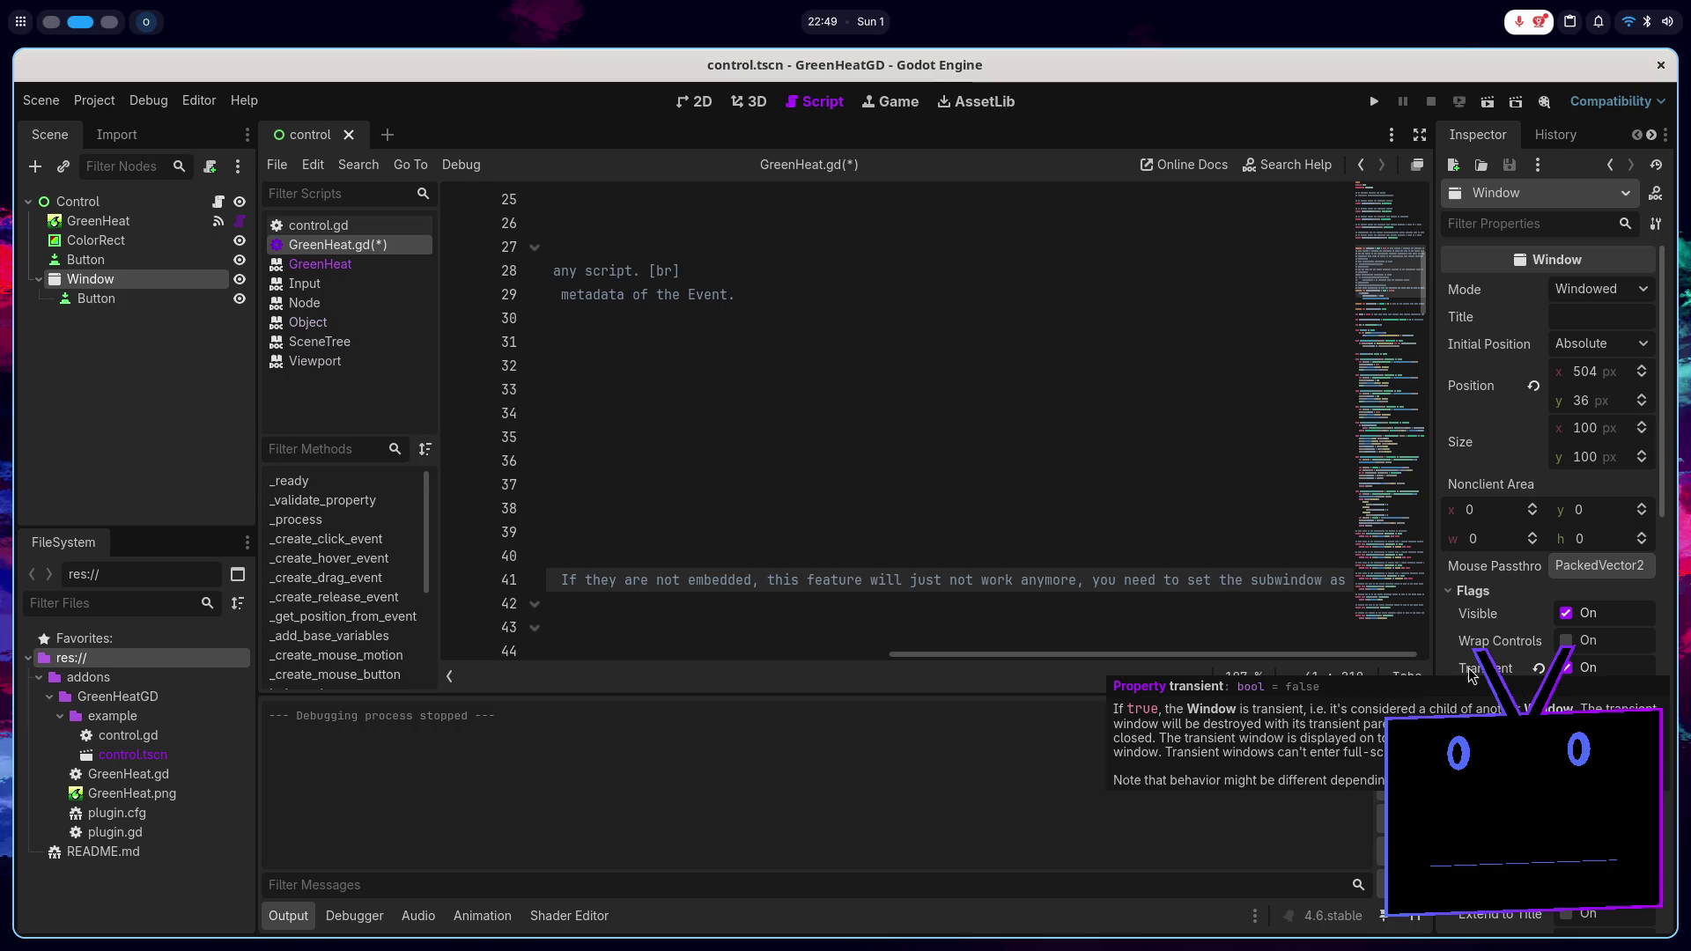
key("Left")
key("Right")
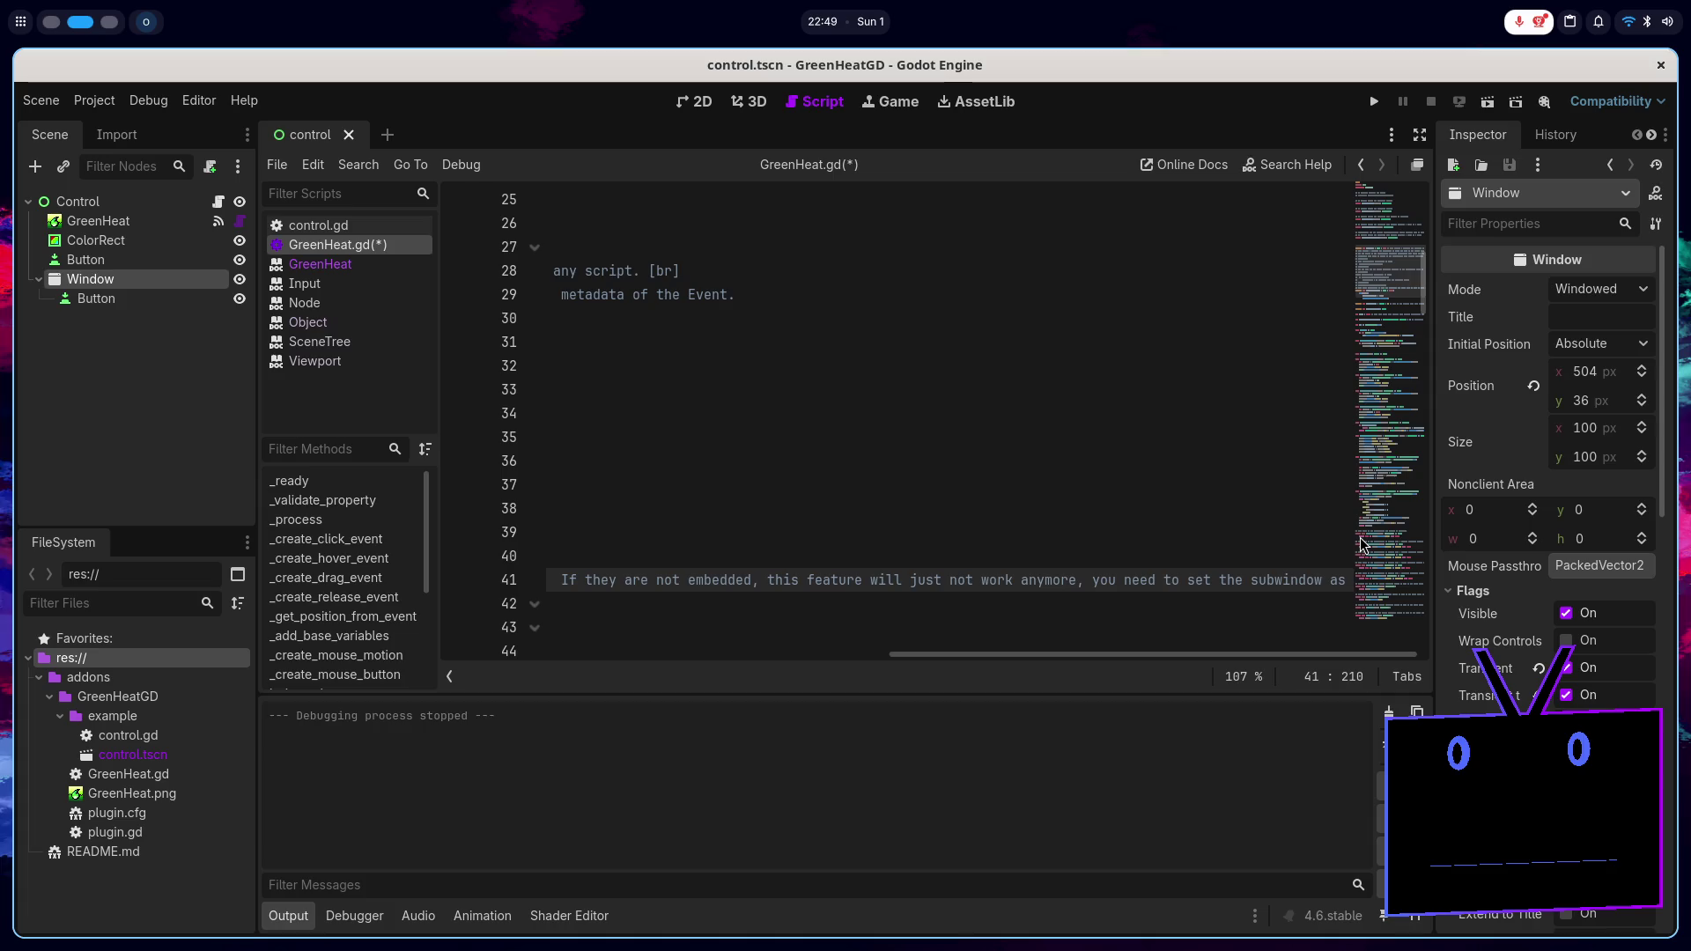
key("Left")
key("Left")
key("Left")
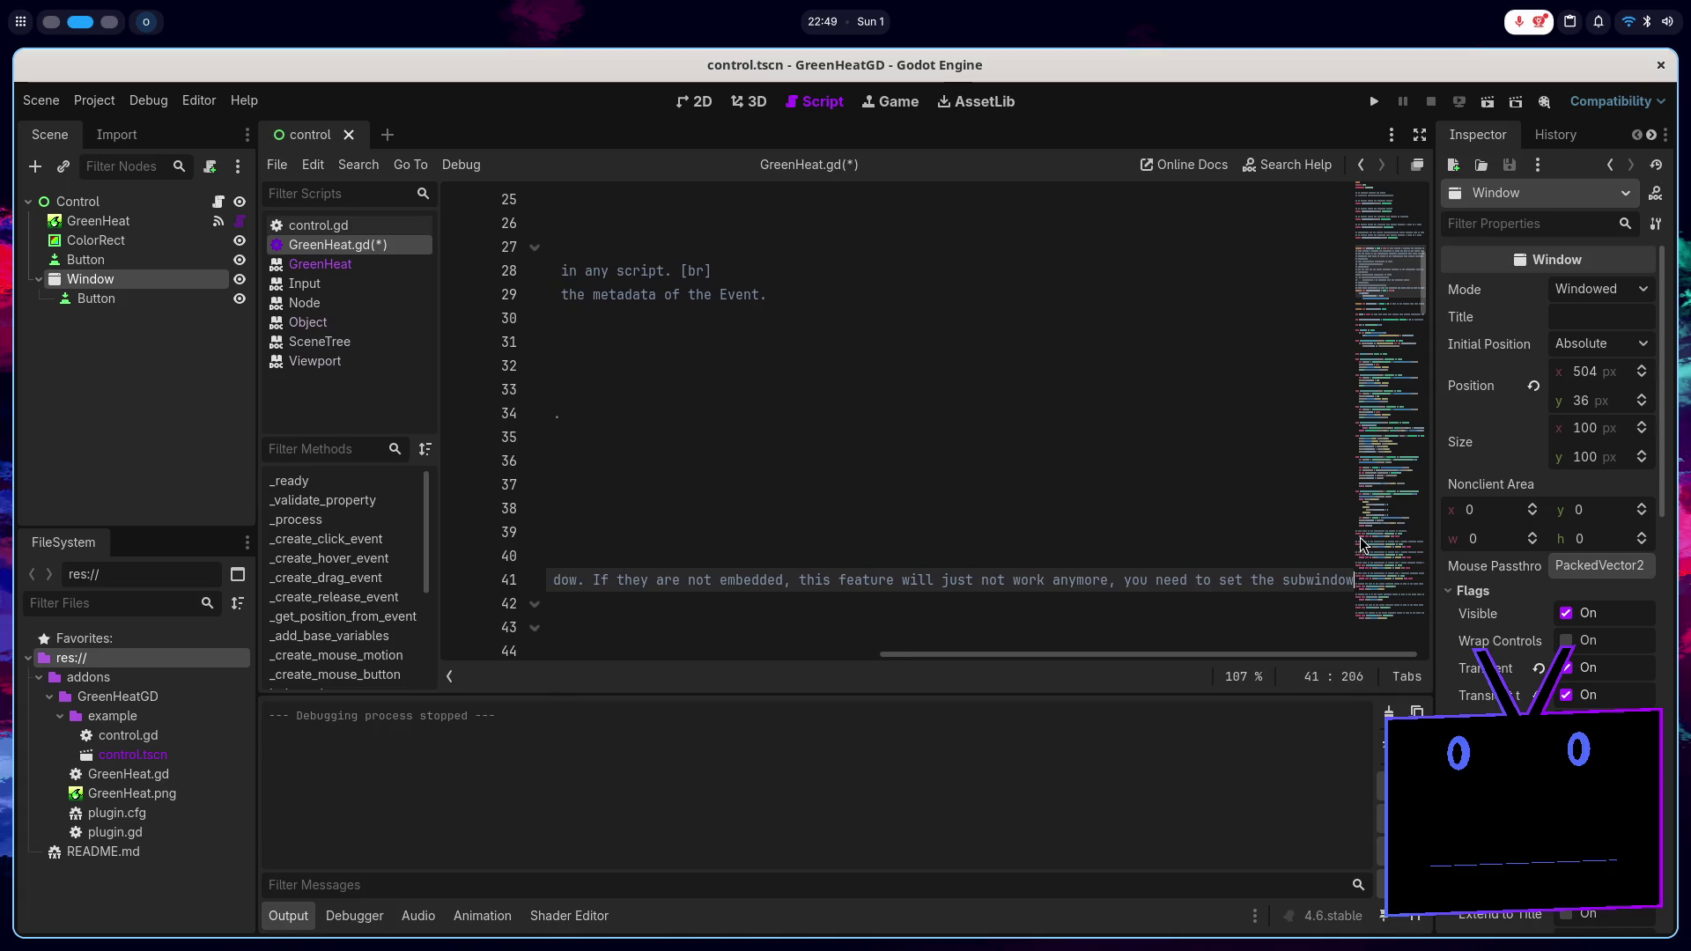
key("ctrl+Left")
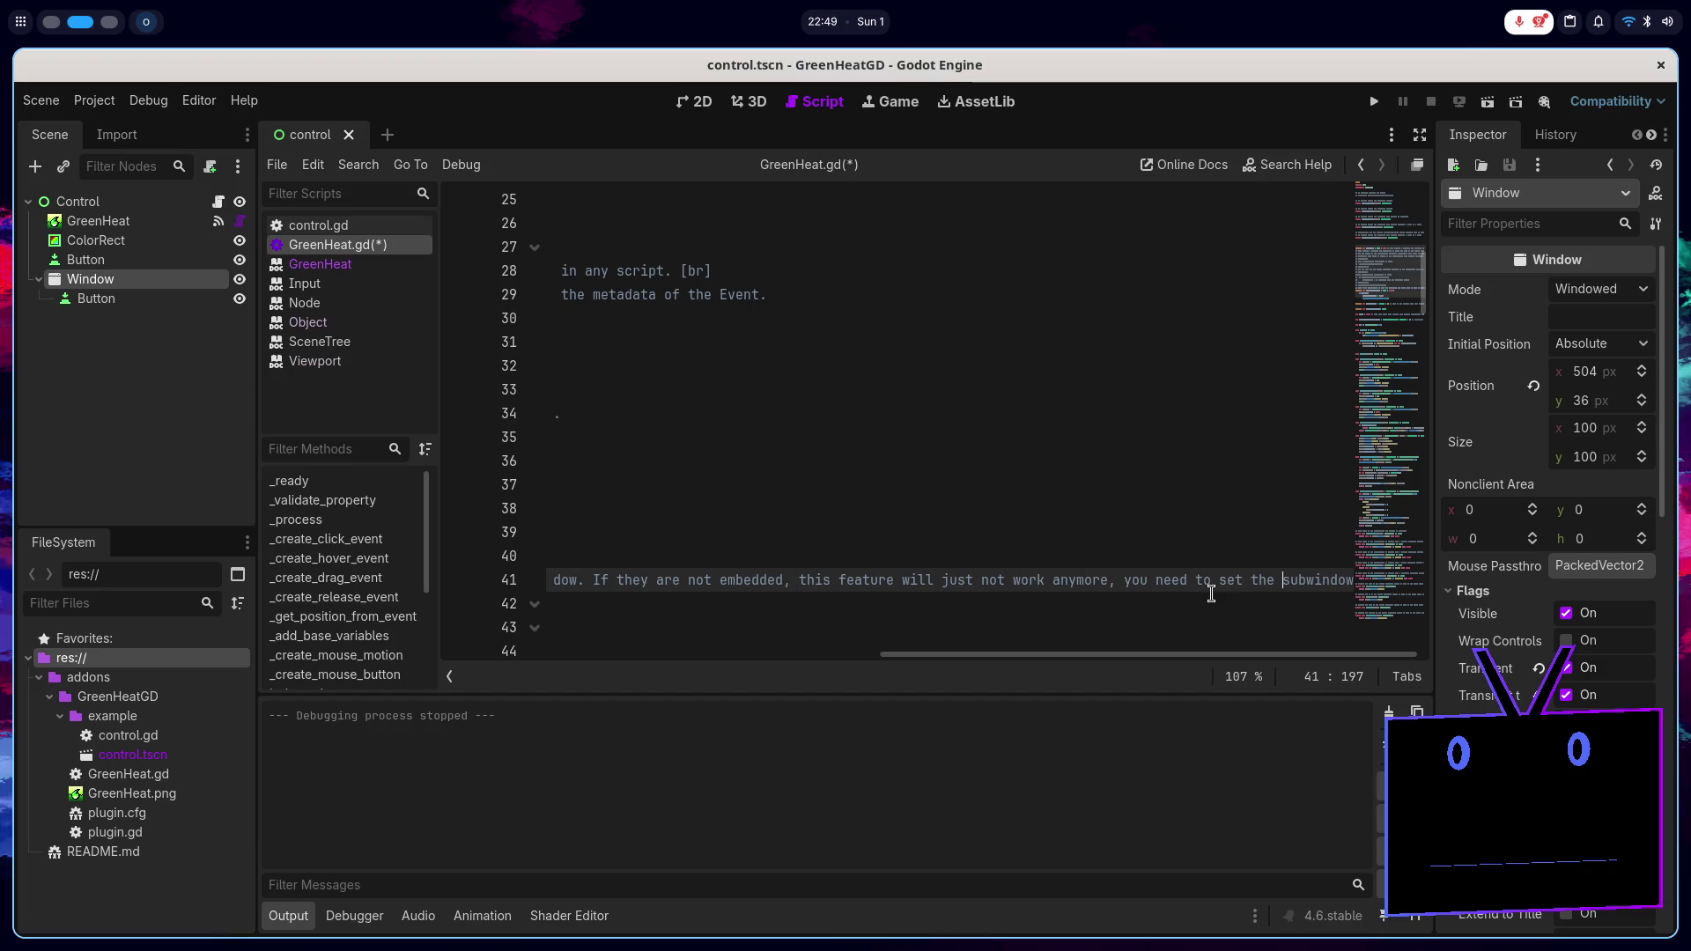
left_click(1292, 169)
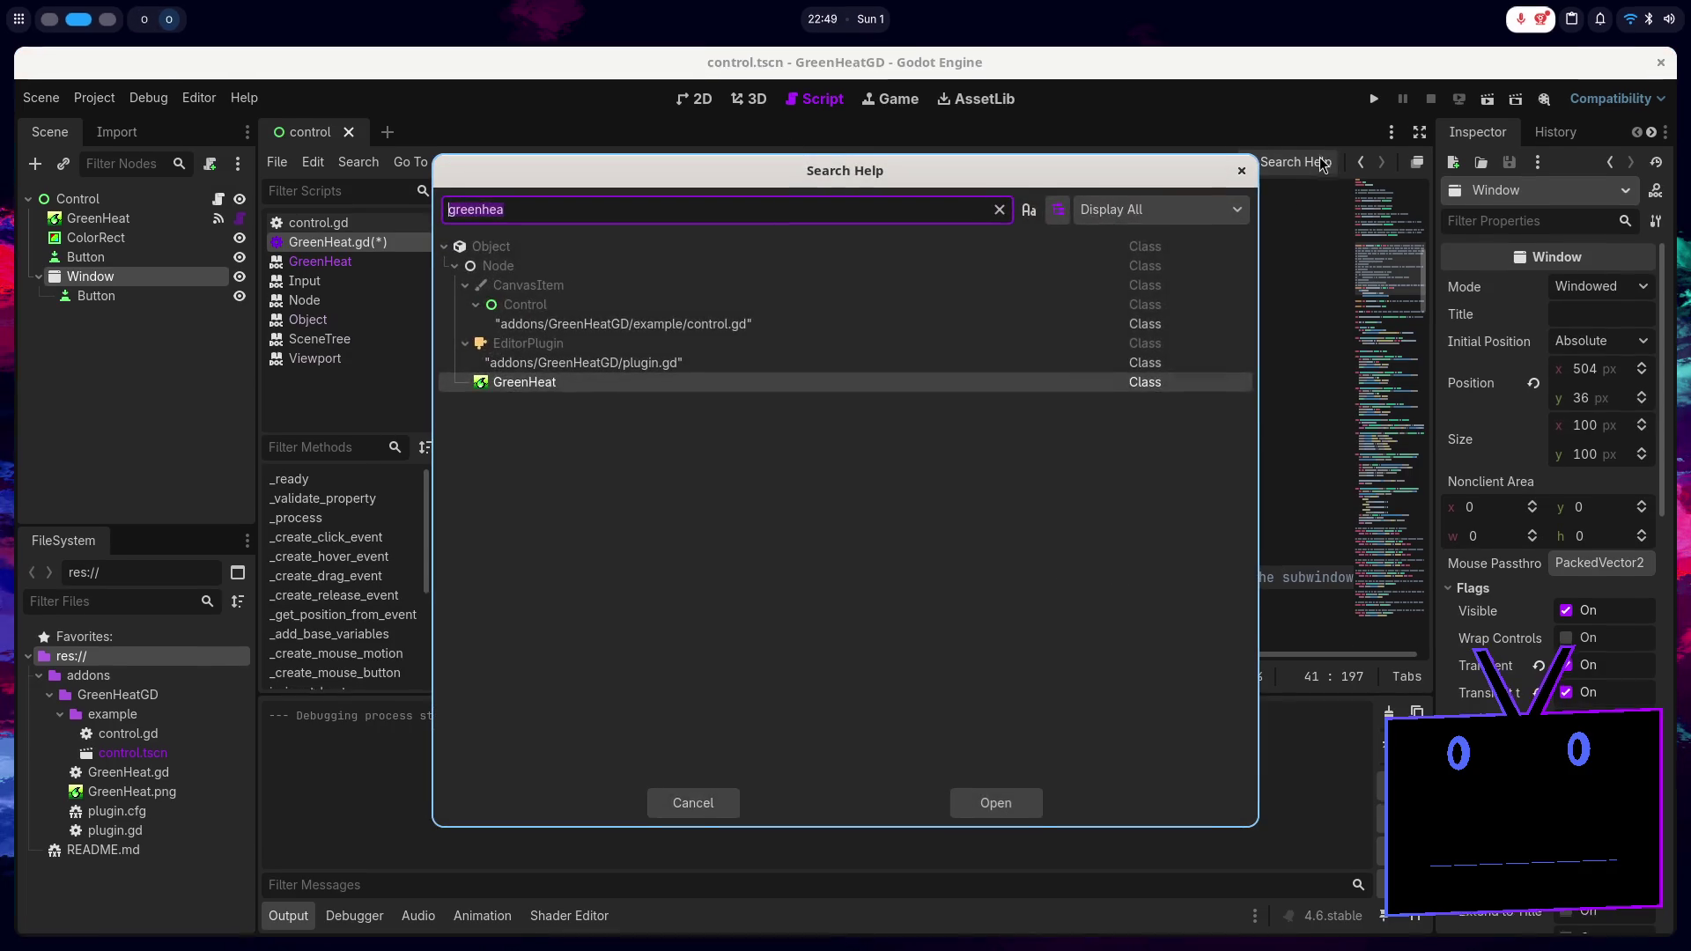
Step: Look up 'subw' in Search Help, then add 'to transient' after subwindow
type("subwi")
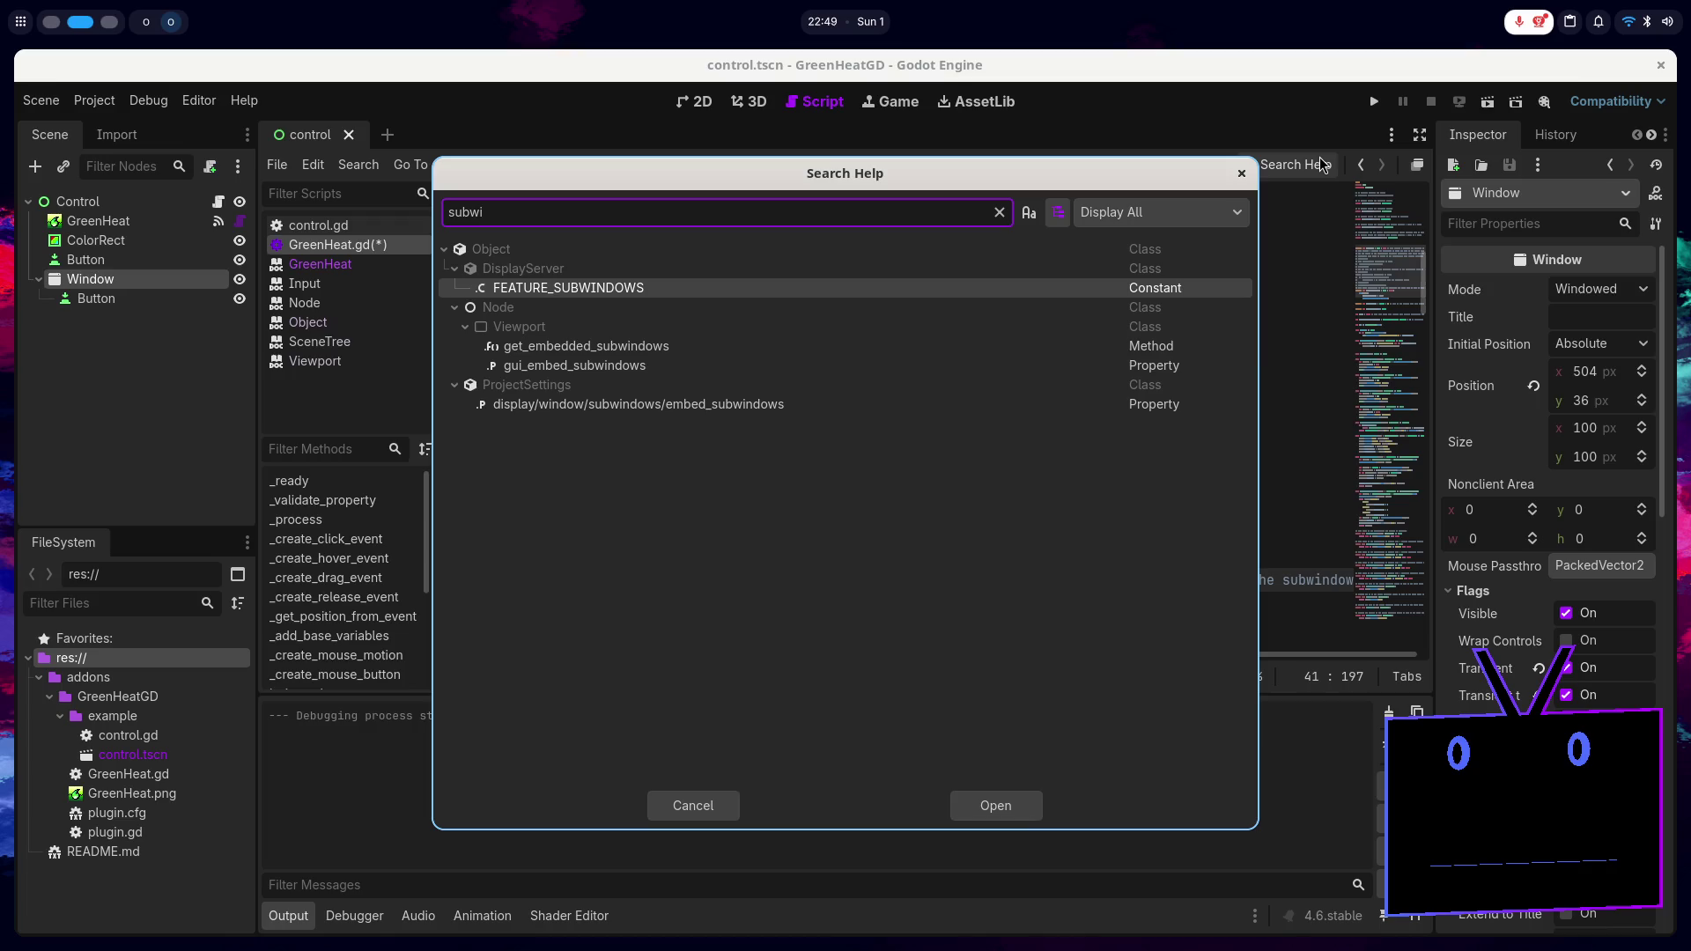
key("Escape")
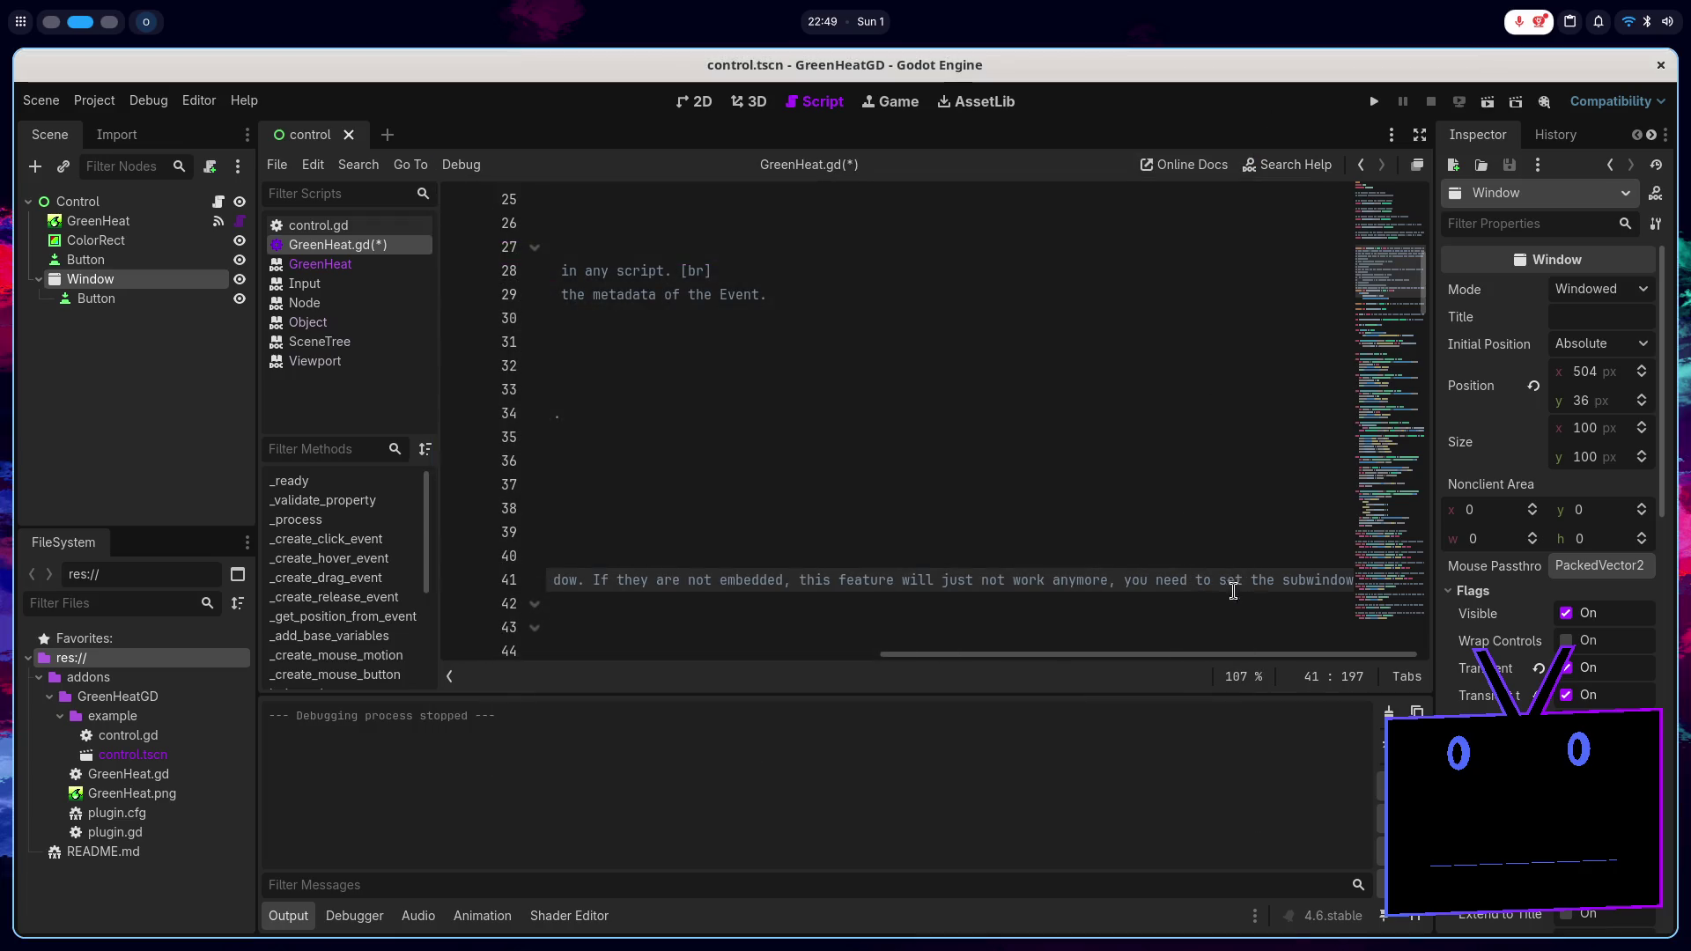
double_click(1301, 579)
key("Right")
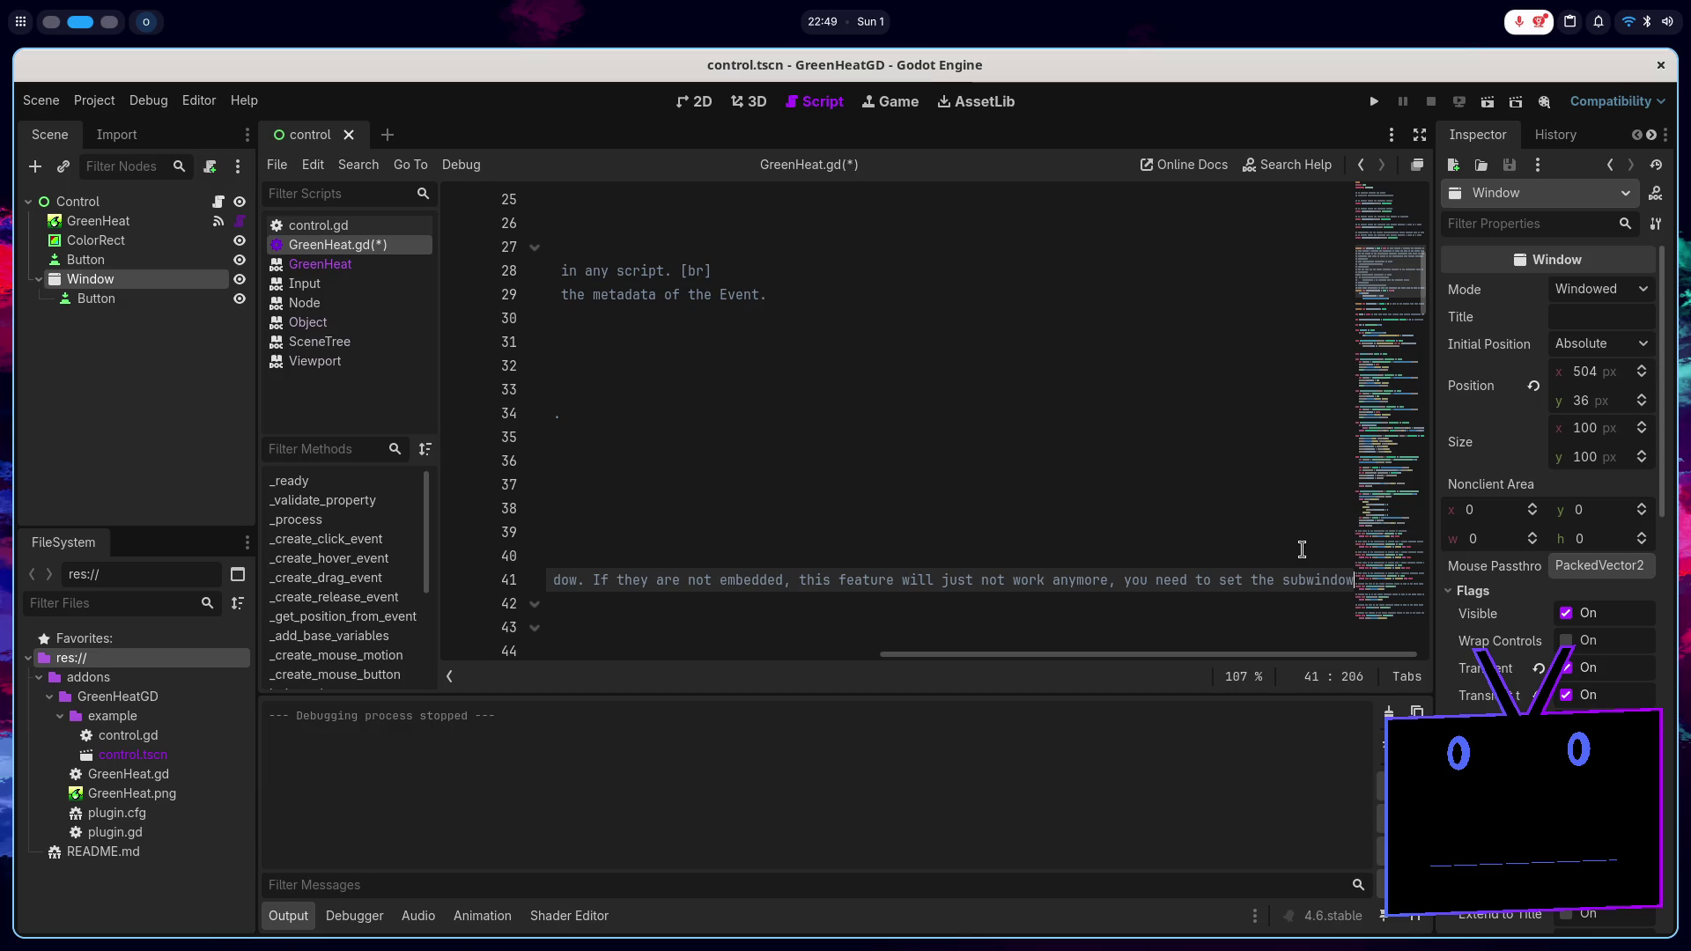
type("to transia")
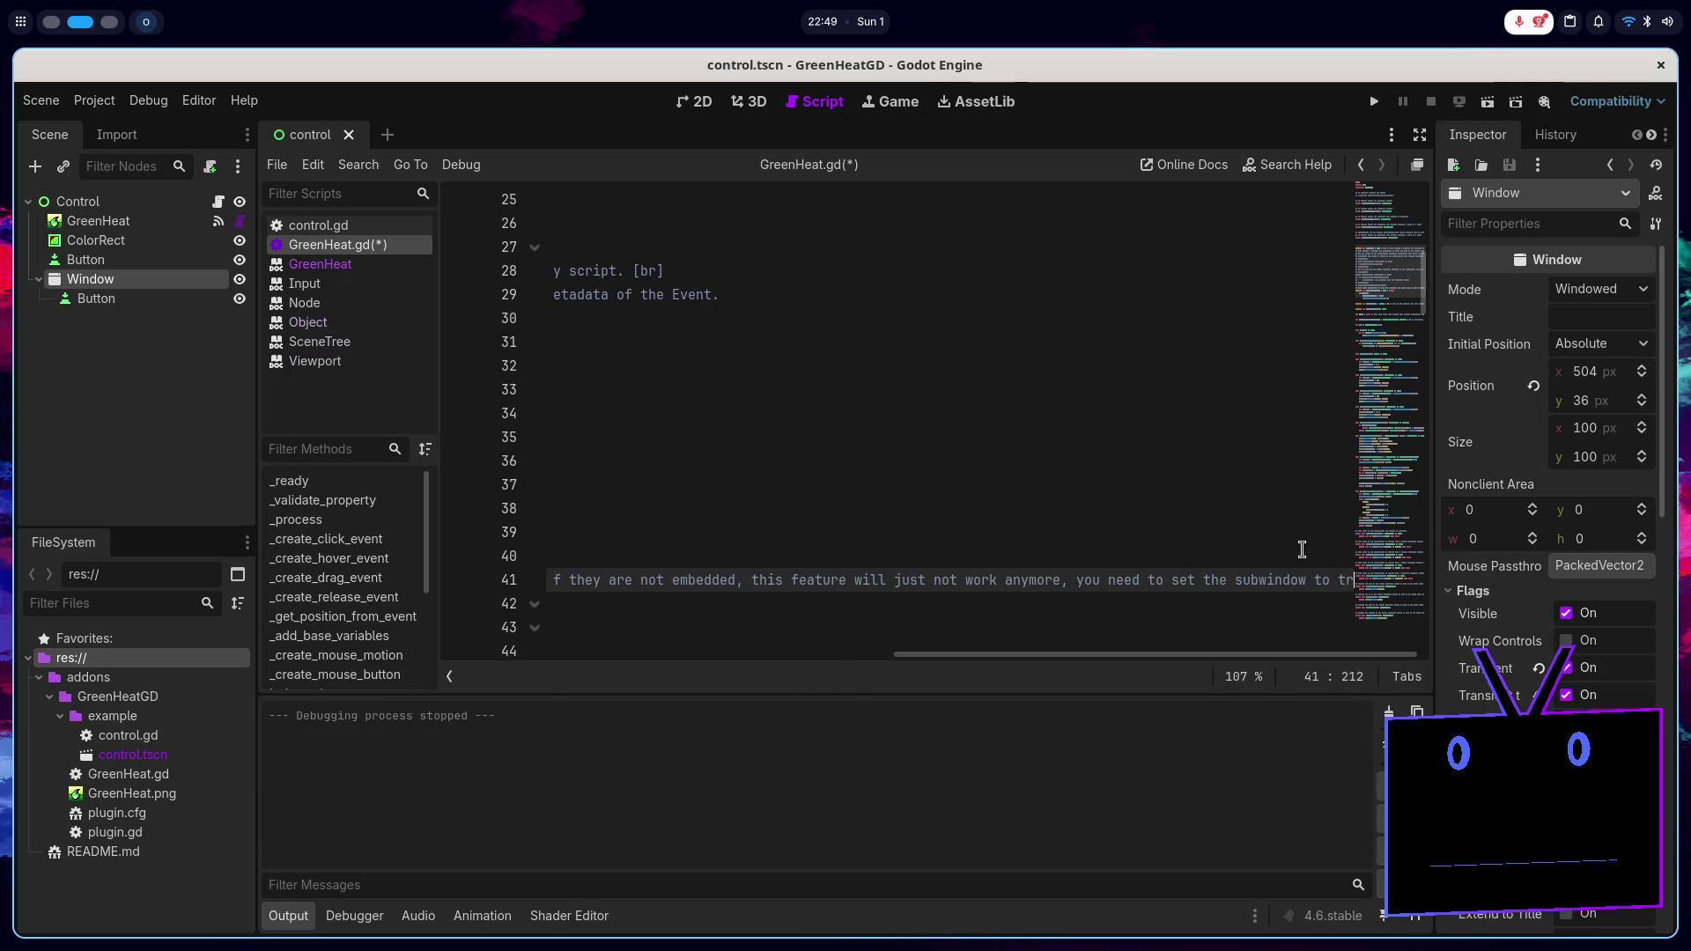
key("BackSpace")
type("ent")
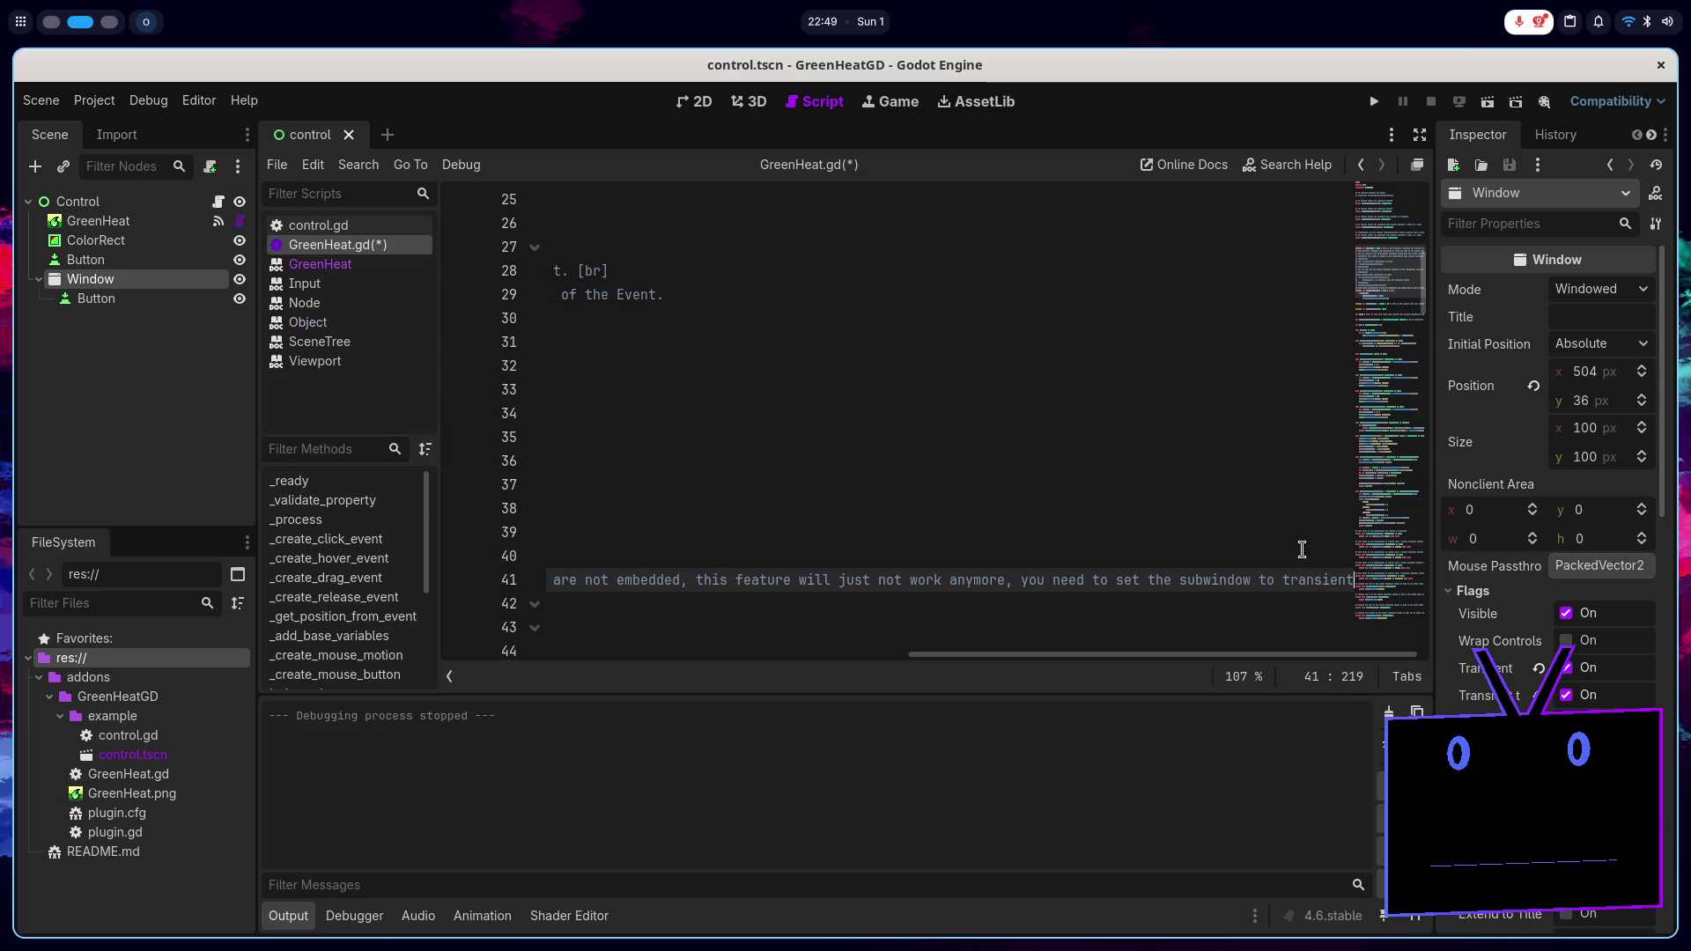
Step: Finish the Notice with 'for the simulated click to work (only on the root window)'
type("orde")
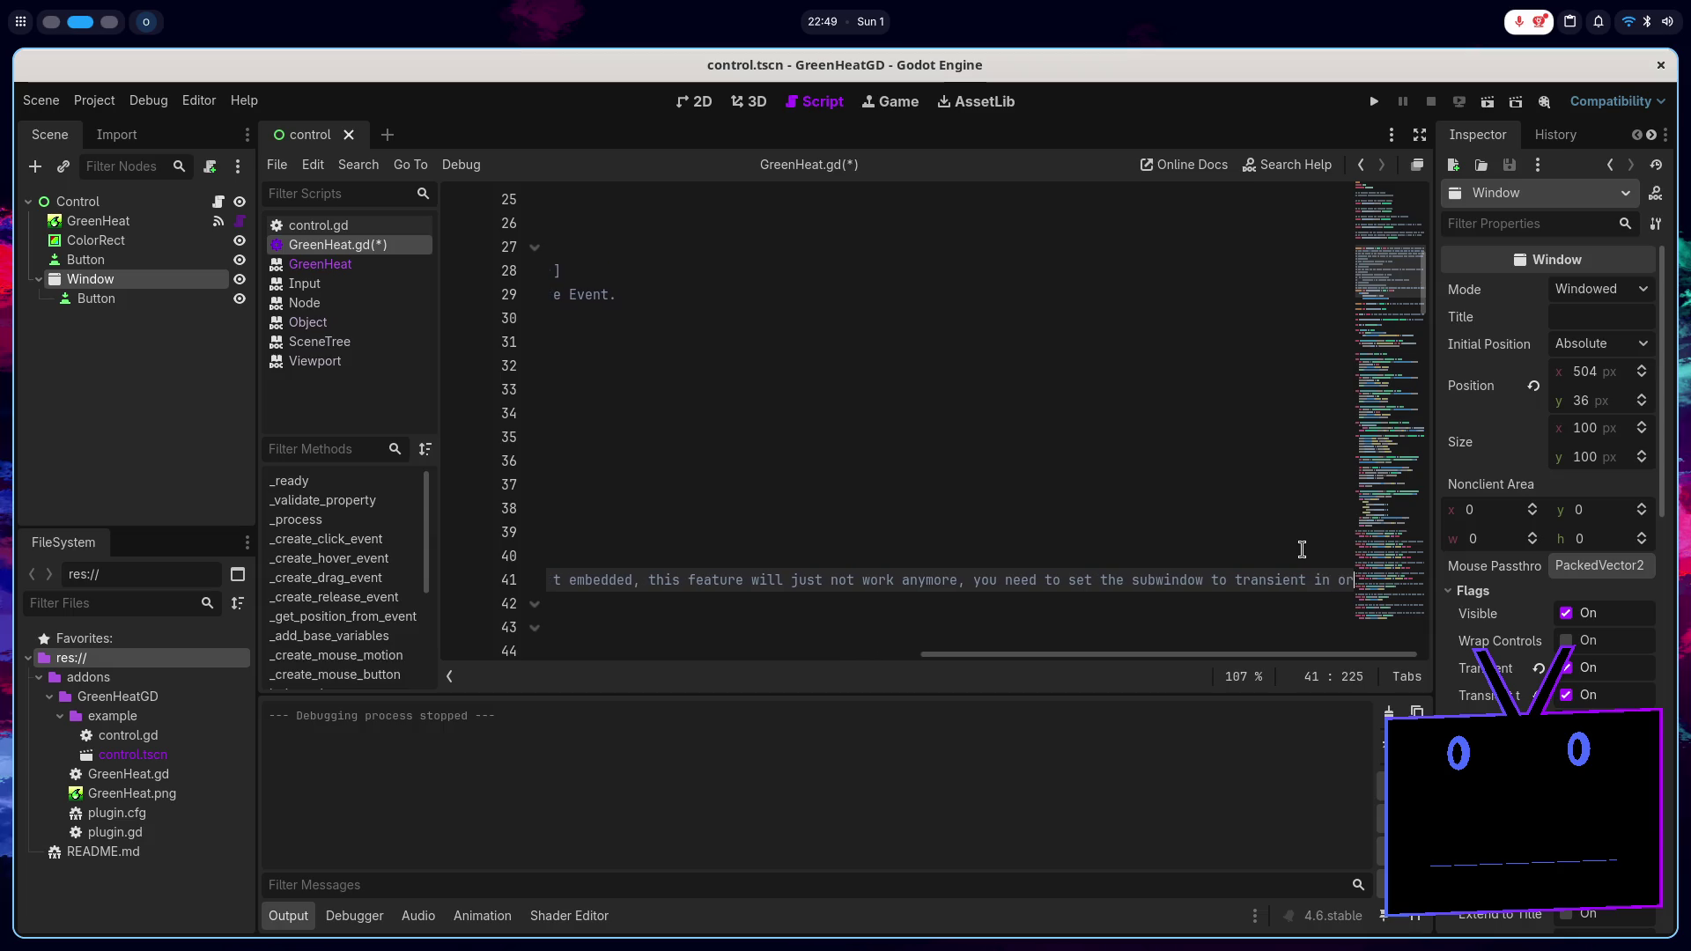
key("BackSpace")
key("BackSpace")
key("BackSpace")
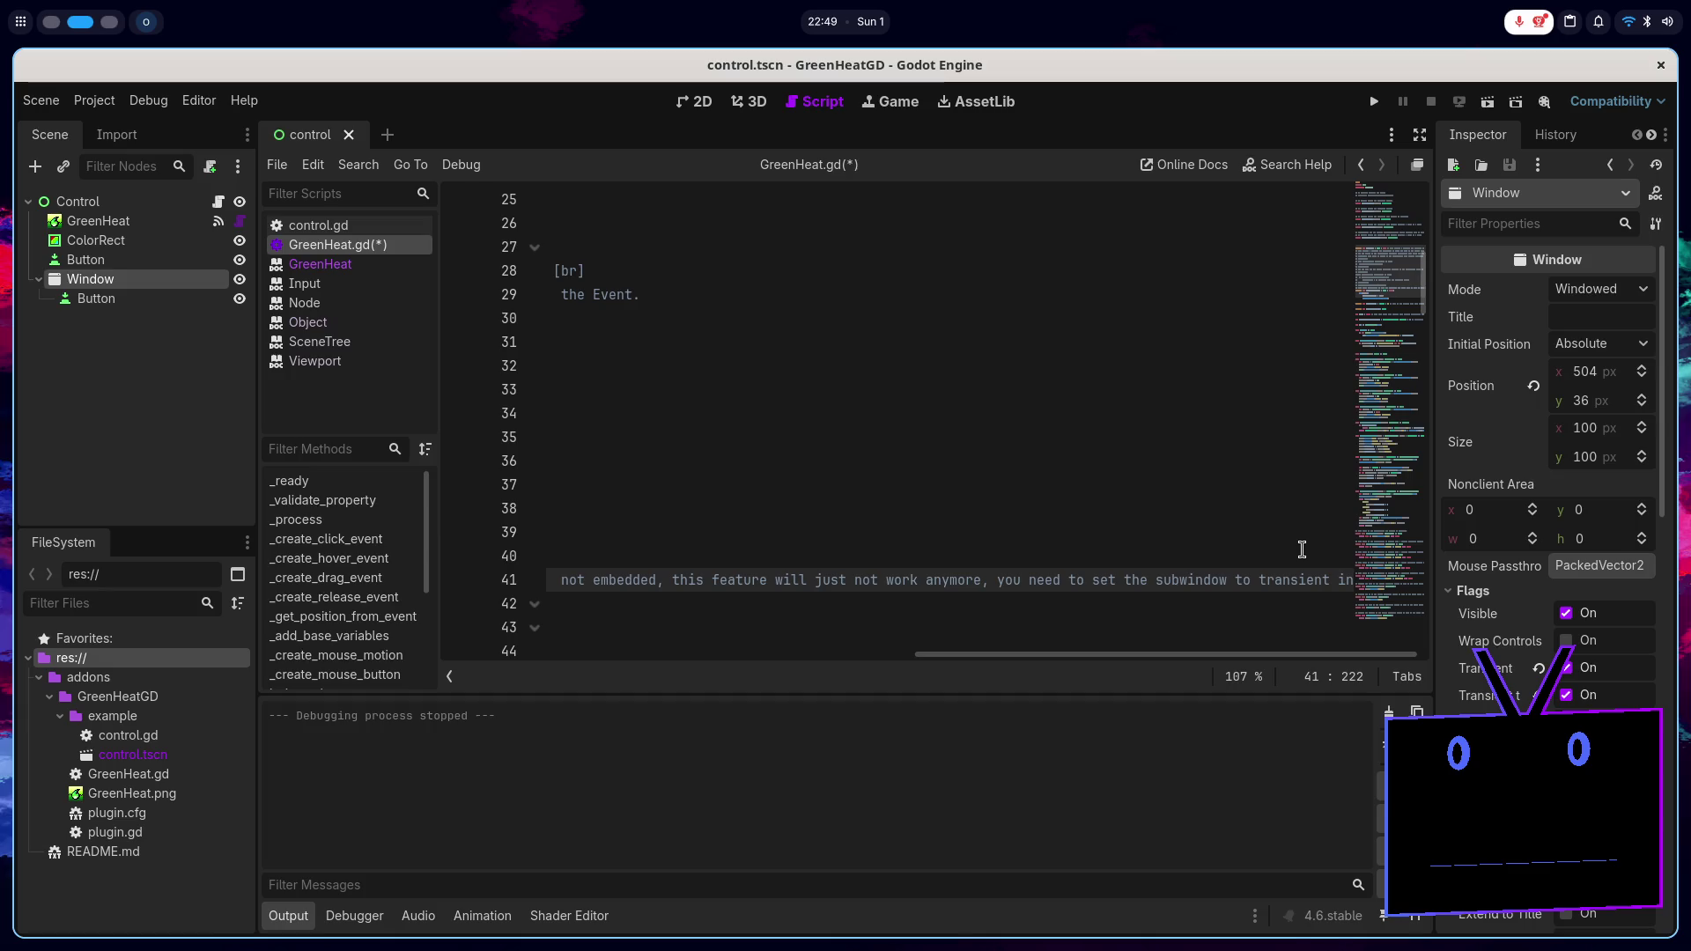
key("BackSpace")
key("BackSpace")
type("for ")
type("the simu")
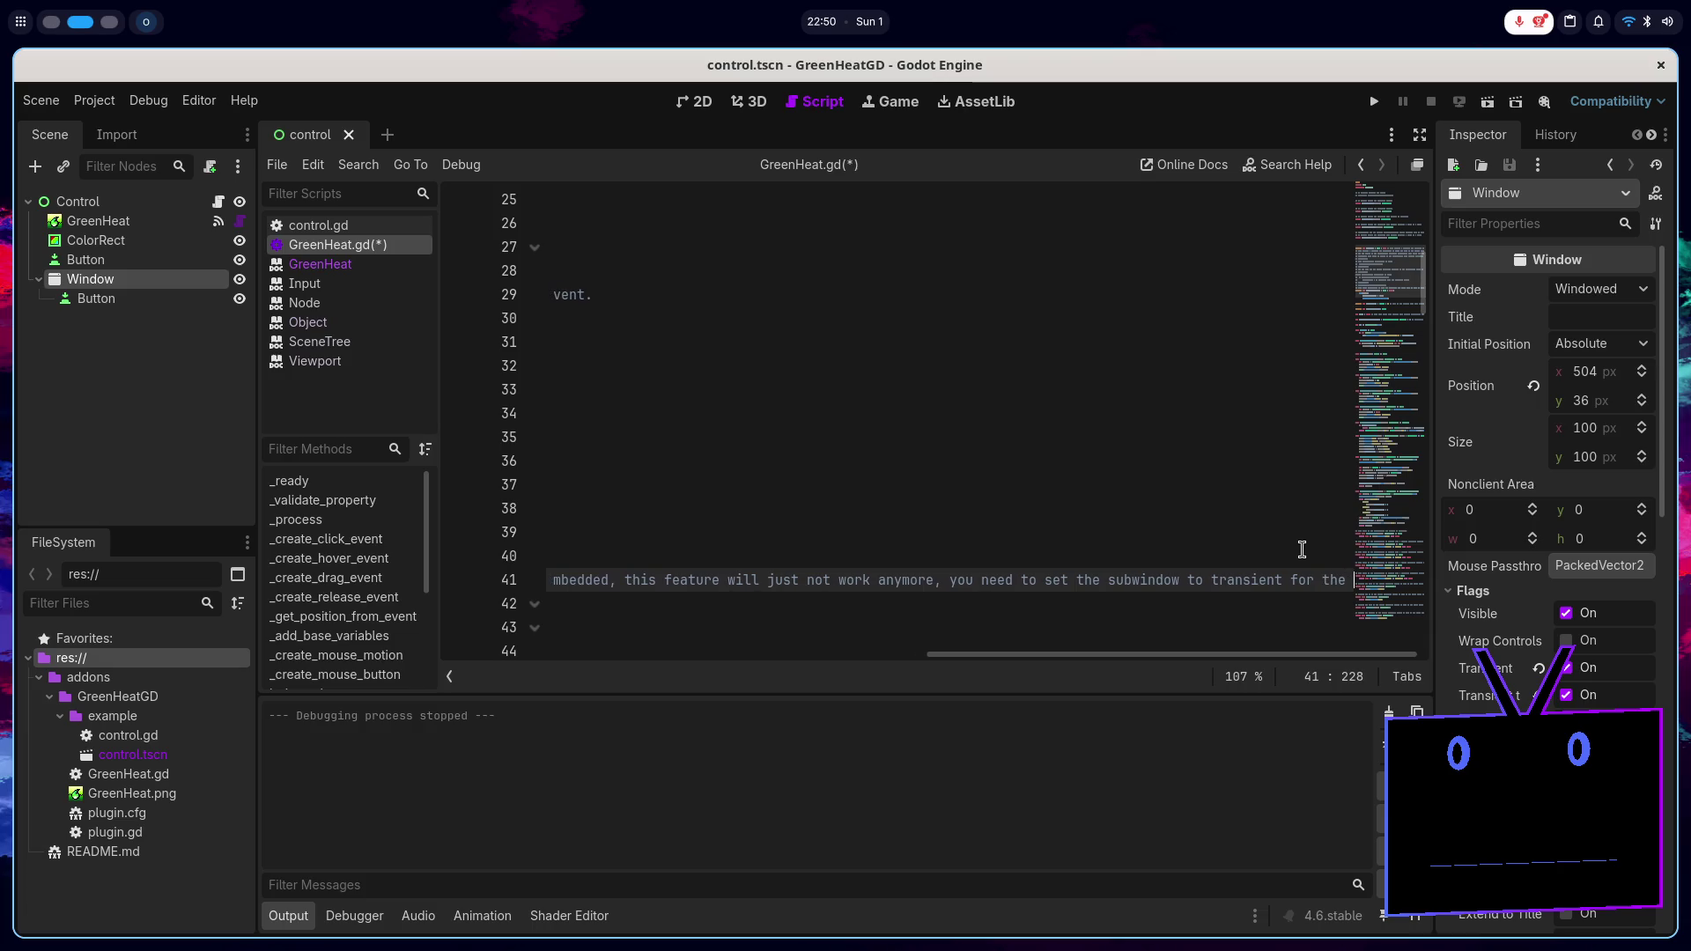
type("lated ")
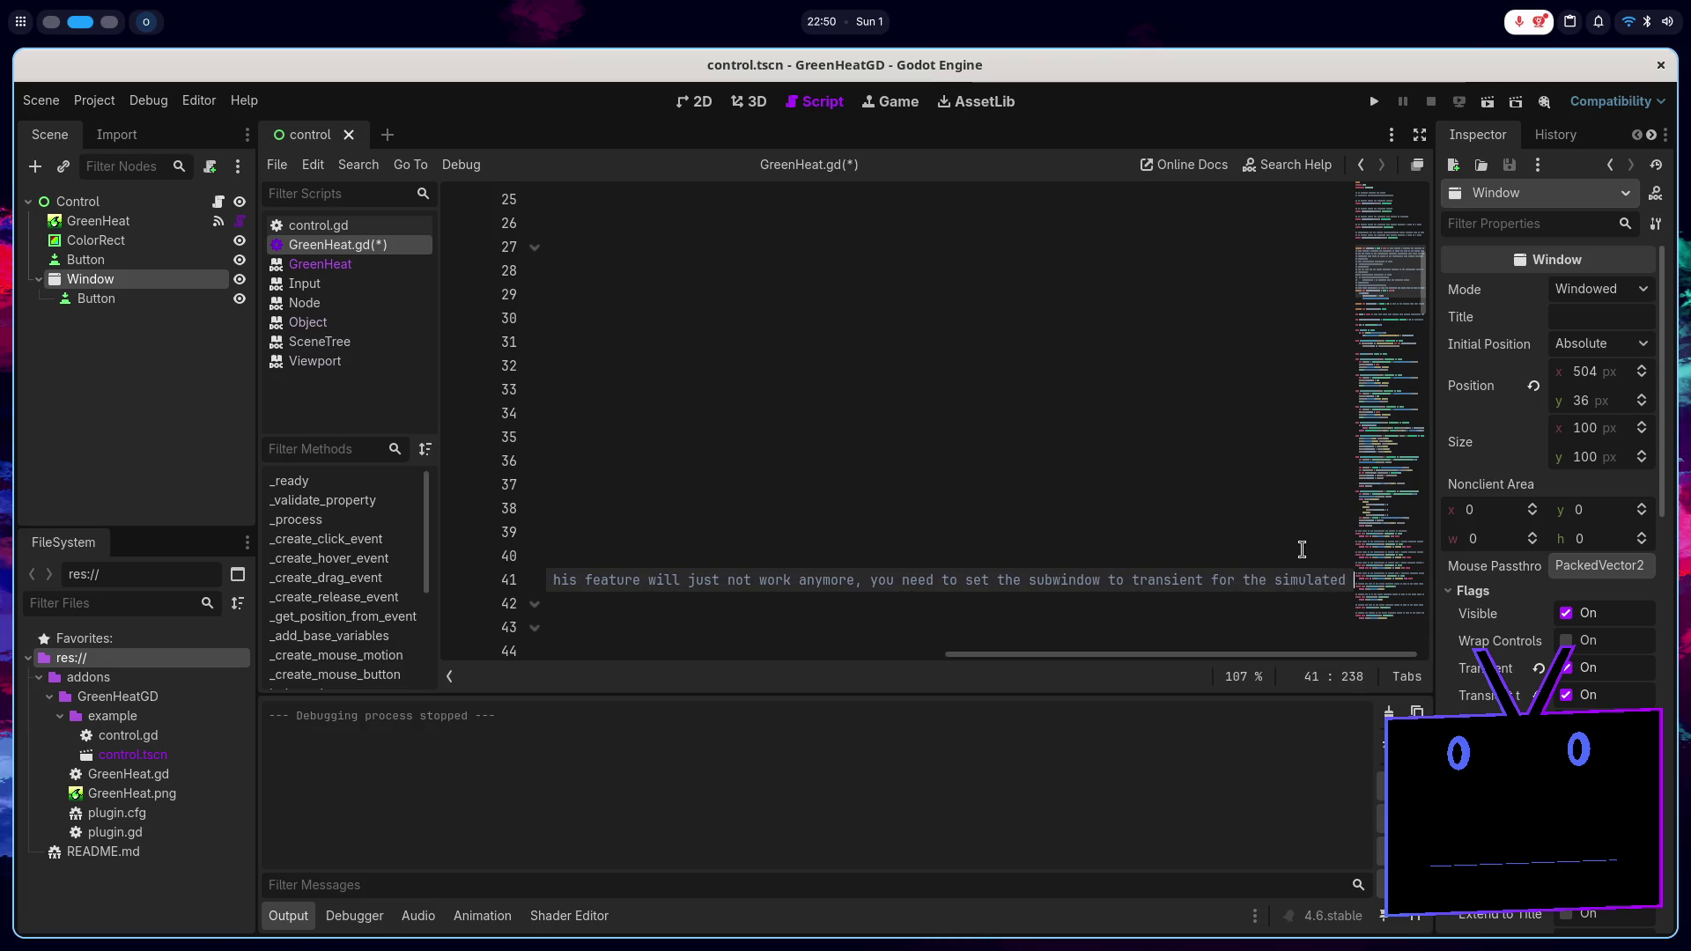
type("click to ")
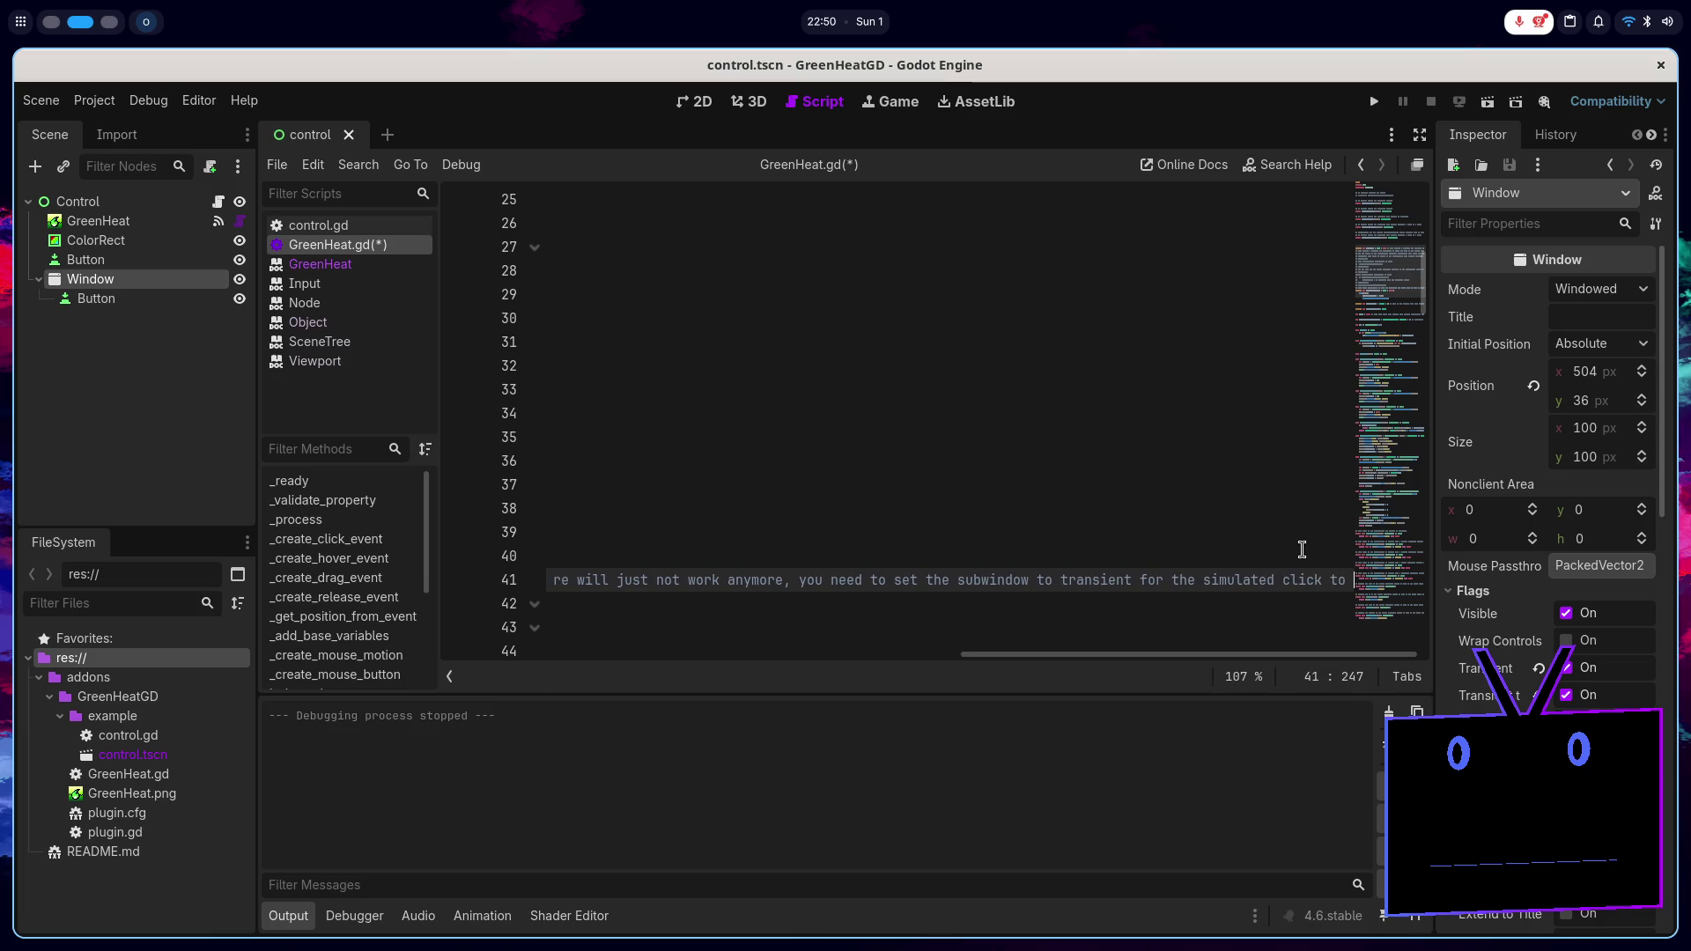
type("work ")
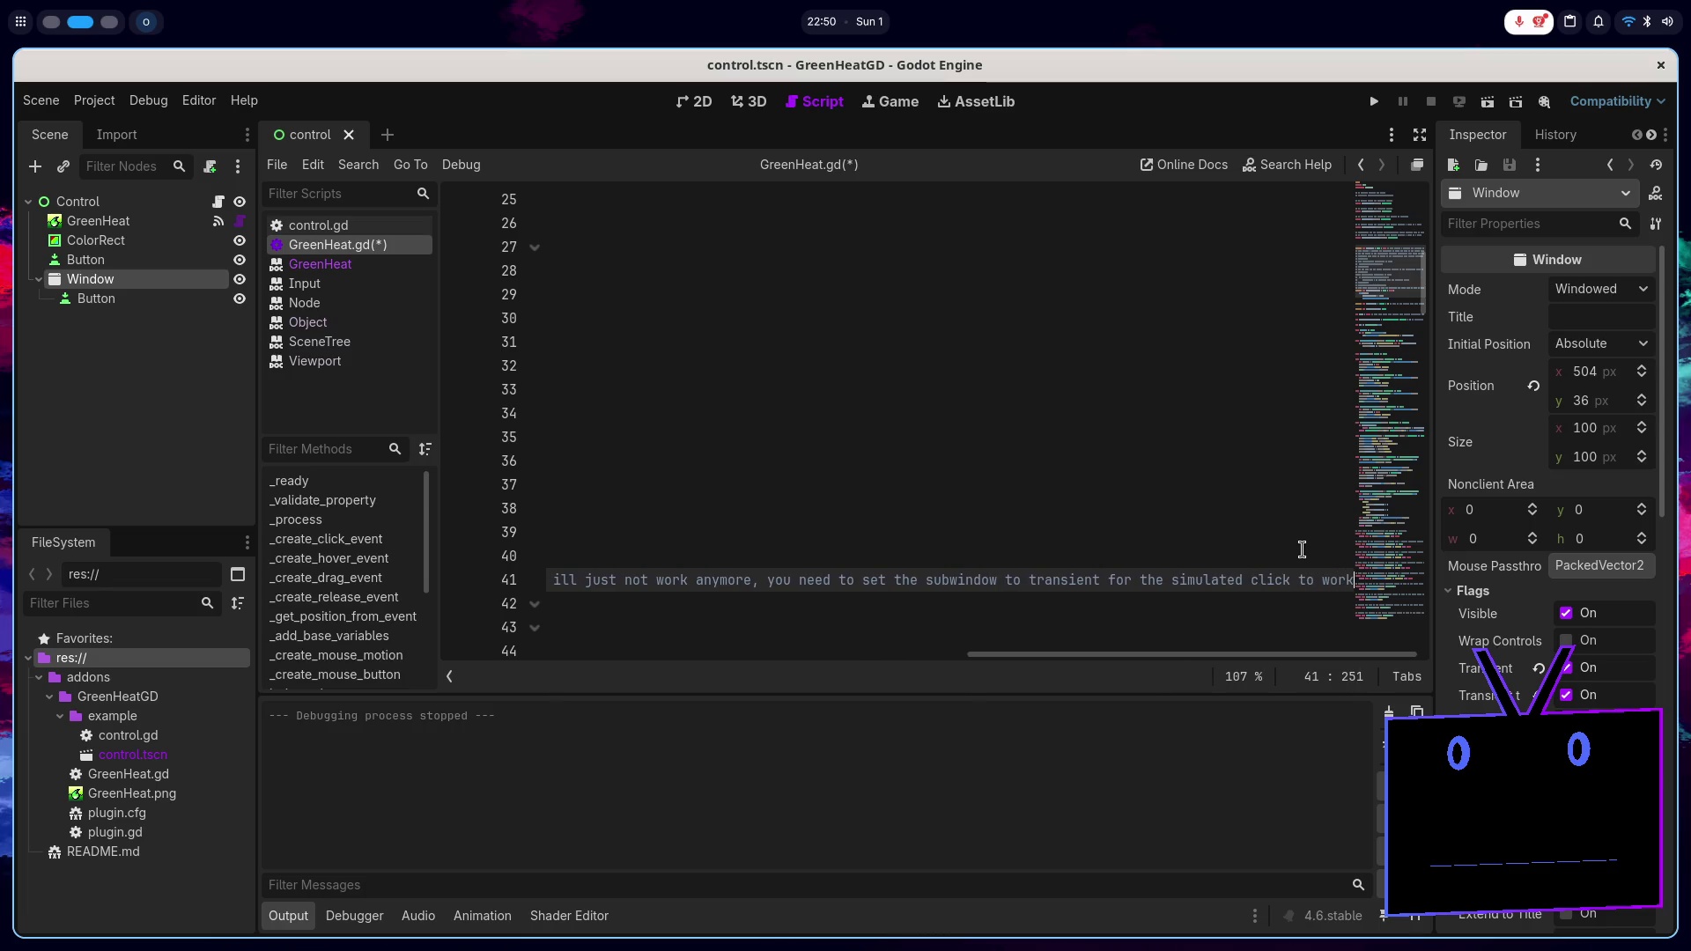
type("(only on th")
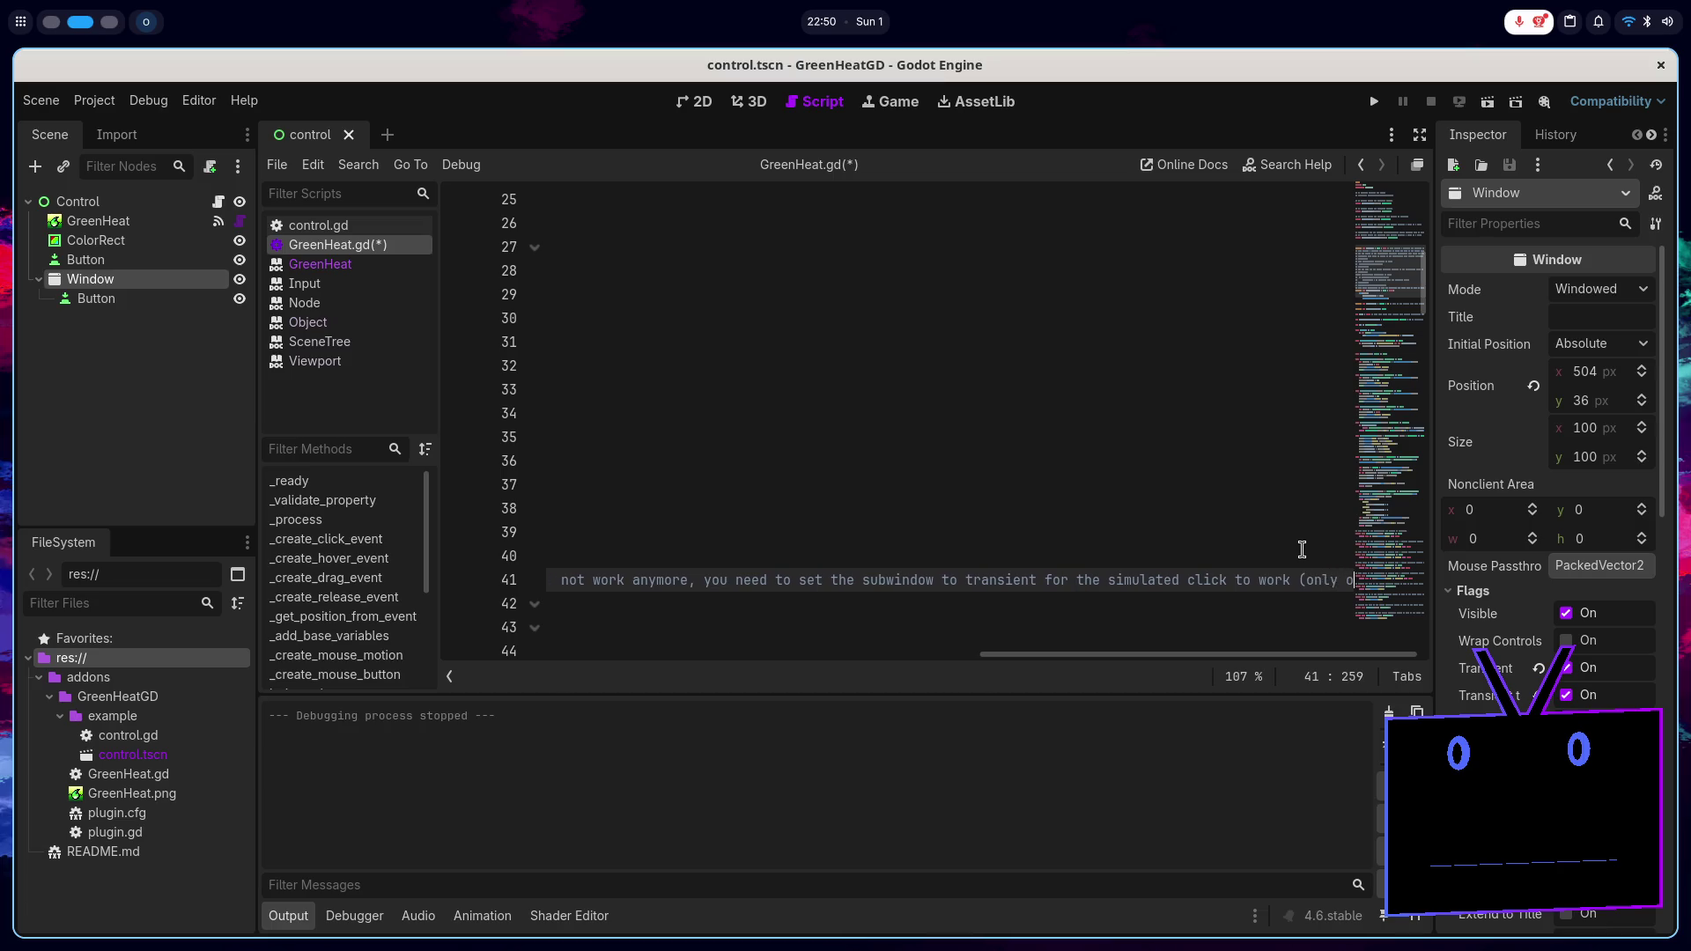
type("e root won")
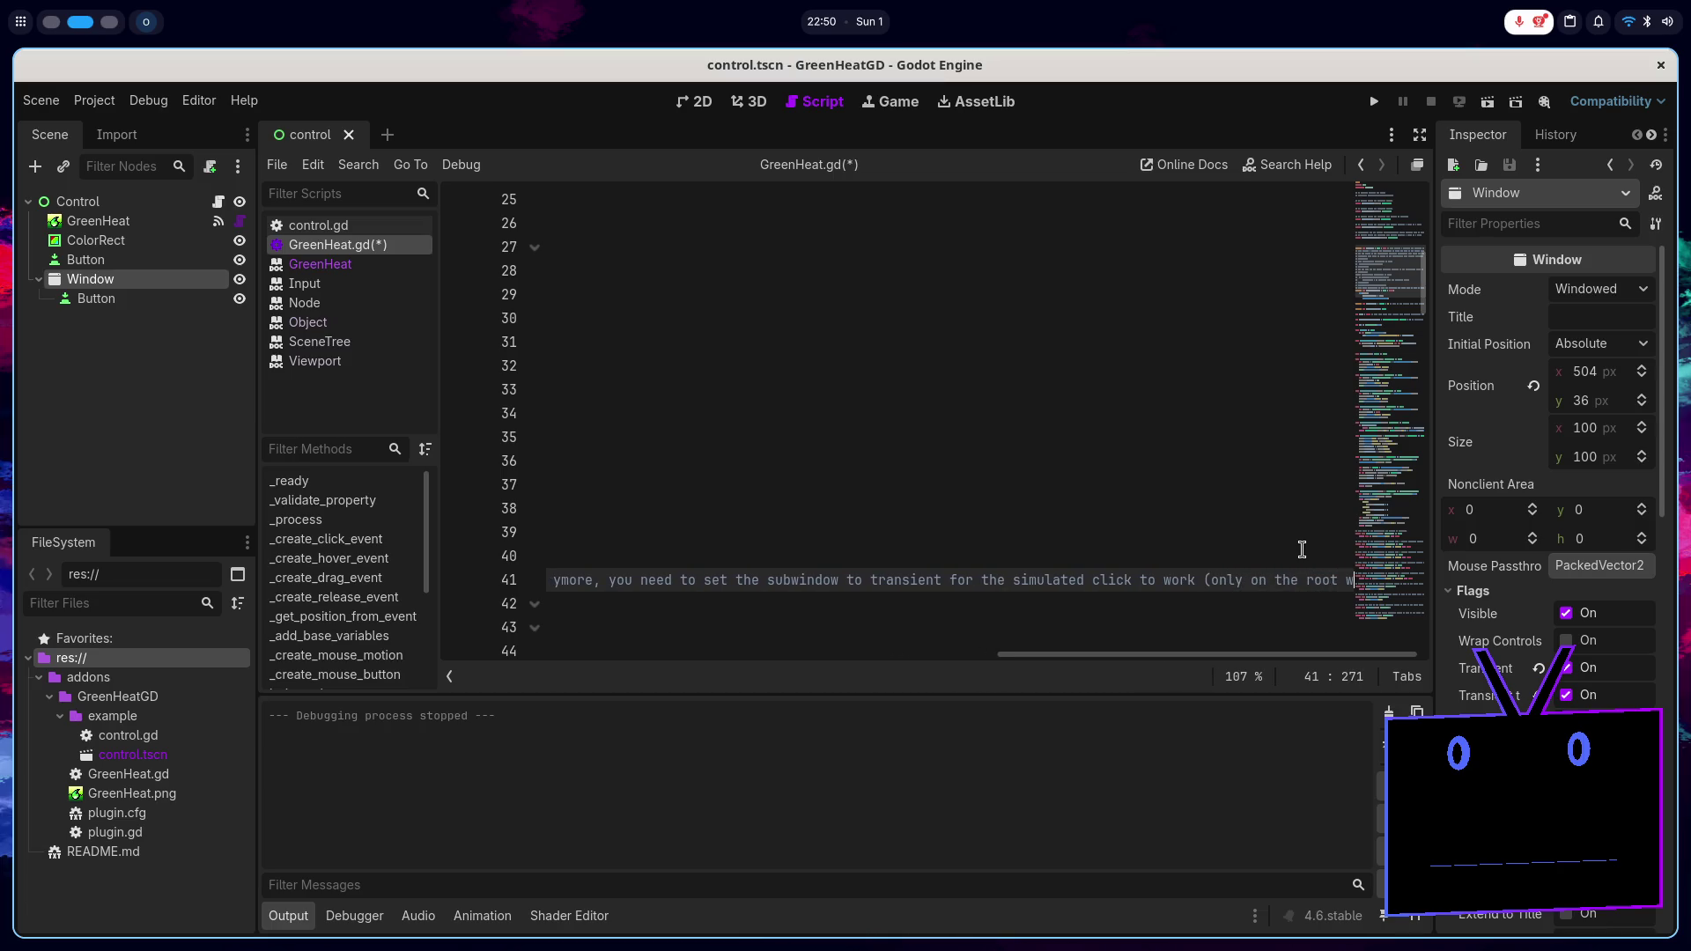
key("BackSpace")
key("BackSpace")
type("indow")
type(")")
scroll(997, 493, "left", 10)
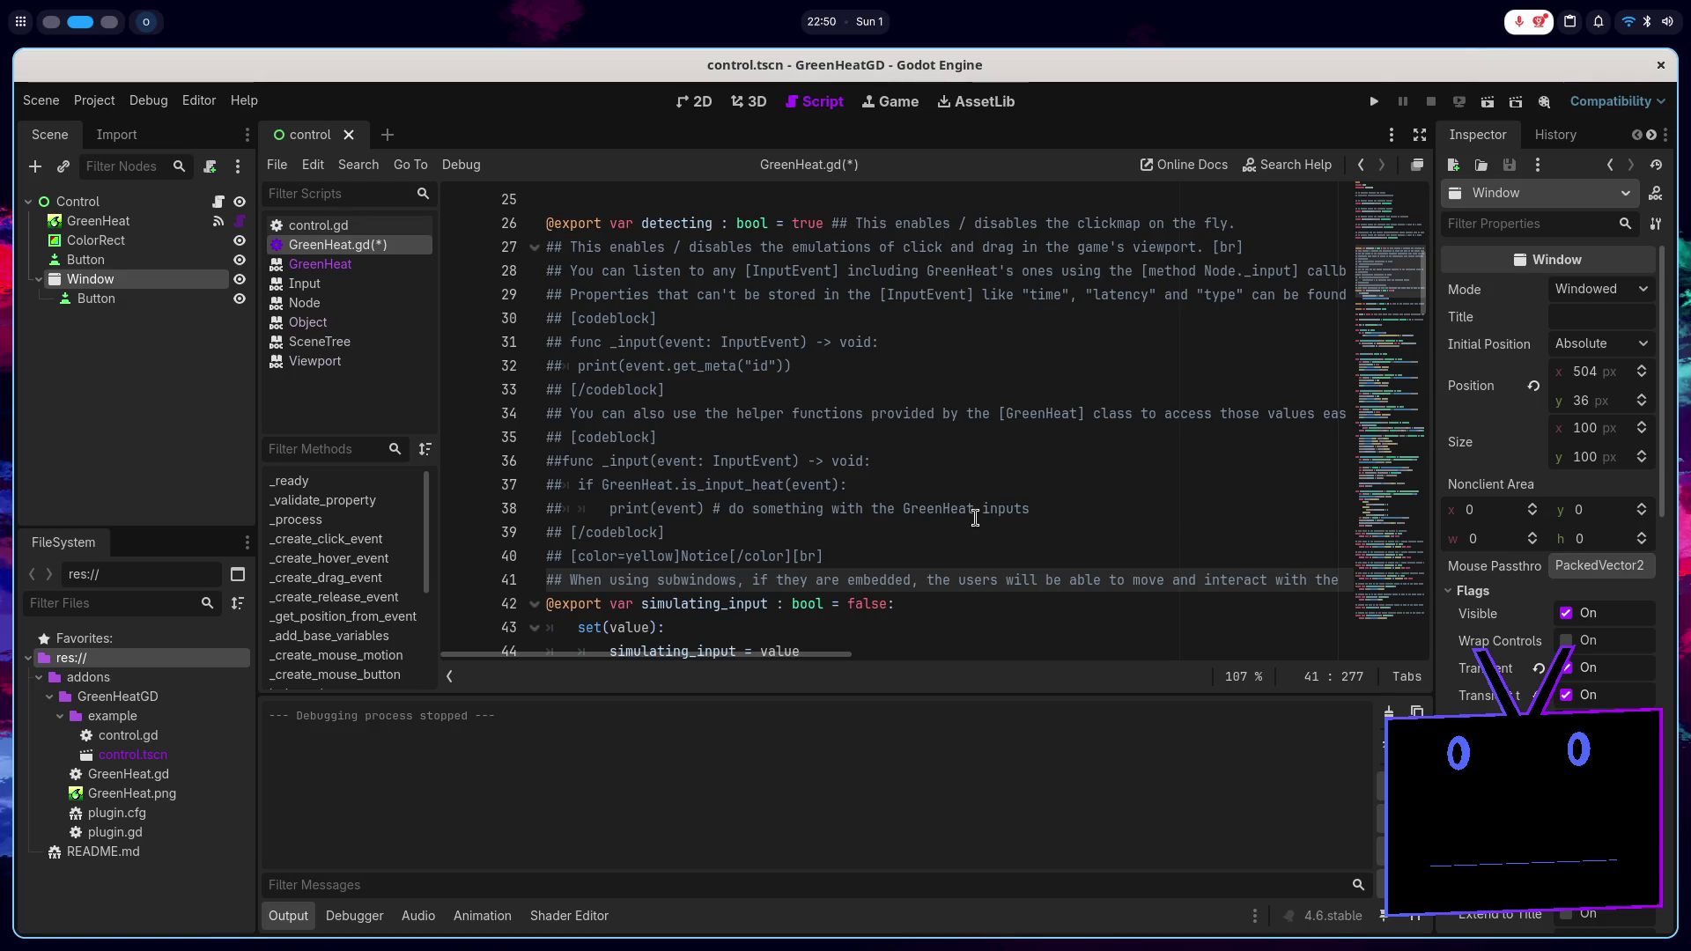
left_click(379, 265)
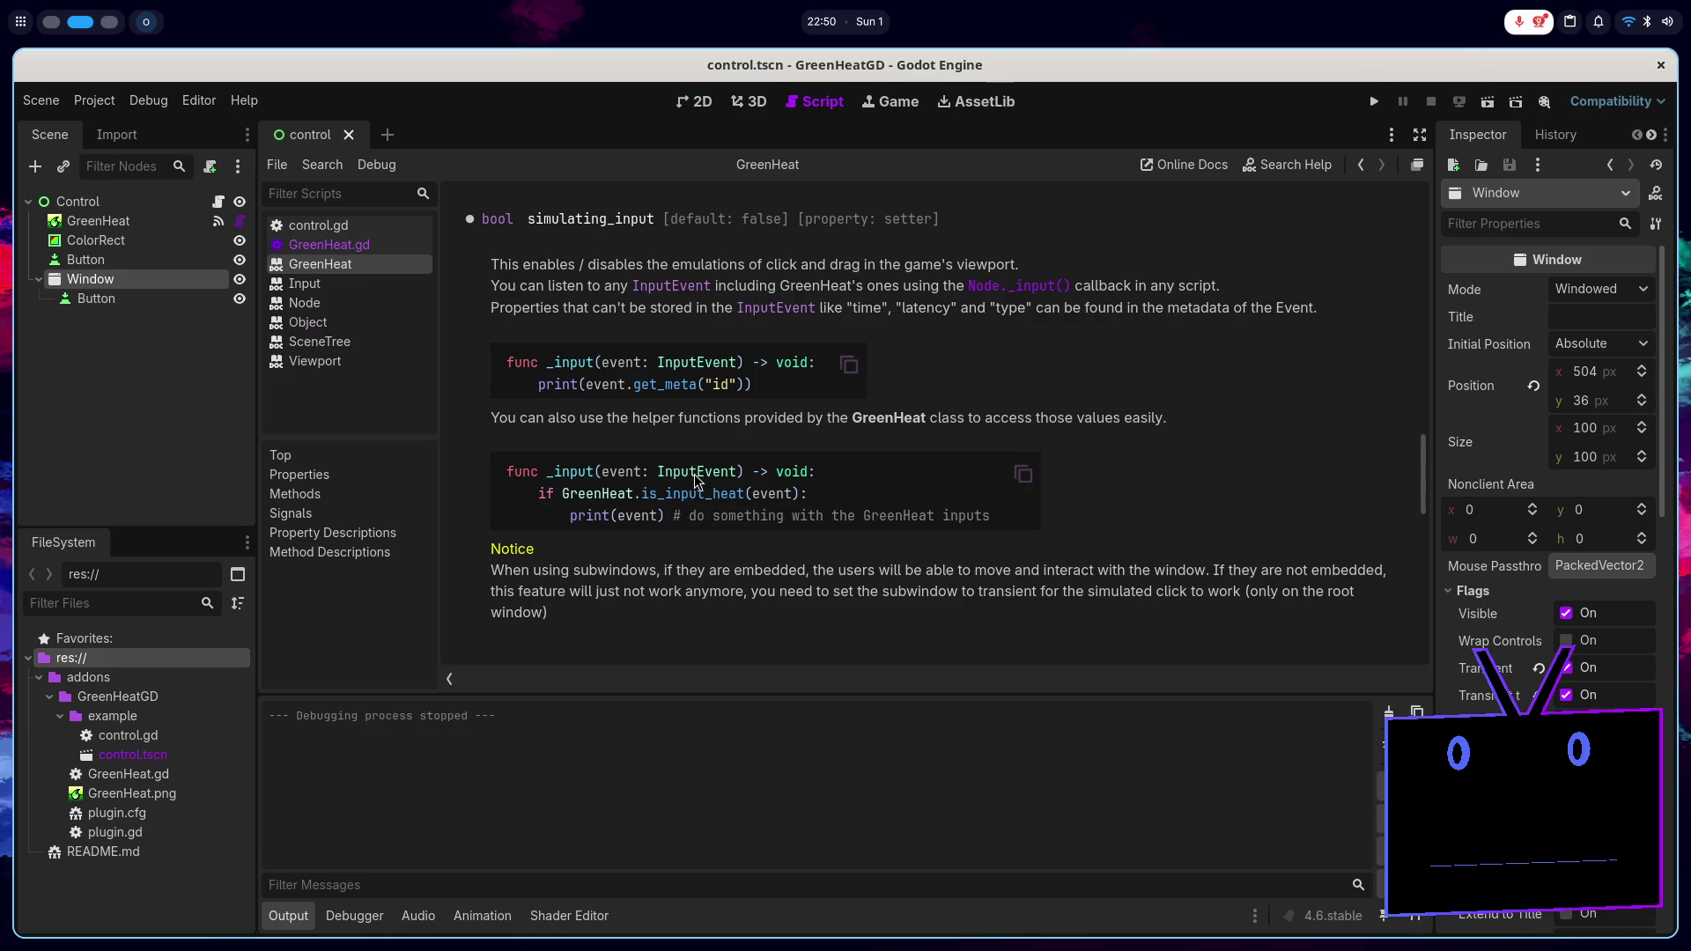
Step: Go back to the GreenHeat.gd code, then switch to control.tscn's 2D view
left_click(326, 244)
scroll(784, 498, "down", 1)
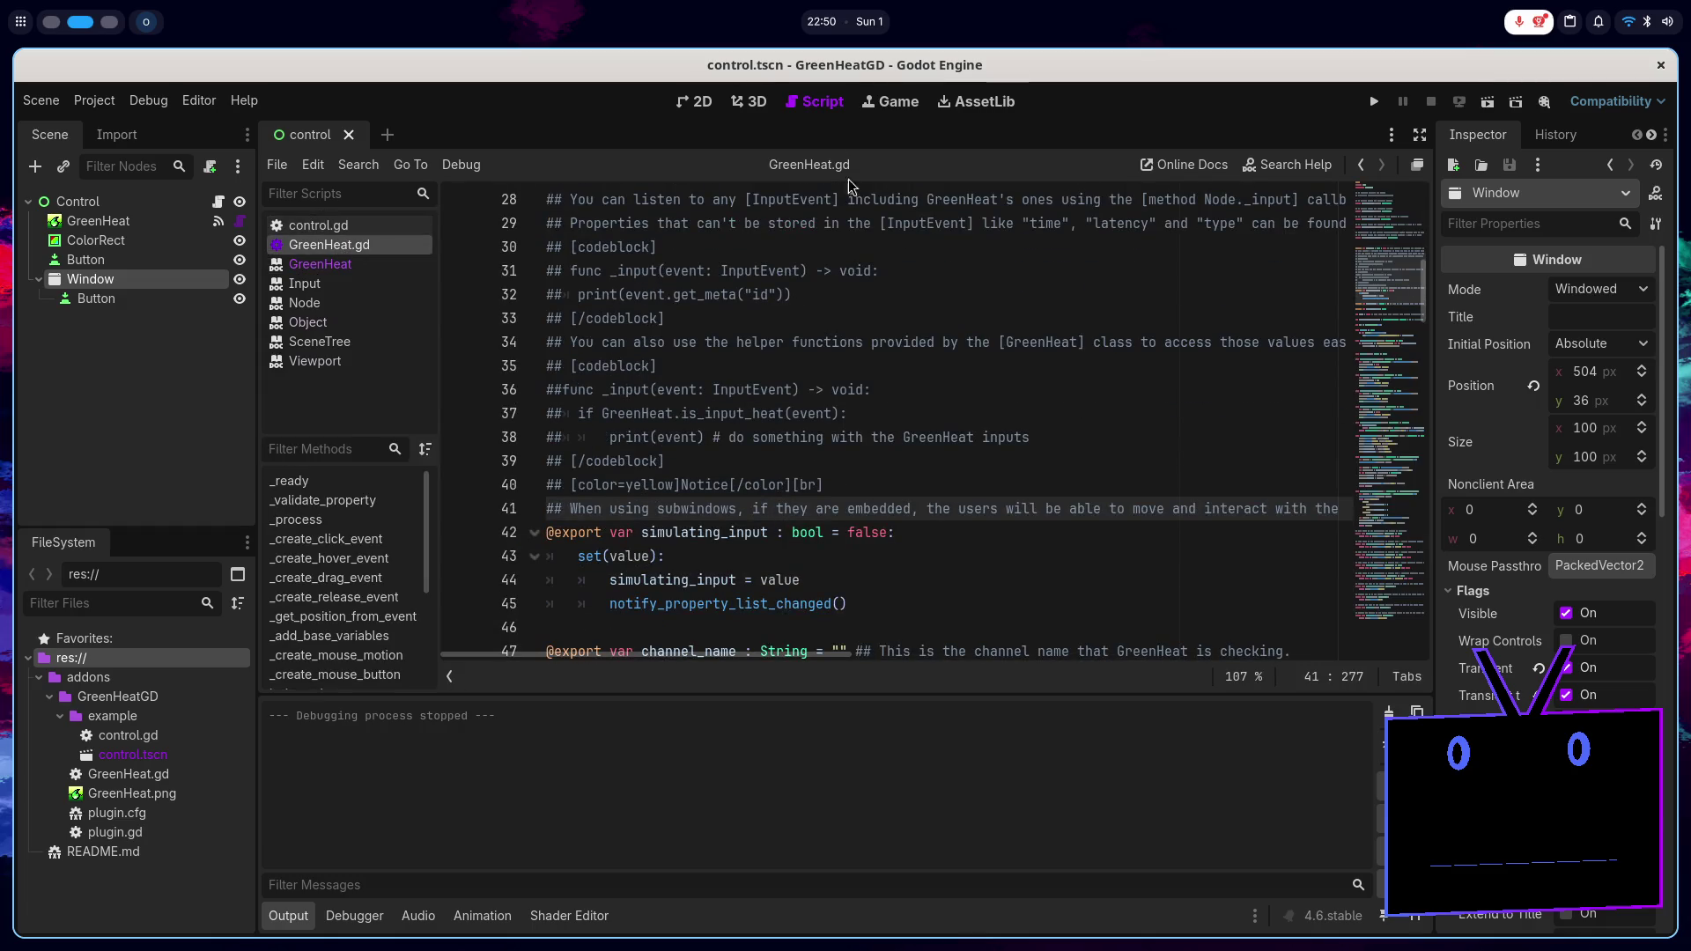
left_click(700, 101)
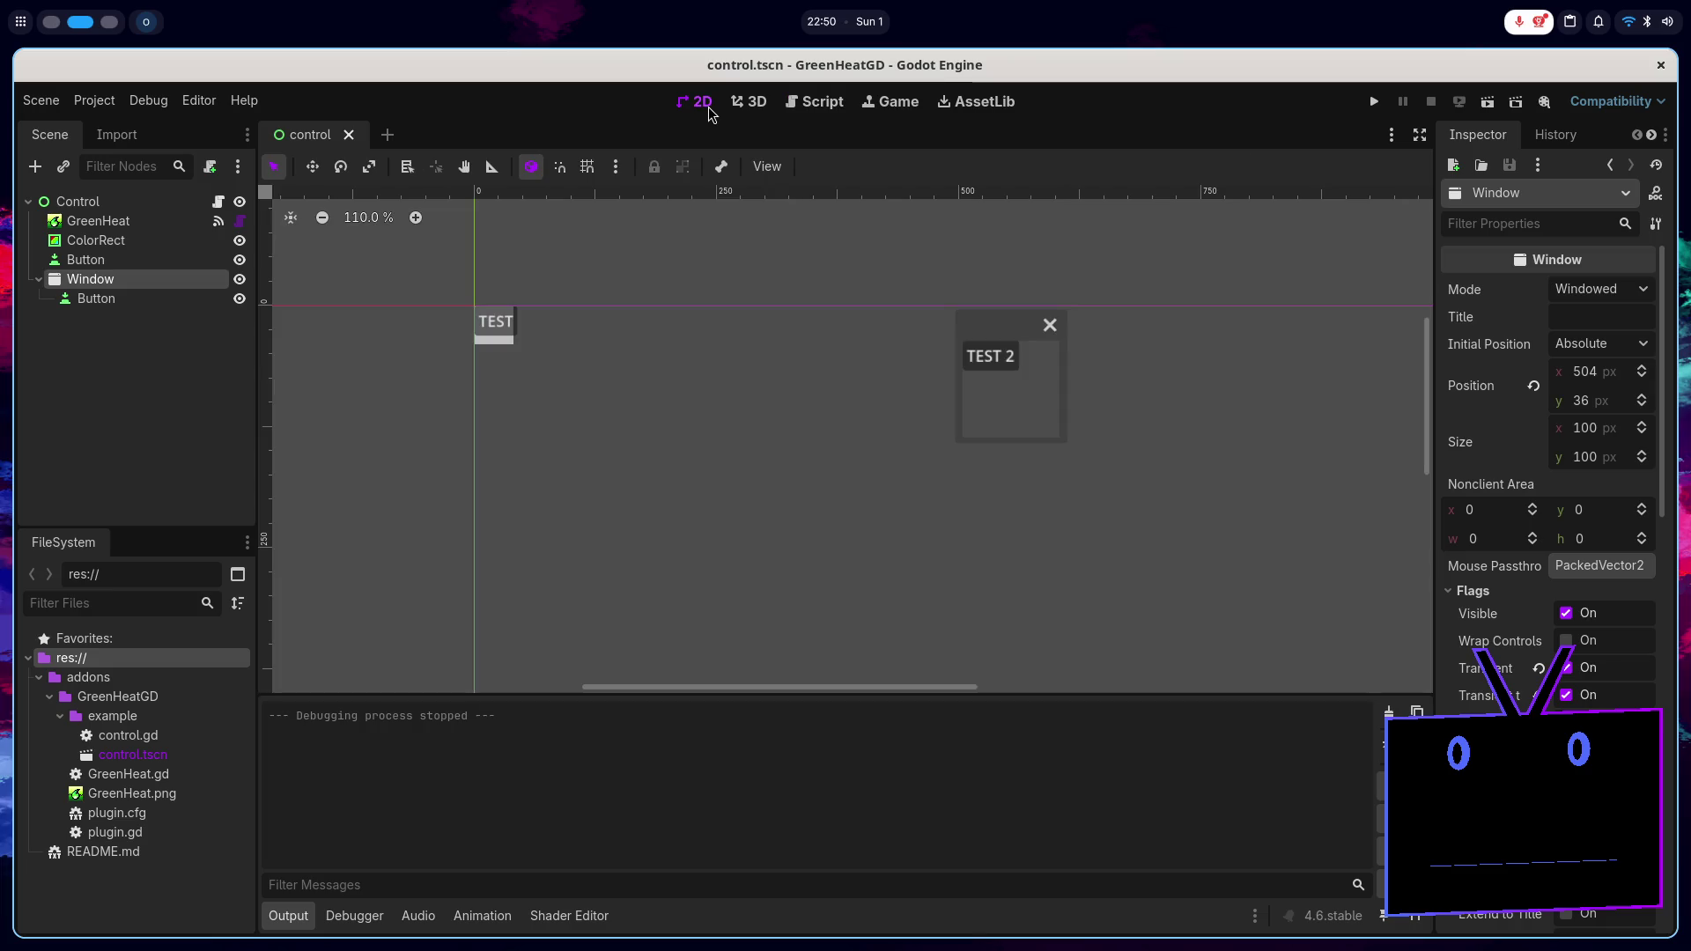
Step: Change the Window node's type to SubViewport, then select the Control node
right_click(103, 281)
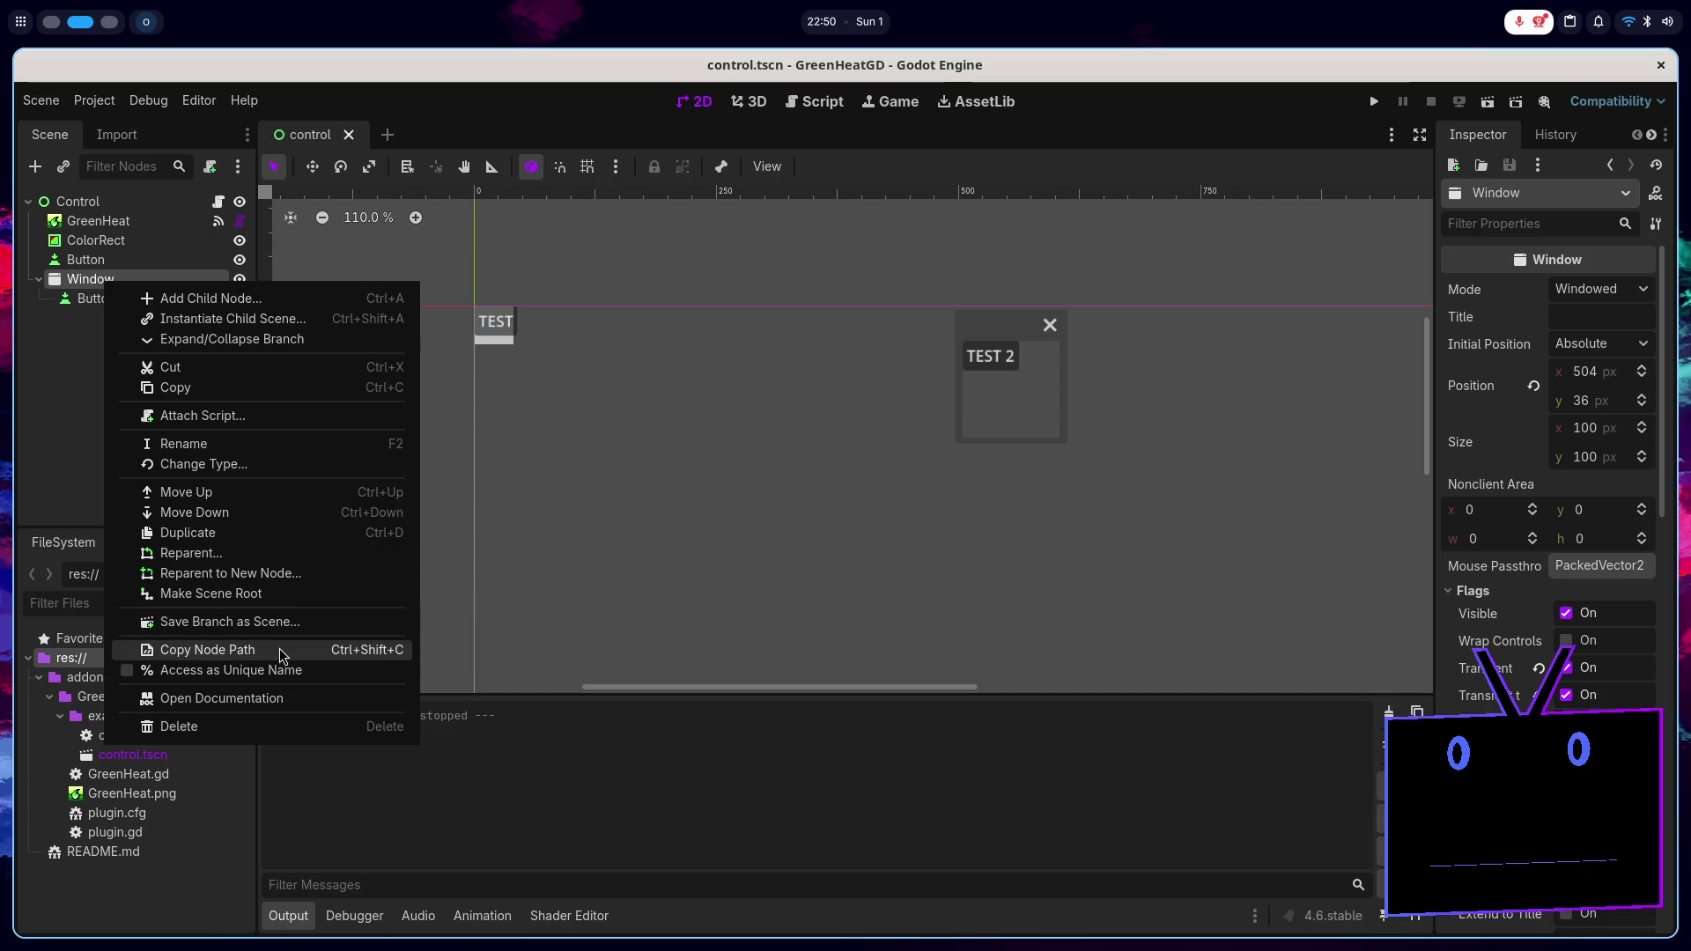
left_click(219, 467)
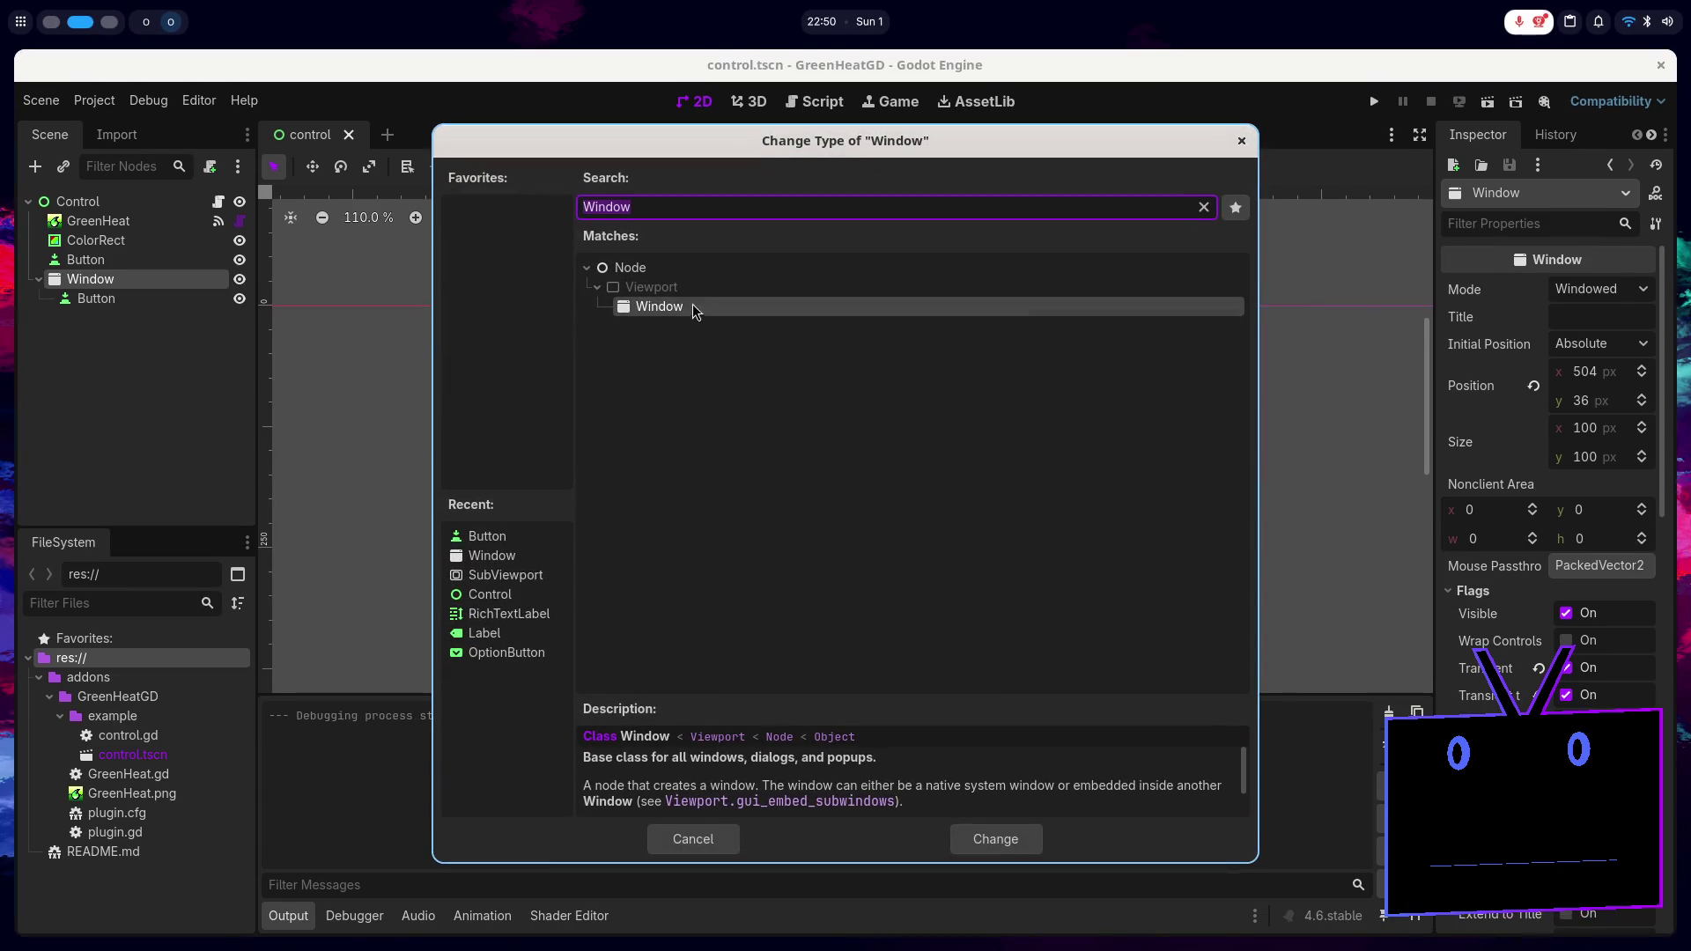
type("sub")
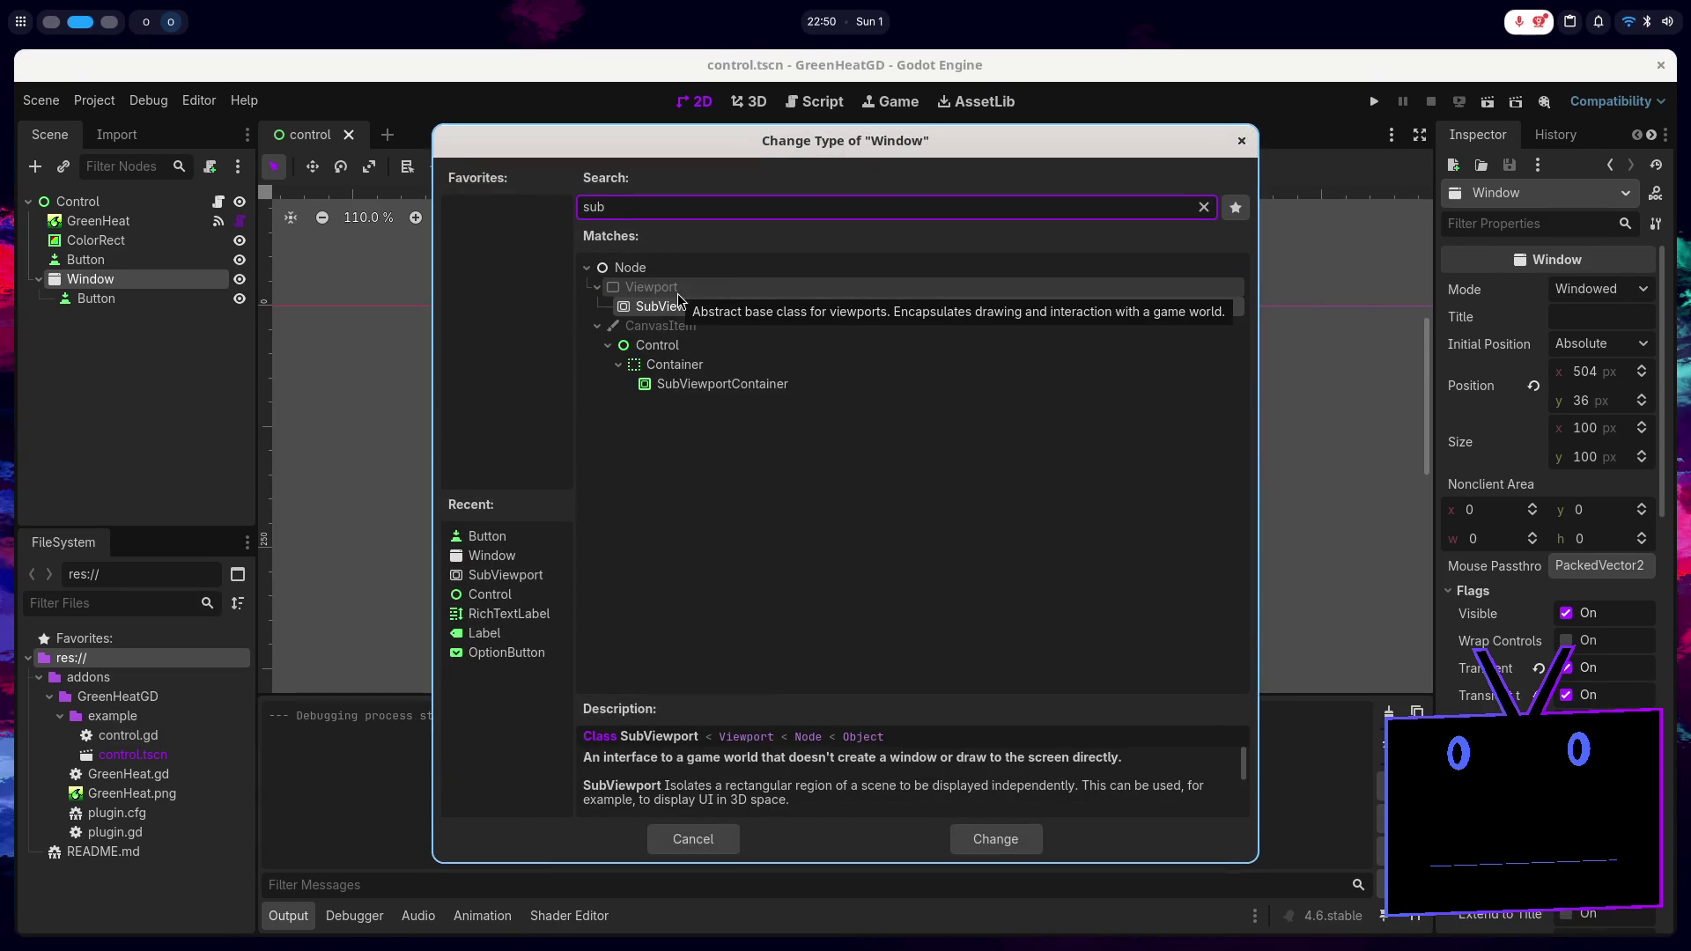
double_click(644, 314)
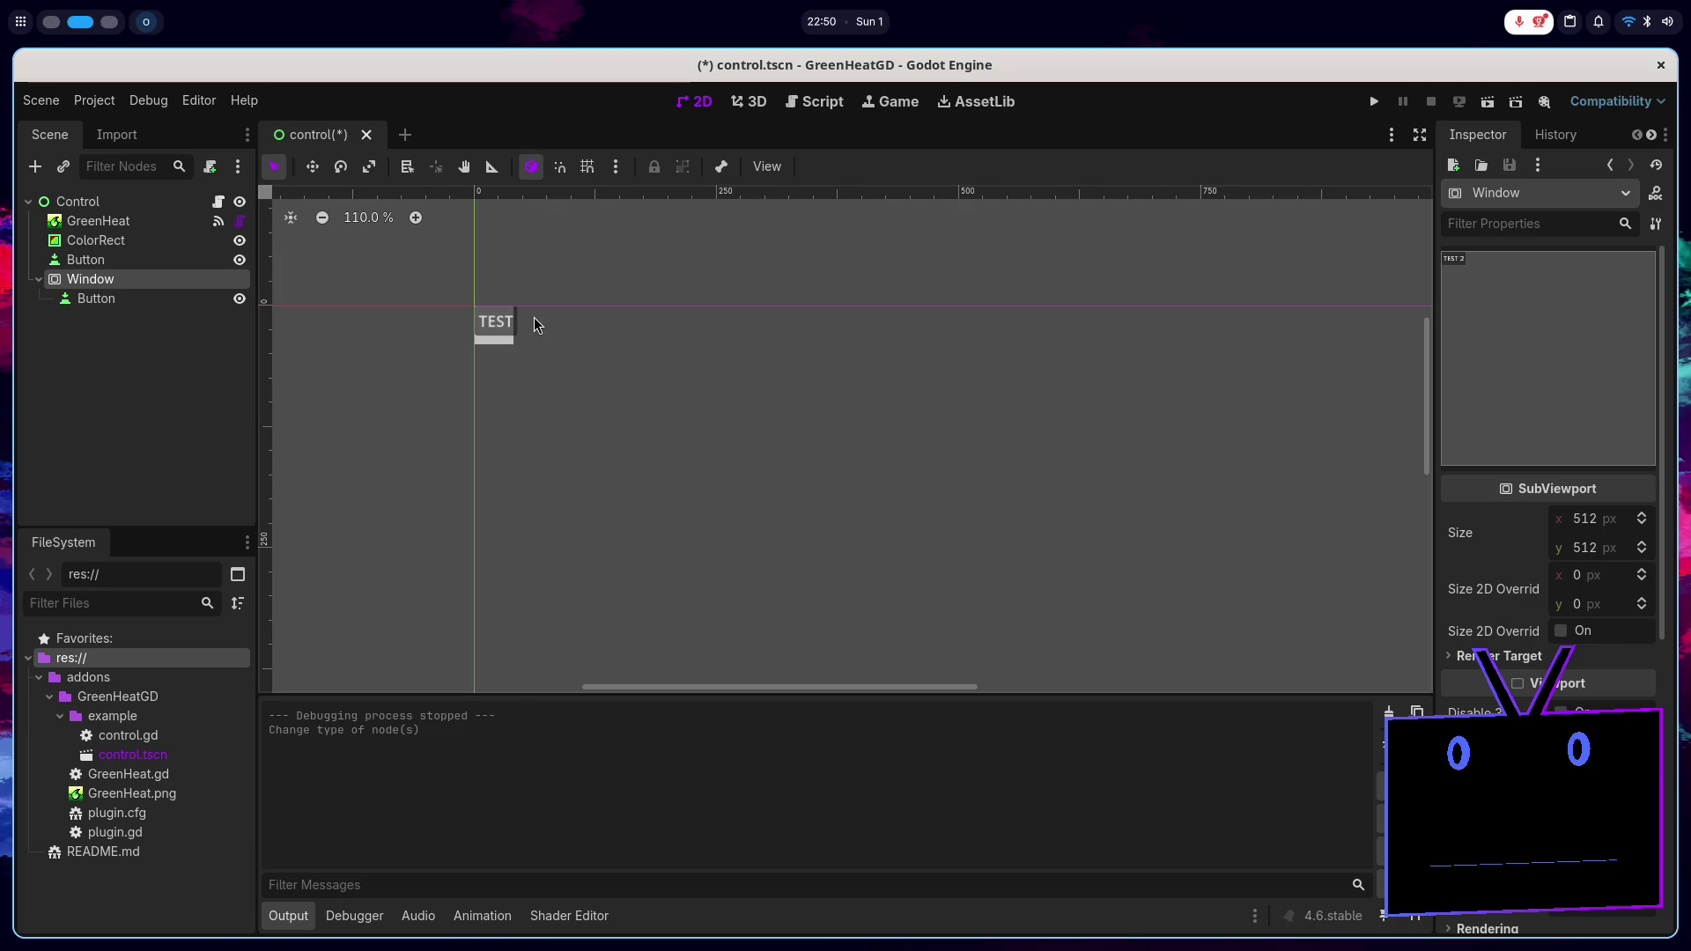
left_click(102, 202)
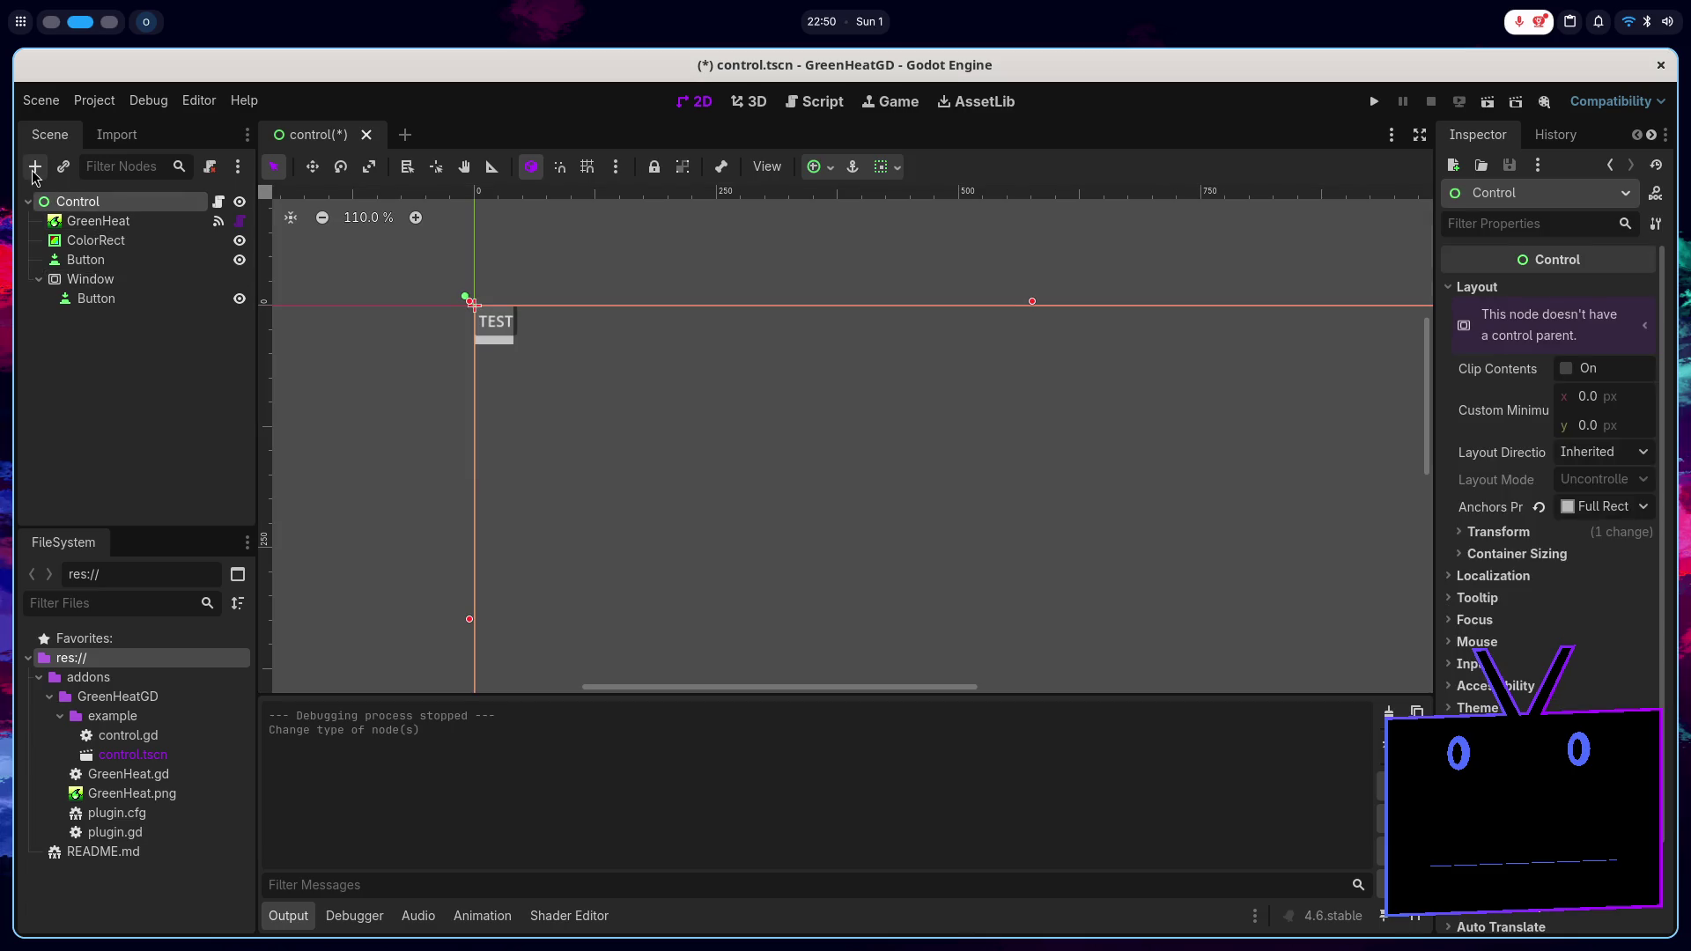
Step: Add a TextureRect under Control and move it away from the canvas origin
left_click(35, 167)
type("text")
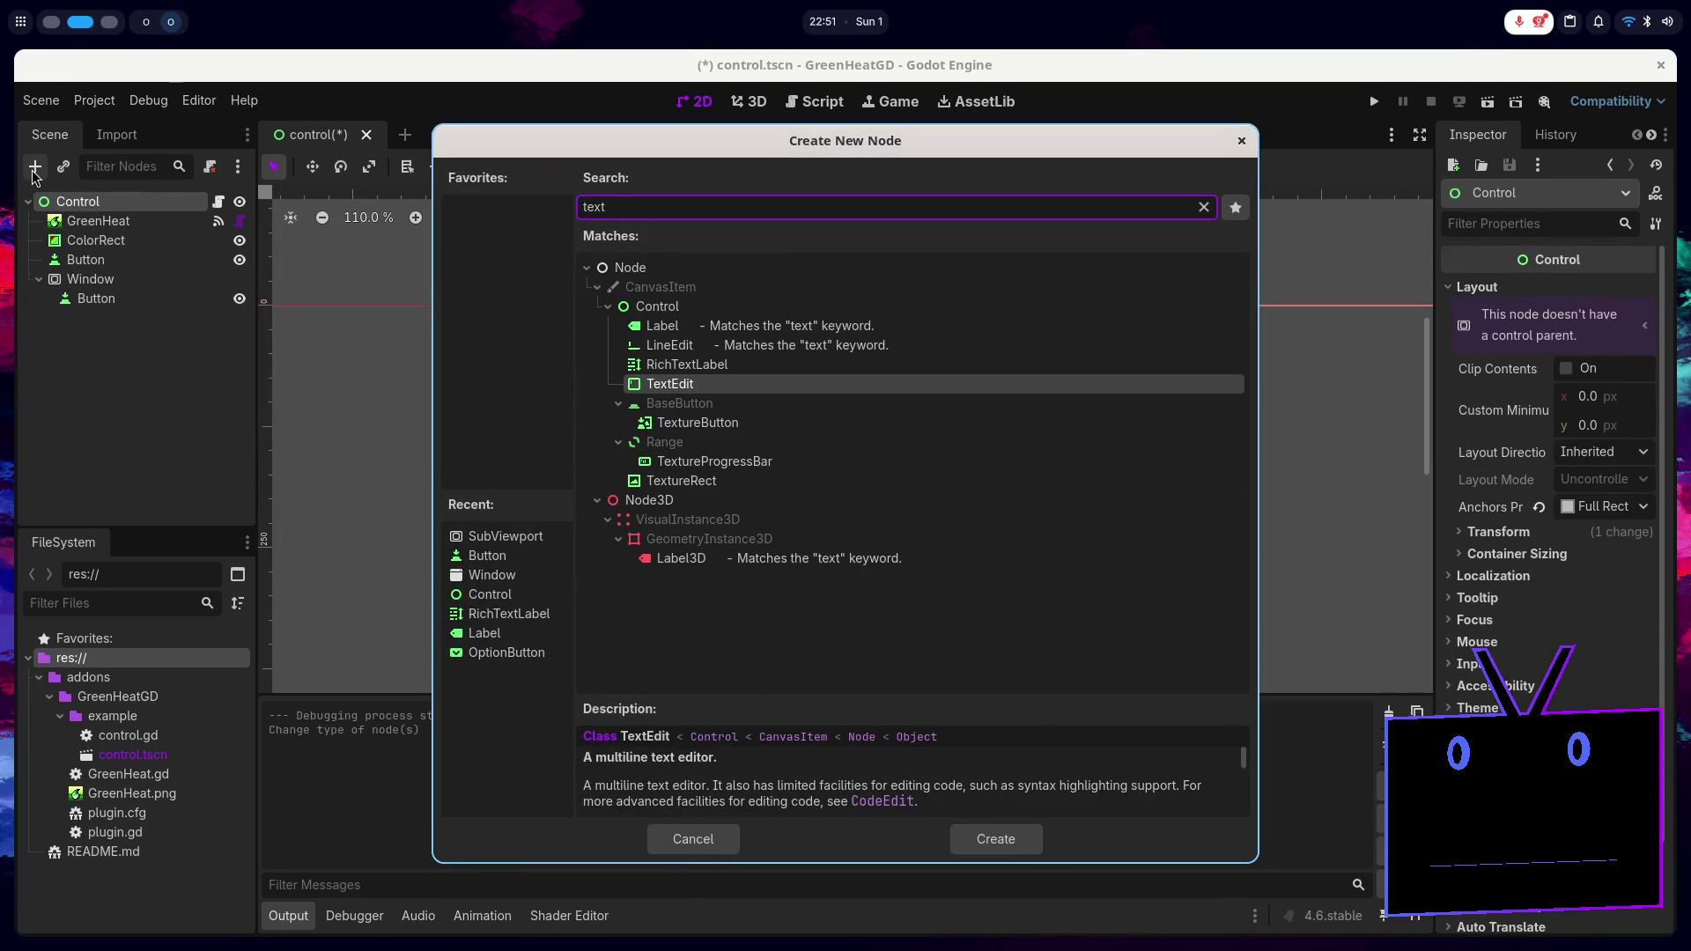
key("Down")
key("Down")
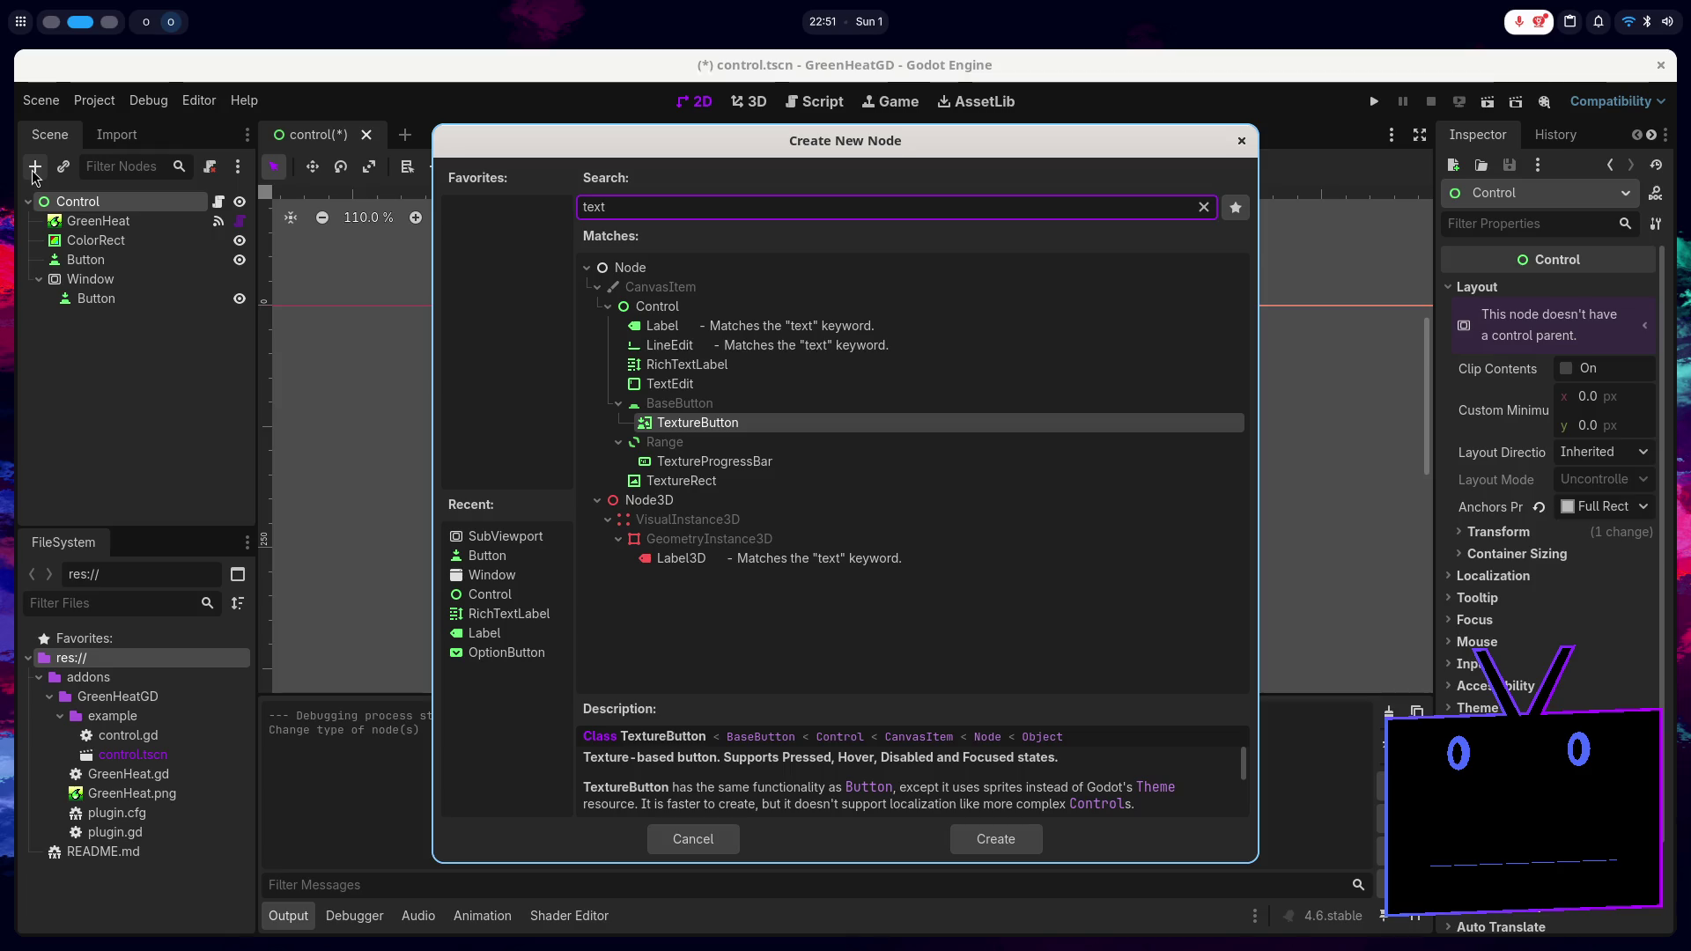
key("Down")
key("Down")
key("Return")
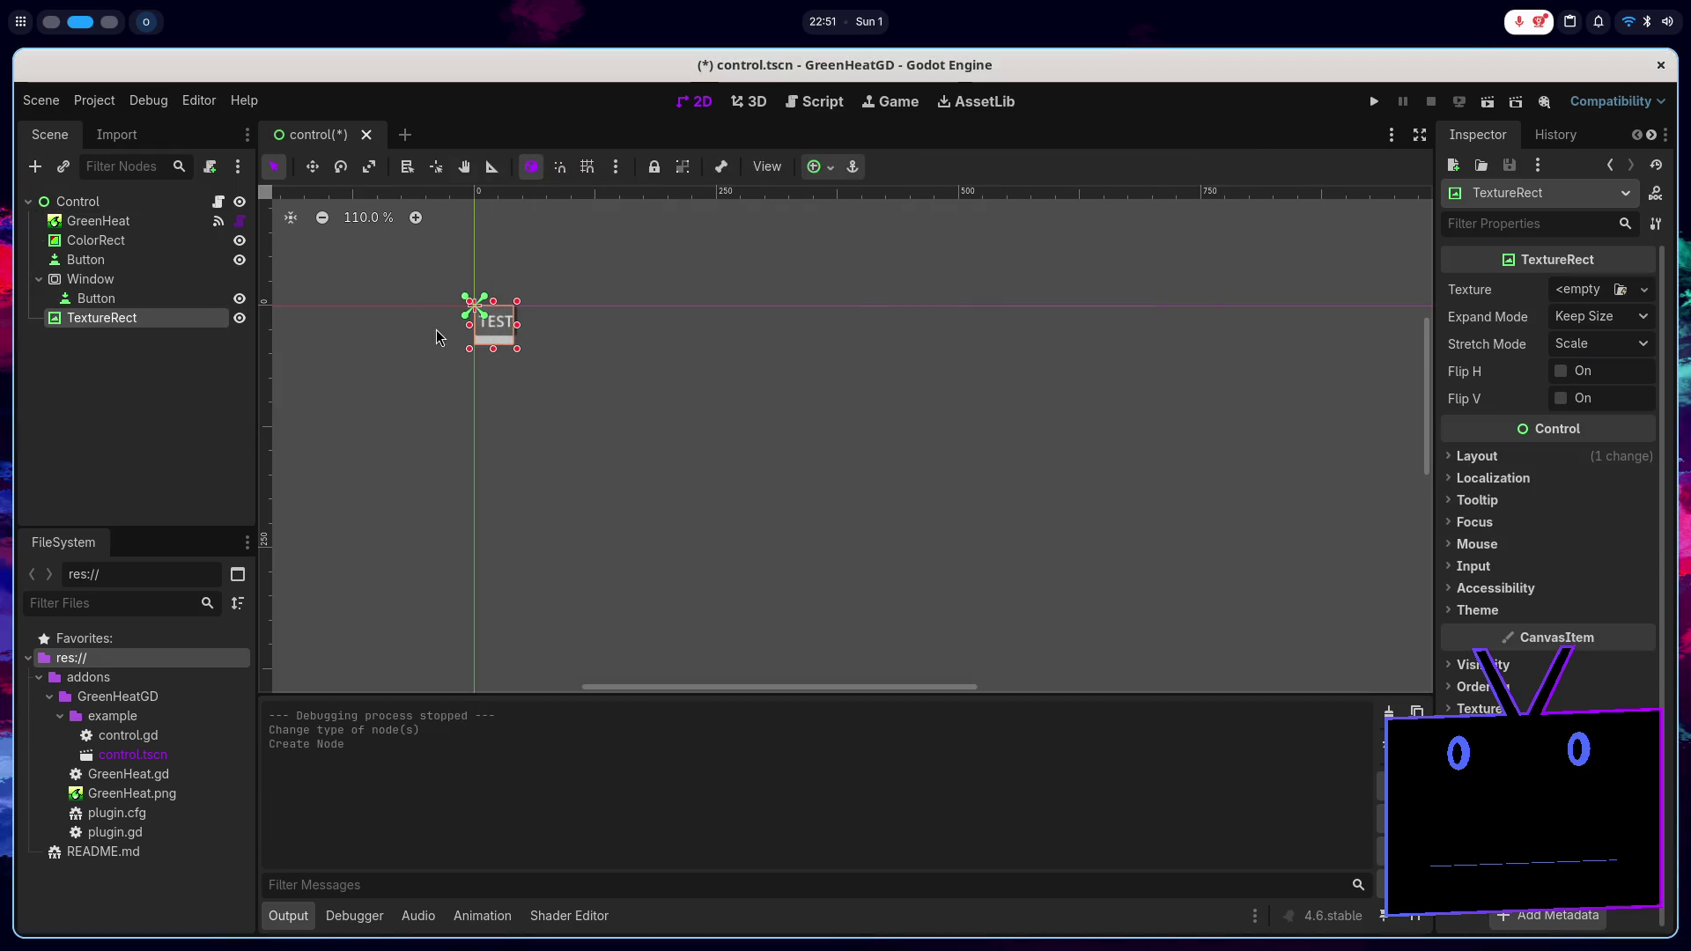
mouse_move(505, 340)
left_mouse_down()
mouse_move(685, 392)
mouse_move(799, 377)
left_mouse_up()
Step: Give the TextureRect a New ViewportTexture from the Window viewport and run the project
left_click(1585, 294)
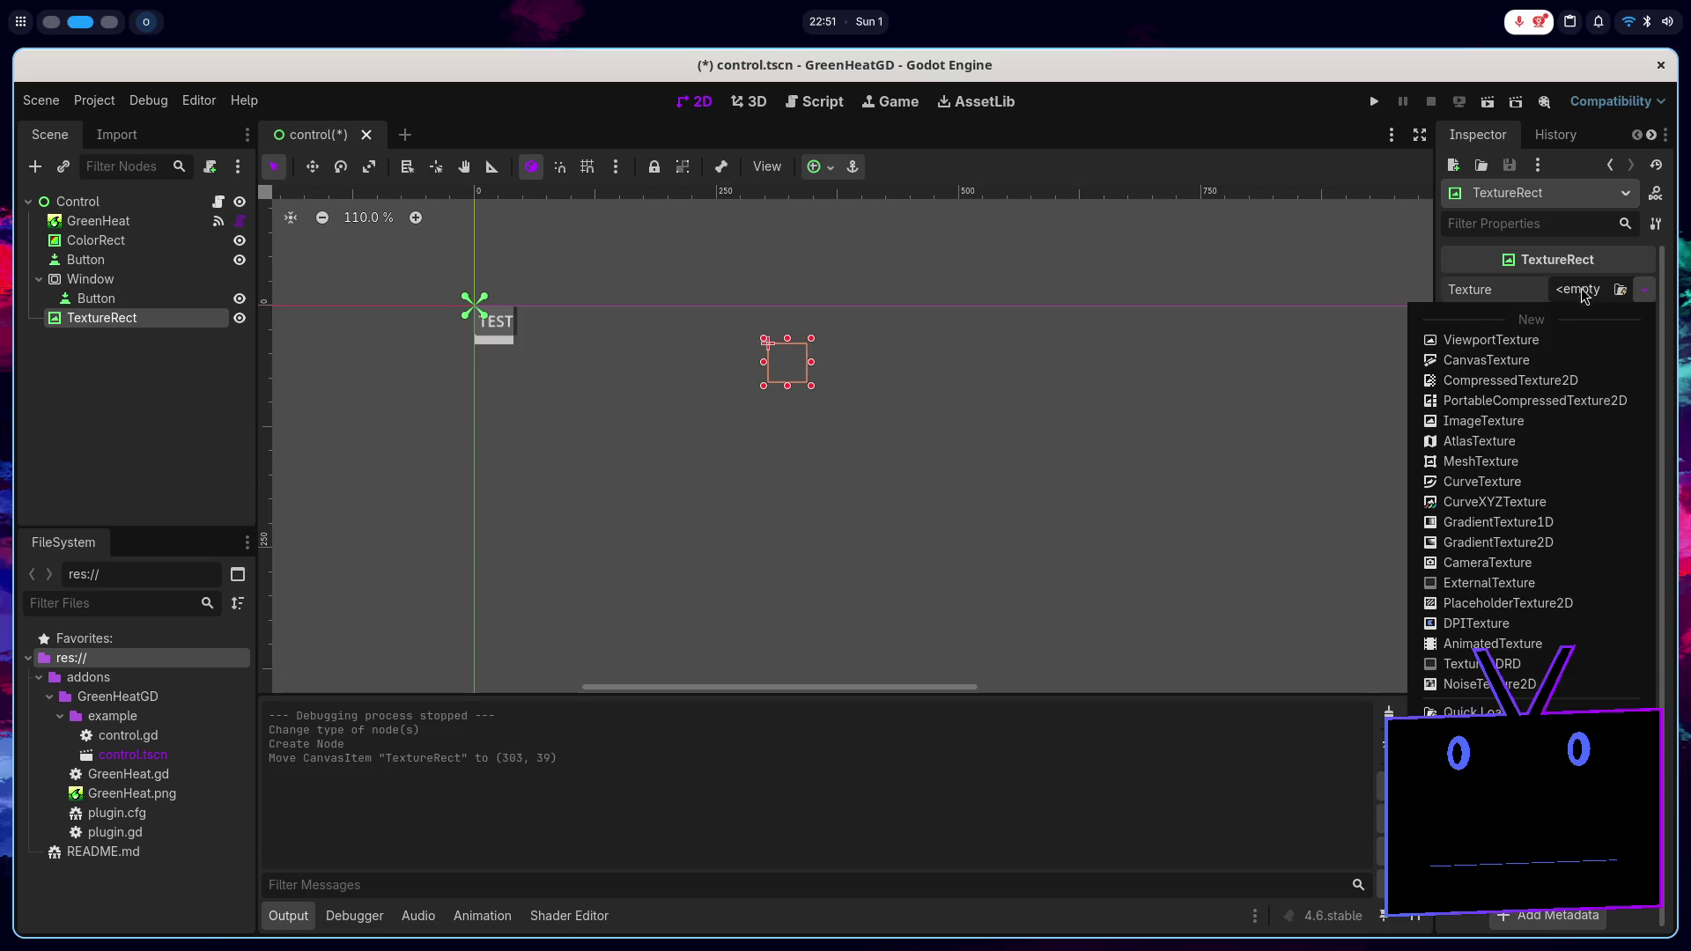
left_click(1555, 342)
double_click(864, 314)
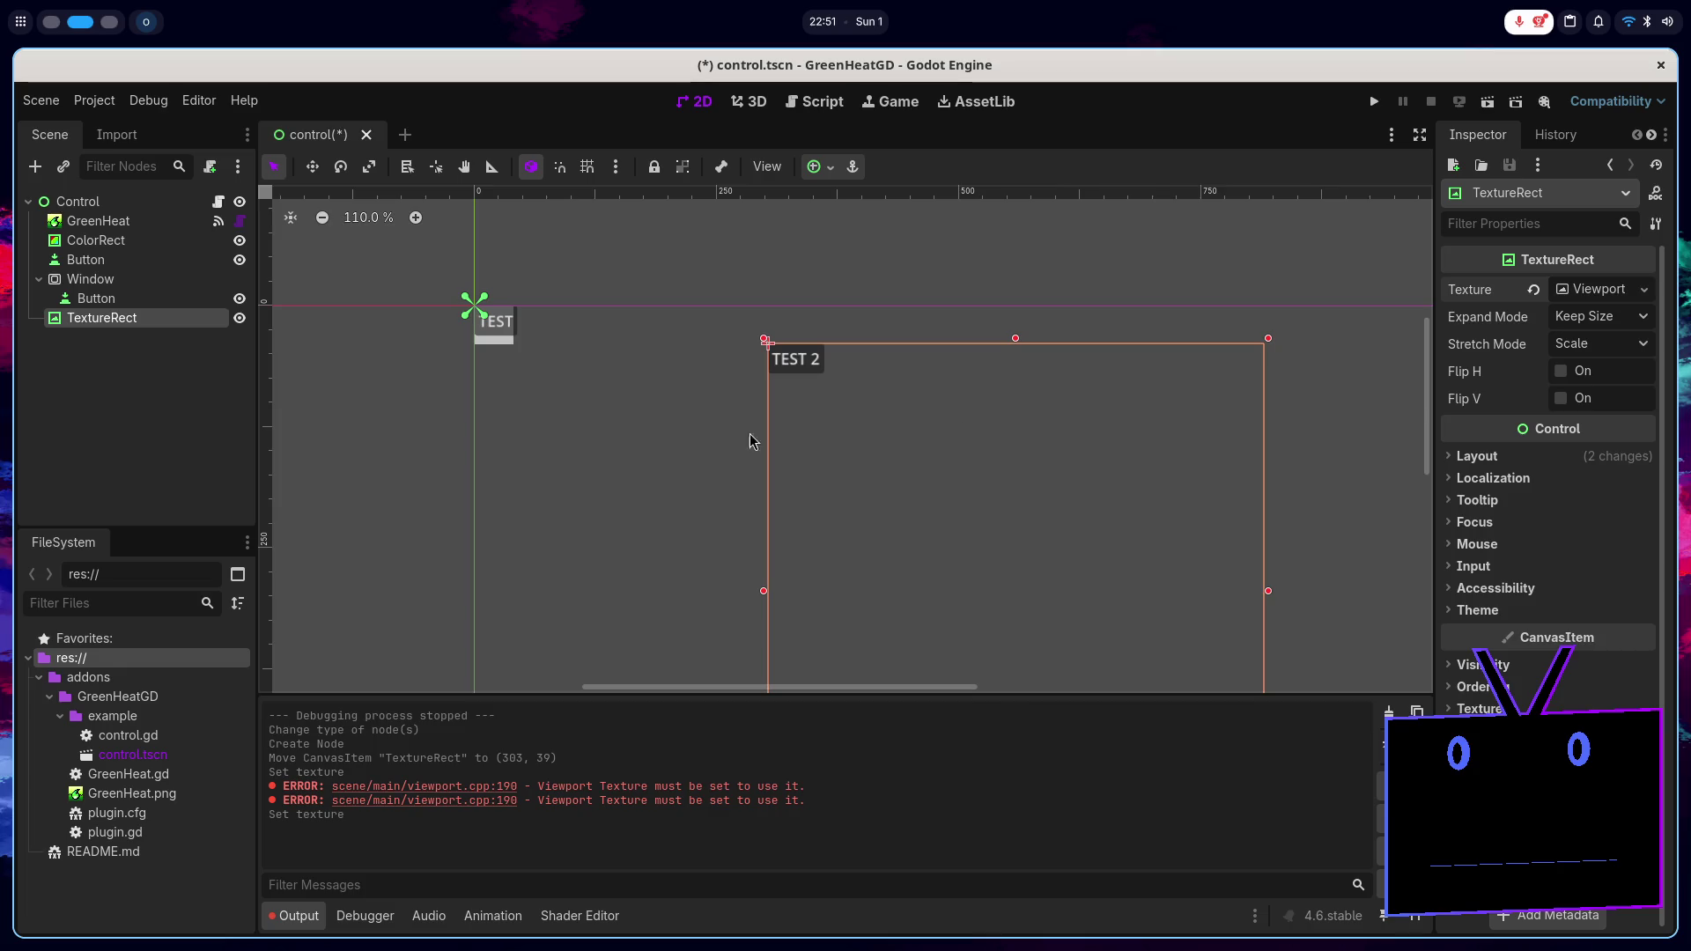
scroll(600, 440, "down", 5)
left_click(201, 475)
scroll(650, 431, "up", 2)
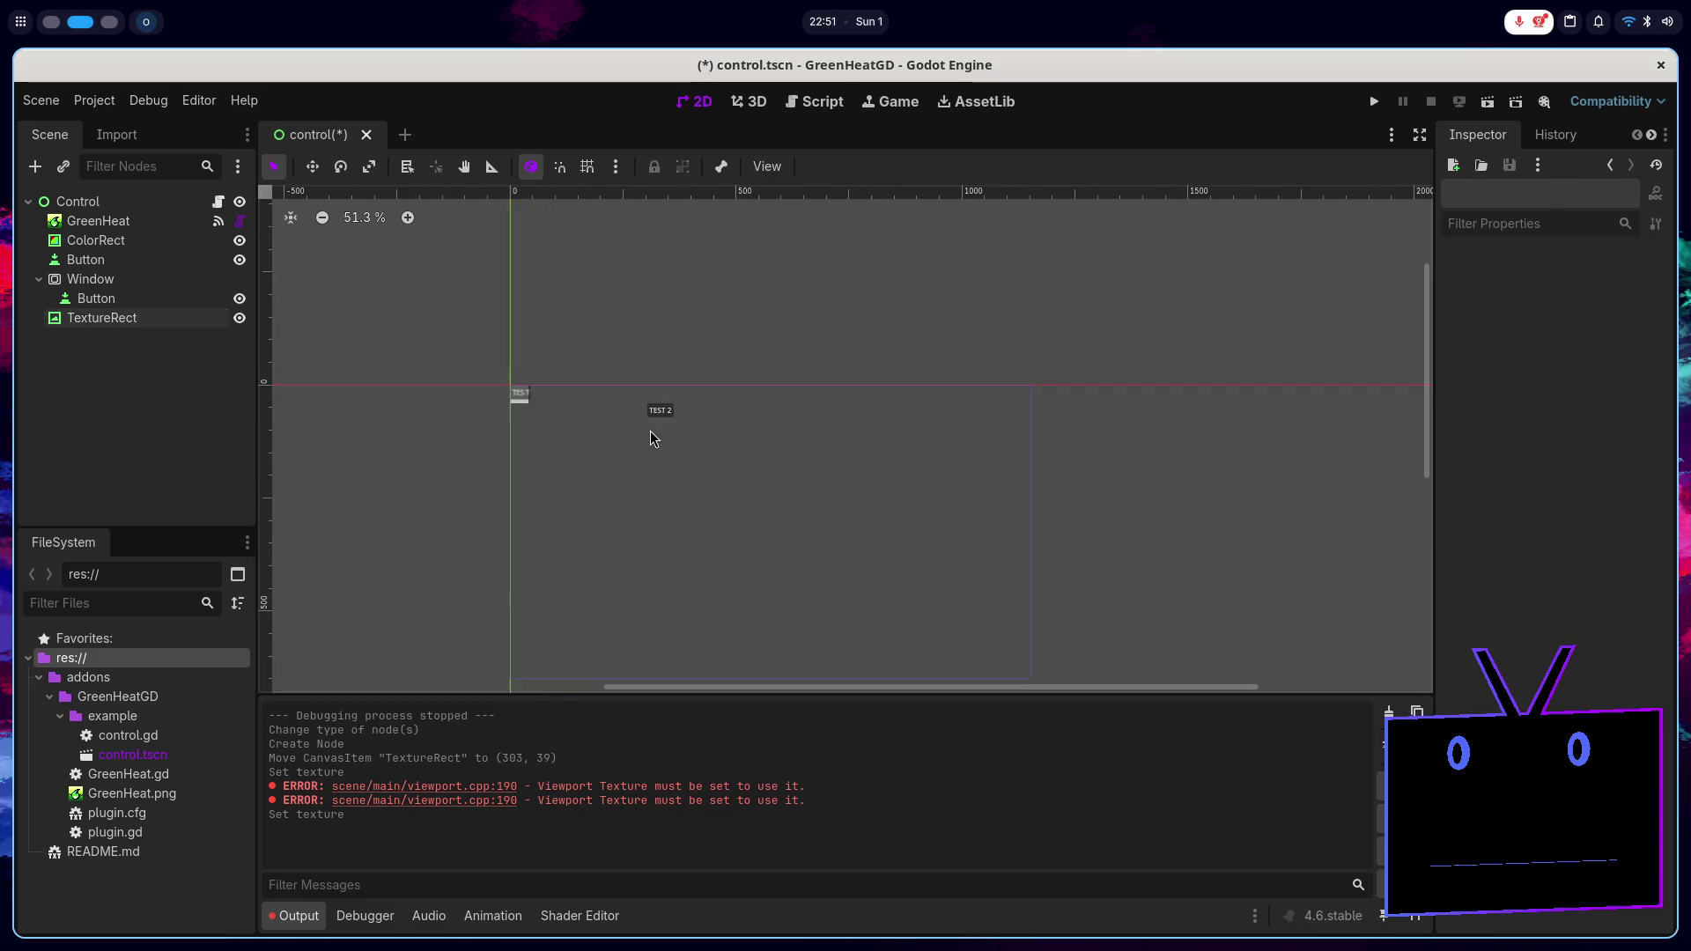
left_click(1373, 101)
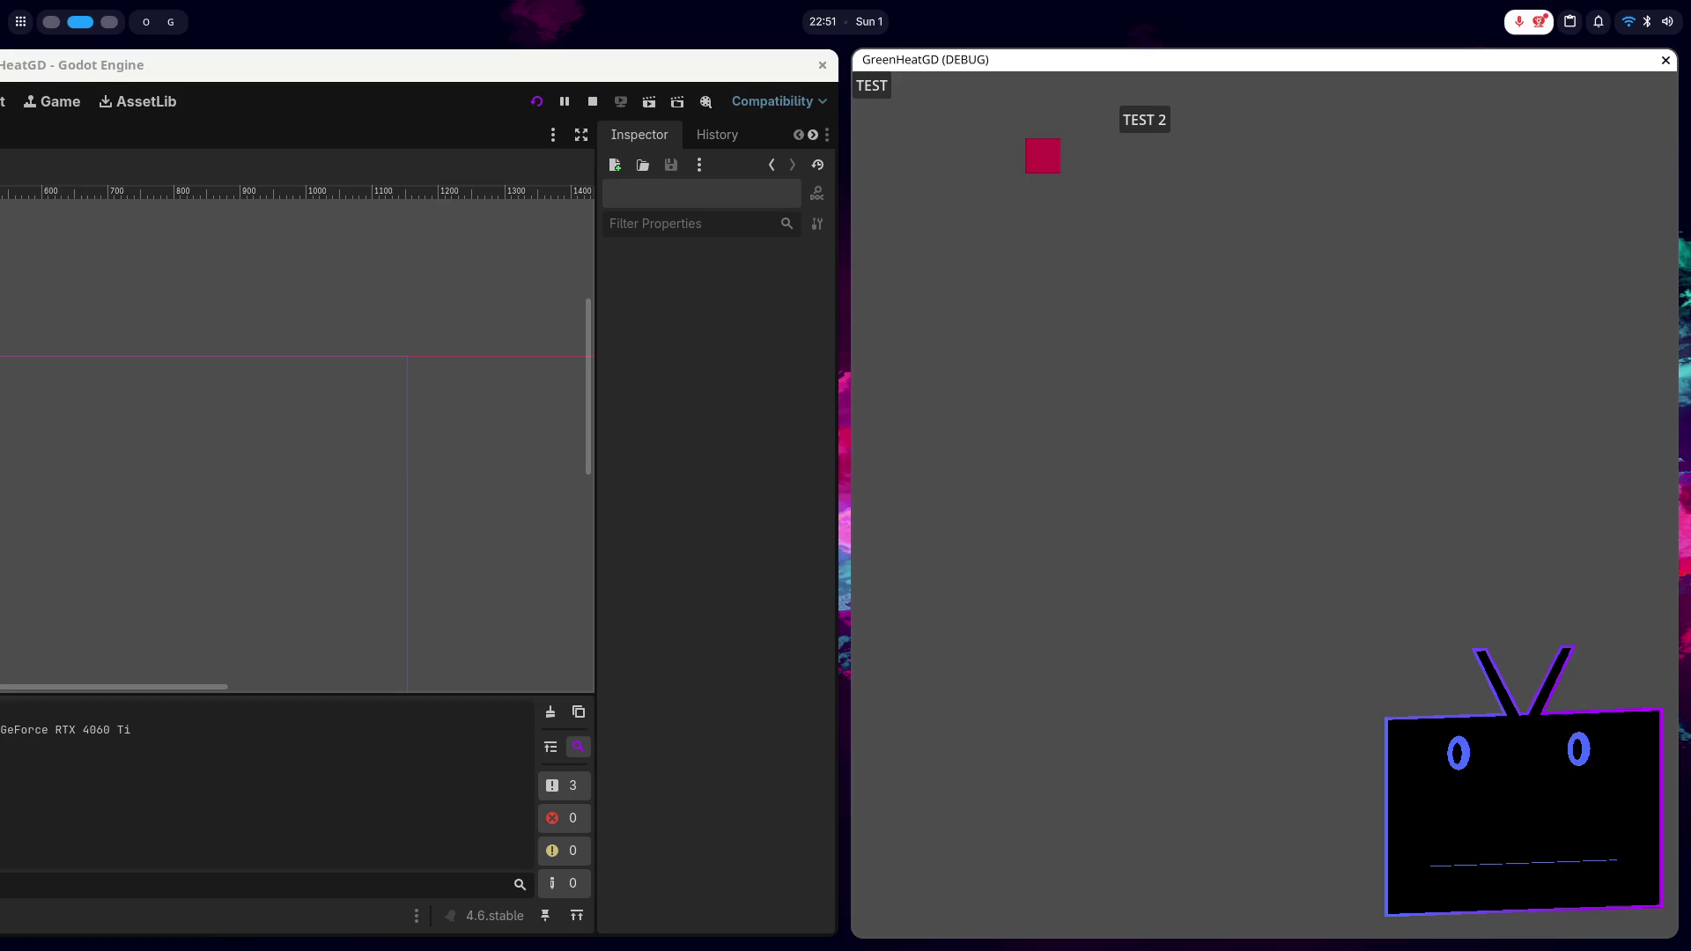
Step: Stop the game and revert GreenHeat's Mapping Override to its default
left_click(592, 101)
left_click(119, 280)
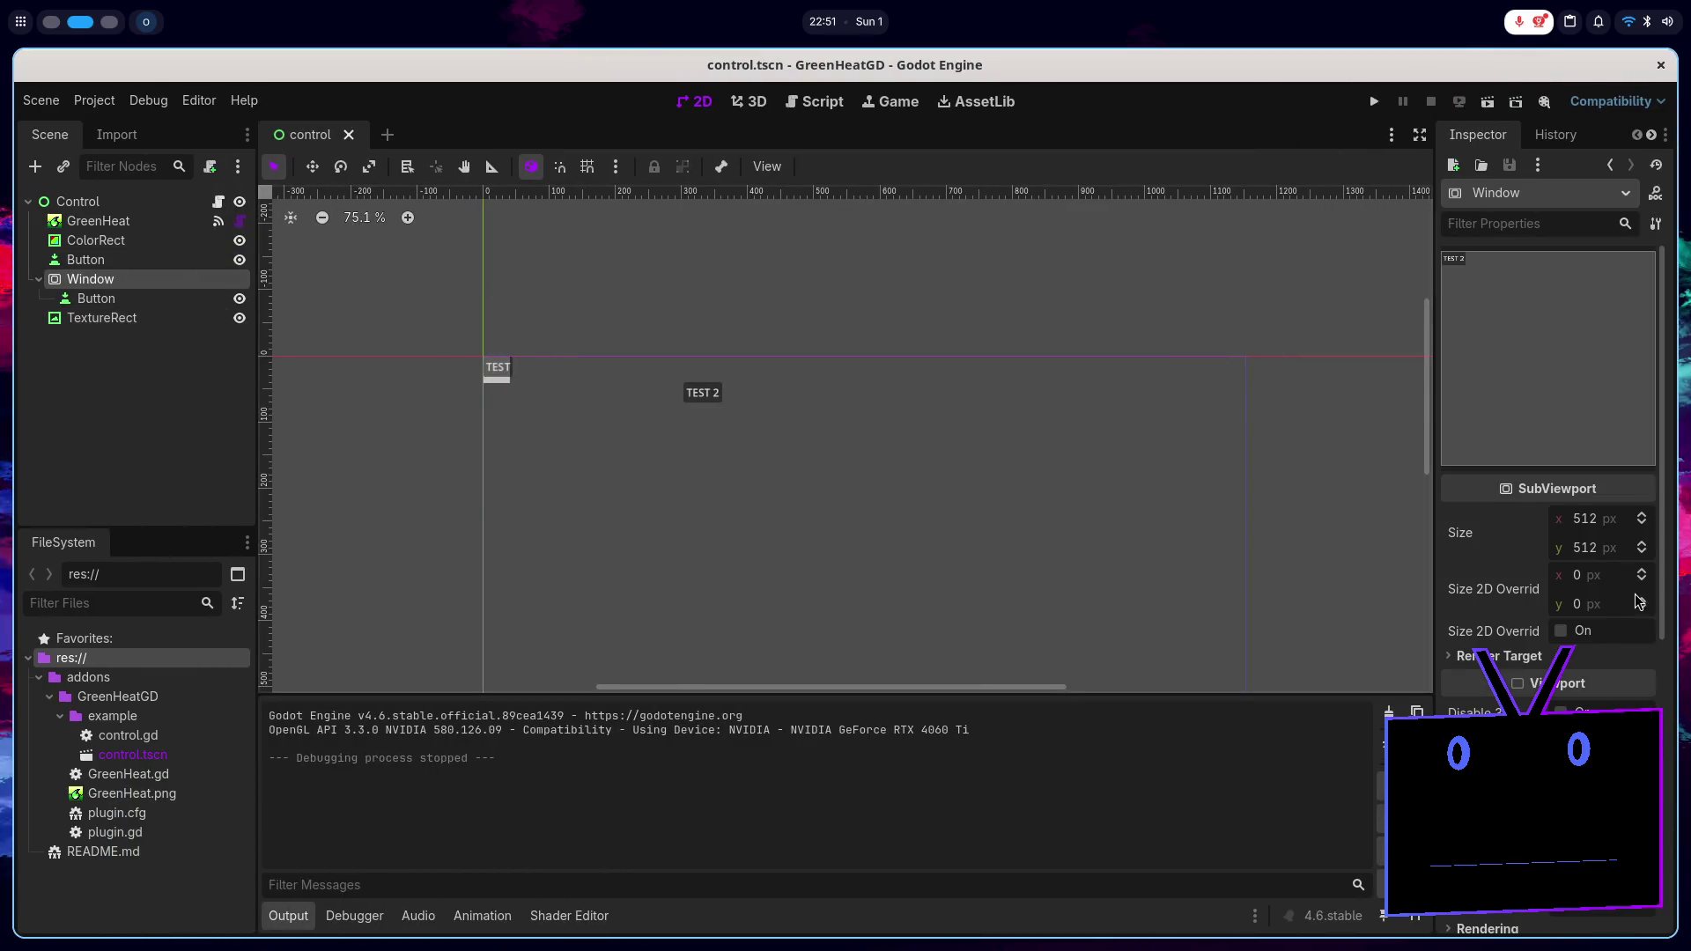
scroll(1560, 627, "down", 3)
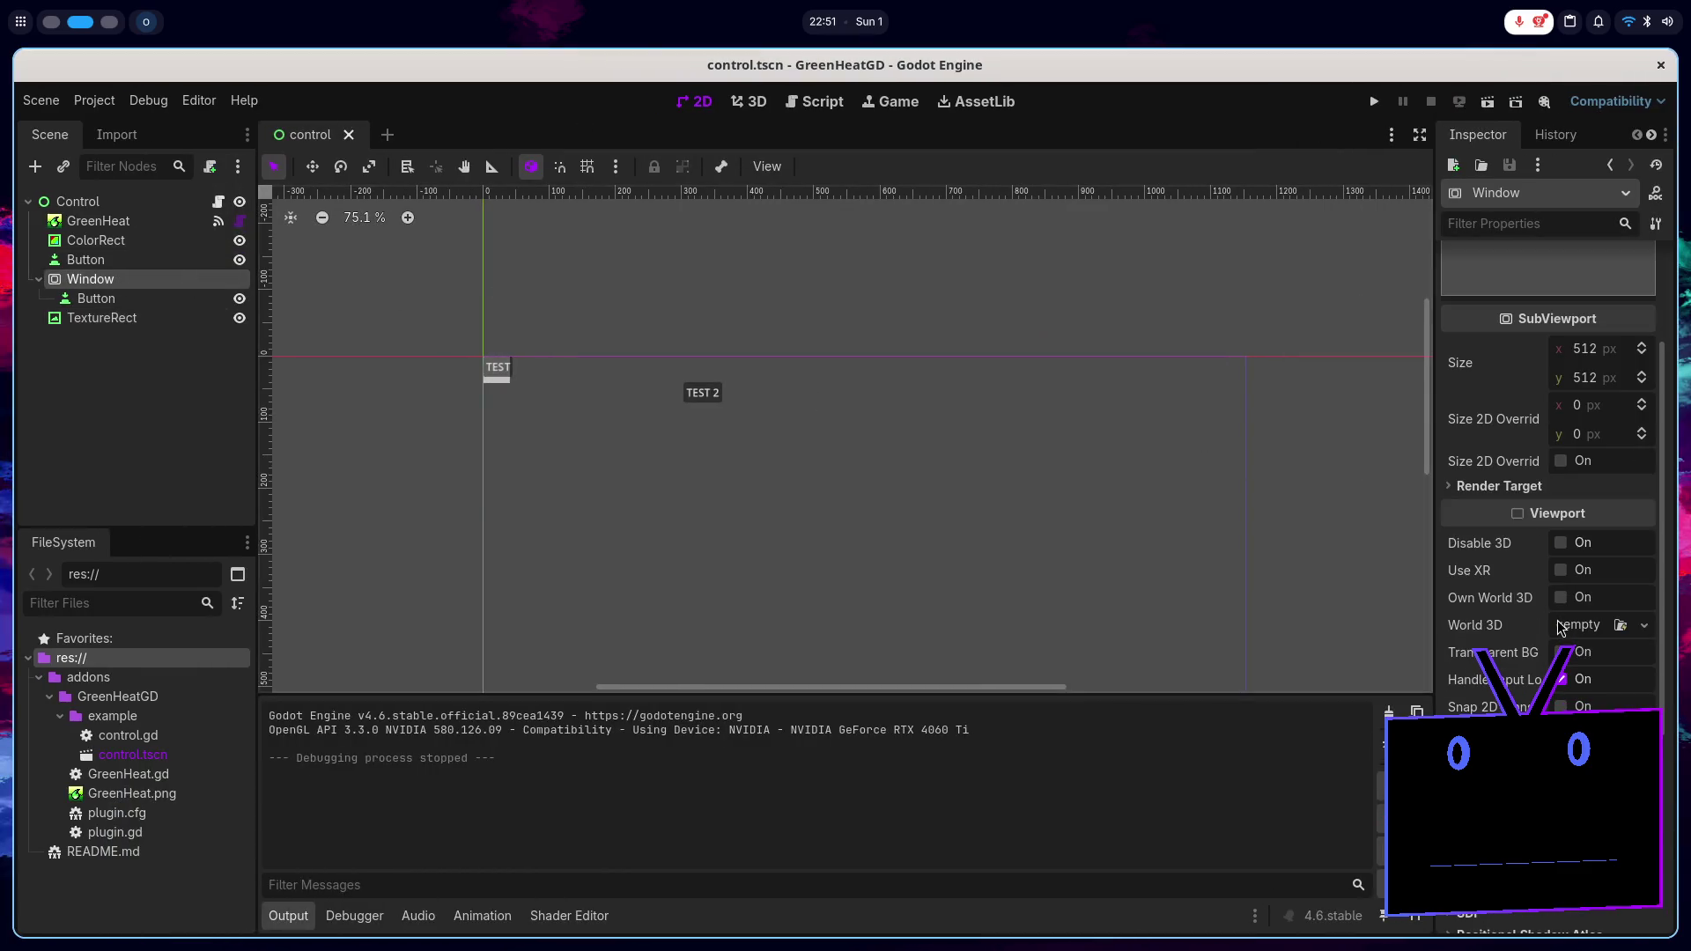
left_click(111, 225)
left_click(1656, 373)
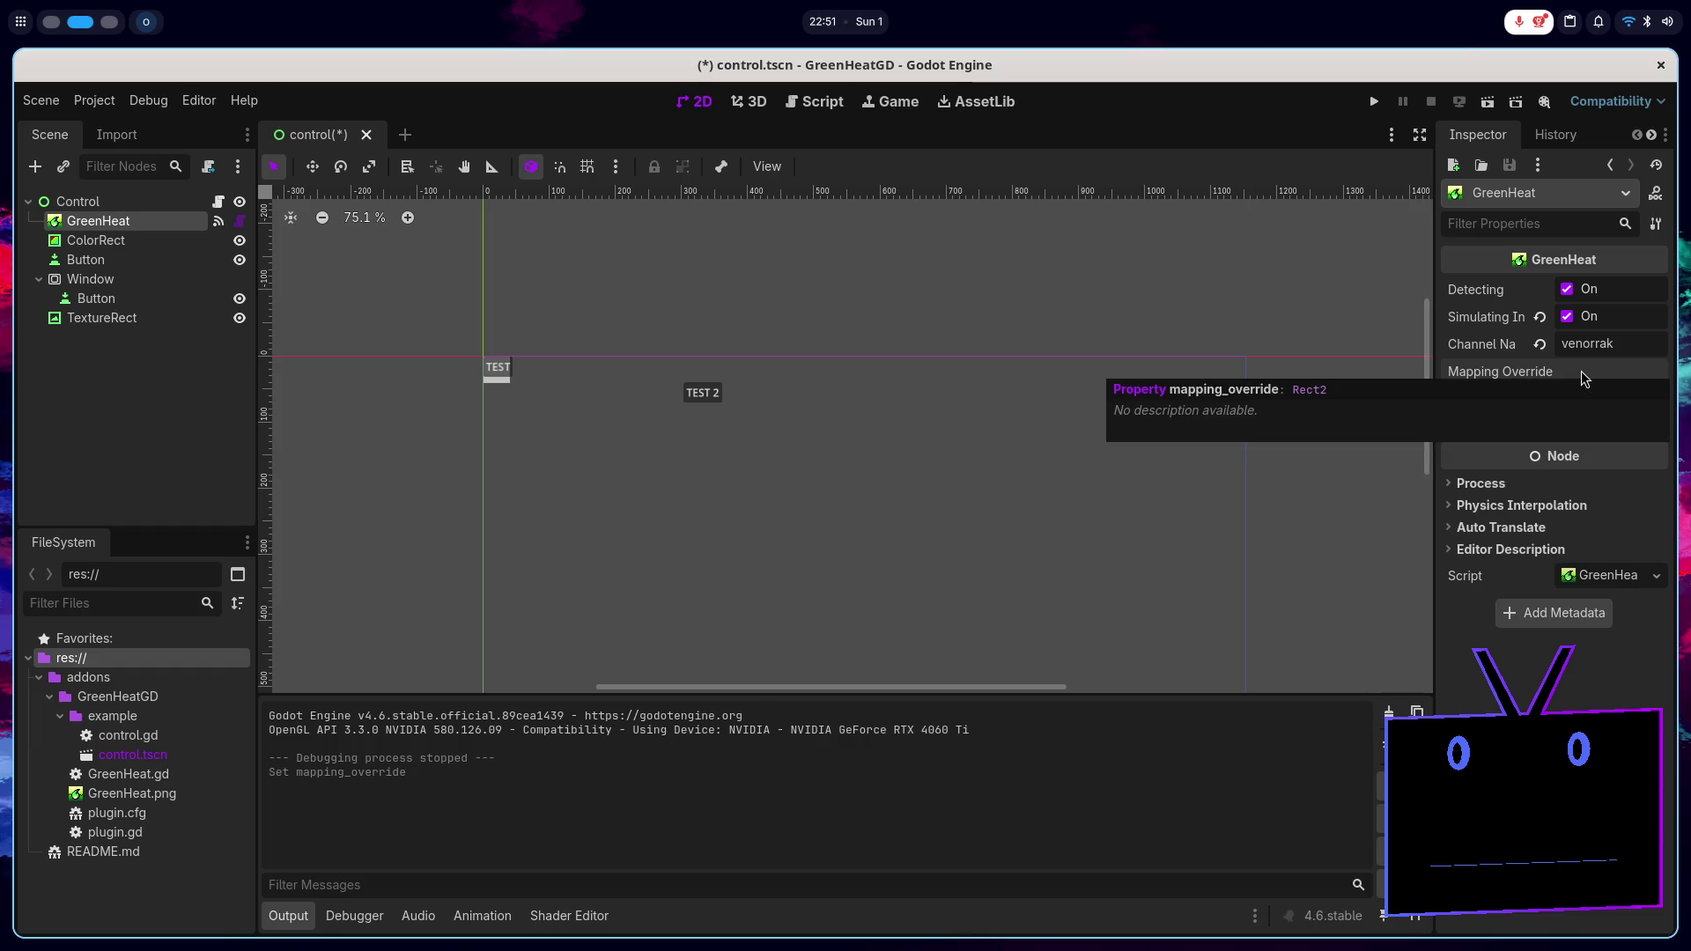
Step: In GreenHeat.gd, try then remove a '= null' default on line 49's mapping_override, and save
left_click(239, 221)
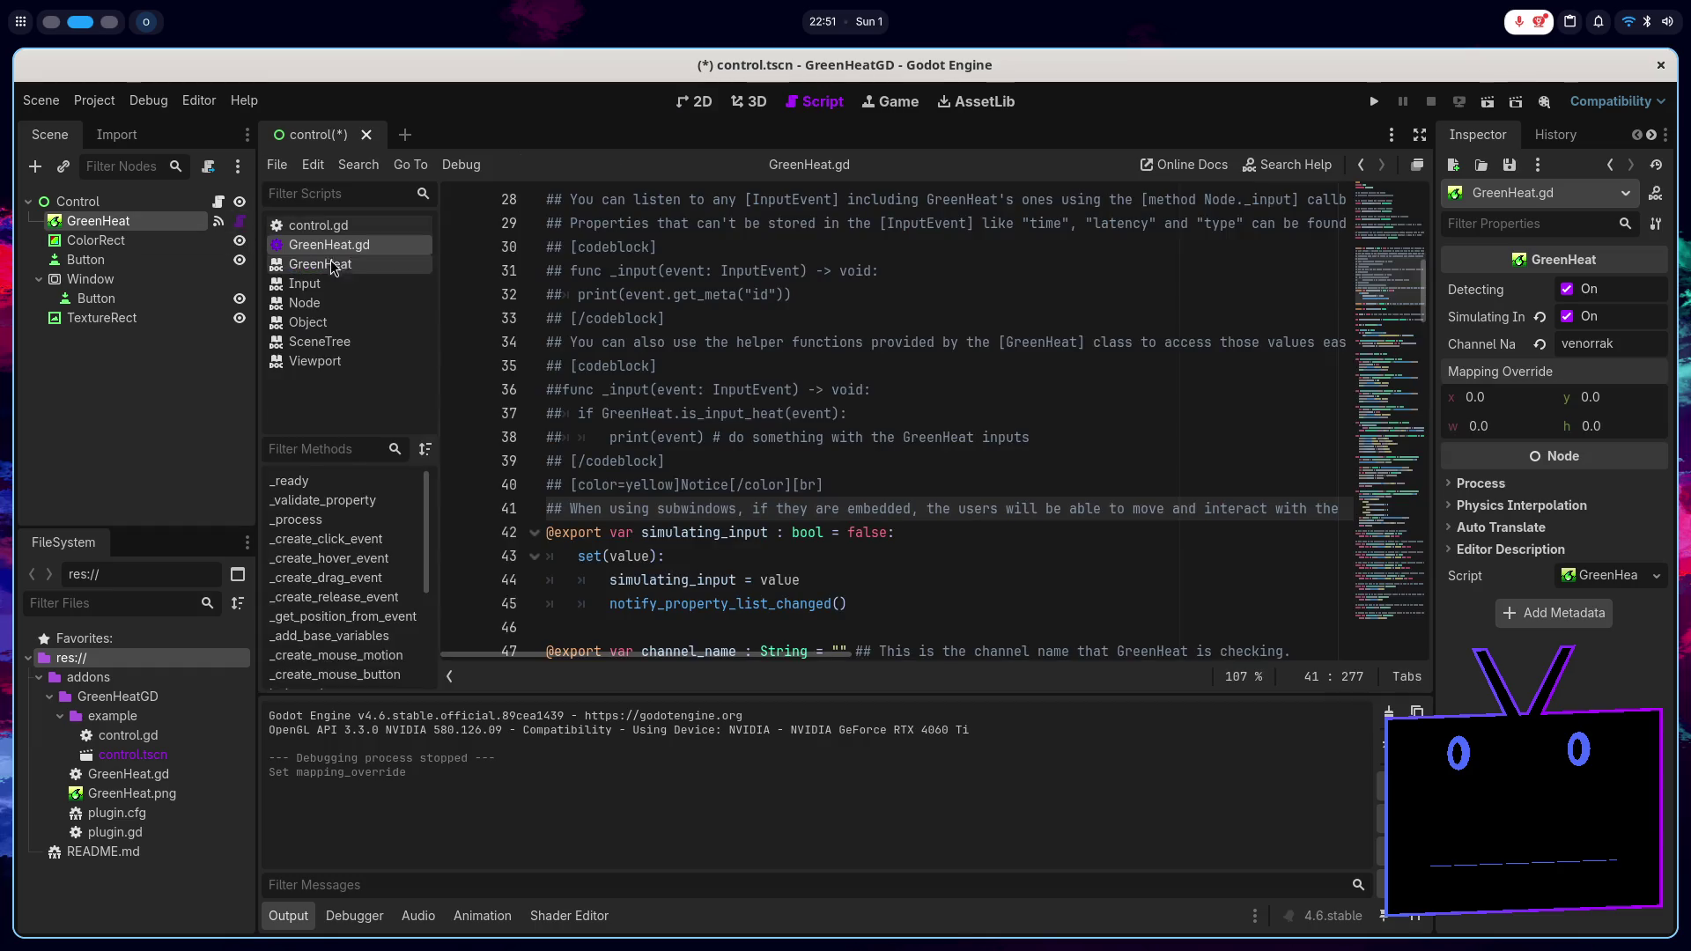
scroll(915, 531, "down", 2)
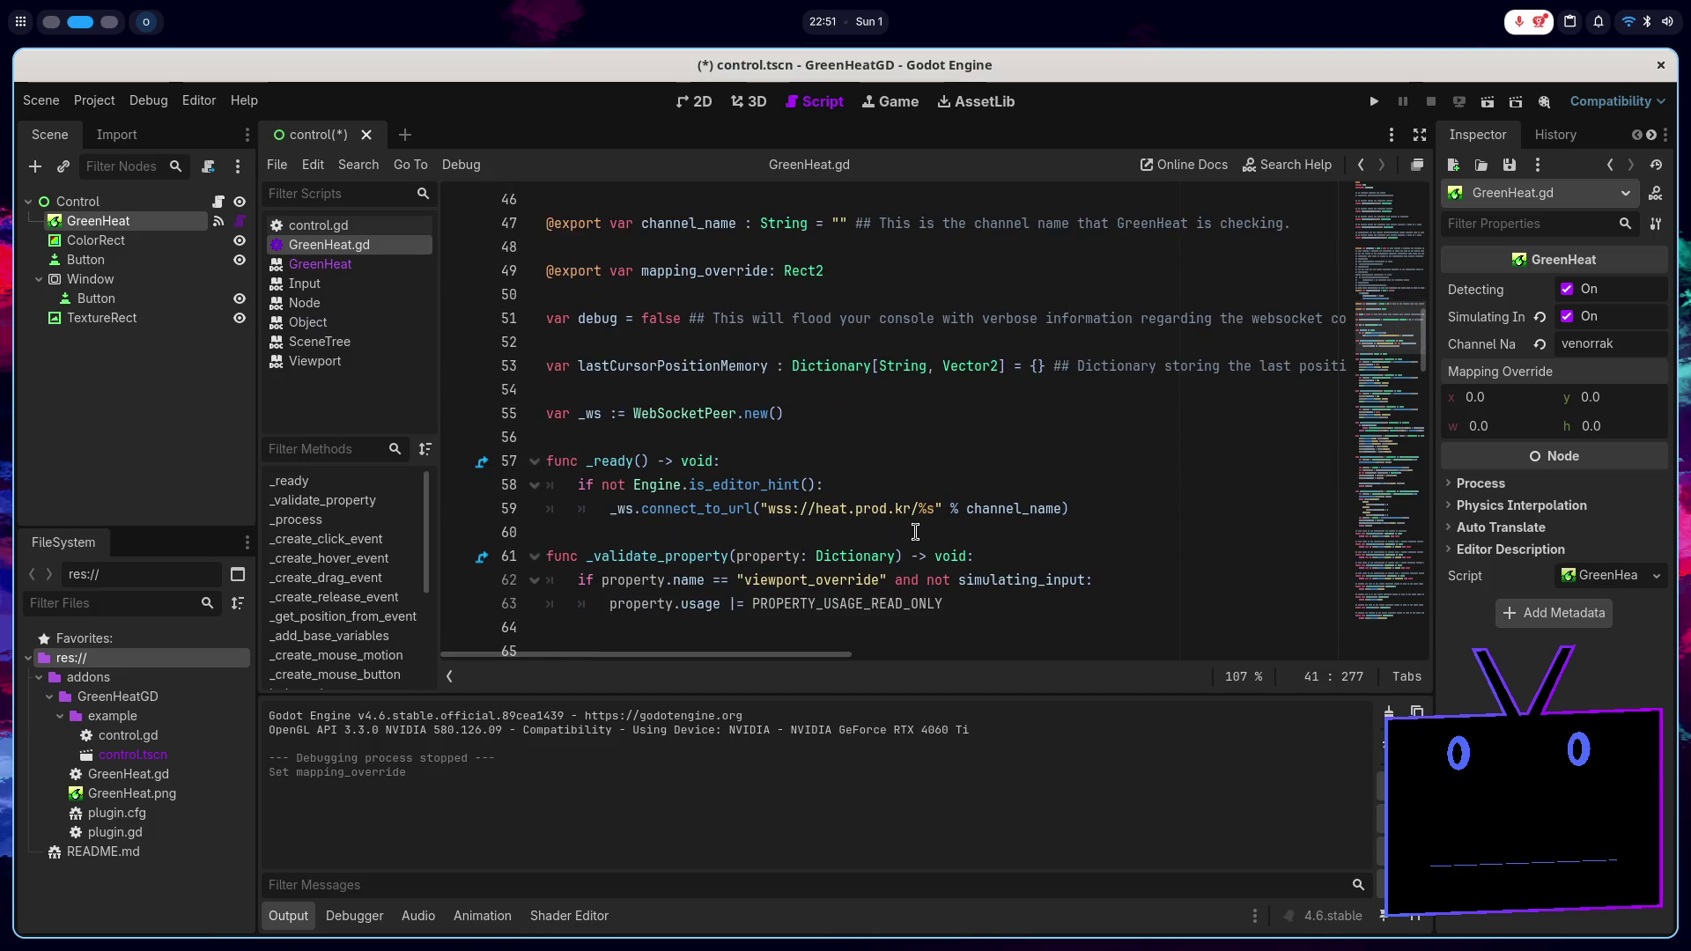
scroll(674, 476, "up", 3)
double_click(680, 485)
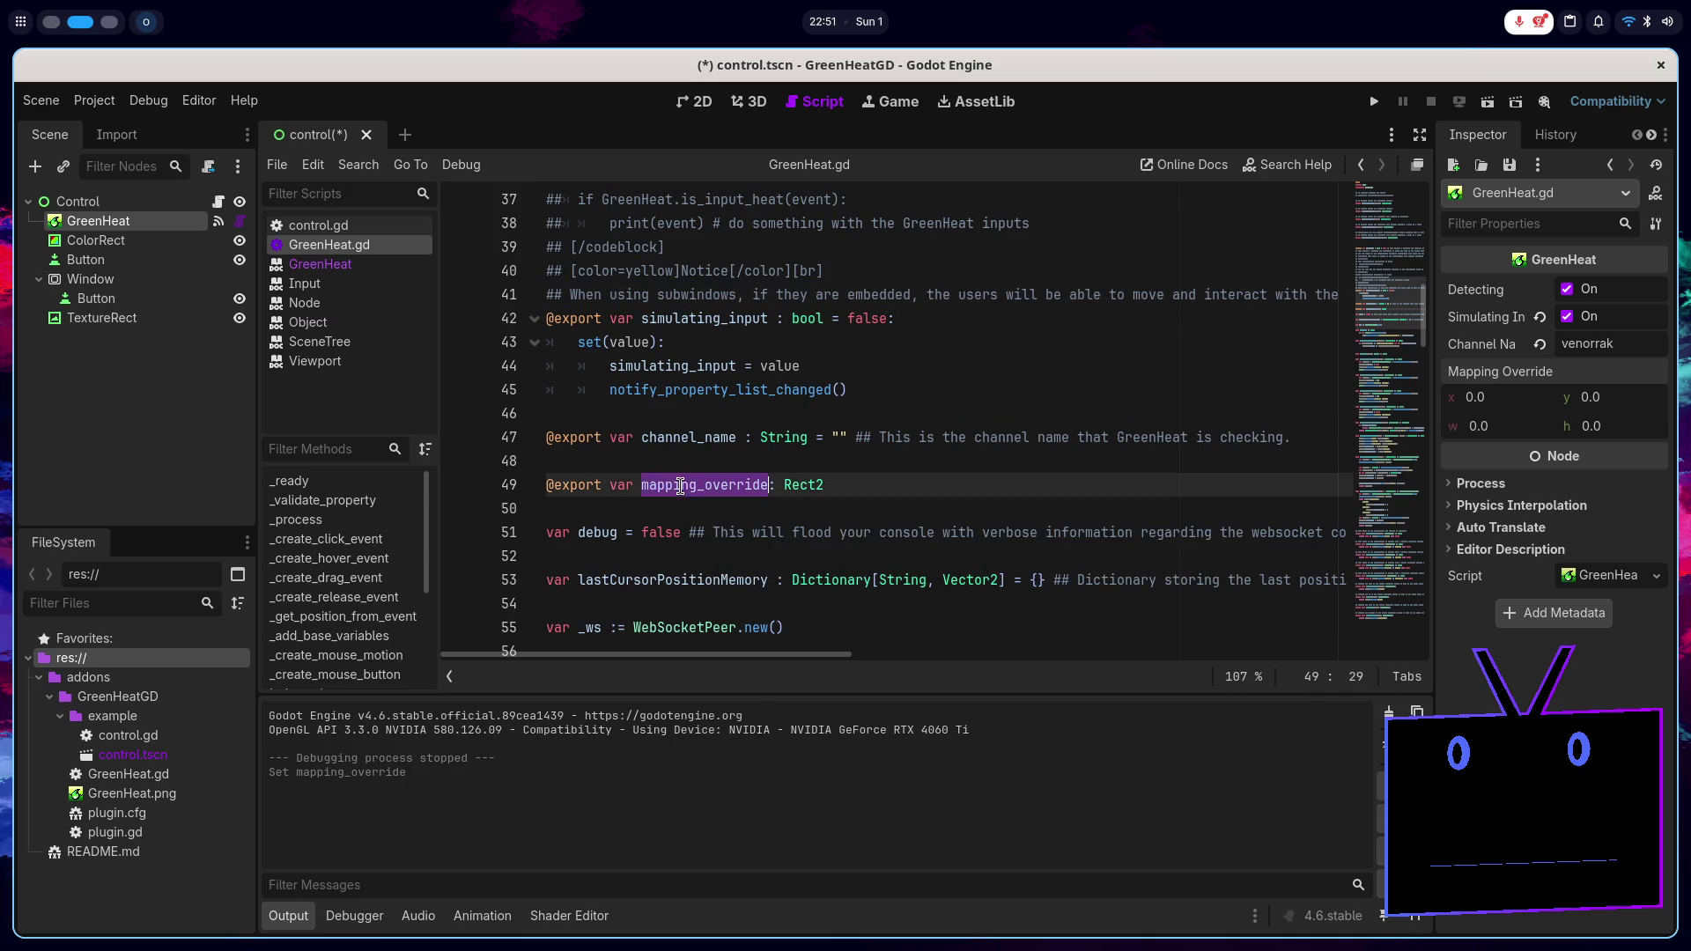
left_click(860, 478)
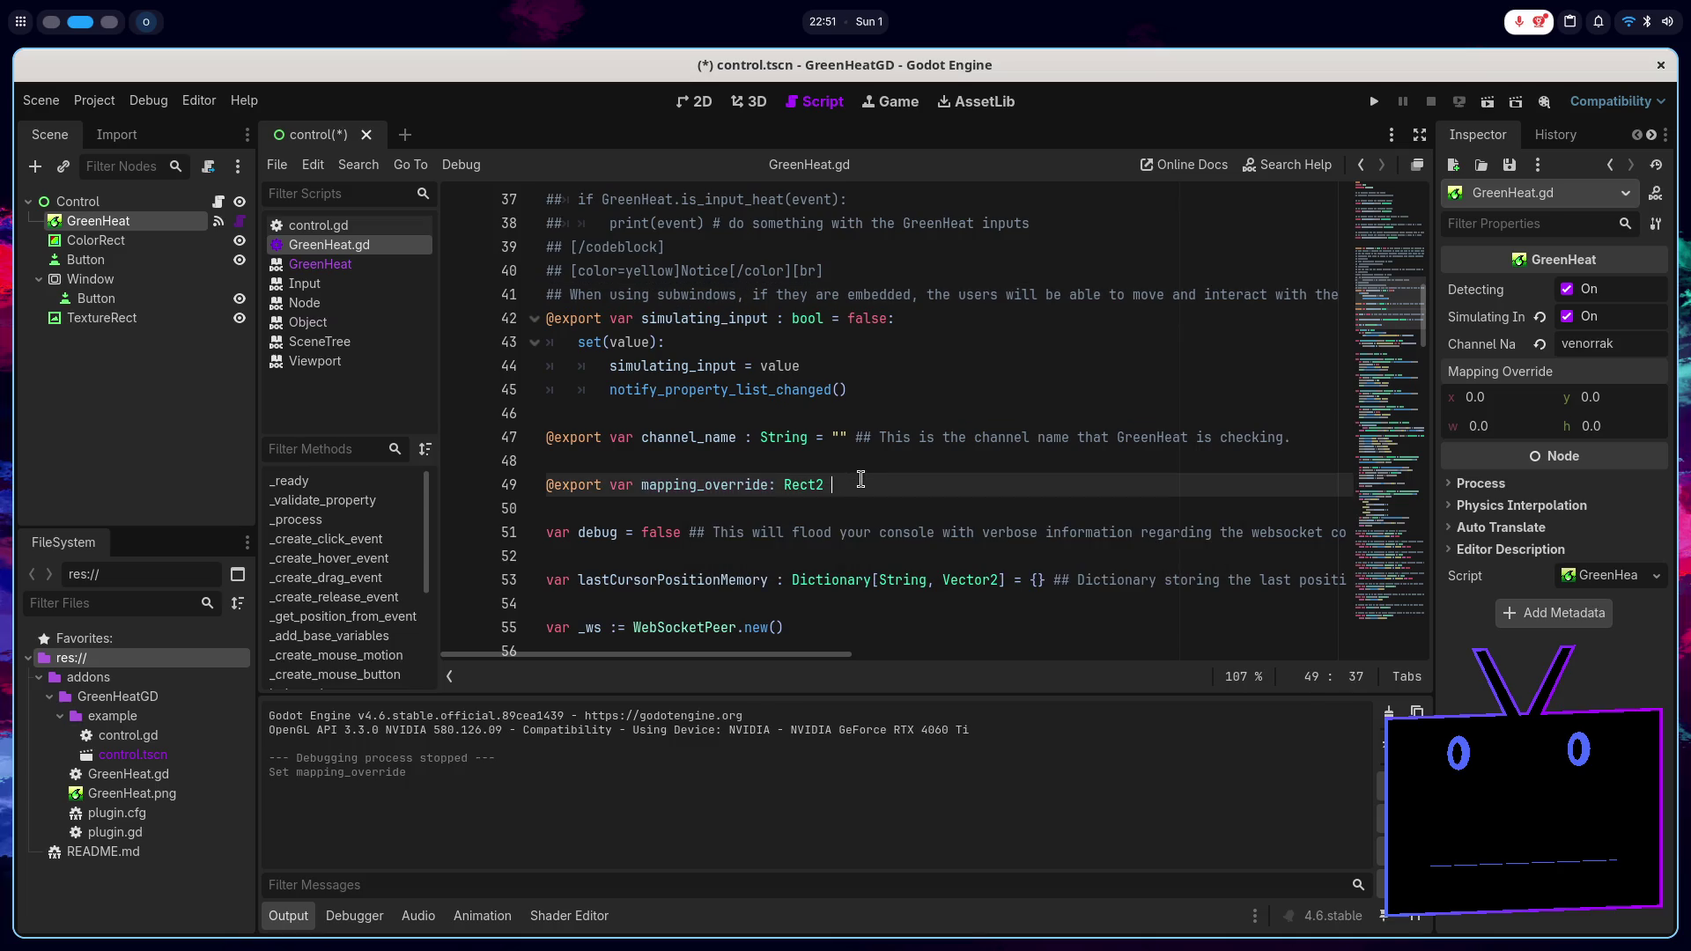
type("ull")
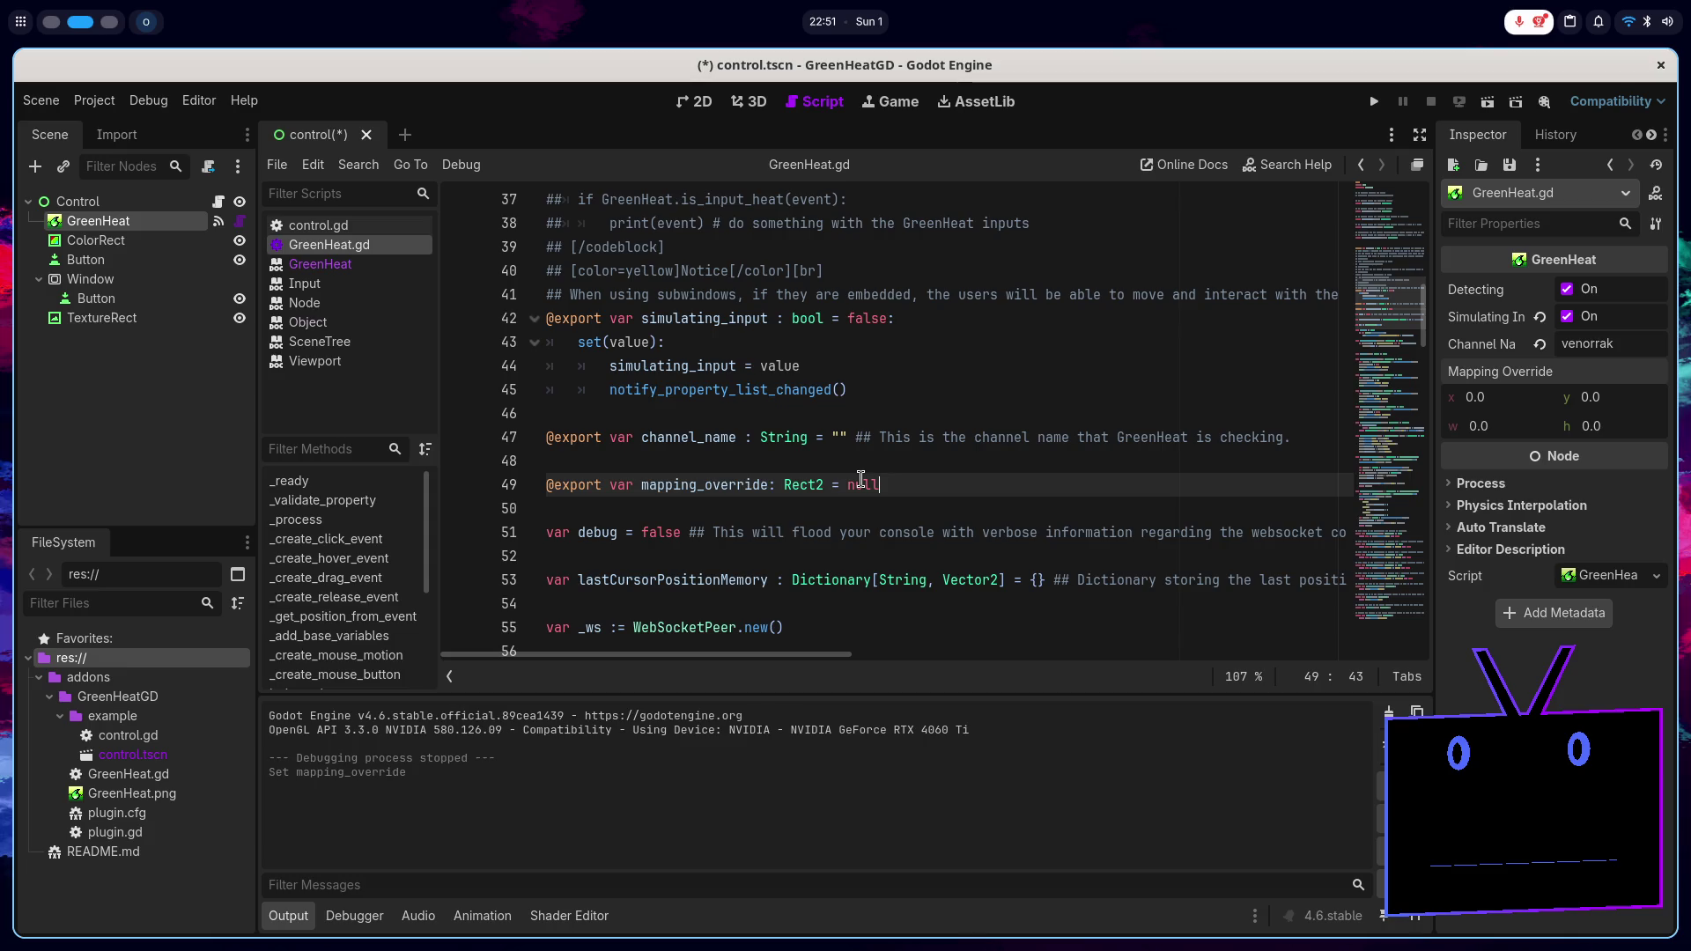
key("BackSpace")
key("BackSpace")
key("BackSpace")
key("ctrl+s")
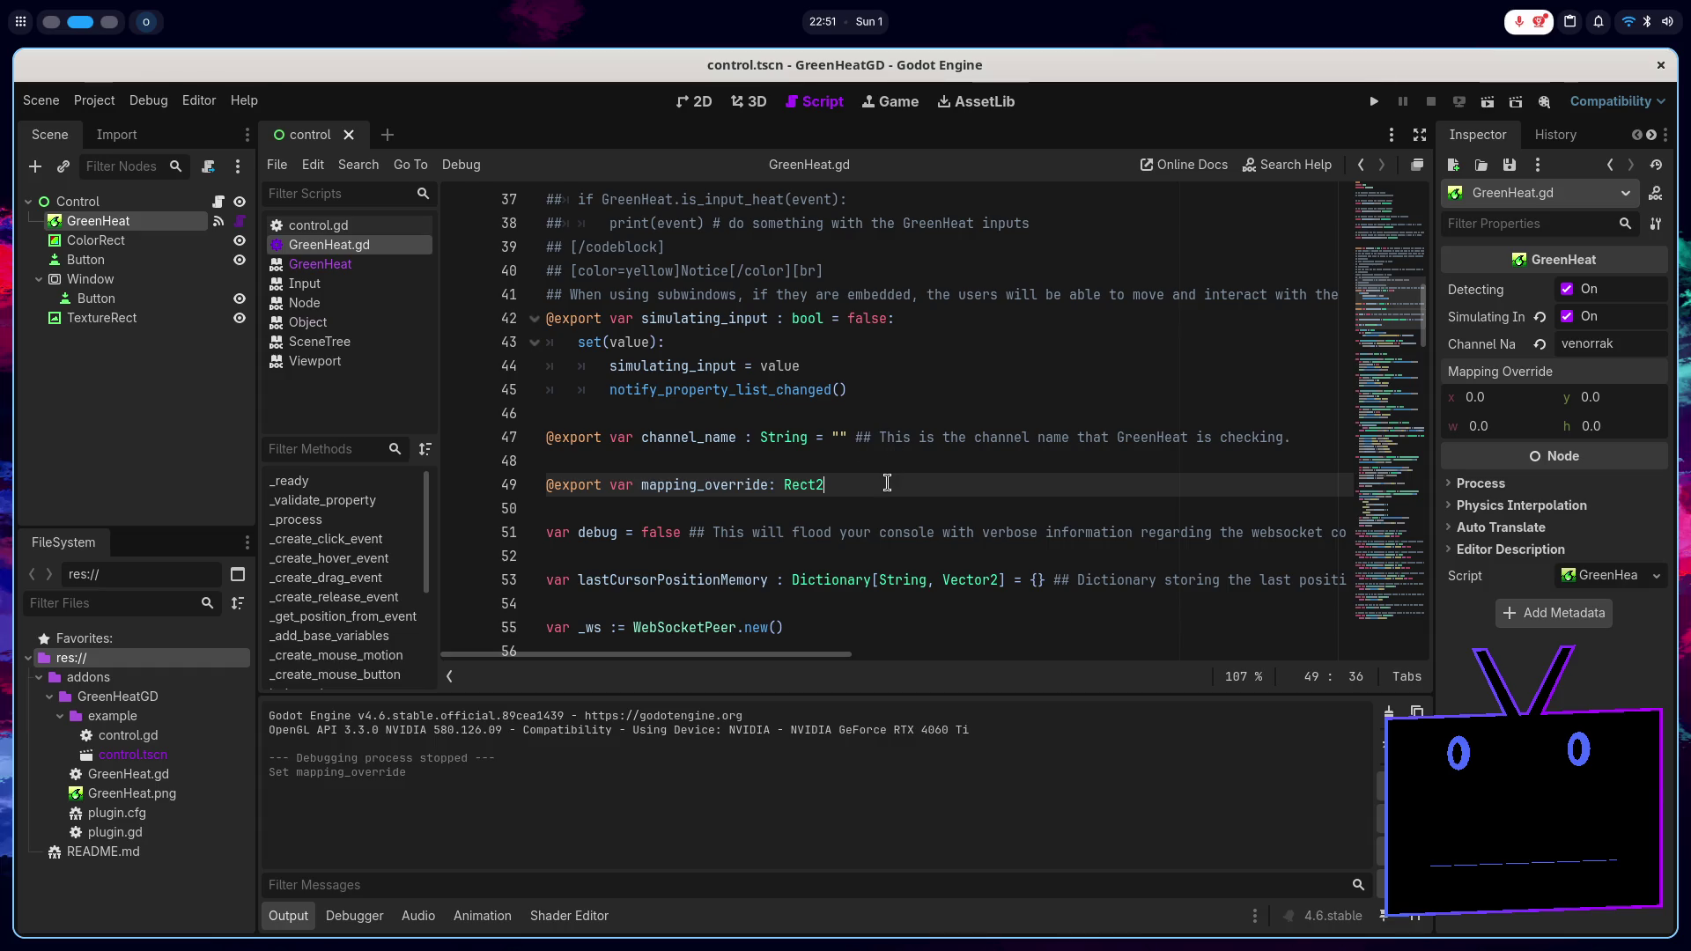
scroll(887, 482, "down", 3)
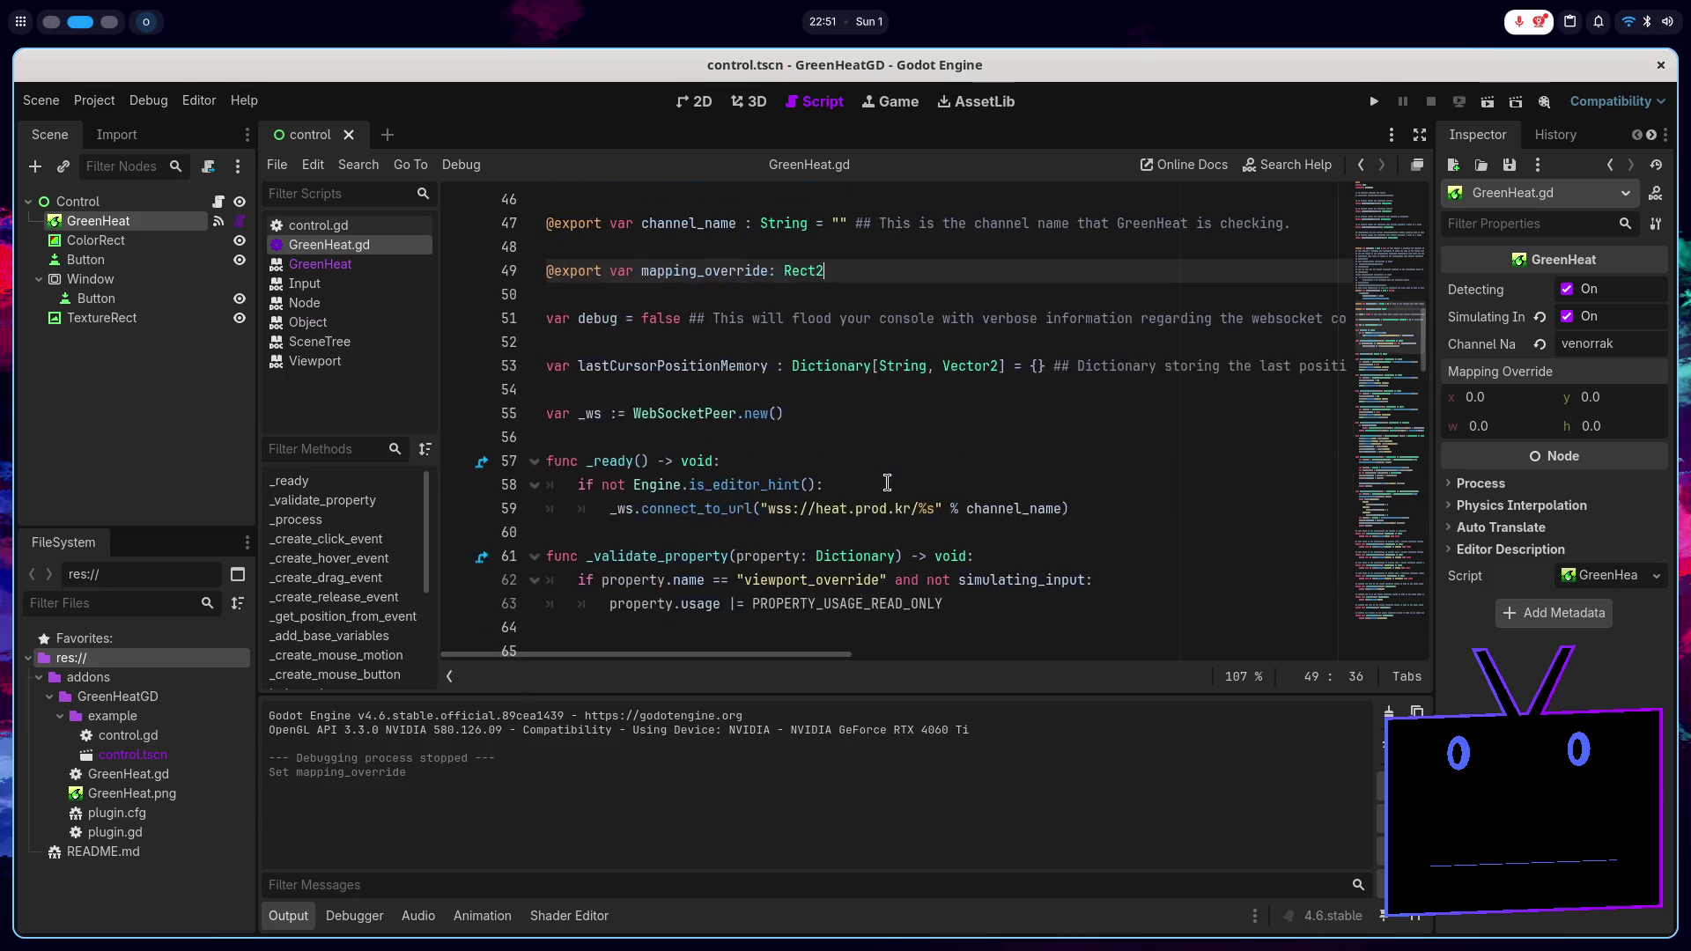
scroll(887, 482, "down", 1)
scroll(887, 483, "down", 3)
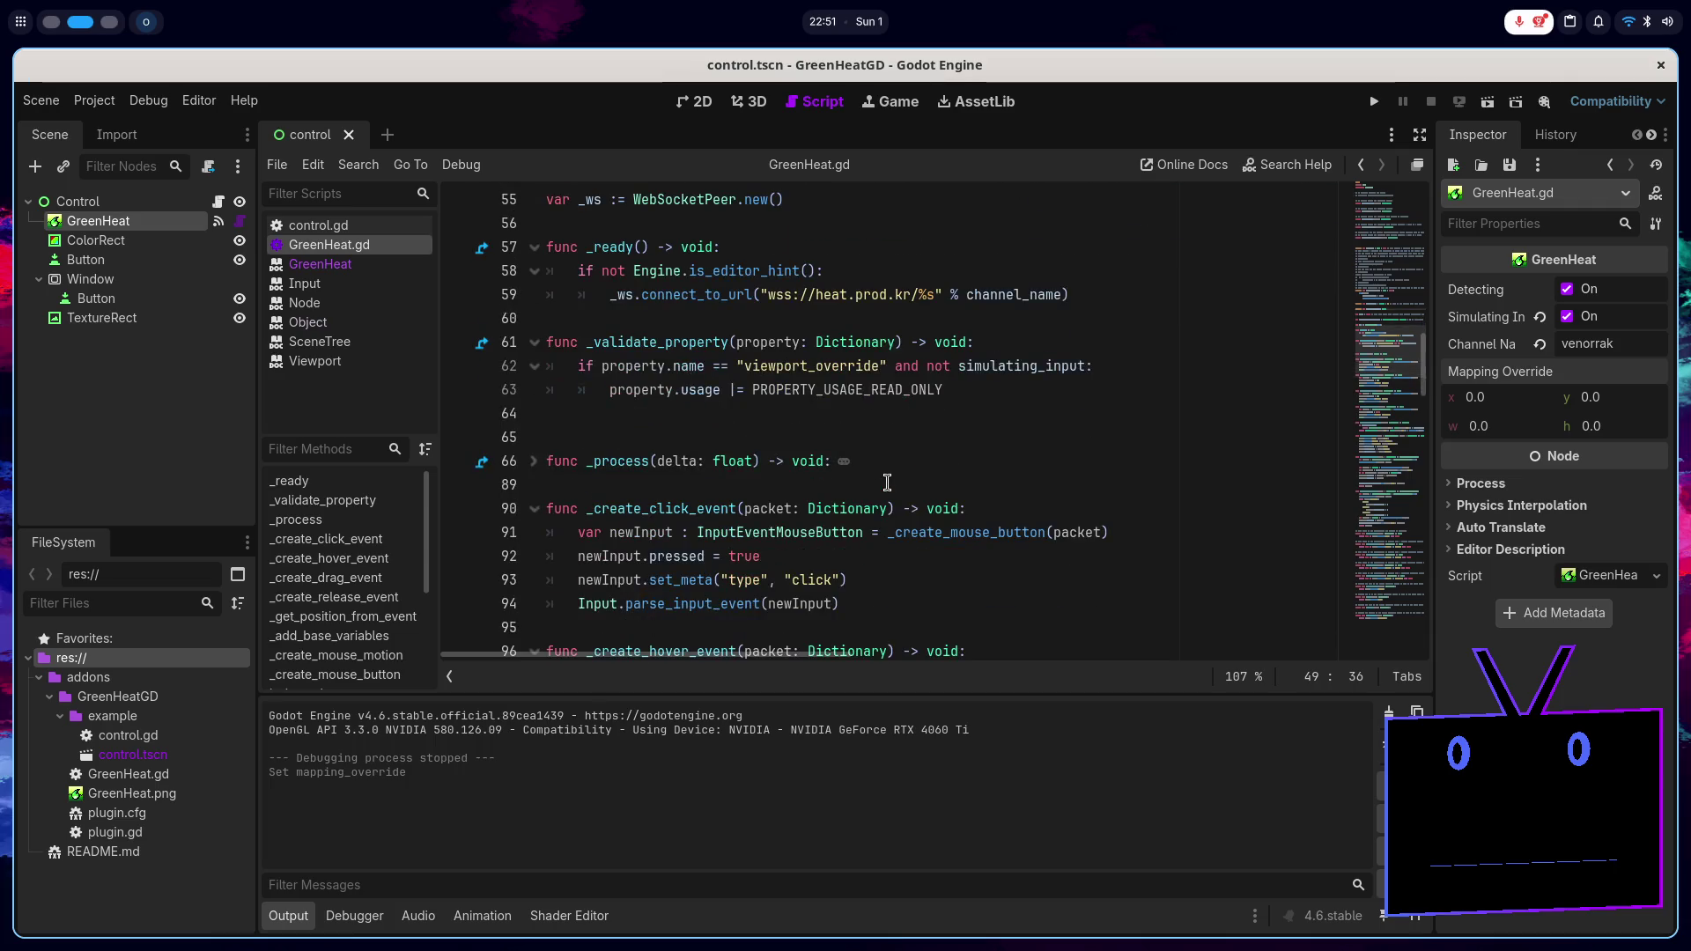
scroll(886, 483, "down", 4)
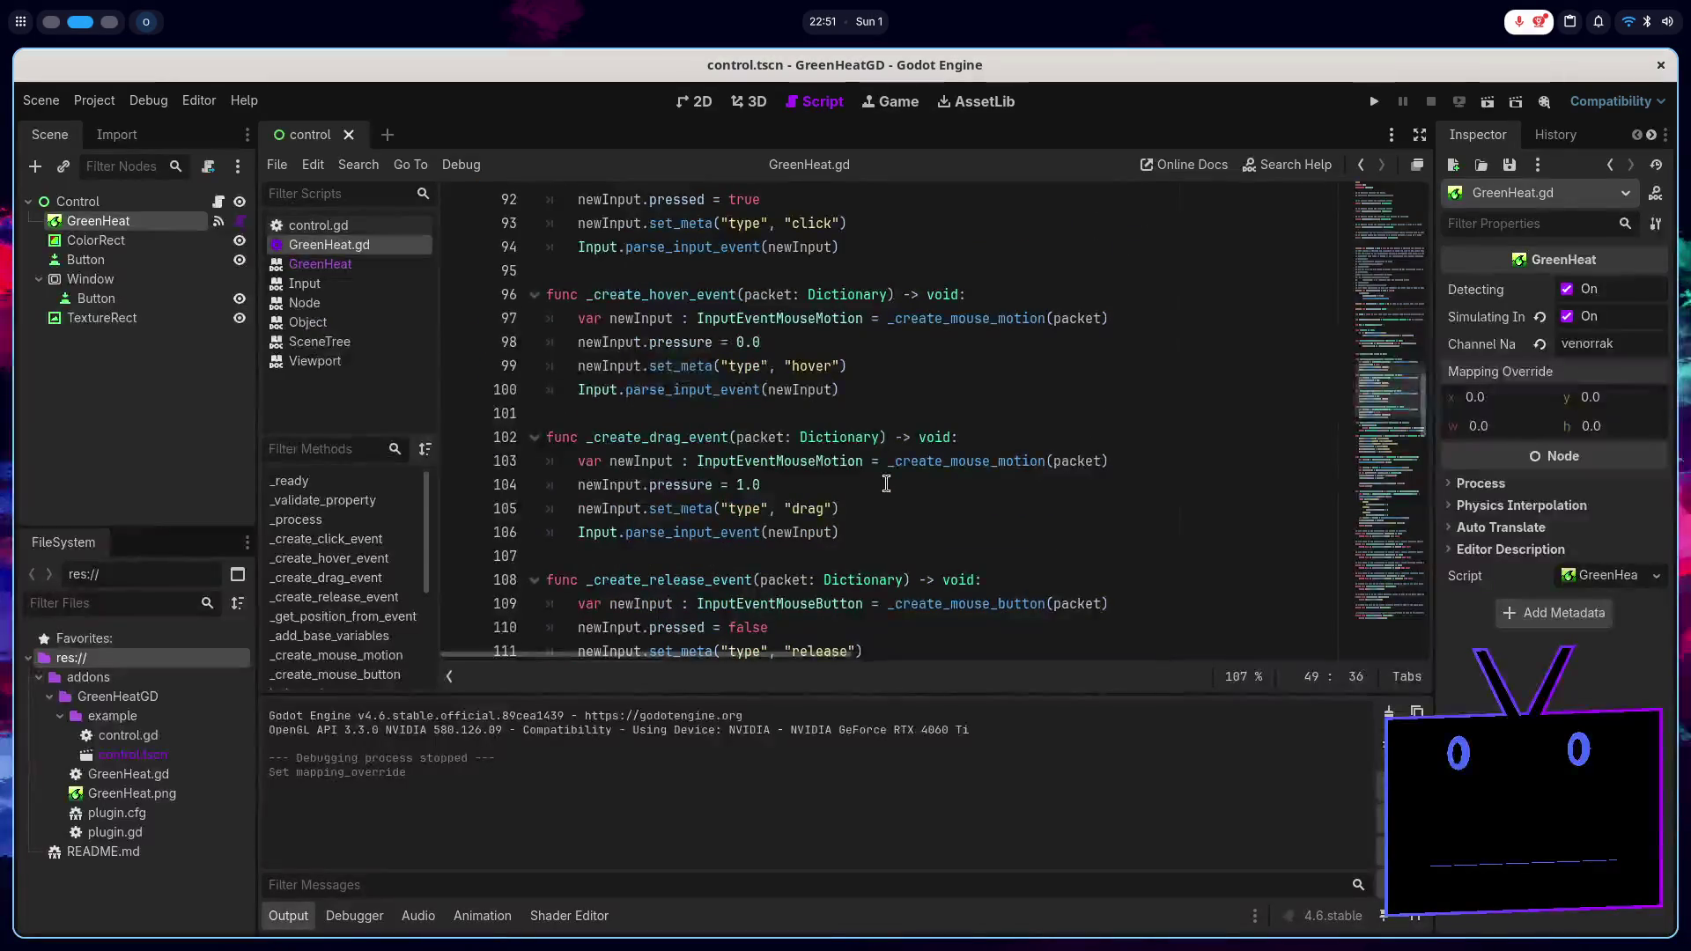
scroll(886, 483, "up", 4)
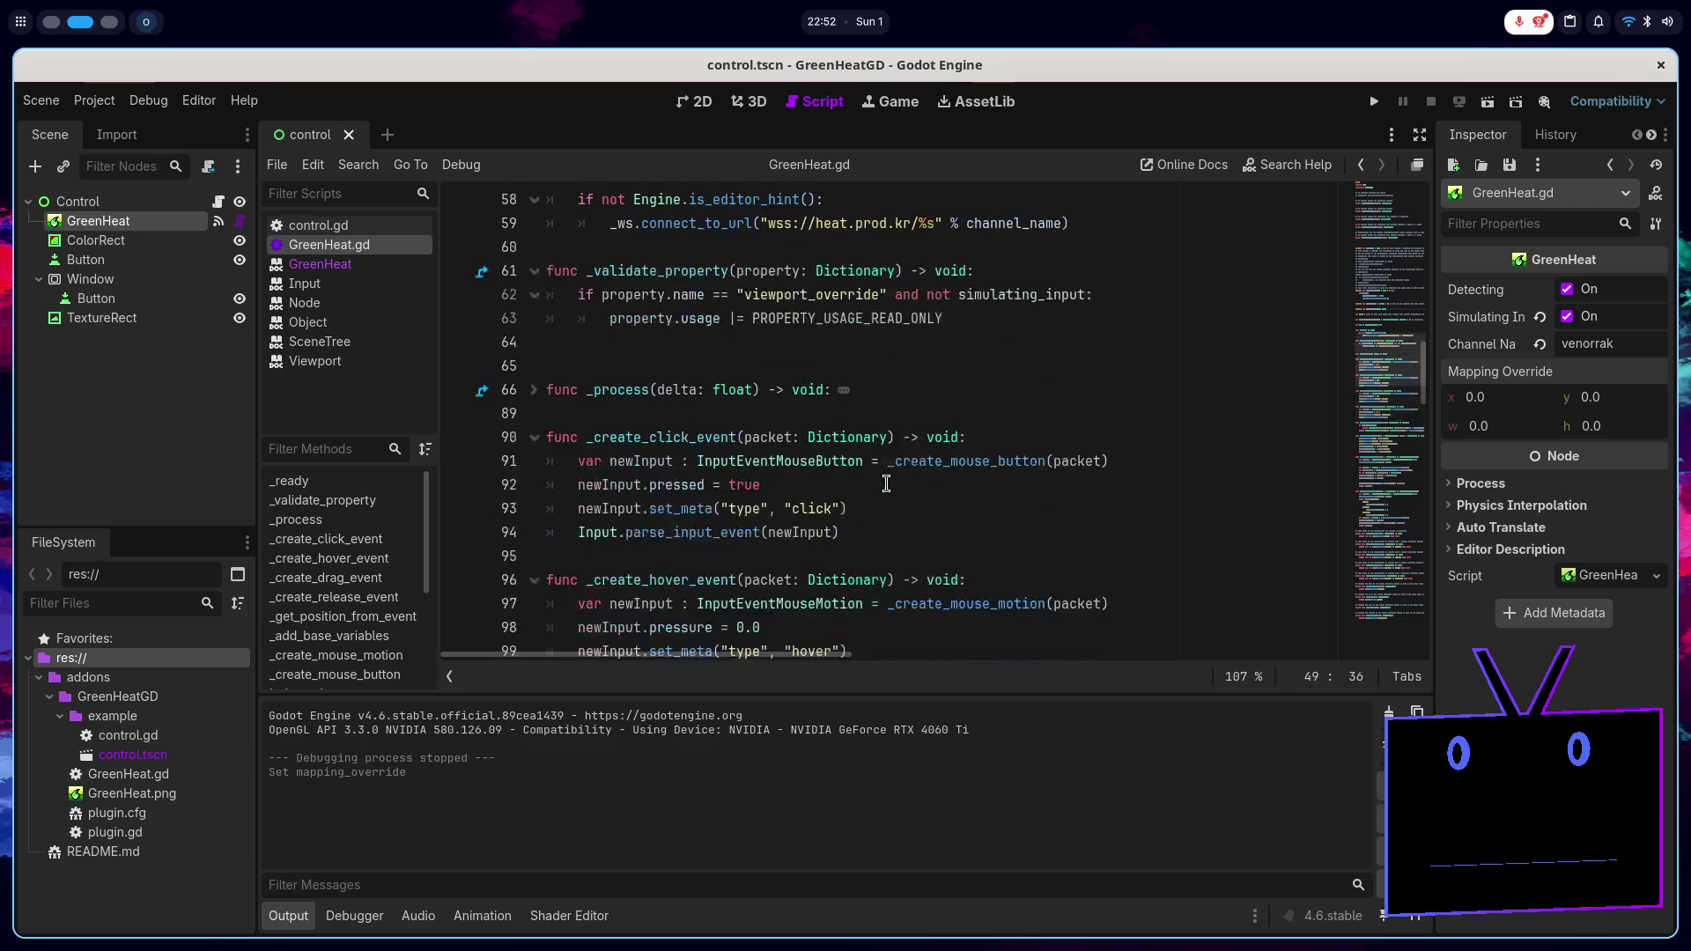
scroll(882, 486, "up", 3)
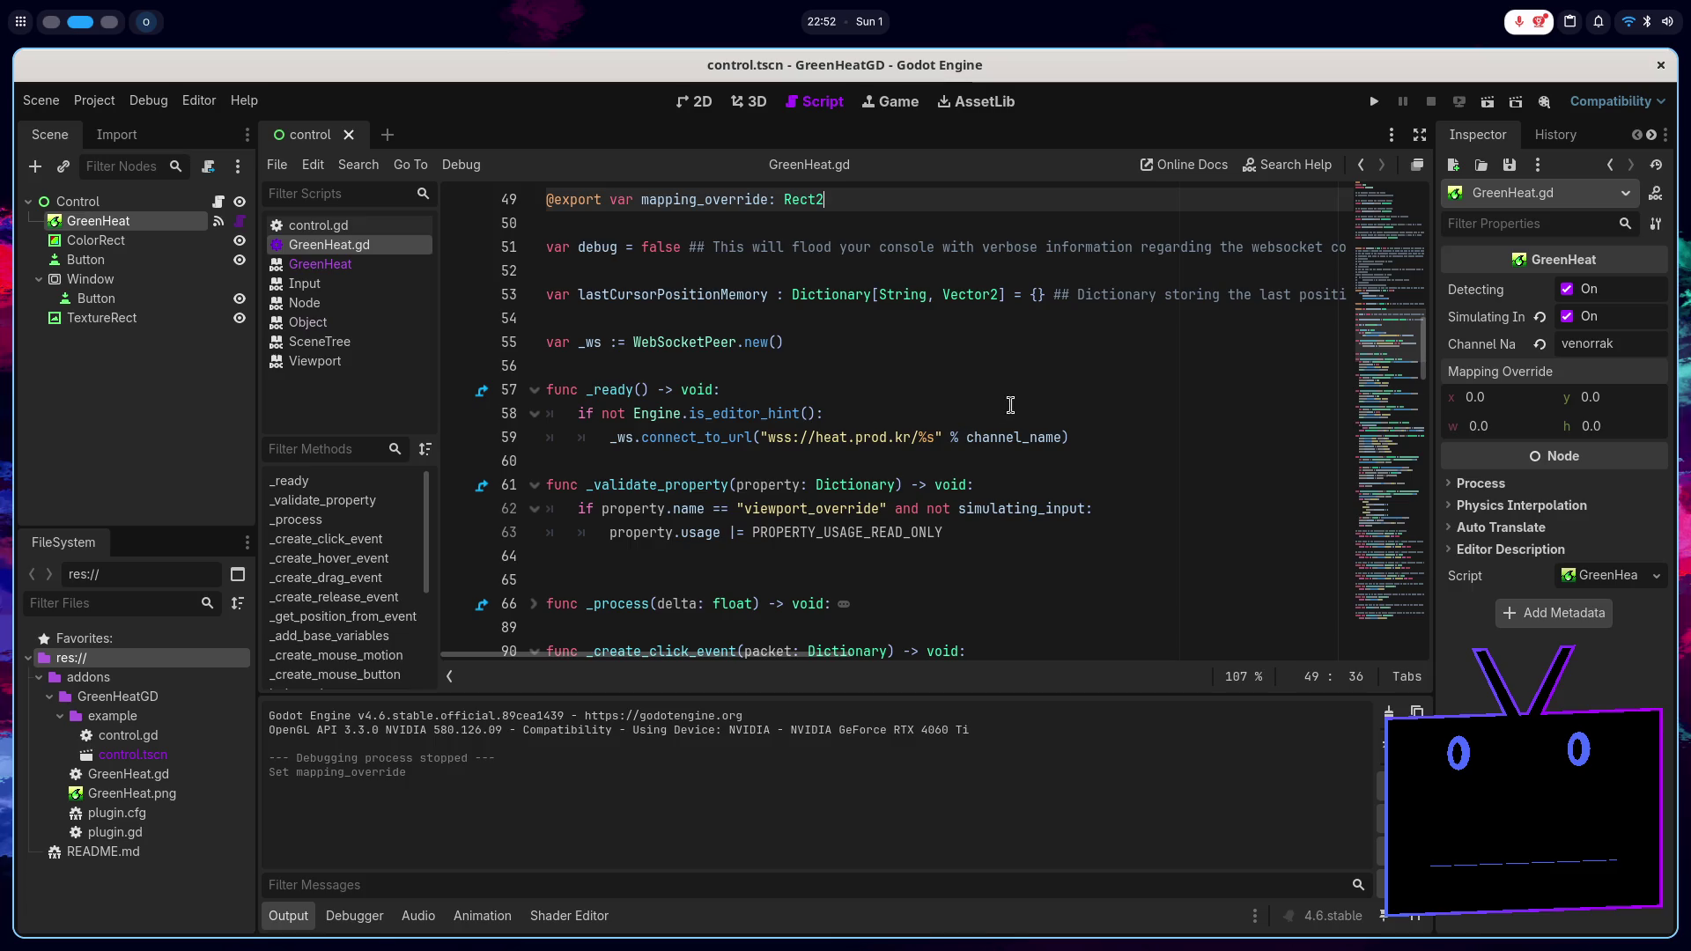
Step: Add 'if mapping_override: print("TEST")' to _ready and run the project with F5
left_click(903, 399)
key("Return")
type("print(")
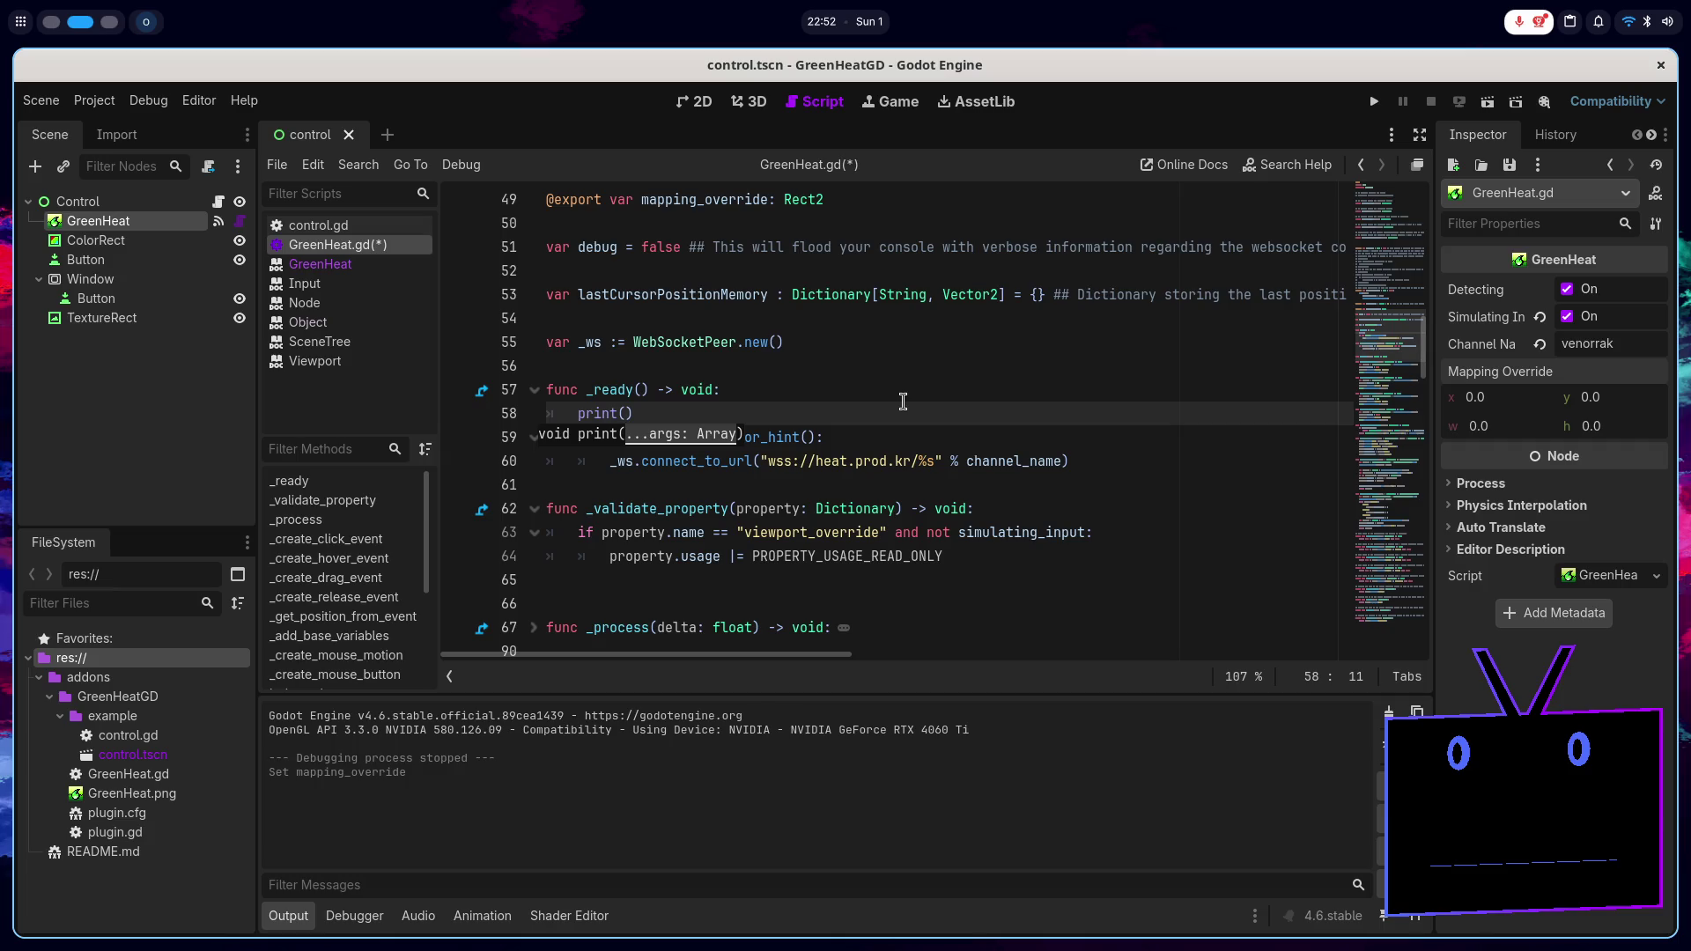
key("BackSpace")
key("BackSpace")
key("BackSpace")
type("if m")
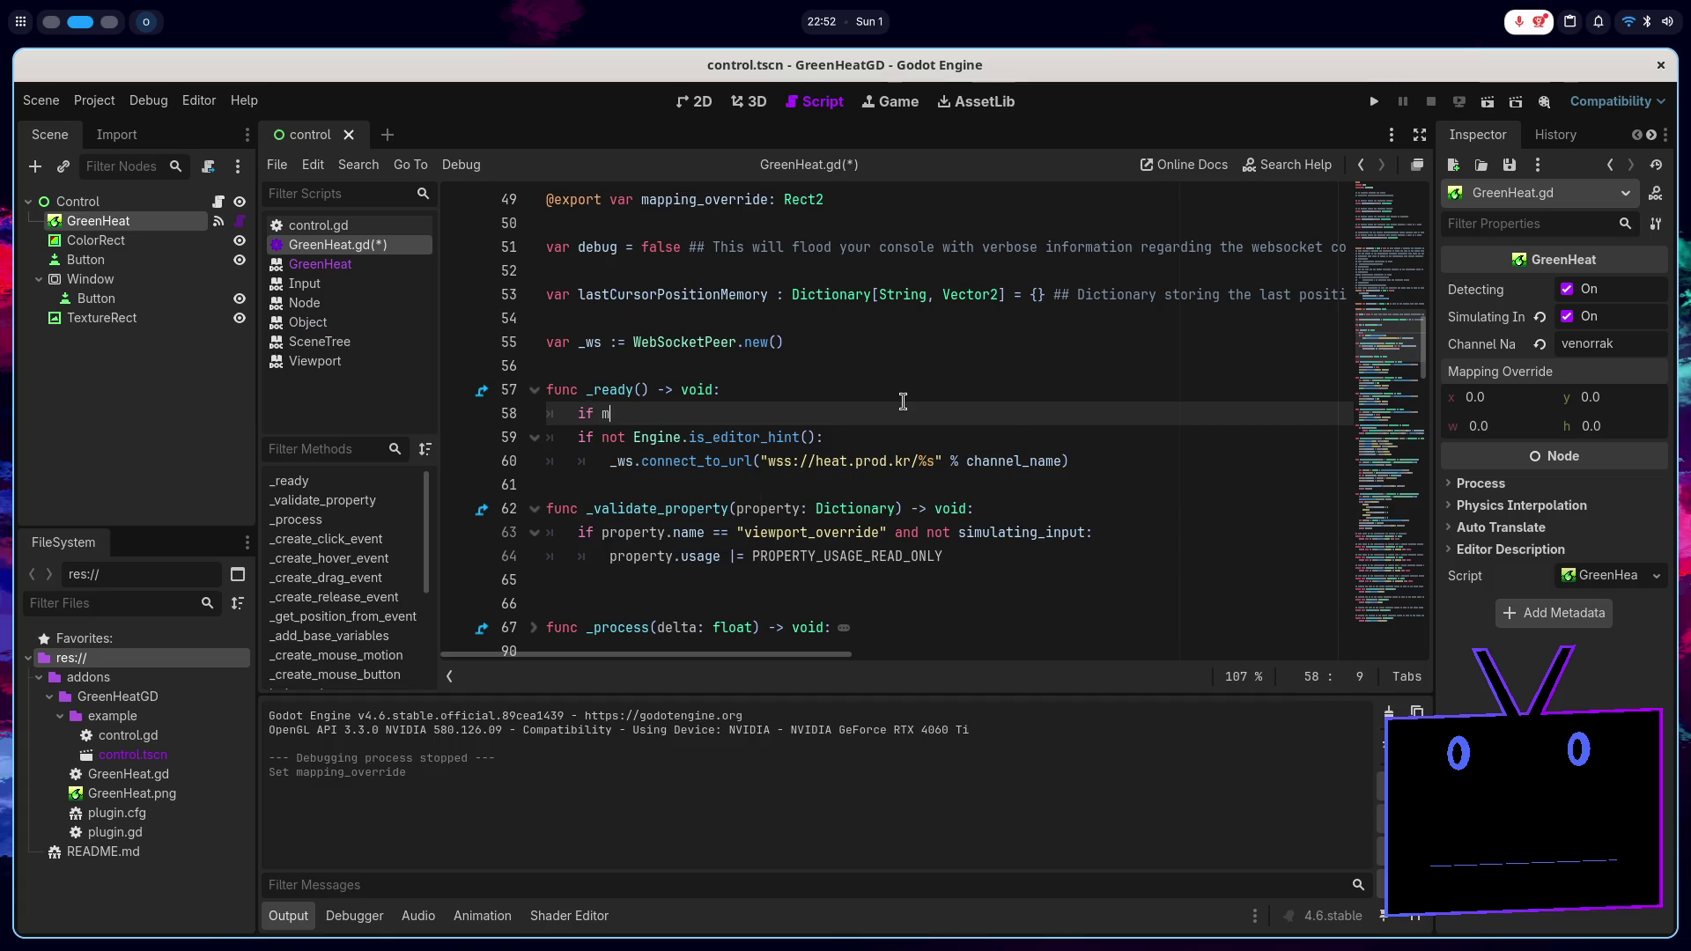
key("Return")
type(":")
key("Return")
type("print(")
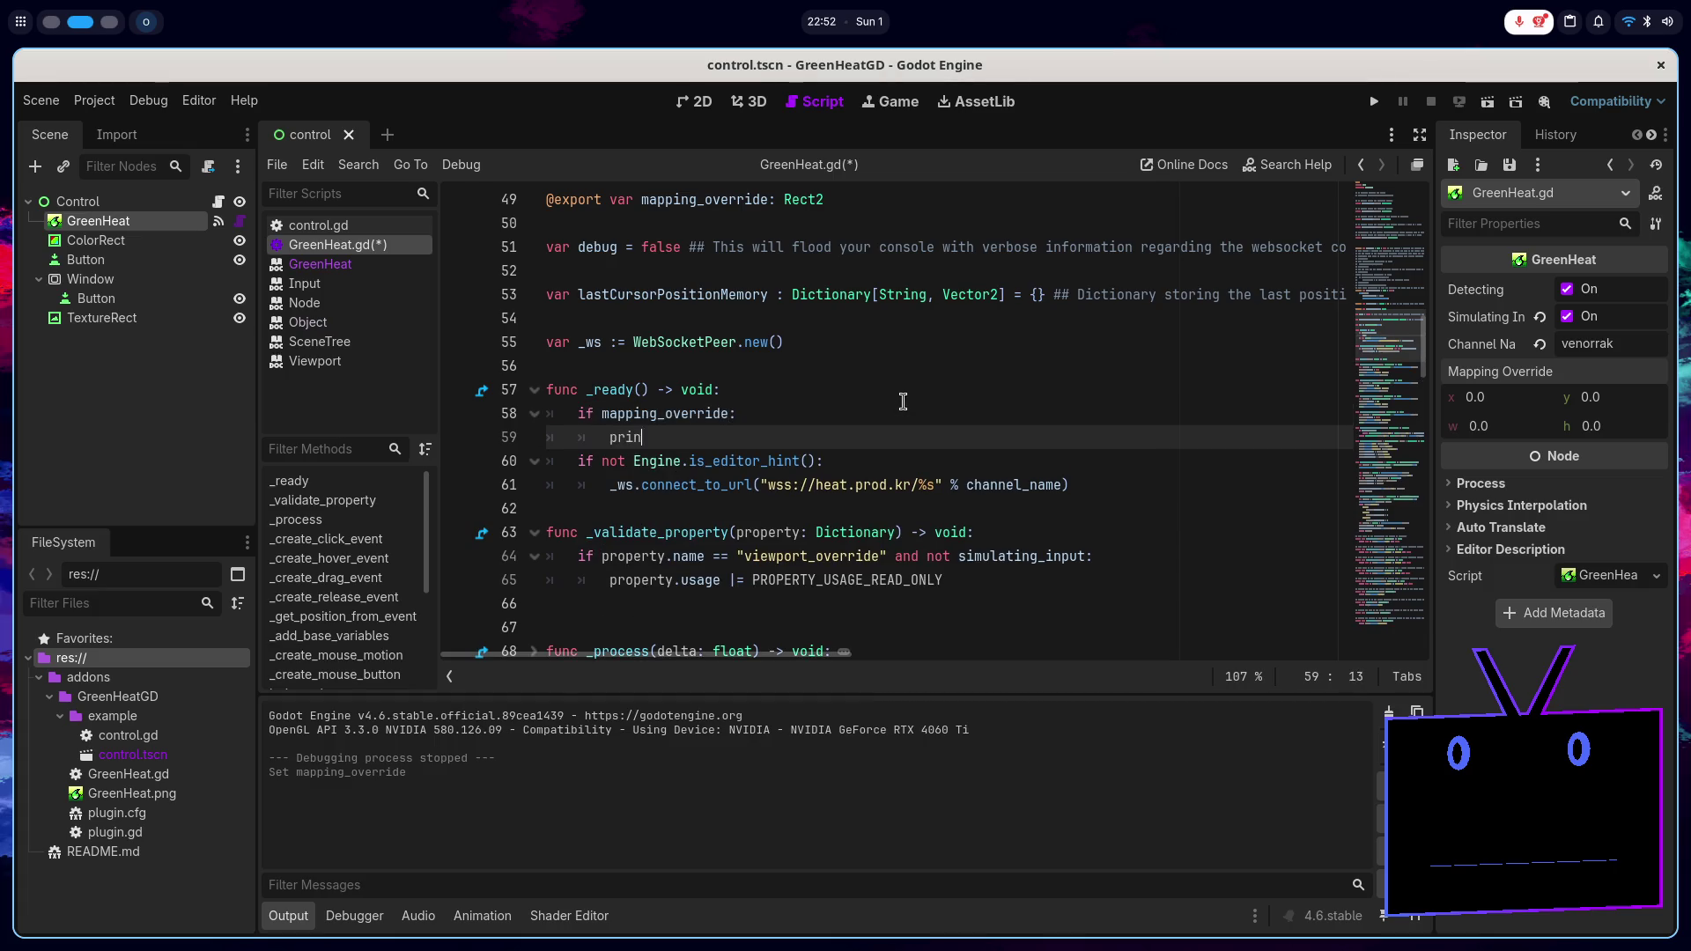
type("\"TEST")
key("F5")
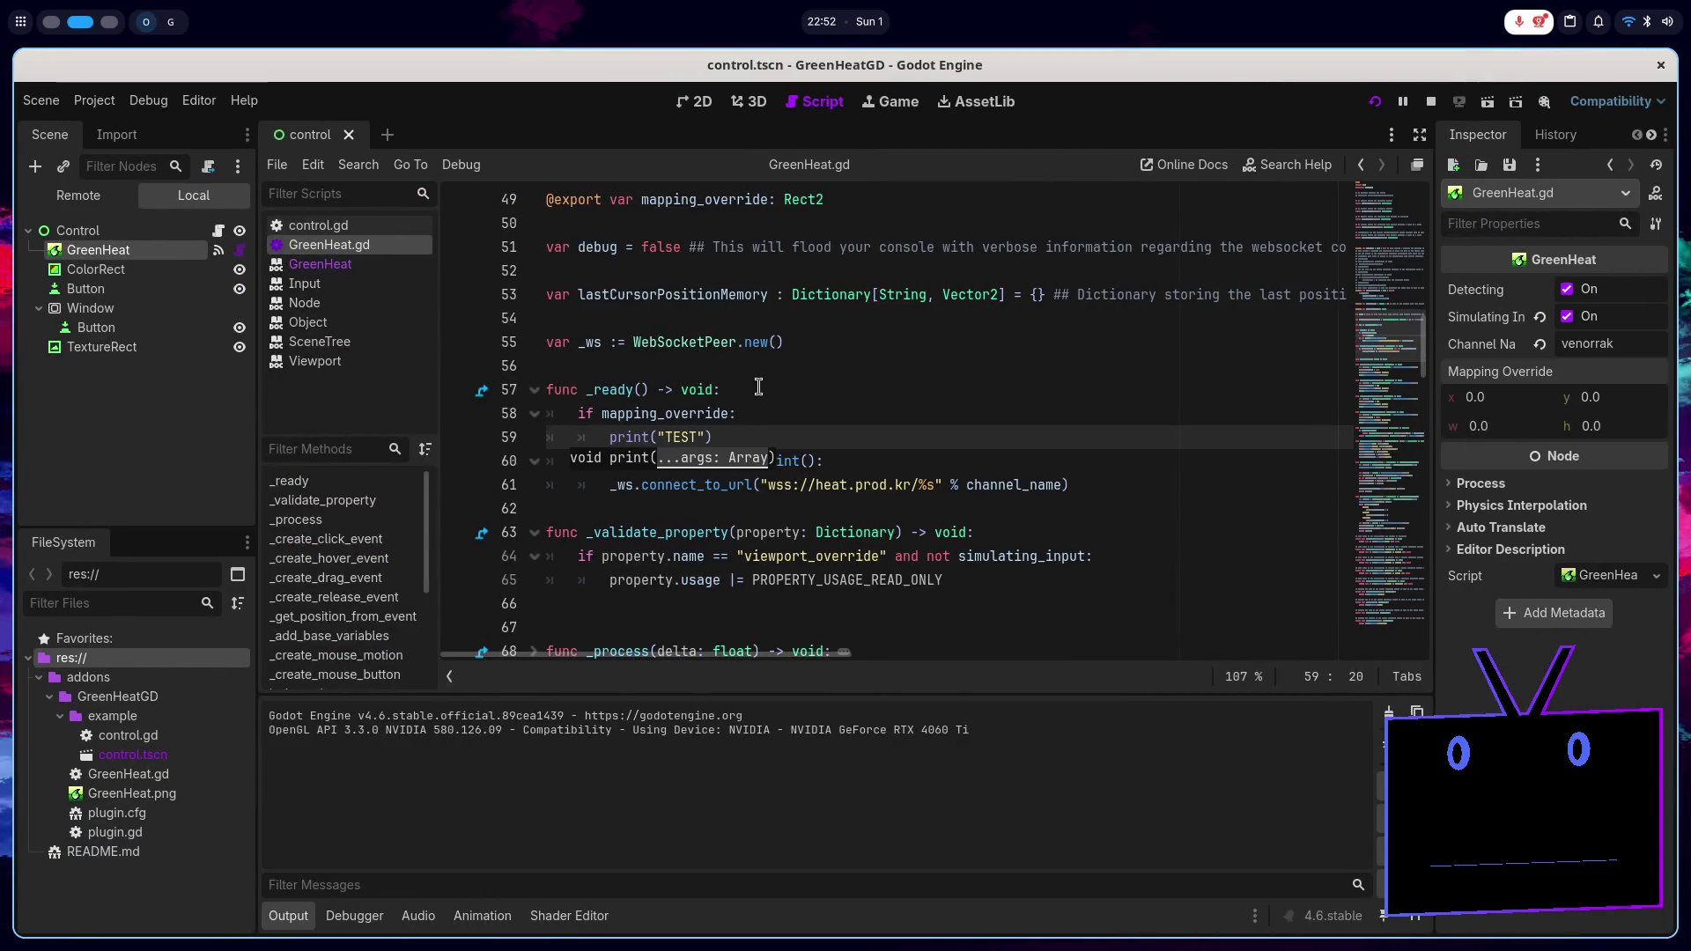
Step: Set Mapping Override width to 0.375, rerun, then delete the TEST check and stop the game
left_click(745, 430)
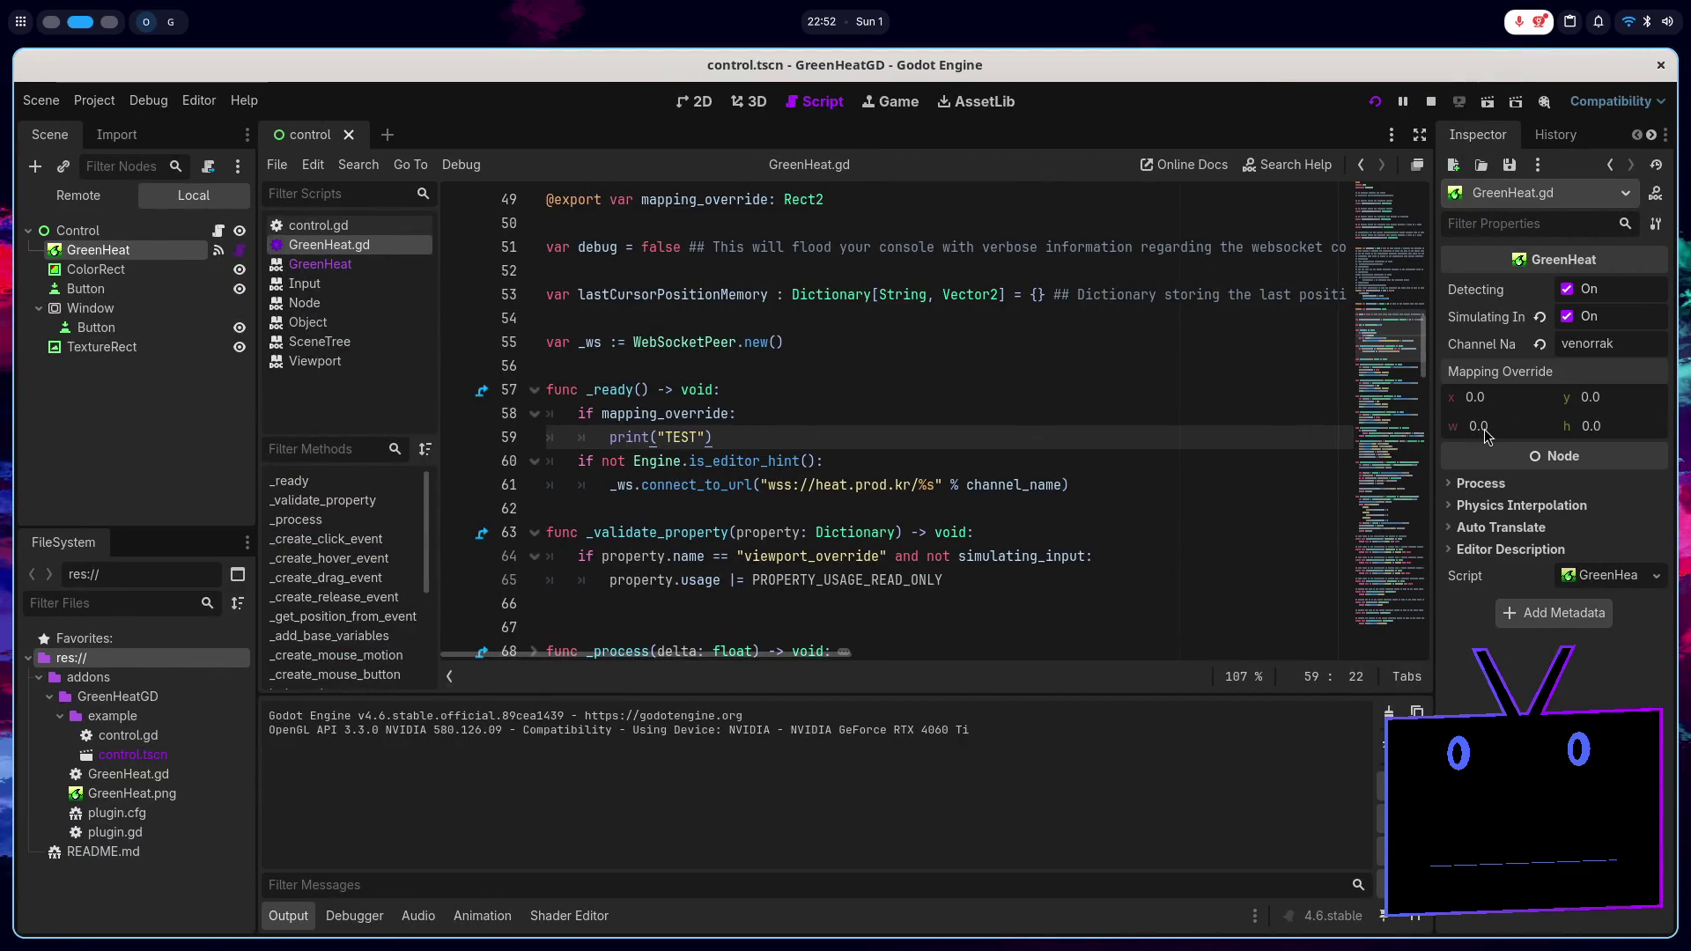
left_click_drag(1486, 433, 1497, 433)
left_click(1374, 102)
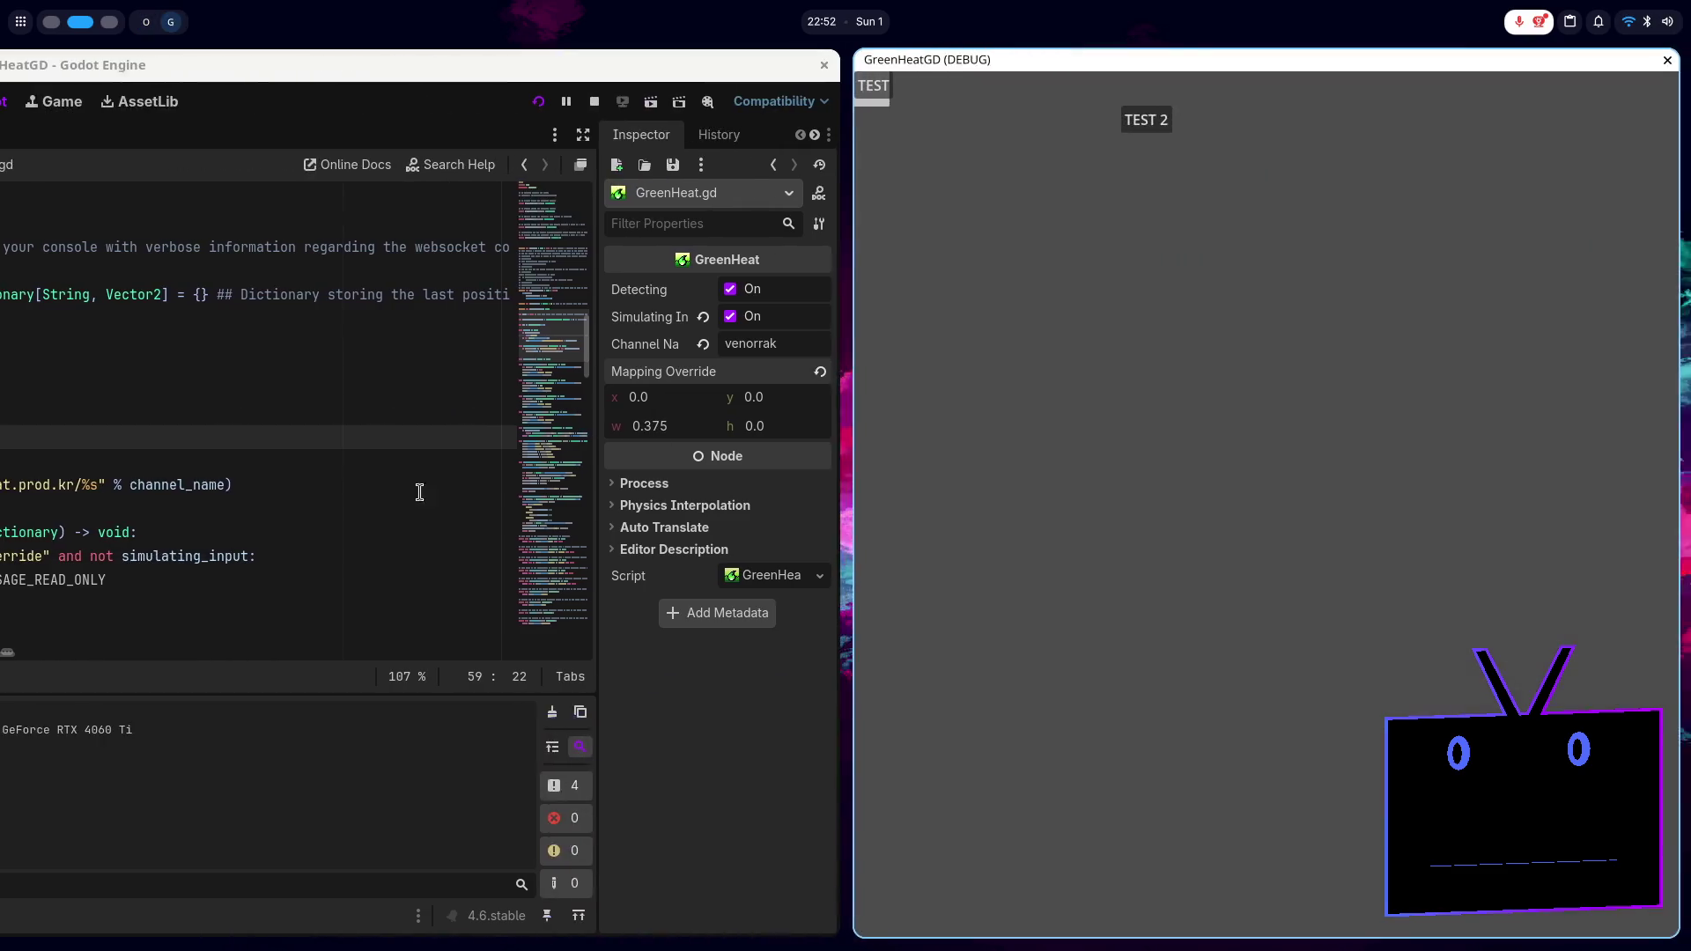
left_click(708, 597)
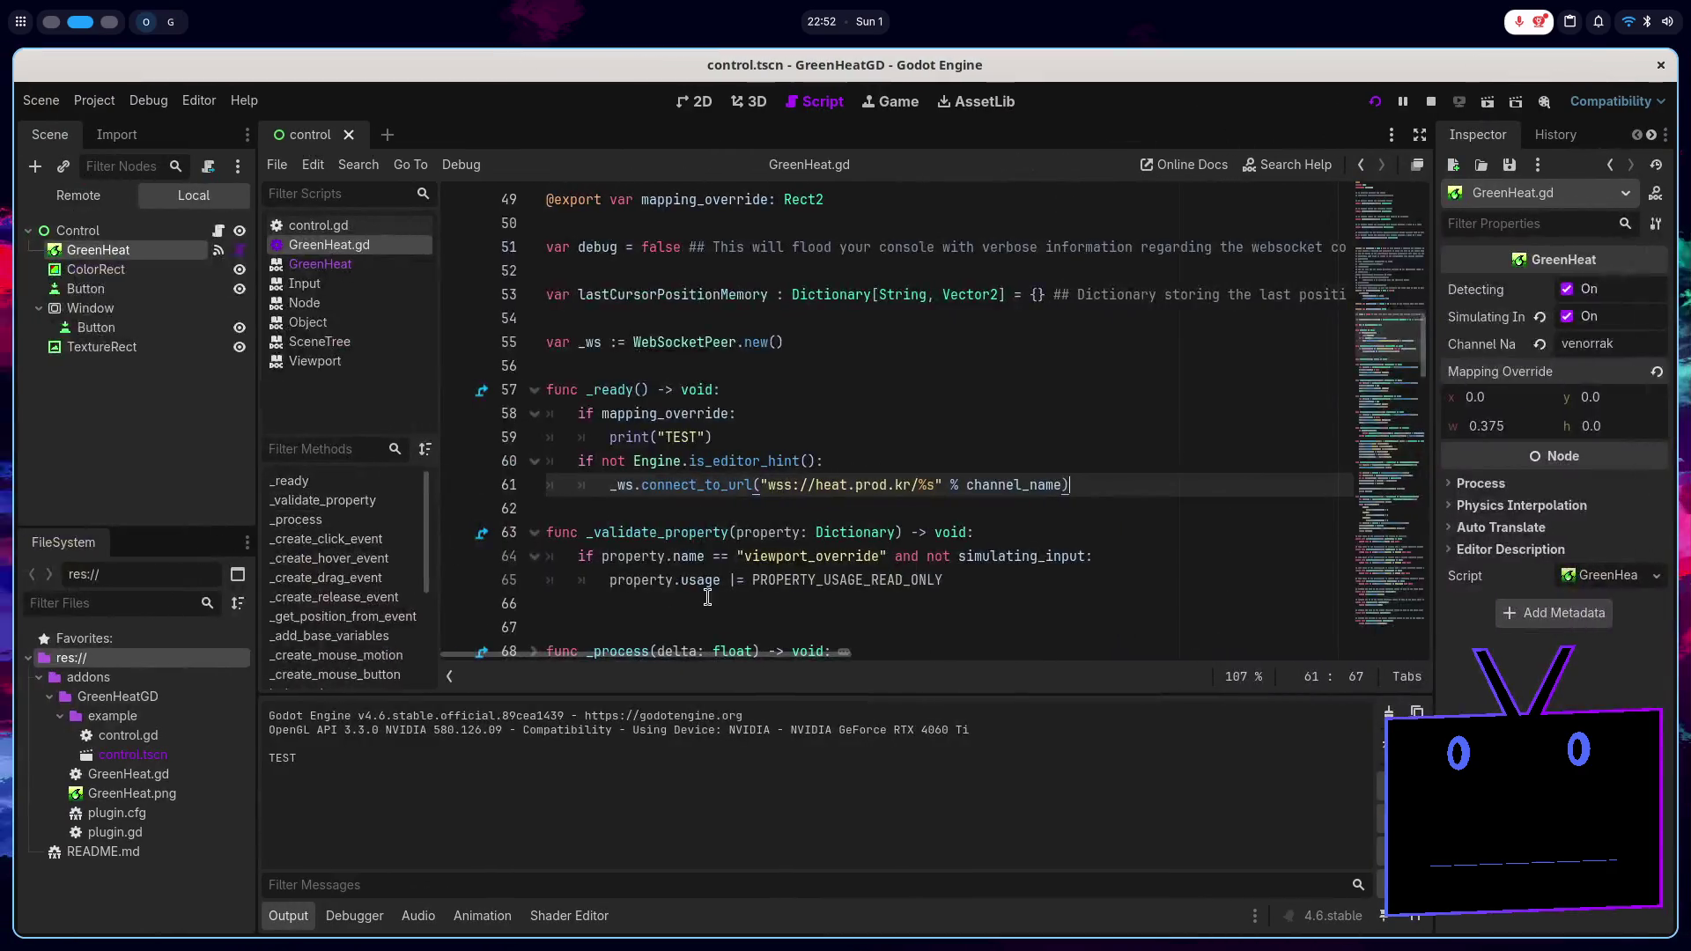
left_click_drag(801, 438, 824, 396)
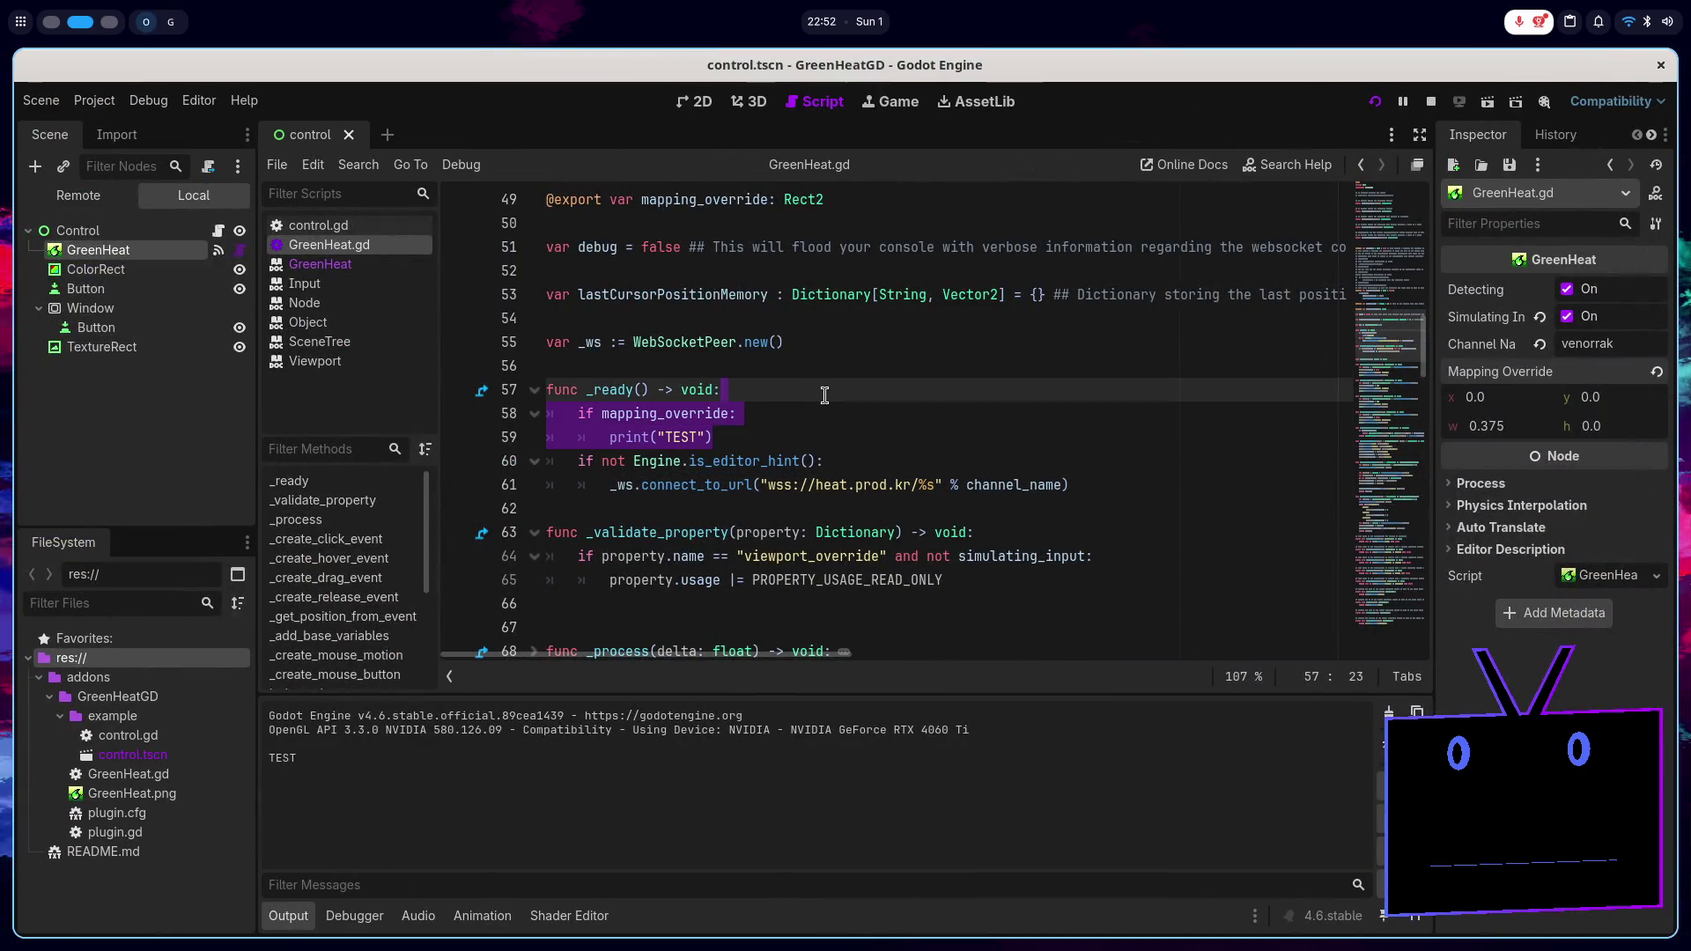
key("BackSpace")
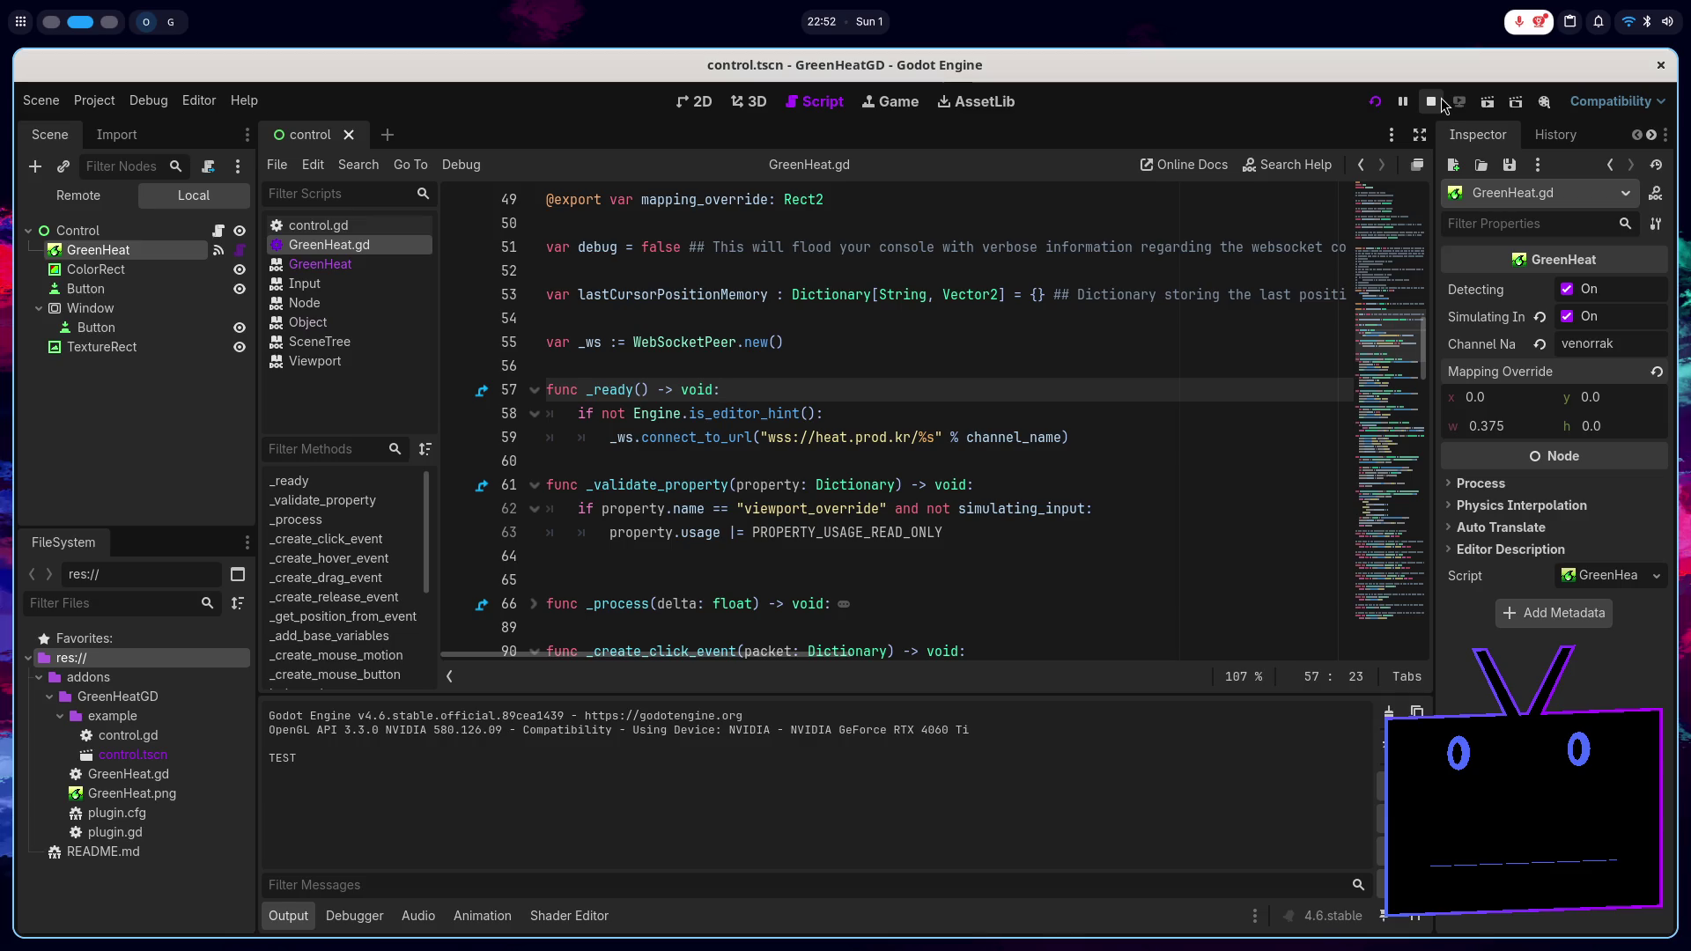
left_click(1439, 99)
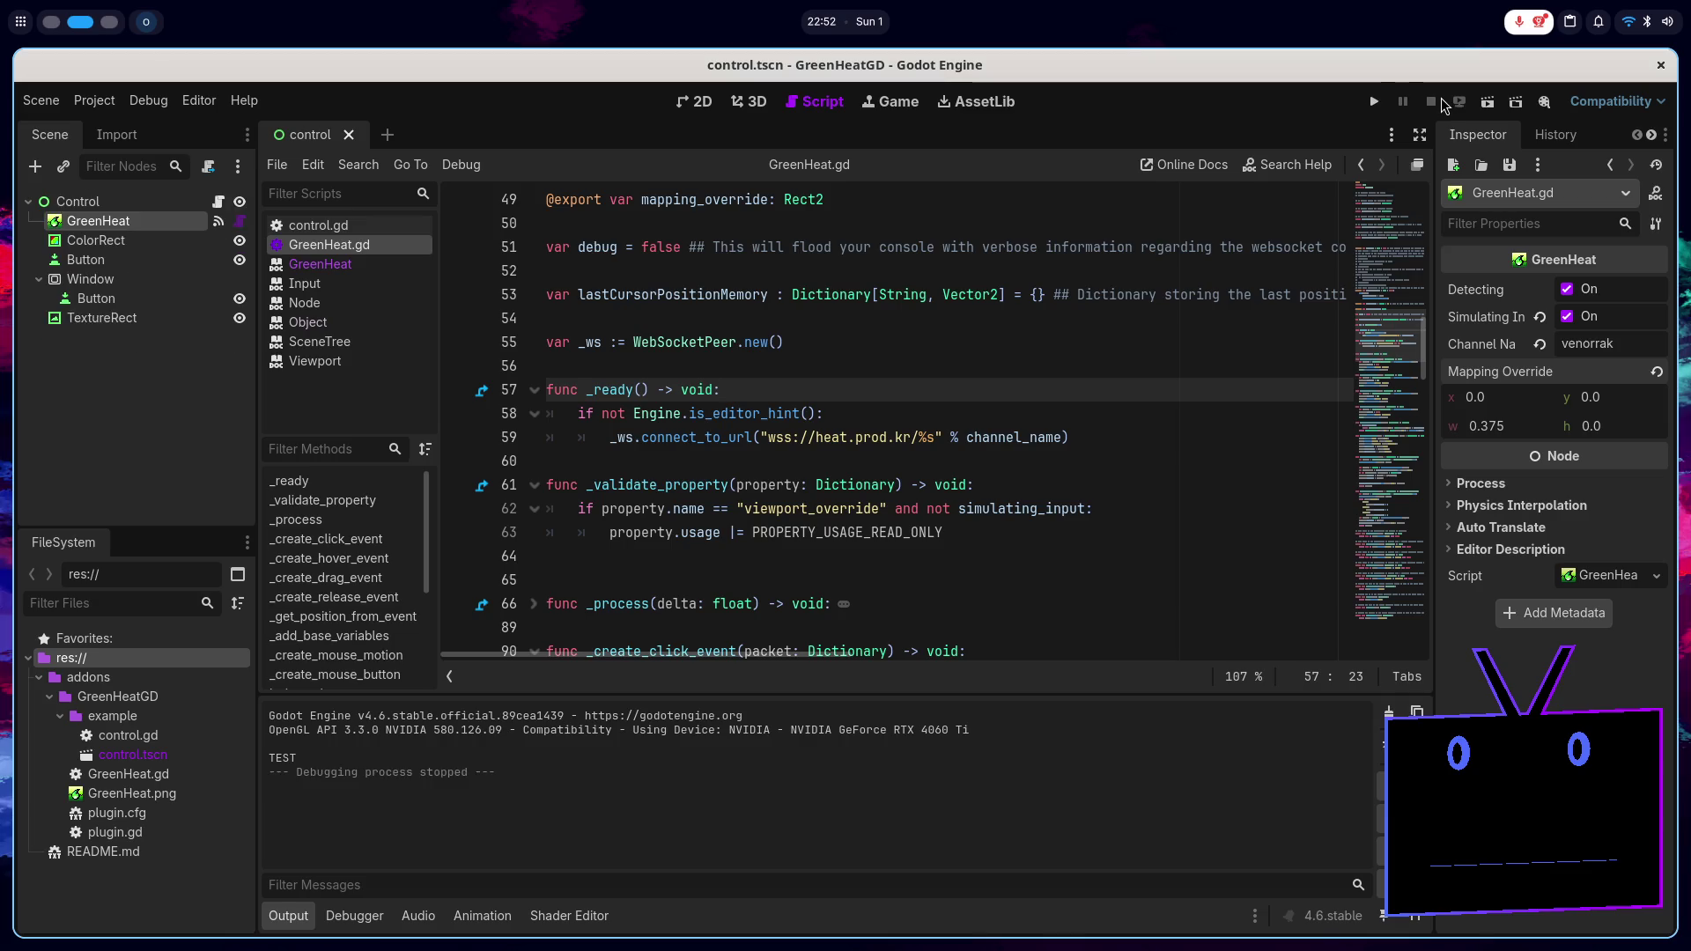
Step: Reset Mapping Override width to 0.0 and delete the extra blank line above _process, then save
left_click(1658, 373)
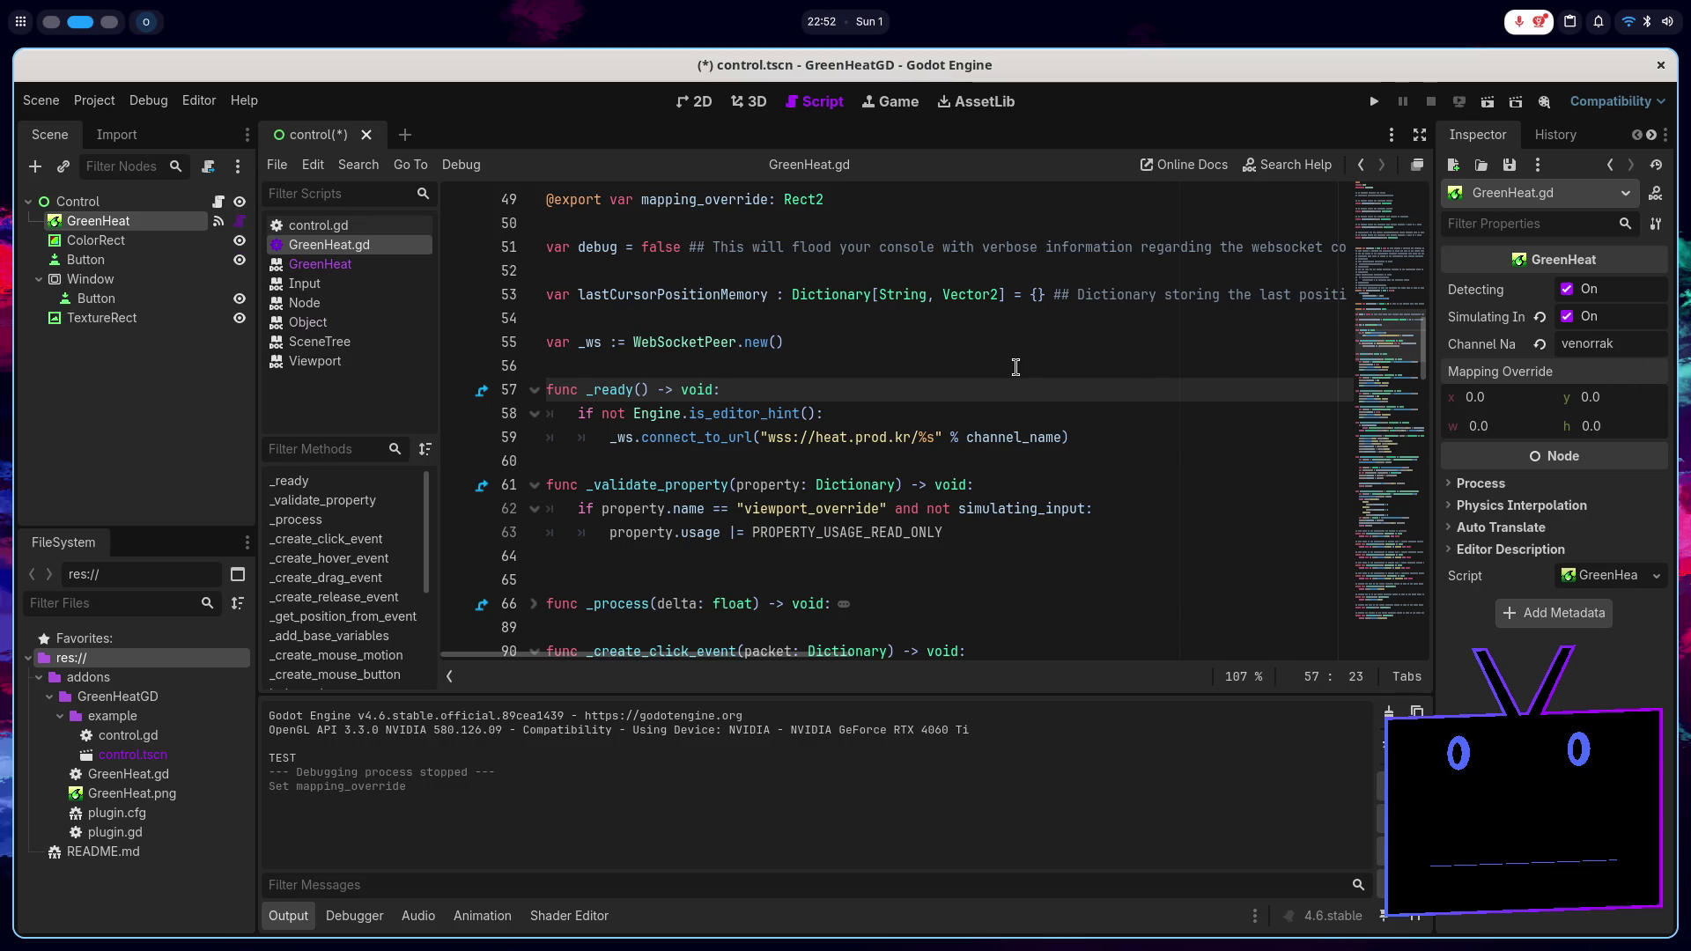
scroll(969, 396, "down", 2)
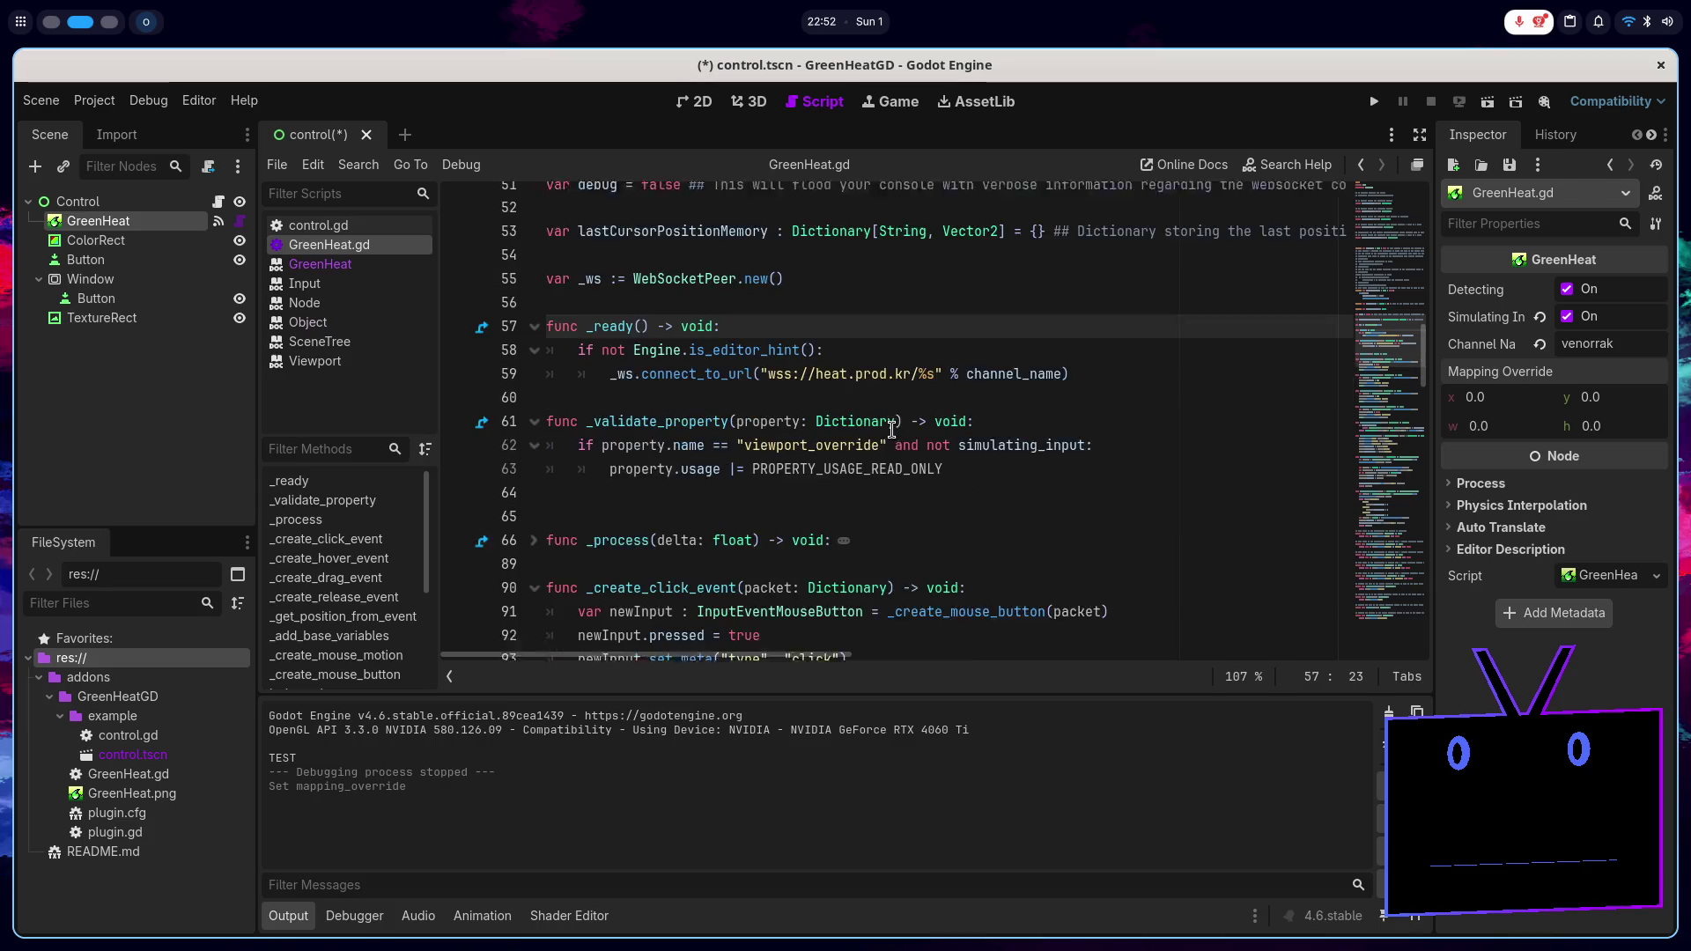
left_click(753, 438)
key("BackSpace")
key("ctrl+s")
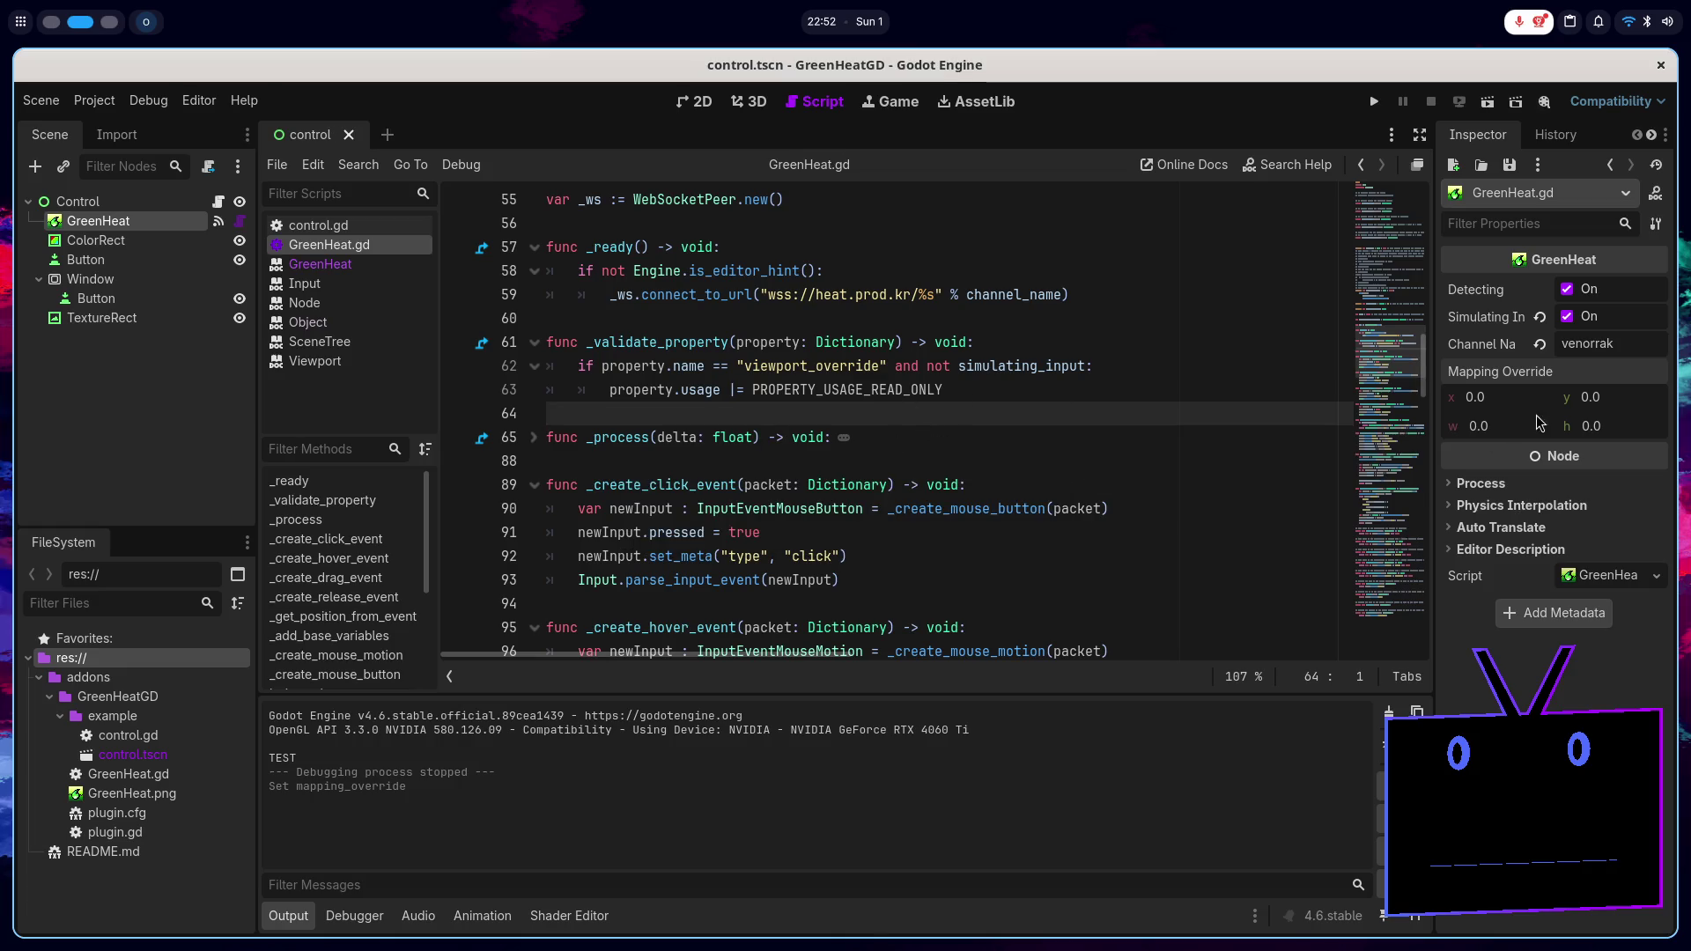
Step: Turn off Simulating Input and test editing Mapping Override x, trying 3.0 then resetting to 0.0
left_click(1576, 320)
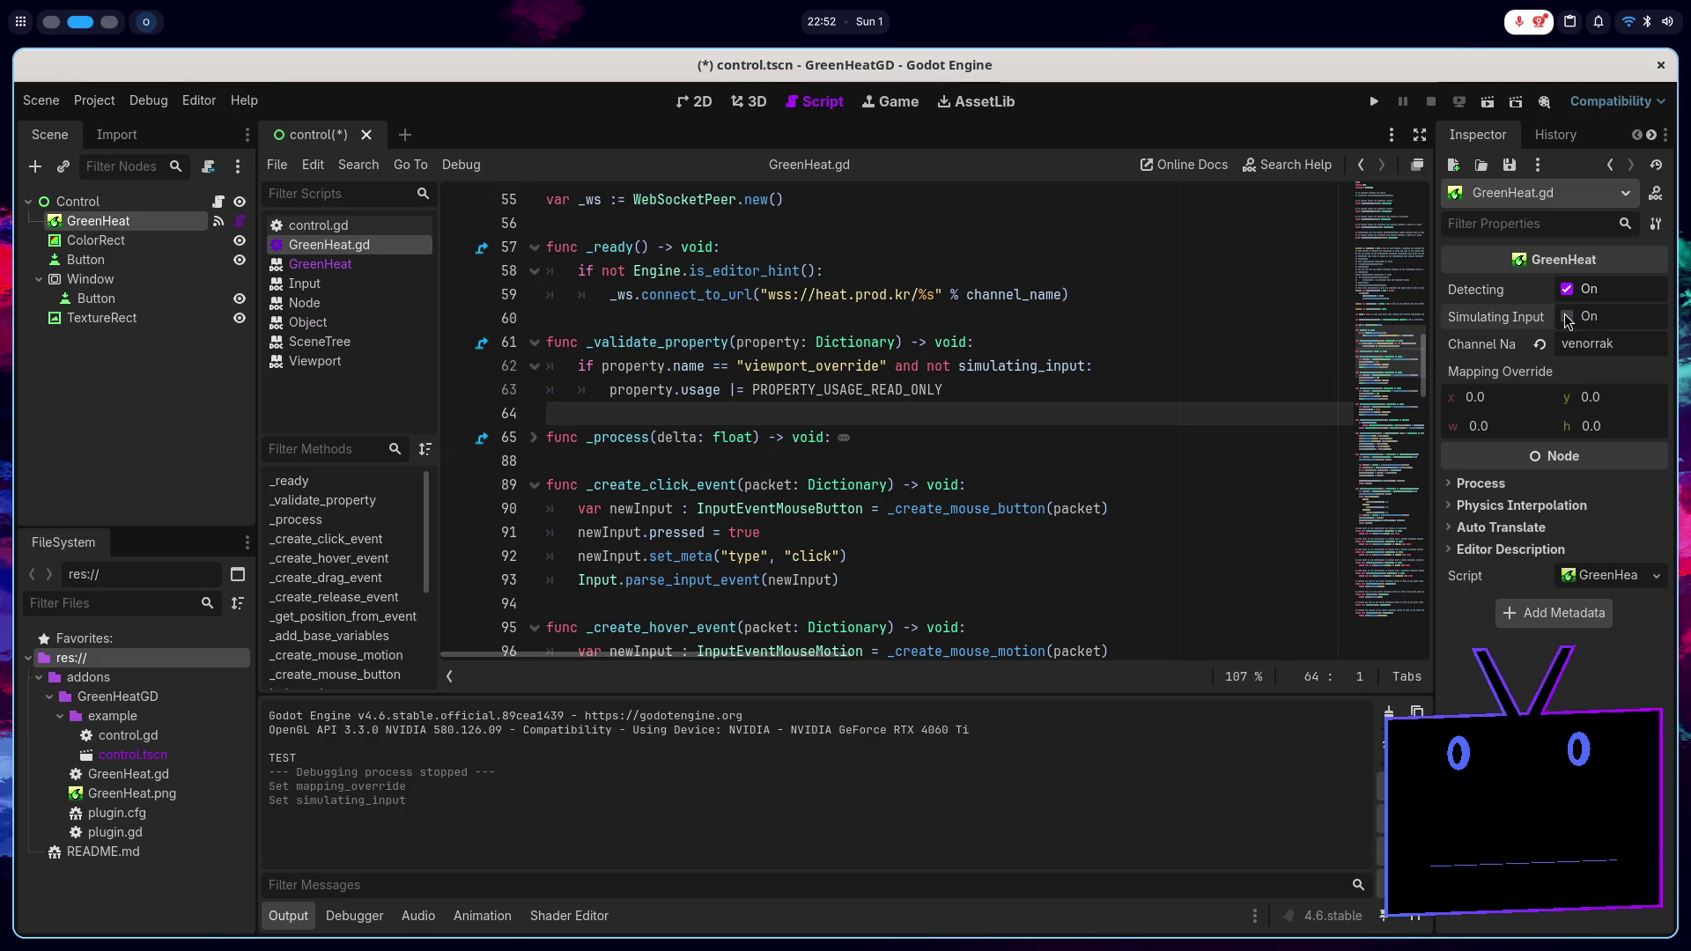
left_click(1586, 392)
left_click(1476, 396)
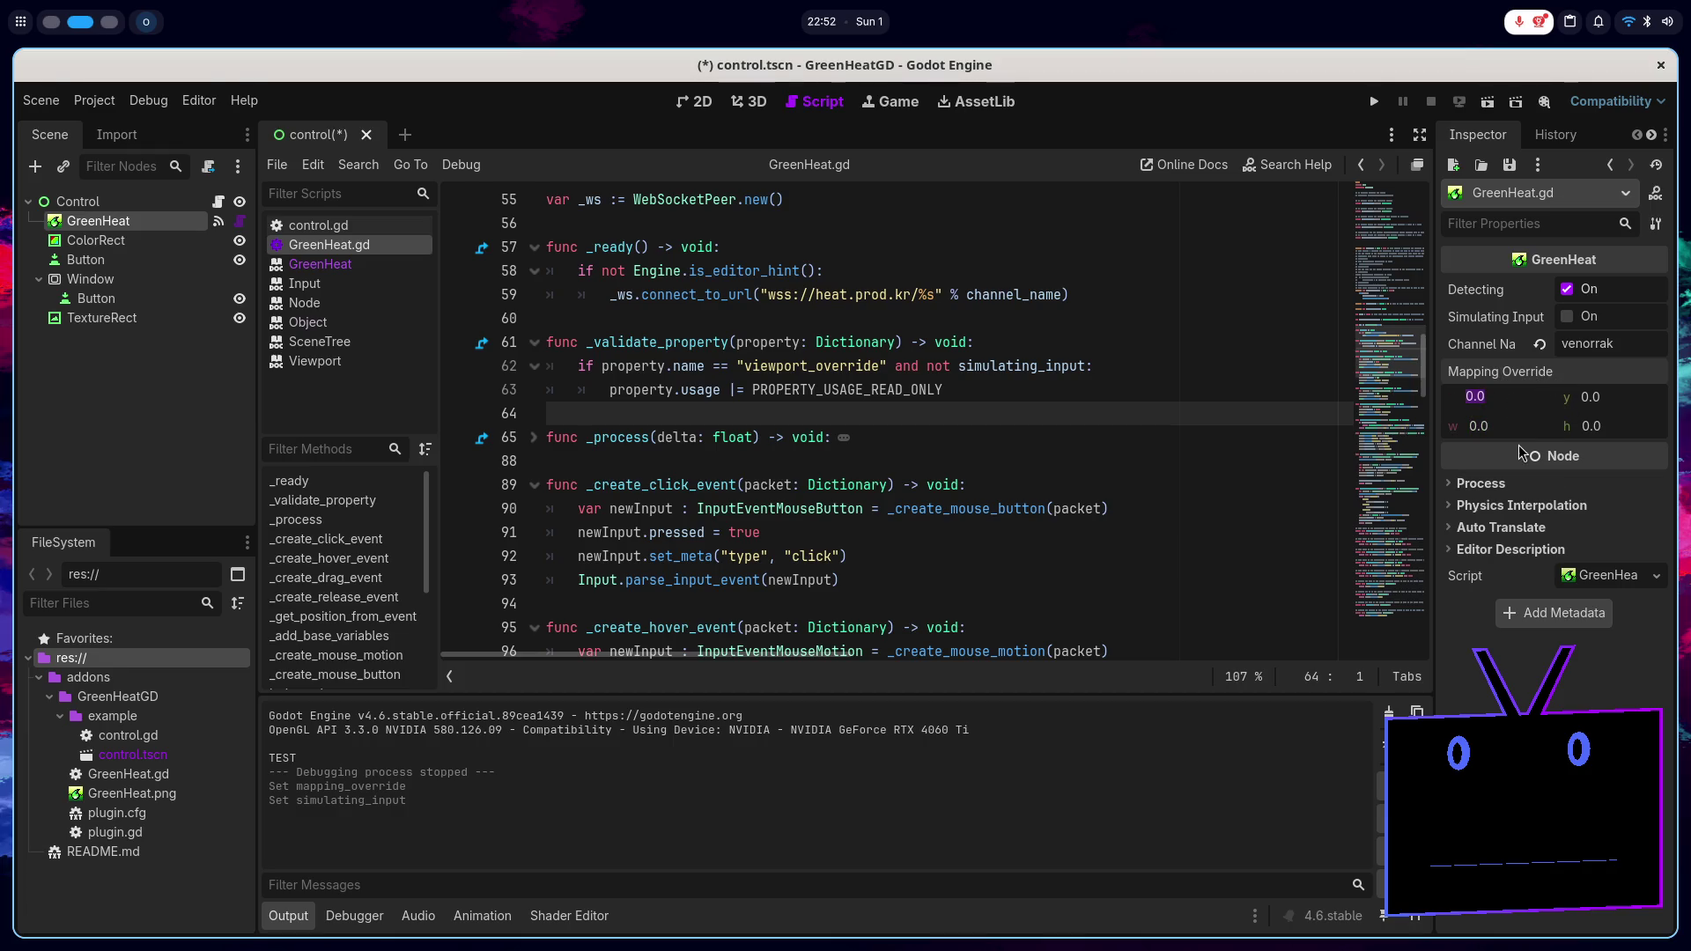
type("l;klk")
key("Return")
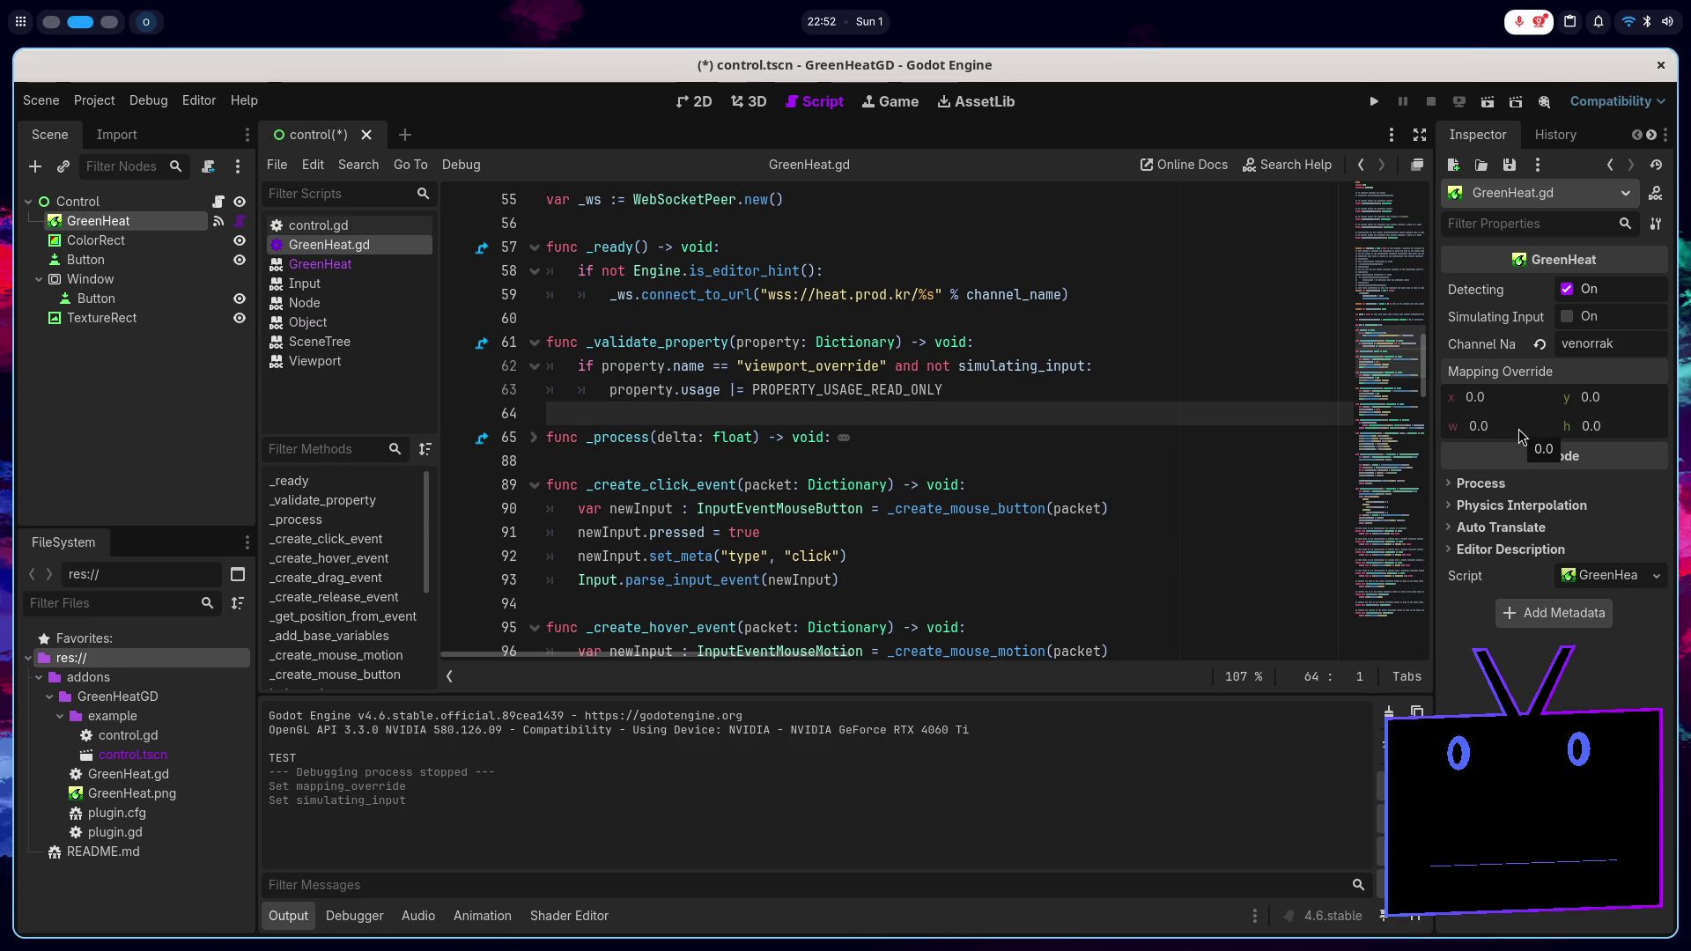
left_click_drag(1510, 411, 1535, 410)
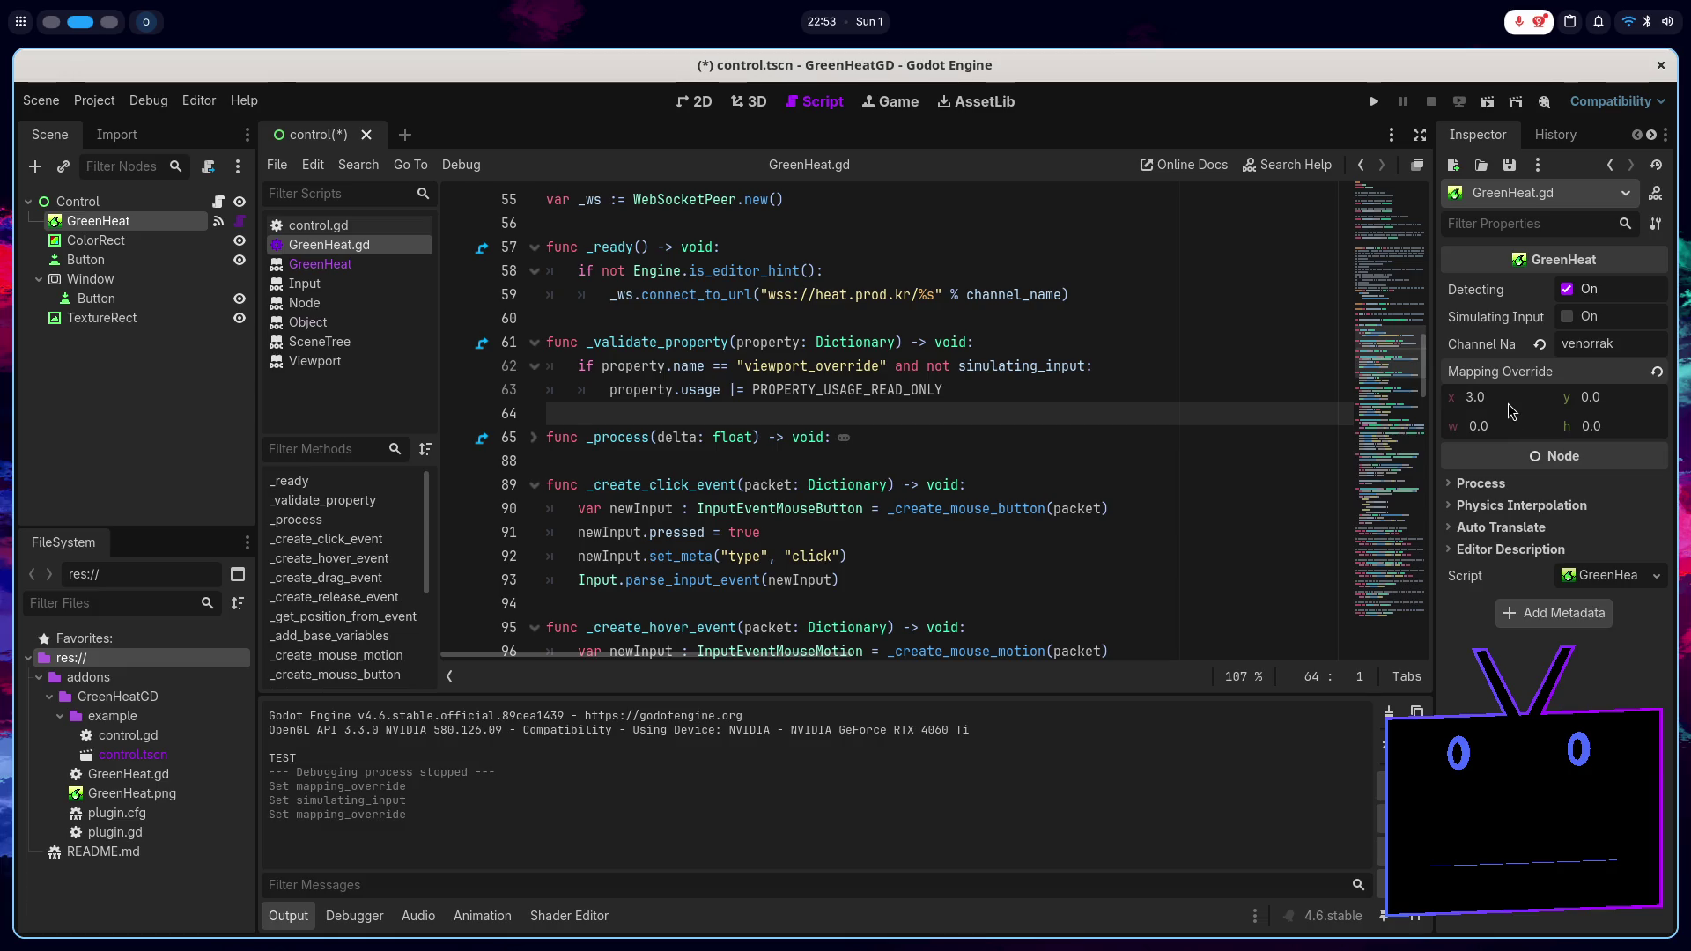
left_click(1652, 373)
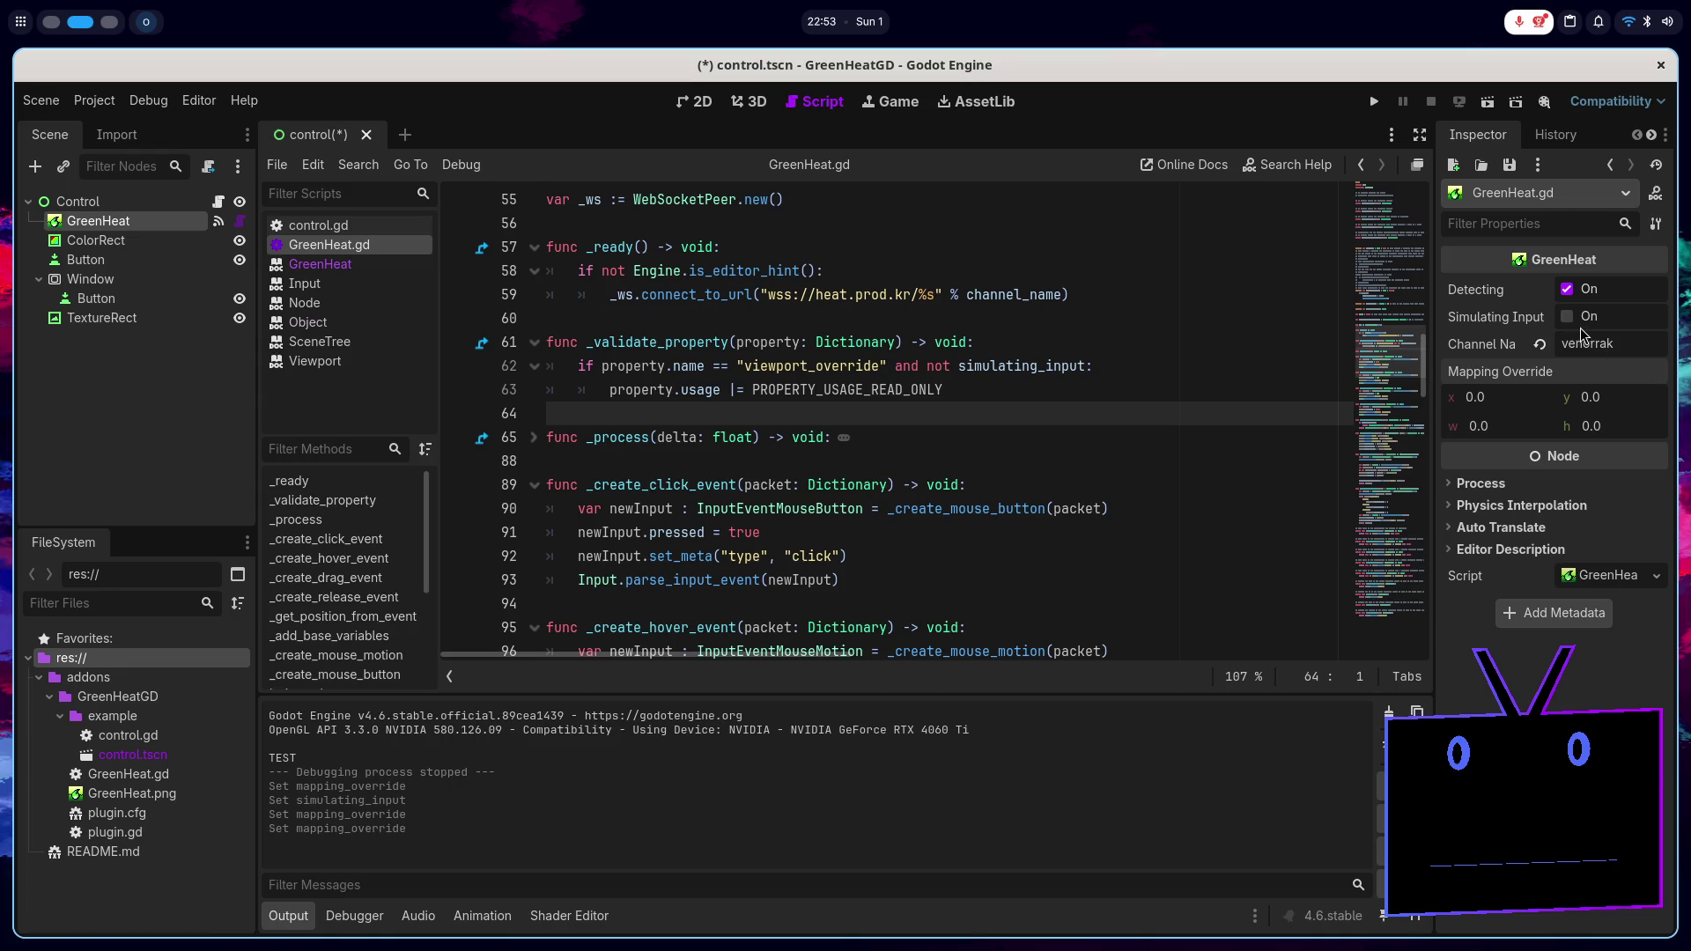
Step: Replace viewport_override with mapping_override on line 62 of _validate_property and save
left_click(964, 394)
scroll(969, 405, "up", 15)
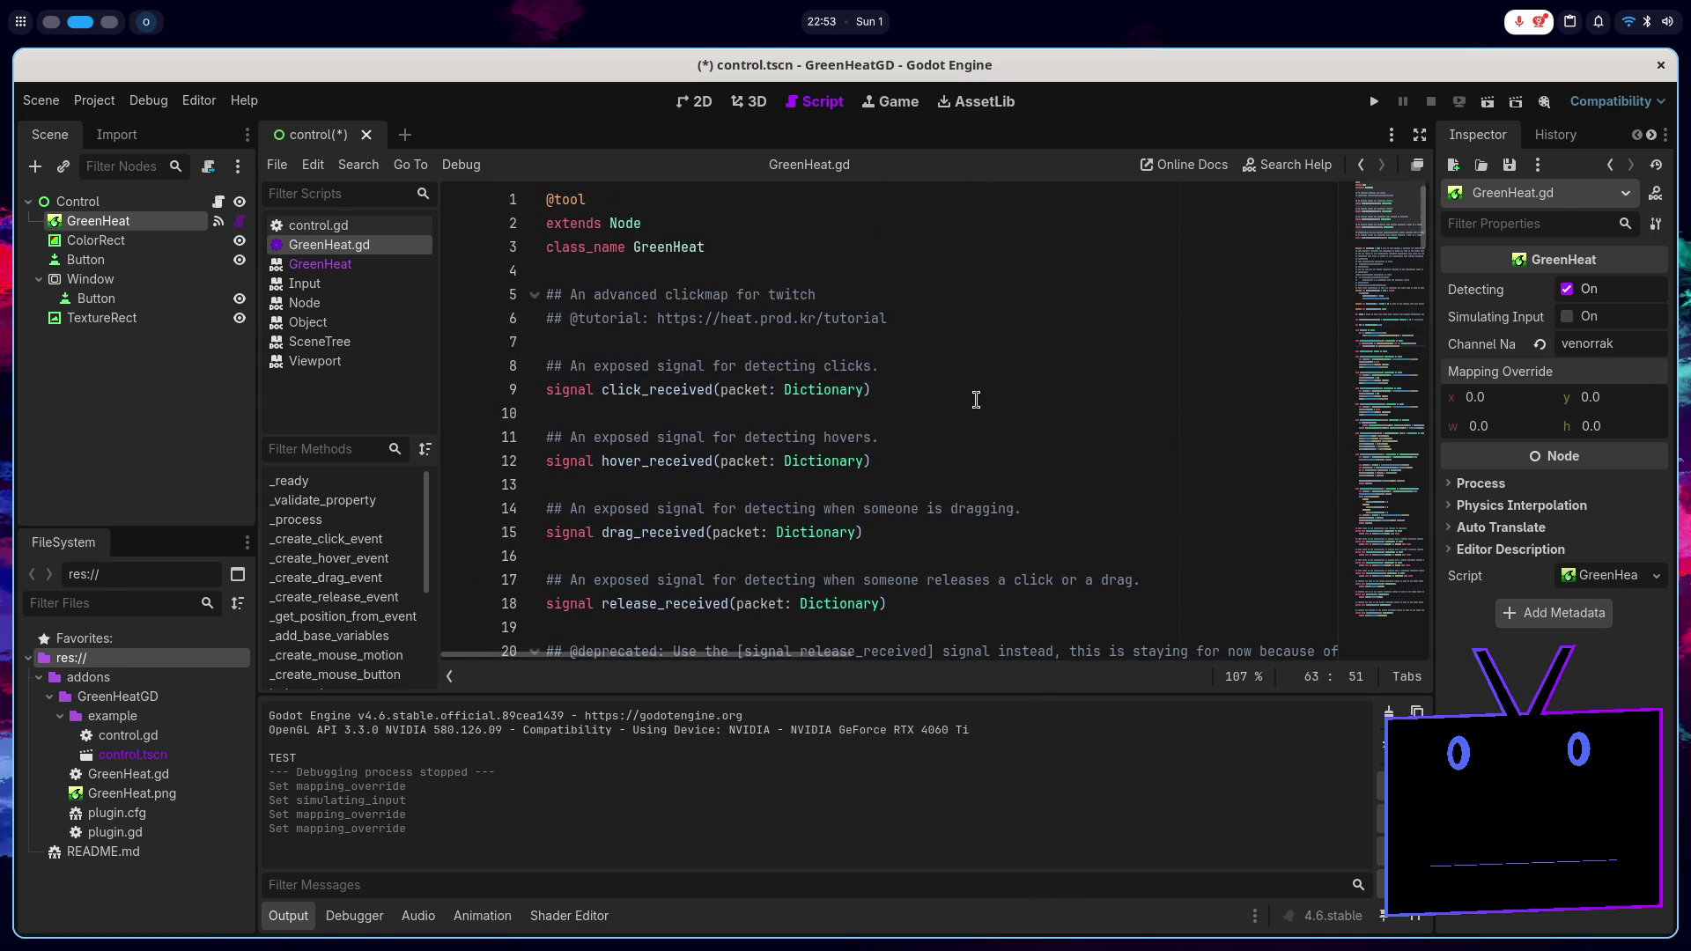
scroll(972, 410, "down", 10)
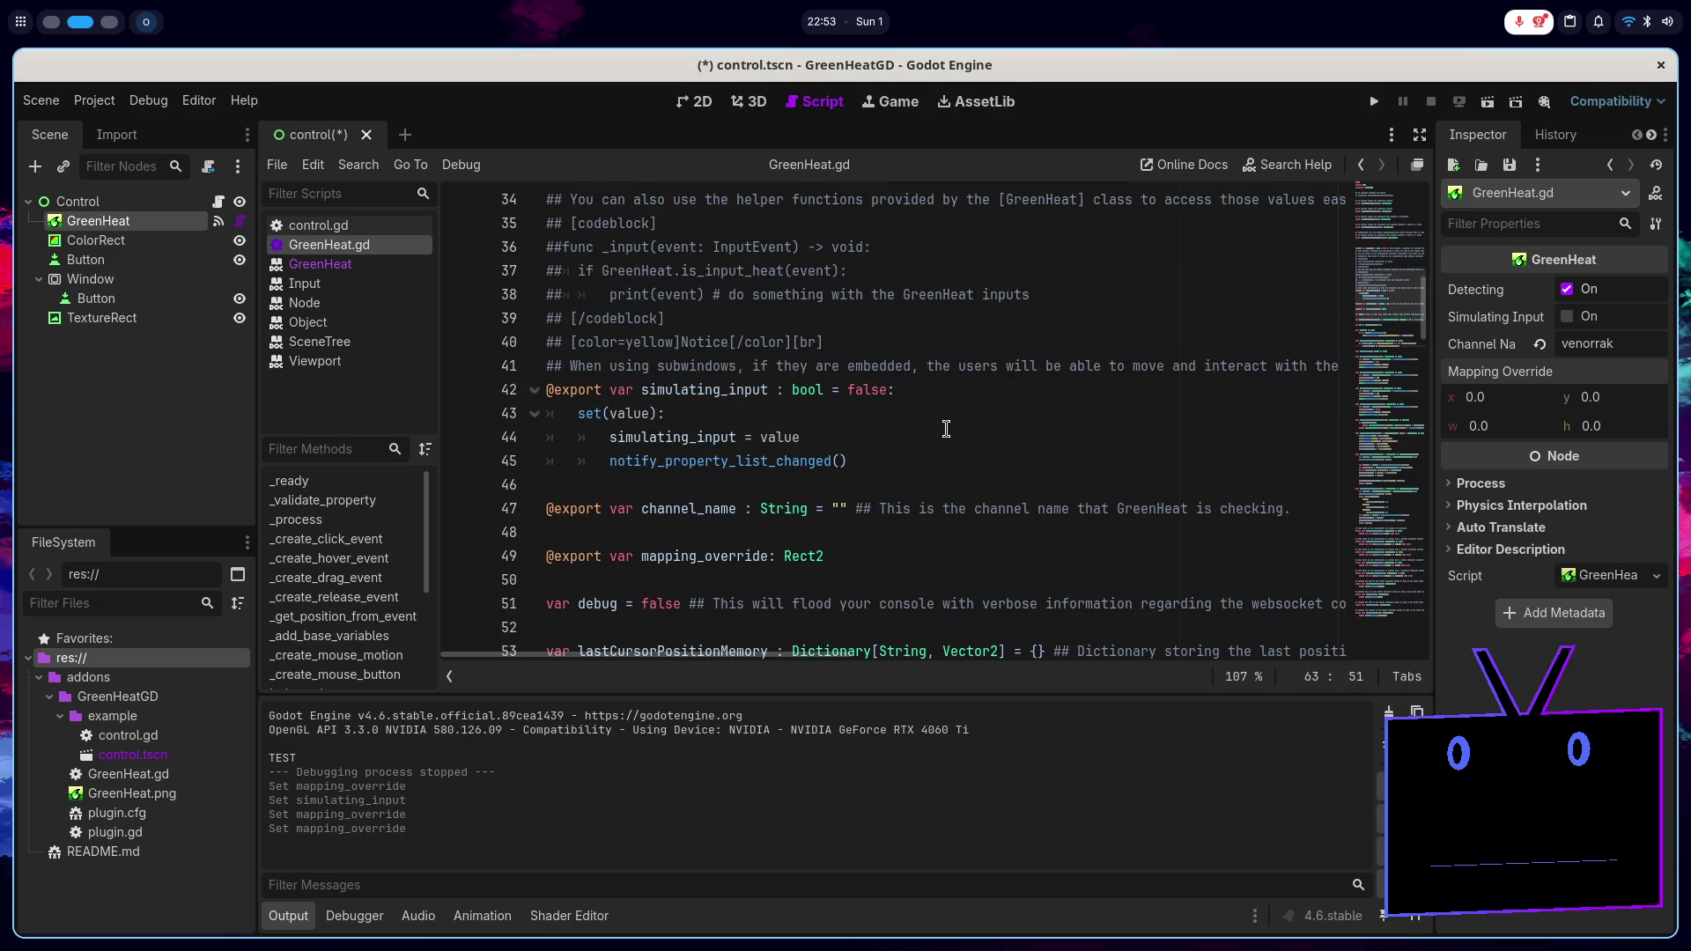
scroll(935, 455, "down", 5)
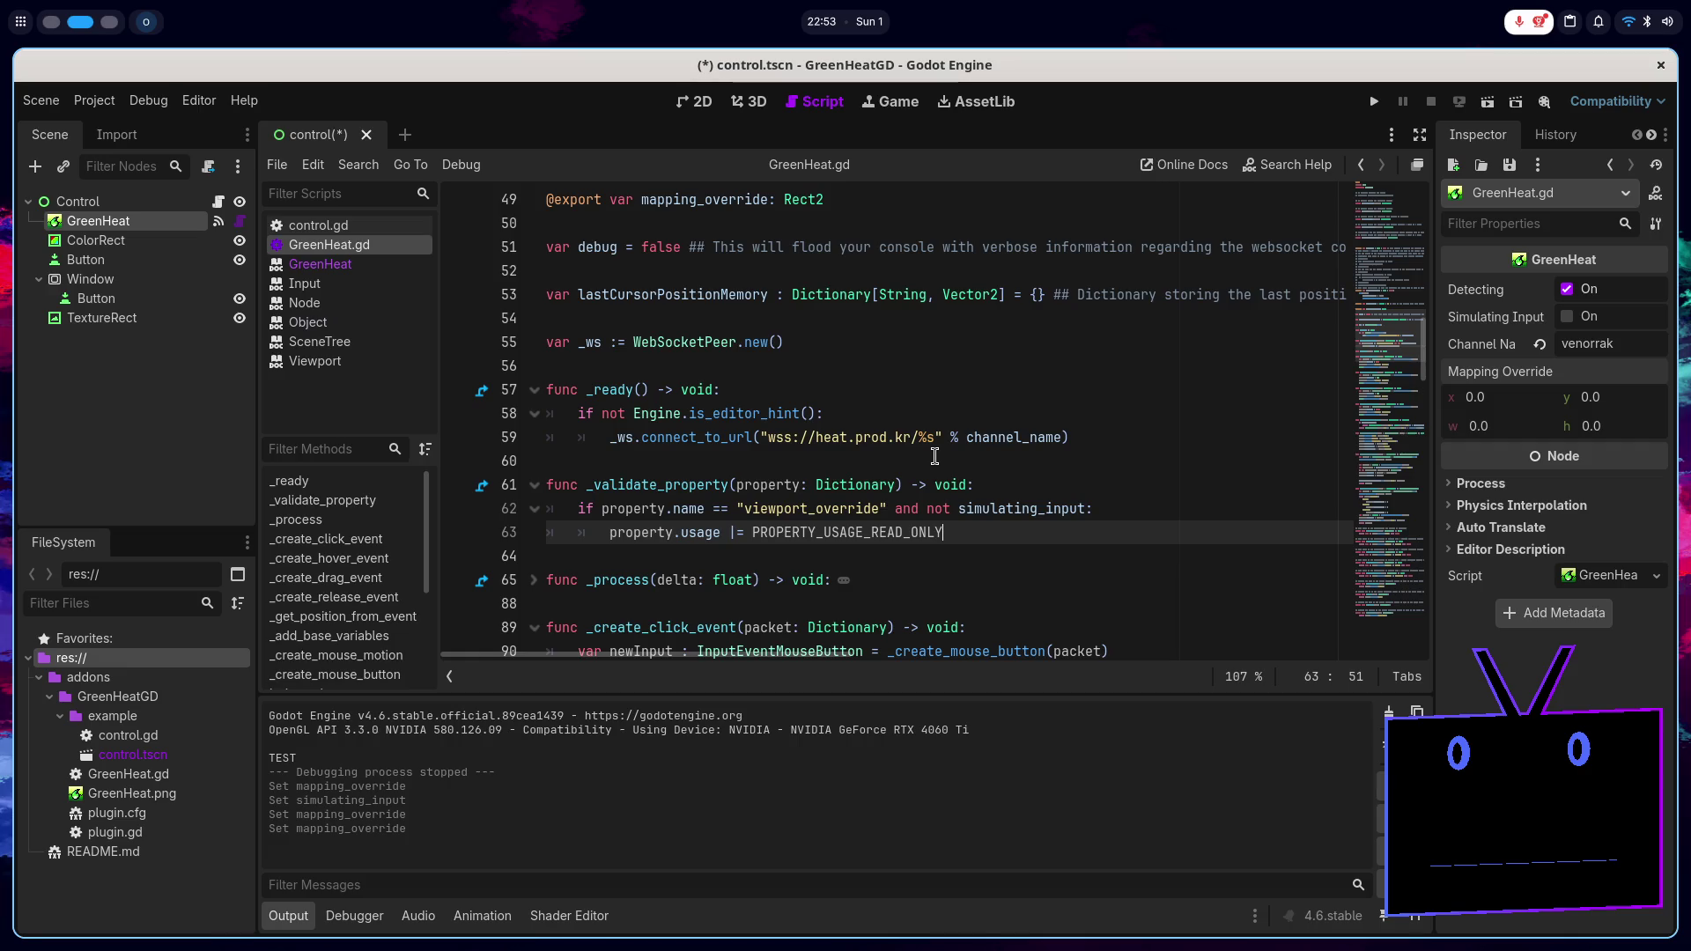
double_click(880, 508)
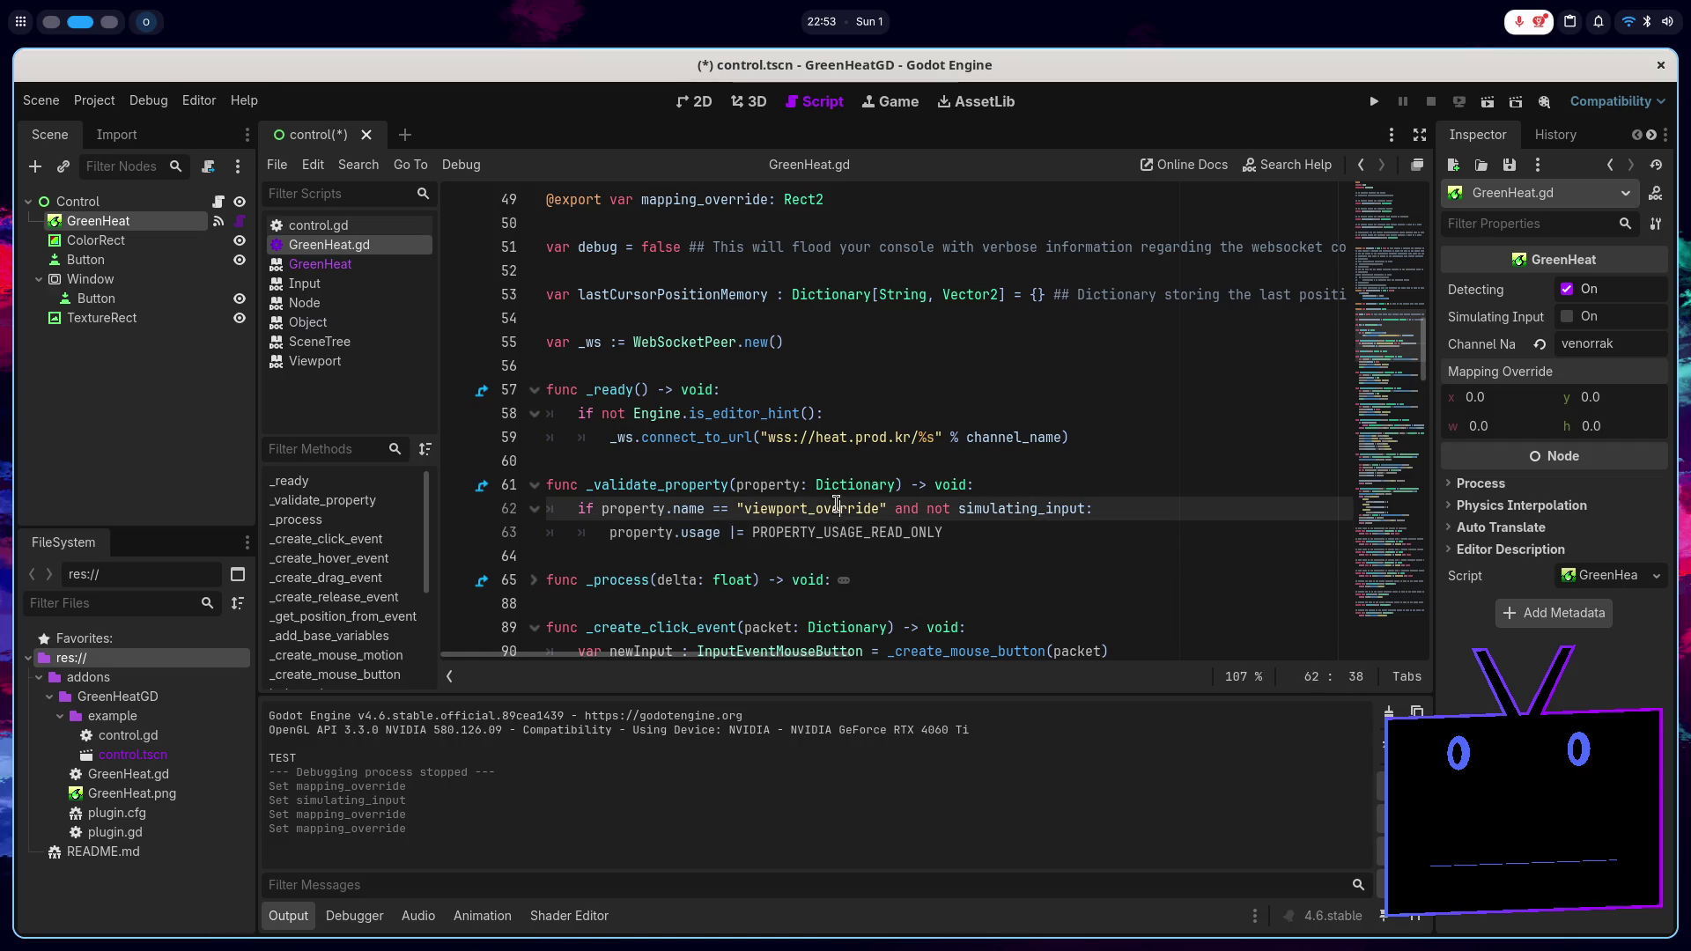
scroll(845, 485, "up", 3)
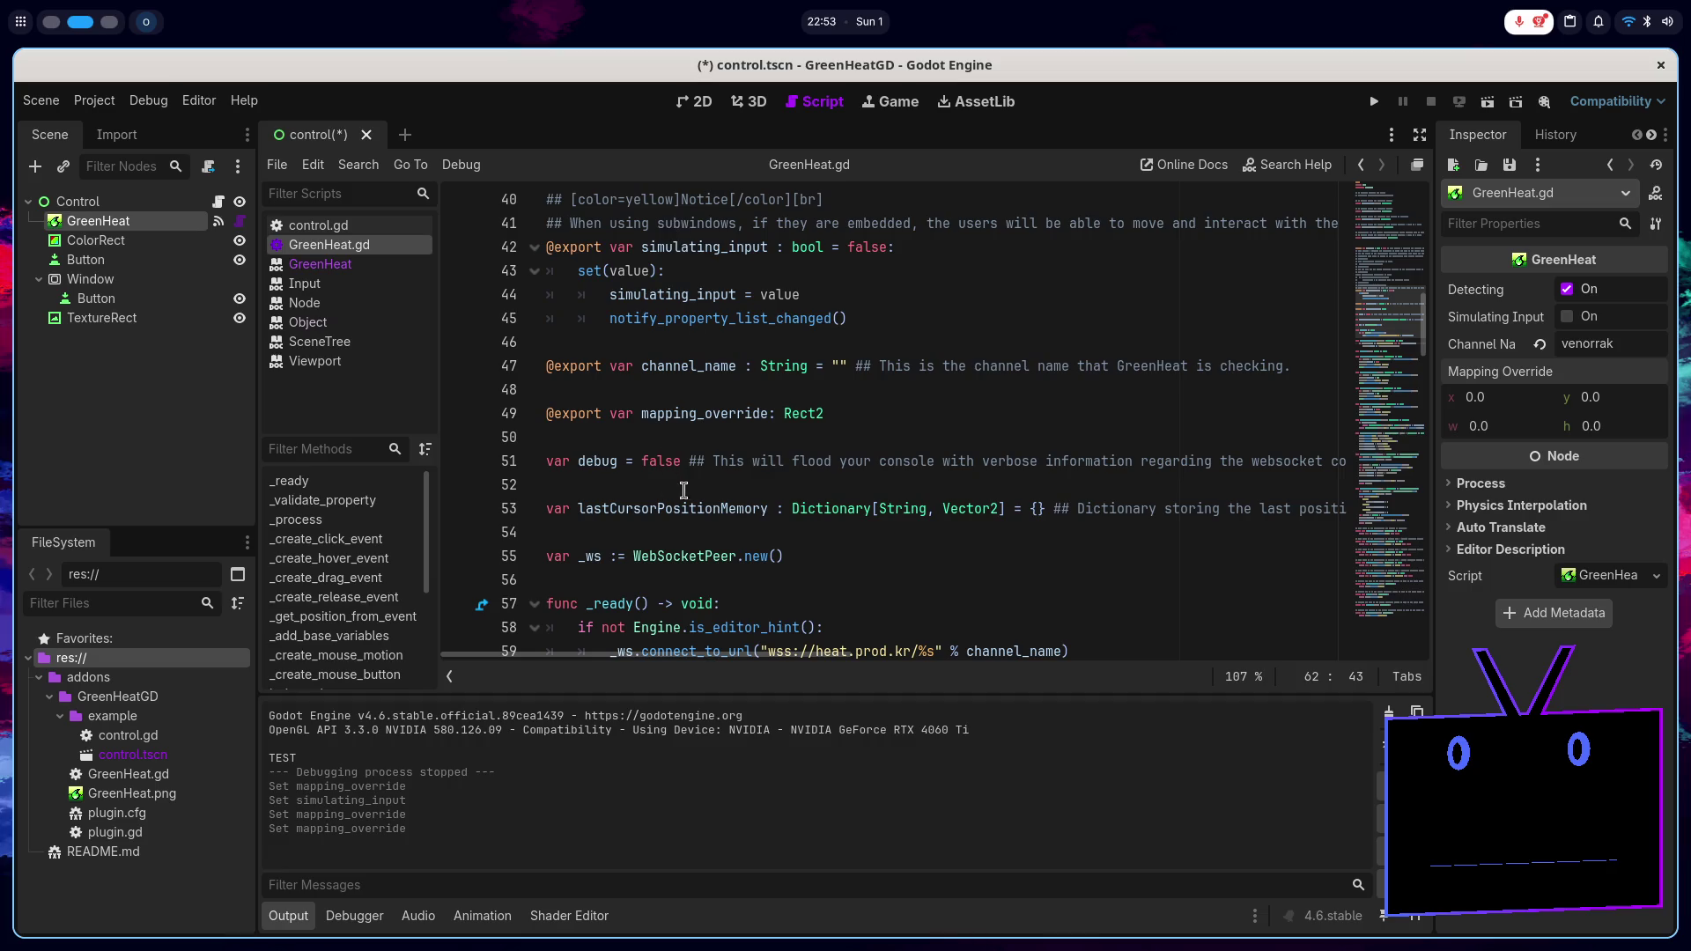
double_click(669, 416)
key("ctrl+c")
scroll(787, 454, "down", 2)
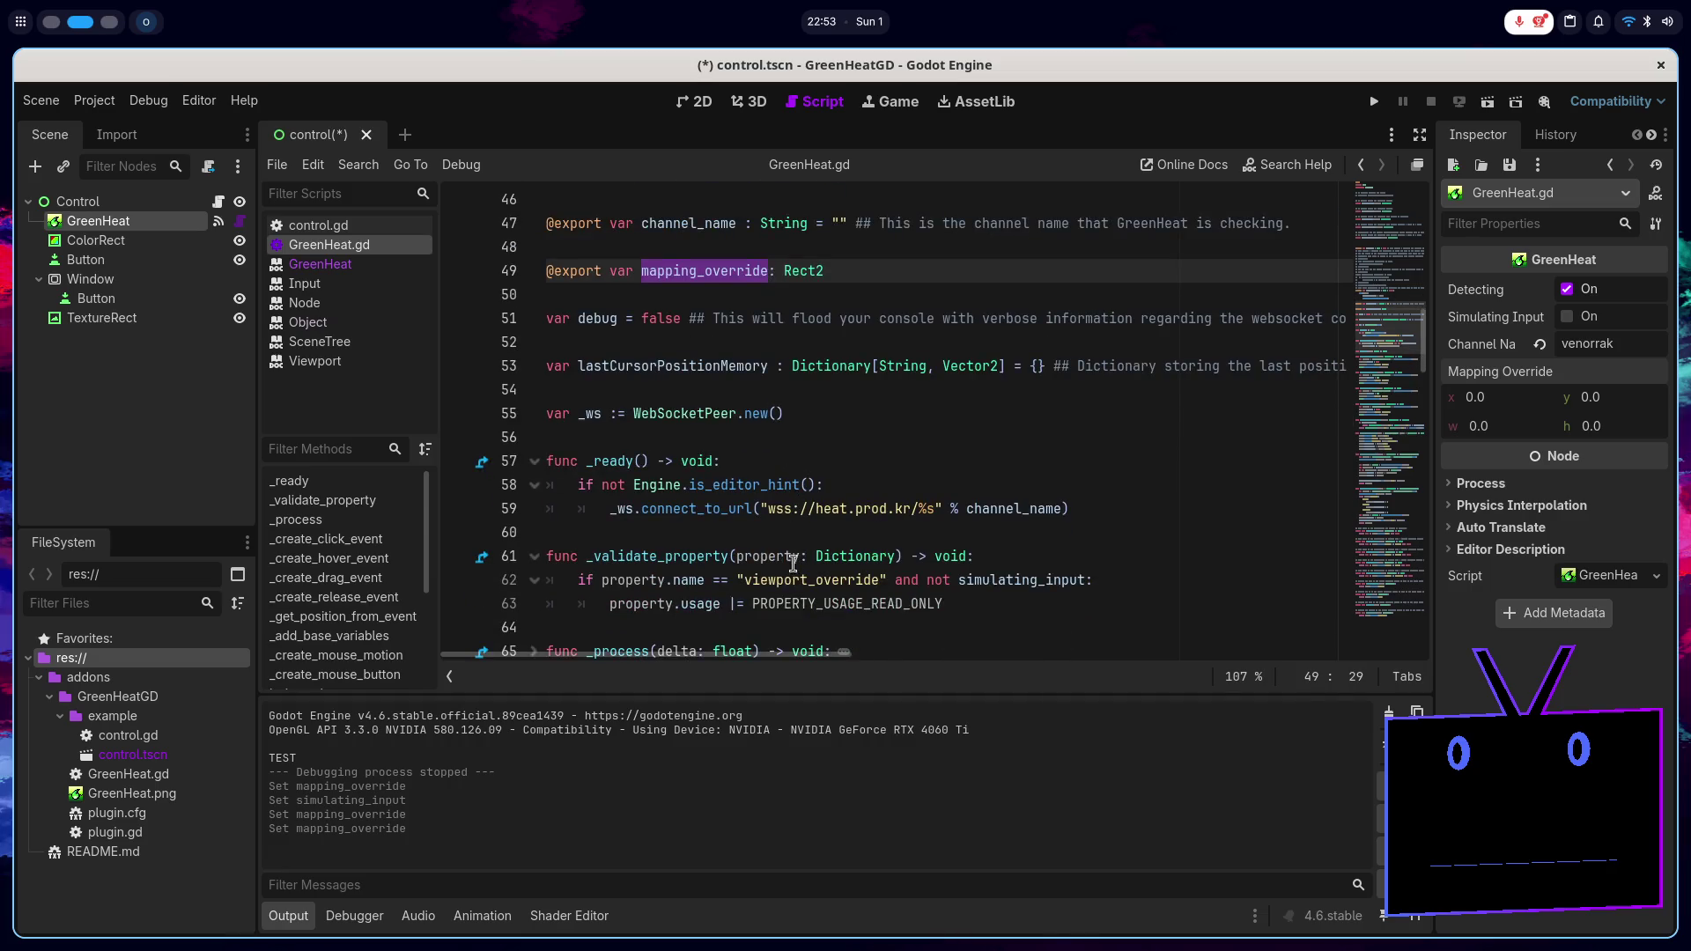
double_click(846, 579)
key("ctrl+v")
key("ctrl+s")
Step: Turn Simulating Input back on and move down to blank line 117 in the script
scroll(878, 493, "down", 2)
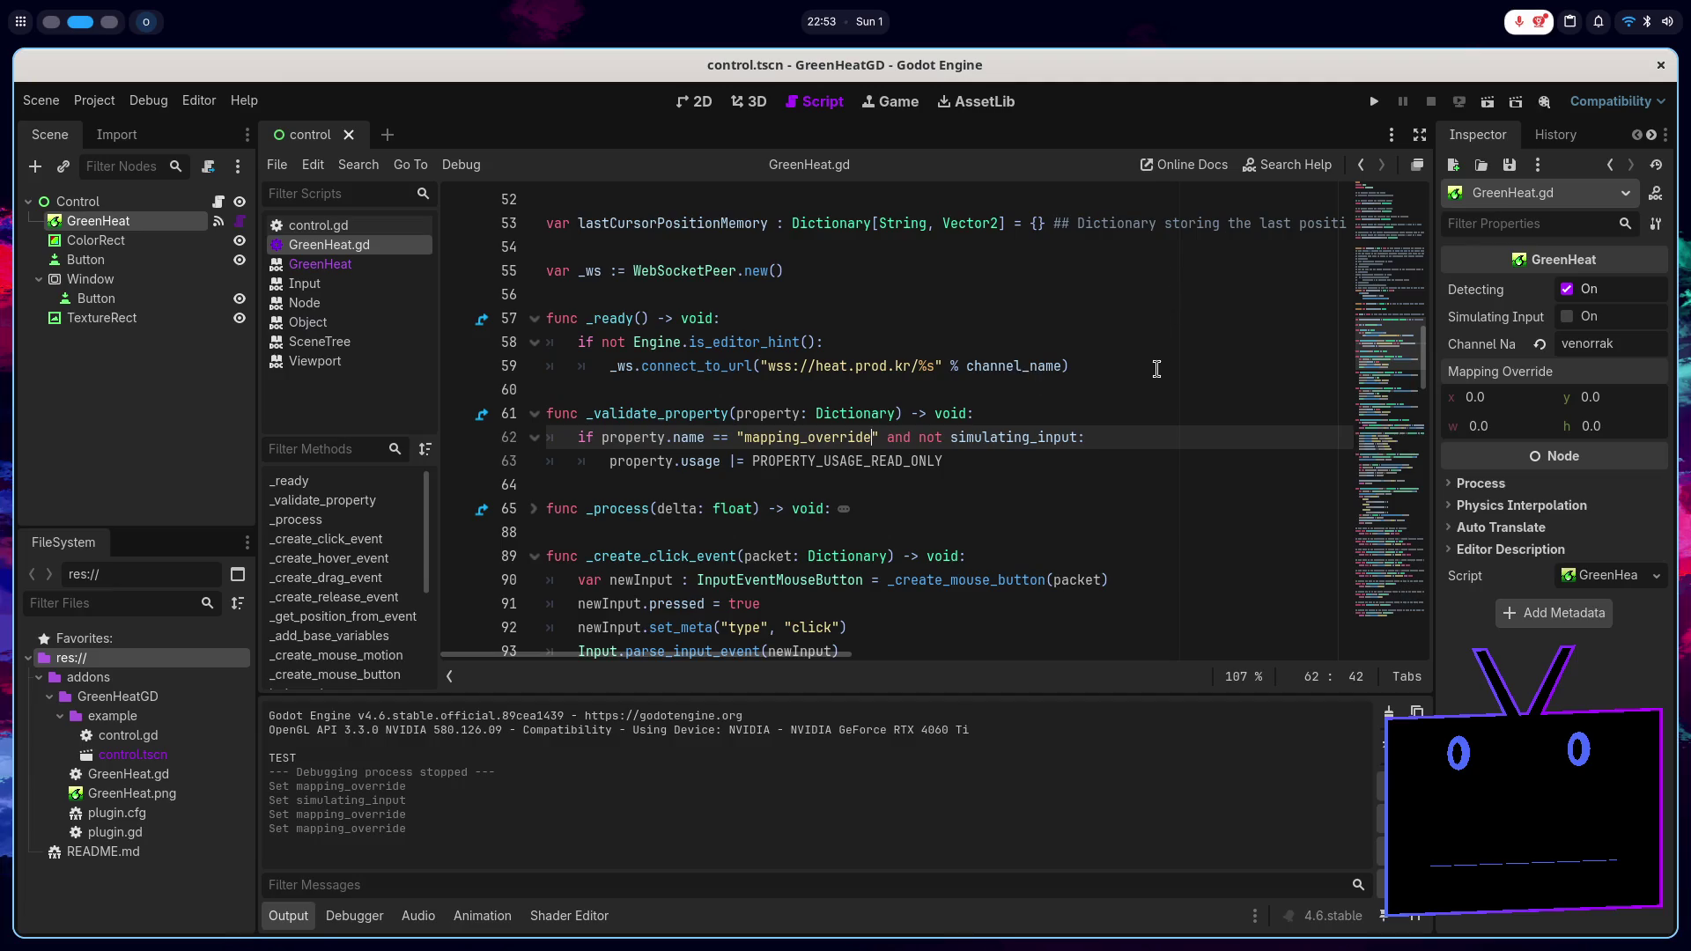
left_click(1567, 317)
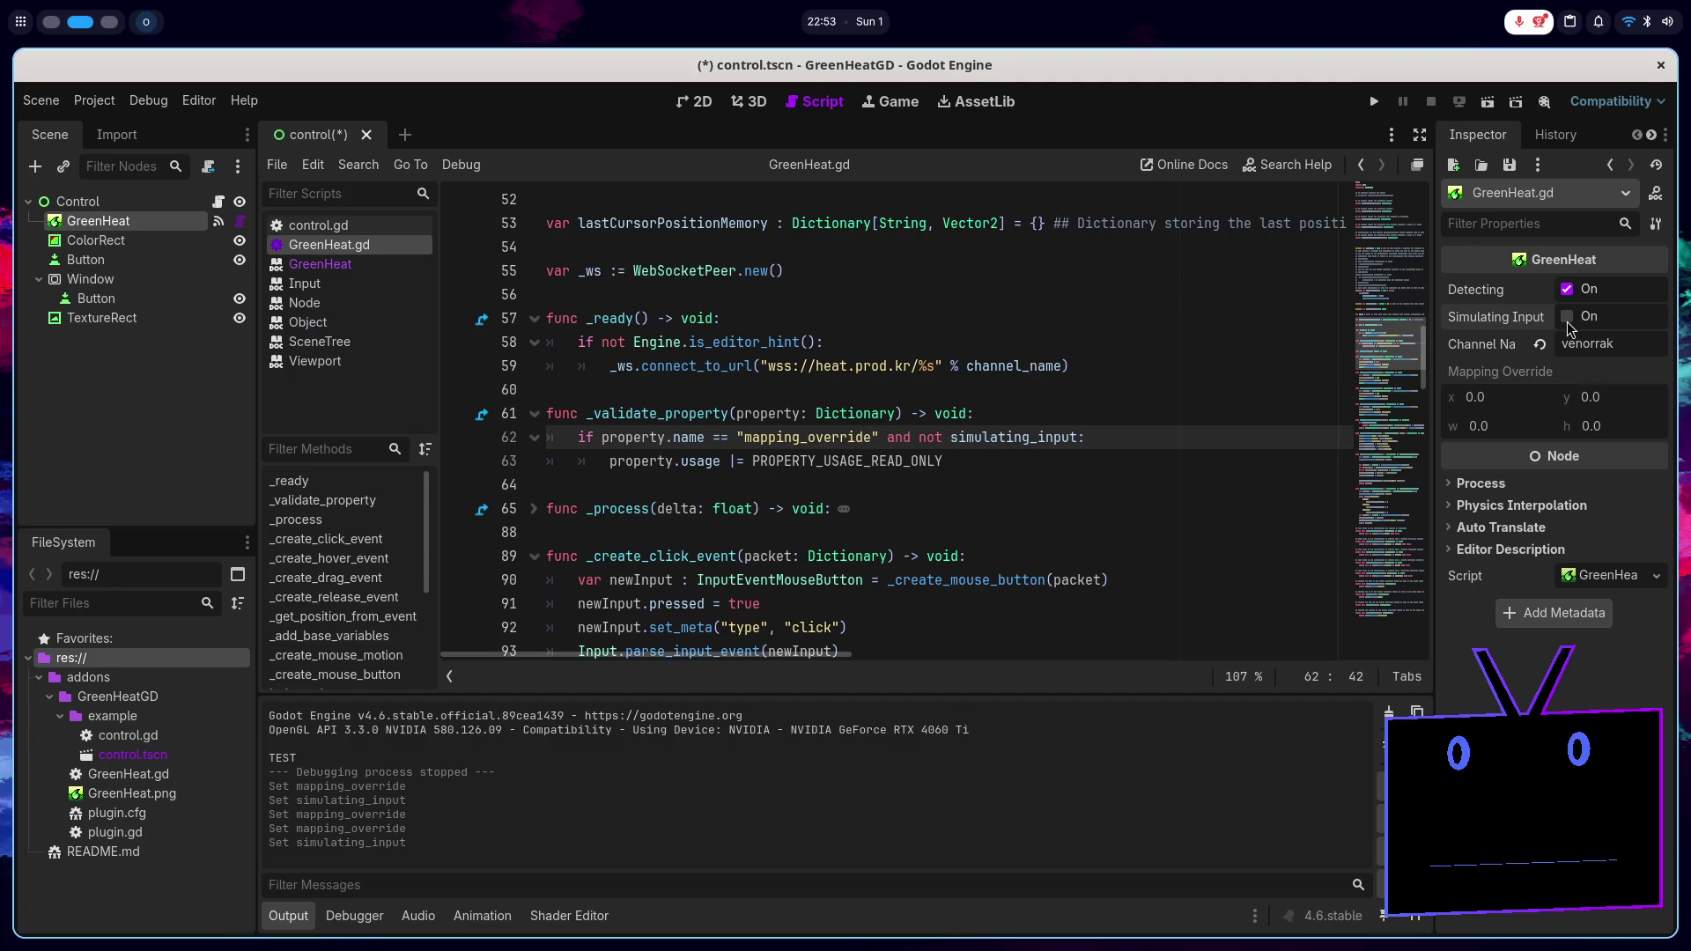
scroll(1059, 483, "down", 3)
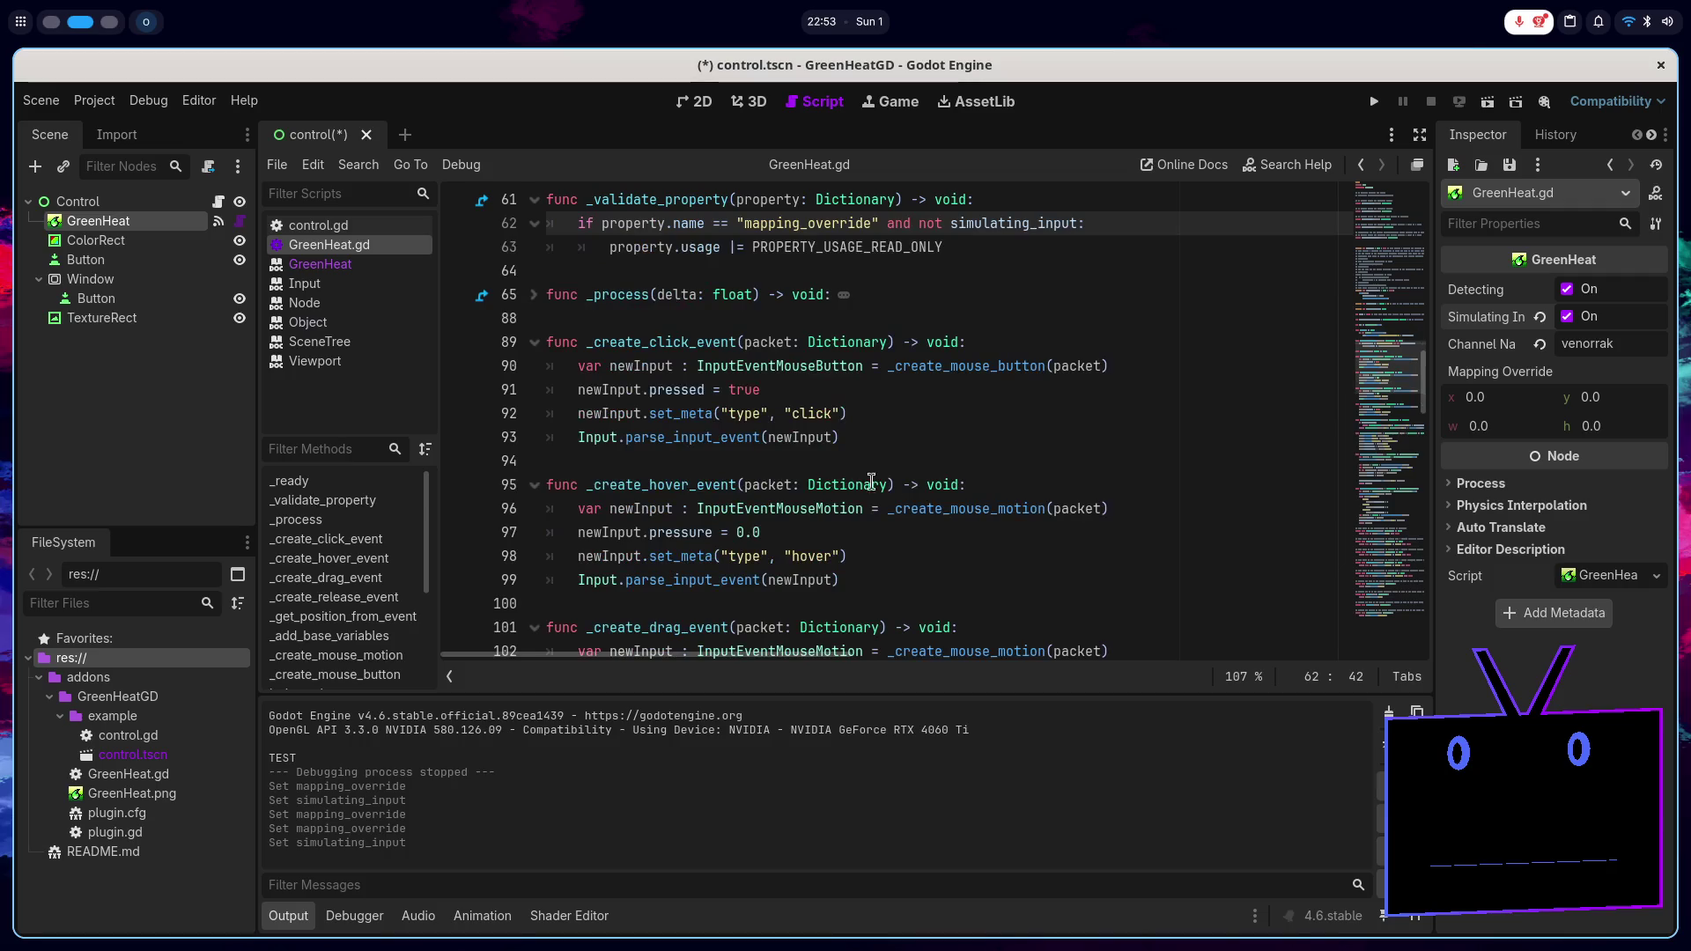
left_click(759, 438)
scroll(700, 437, "down", 10)
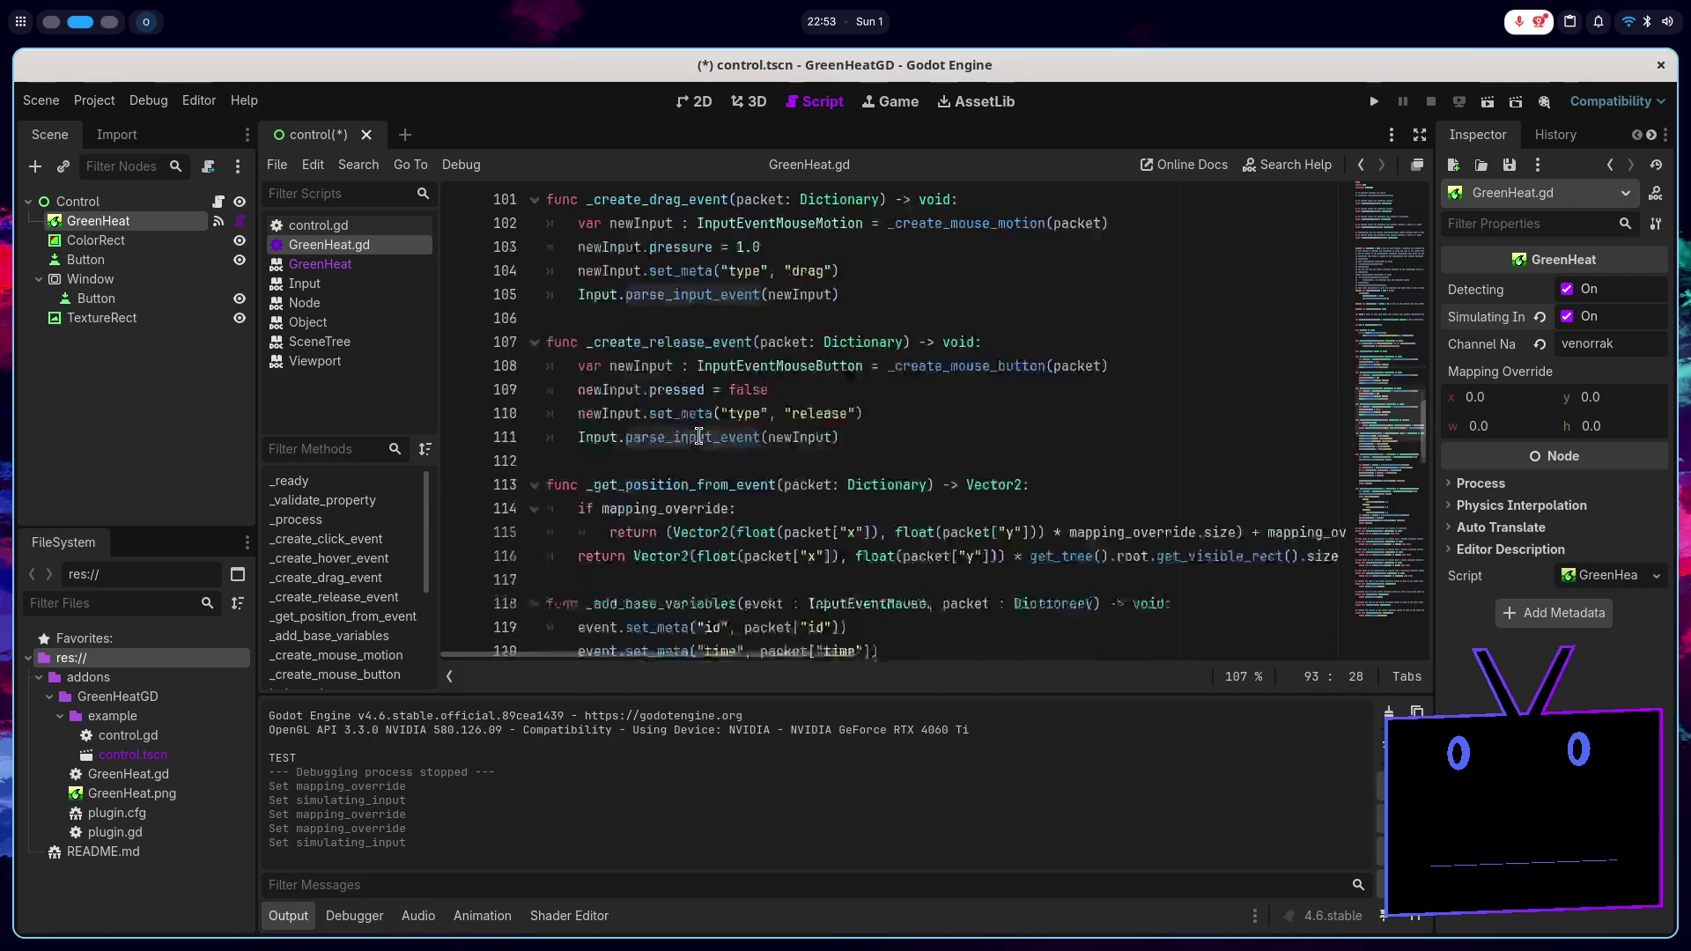
mouse_move(700, 438)
left_click(578, 505)
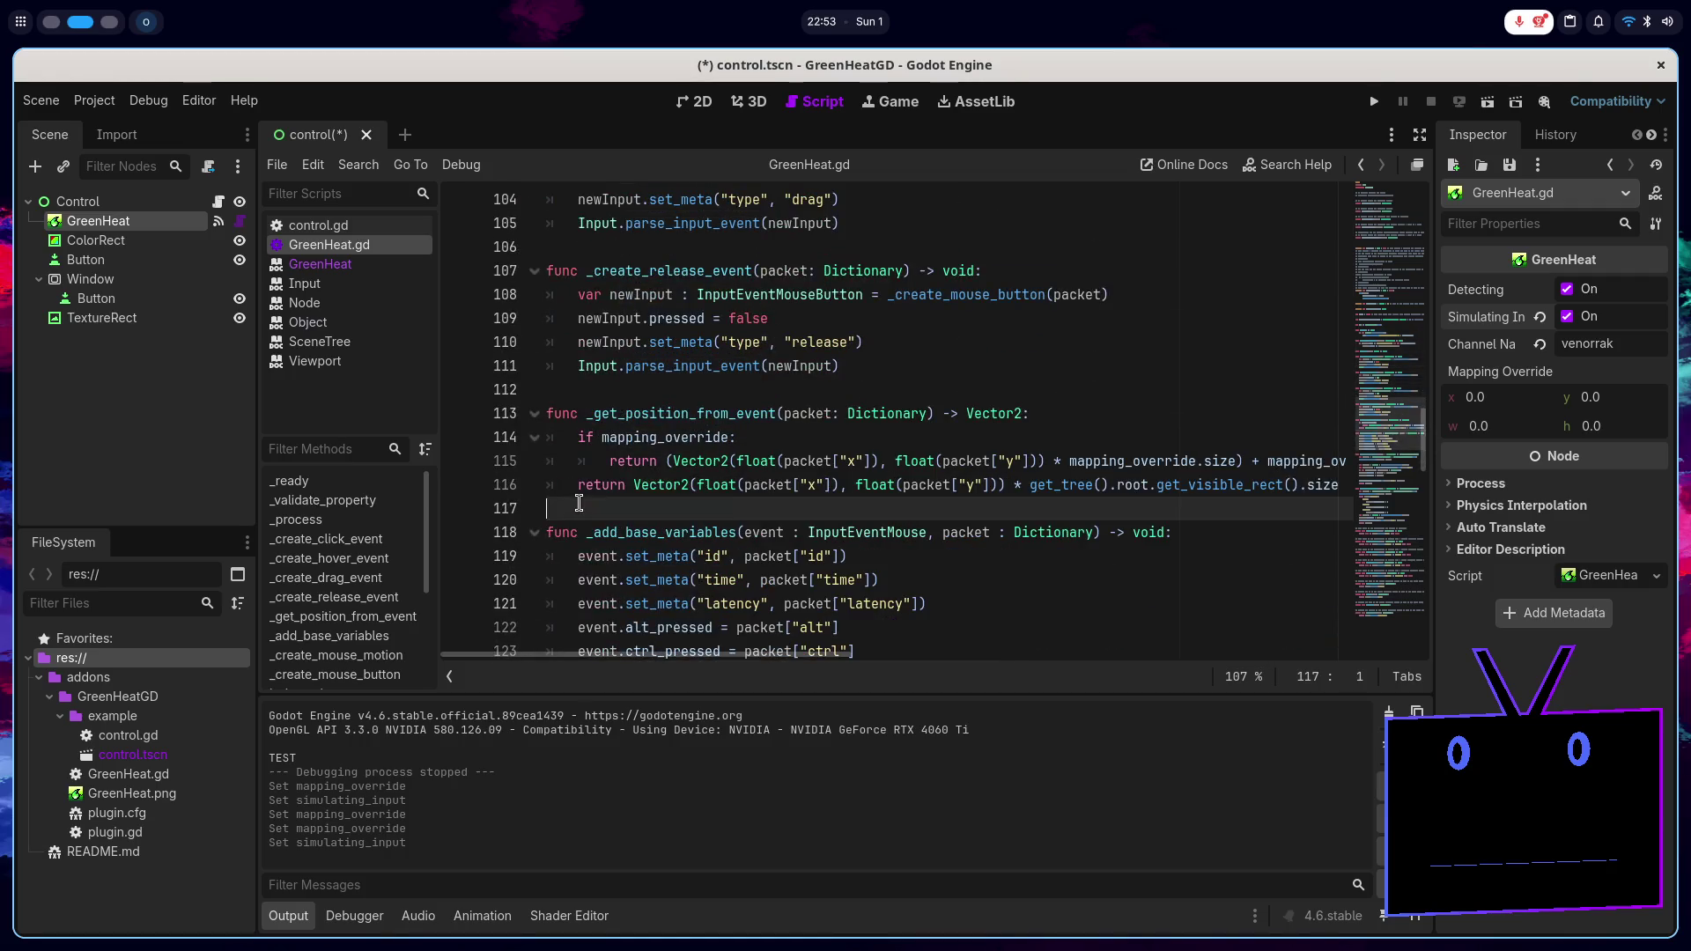
Step: Add print("TEWST") under the mapping_override check on line 114, save, and run the project
double_click(674, 438)
left_click(794, 441)
key("Return")
type("print")
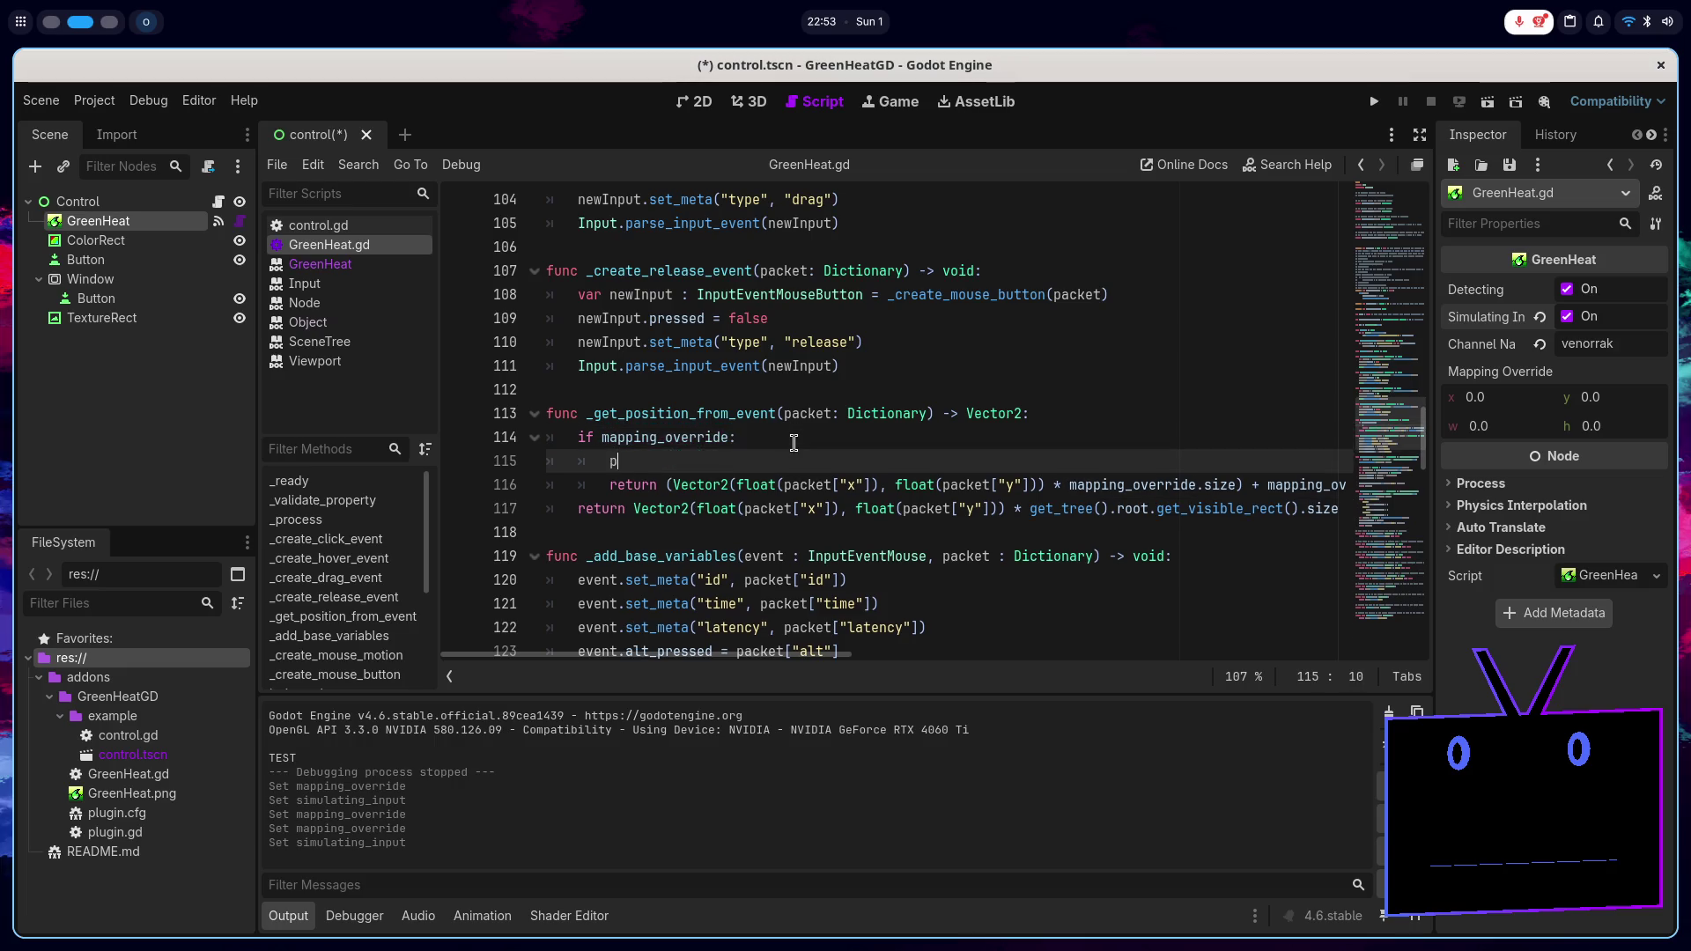
type("(\"TEWST")
key("ctrl+s")
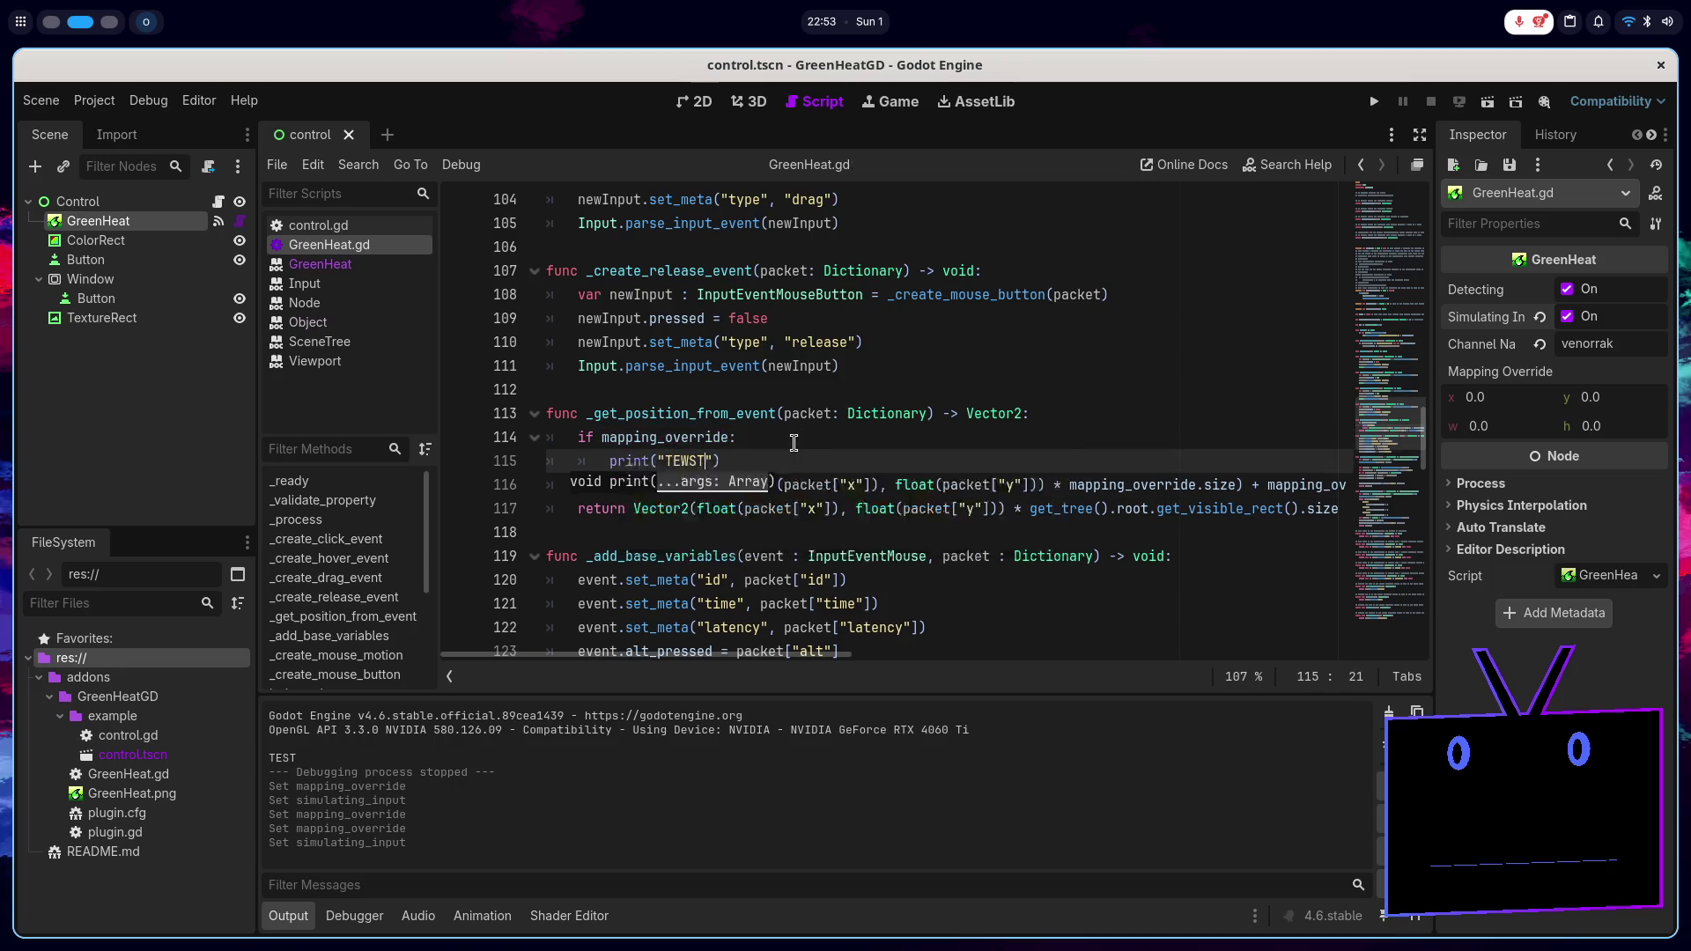
left_click(1367, 100)
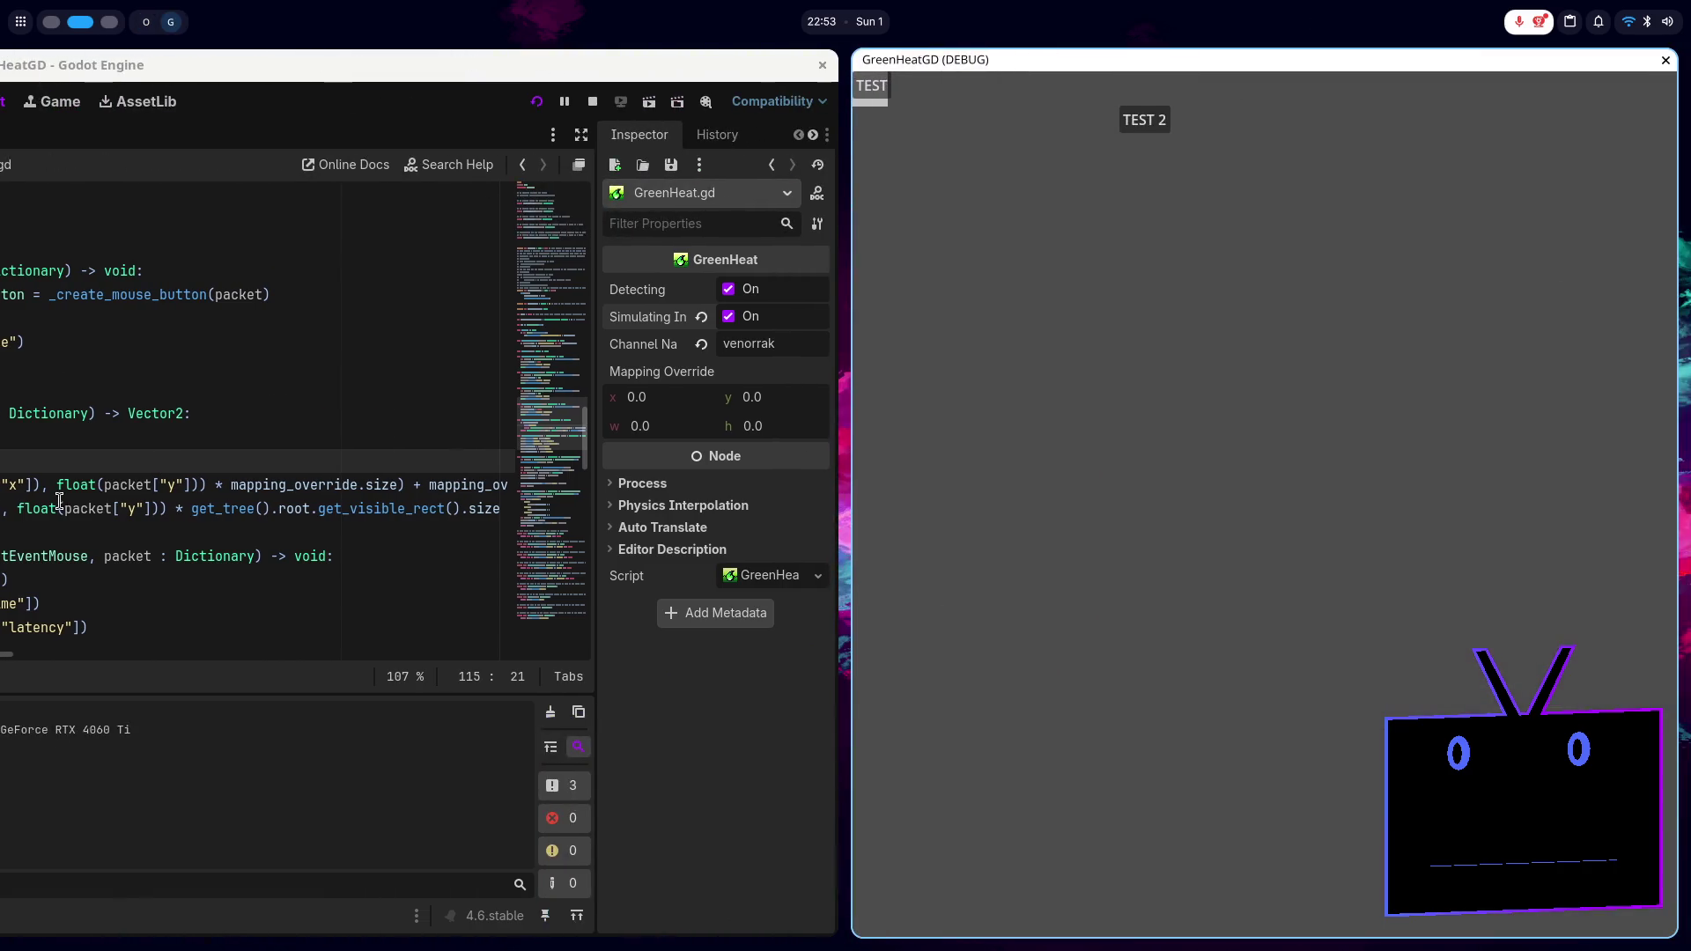
Step: Stop the game, undo the temporary print line, and inspect get_tree().root on line 116
key("super+s")
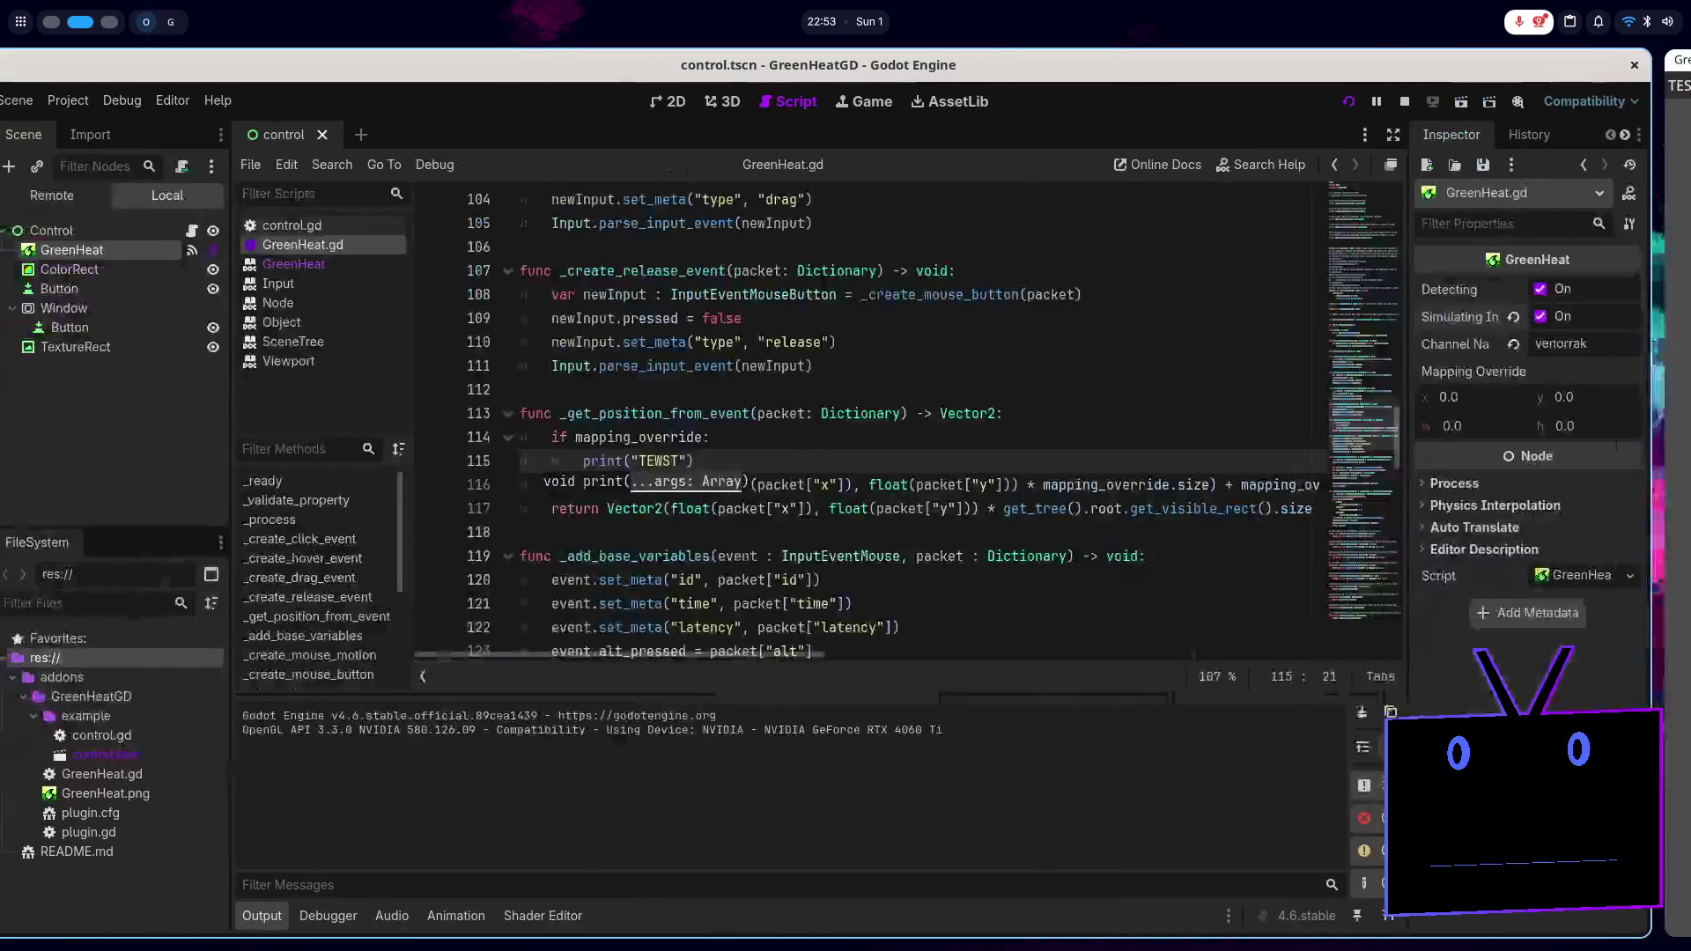
key("ctrl+z")
key("ctrl+z")
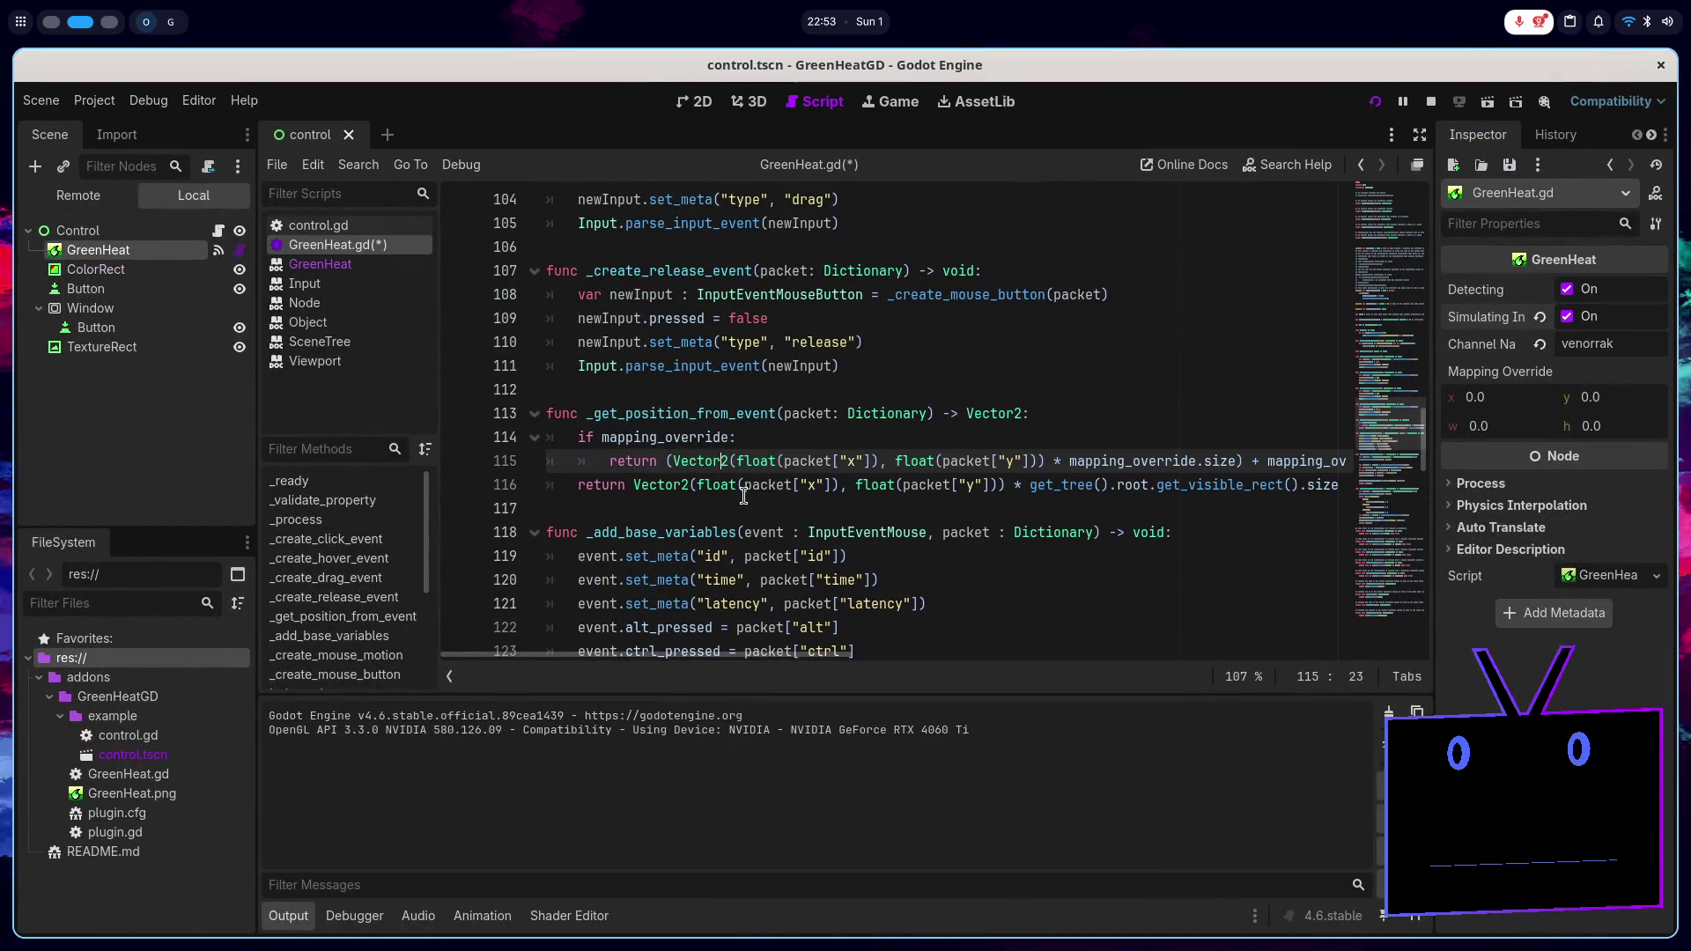
scroll(744, 496, "right", 5)
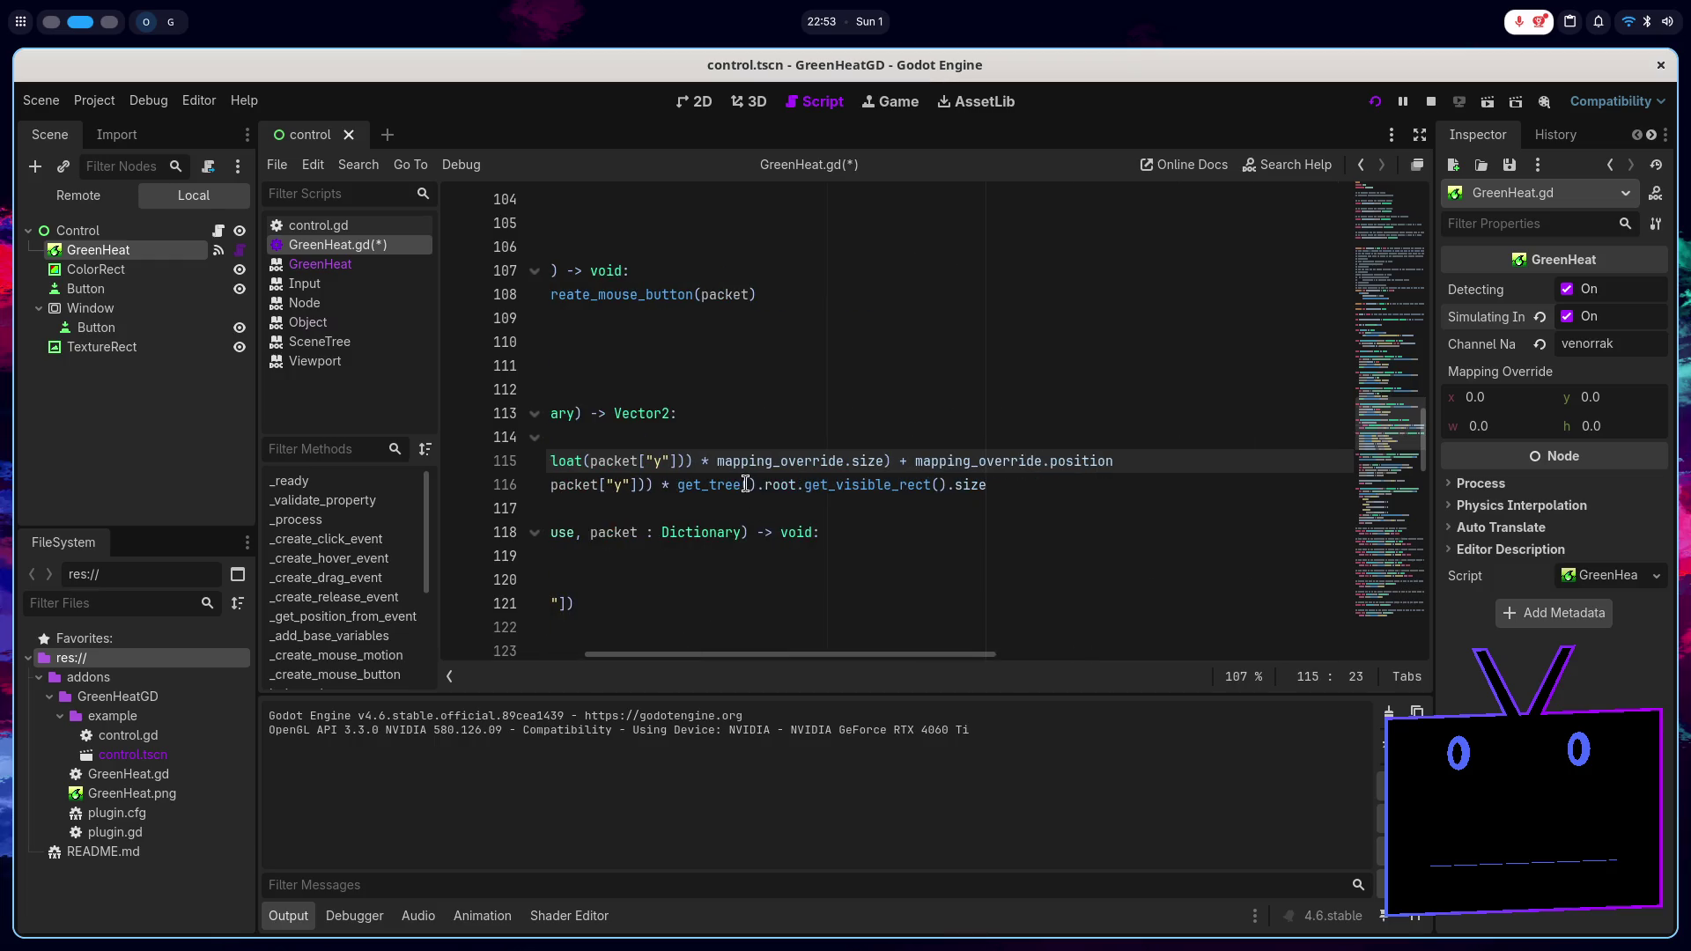
double_click(727, 489)
double_click(781, 486)
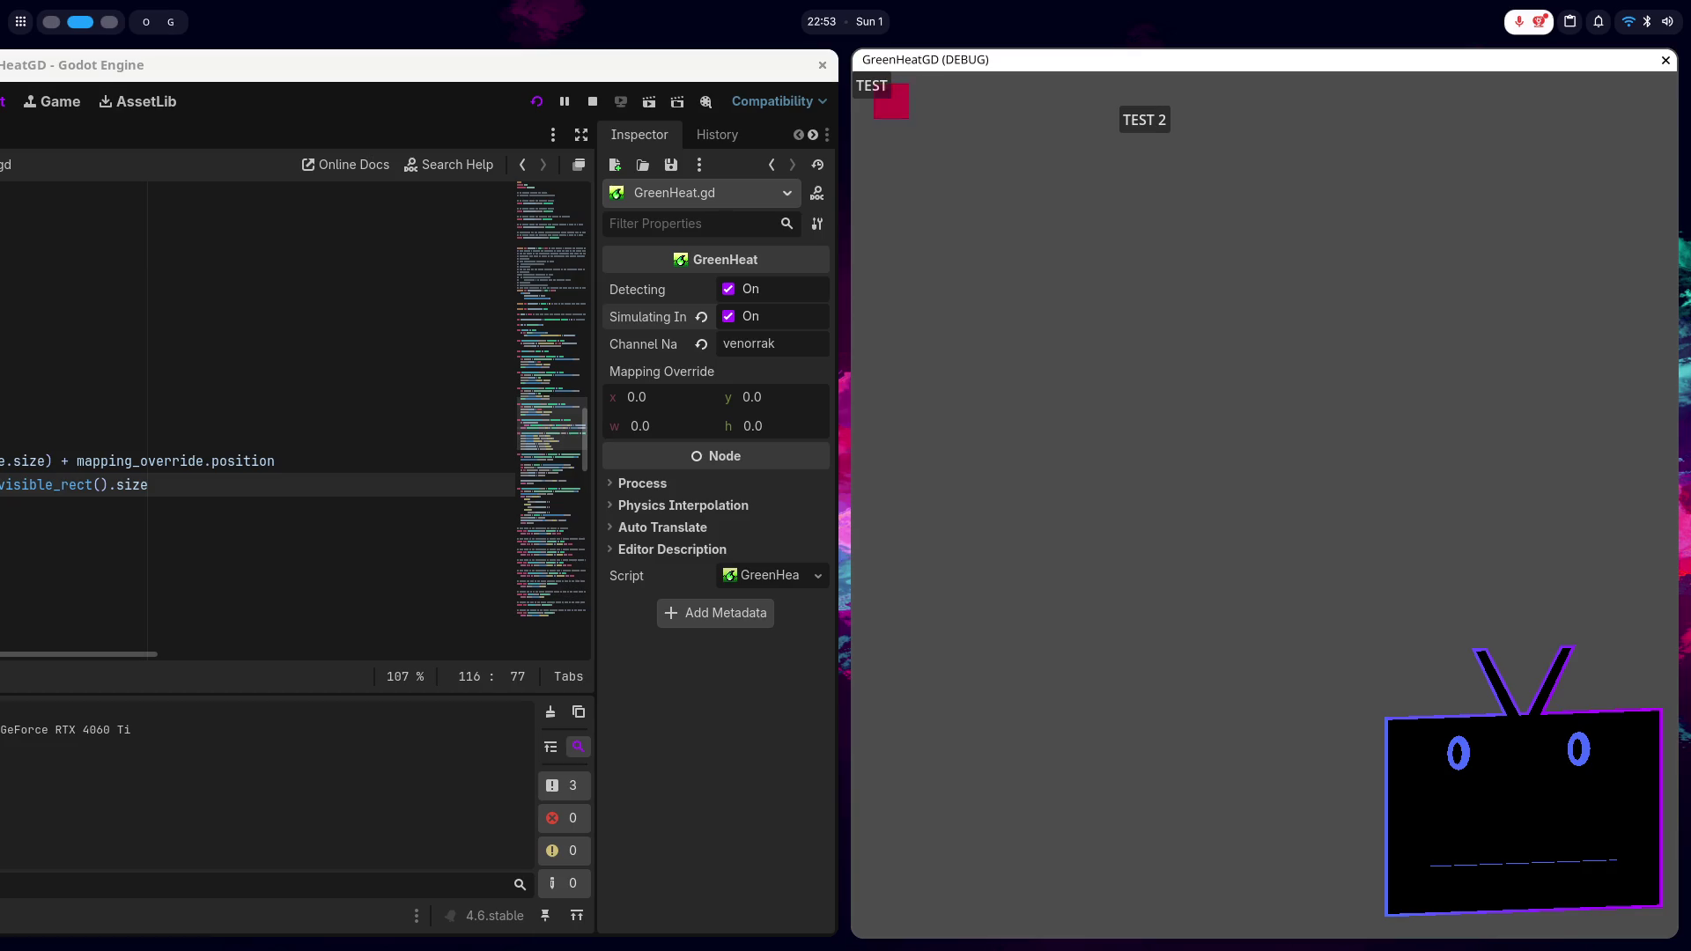
key("F8")
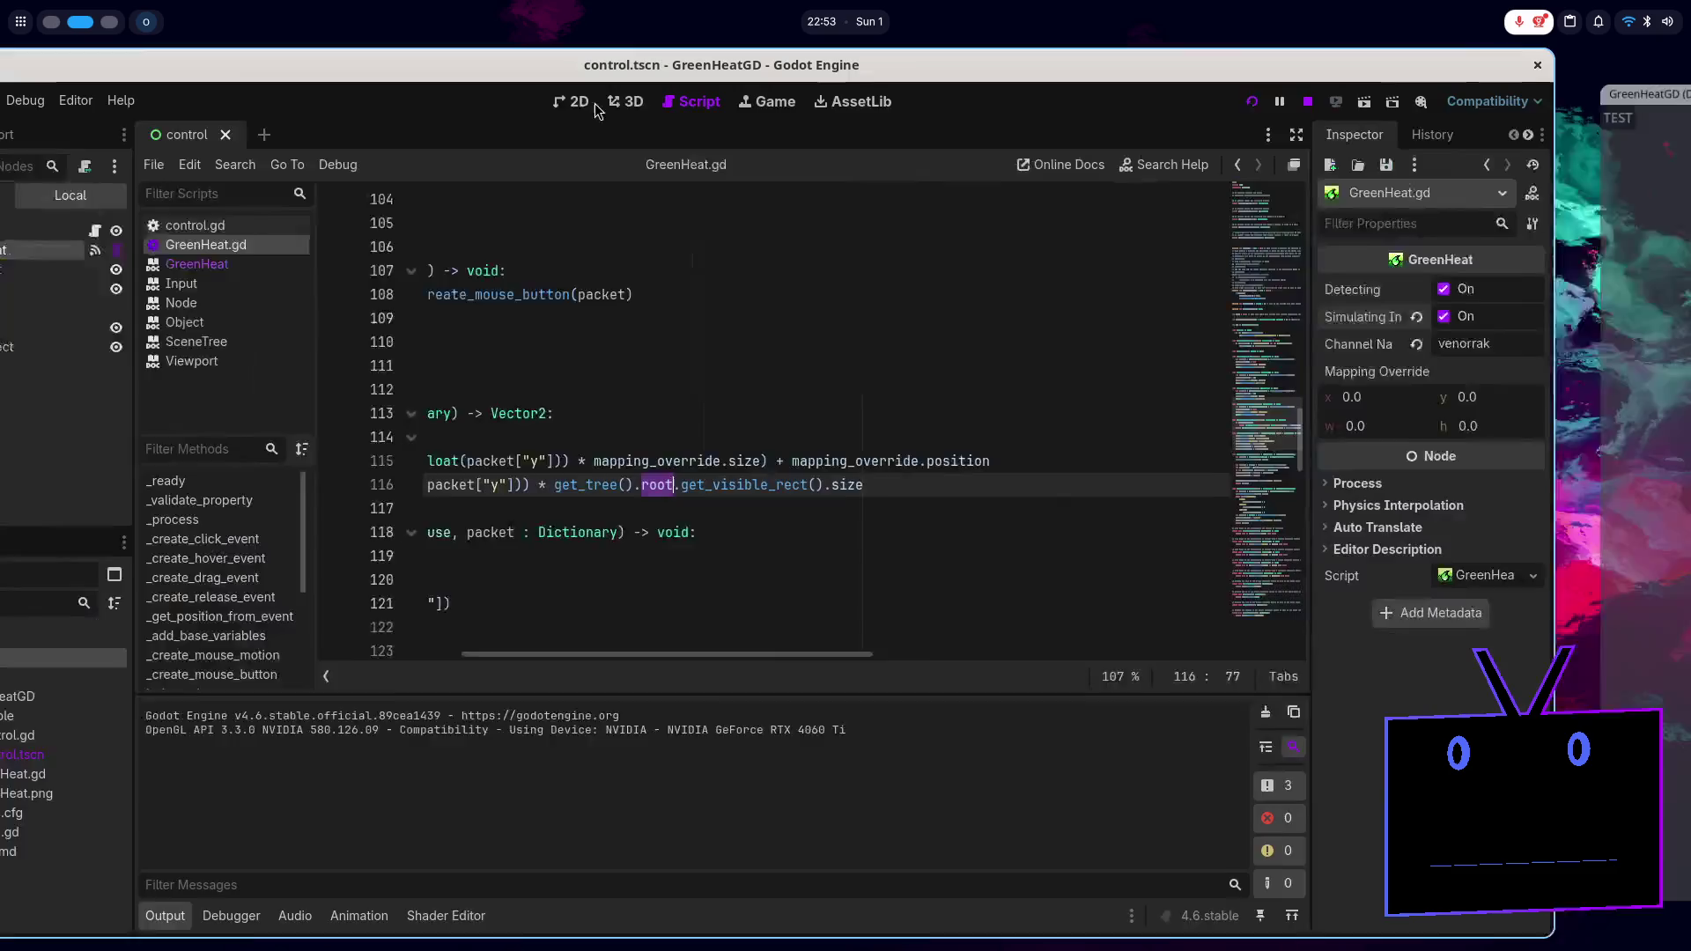
Step: In the 2D view, select ColorRect, Button, the Window's Button, and Window in turn
left_click(702, 101)
left_click(749, 101)
left_click(702, 101)
scroll(456, 373, "up", 3)
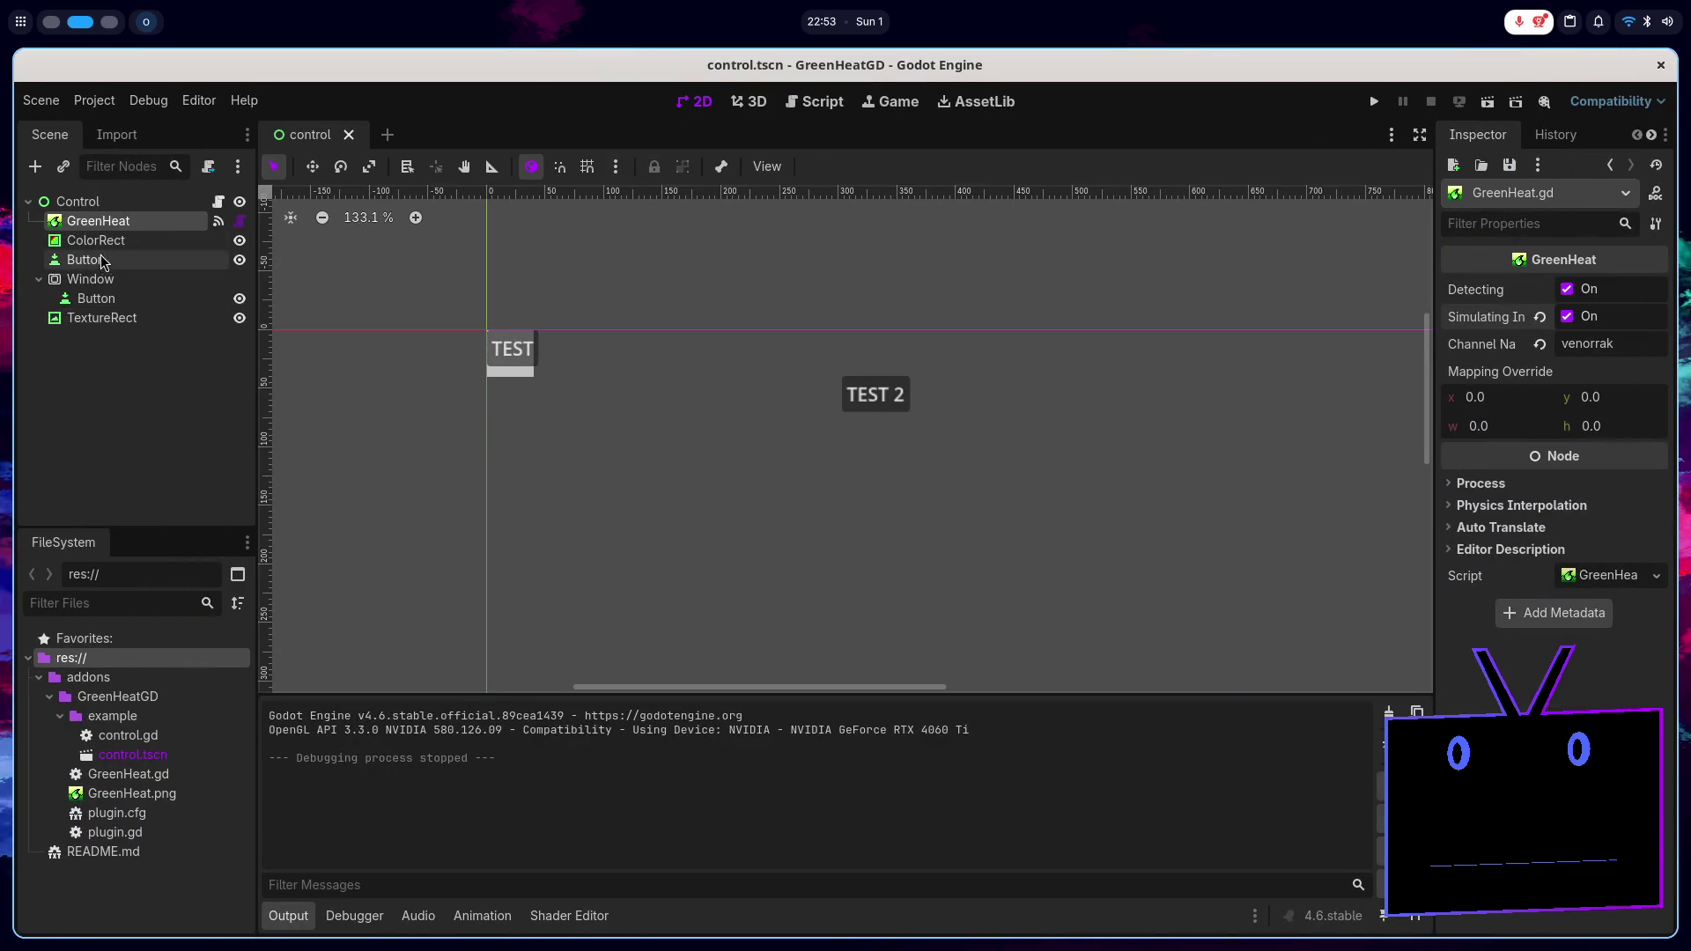
left_click(104, 241)
left_click(109, 260)
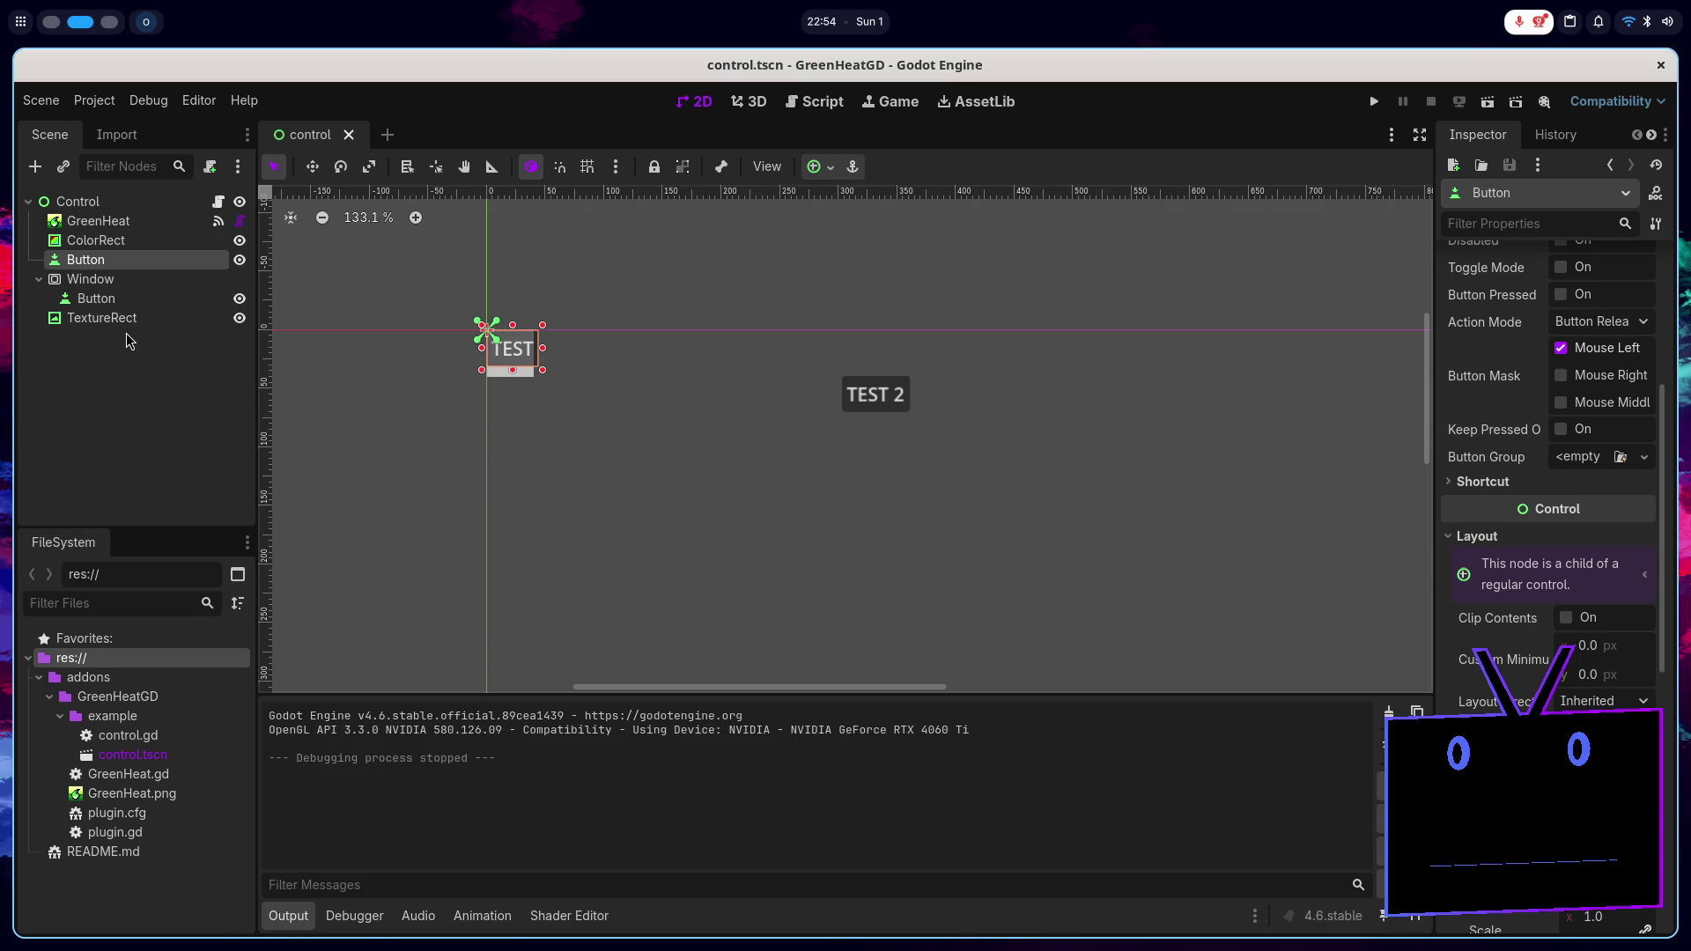
scroll(373, 368, "up", 5)
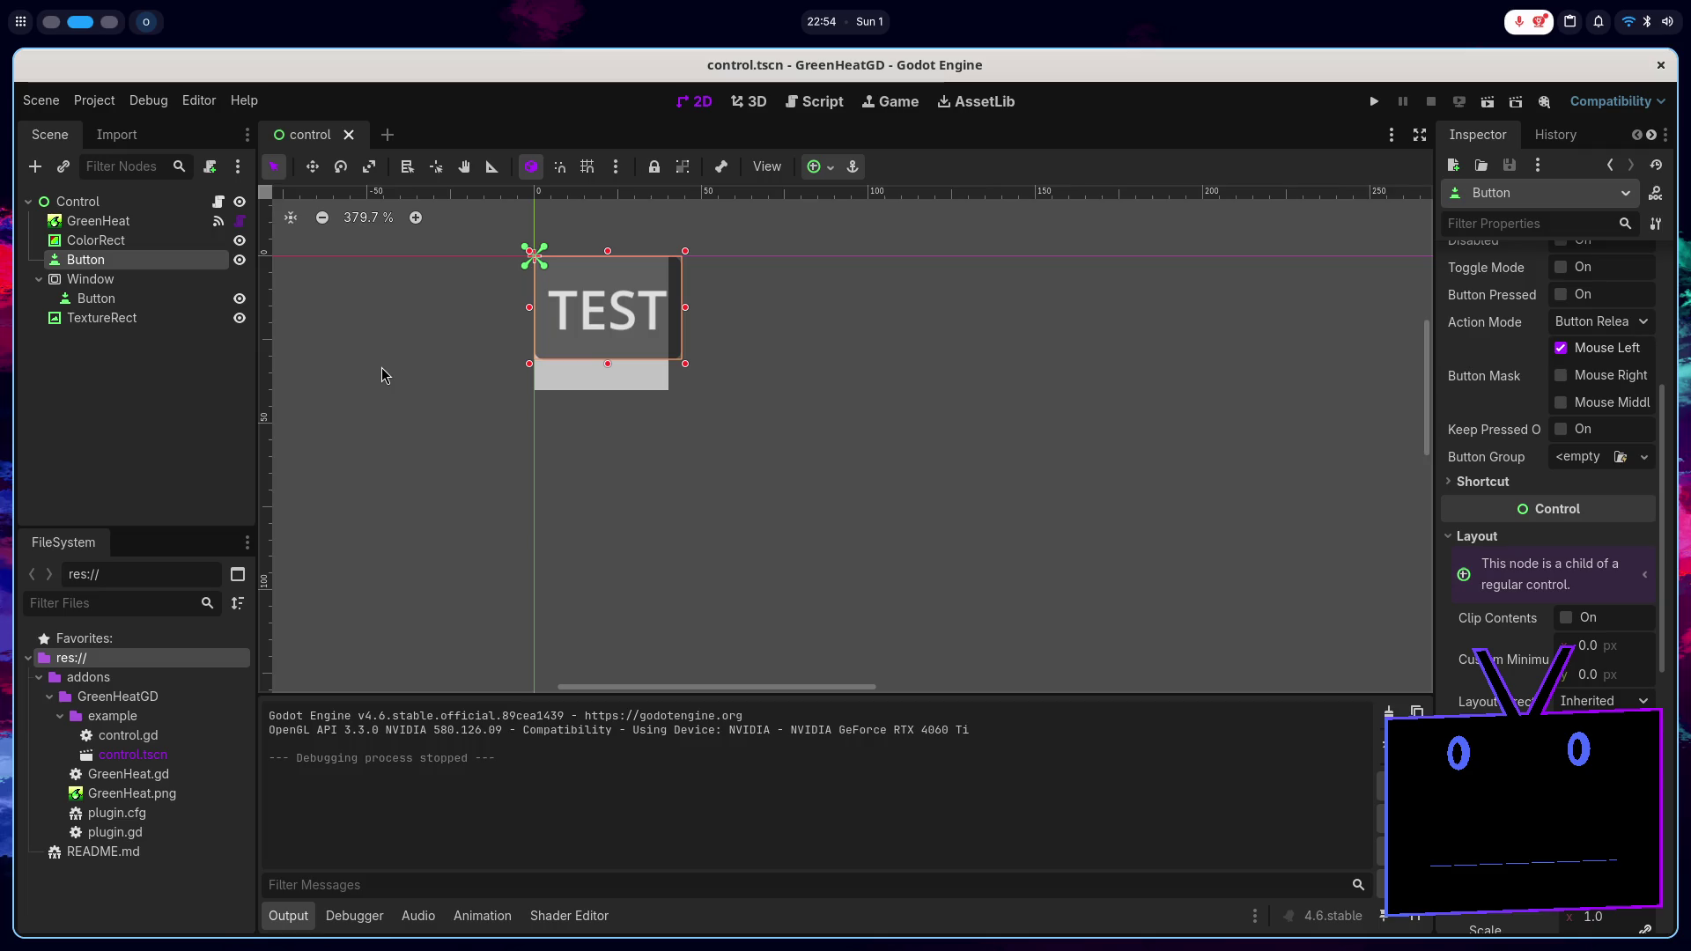
scroll(382, 367, "down", 7)
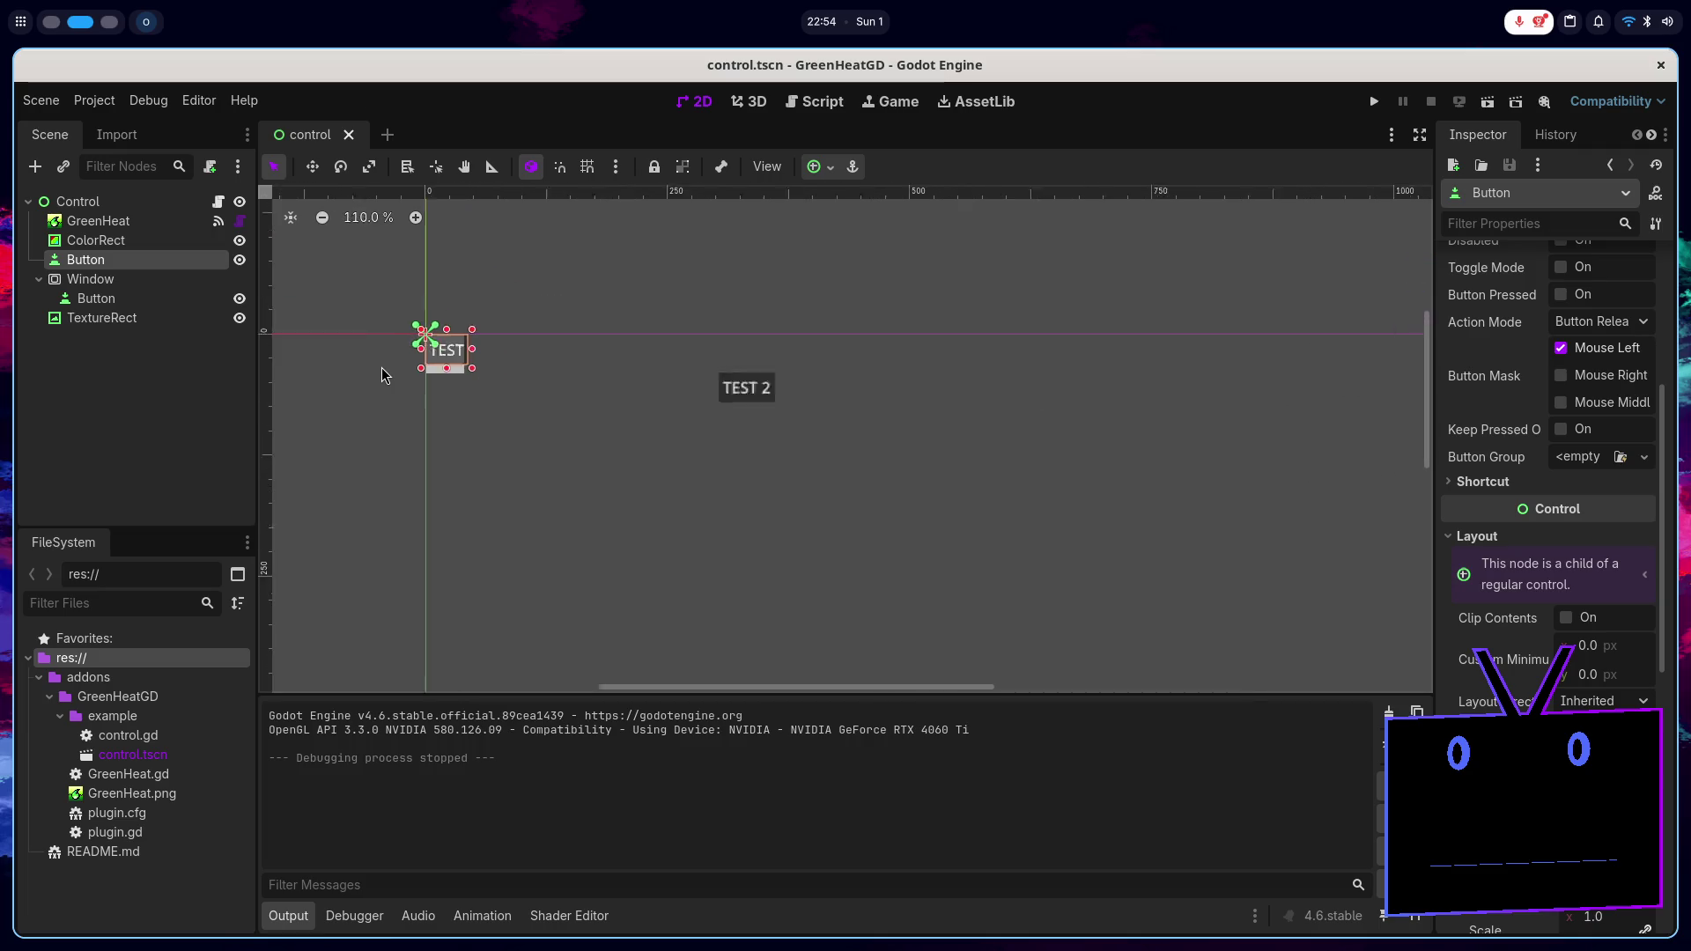
left_click(159, 302)
left_click(167, 278)
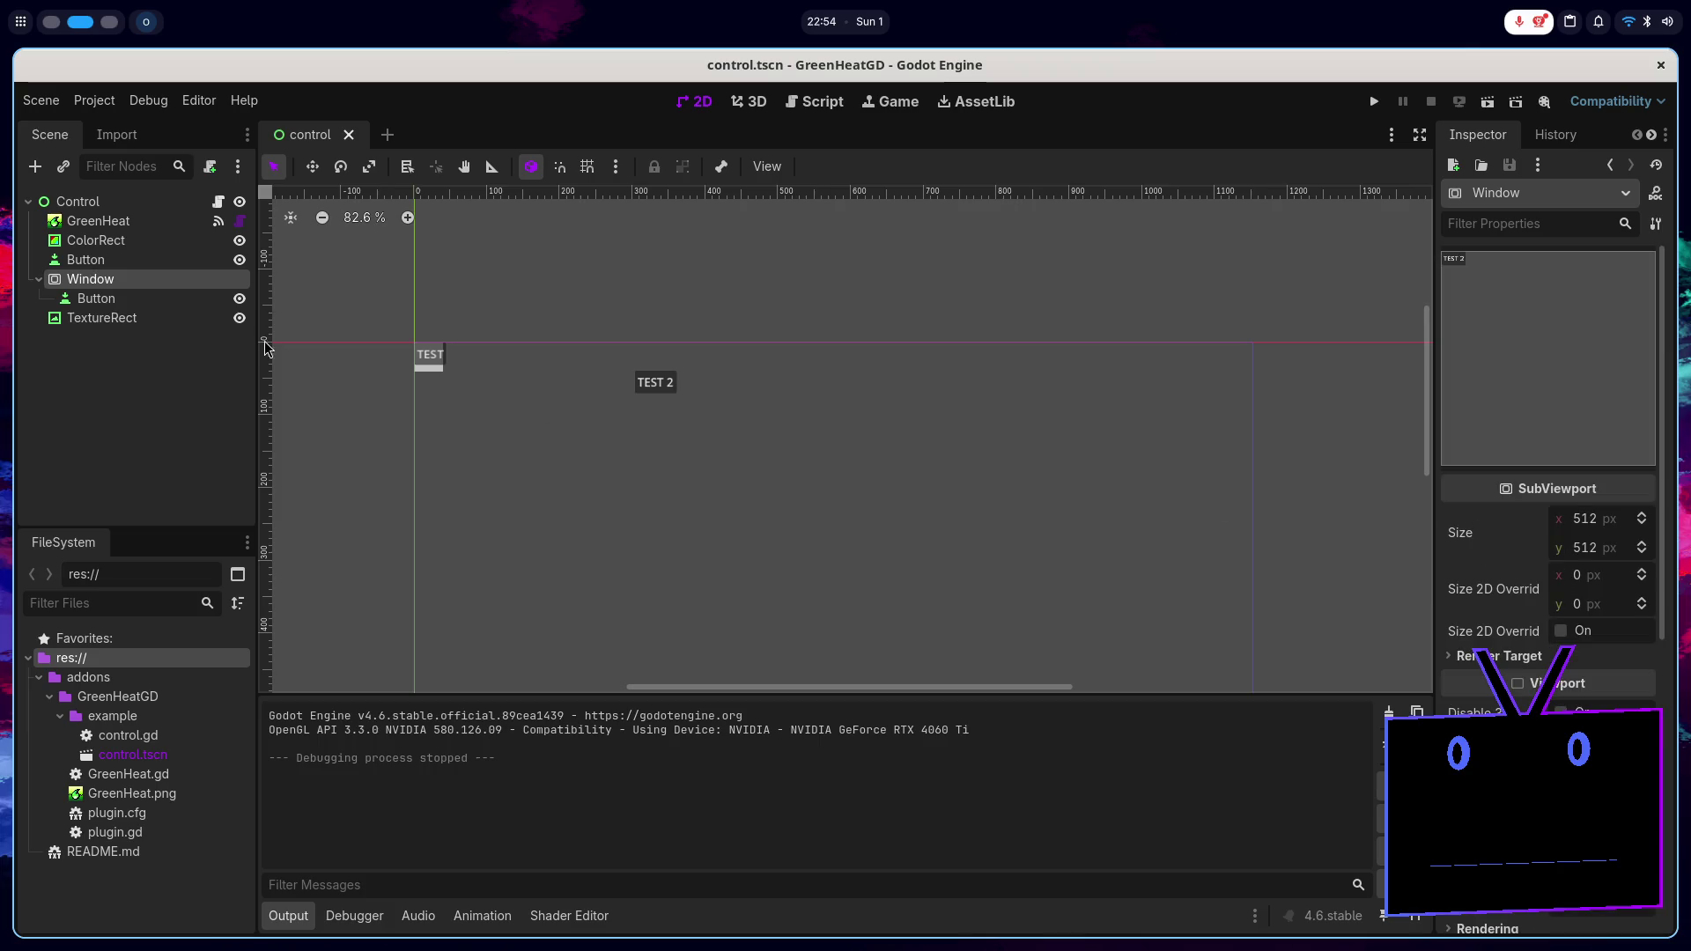
Step: Change the Window node's type and drag it further right to x 449
right_click(134, 280)
left_click(265, 473)
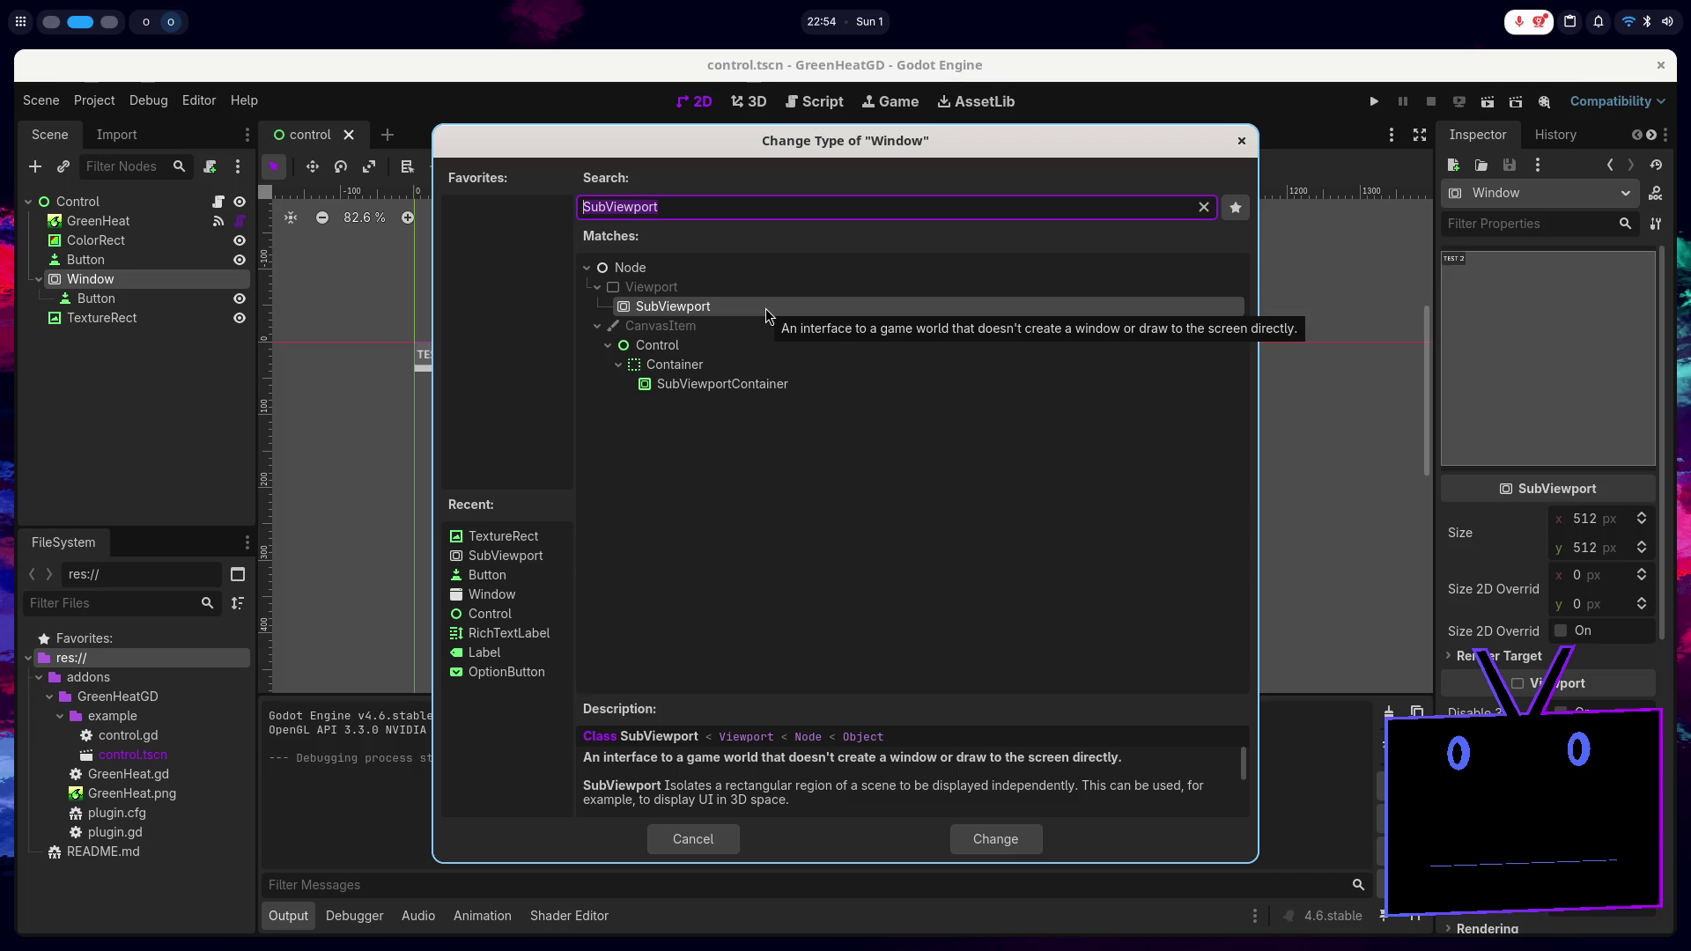
double_click(533, 595)
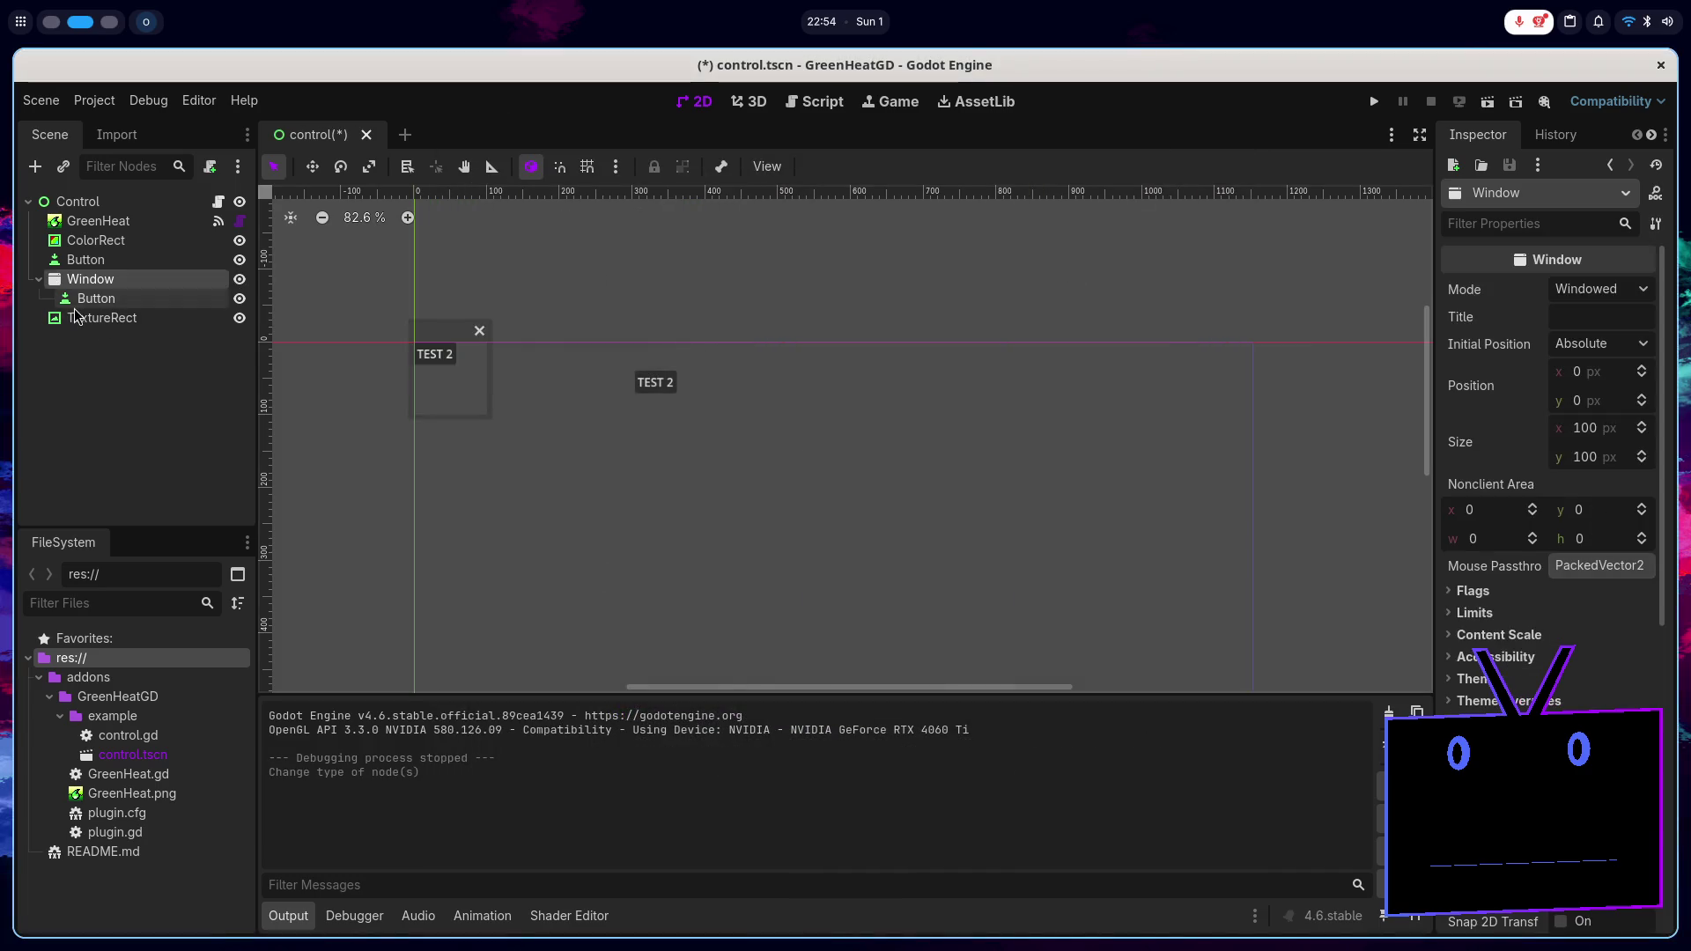
left_click_drag(1585, 373, 1669, 373)
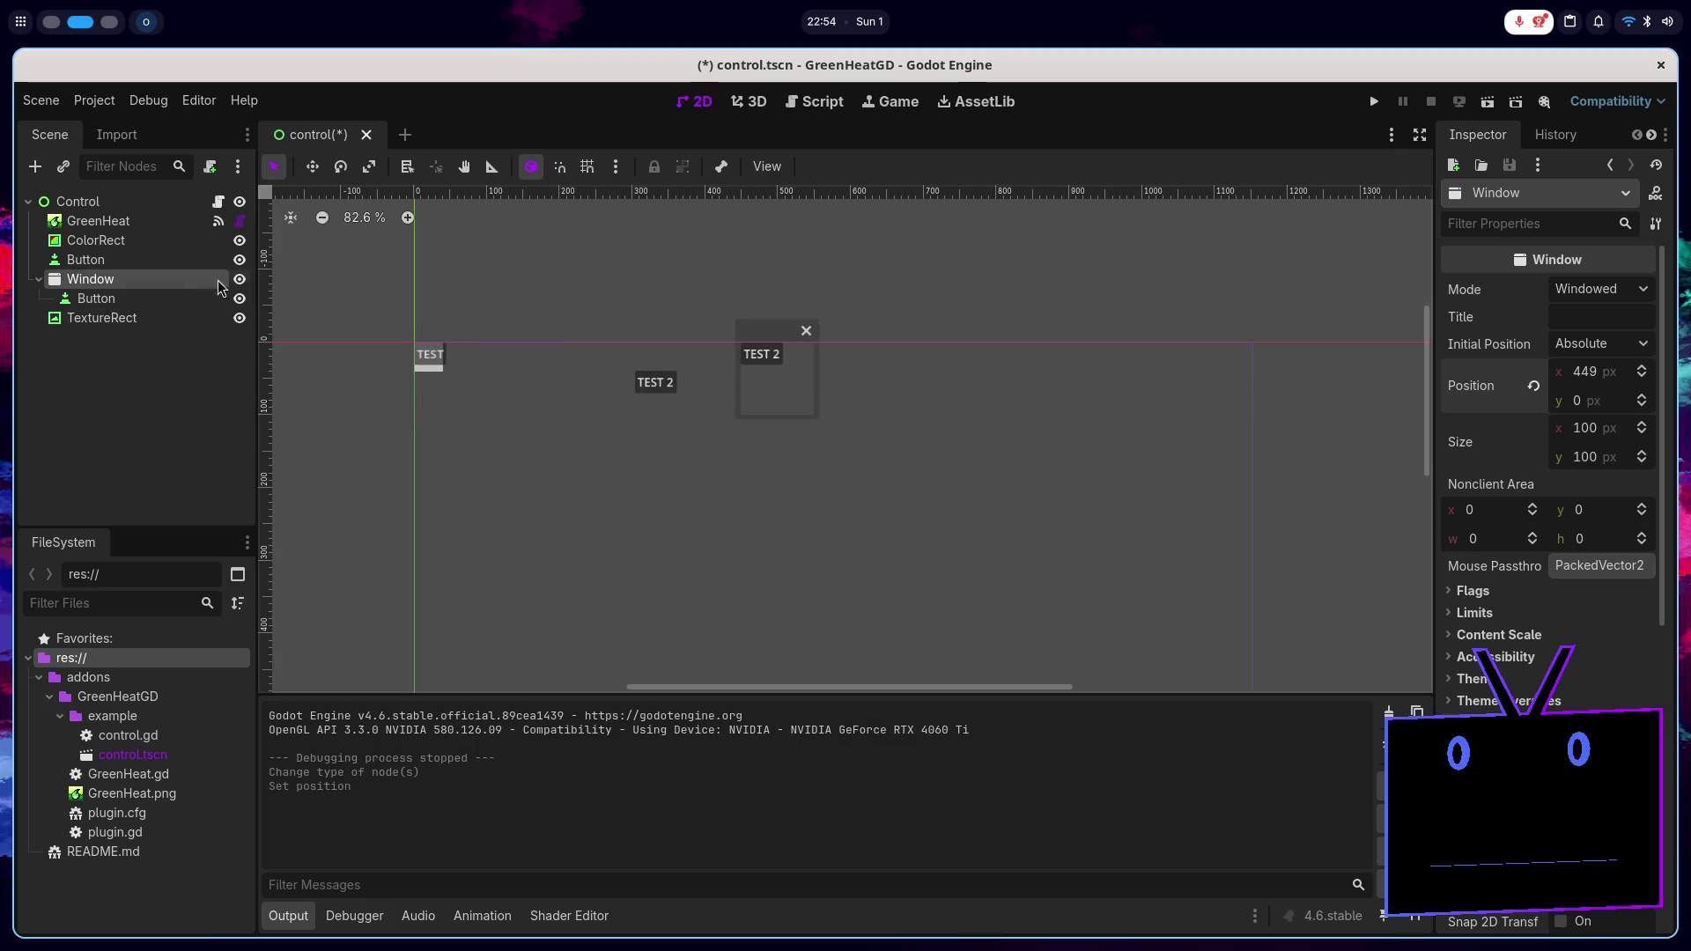
Step: Hide the TextureRect and run the current scene to see TEST 2 in a separate window
left_click(171, 299)
left_click(135, 278)
left_click(147, 299)
left_click(141, 280)
left_click(125, 261)
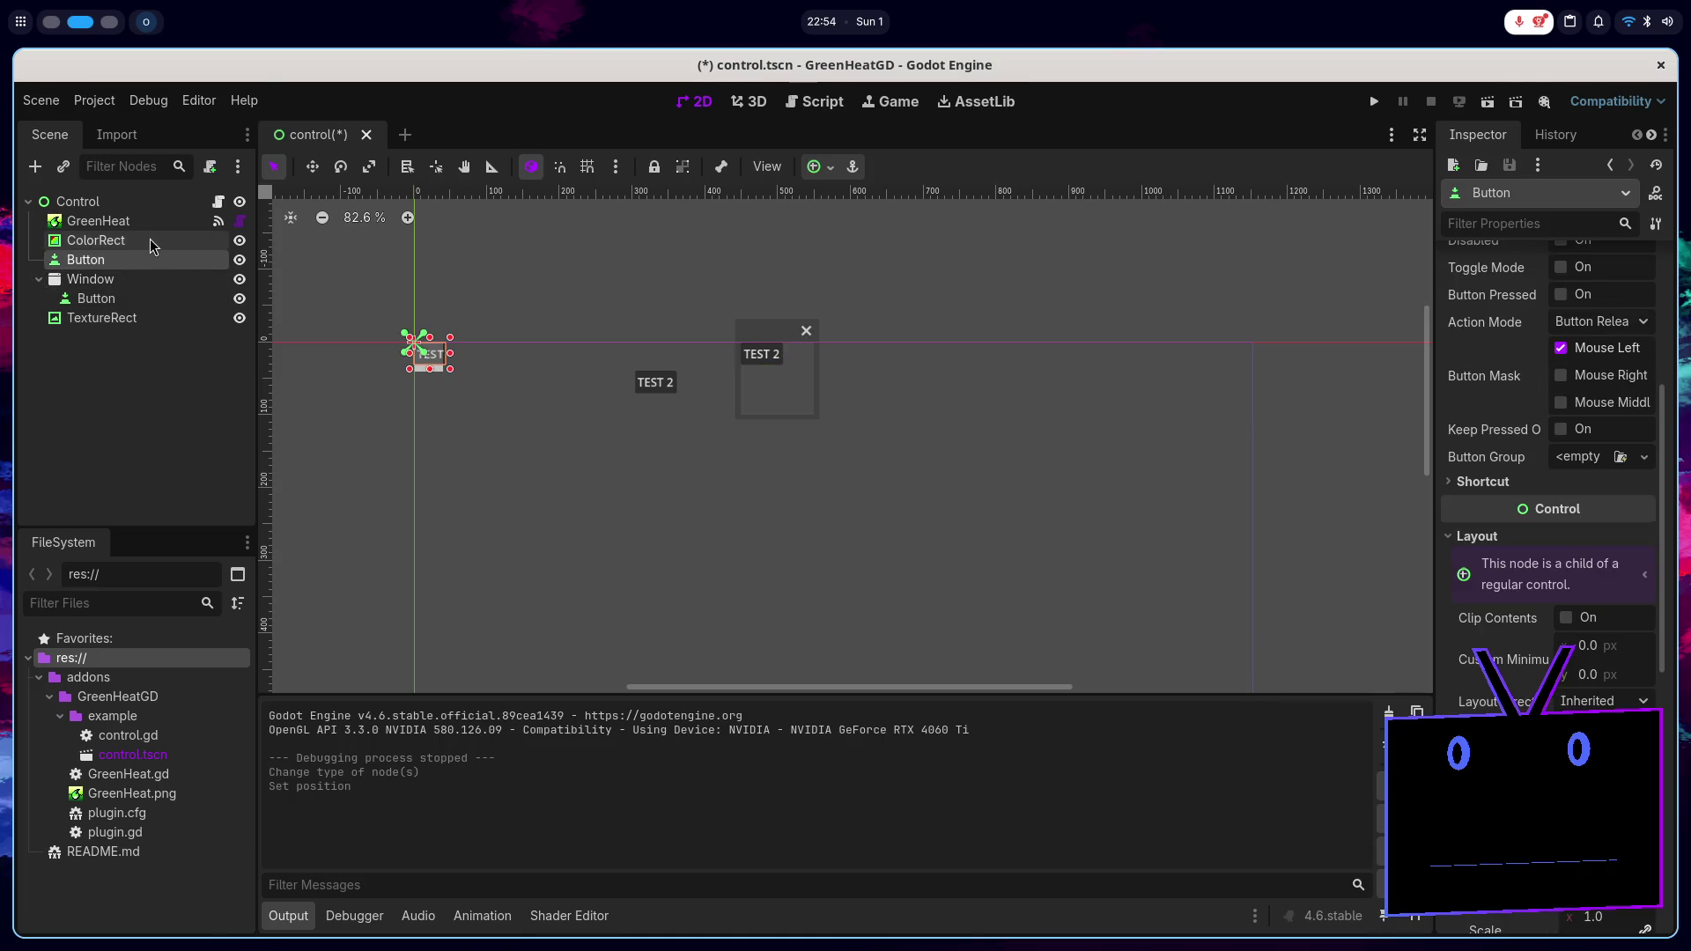
left_click(151, 318)
left_click(240, 319)
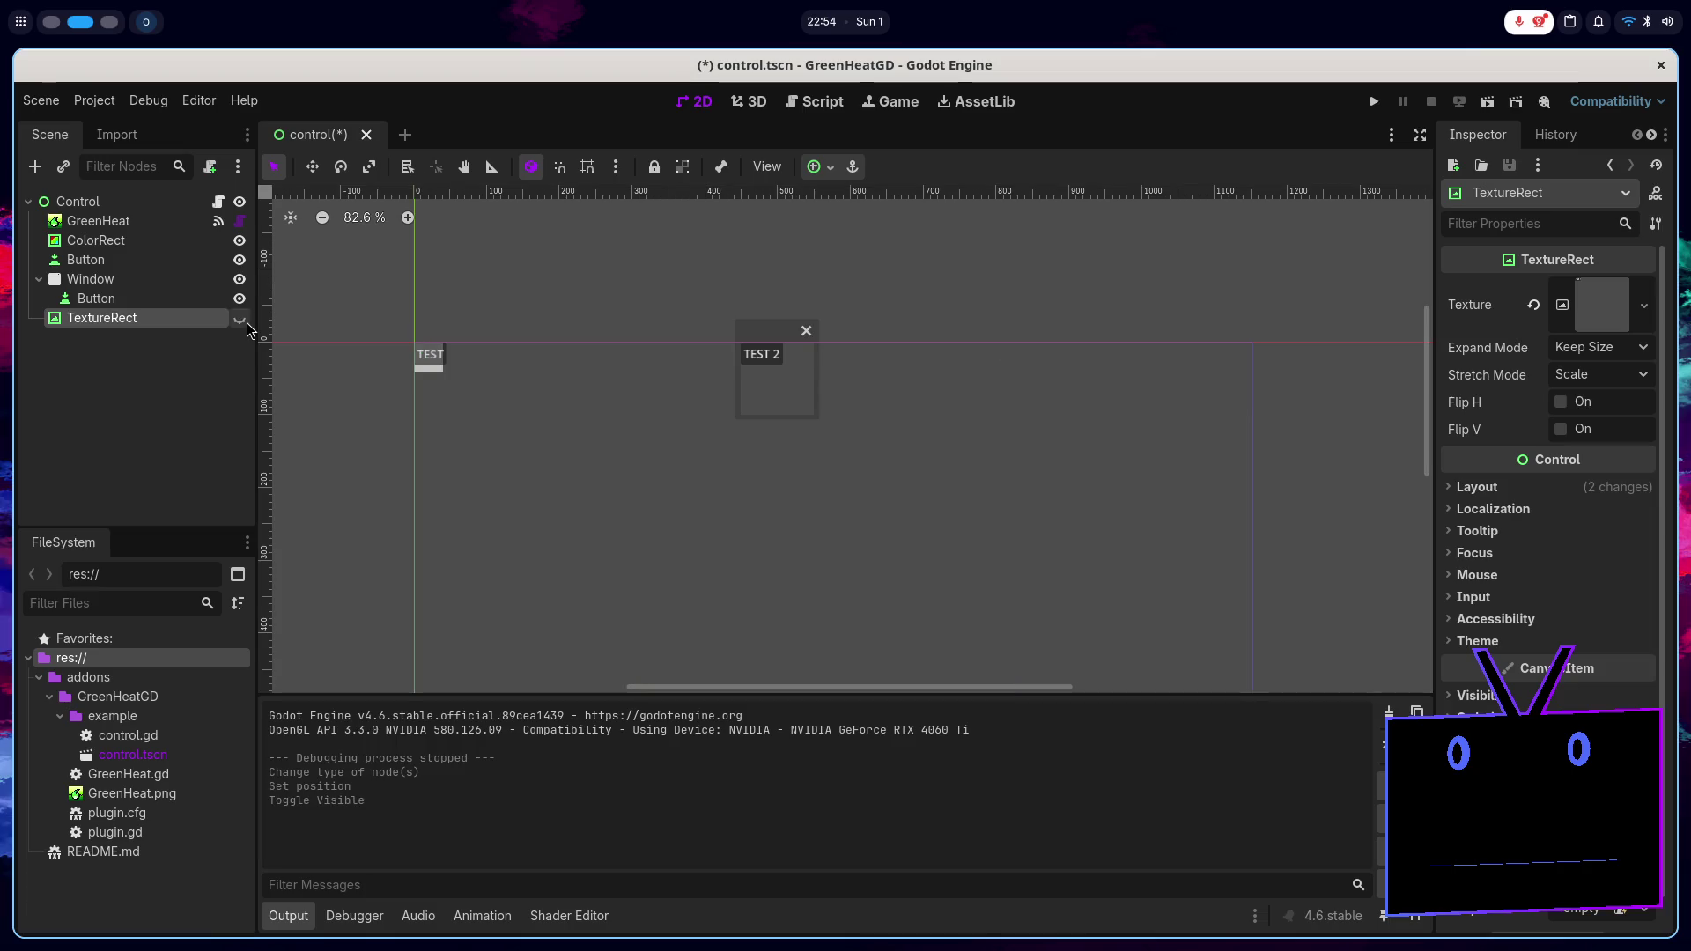
left_click(1486, 106)
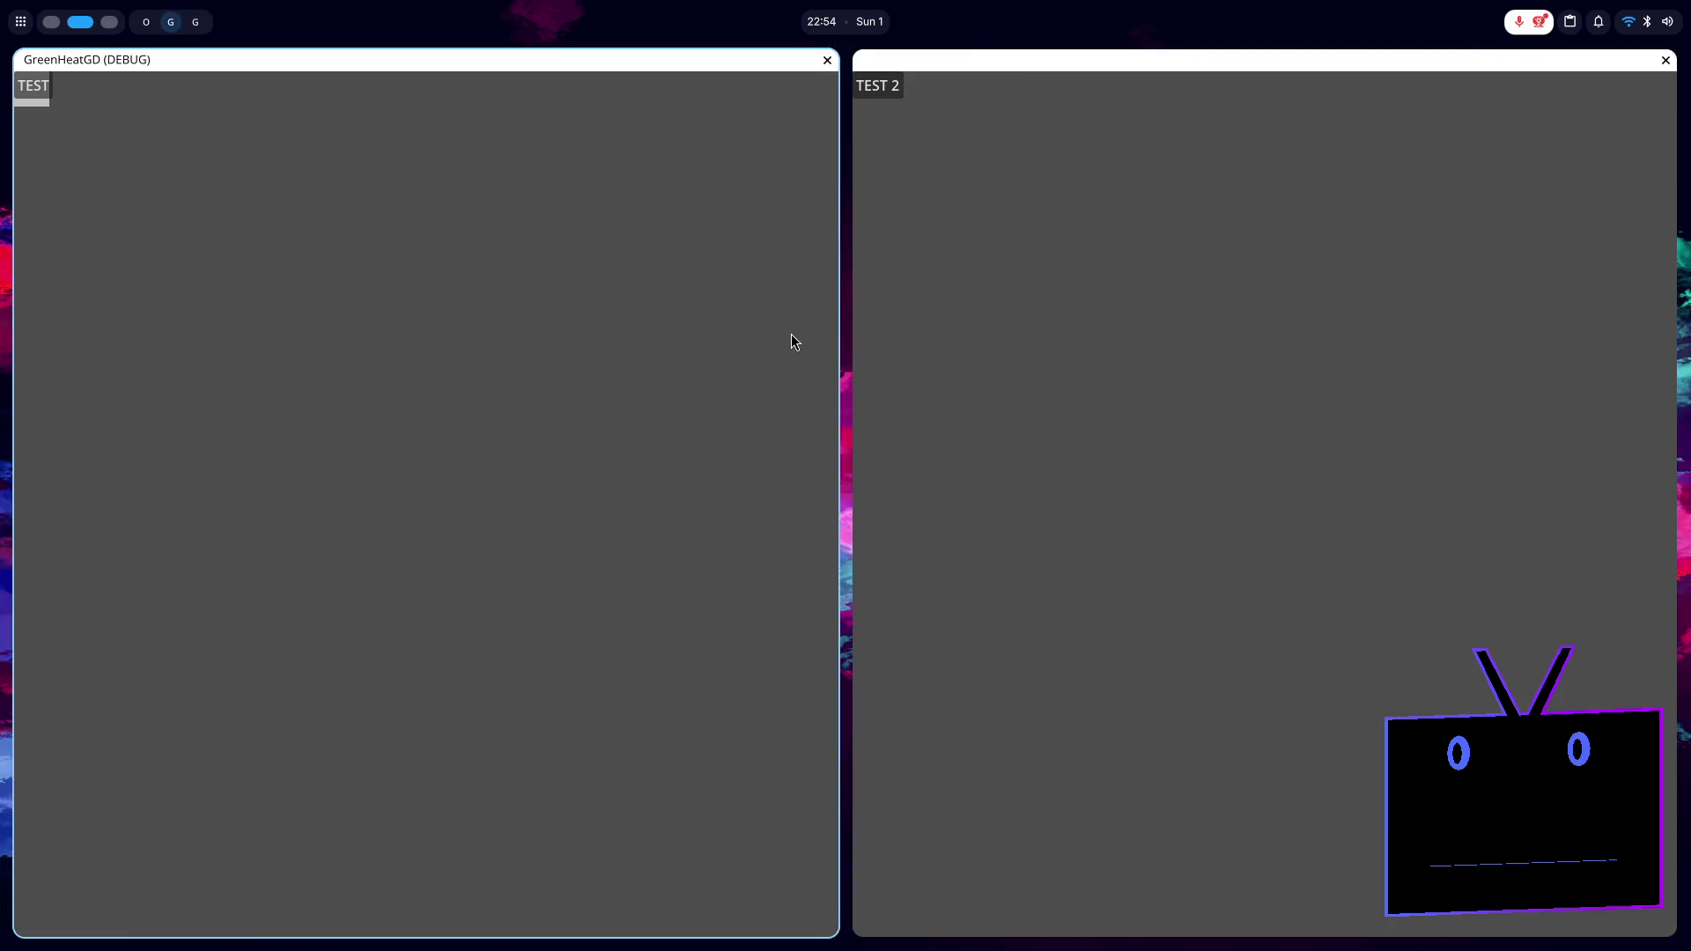
key("super+1")
left_click(1432, 104)
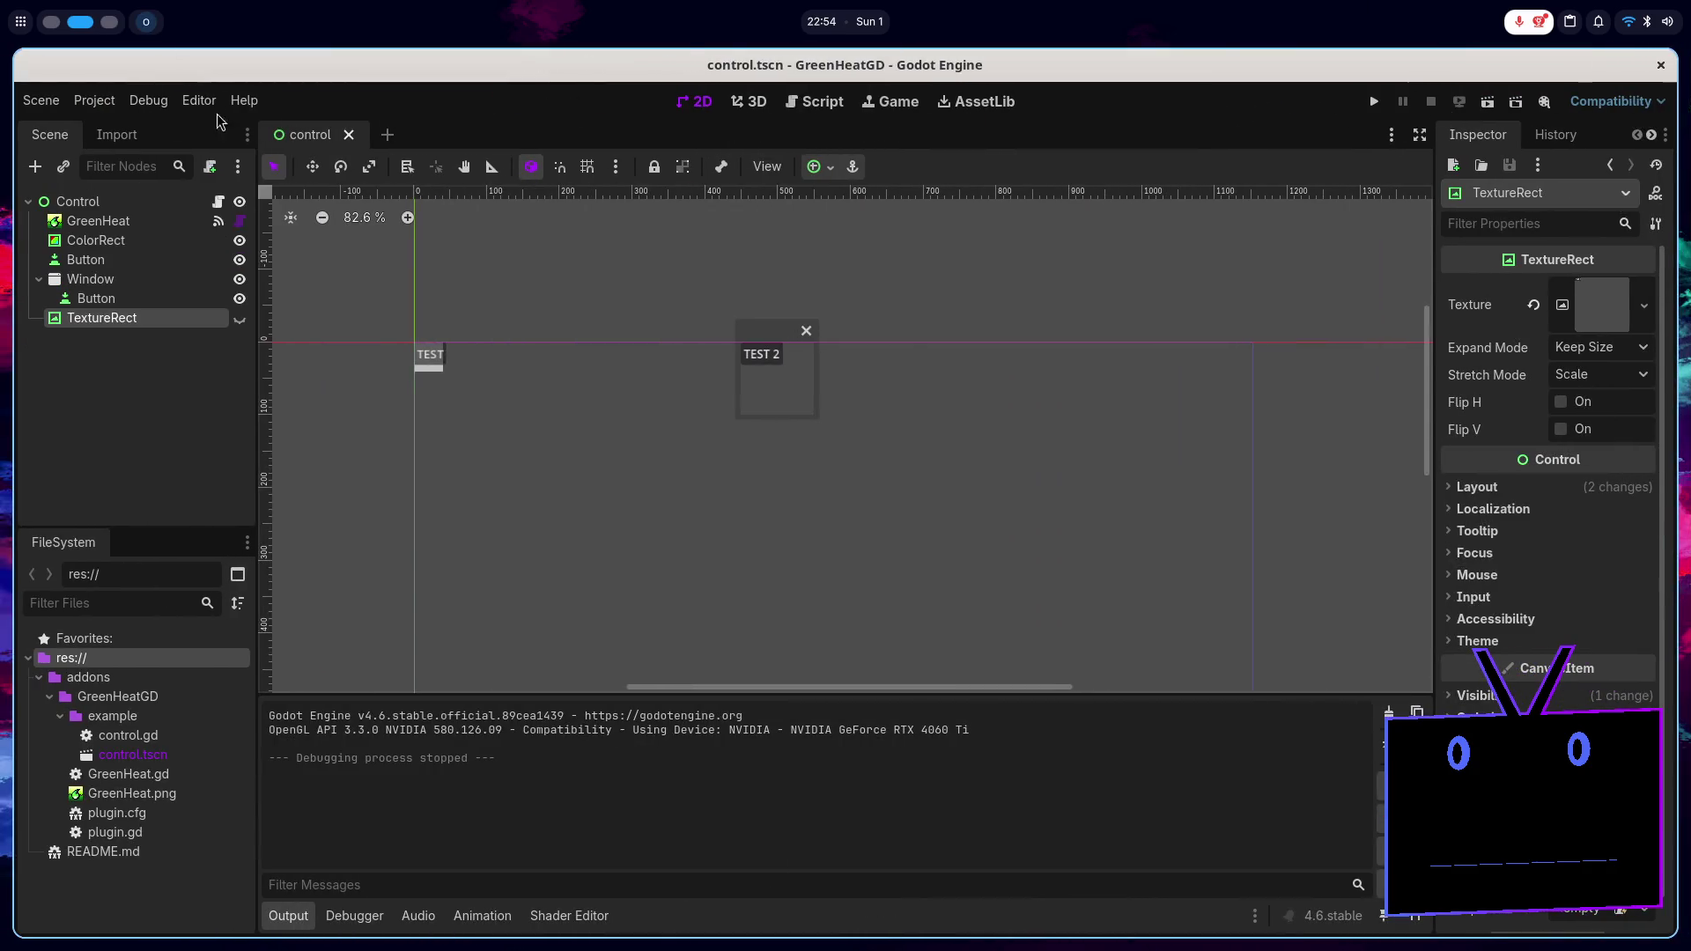
Step: Enable Embed Subwindows in Project Settings and run the scene again to check TEST 2
left_click(94, 99)
left_click(115, 124)
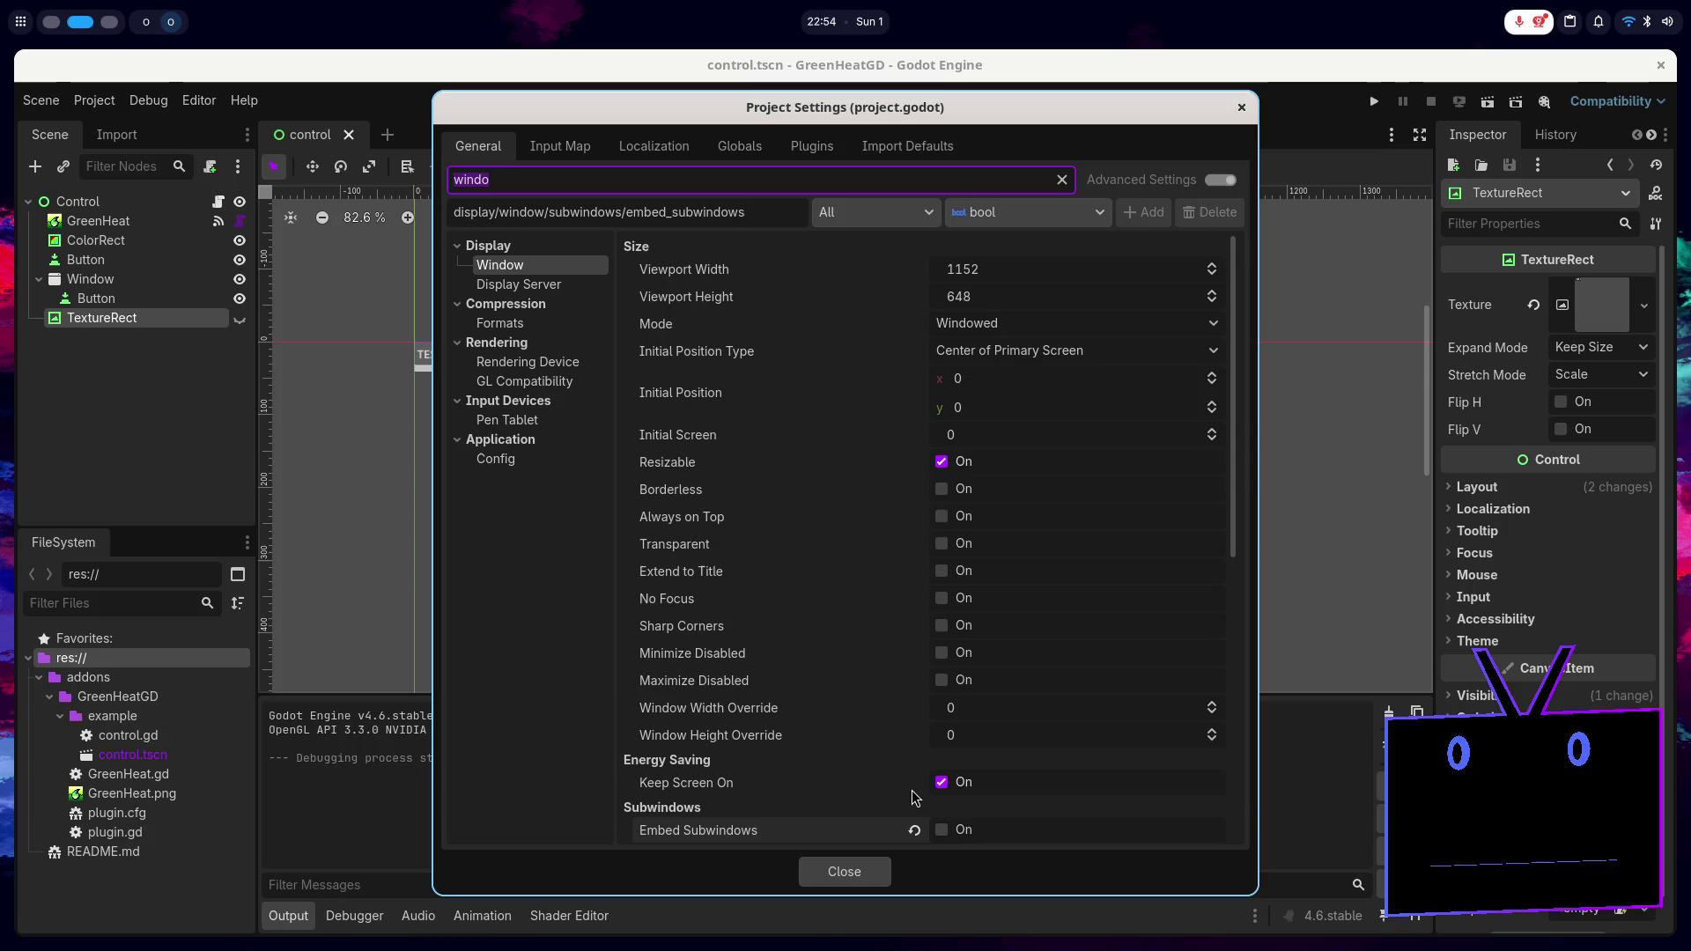
left_click(940, 824)
left_click(857, 875)
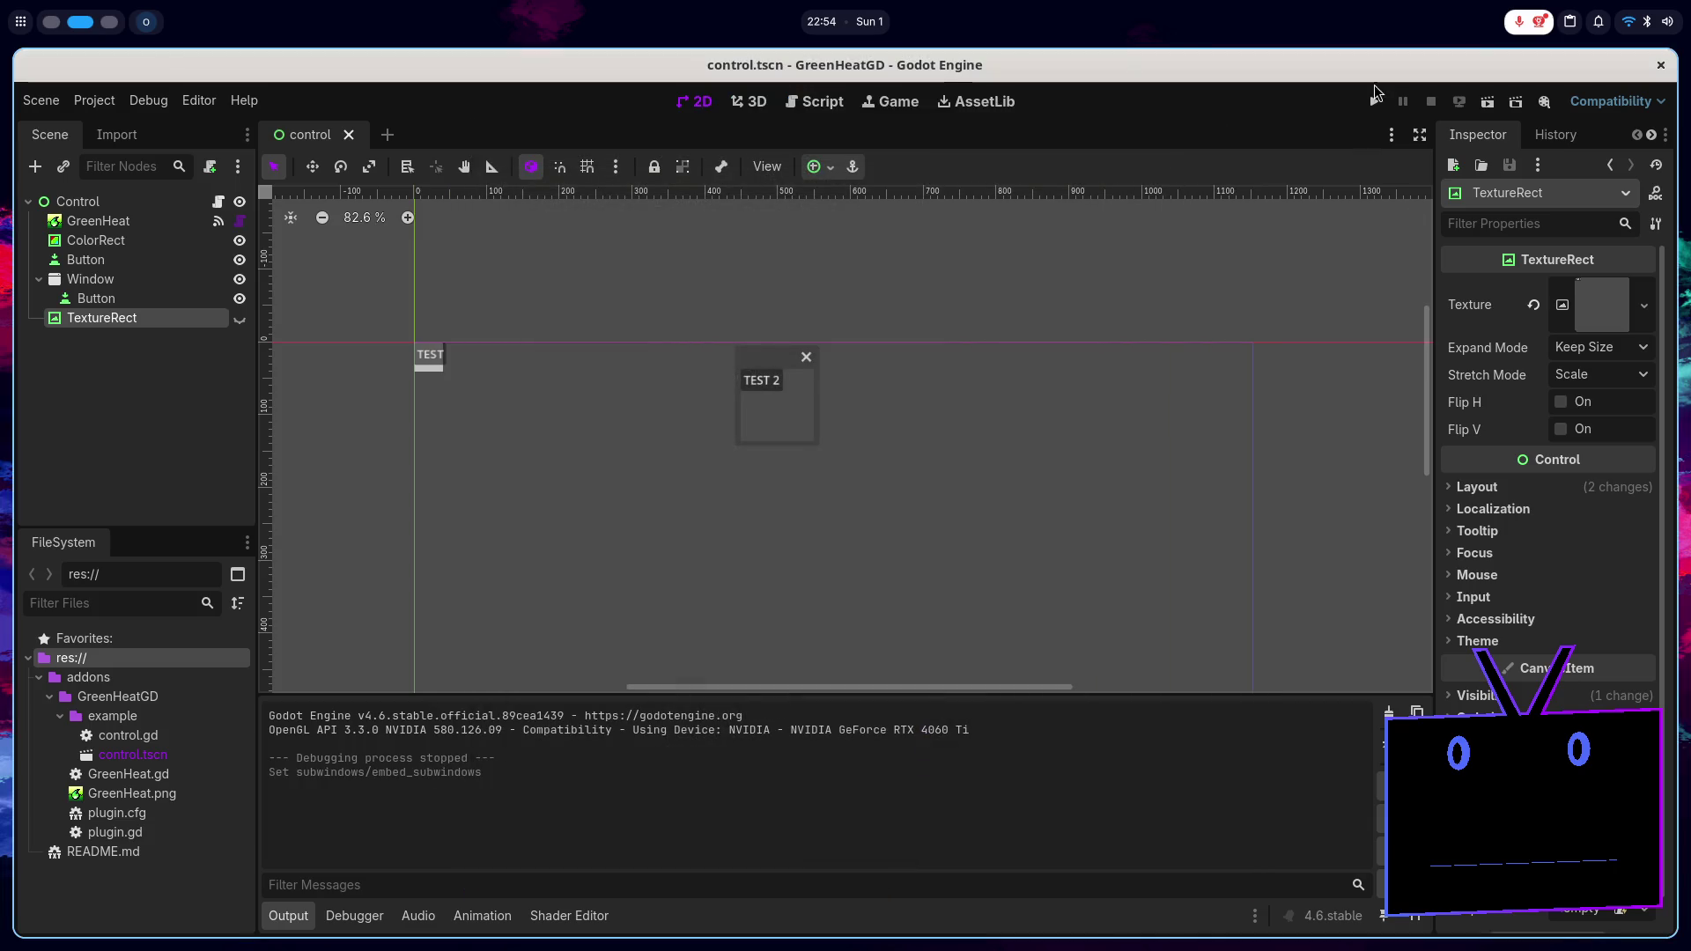
left_click(1373, 101)
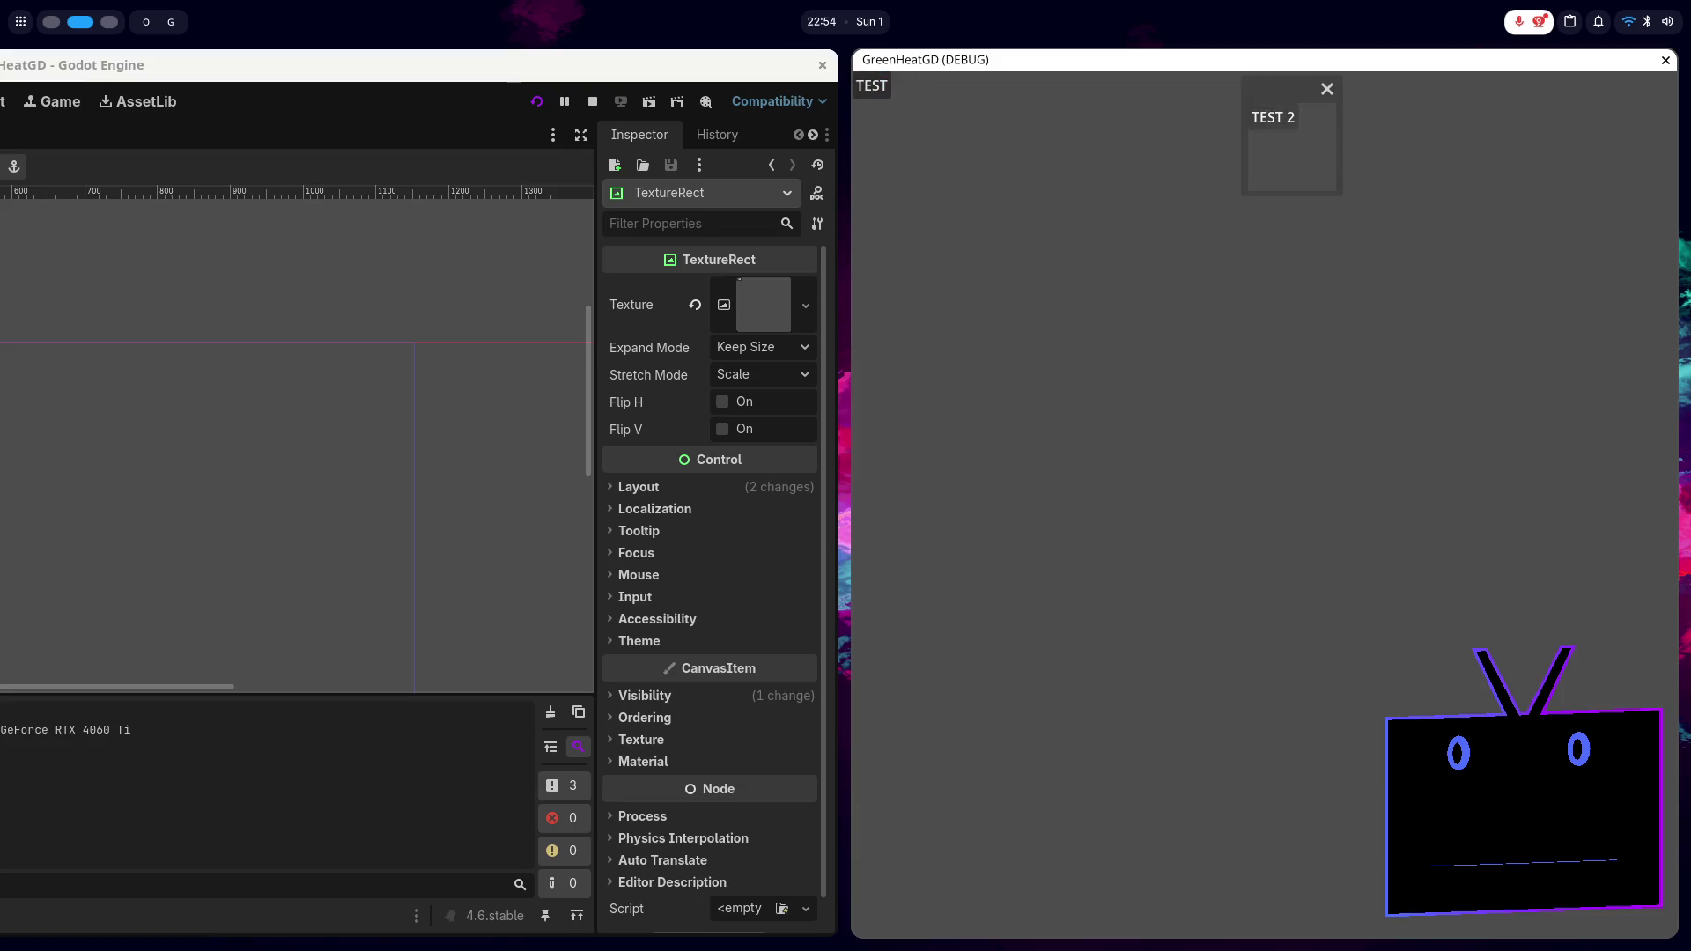
left_click(1665, 60)
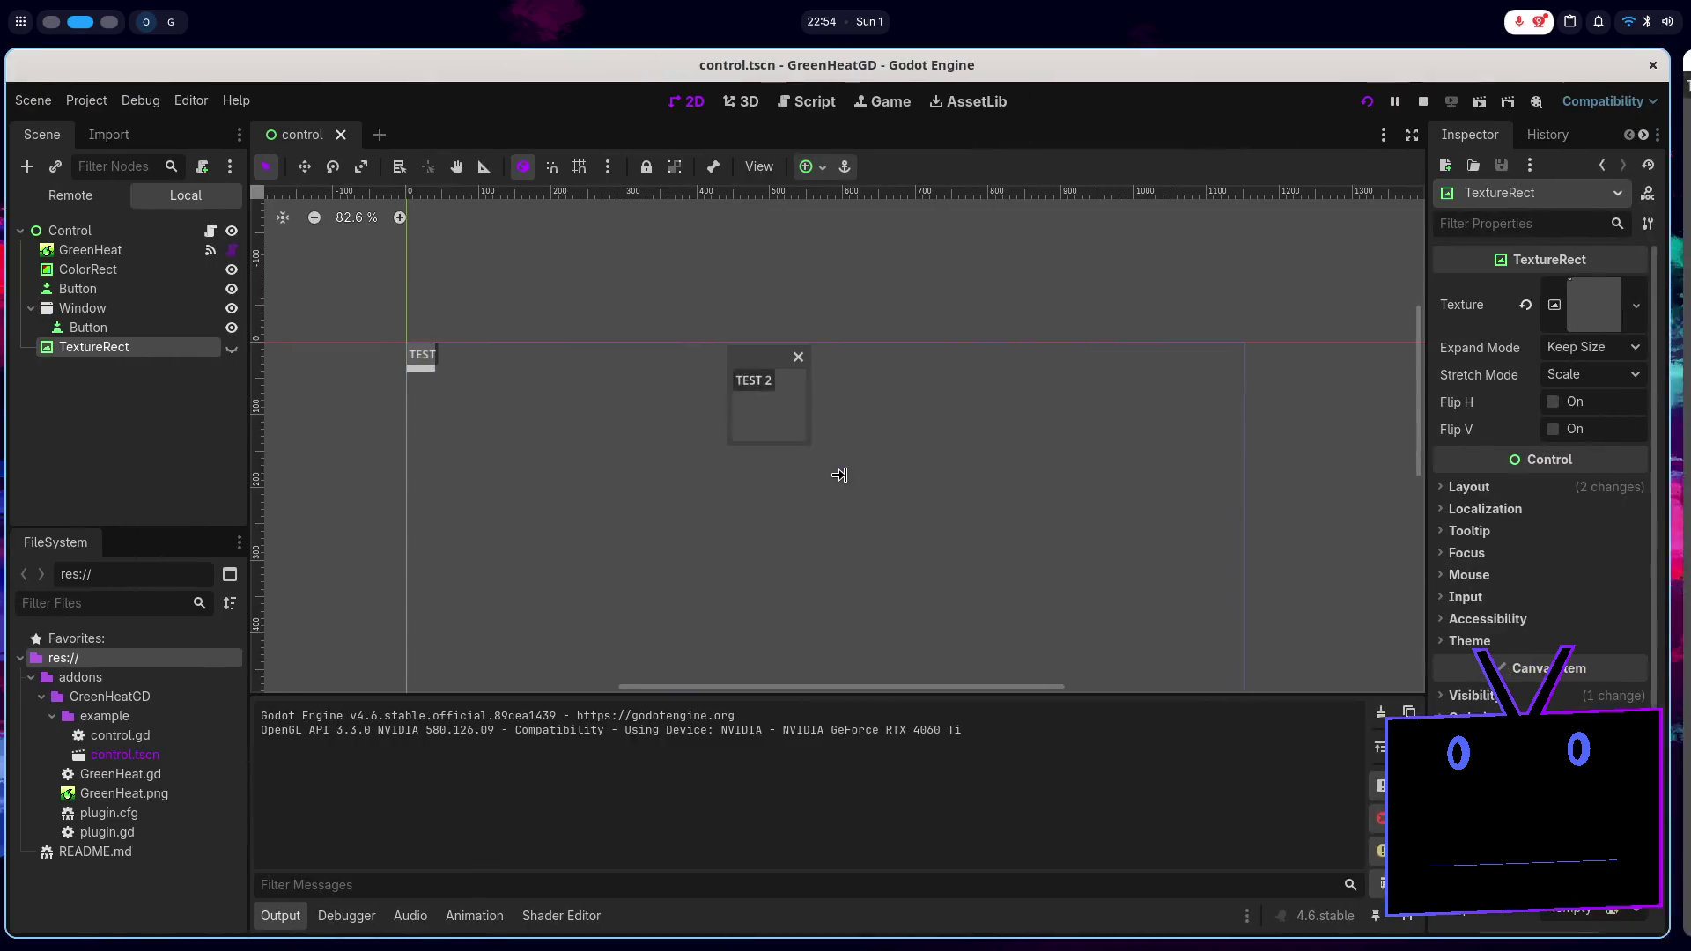
Step: Change the Window node's type to SubViewport and make the TextureRect visible again
left_click(136, 279)
right_click(135, 278)
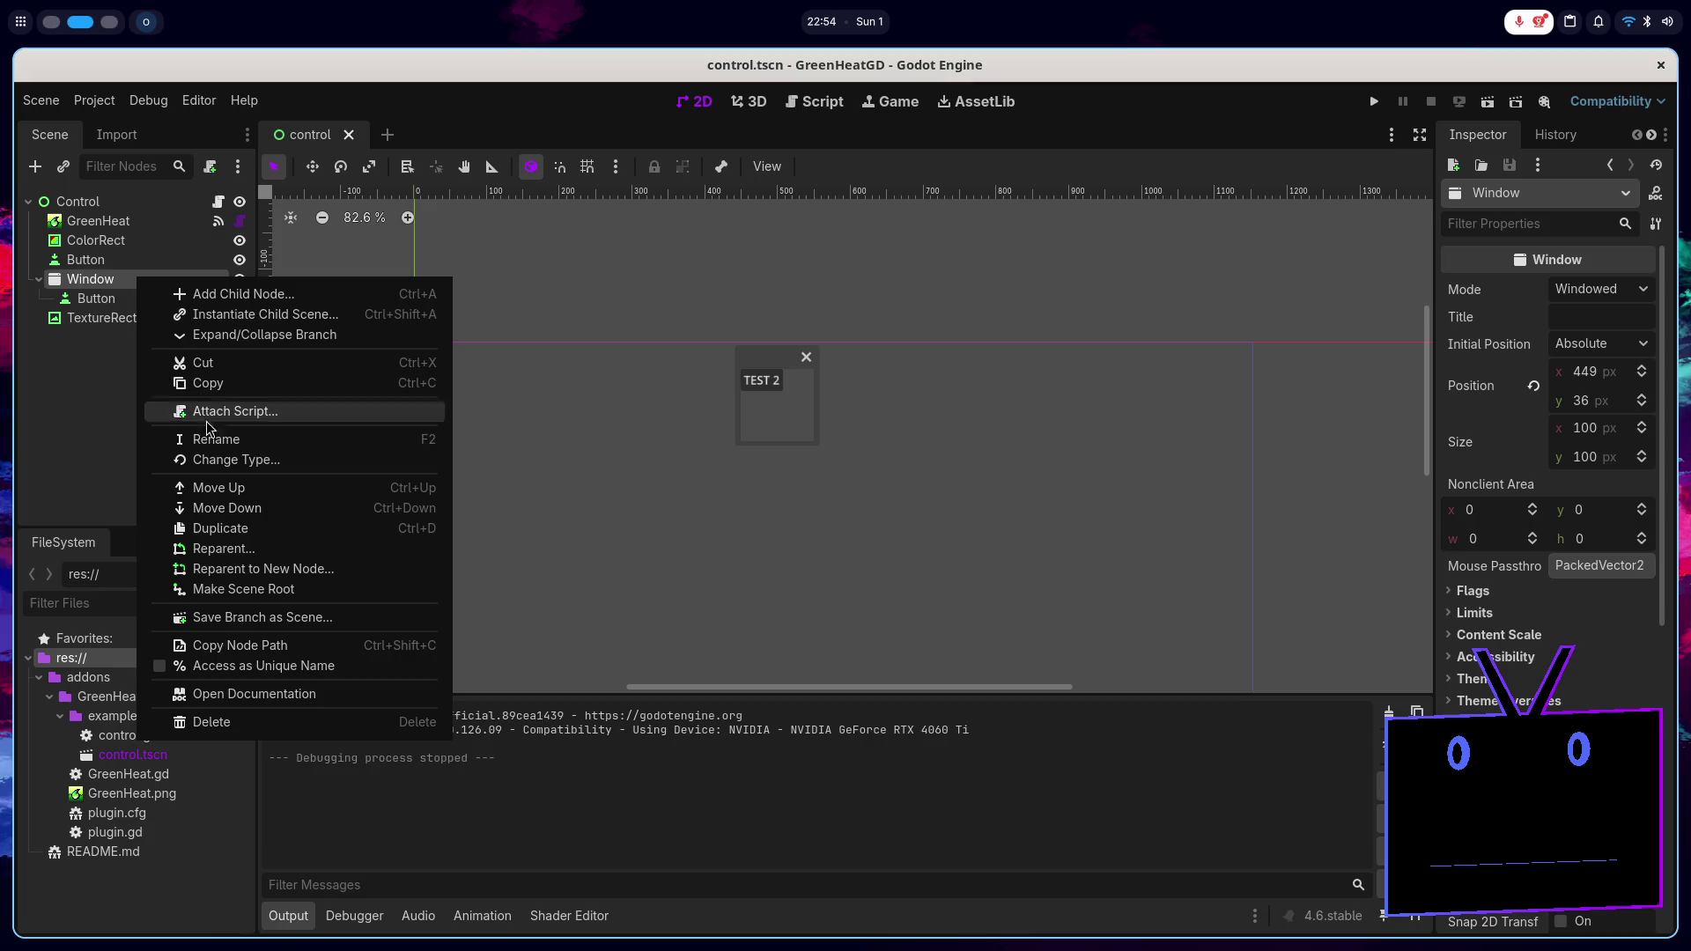
left_click(236, 458)
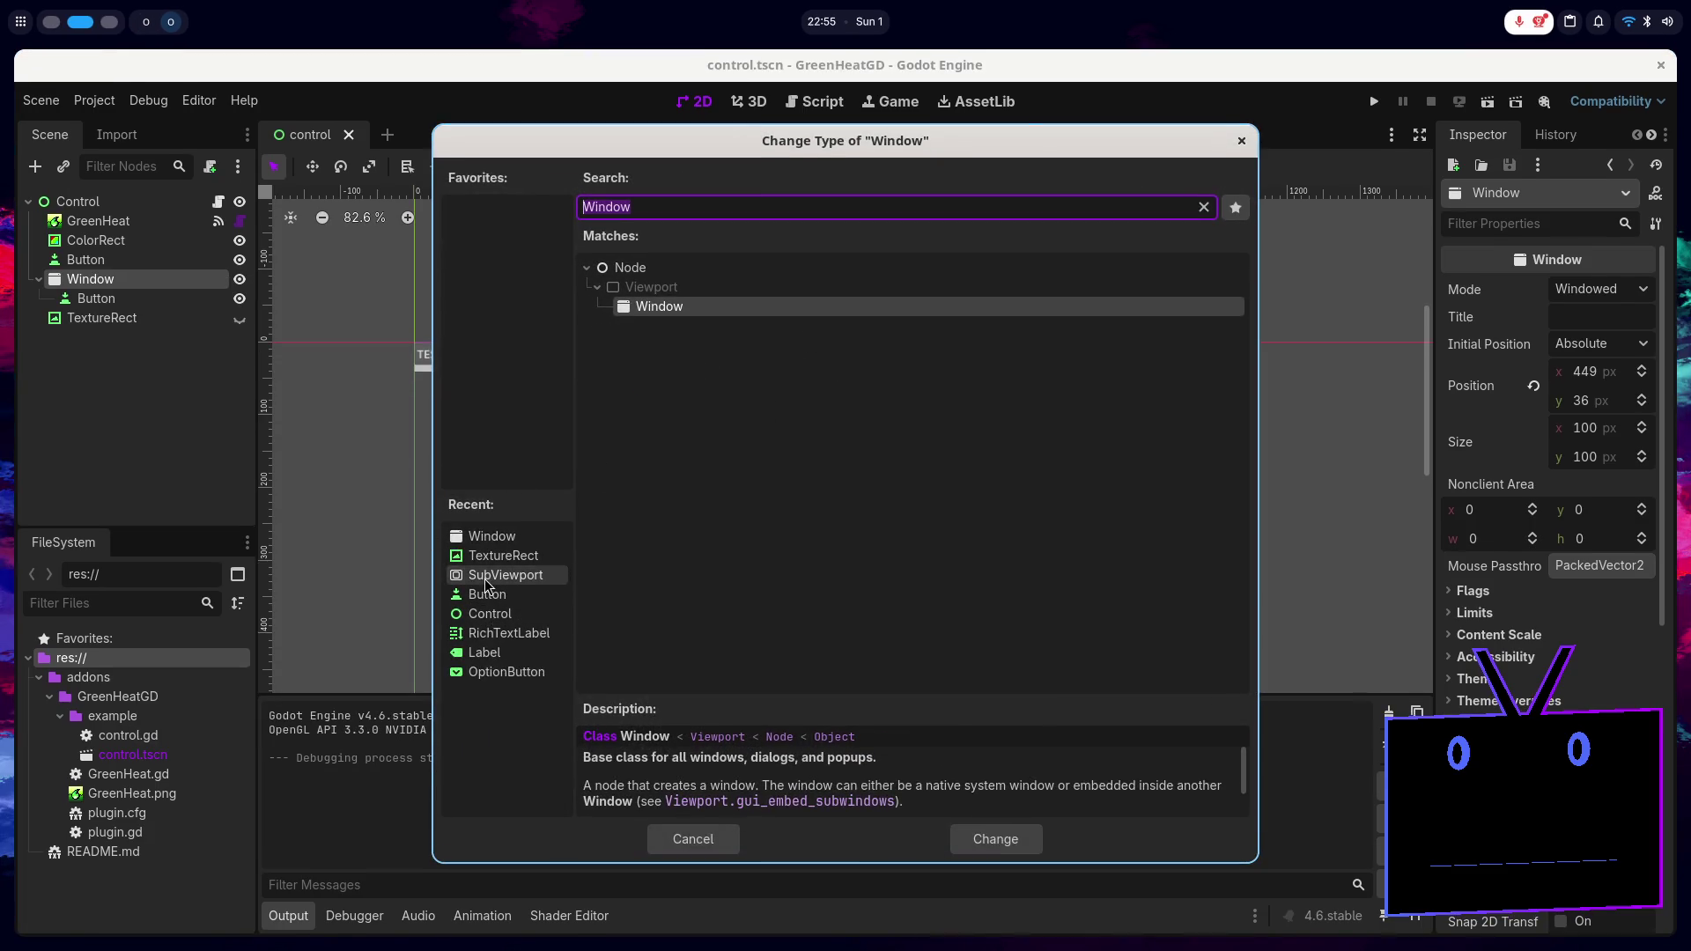
double_click(485, 578)
left_click(239, 319)
Step: Inspect the Layout properties of the Window's child Button in the Inspector
left_click(151, 298)
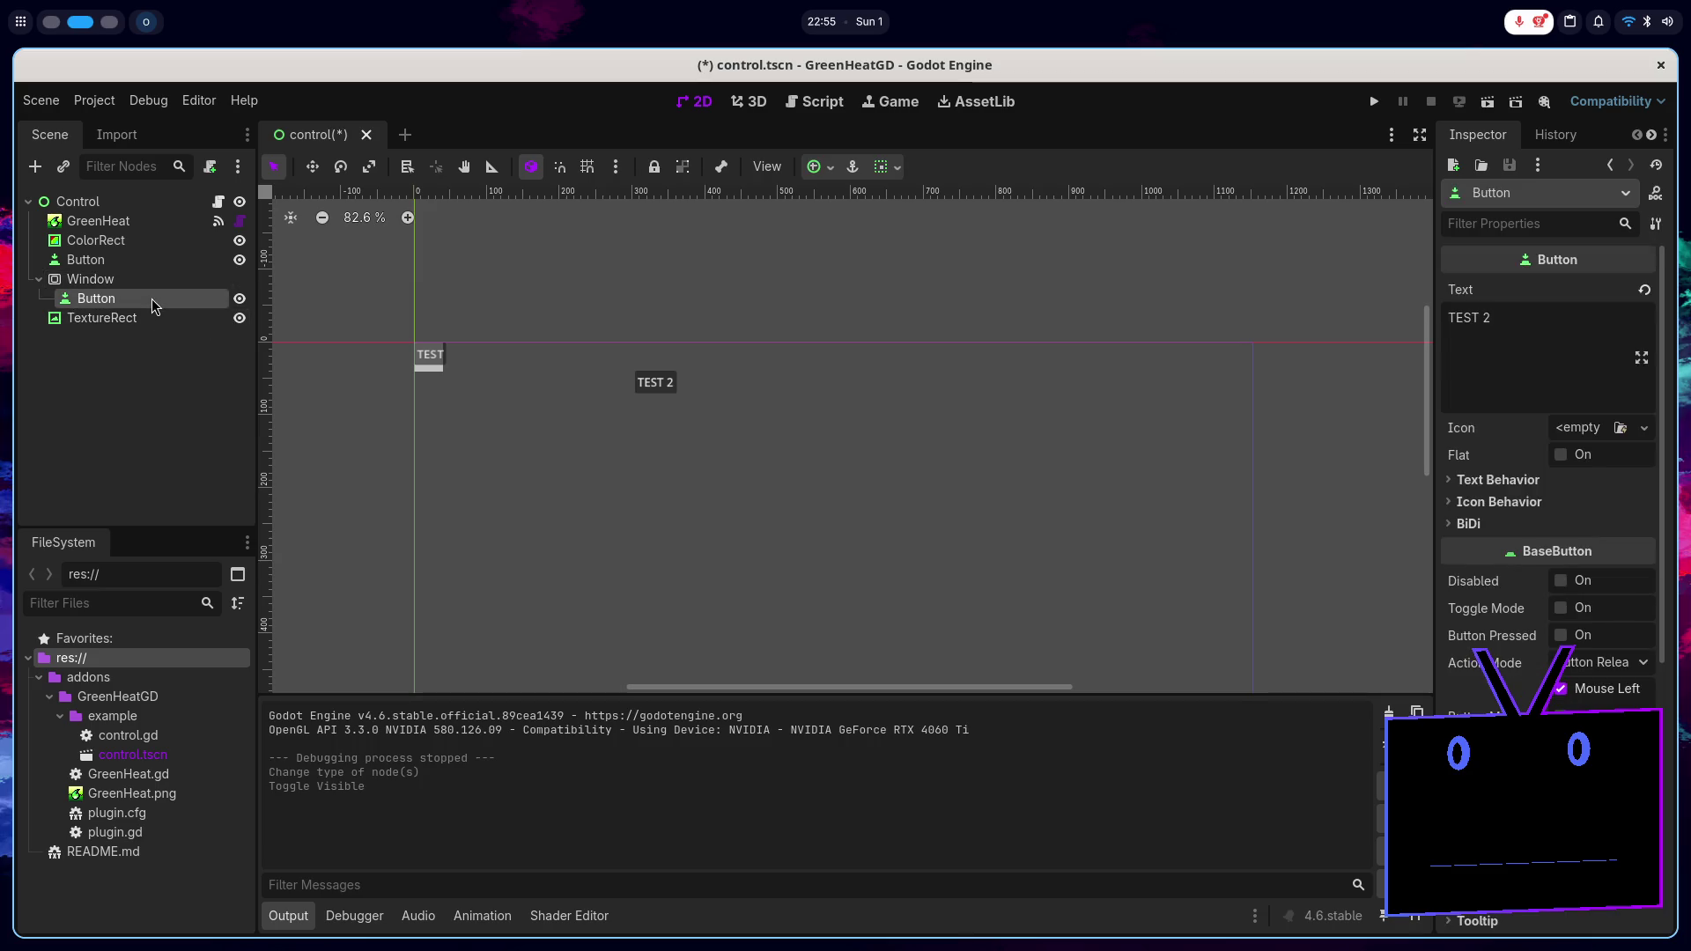
left_click(132, 322)
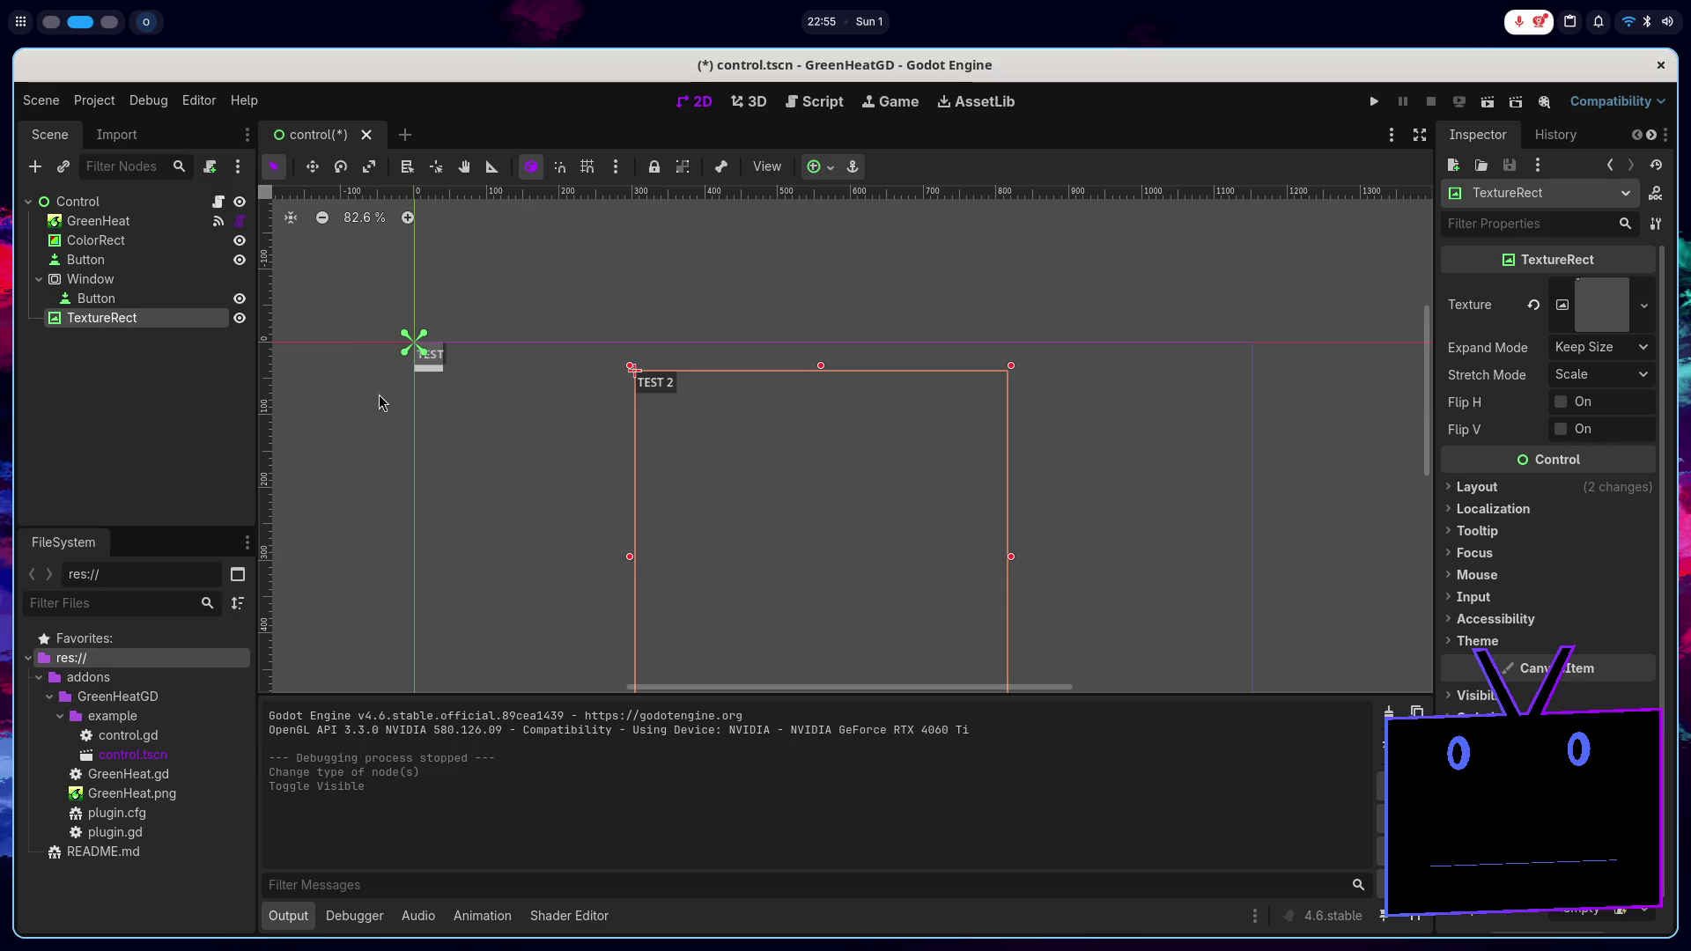
left_click(162, 283)
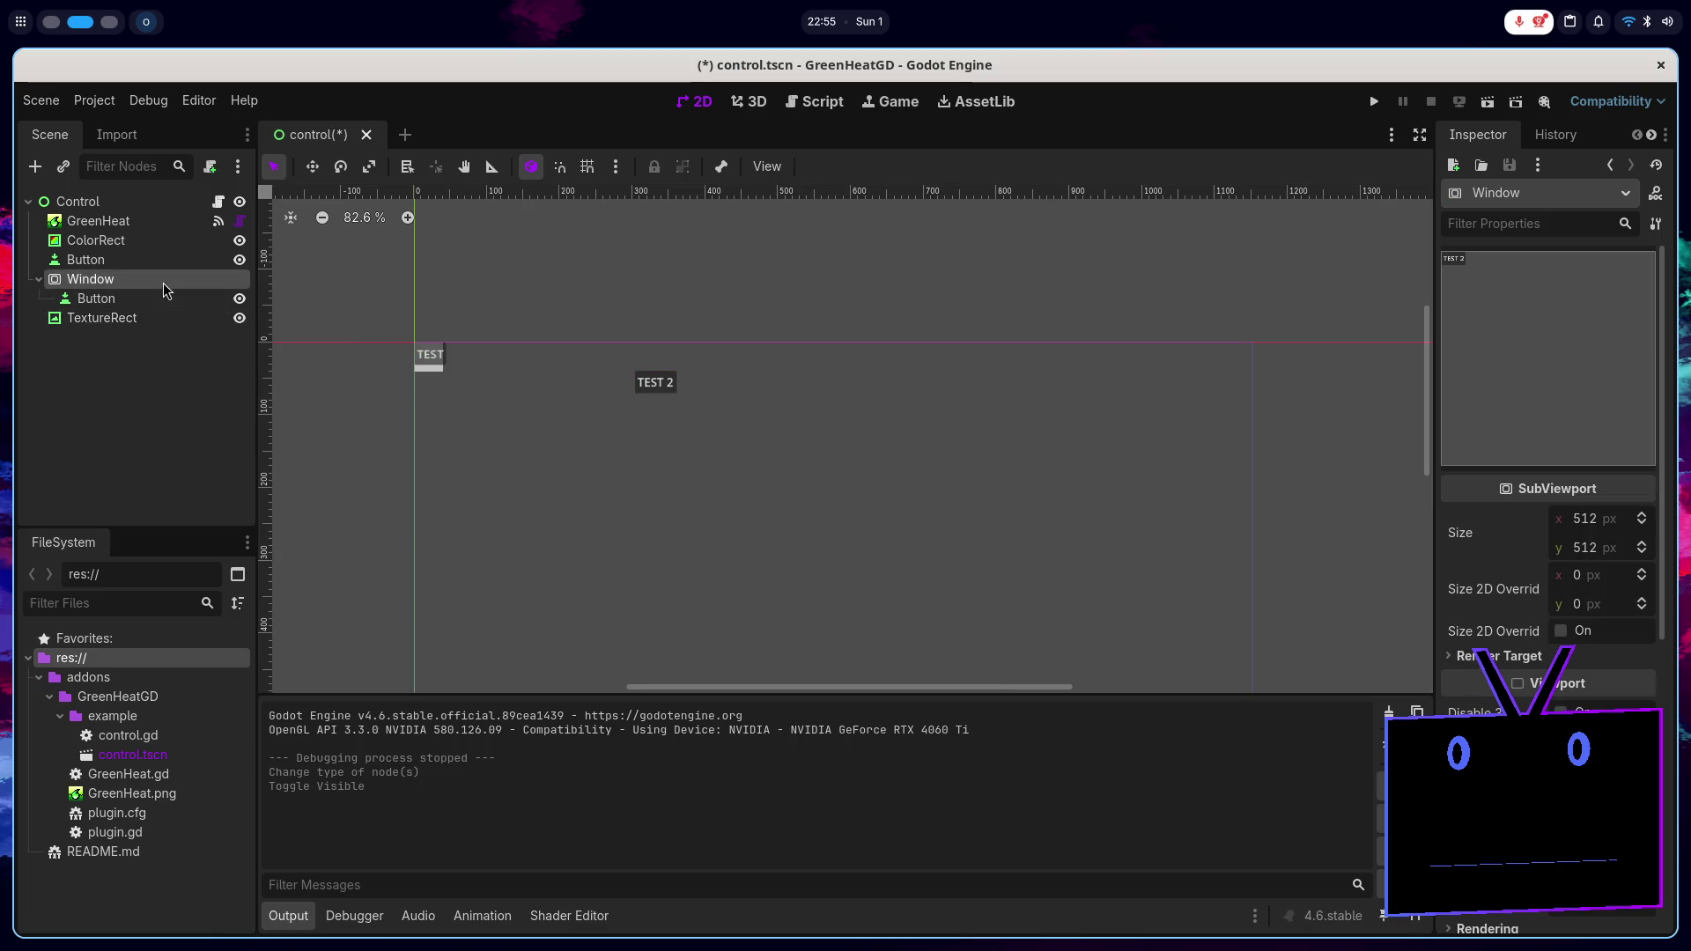
left_click(150, 302)
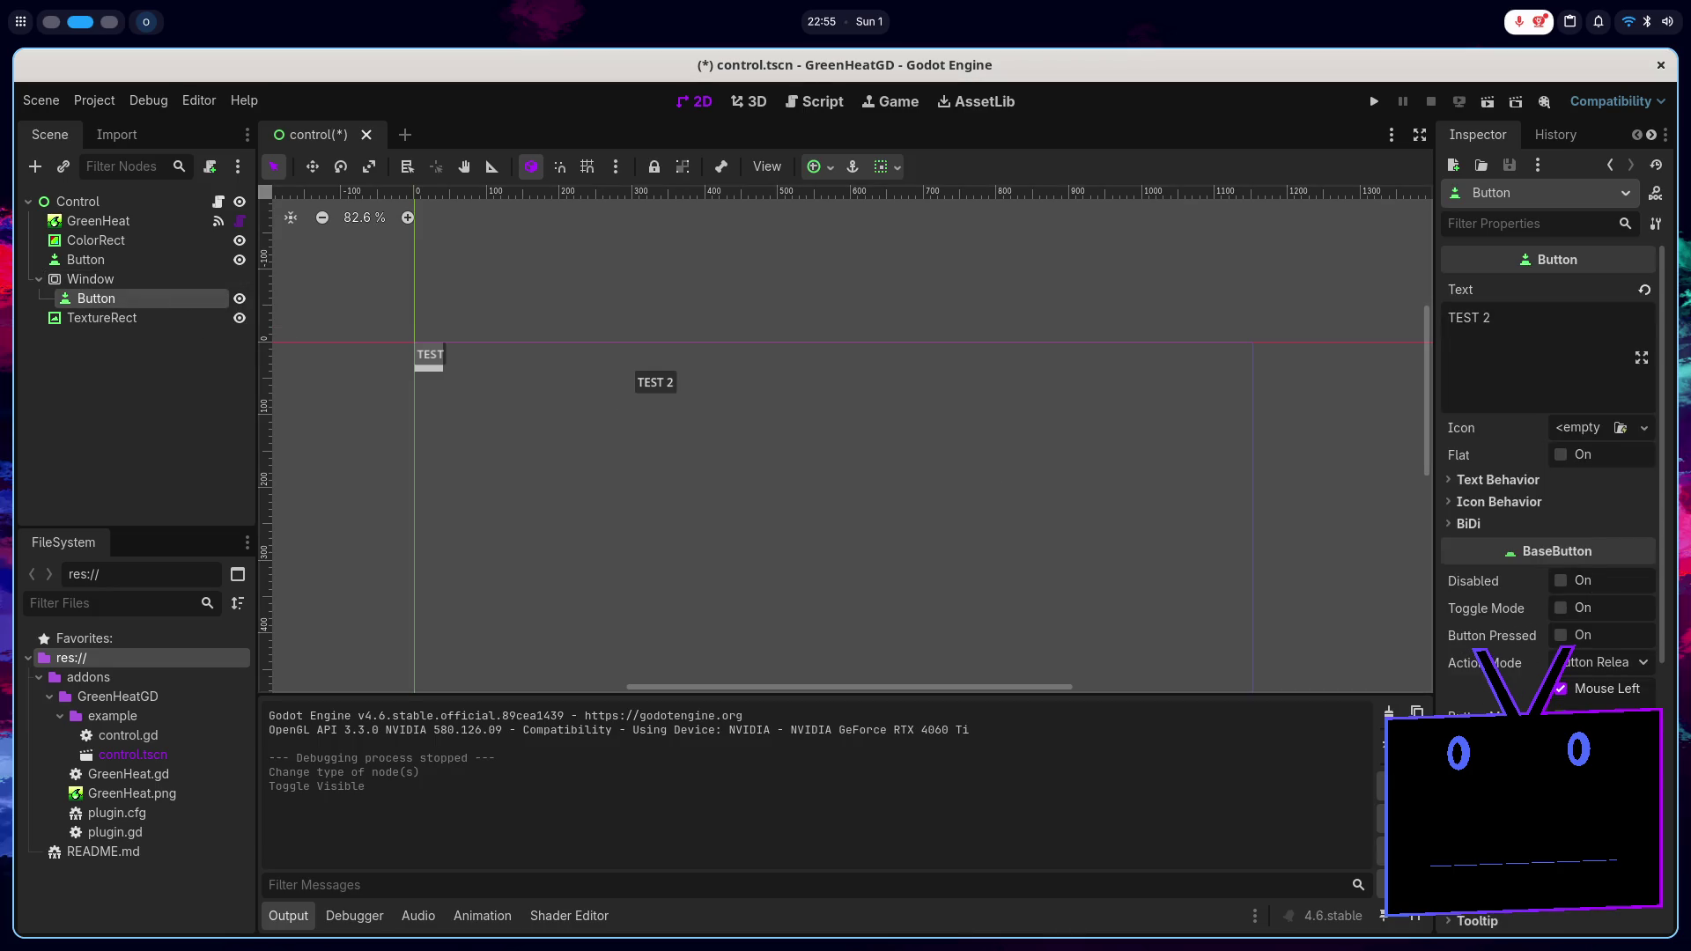
scroll(1533, 683, "down", 4)
left_click(1528, 706)
scroll(1524, 685, "down", 2)
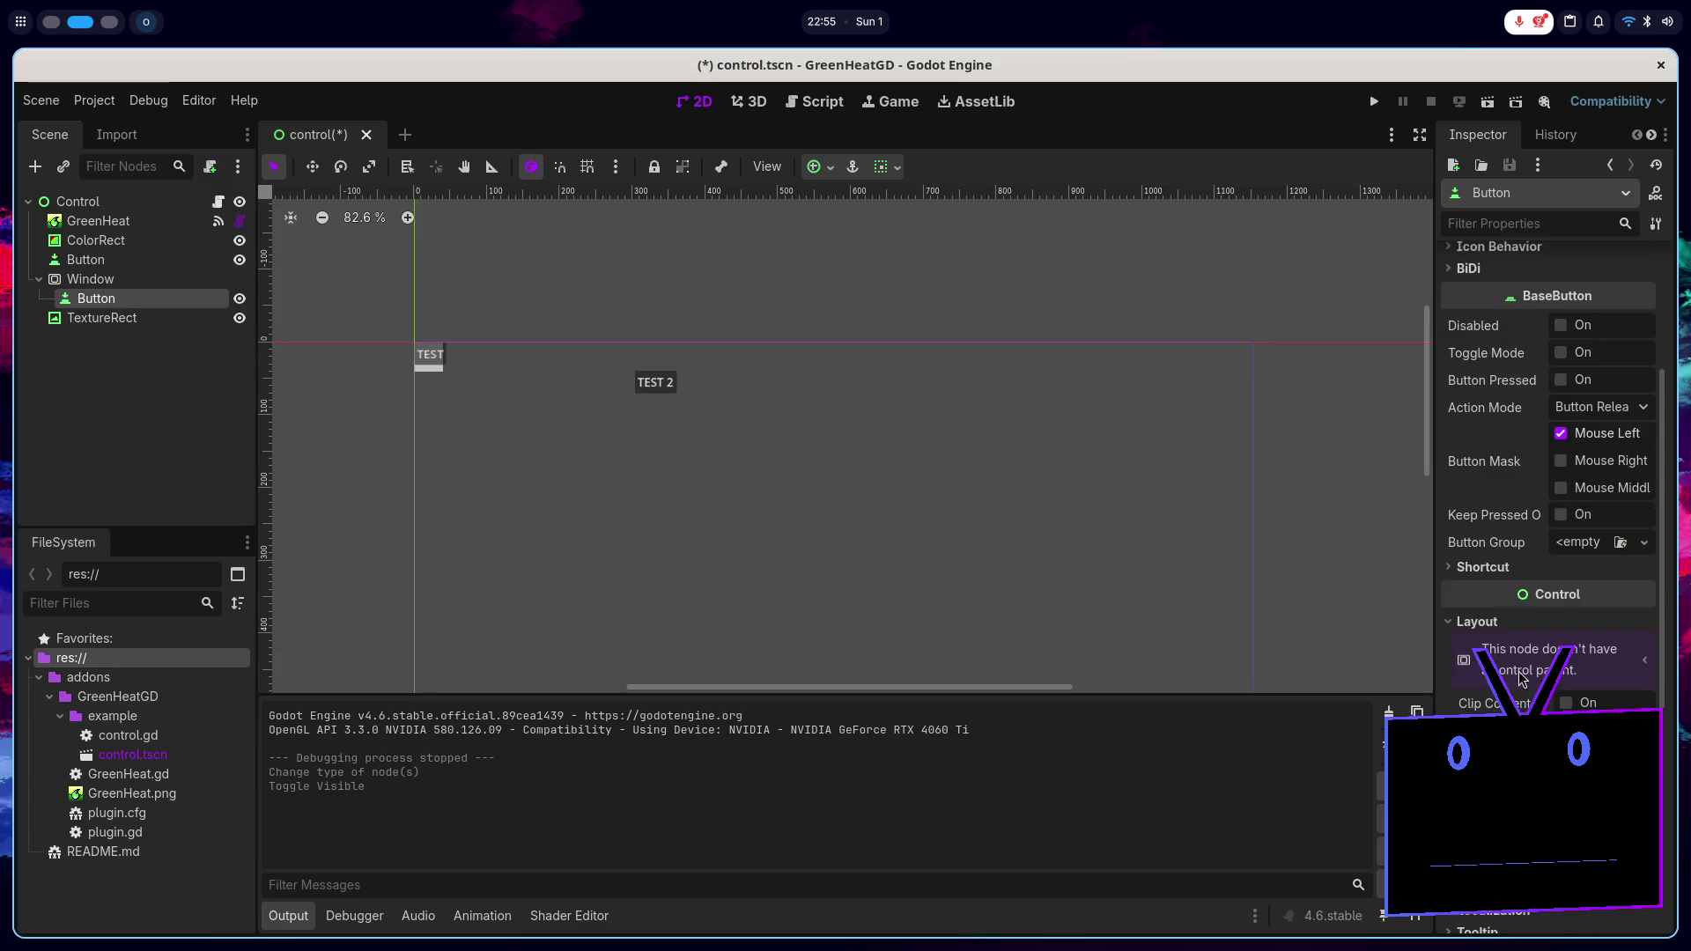
left_click(1498, 625)
left_click(1497, 624)
scroll(1550, 528, "down", 2)
scroll(1550, 528, "down", 4)
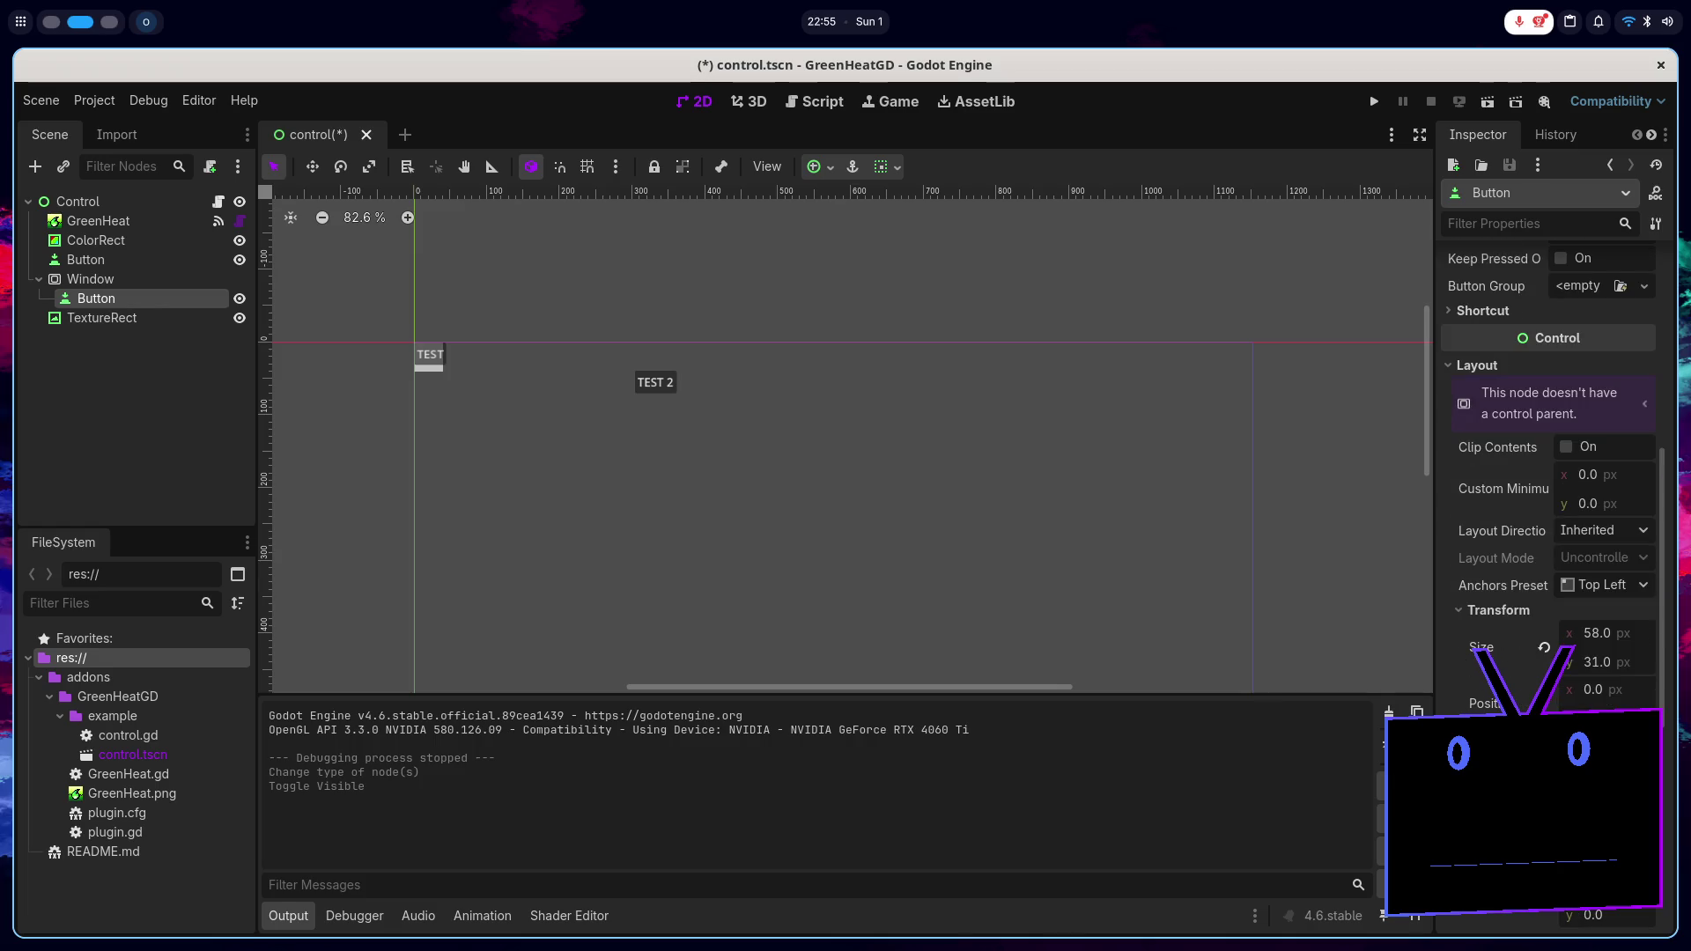
scroll(1451, 361, "up", 5)
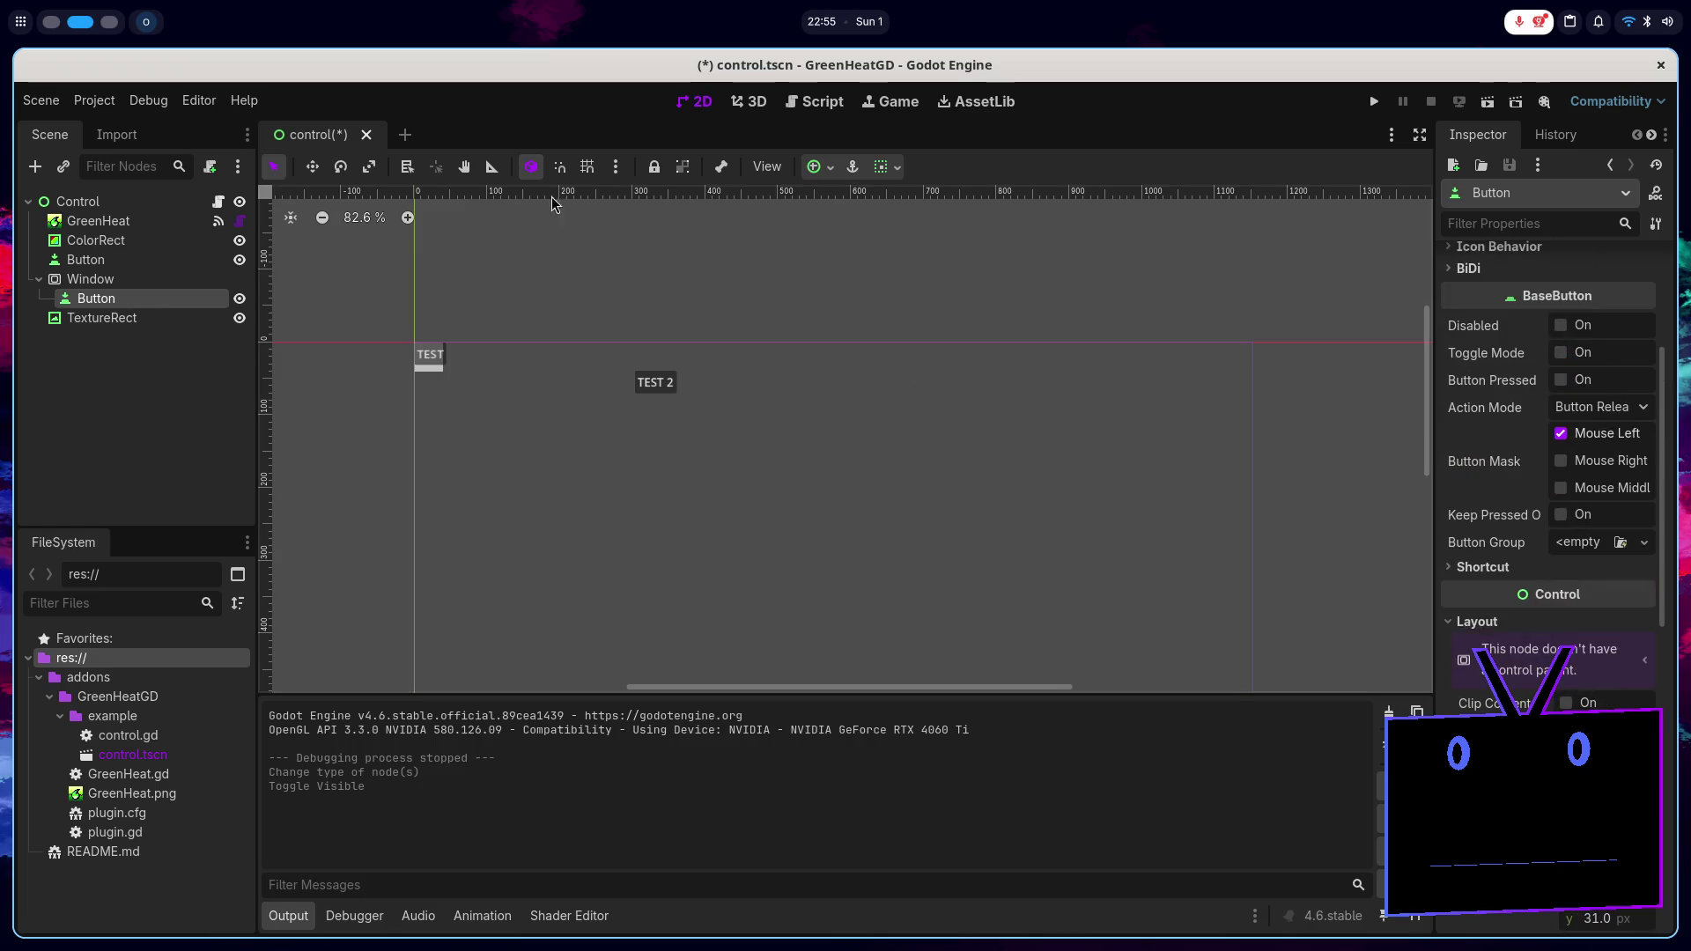
Step: With GreenHeat selected, run the project with F5, check TEST 2 in-game, then stop it
left_click(136, 220)
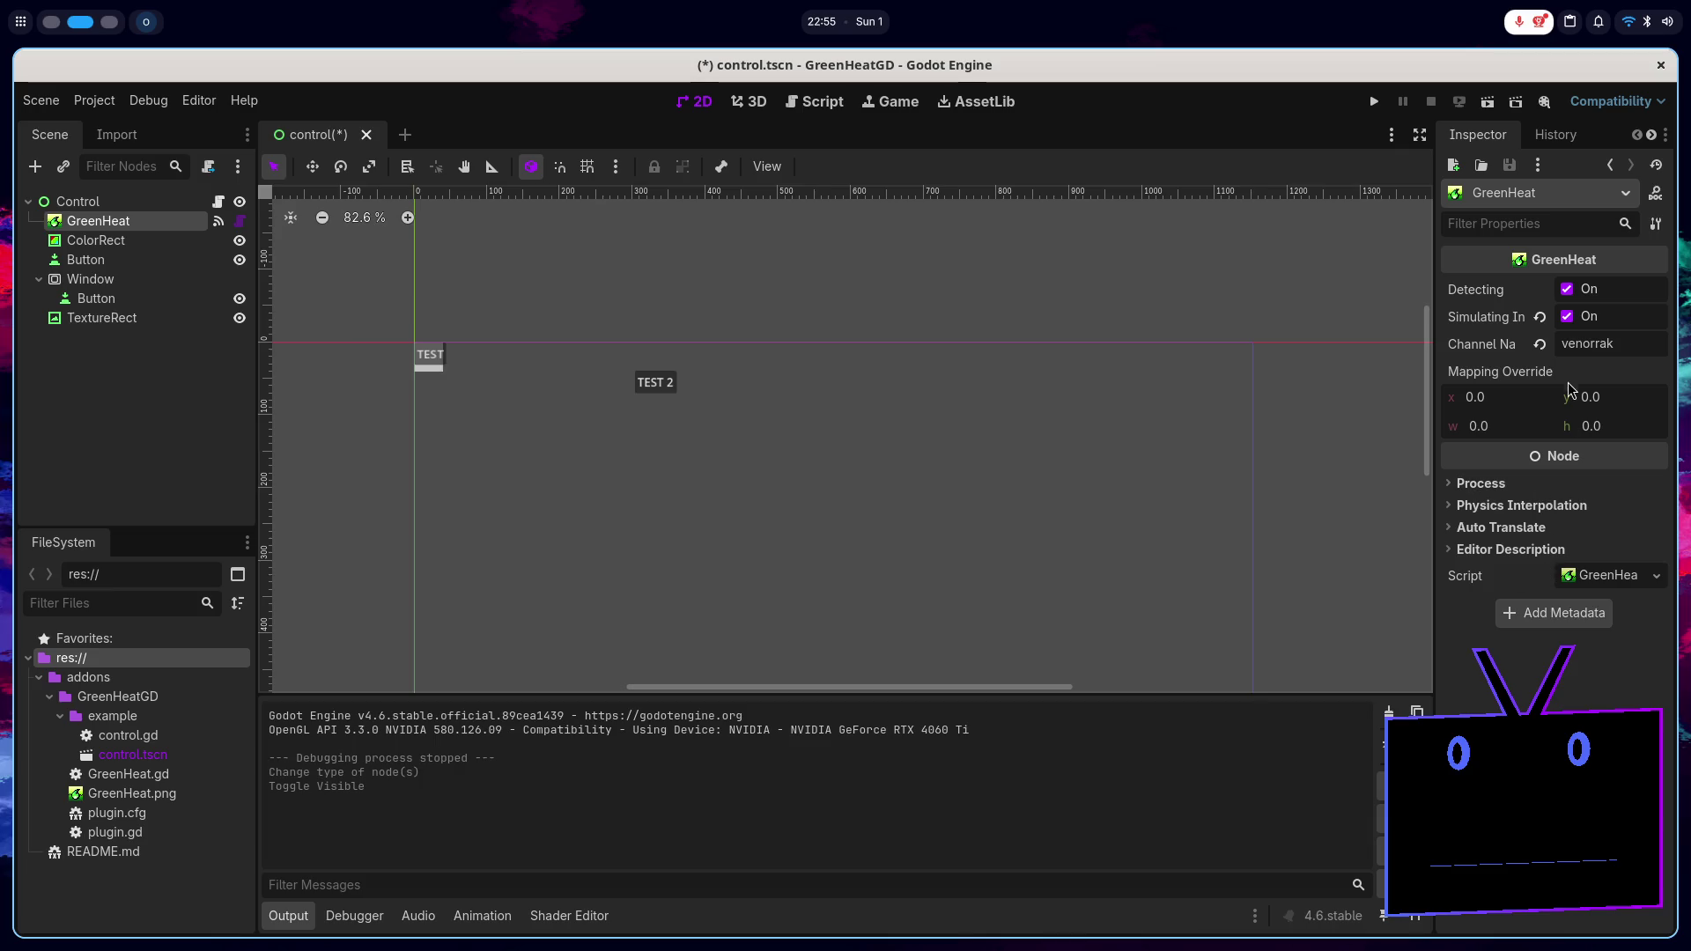
key("F5")
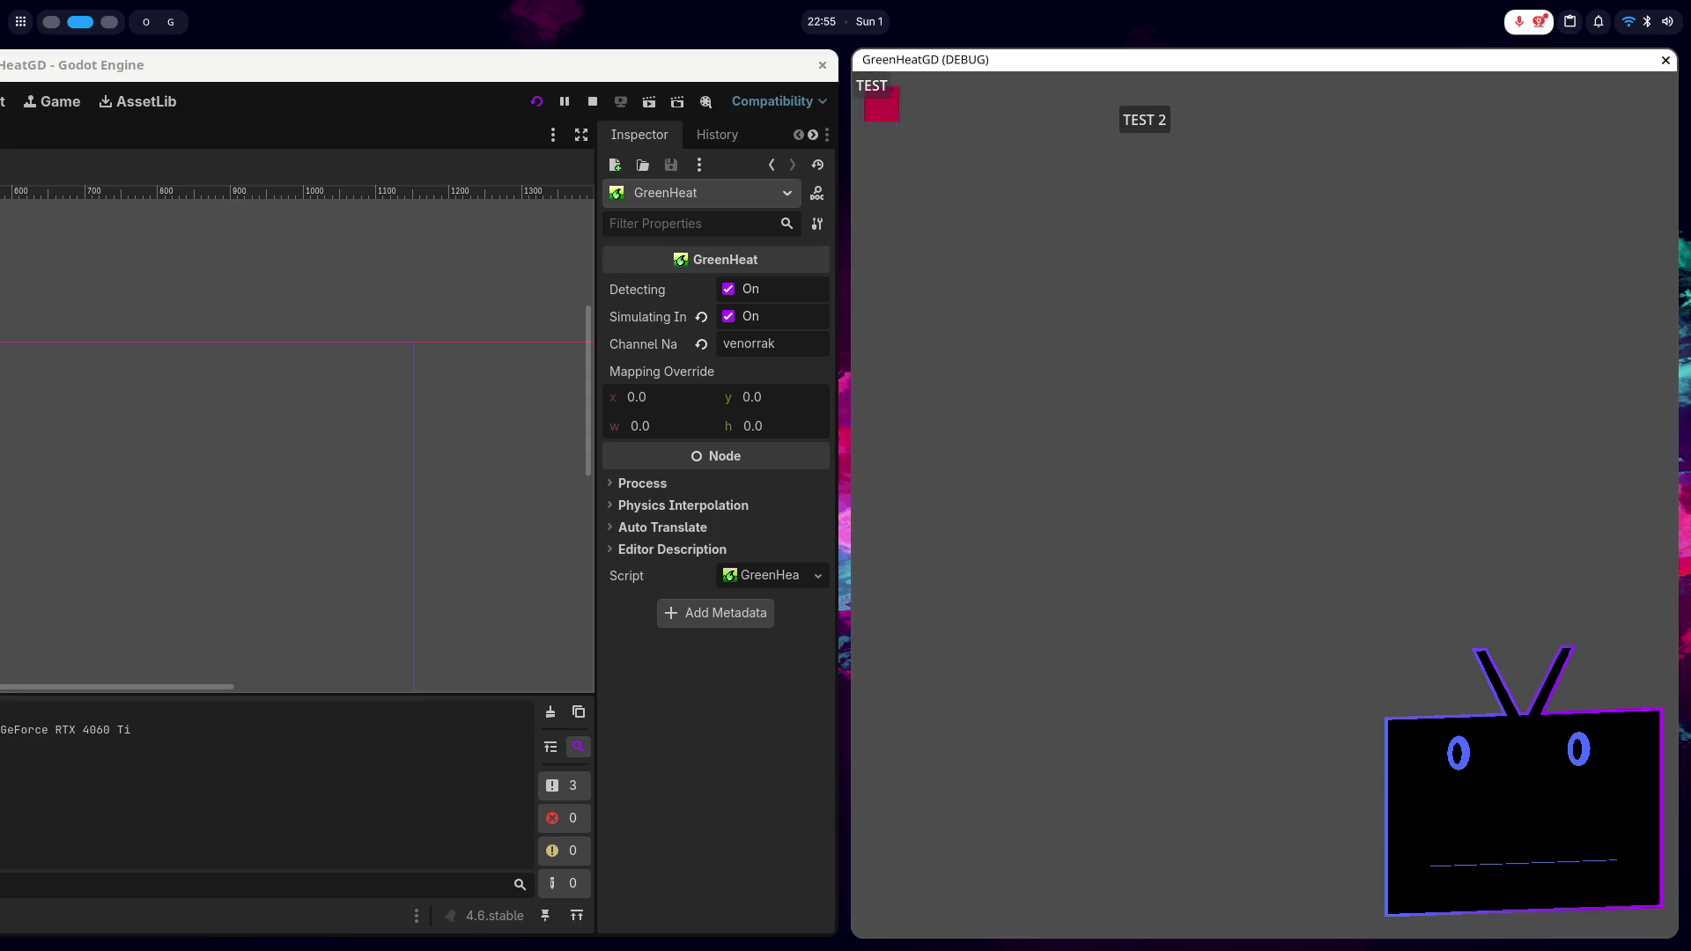
key("super+Left")
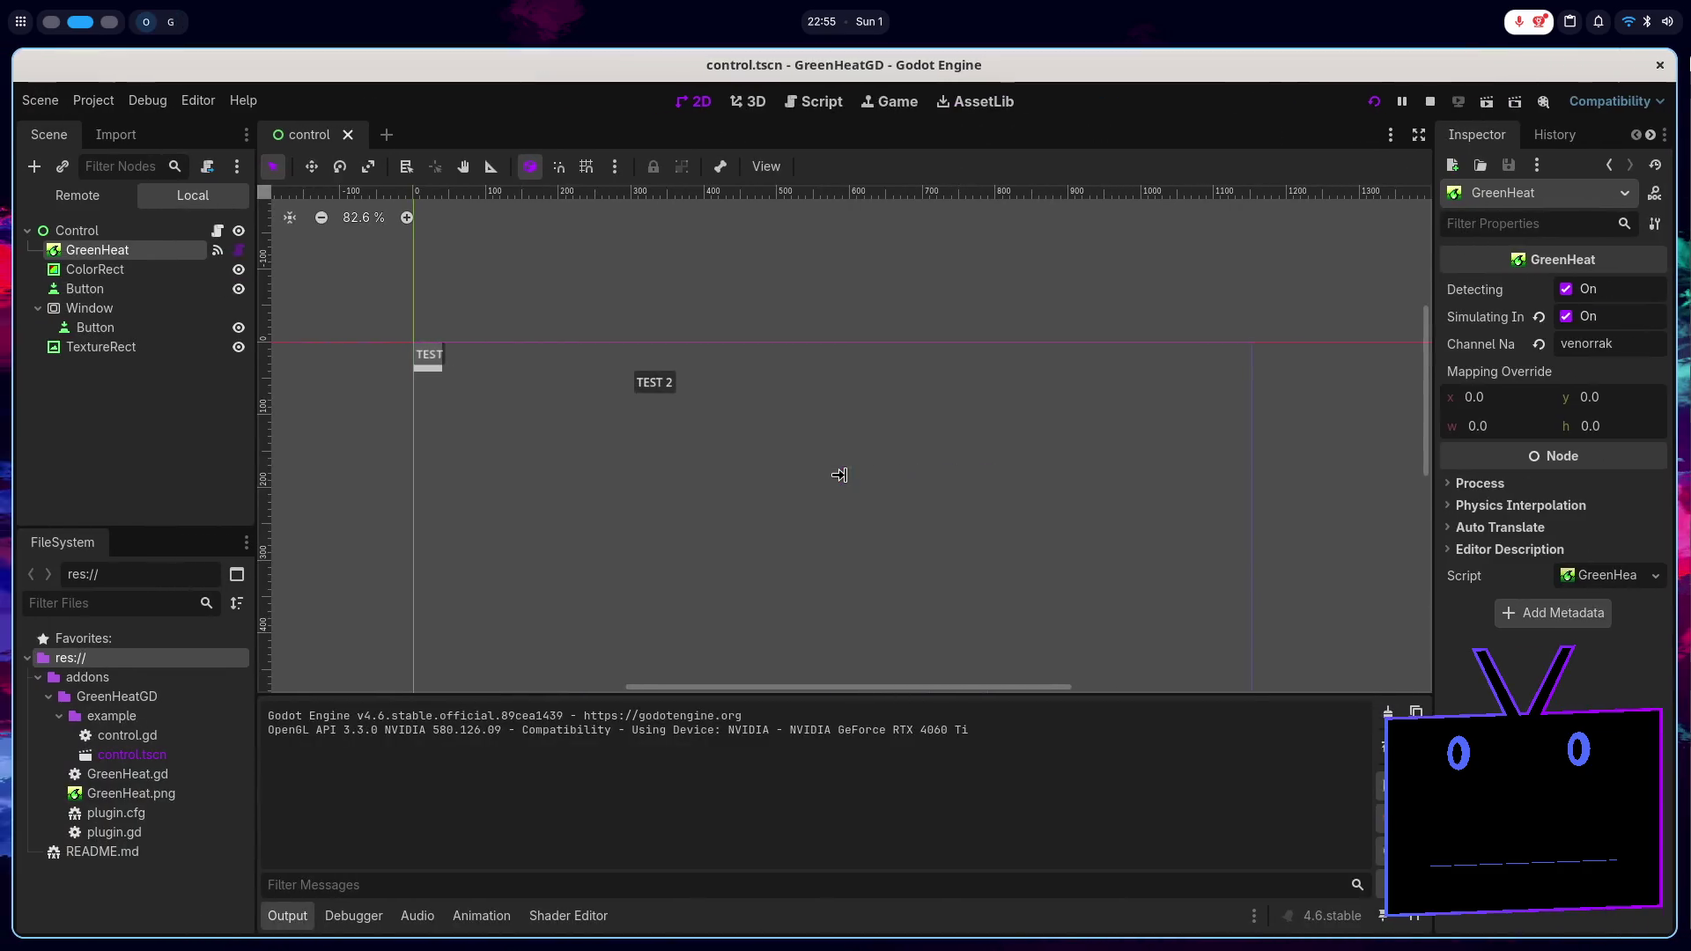
left_click(1432, 102)
Step: Attach a new script named test.gd to the Button inside the Window
left_click(814, 101)
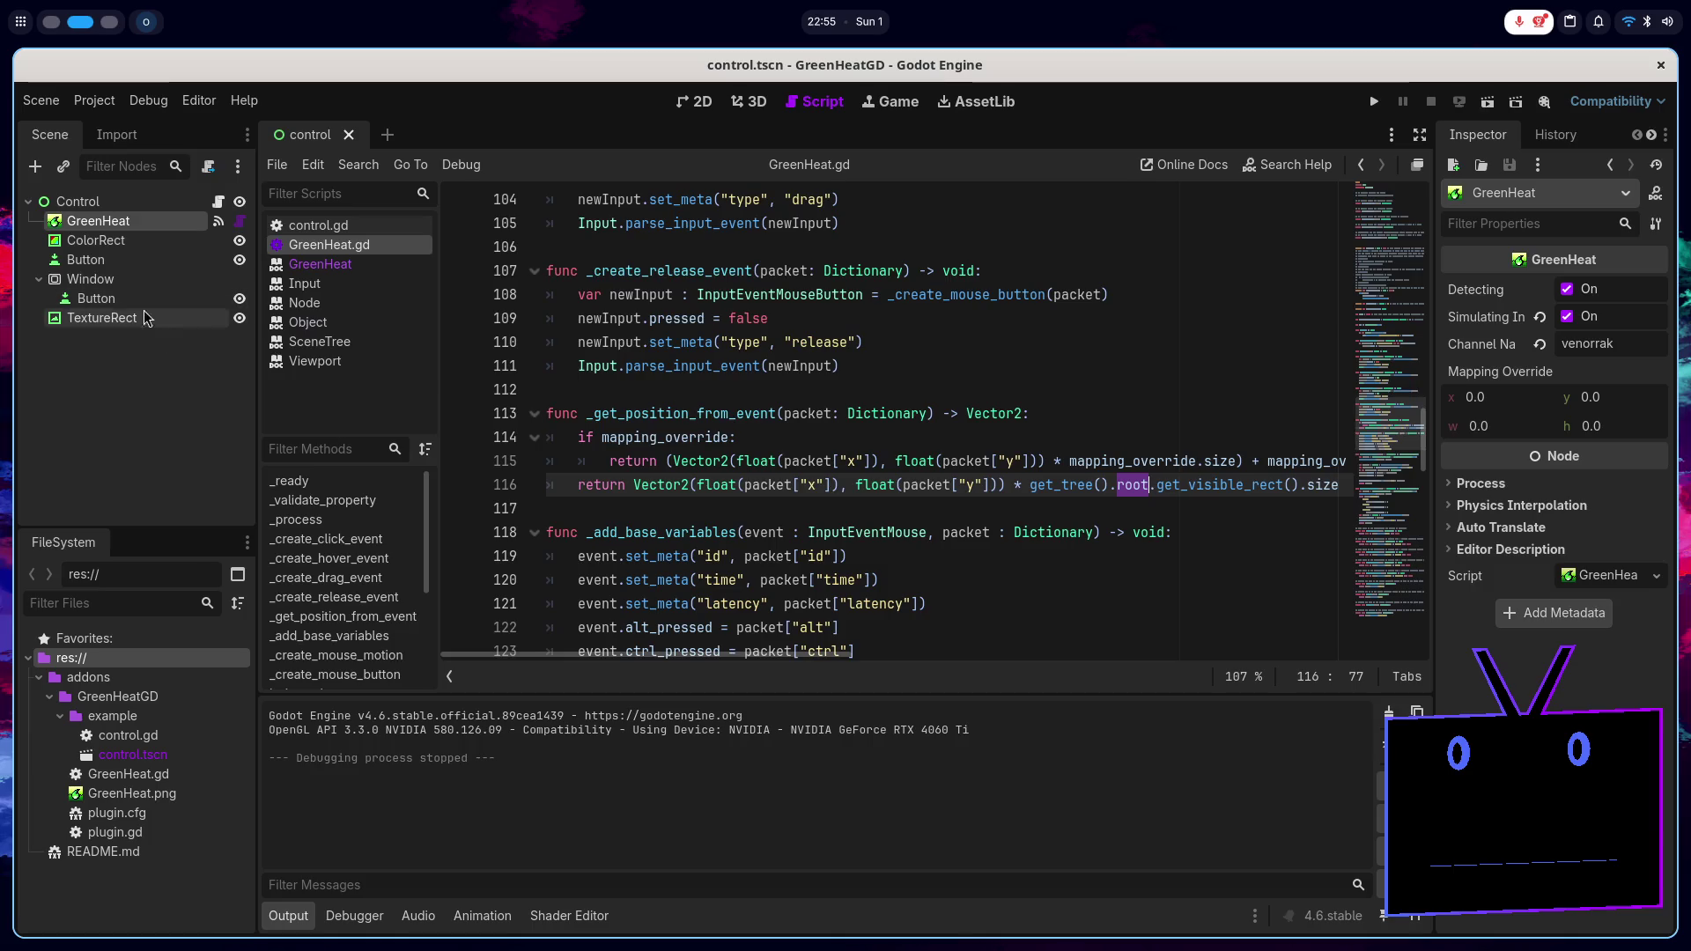
left_click(96, 297)
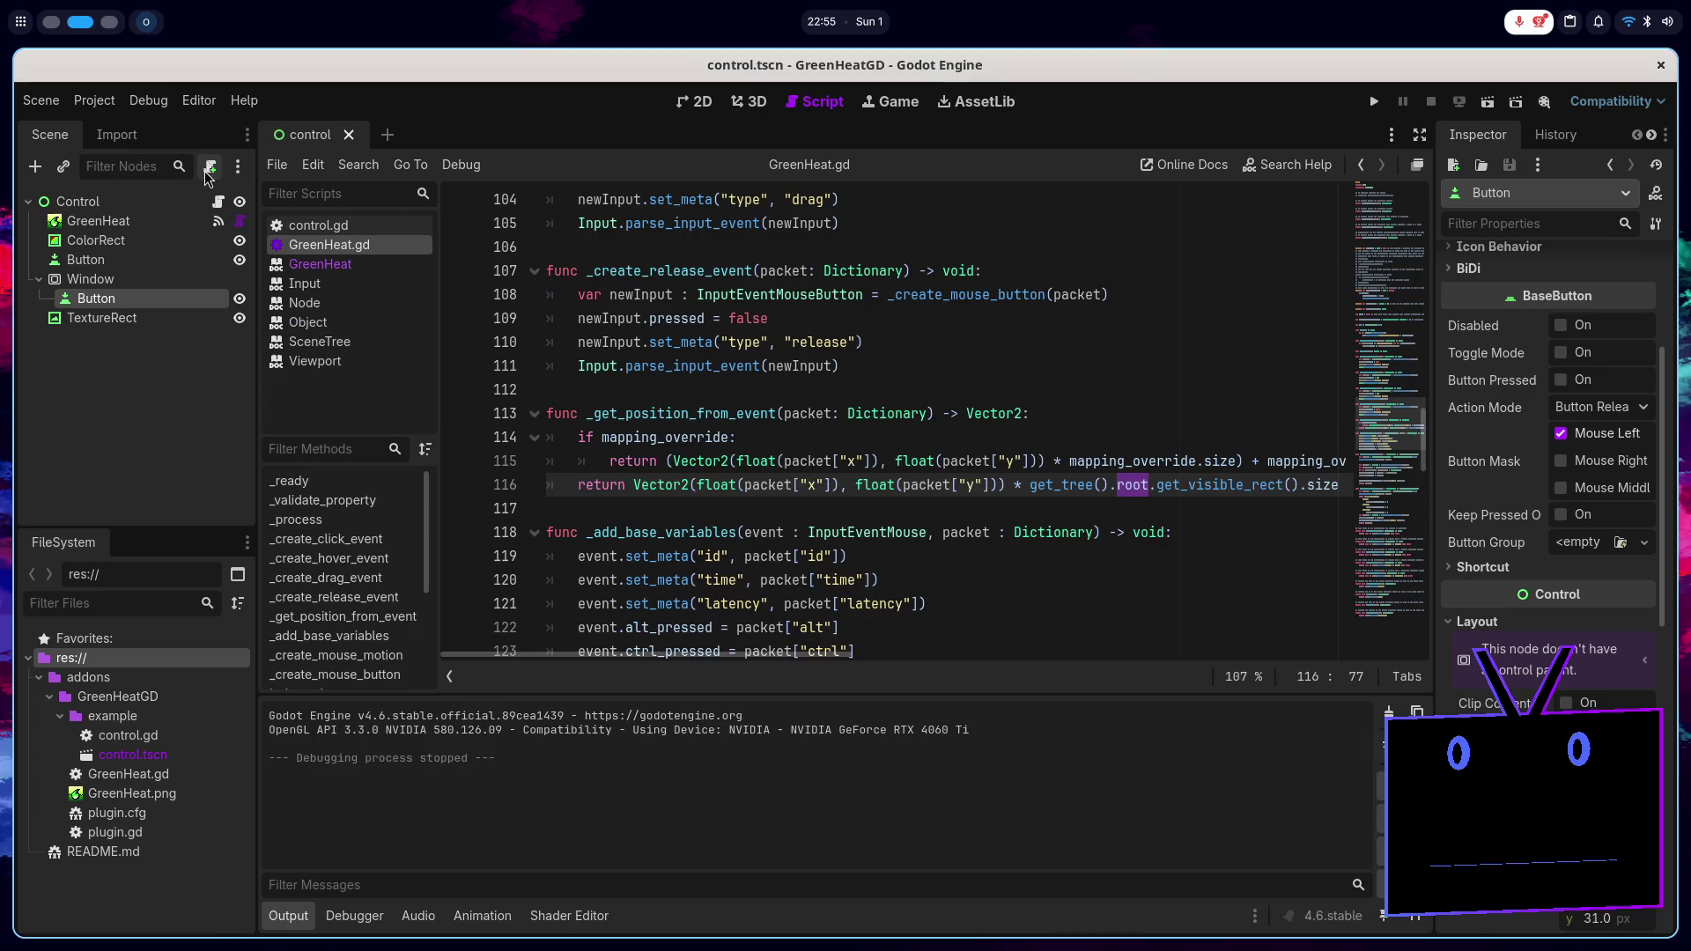
left_click(208, 168)
type("testr")
key("BackSpace")
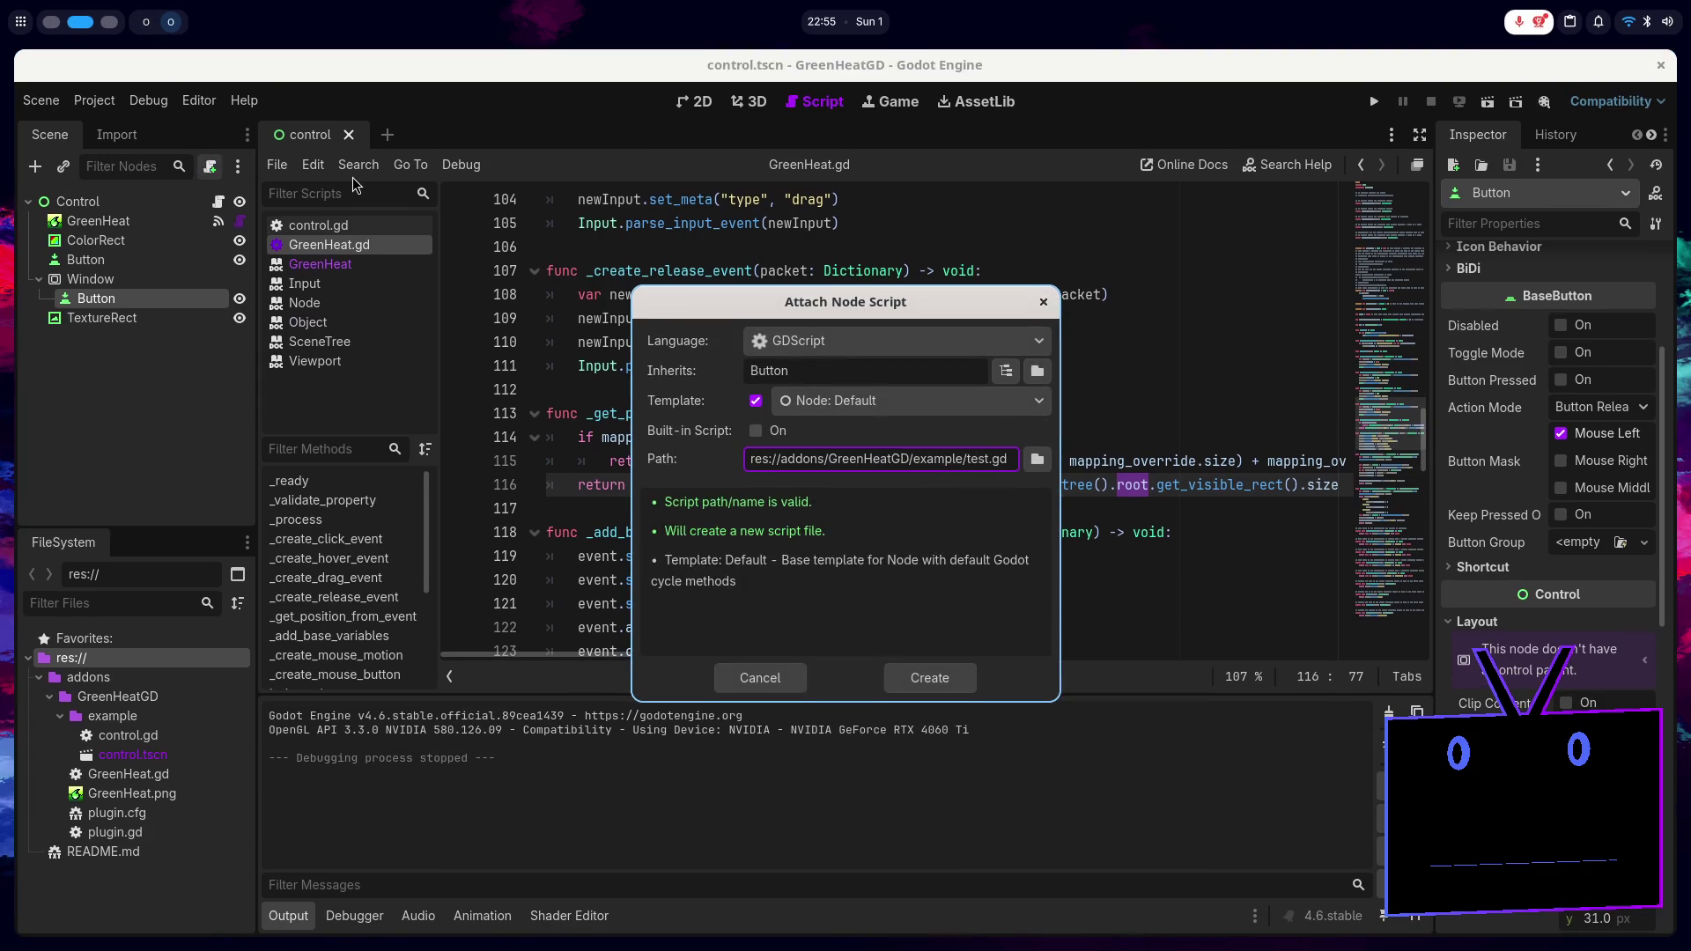
key("Return")
Step: Add an _input(event) function that calls print(event), and save test.gd
left_click(677, 340)
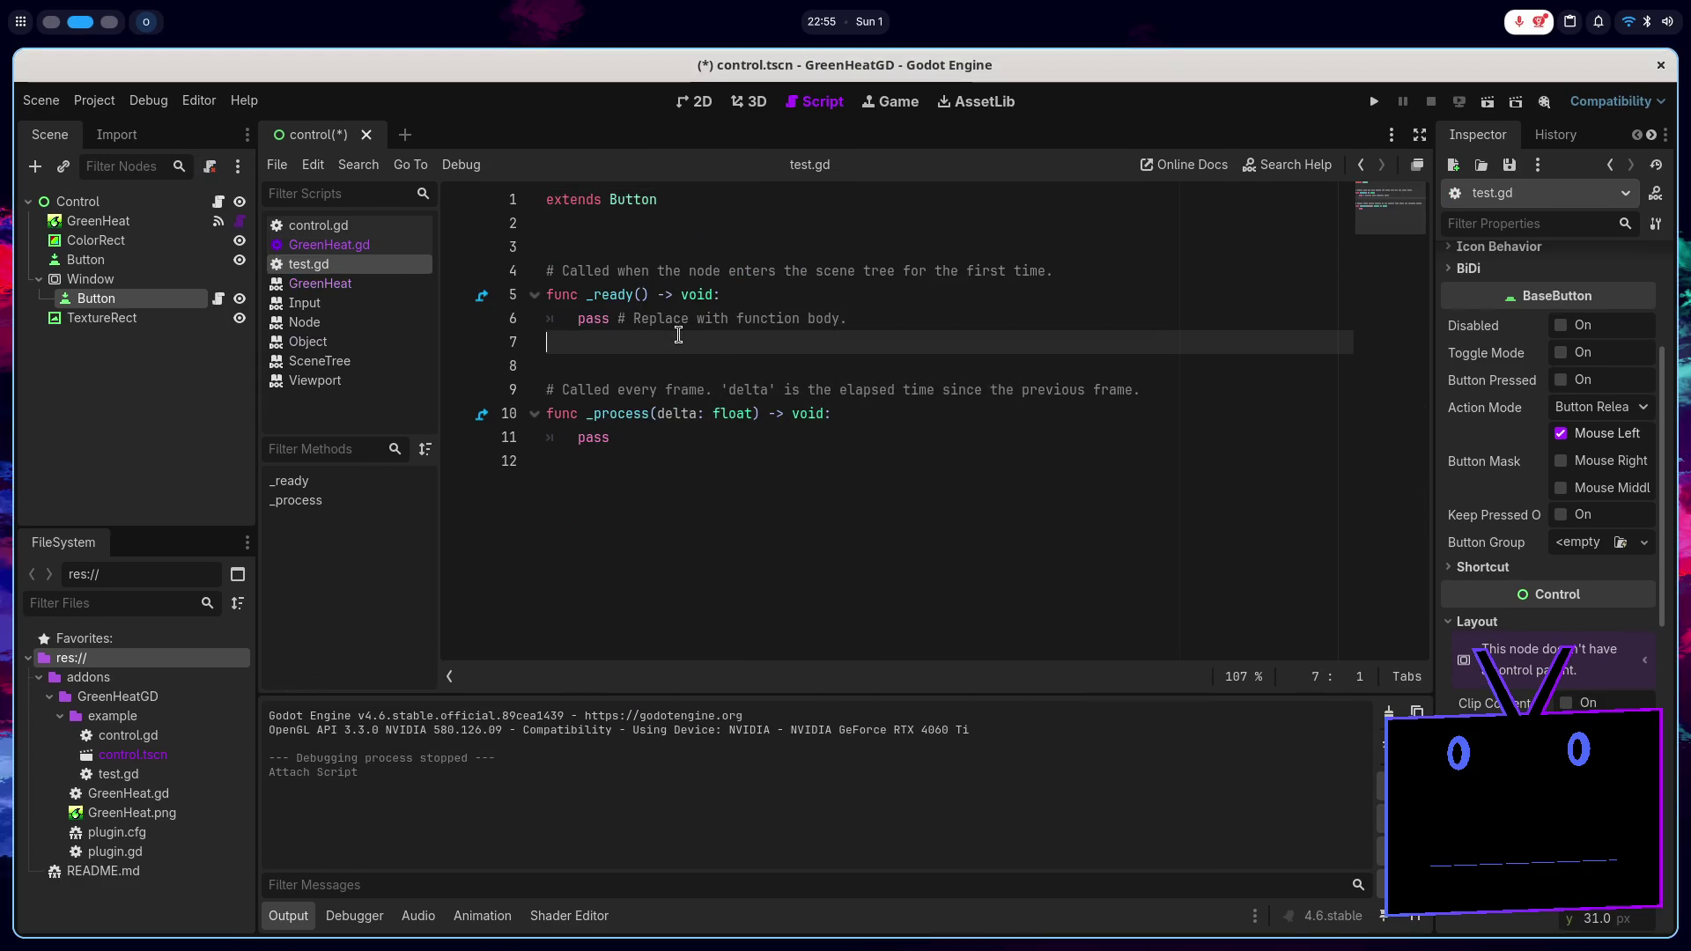
key("Return")
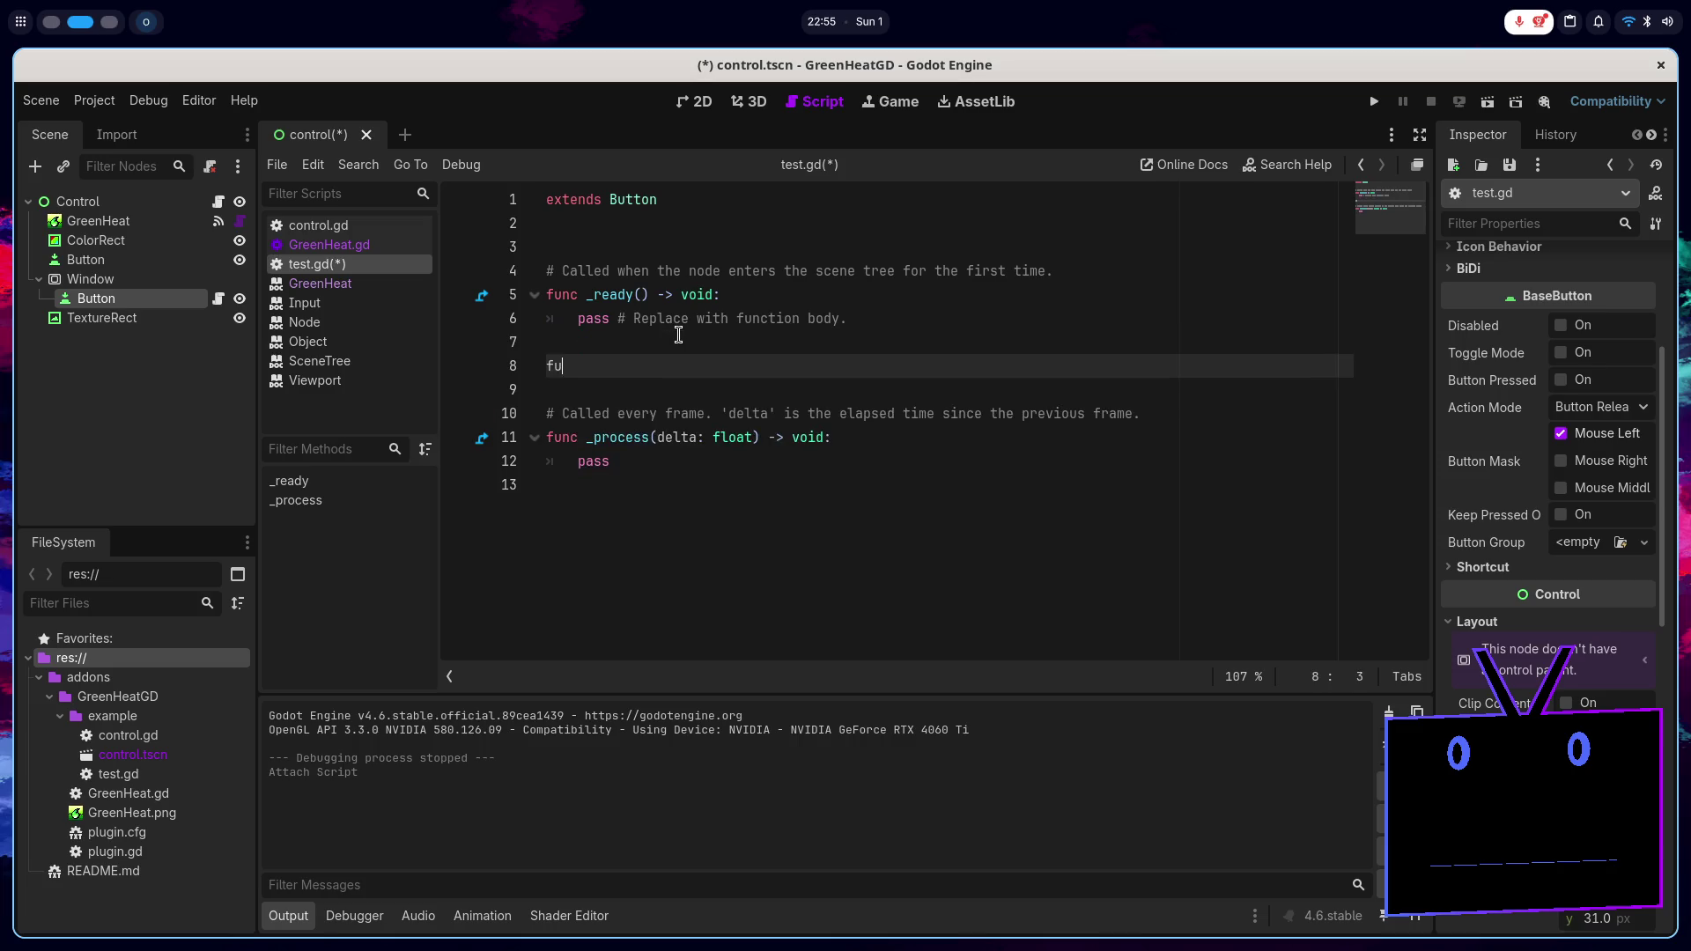
key("BackSpace")
type("input")
key("Return")
key("Return")
type("print(e")
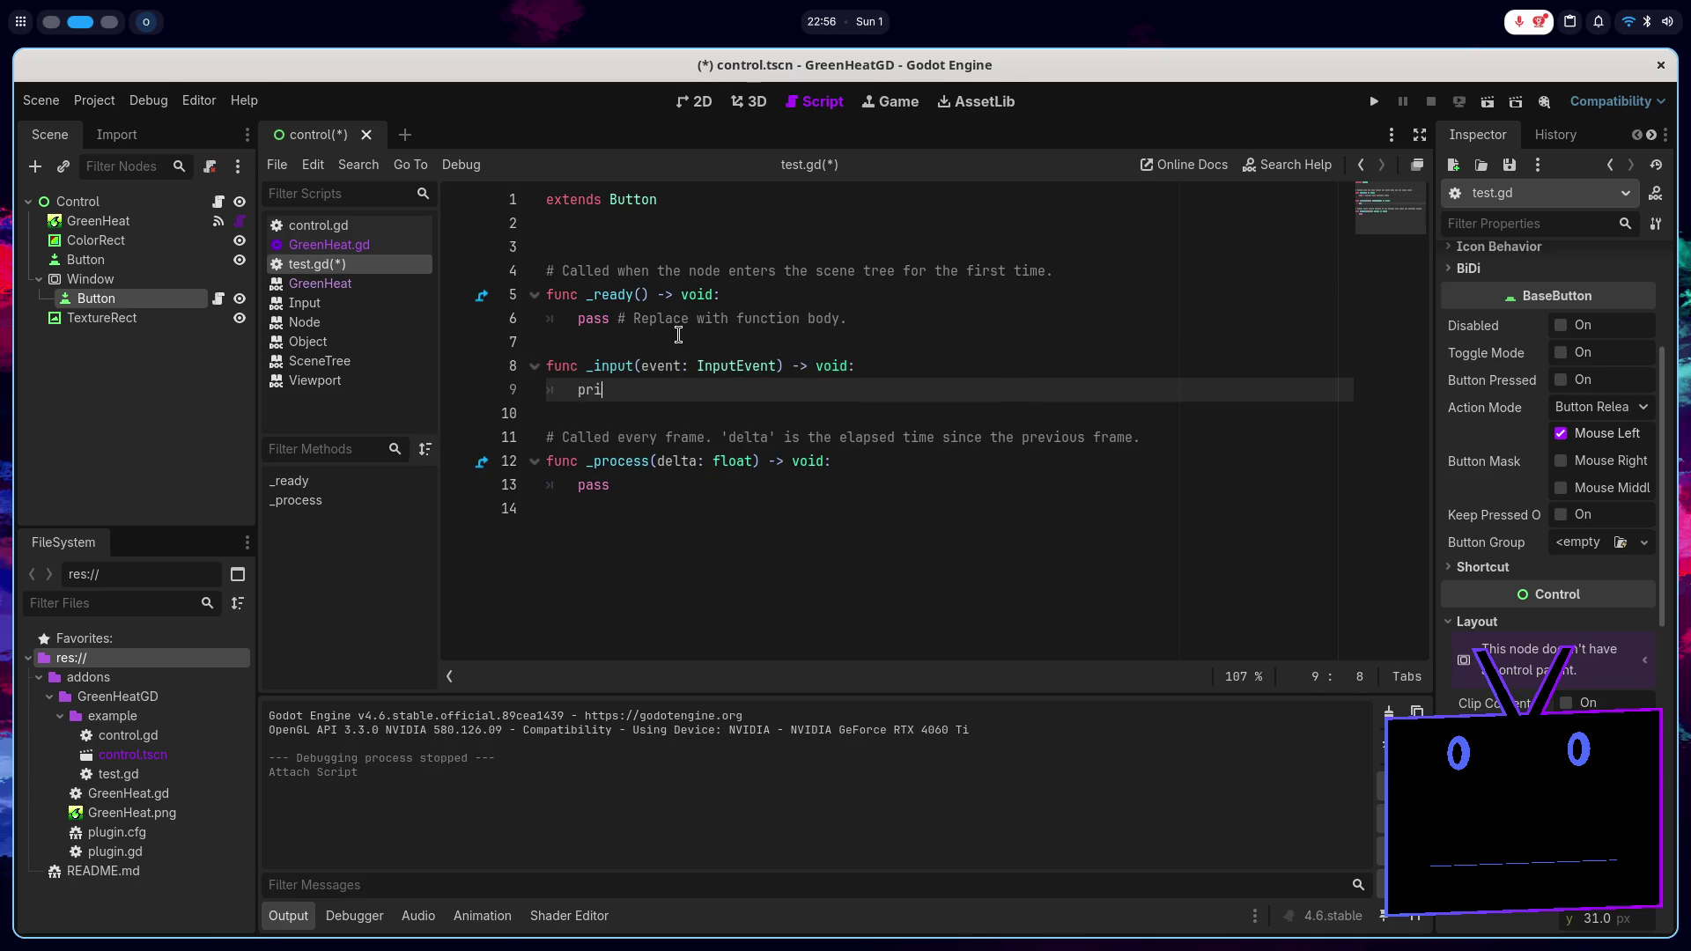
type("vent")
key("ctrl+s")
Step: Run the project, click the square in the game, then stop the run
left_click(1373, 101)
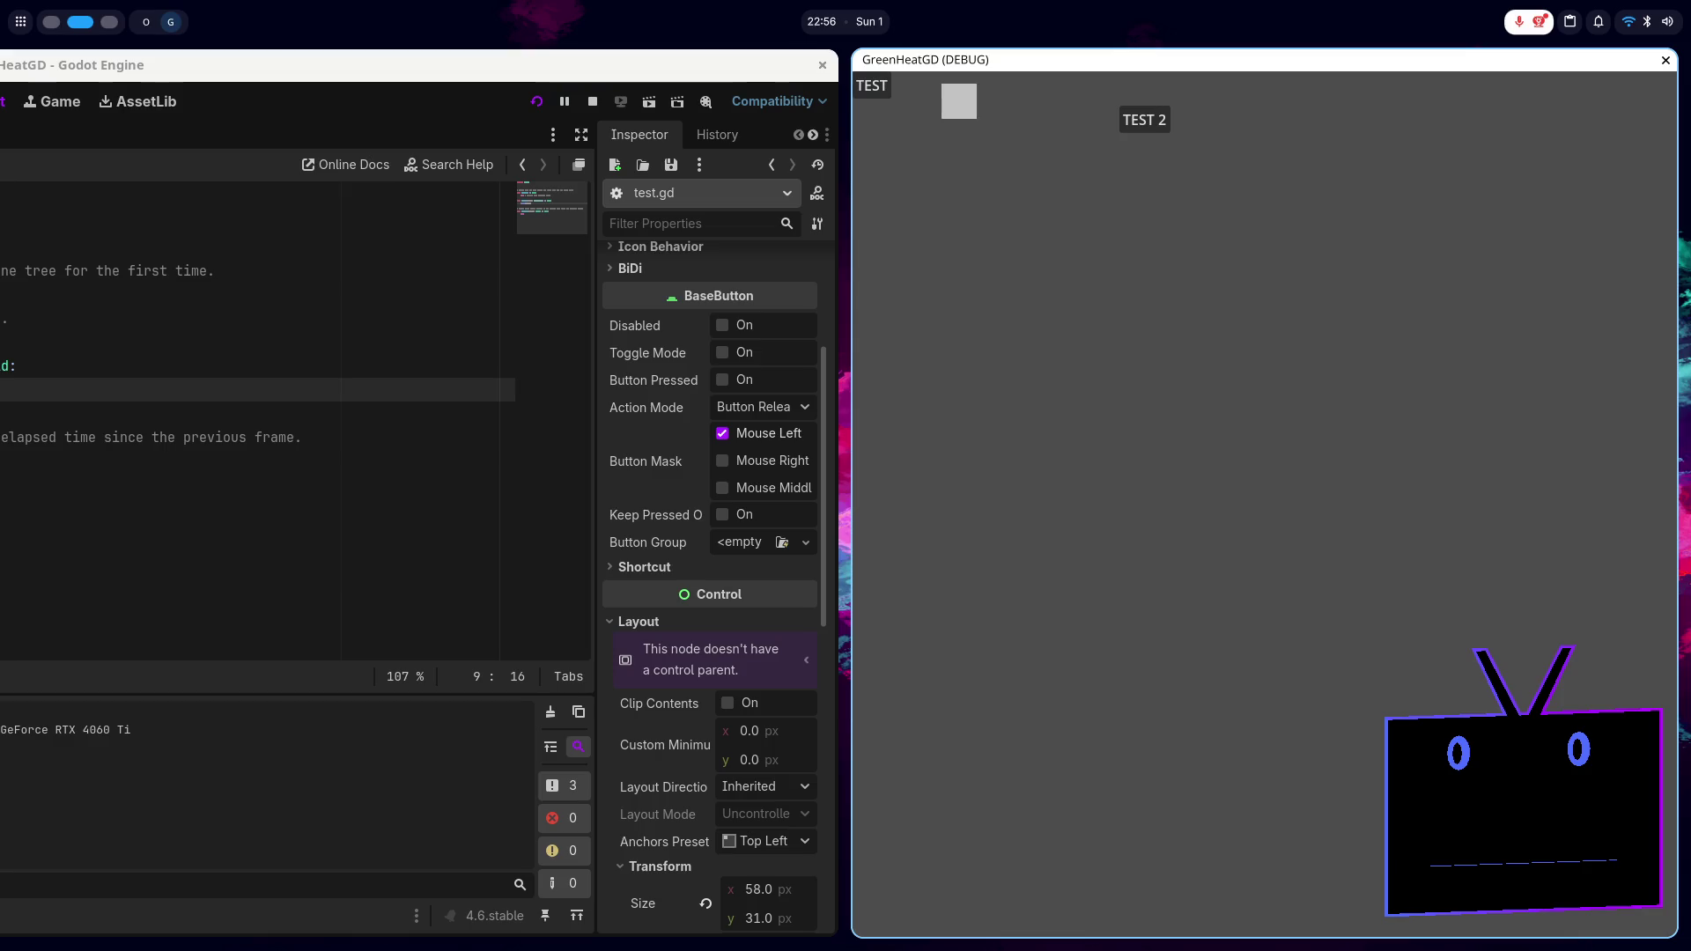
left_click(896, 104)
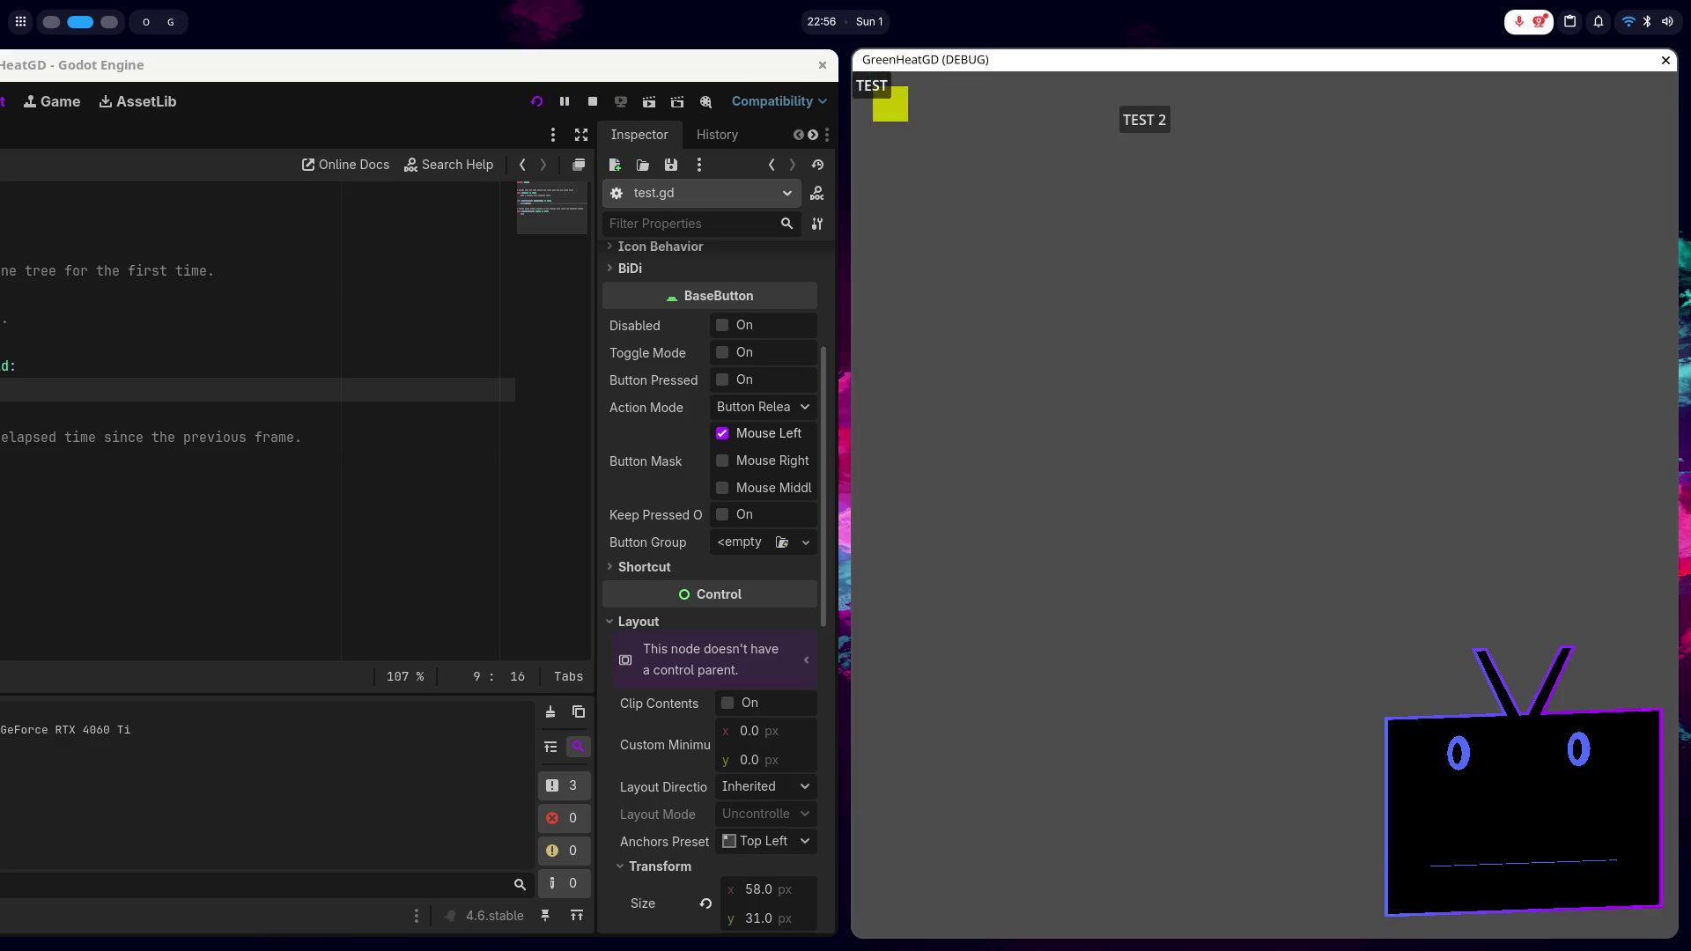
key("super+Left")
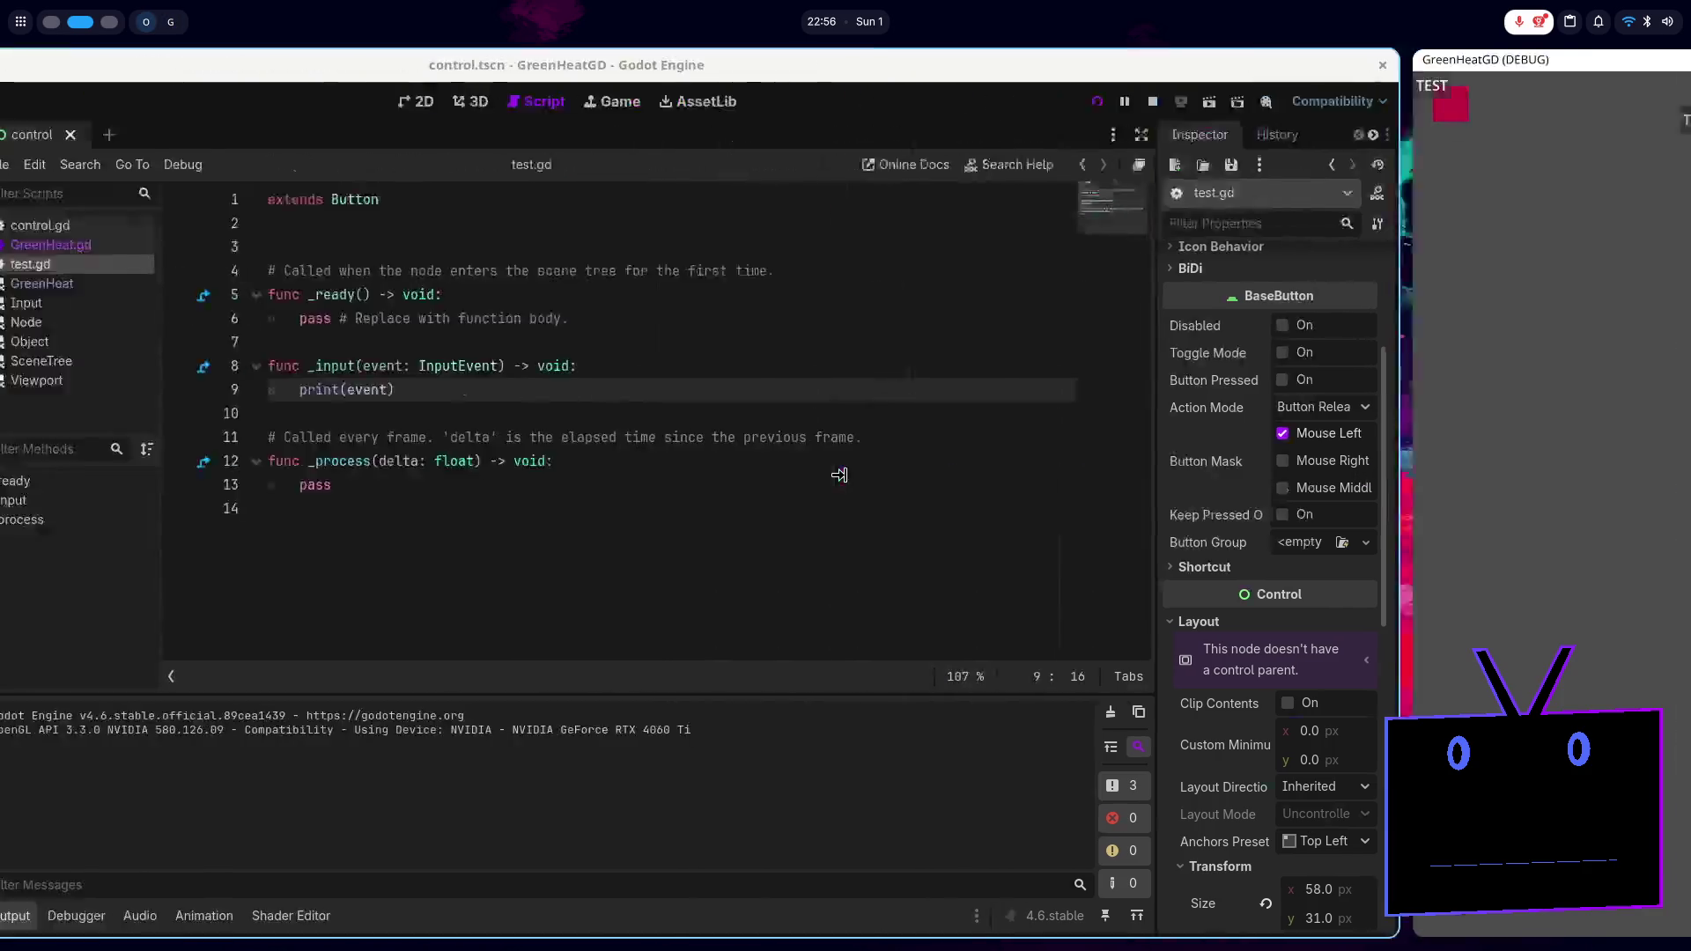
left_click(1431, 101)
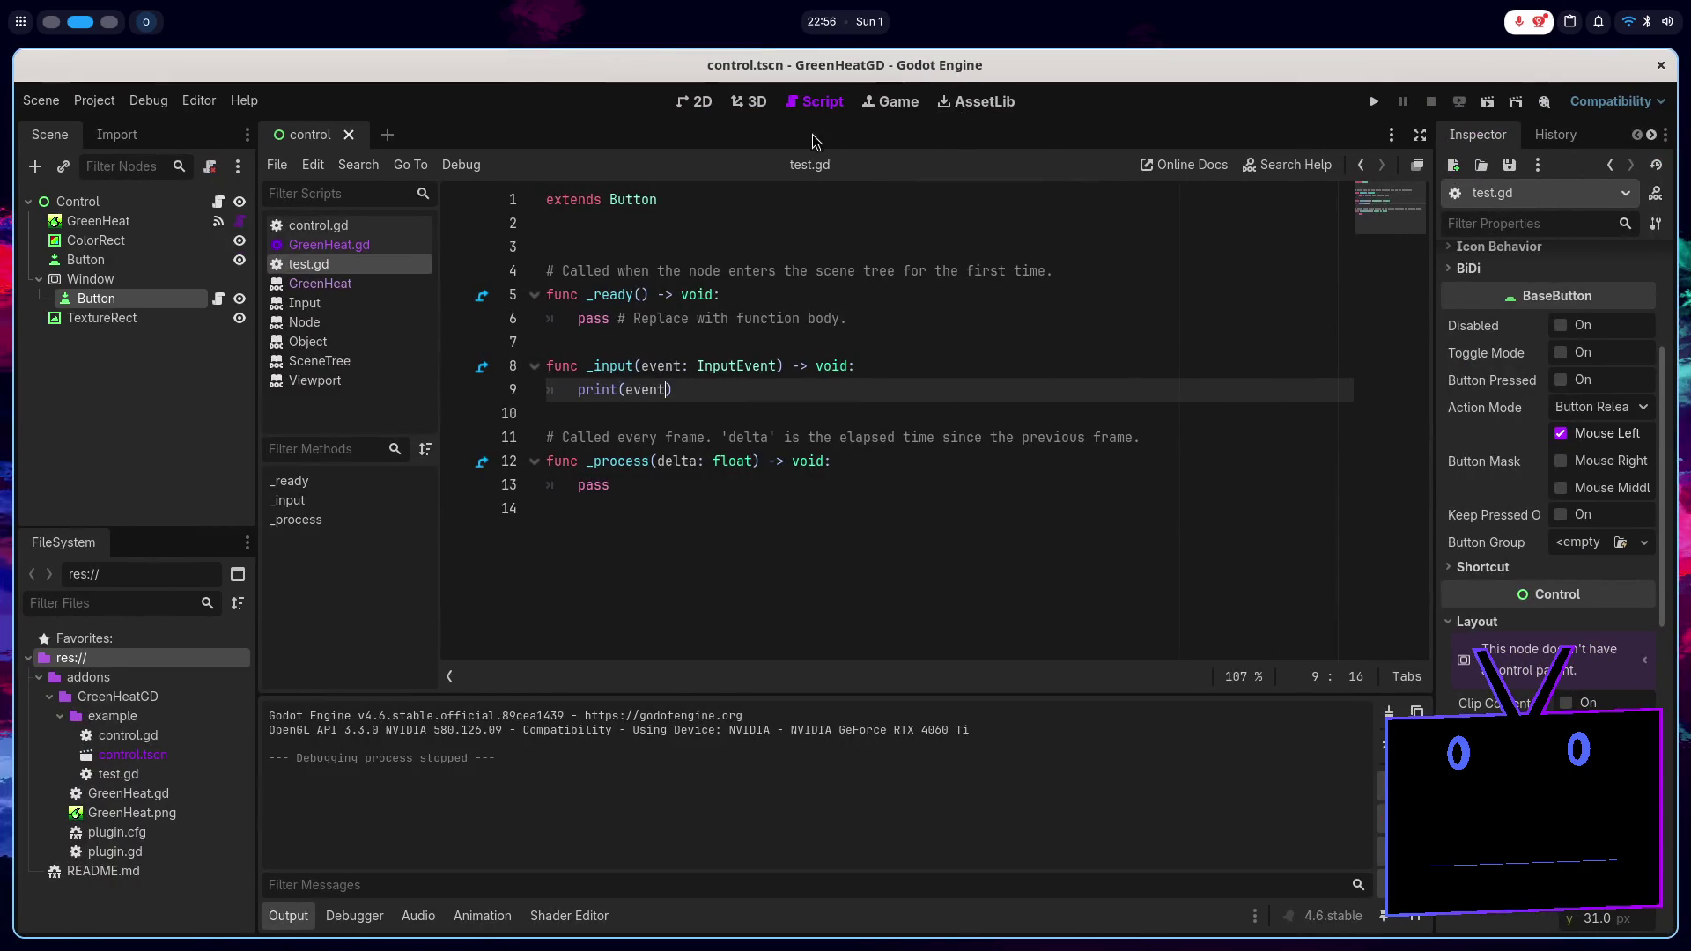
Step: Open GreenHeat.gd in the script editor and scroll to the Notice doc comment
left_click(753, 102)
left_click(701, 102)
left_click(797, 104)
left_click(218, 202)
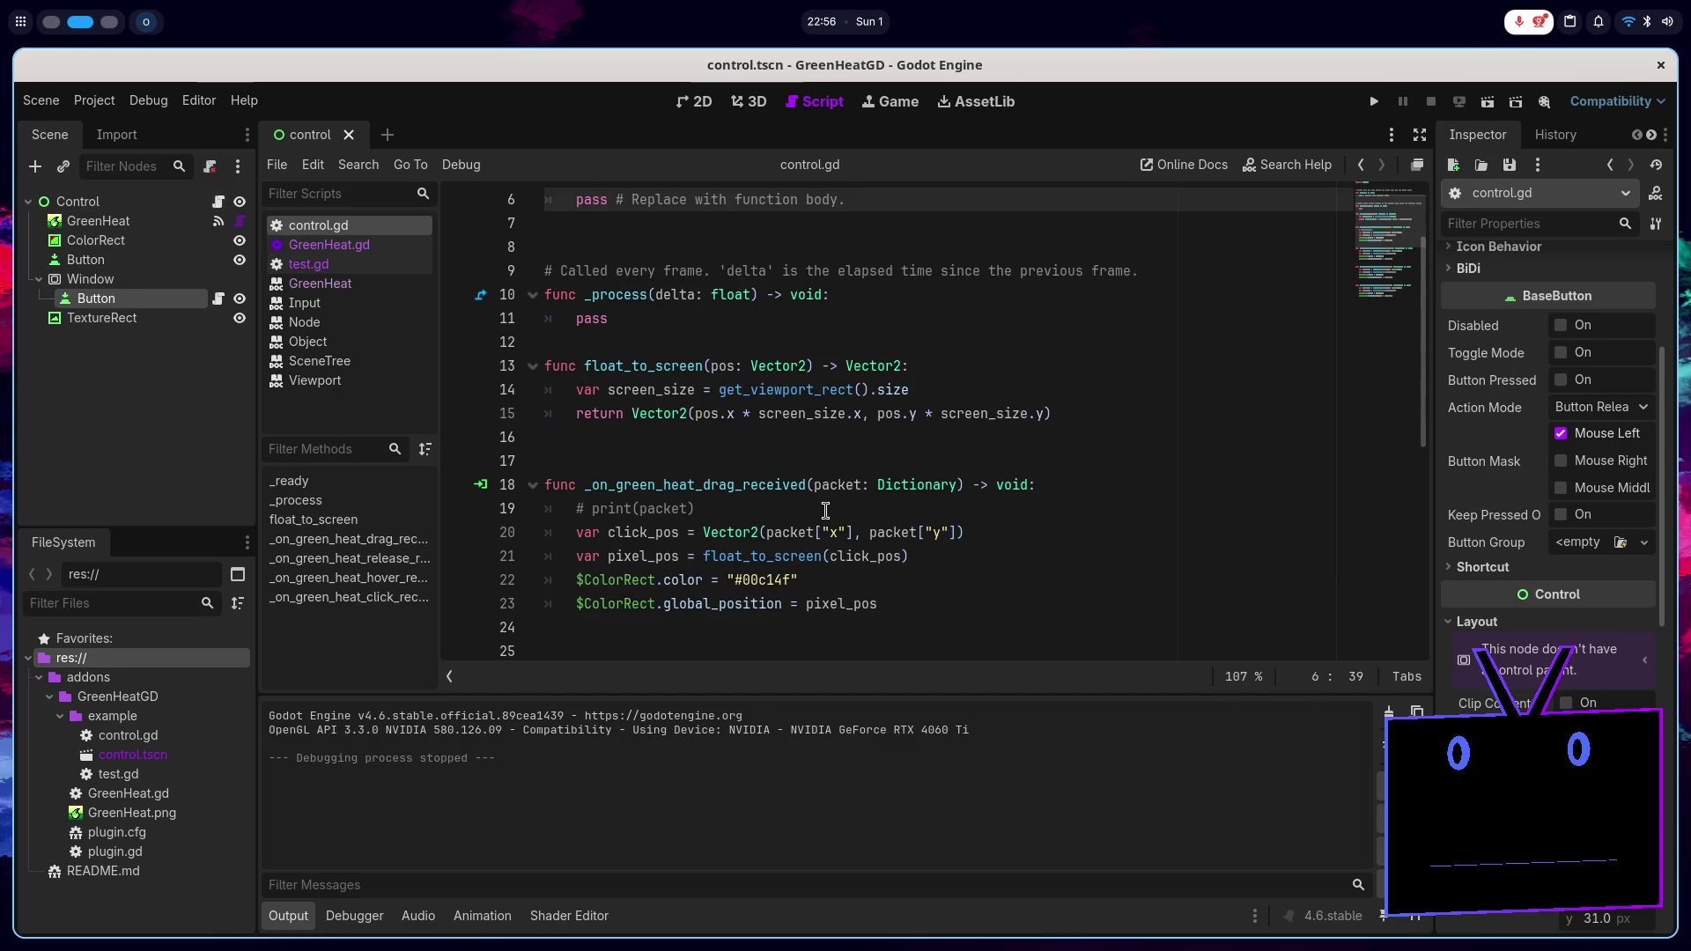
scroll(813, 480, "up", 2)
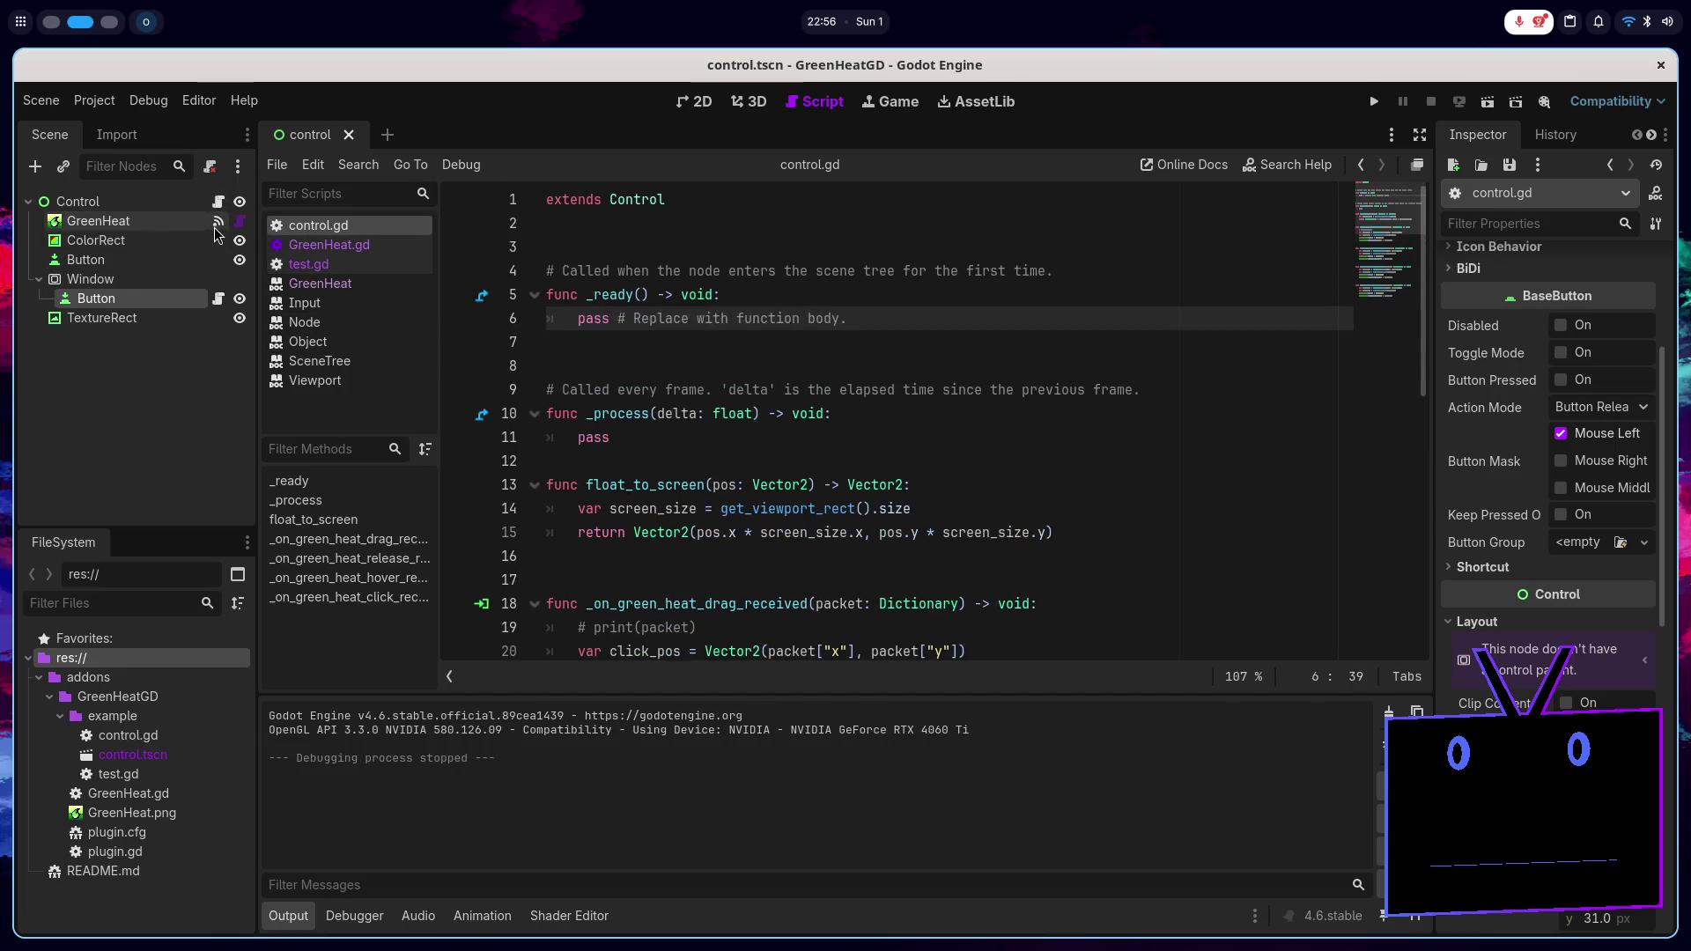
left_click(236, 221)
left_click(863, 461)
scroll(825, 494, "up", 5)
scroll(825, 494, "up", 20)
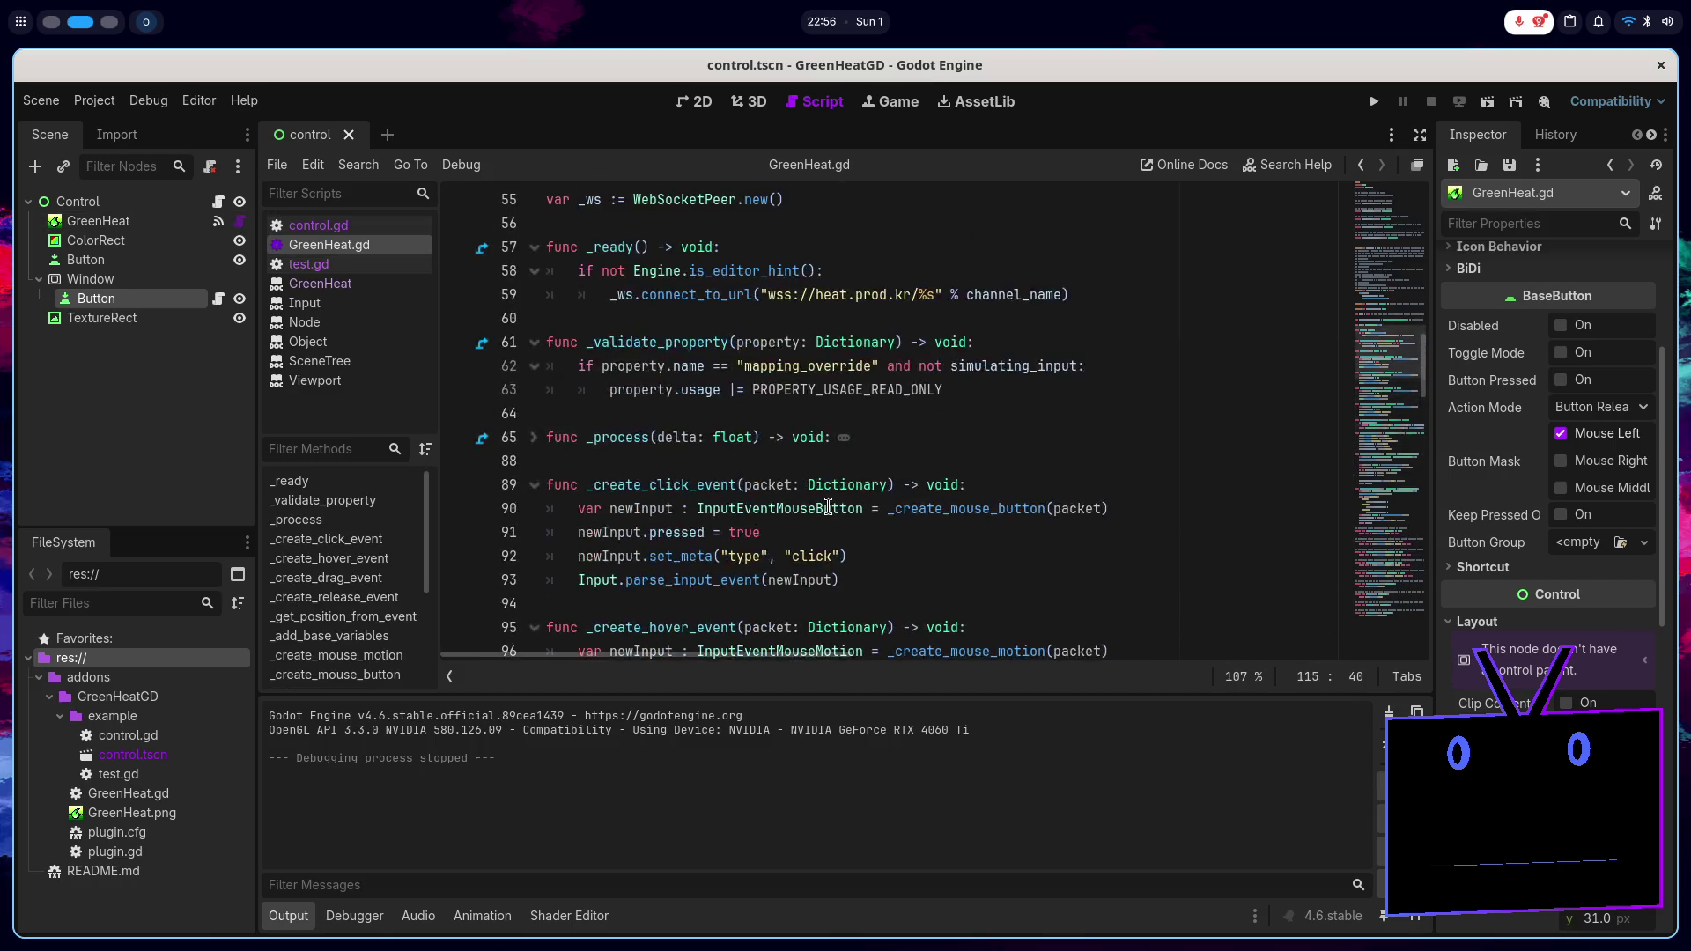
scroll(832, 518, "right", 10)
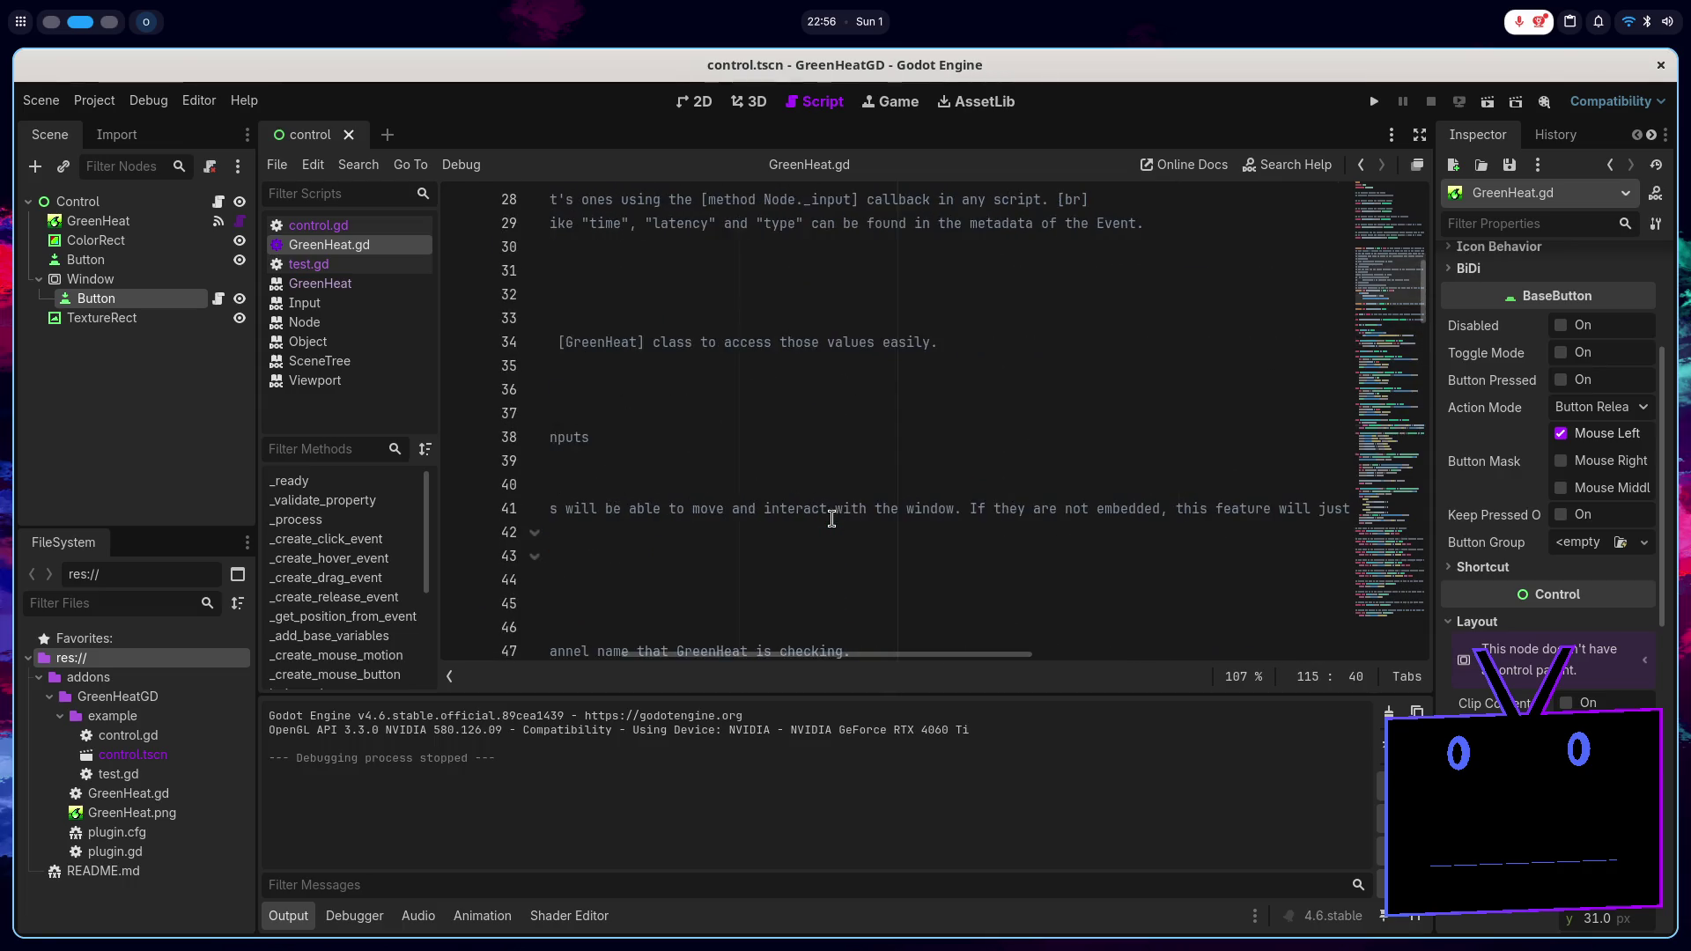
Step: Add a '## [br]' doc line below the Notice on line 41
left_click(1347, 508)
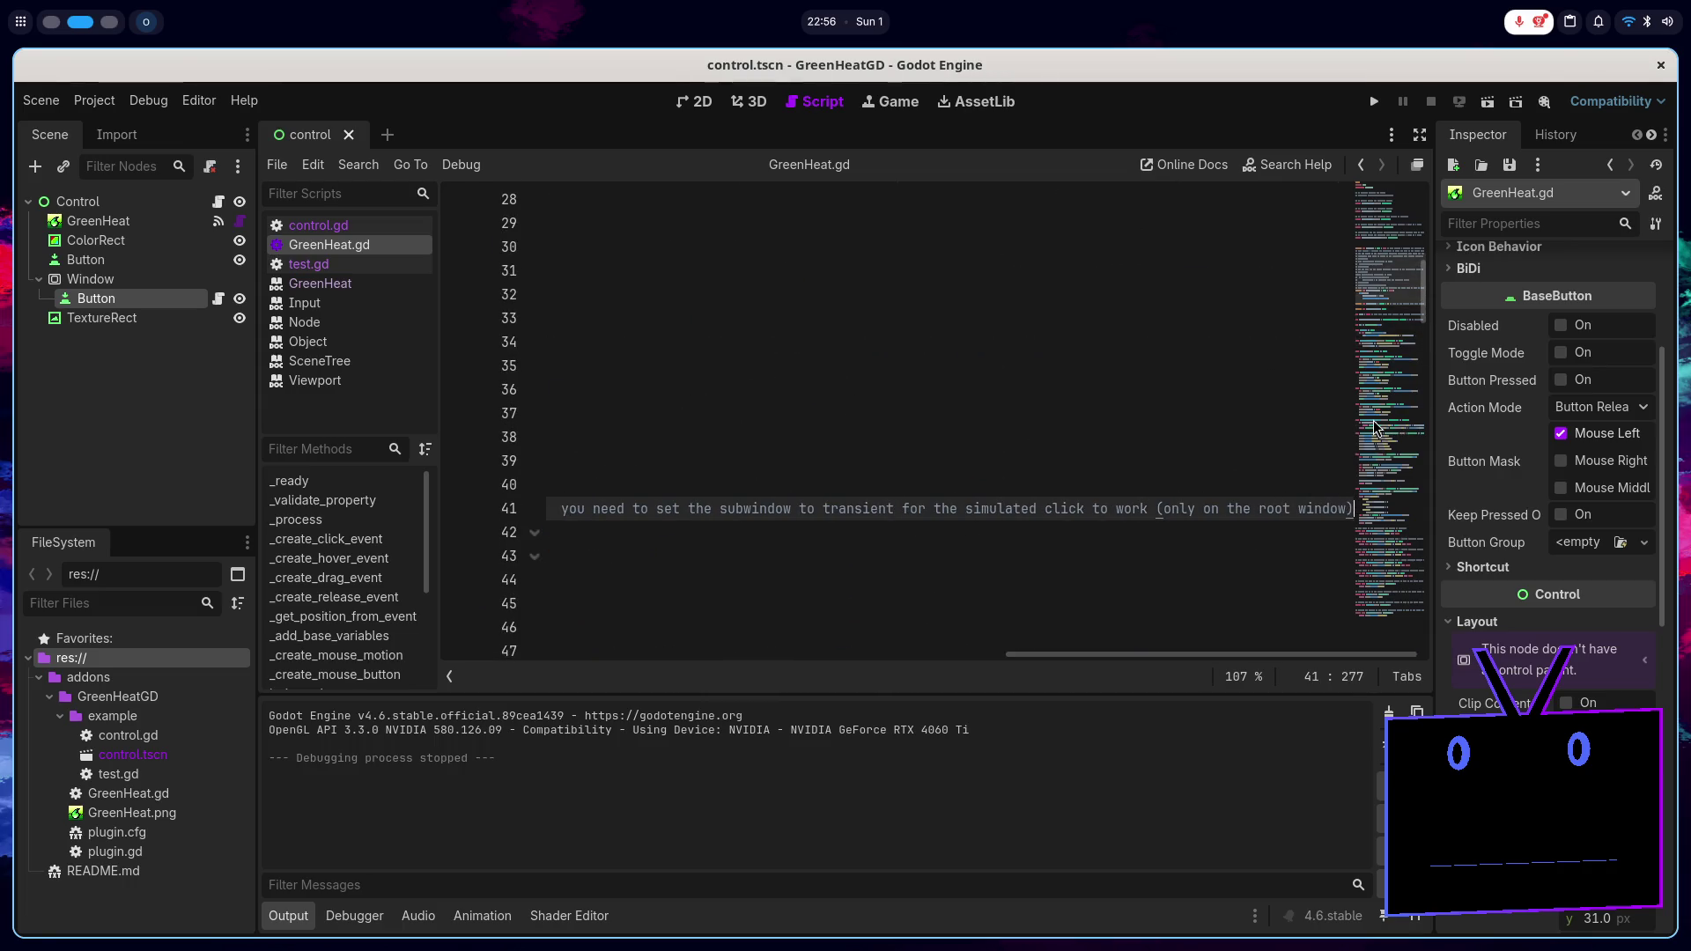
key("Down")
type("[b")
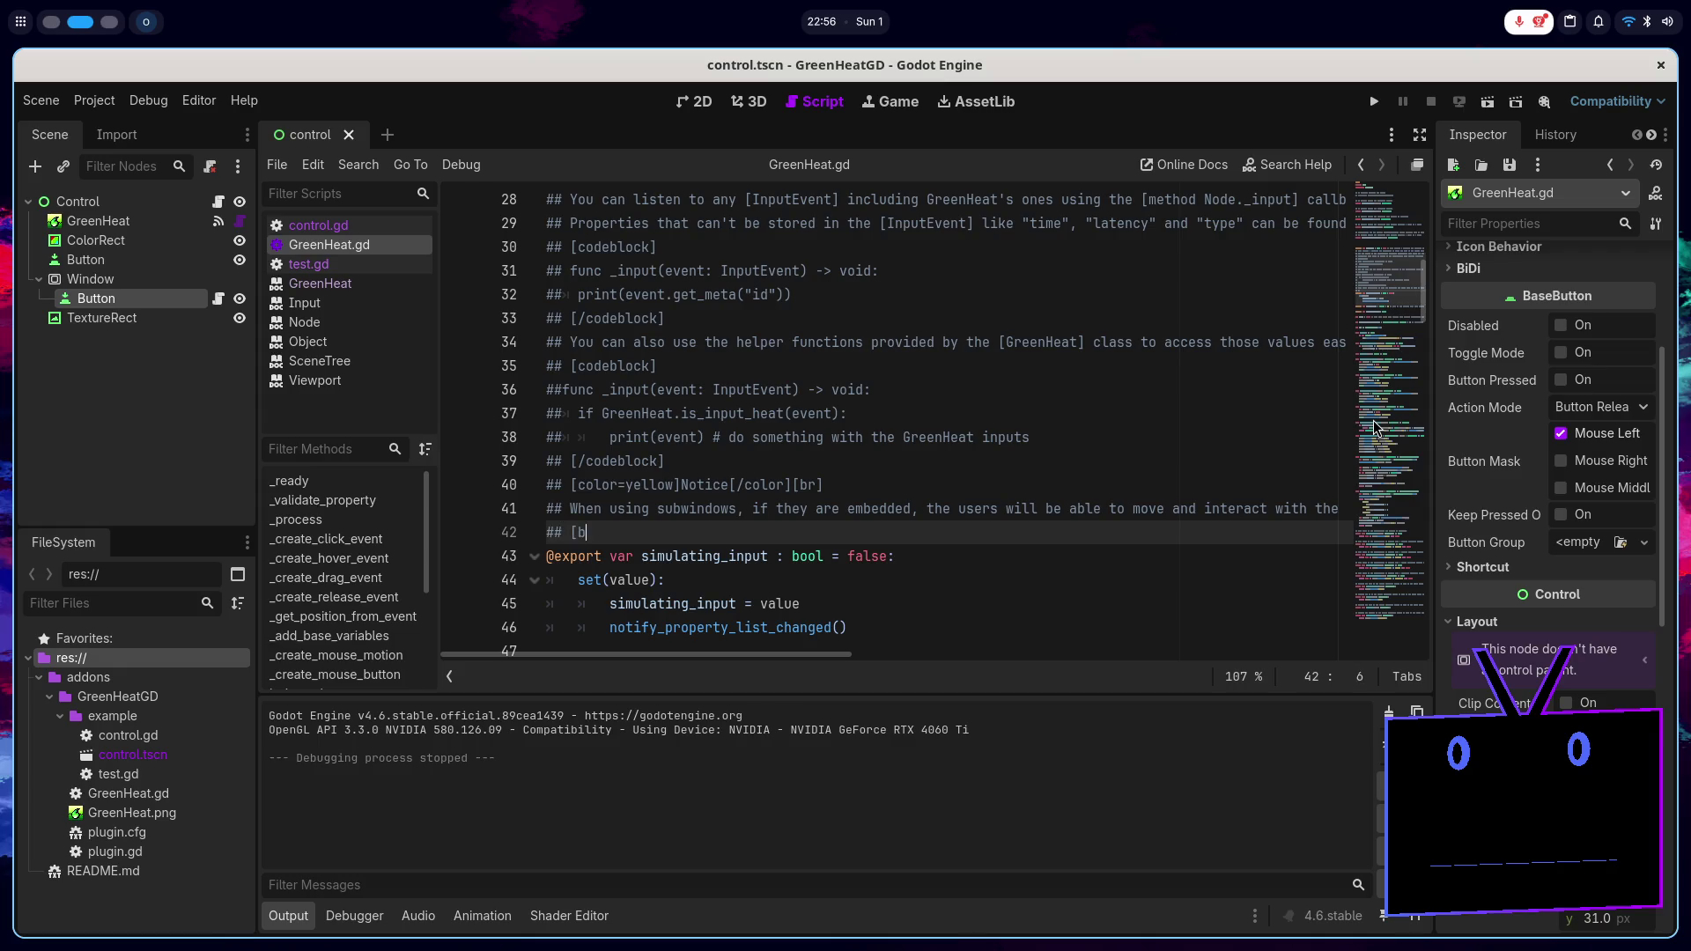
key("Return")
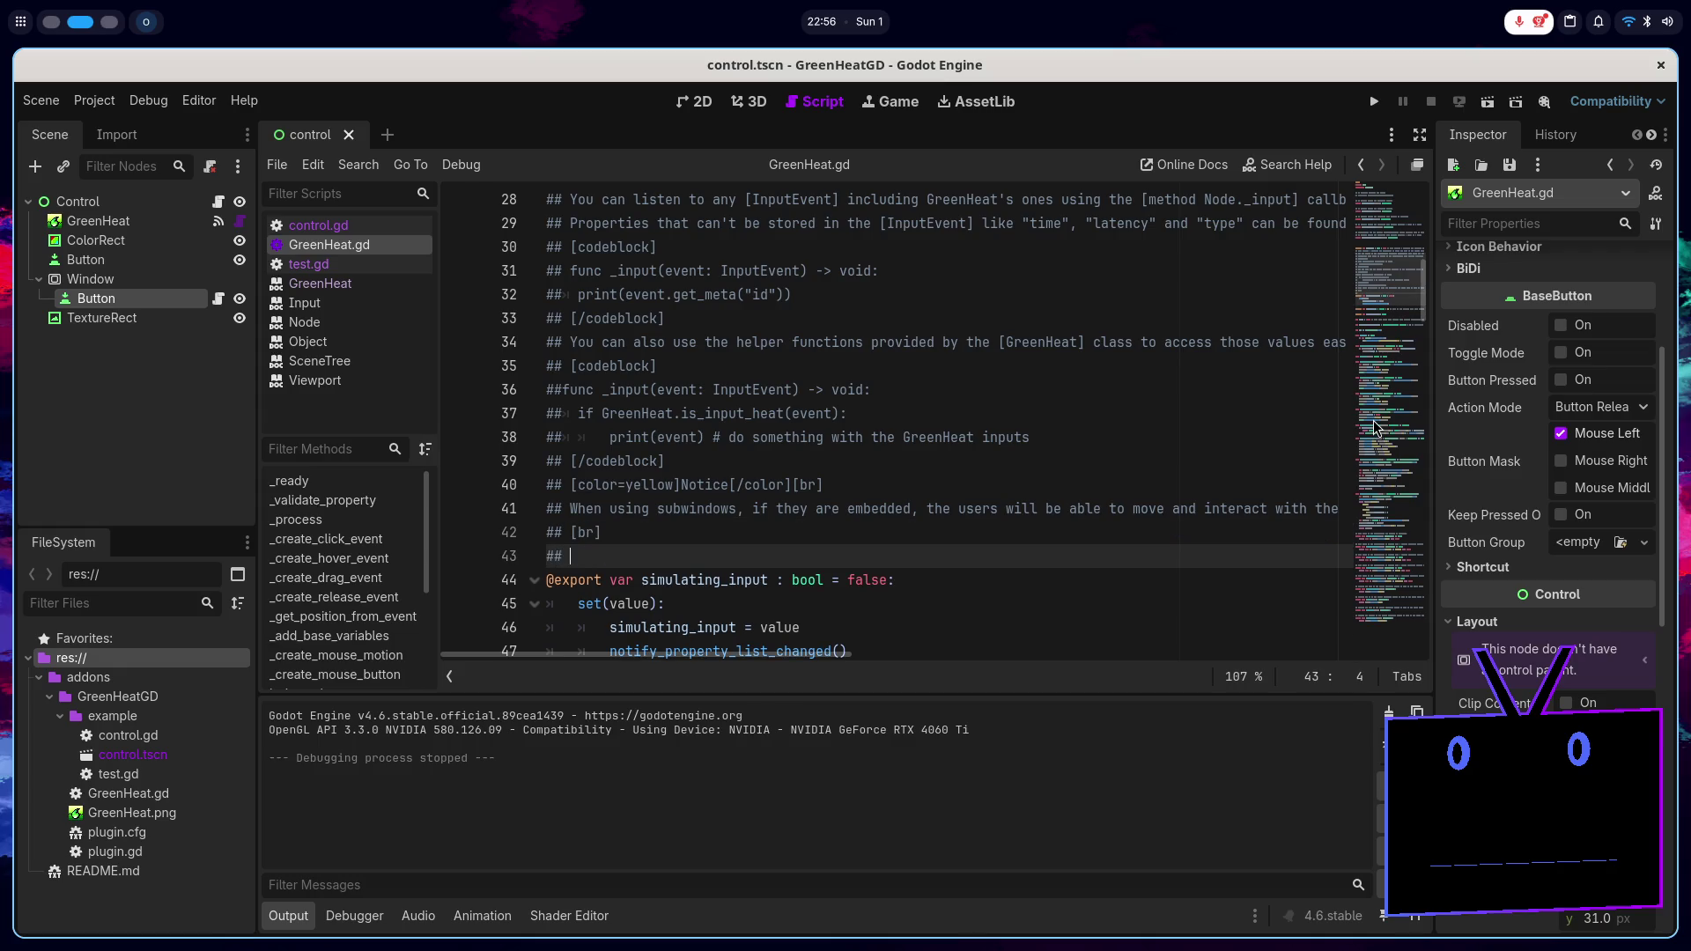
Step: Write '## [SubViewport]s will not receive any input' on line 43 and save GreenHeat.gd
type("S")
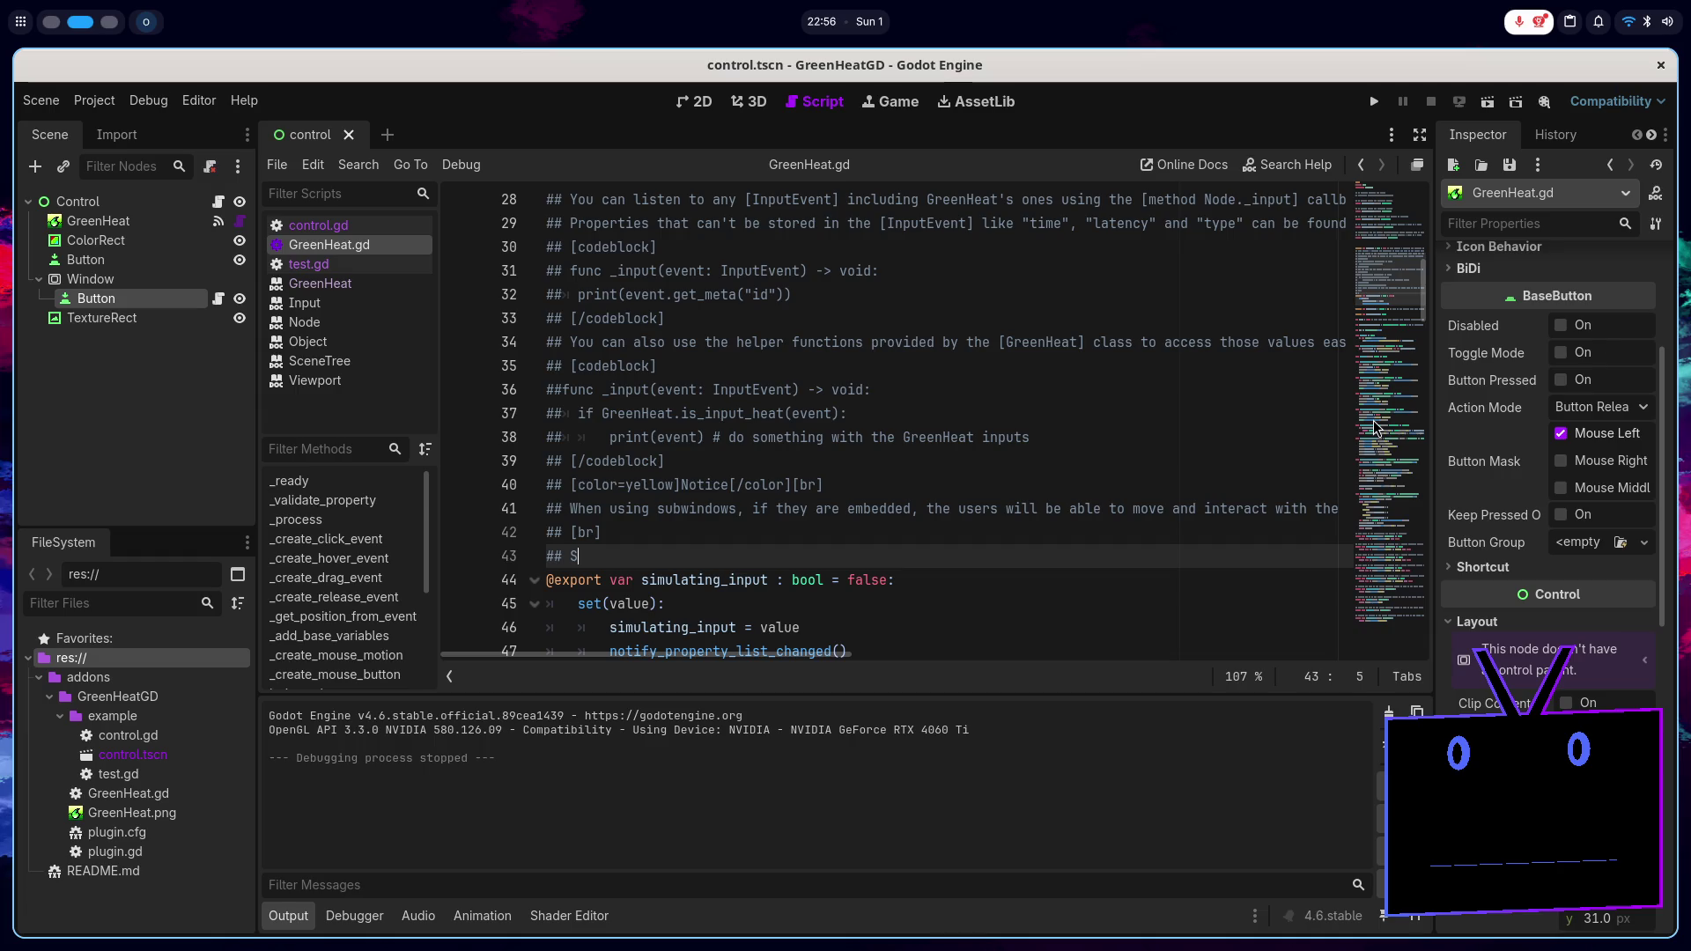
type("S")
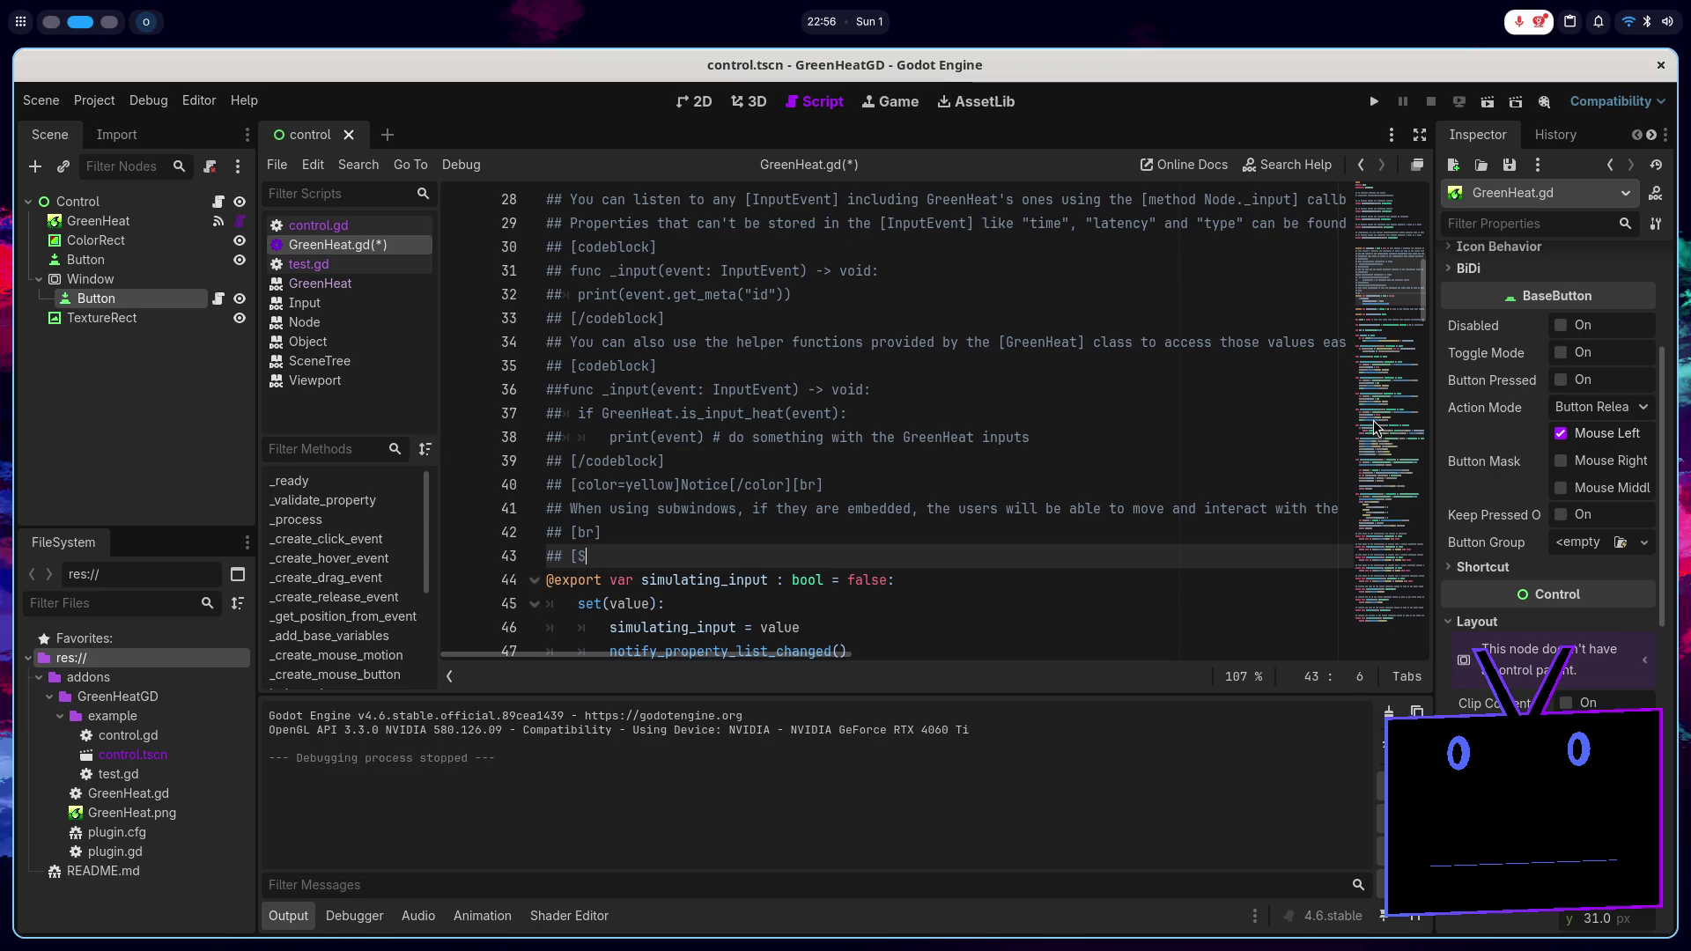
type("Viewport")
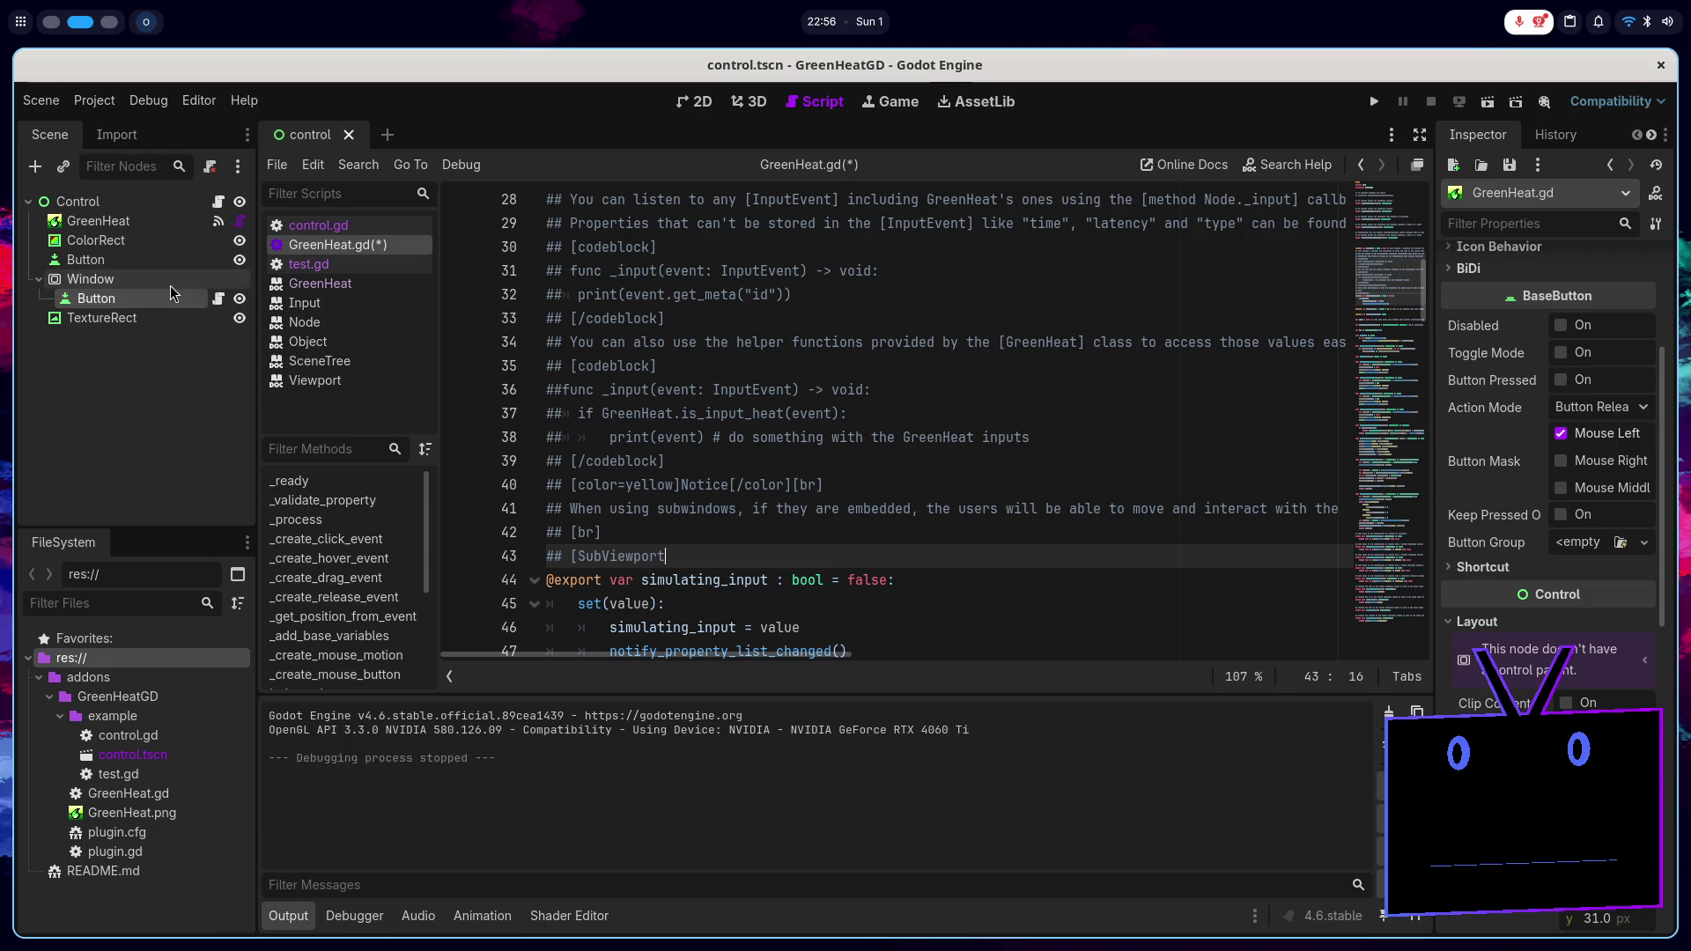
left_click(124, 278)
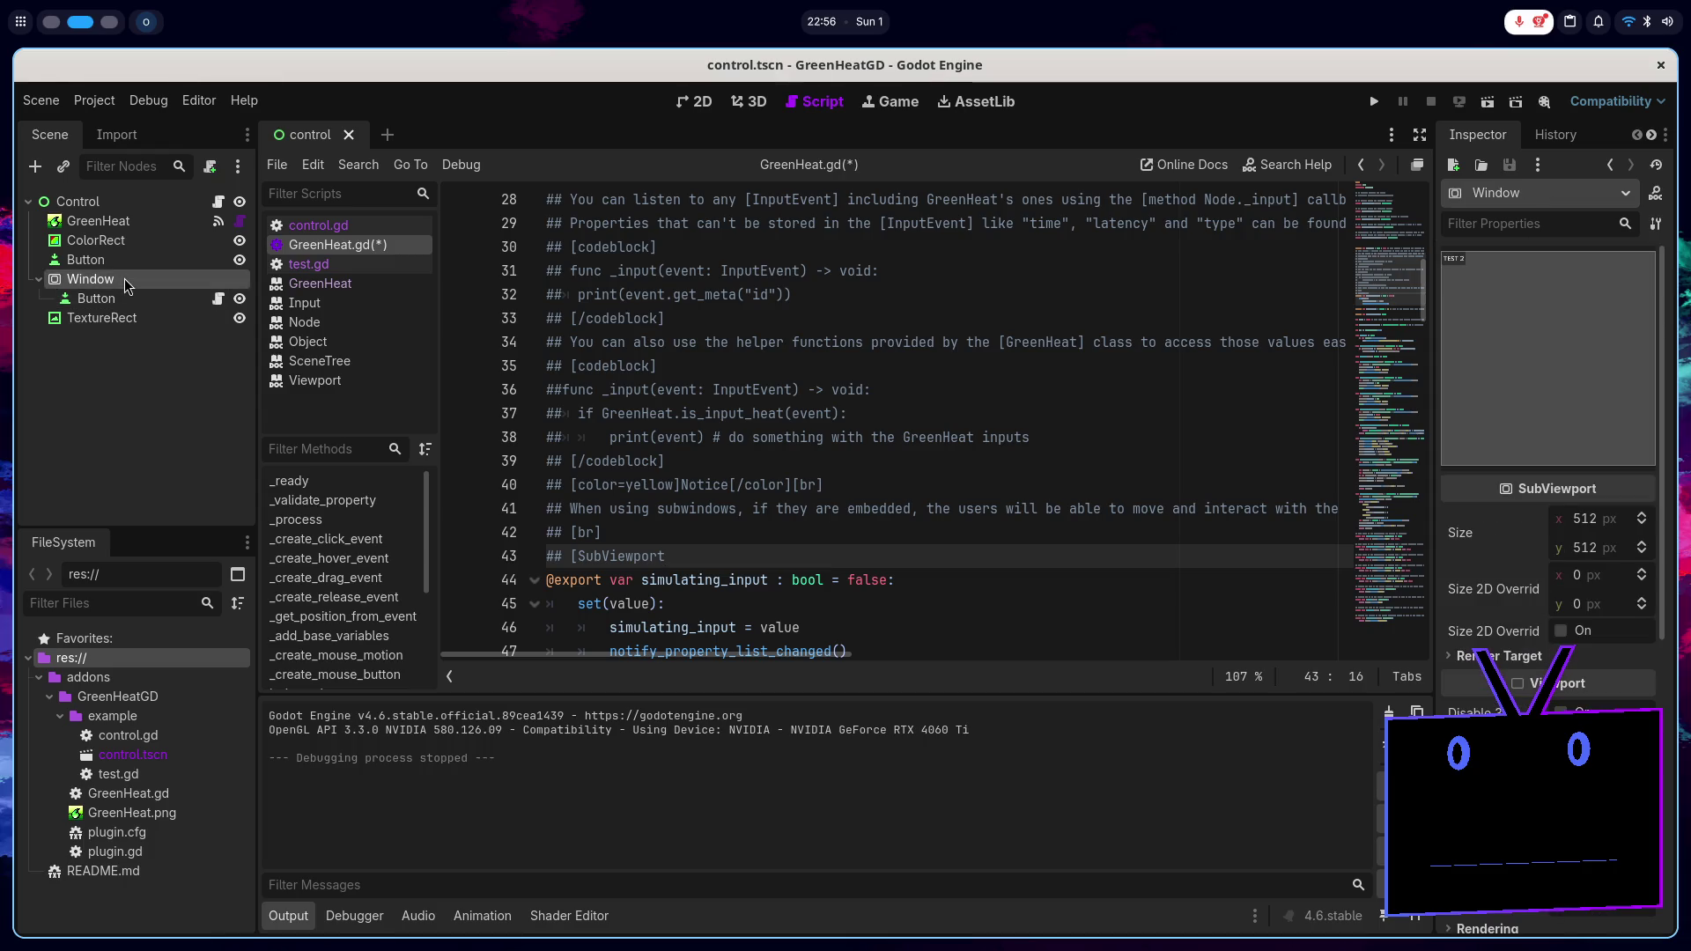
left_click(704, 554)
key("BackSpace")
key("BackSpace")
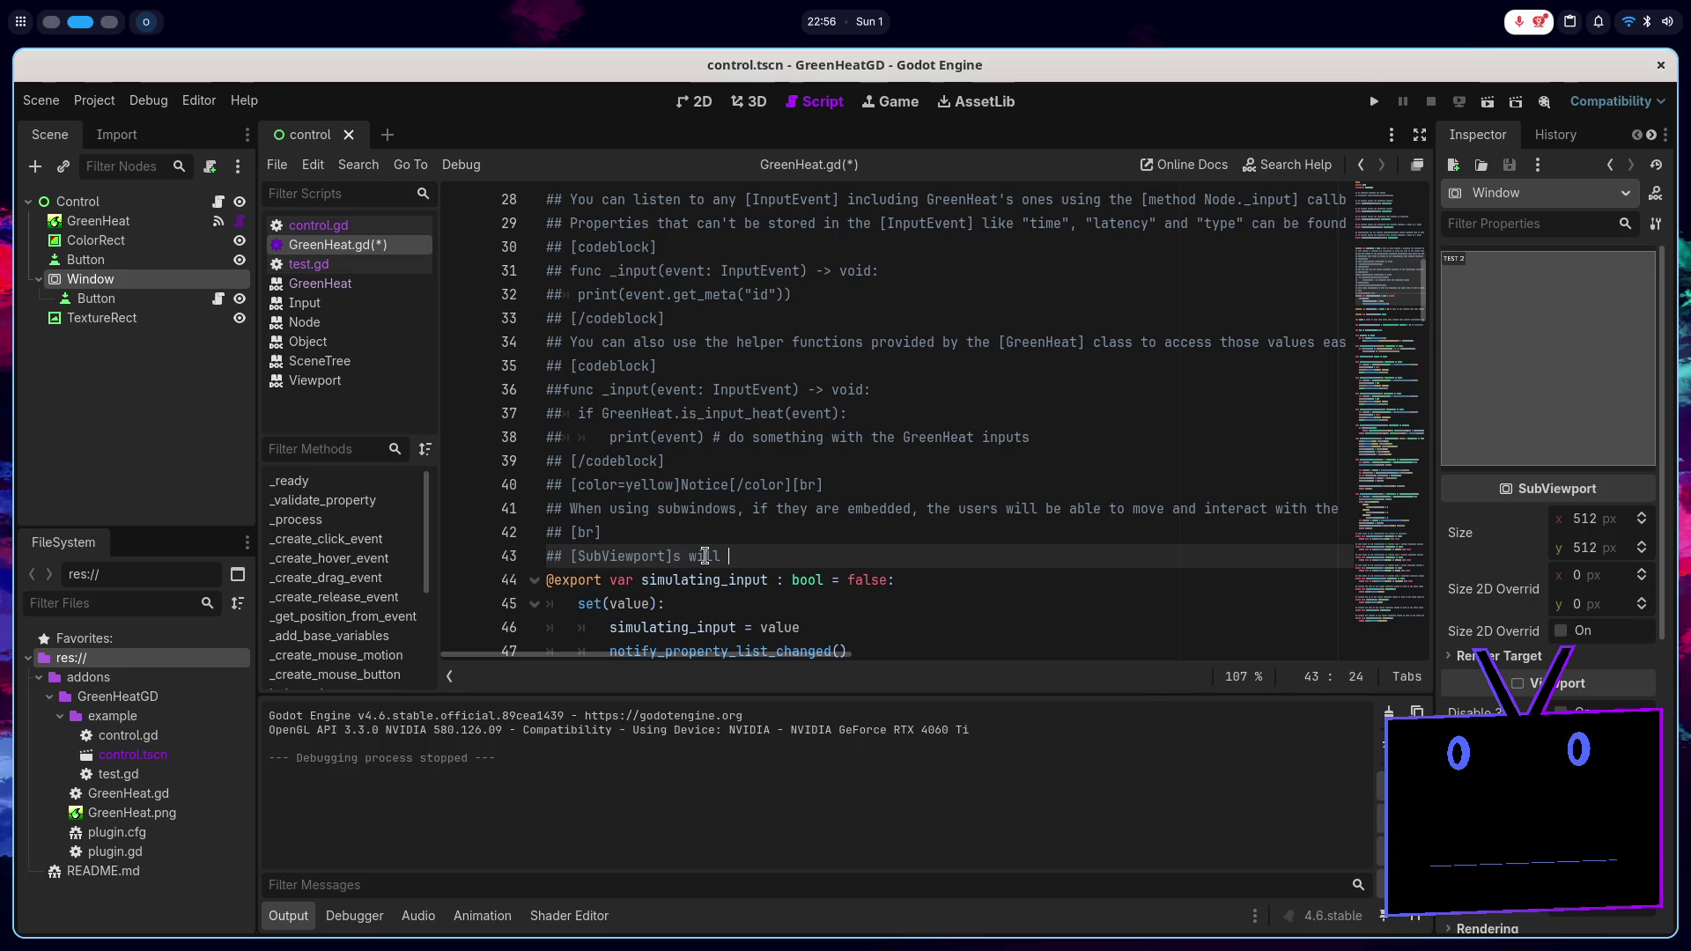
type("rev")
type("and")
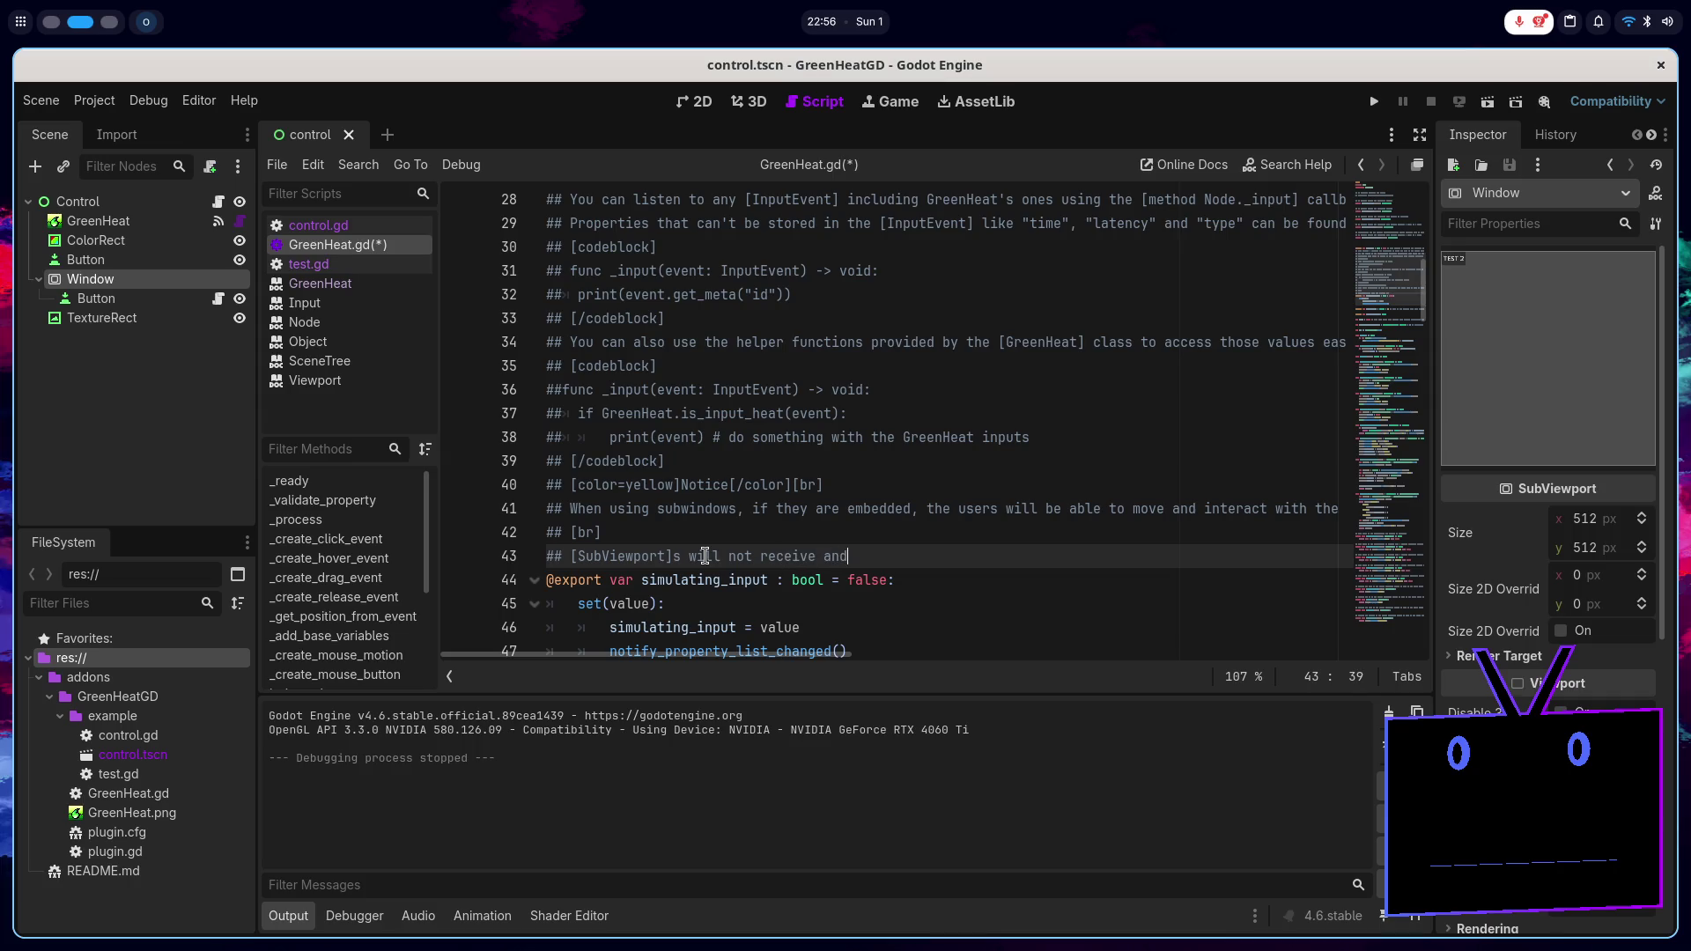
type("ut")
key("ctrl+s")
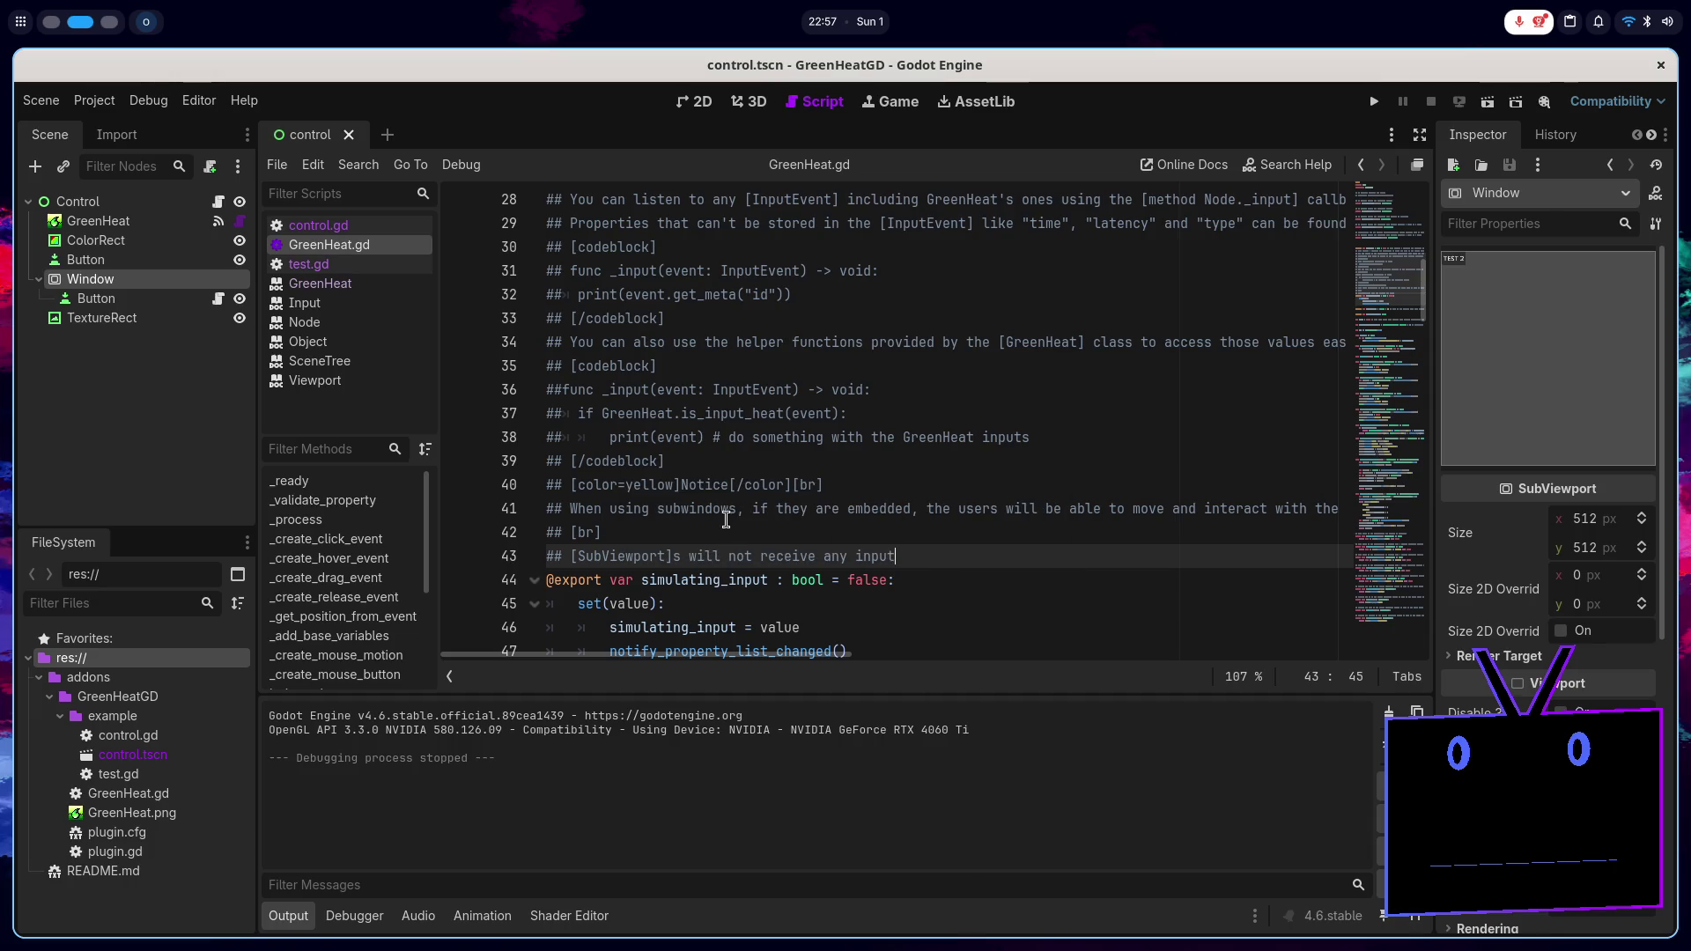
Step: Change the Window node's type back to Window
left_click(702, 101)
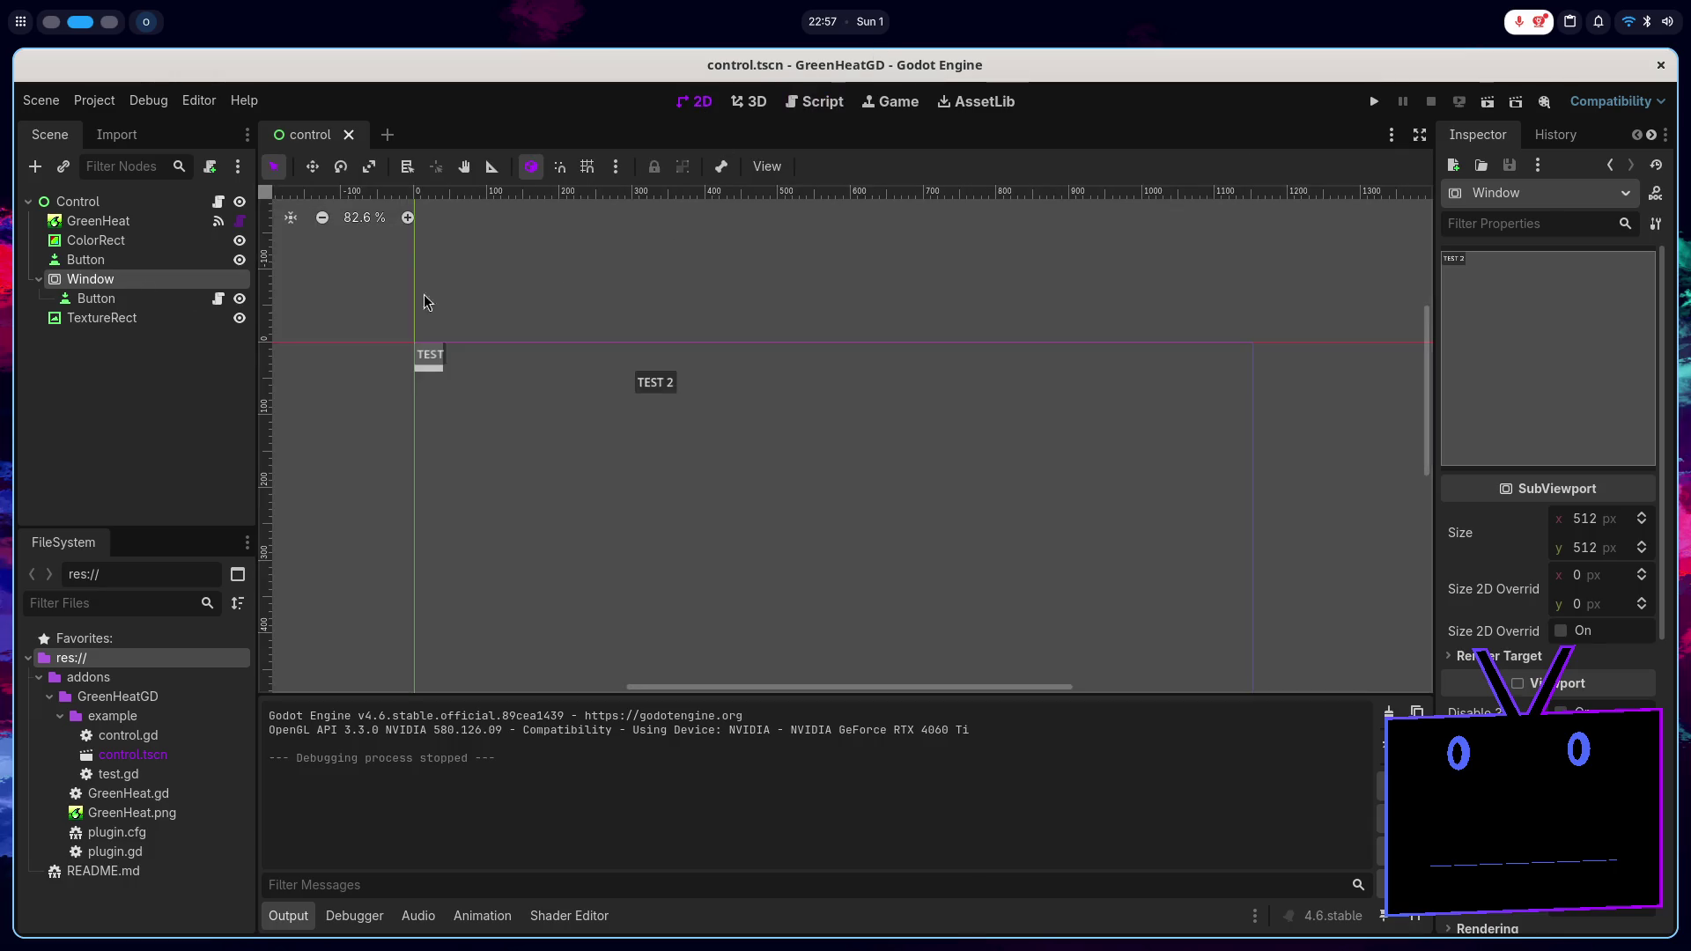
right_click(124, 284)
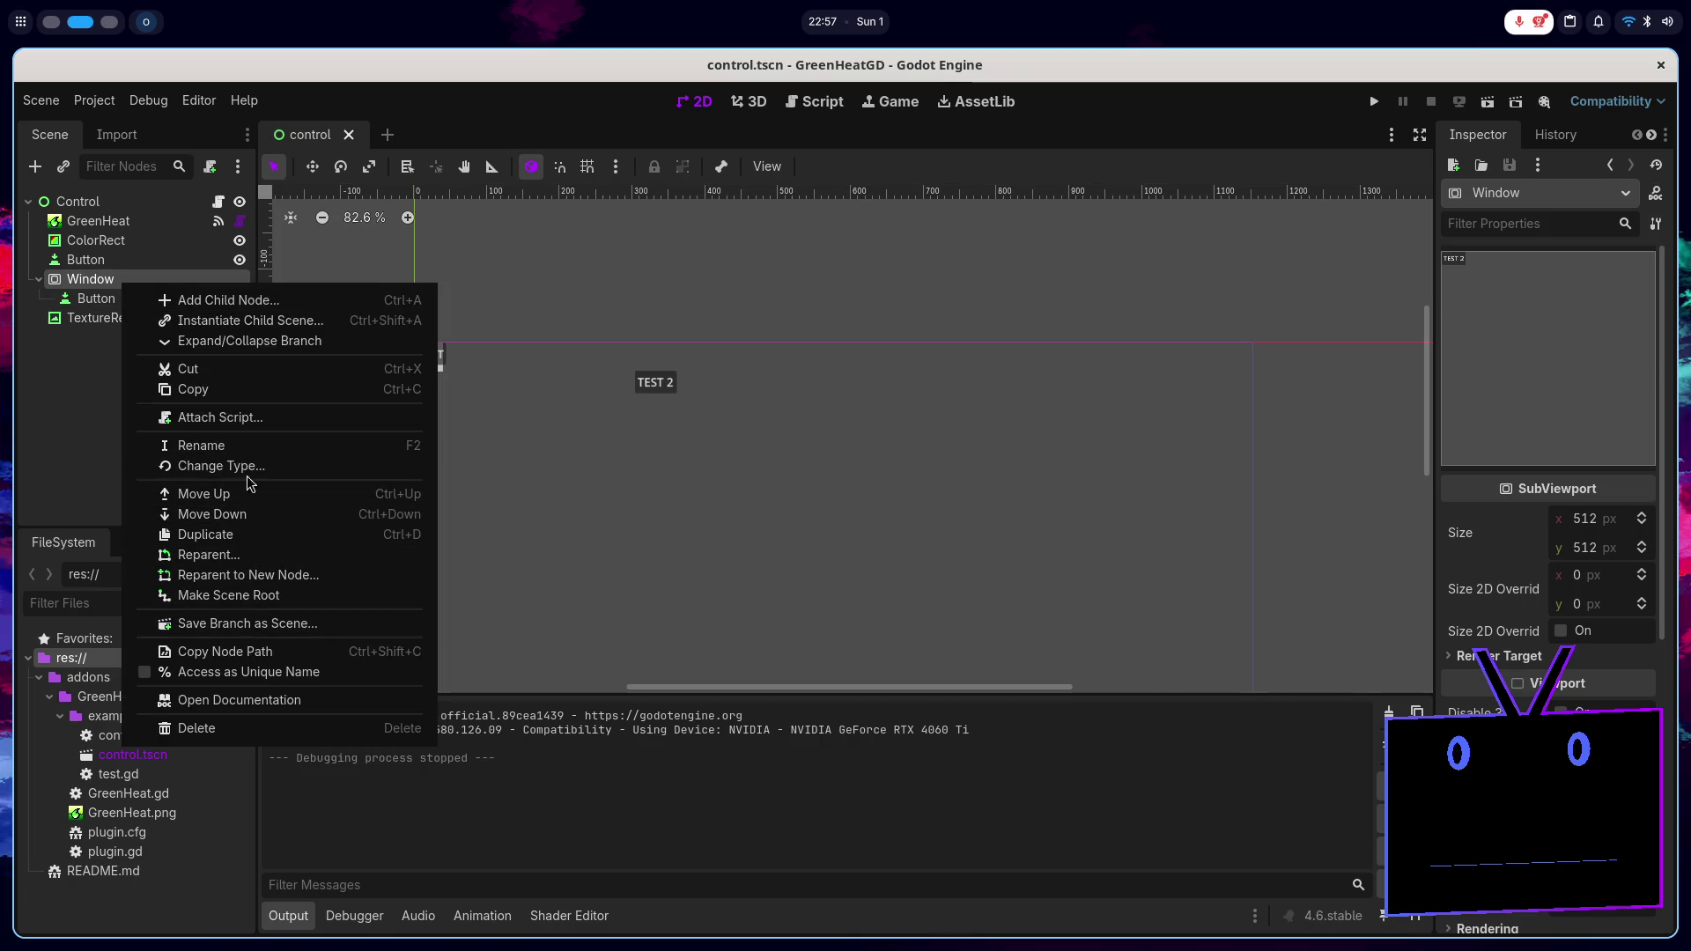
left_click(246, 446)
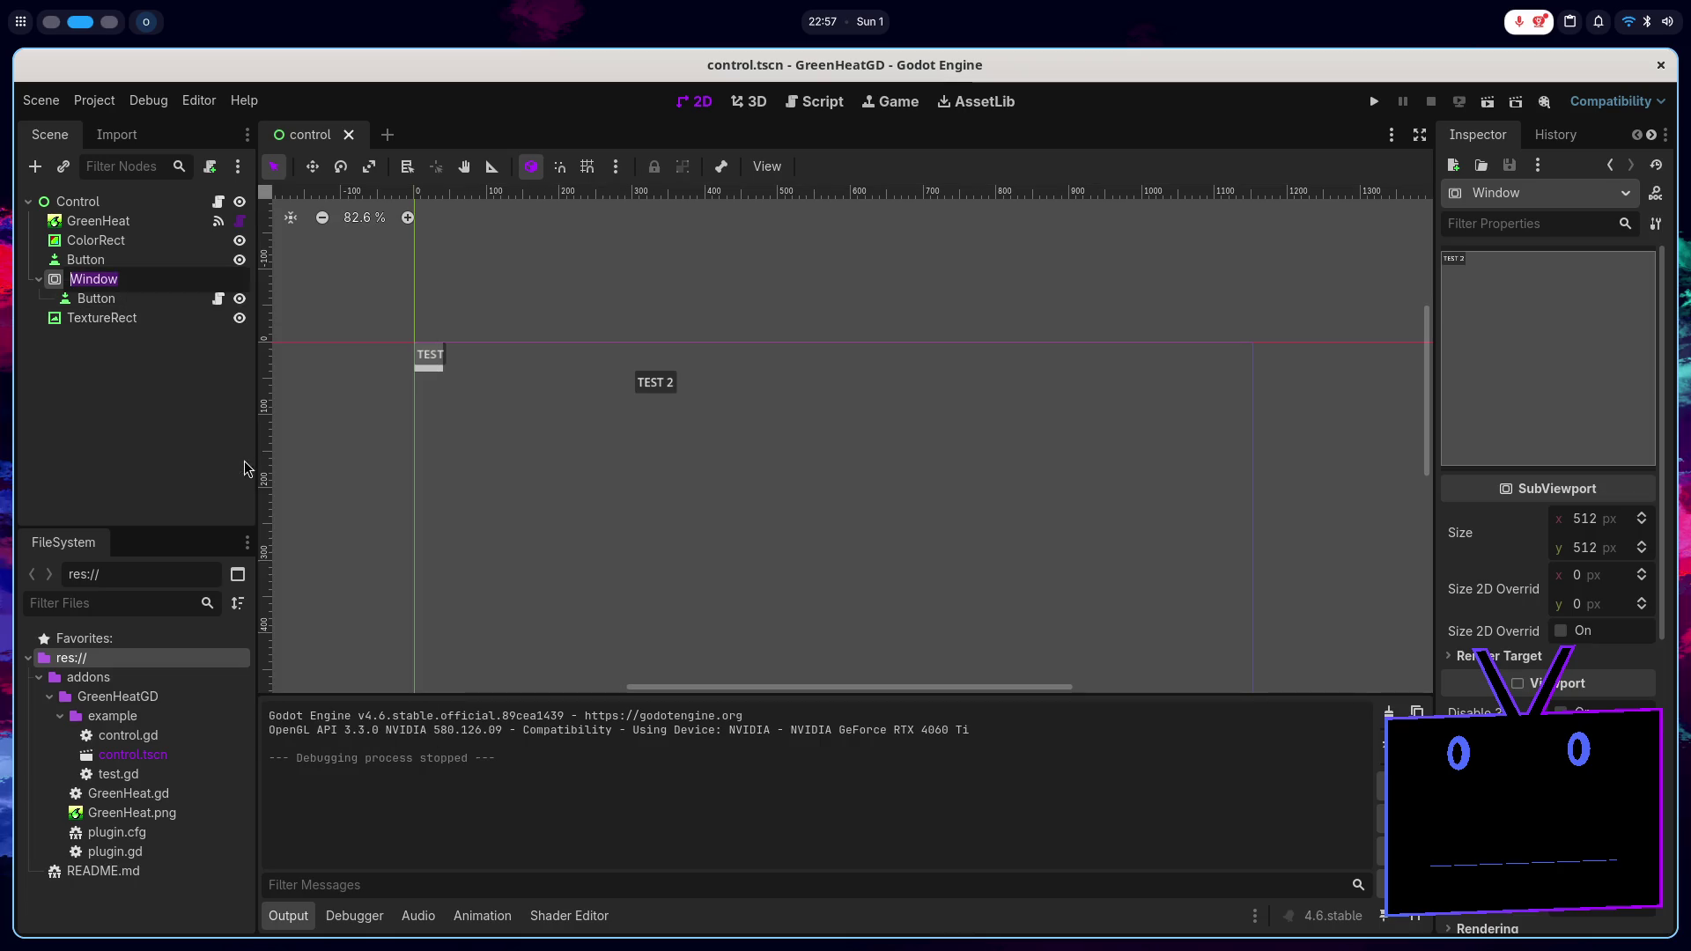
right_click(150, 277)
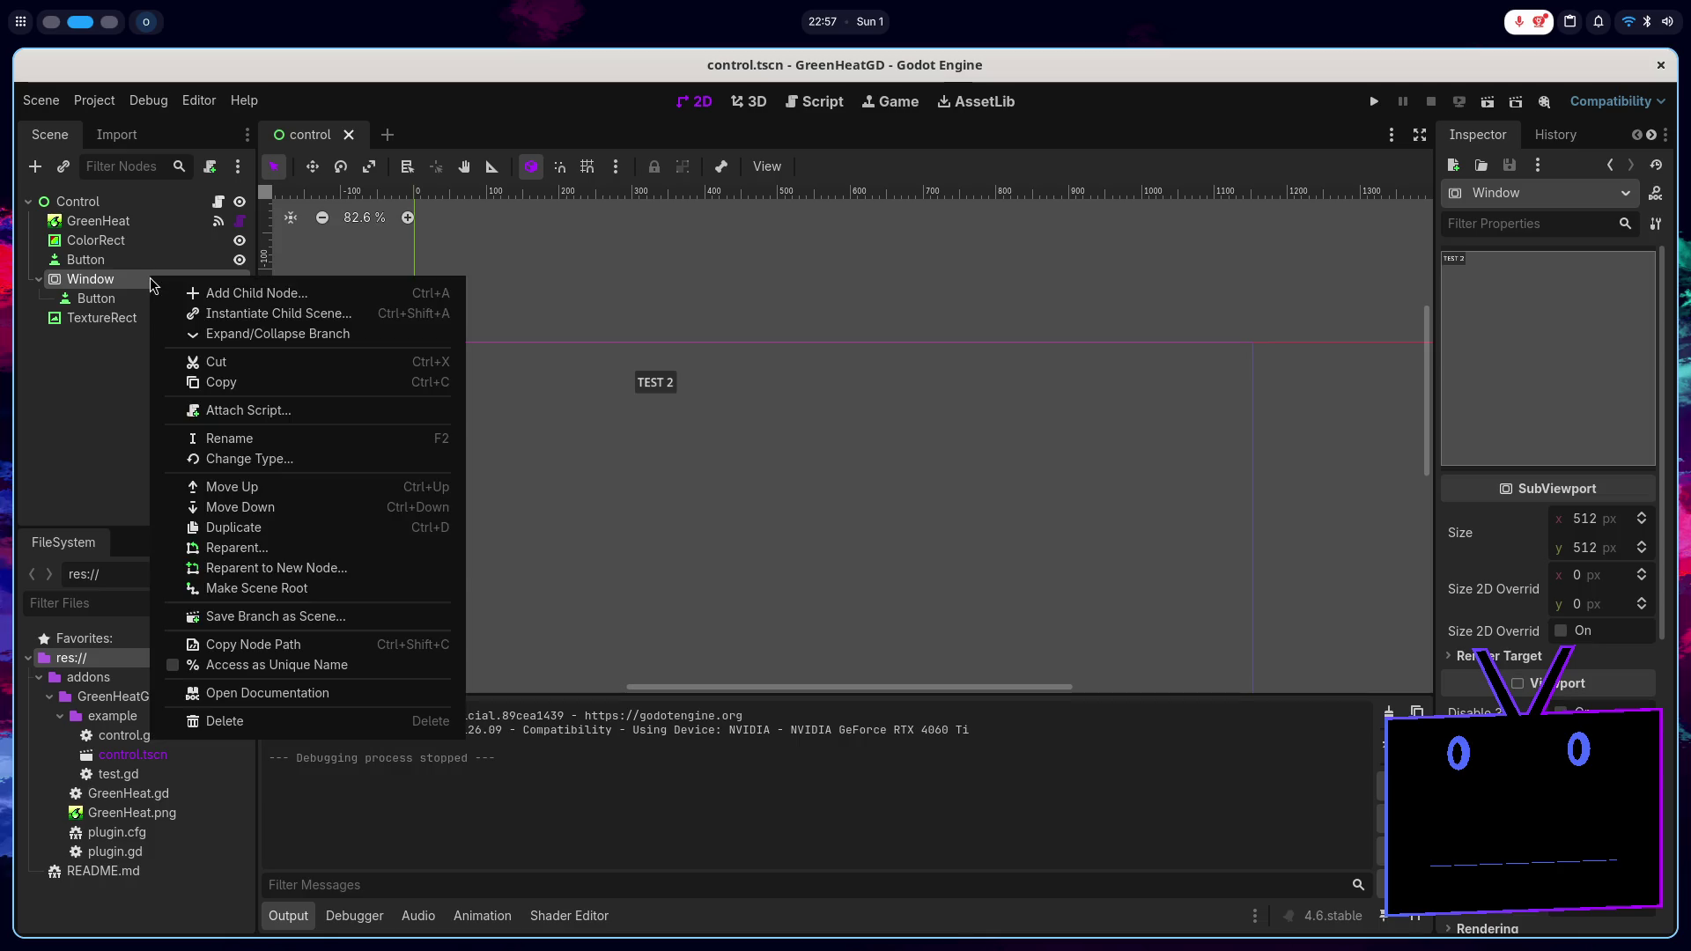
left_click(327, 467)
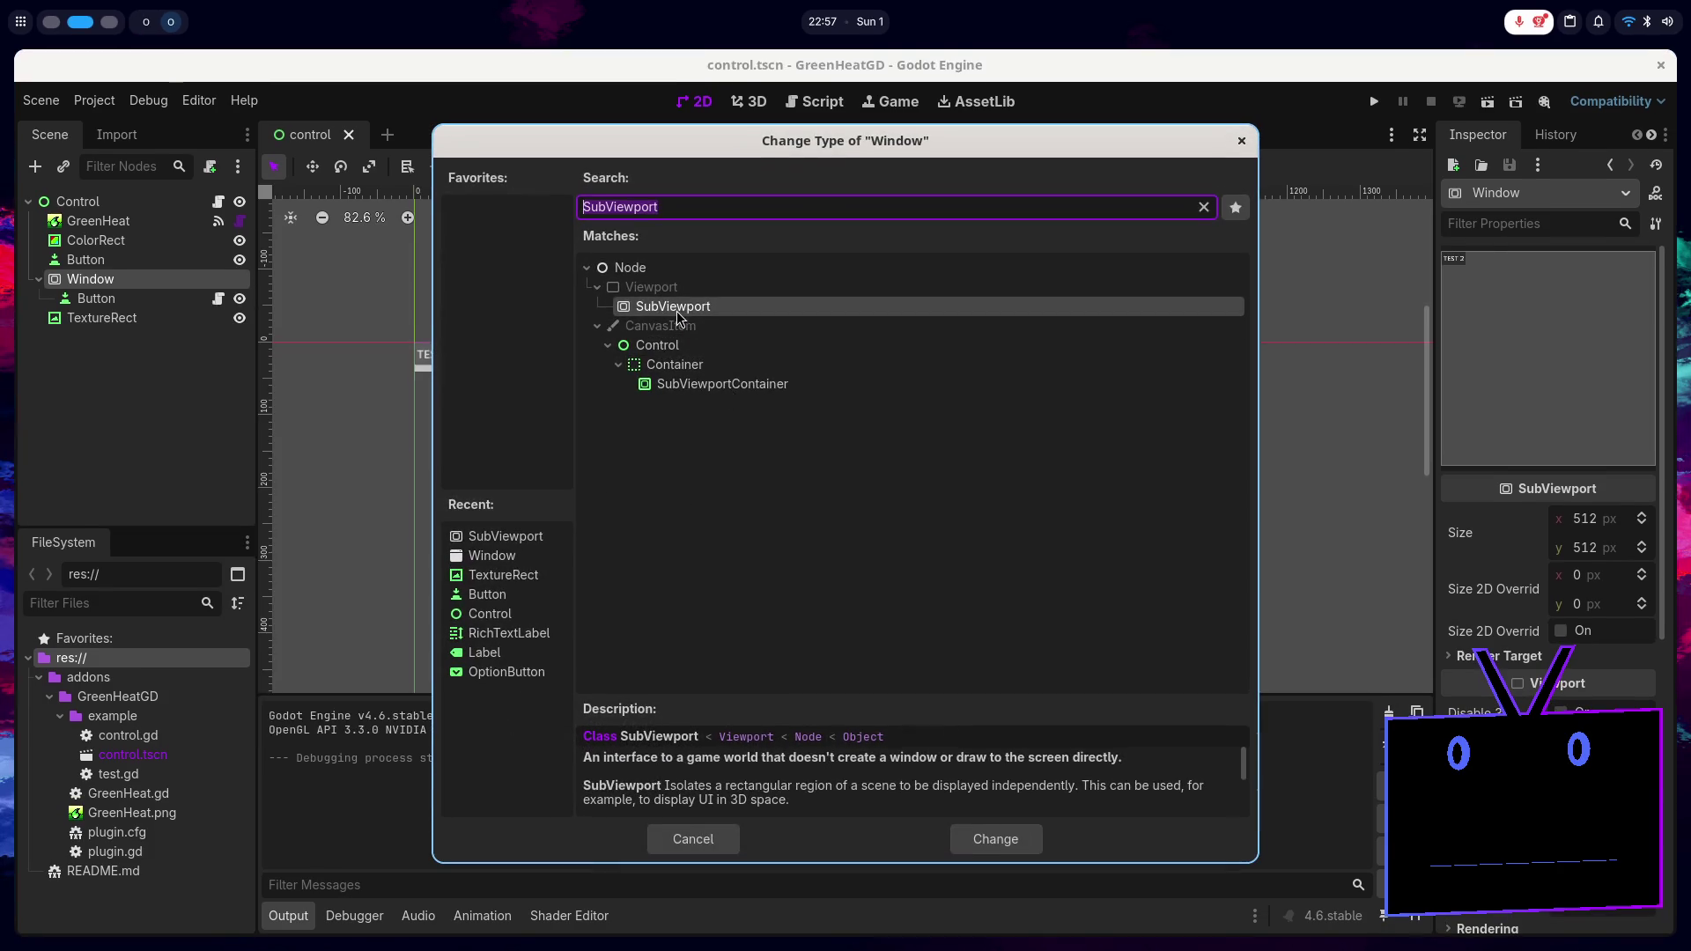
double_click(489, 555)
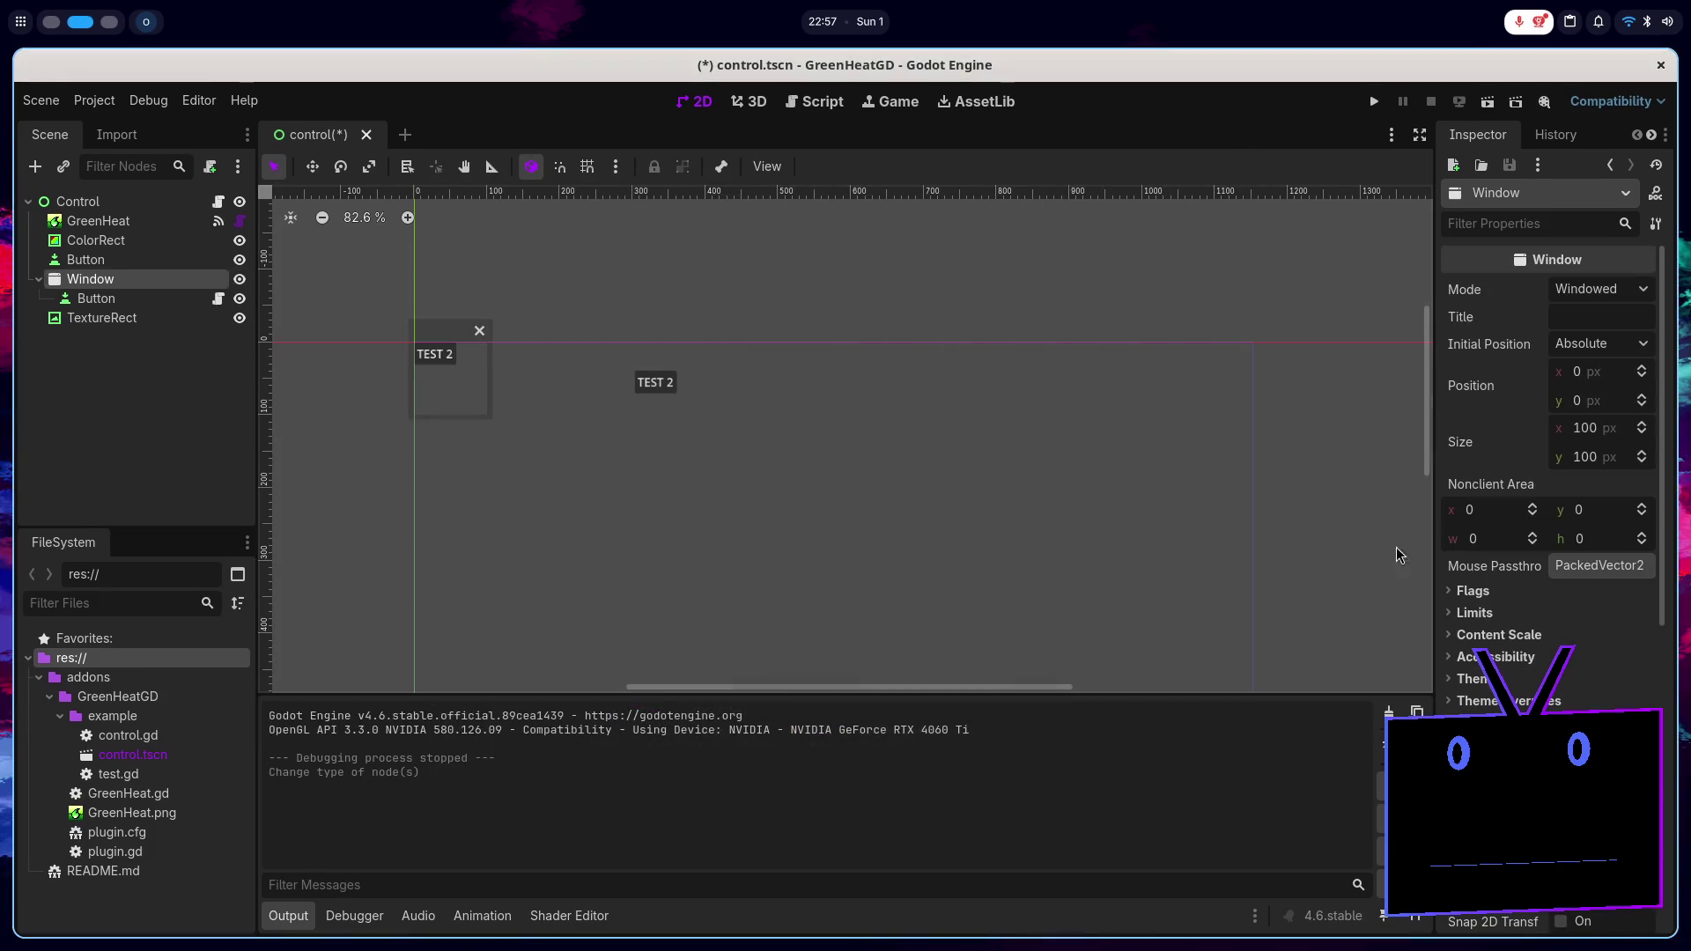
Step: Enable the Window's Transient and Transient to Focused flags
scroll(1545, 648, "down", 10)
scroll(1529, 468, "up", 10)
left_click(1539, 595)
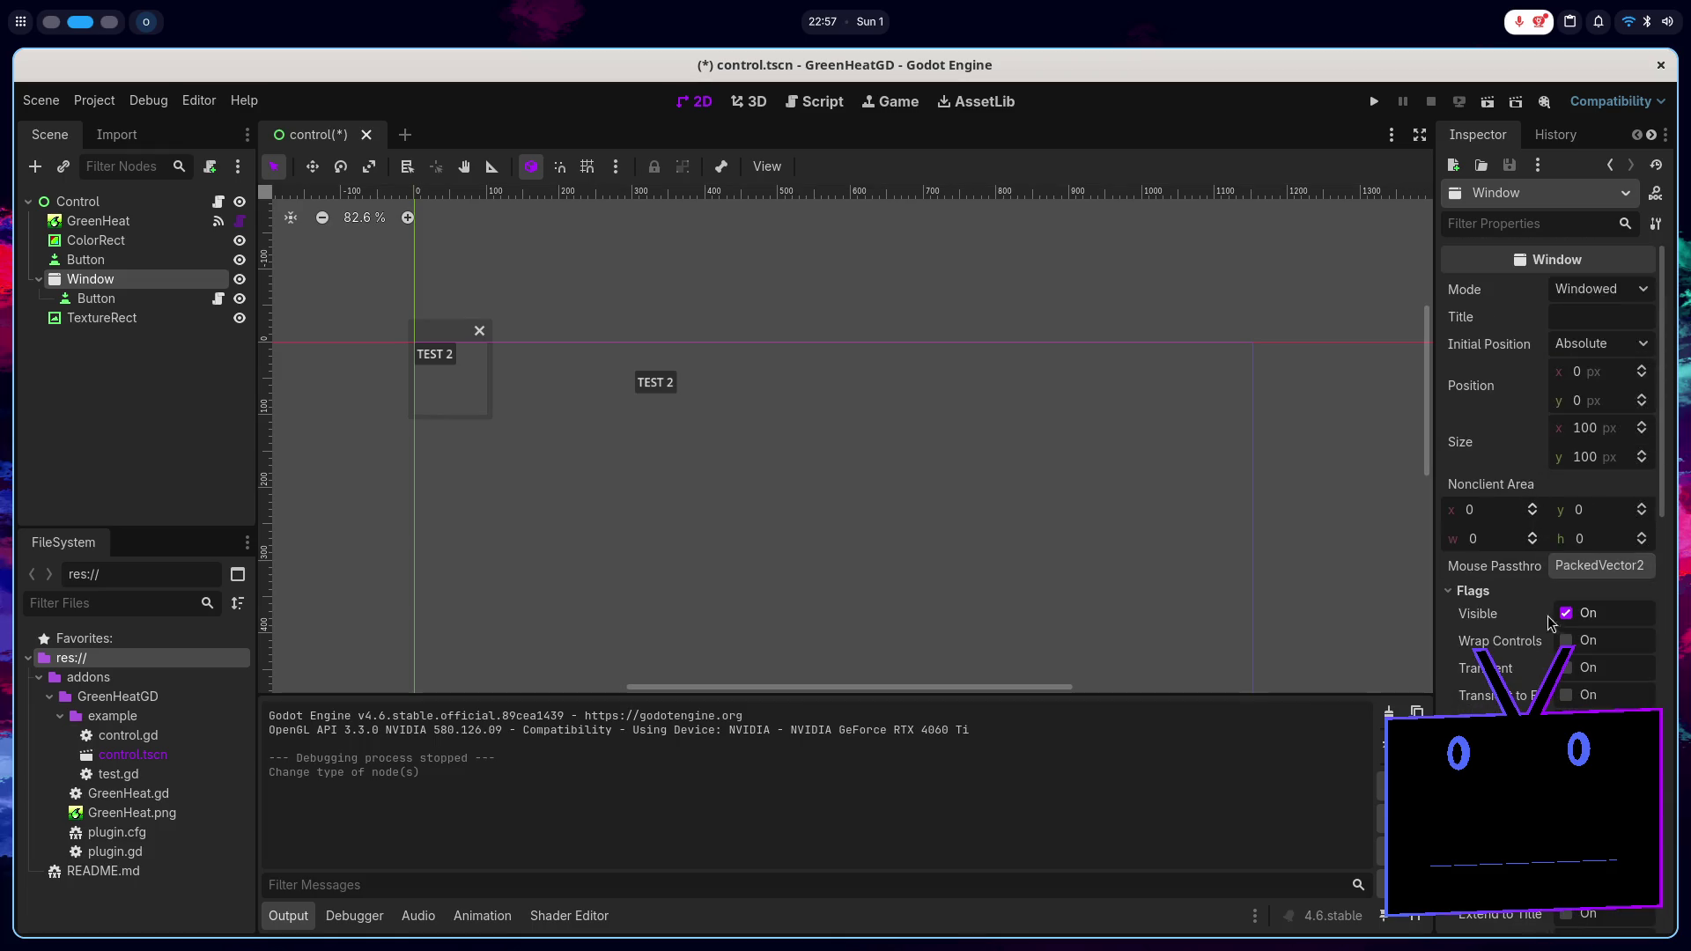
left_click(1565, 695)
left_click(1565, 667)
Step: Toggle Embed Subwindows in Project Settings
left_click(107, 102)
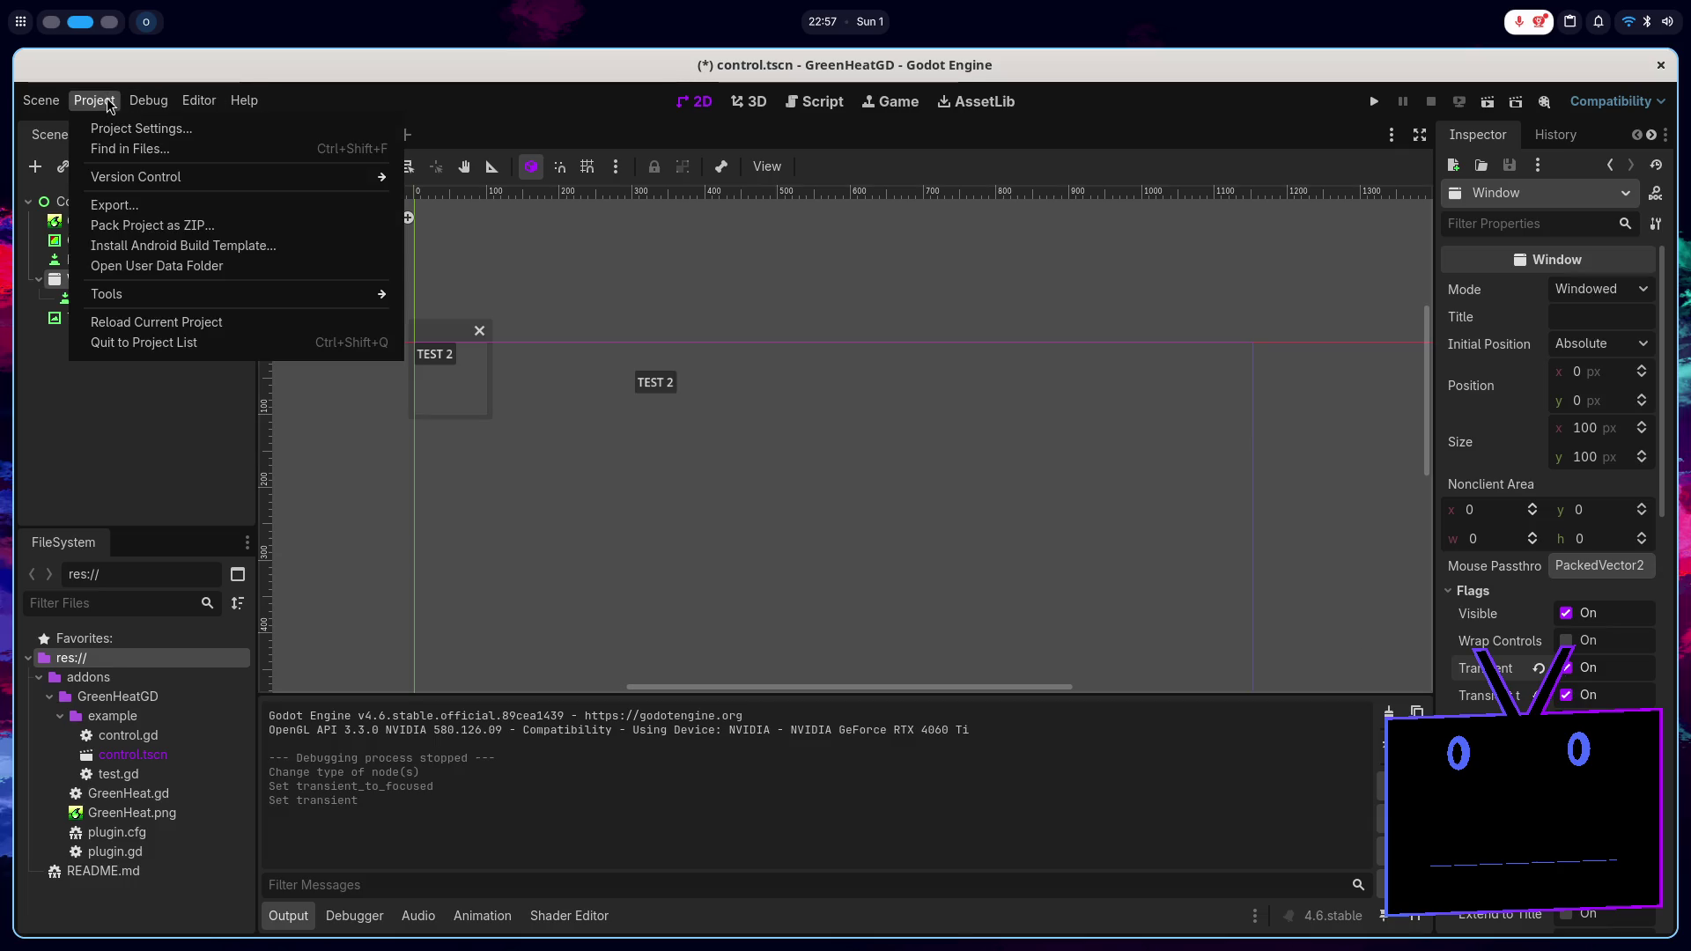
left_click(123, 129)
left_click(941, 829)
left_click(844, 871)
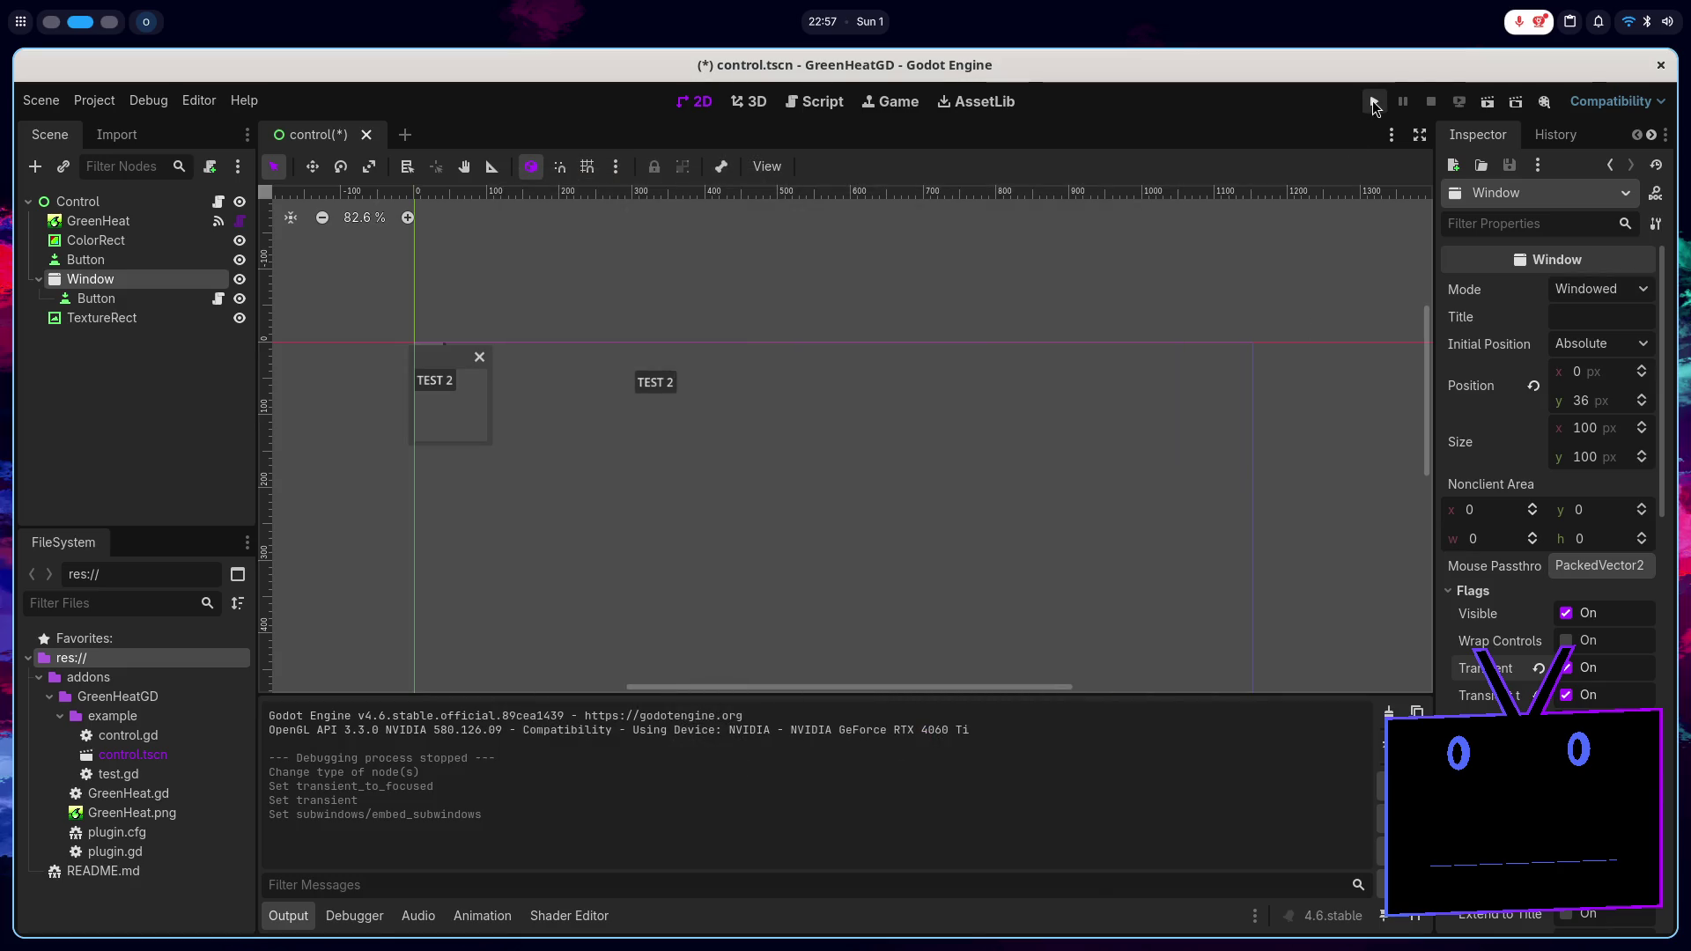
Step: Run the project, test clicks in the game and on the TEST 2 window, then stop
left_click(1375, 102)
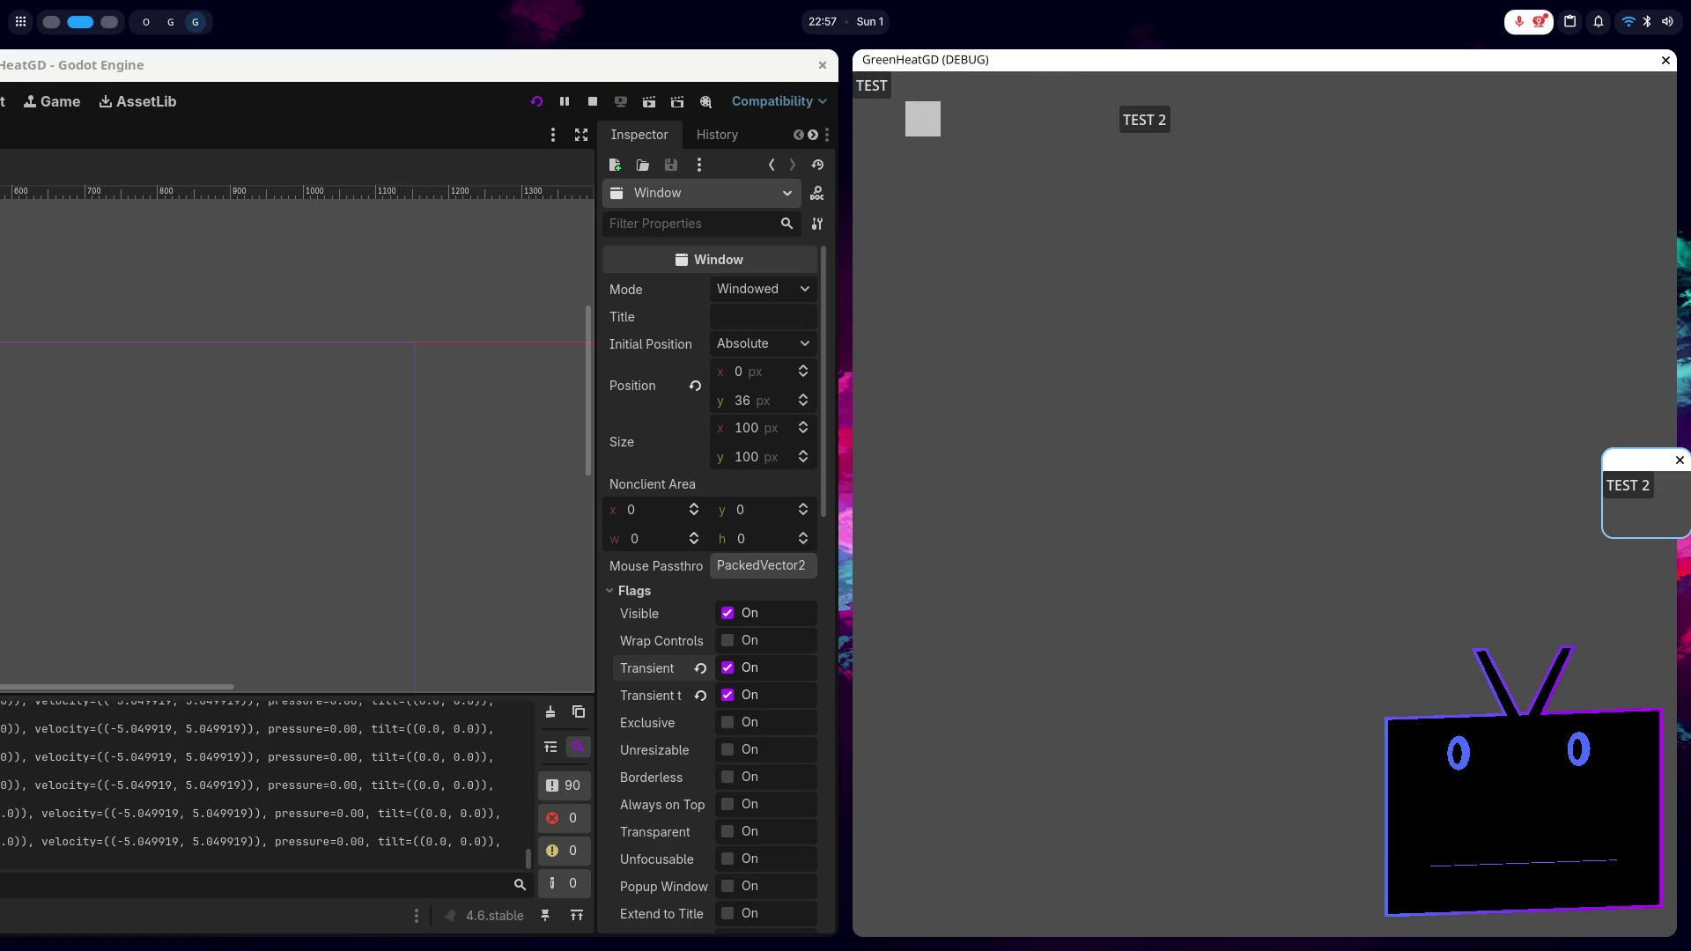
left_click(899, 99)
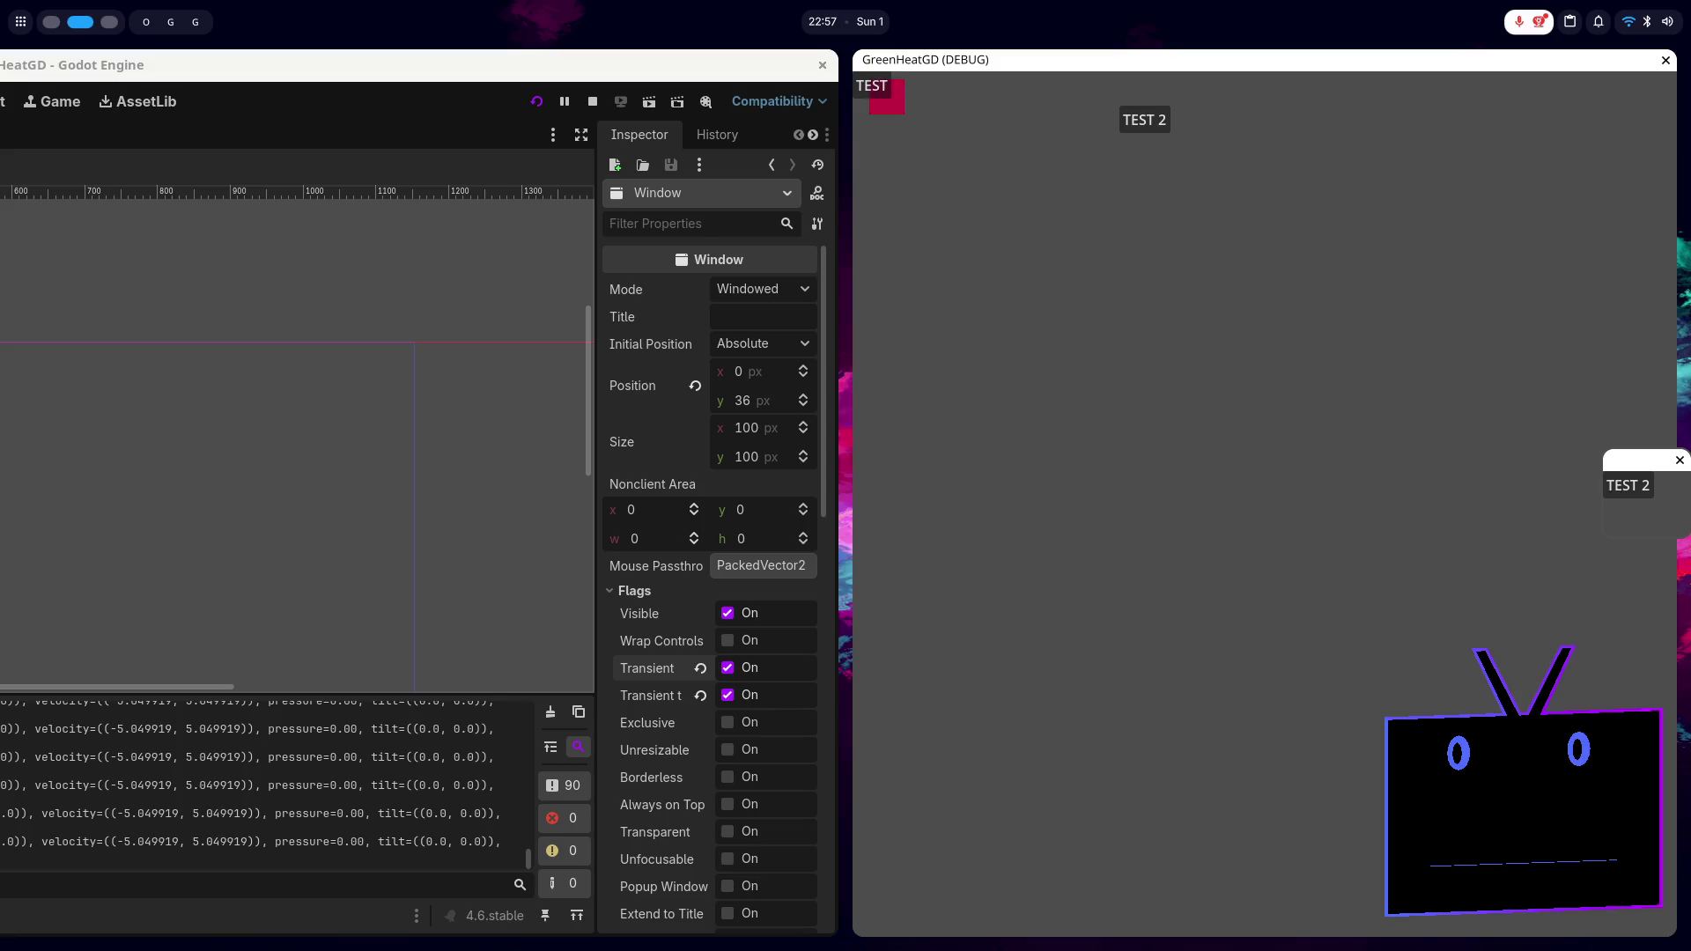
left_click(1495, 485)
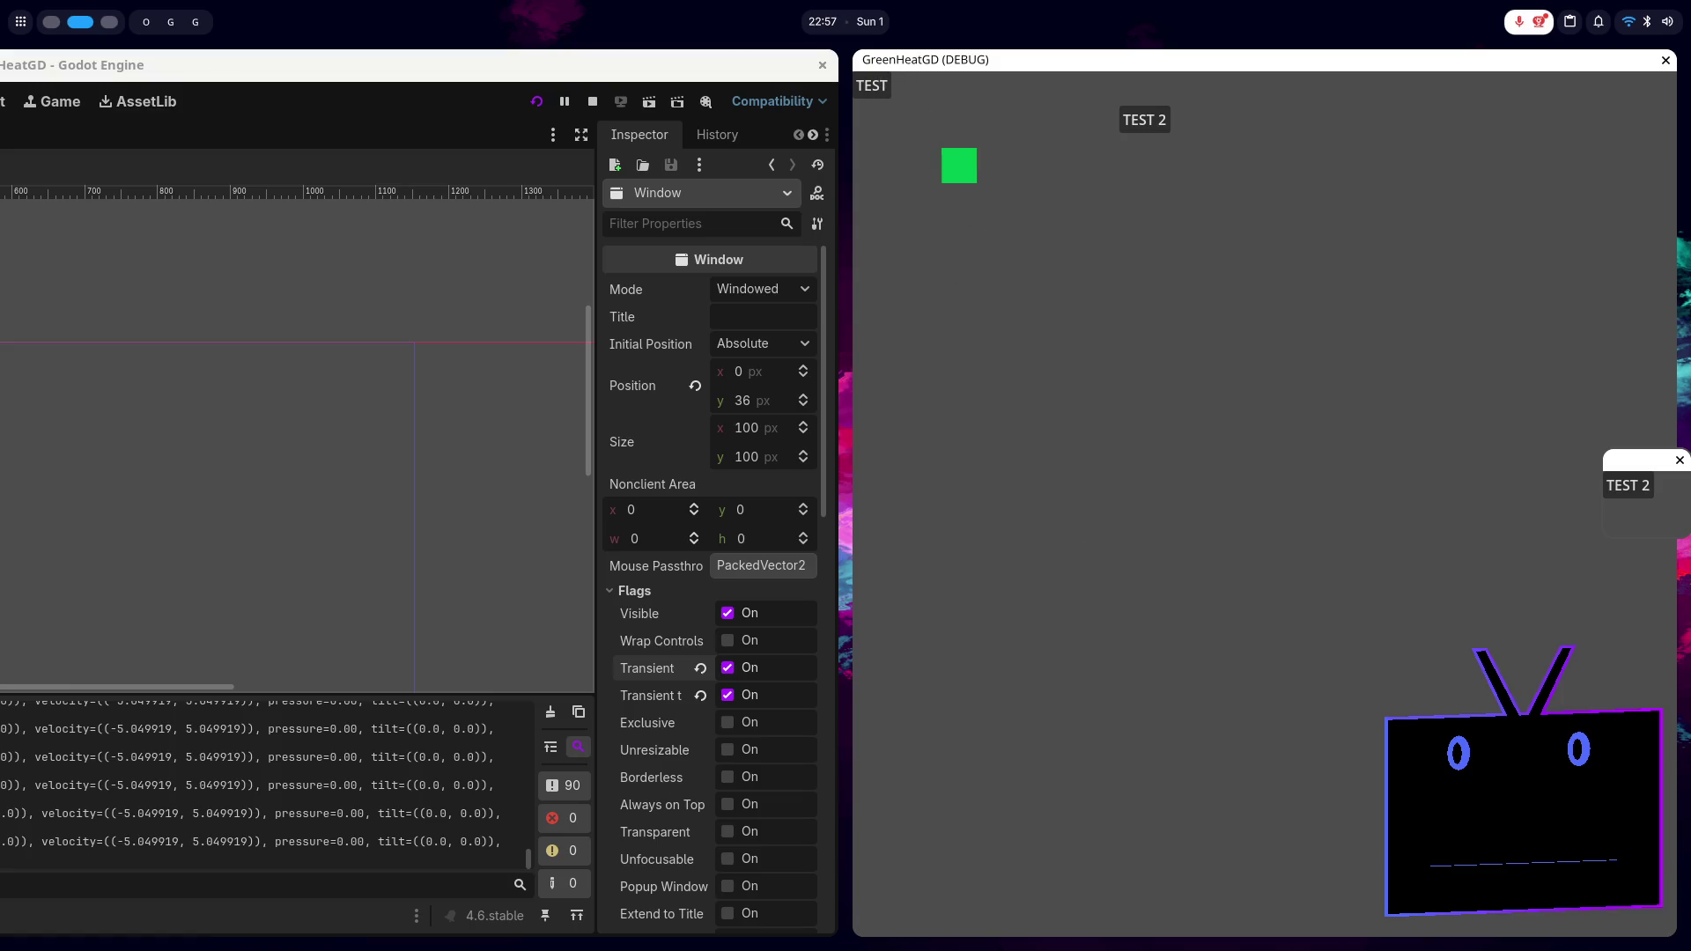
left_click(966, 331)
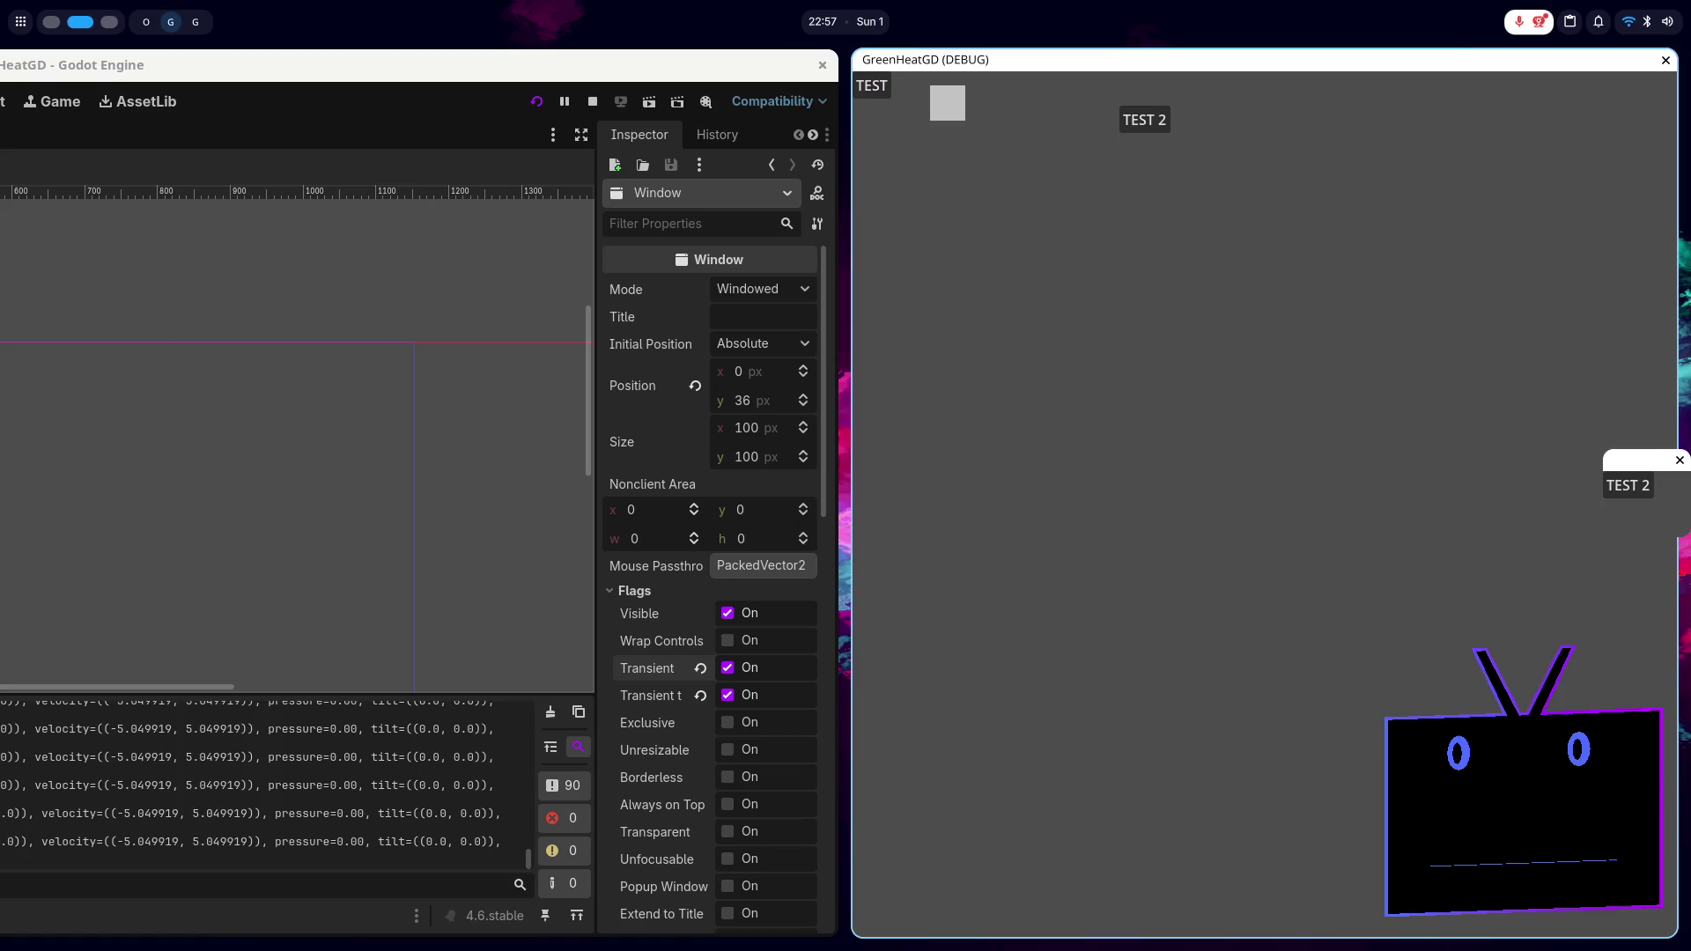
left_click(890, 89)
left_click(489, 421)
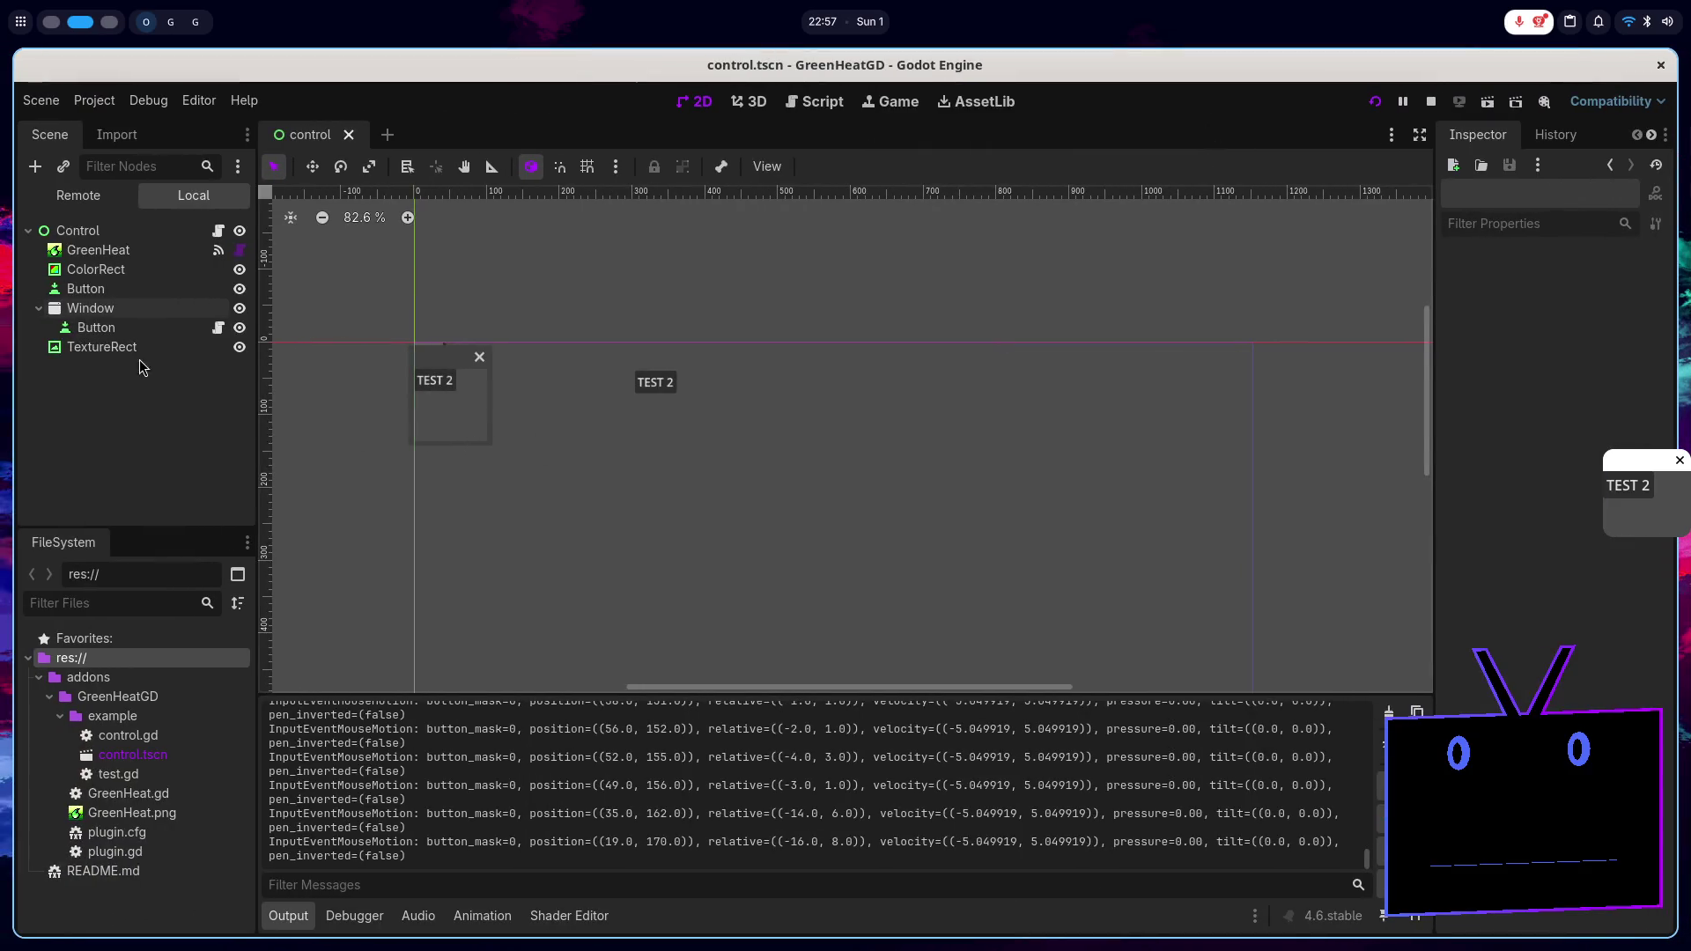
left_click(90, 307)
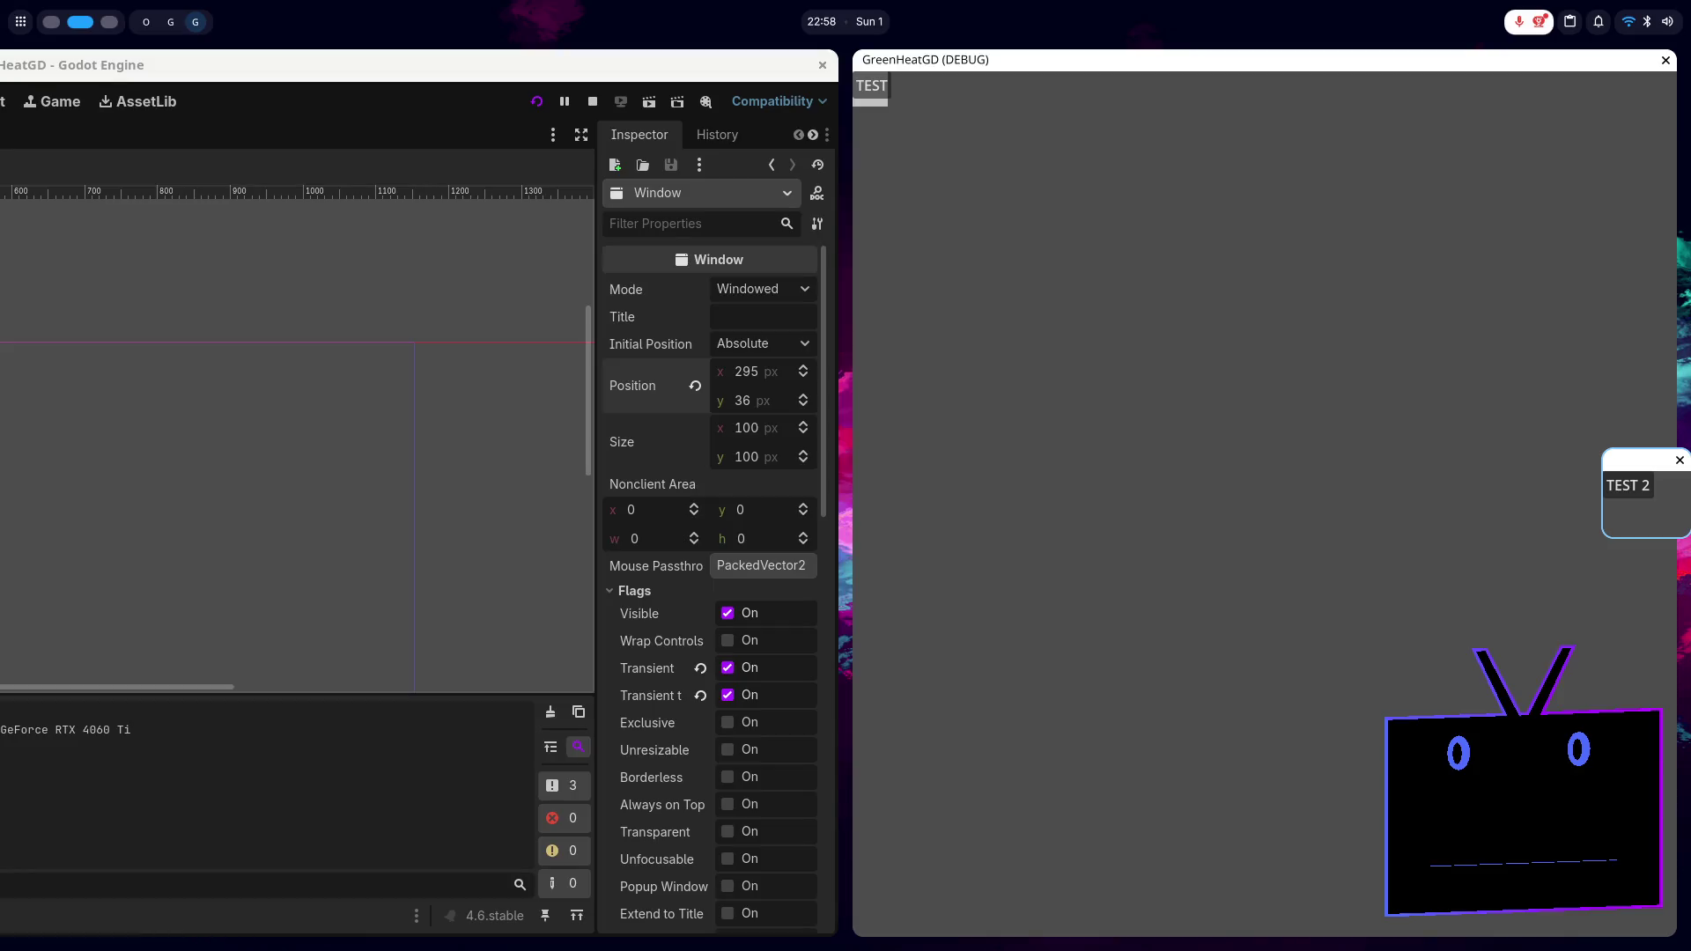
left_click(897, 101)
left_click(895, 102)
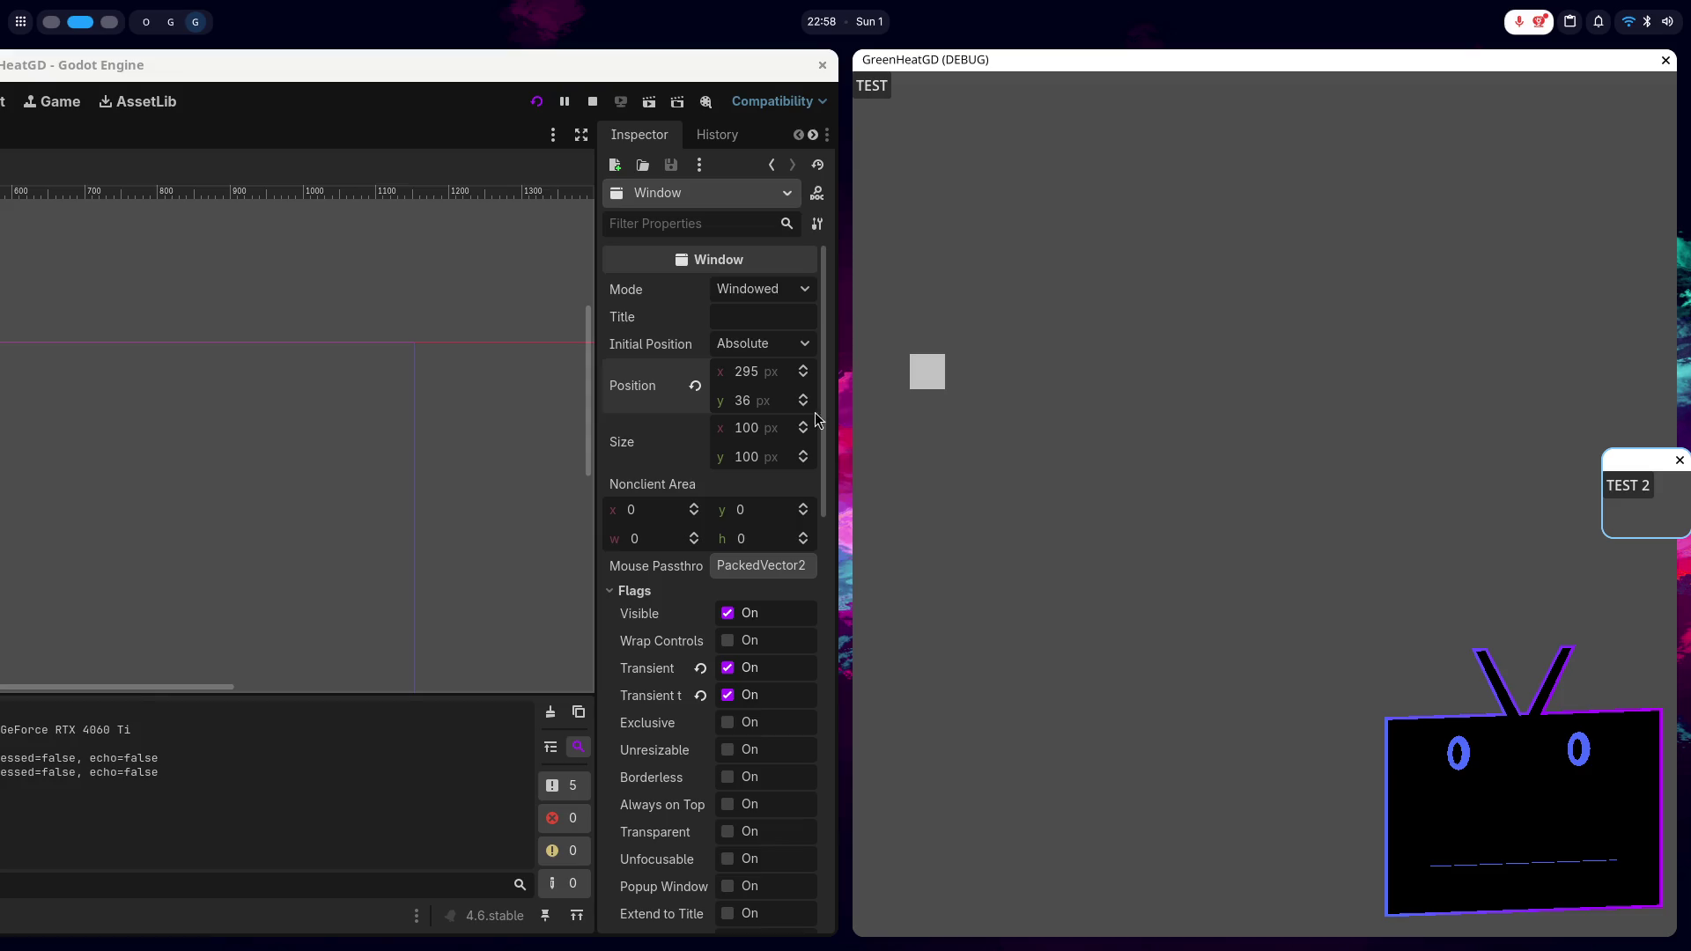
left_click(593, 102)
Step: Turn off the Window's Transient and Transient to Focused flags, rerun briefly, and return to the Notice comment
left_click(813, 102)
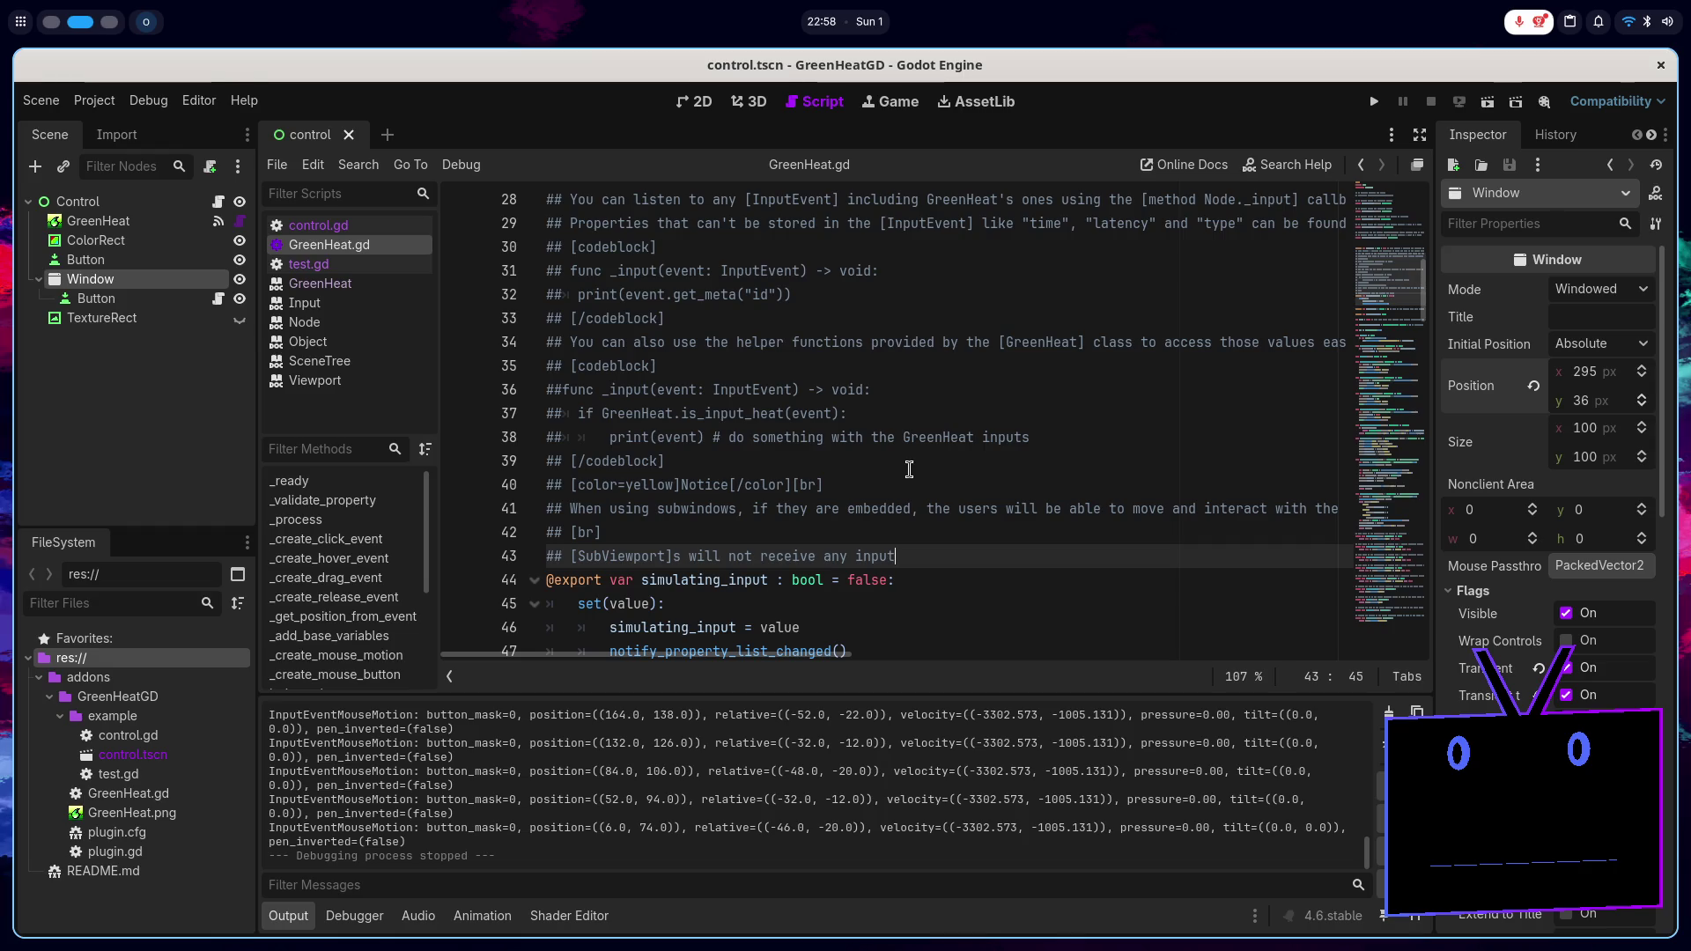
left_click(1566, 667)
left_click(1566, 695)
left_click(94, 100)
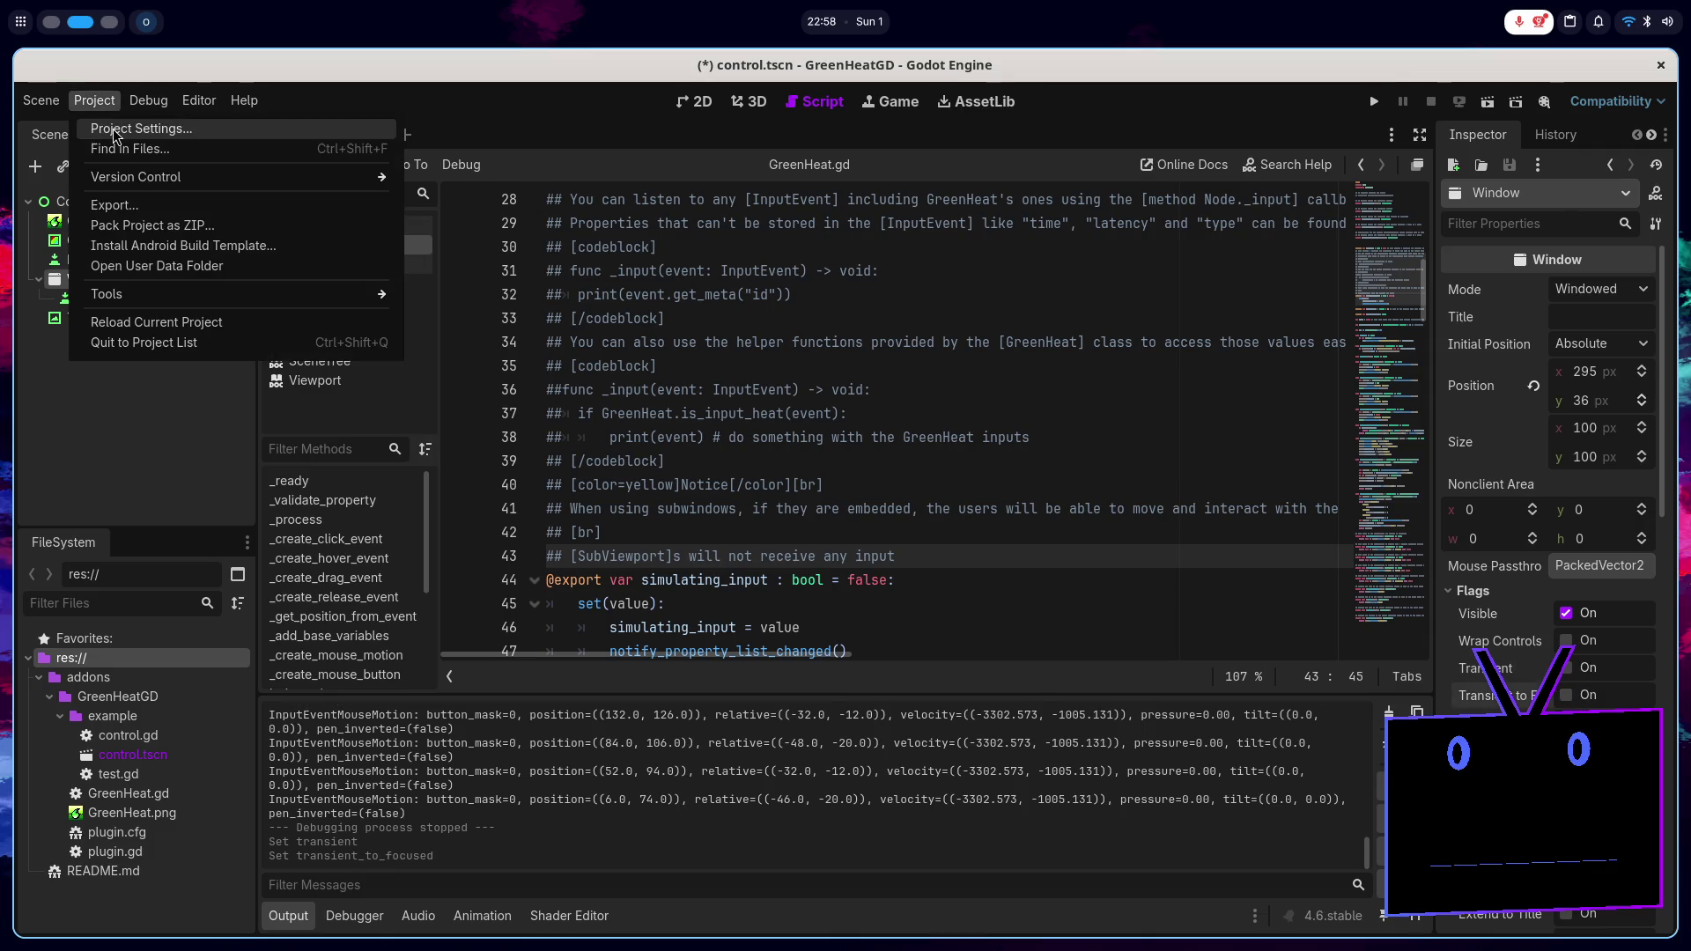
left_click(132, 124)
left_click(880, 869)
key("F5")
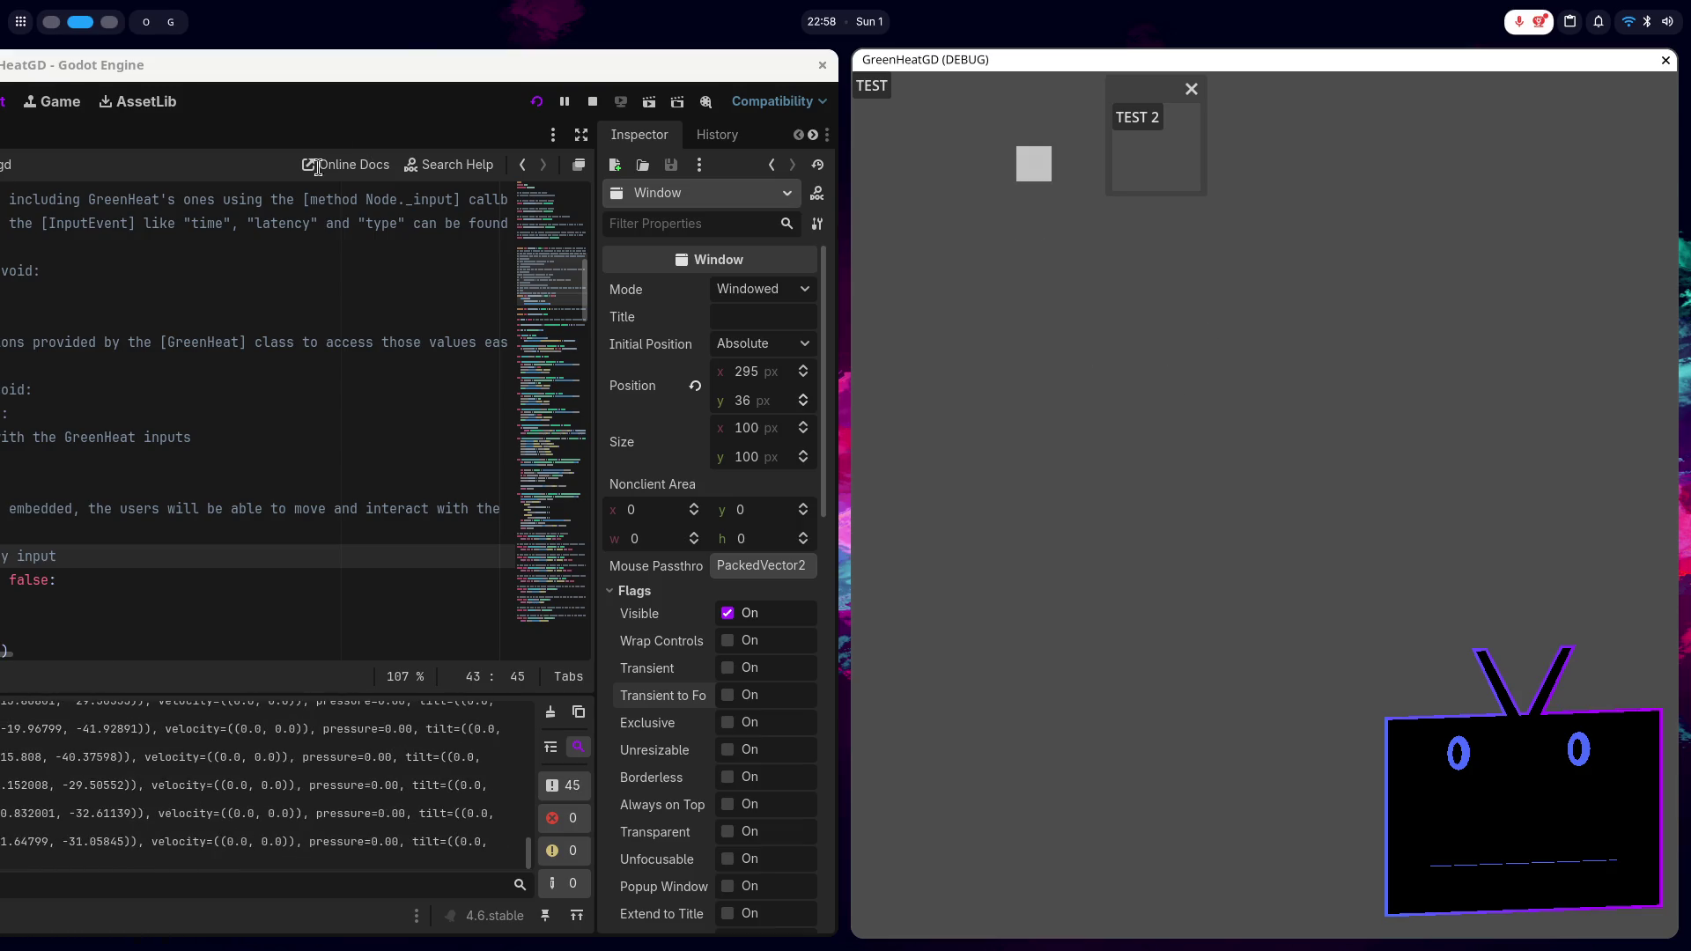
left_click(592, 102)
left_click(827, 455)
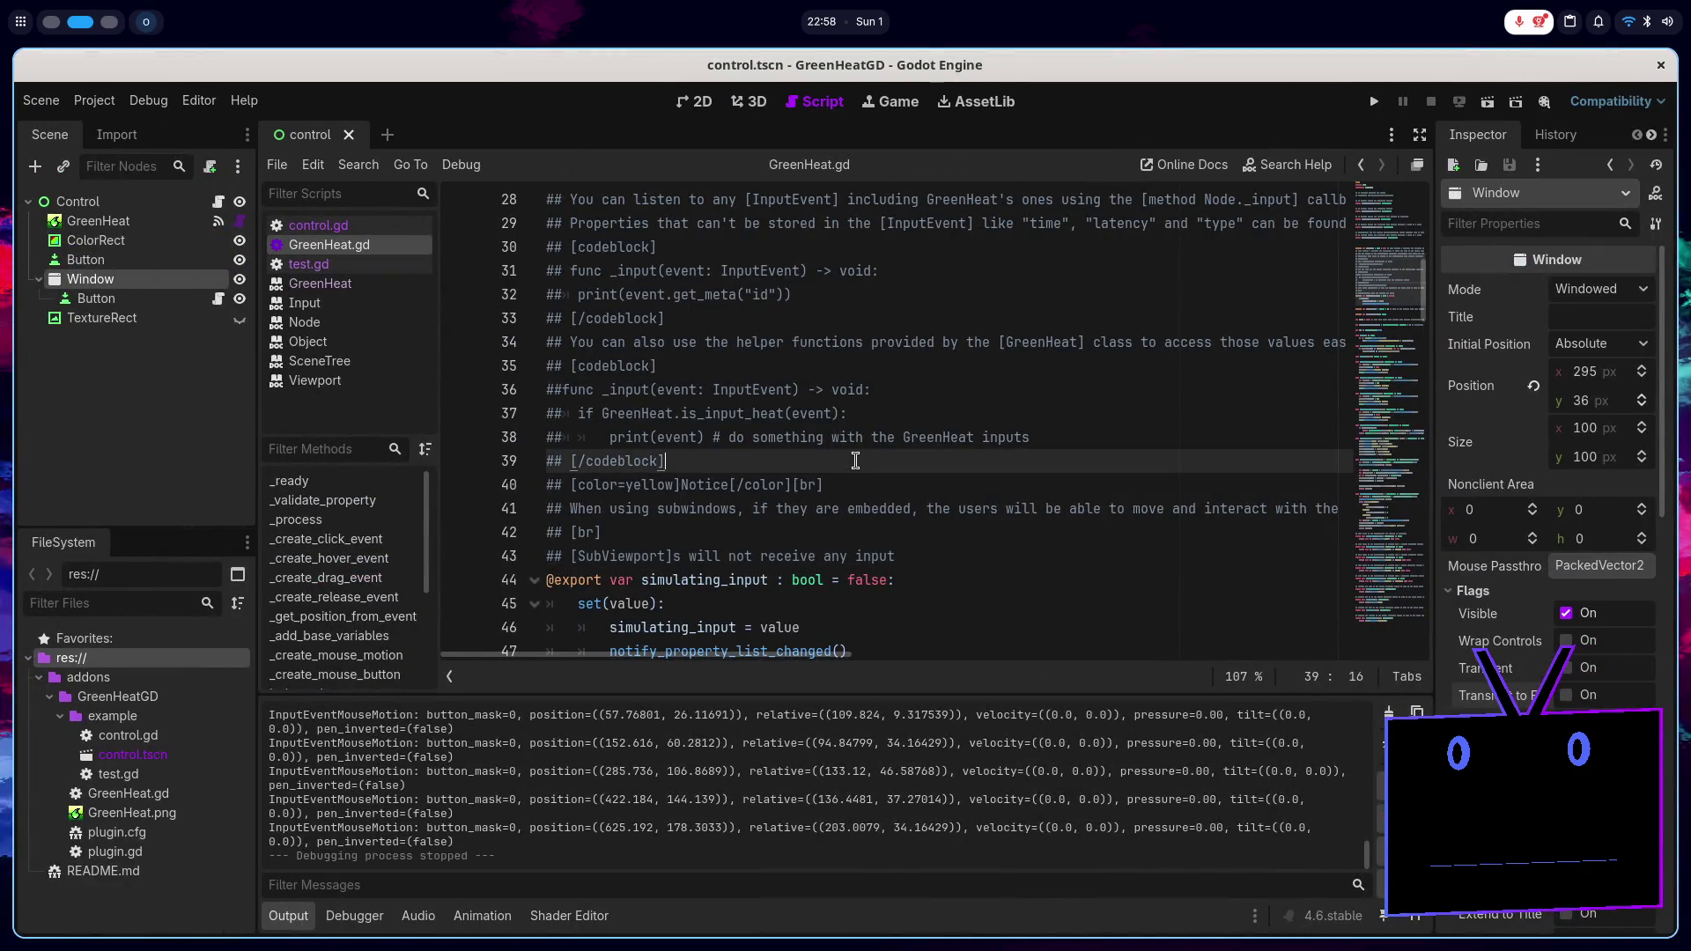
scroll(846, 466, "down", 1)
scroll(793, 468, "right", 5)
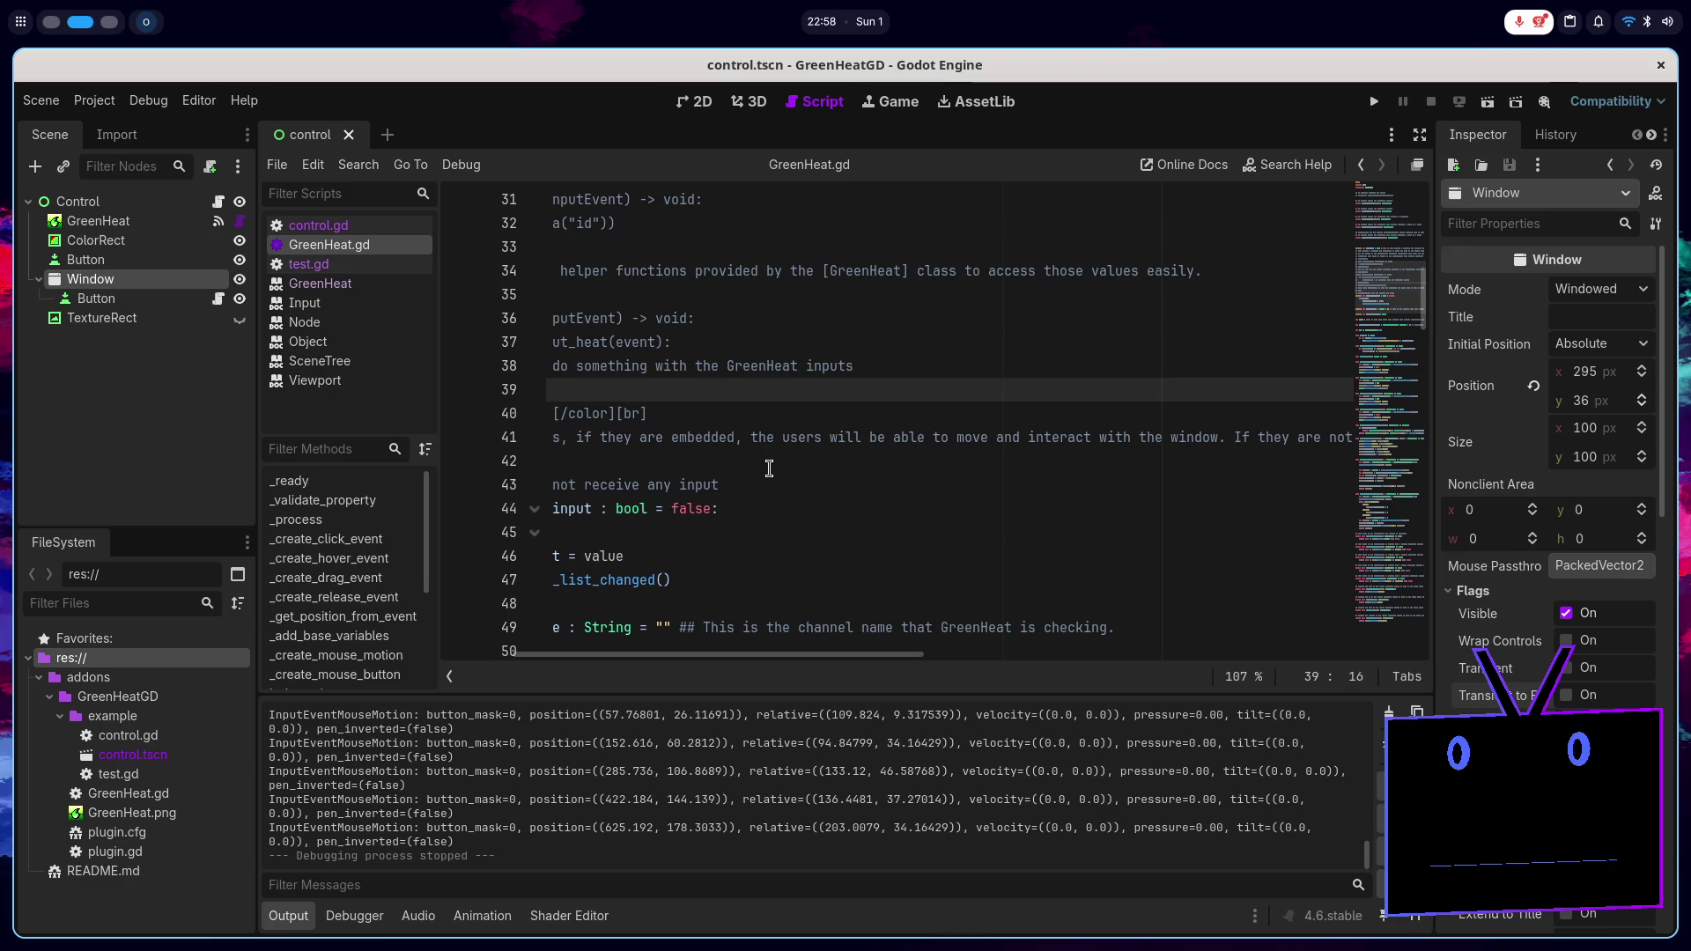
scroll(768, 467, "right", 15)
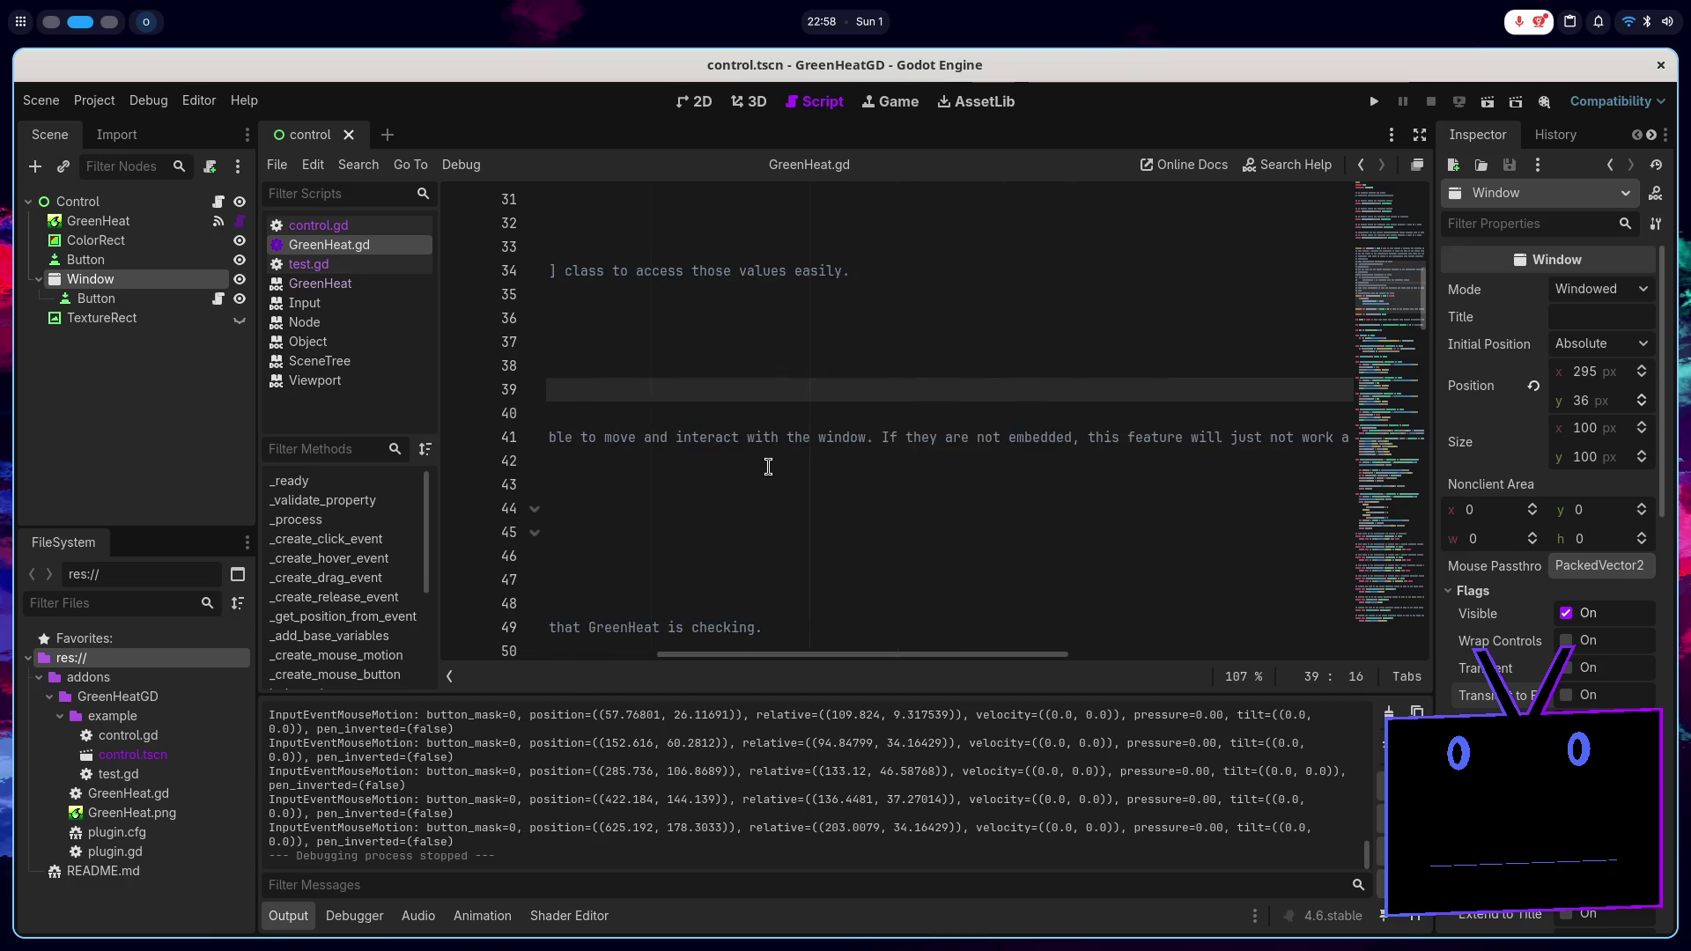
scroll(768, 467, "right", 7)
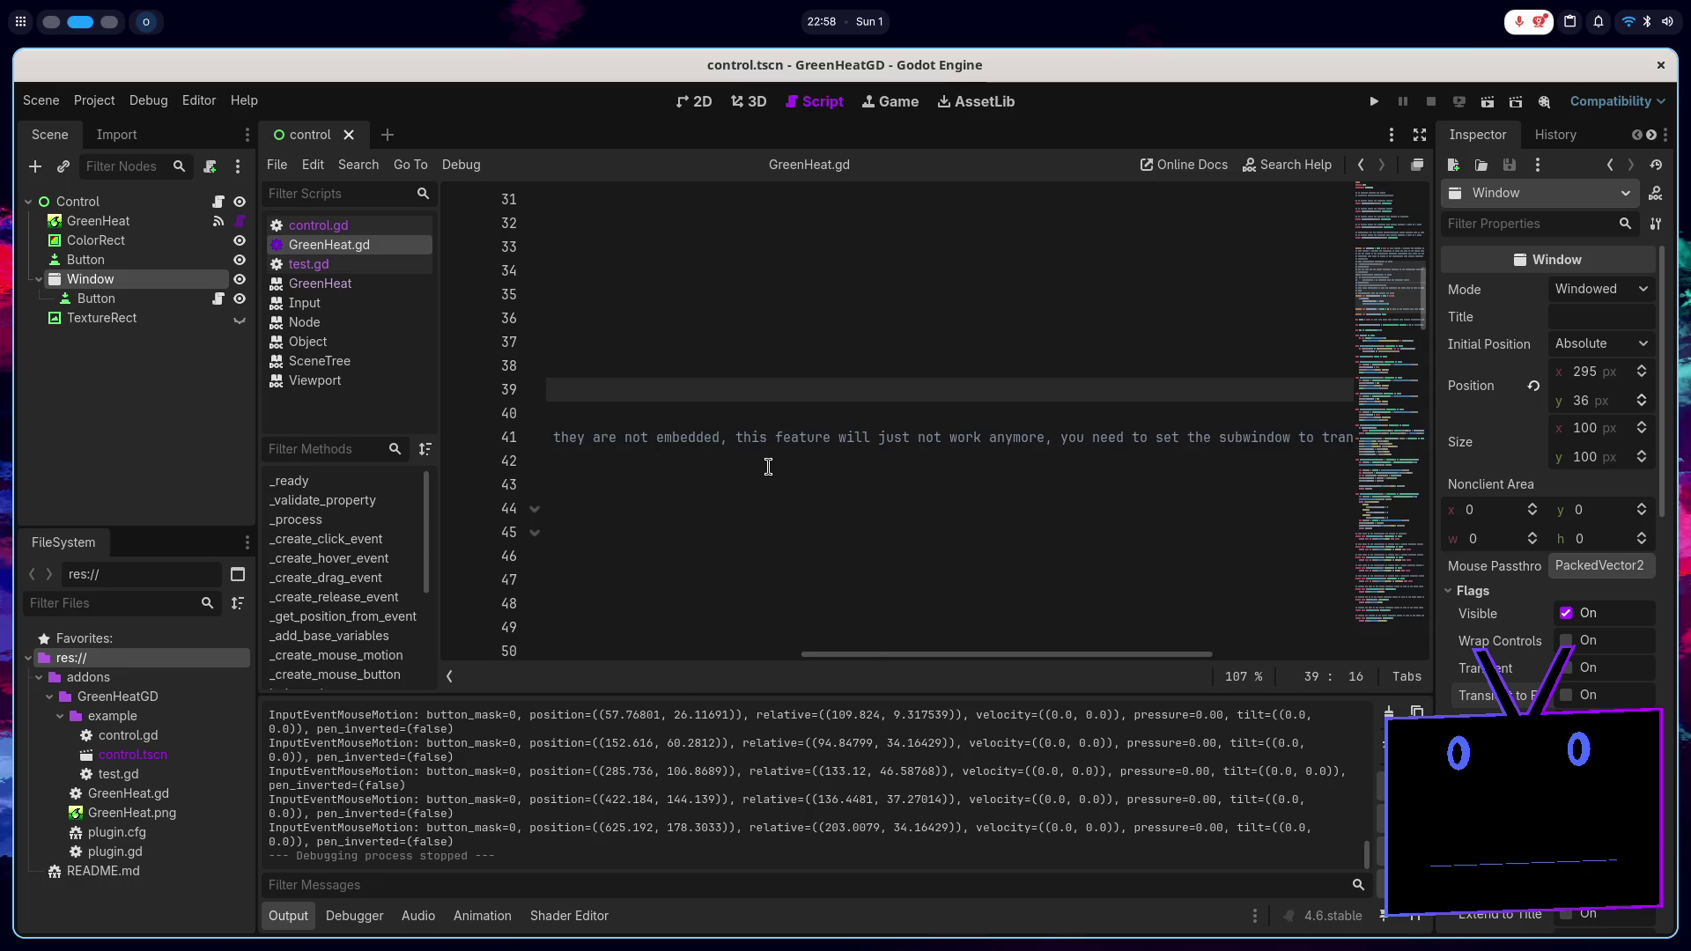
scroll(768, 467, "right", 9)
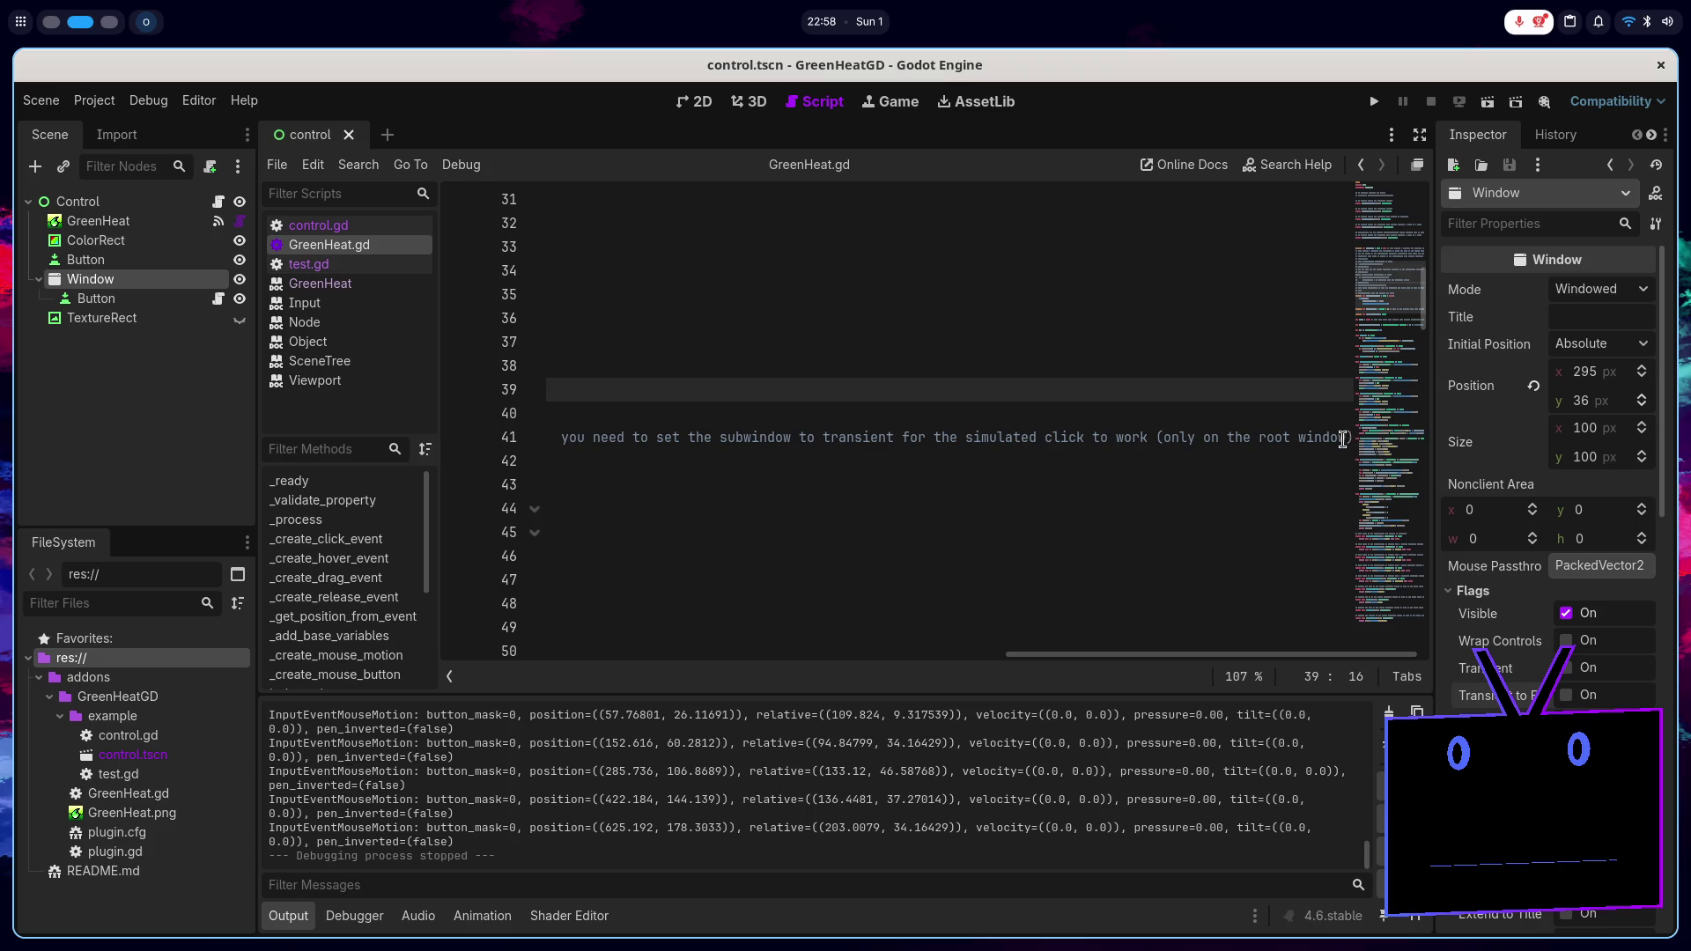
scroll(1039, 511, "left", 15)
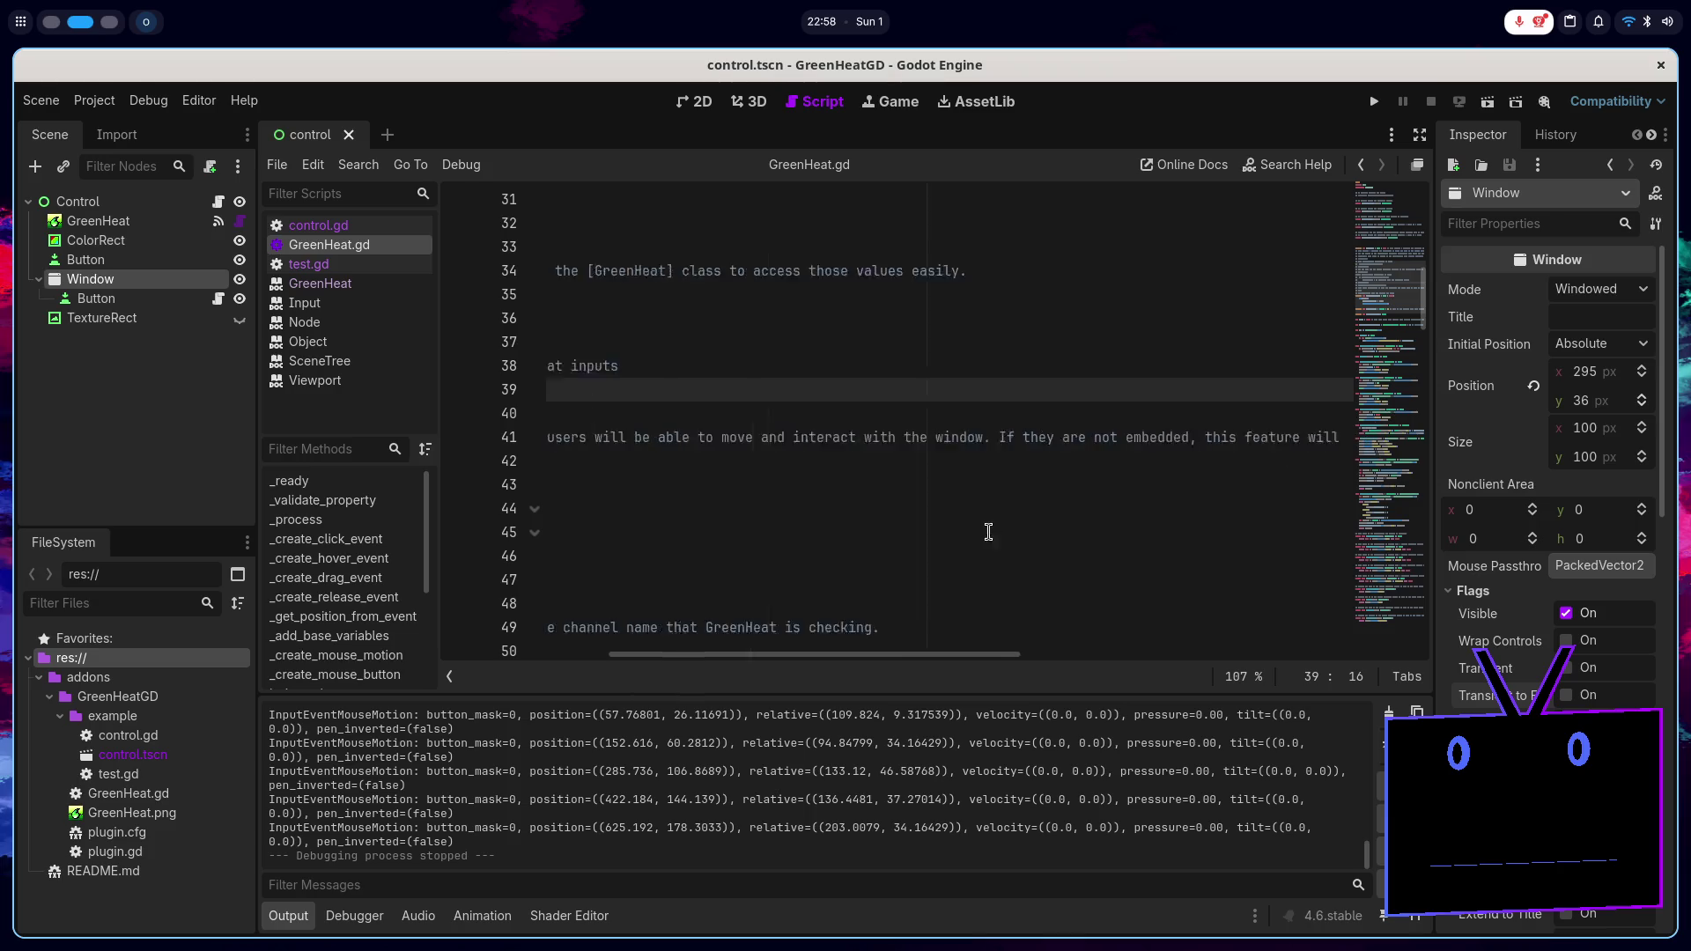
left_click(935, 463)
left_click(931, 484)
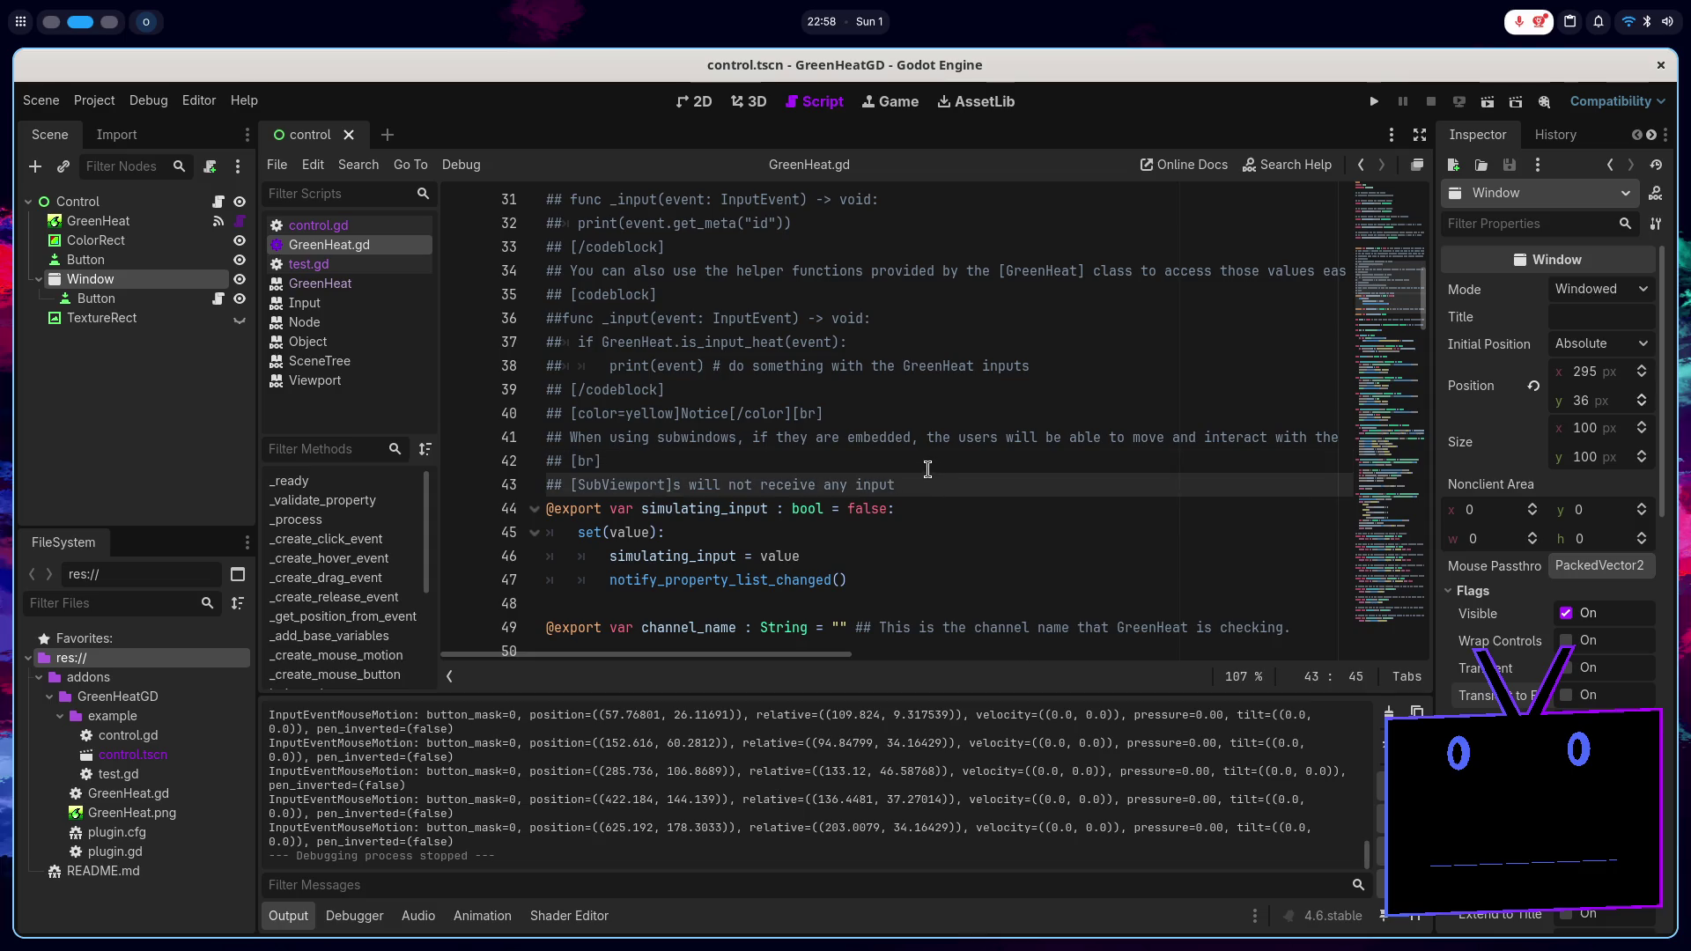
scroll(916, 468, "right", 15)
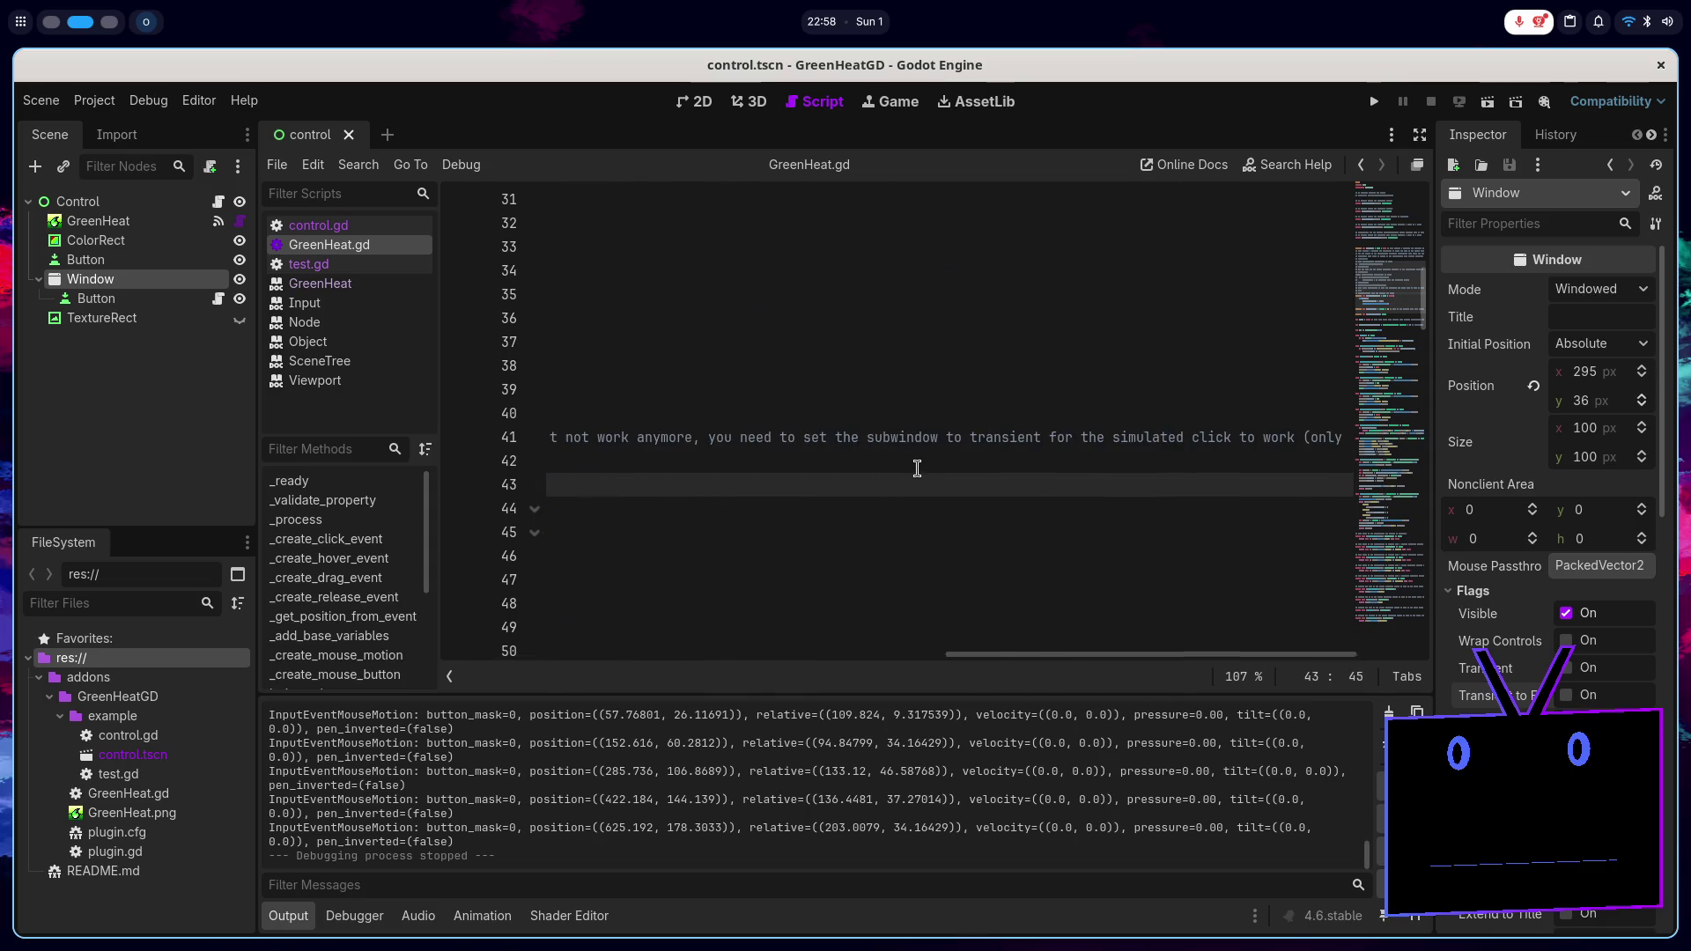
key("alt+Tab")
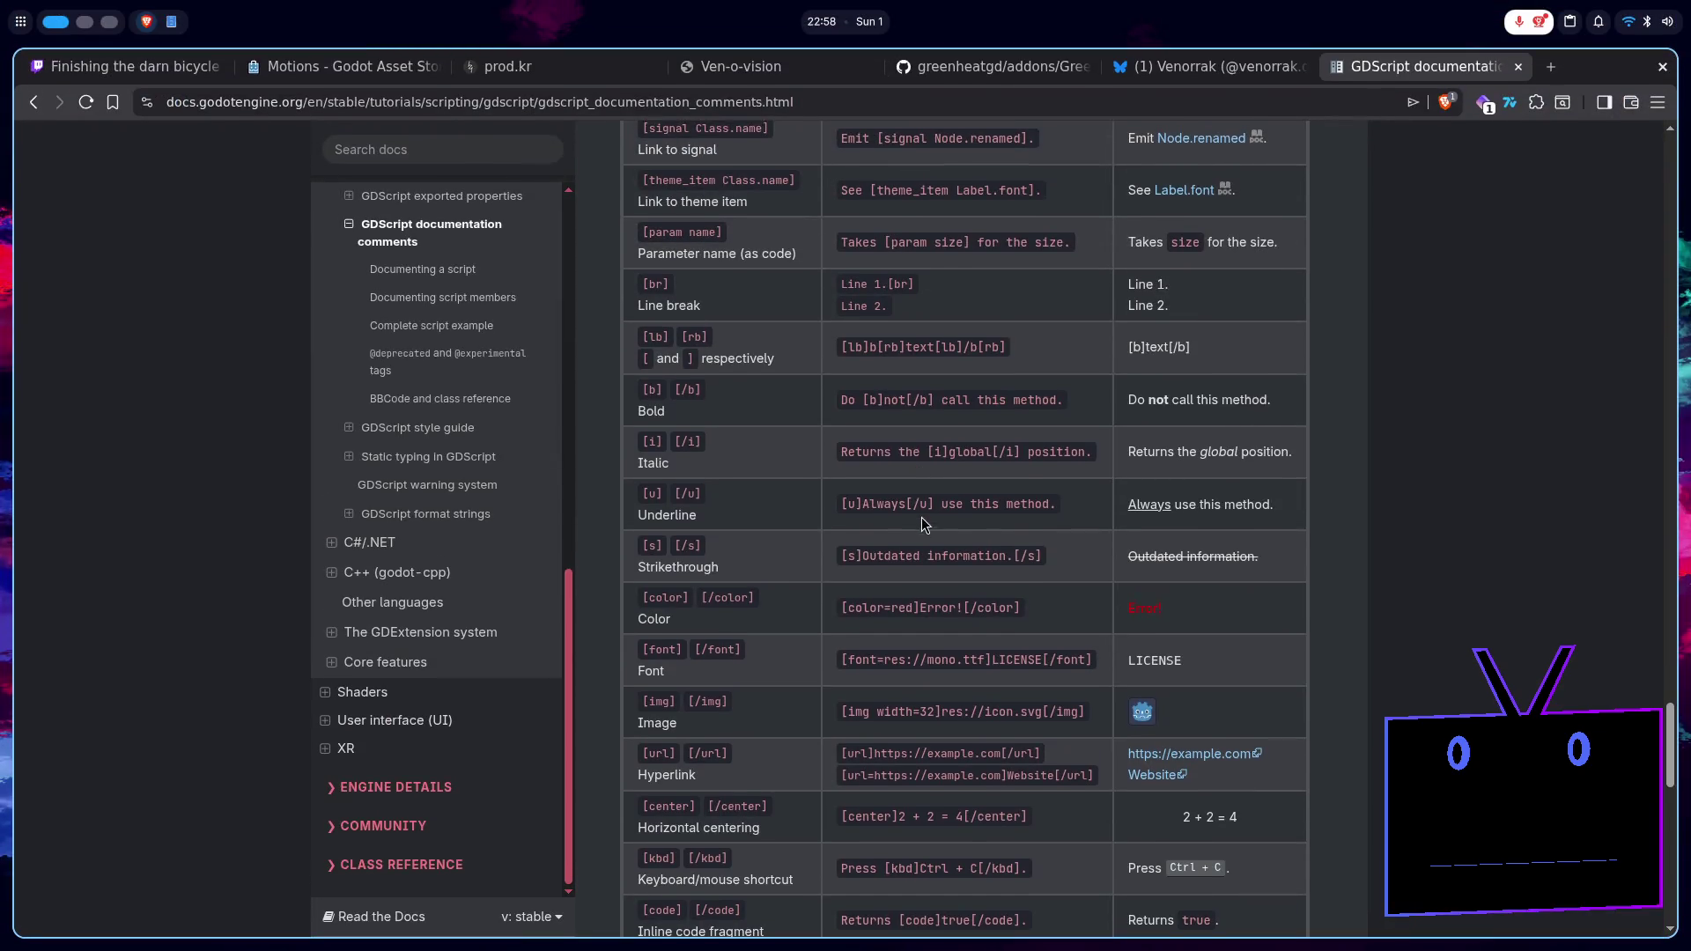
scroll(922, 516, "up", 8)
scroll(921, 516, "up", 2)
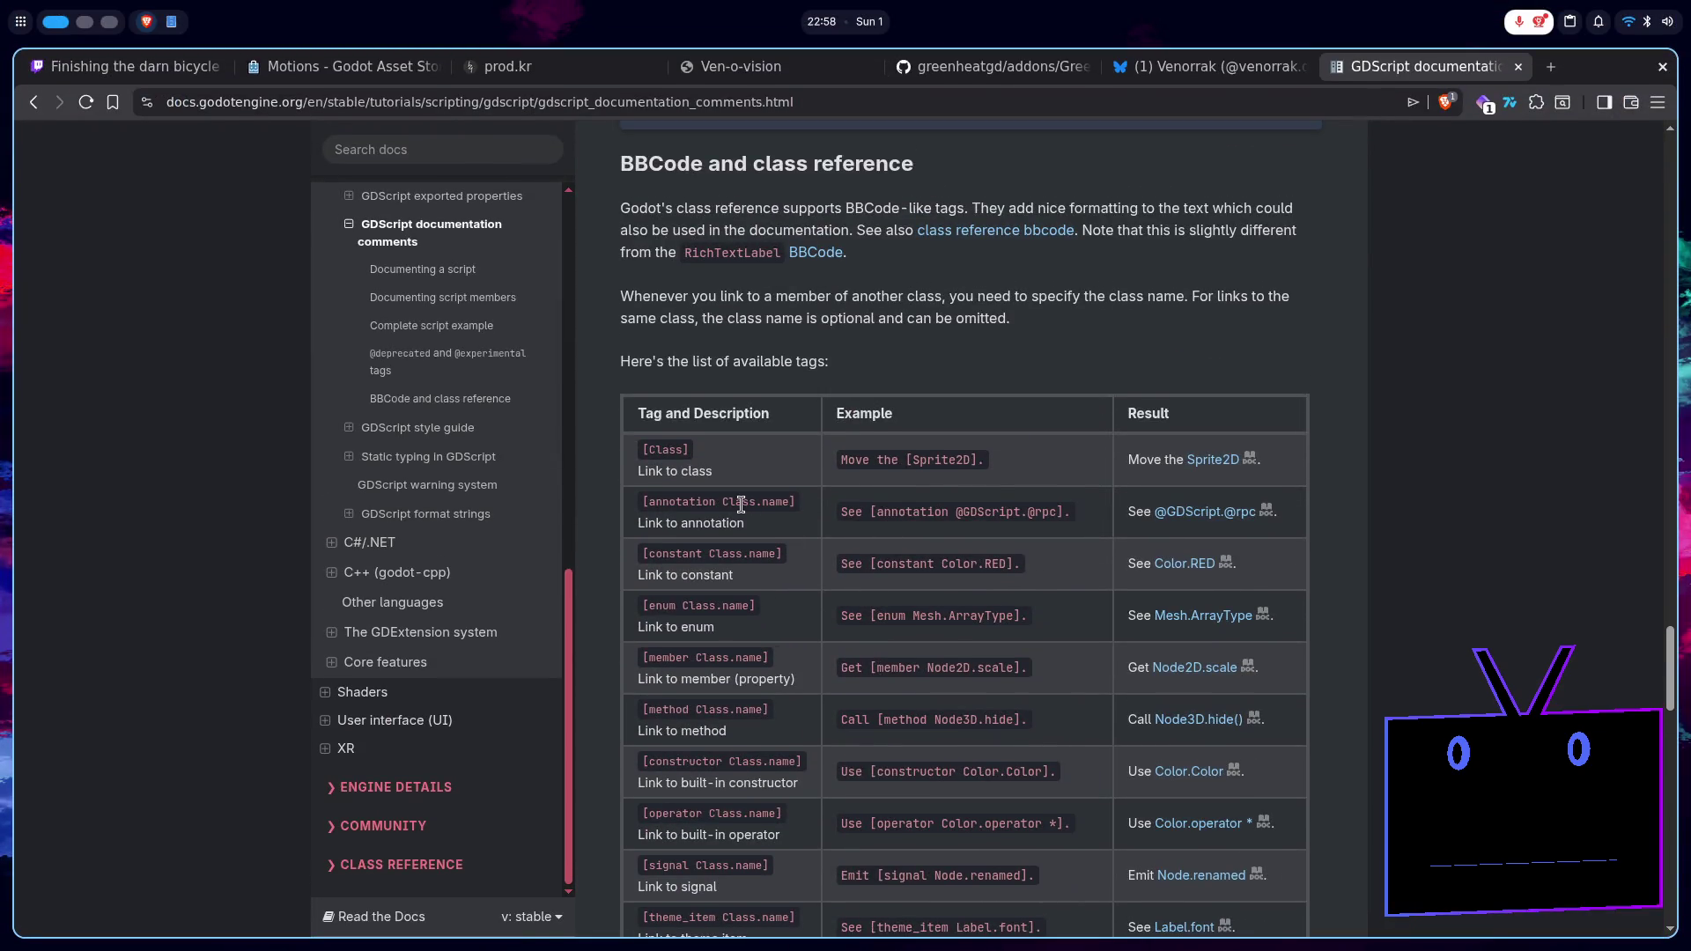
scroll(740, 532, "down", 1)
scroll(750, 592, "down", 2)
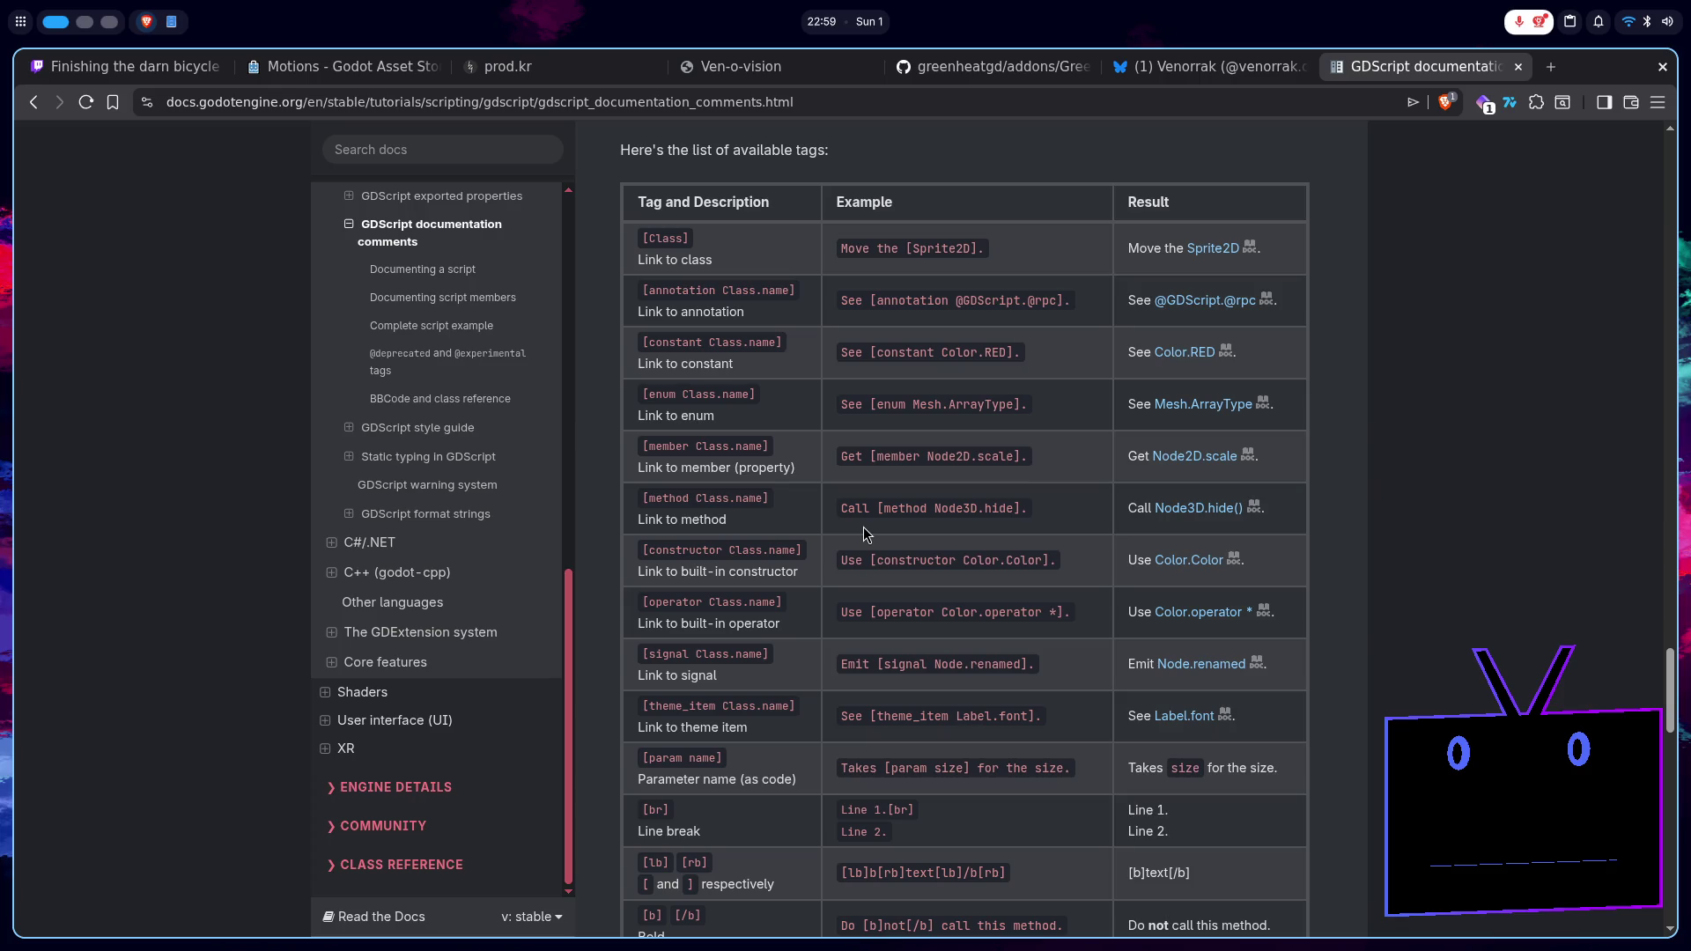
scroll(866, 524, "up", 2)
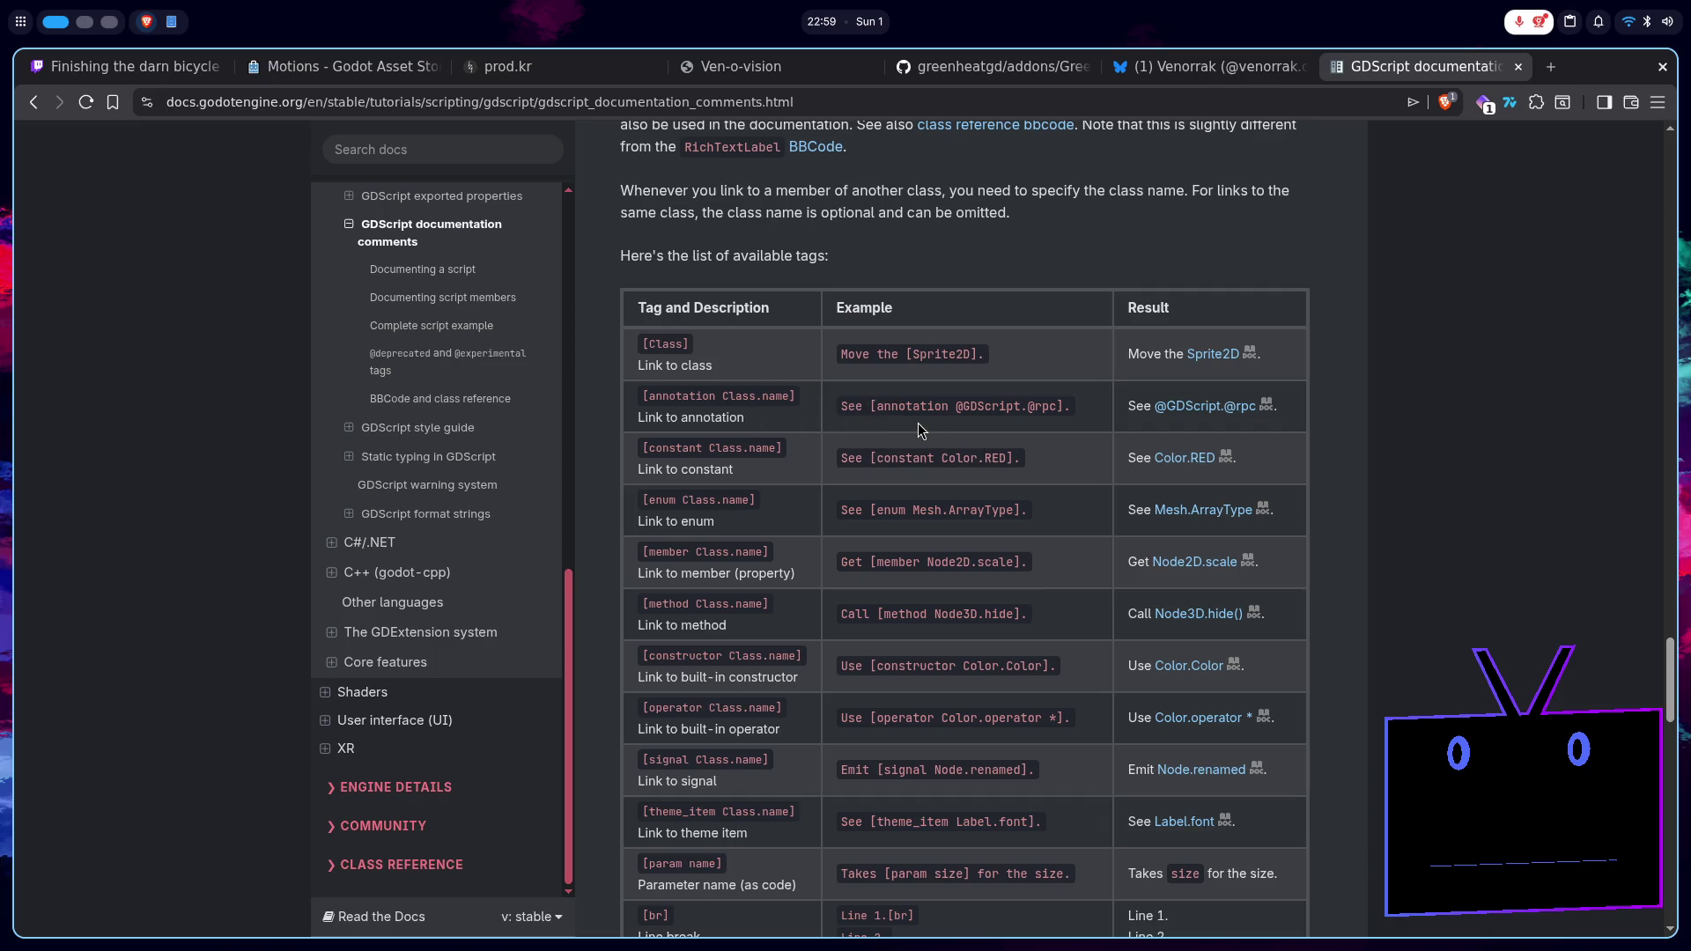
key("super+2")
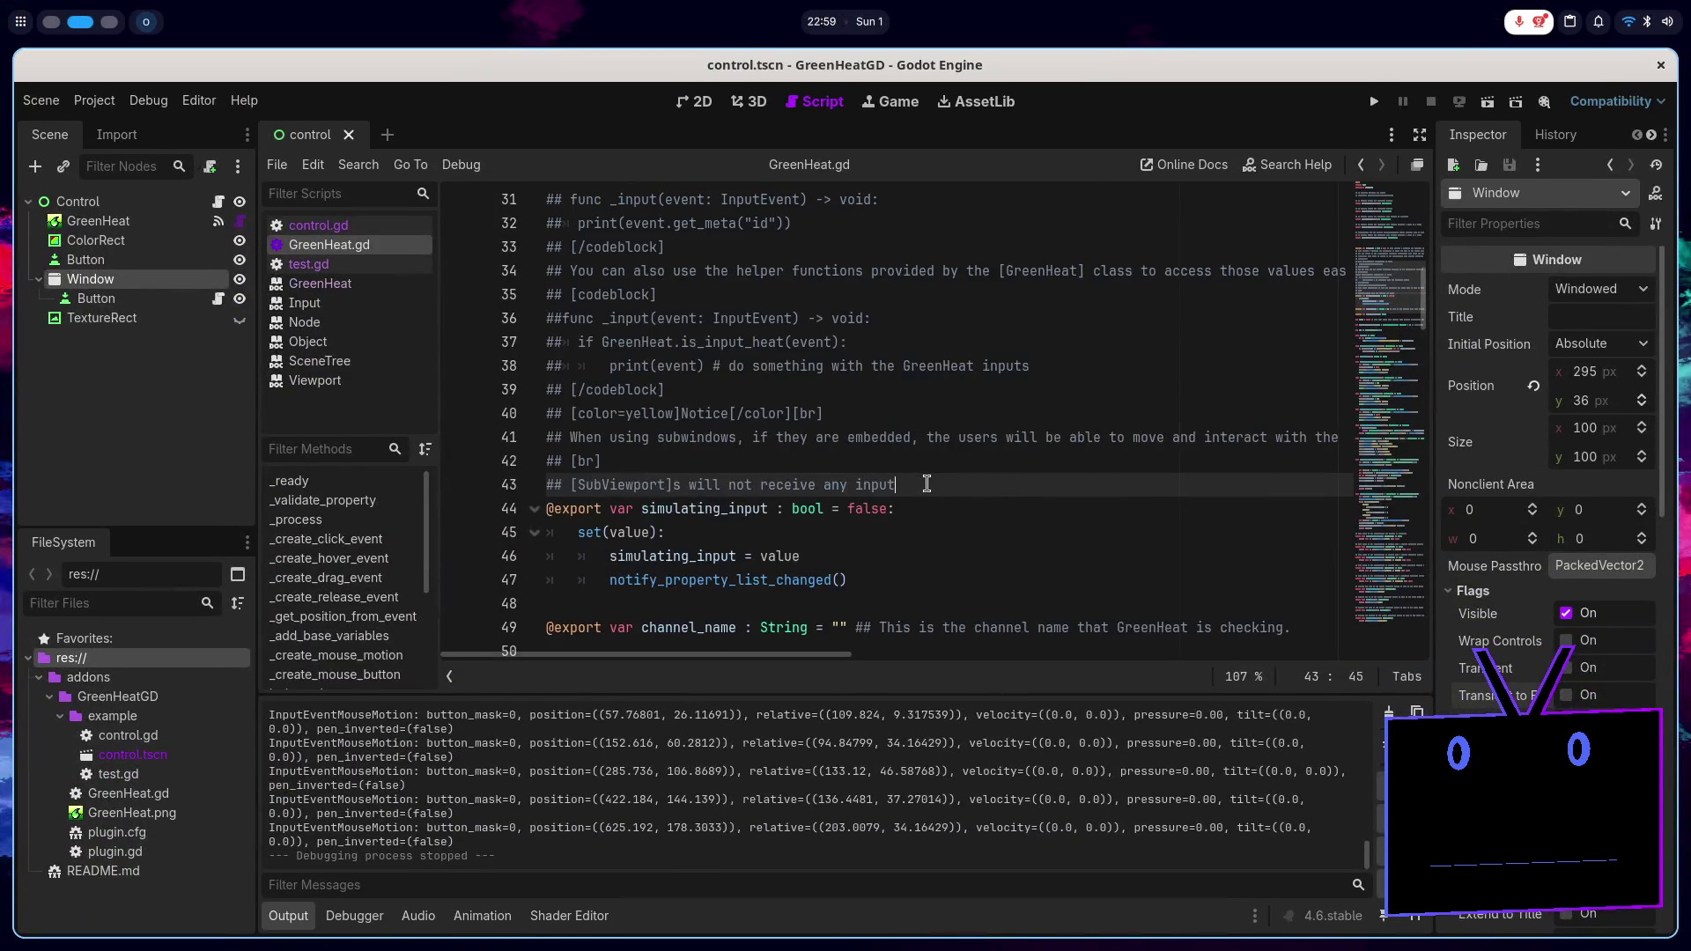
Step: Check the context-menu options of the Window's Transient property
right_click(1478, 672)
key("Escape")
scroll(958, 461, "right", 2)
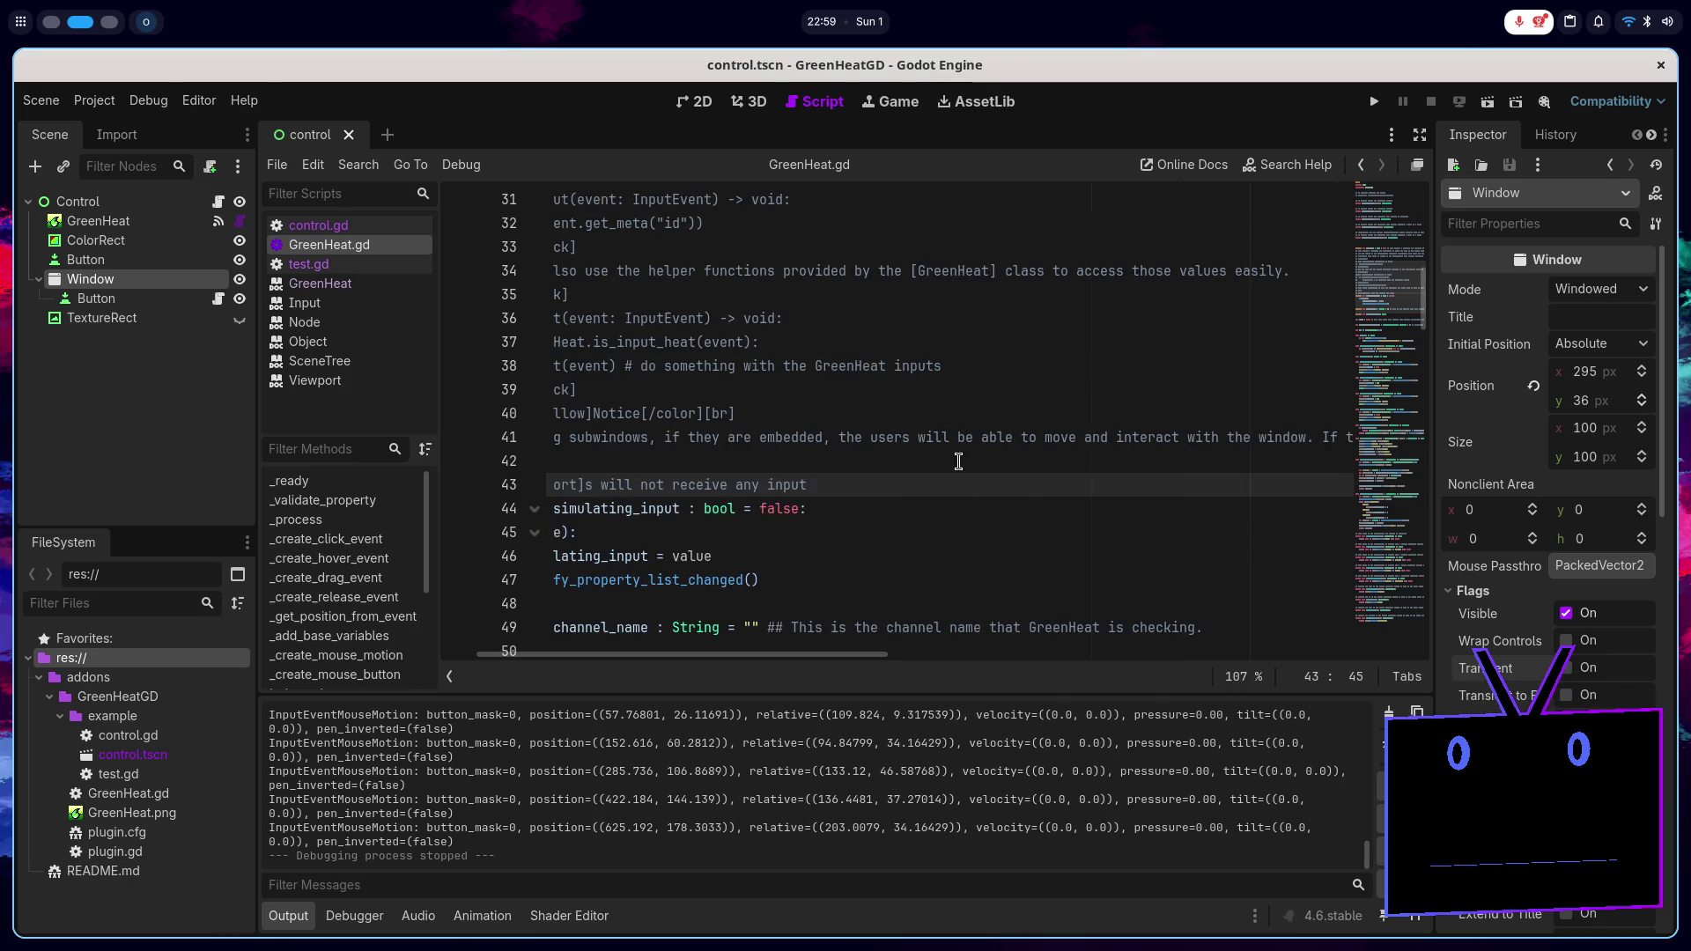
right_click(1478, 669)
key("Escape")
scroll(940, 551, "right", 6)
scroll(939, 551, "right", 8)
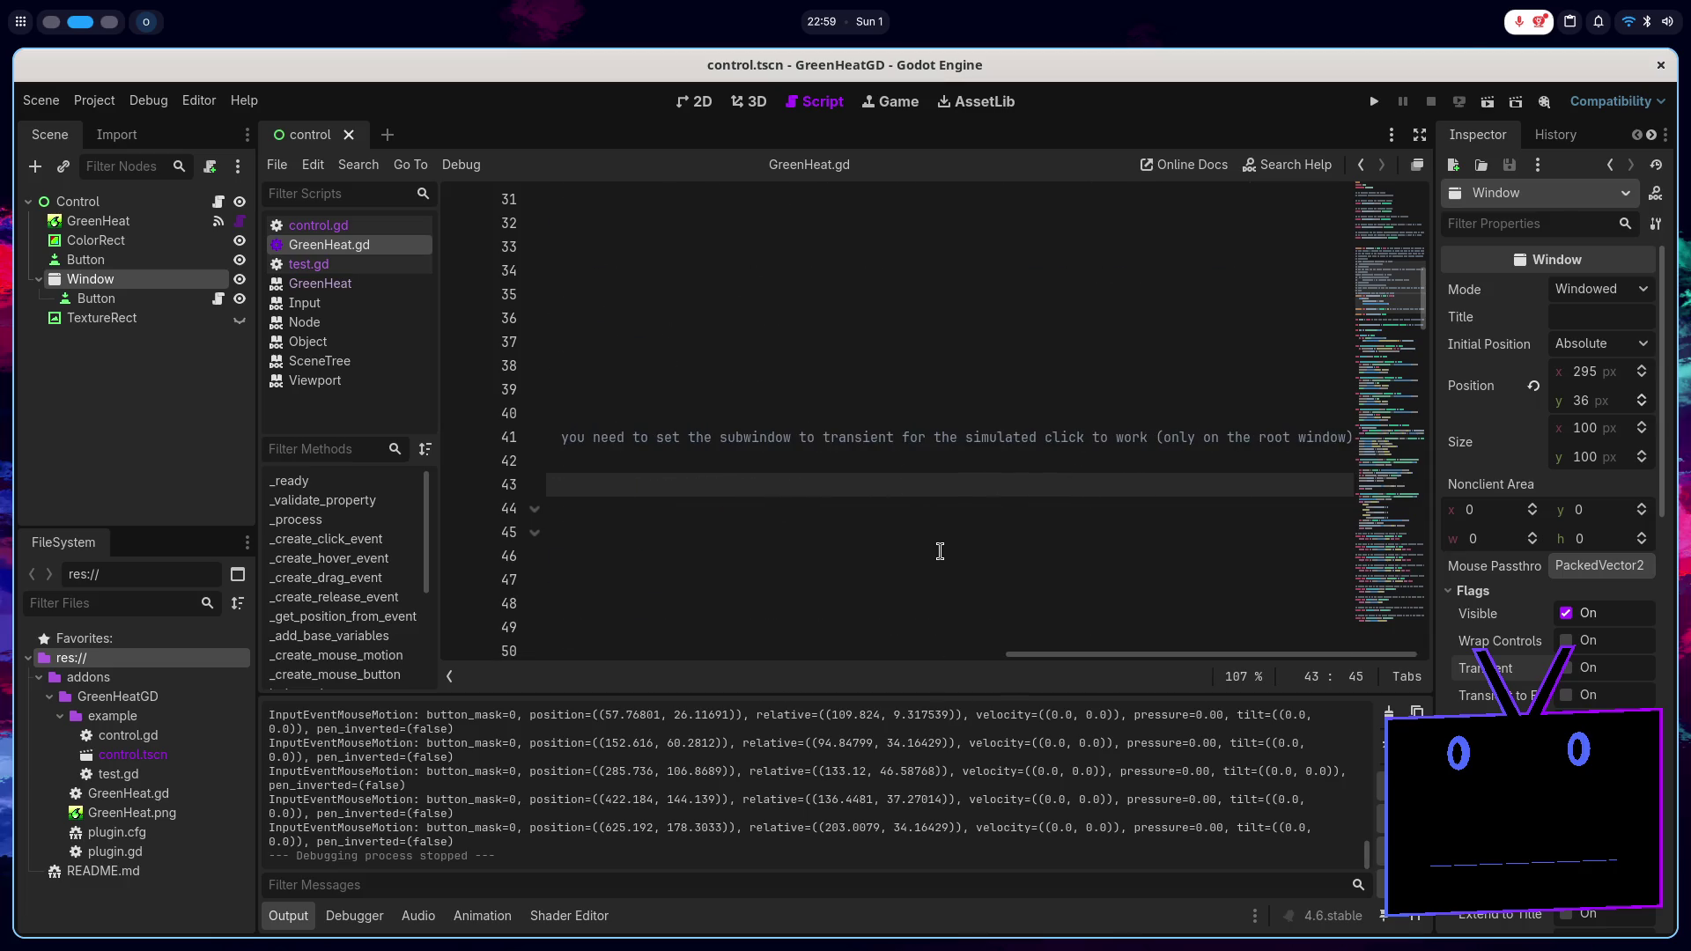
Step: Replace 'transient' on line 41 with '[transient Window]'
left_click(1090, 438)
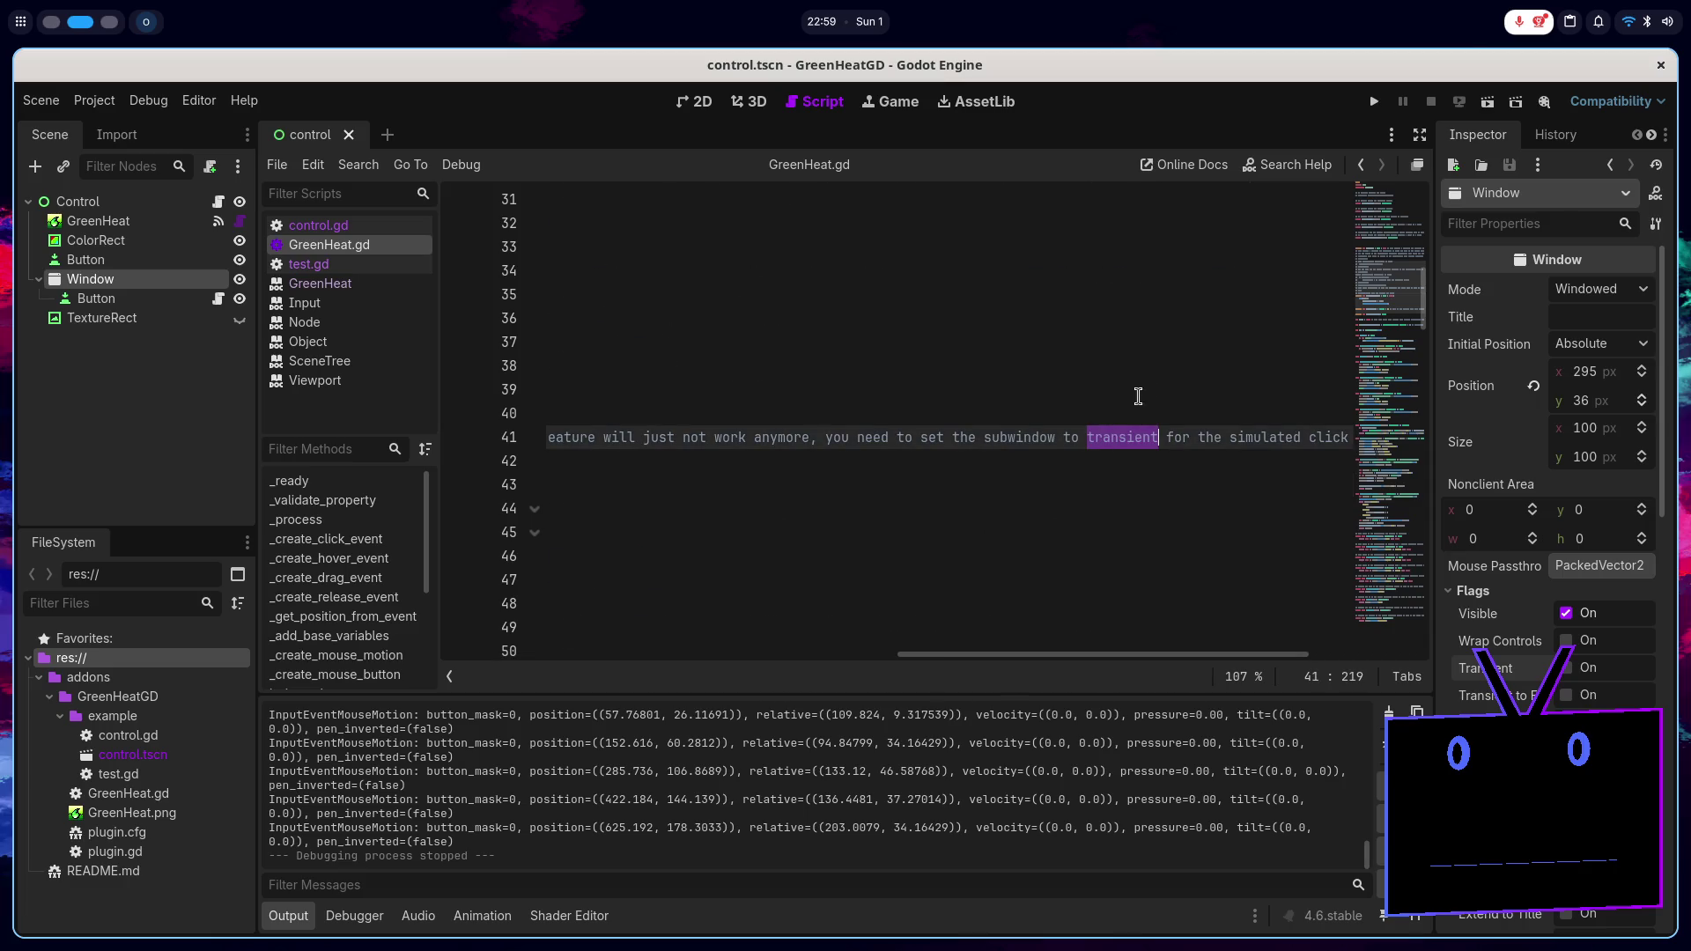
type("]")
key("BackSpace")
key("Delete")
key("Delete")
key("Delete")
type("[]")
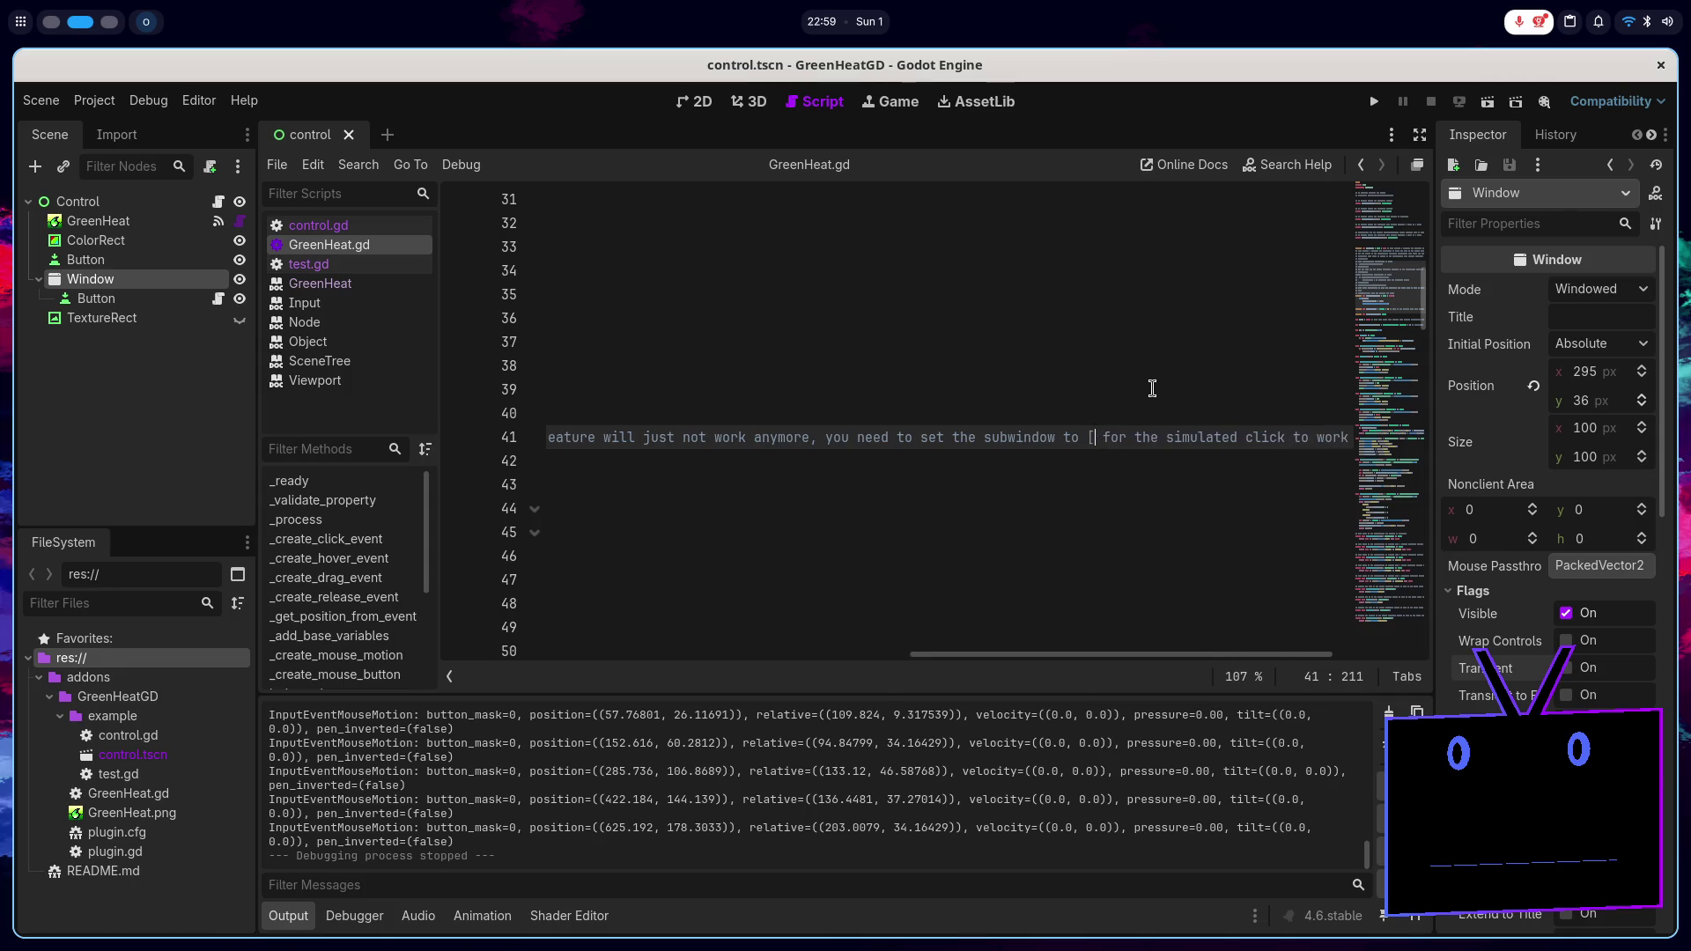
type("transient ")
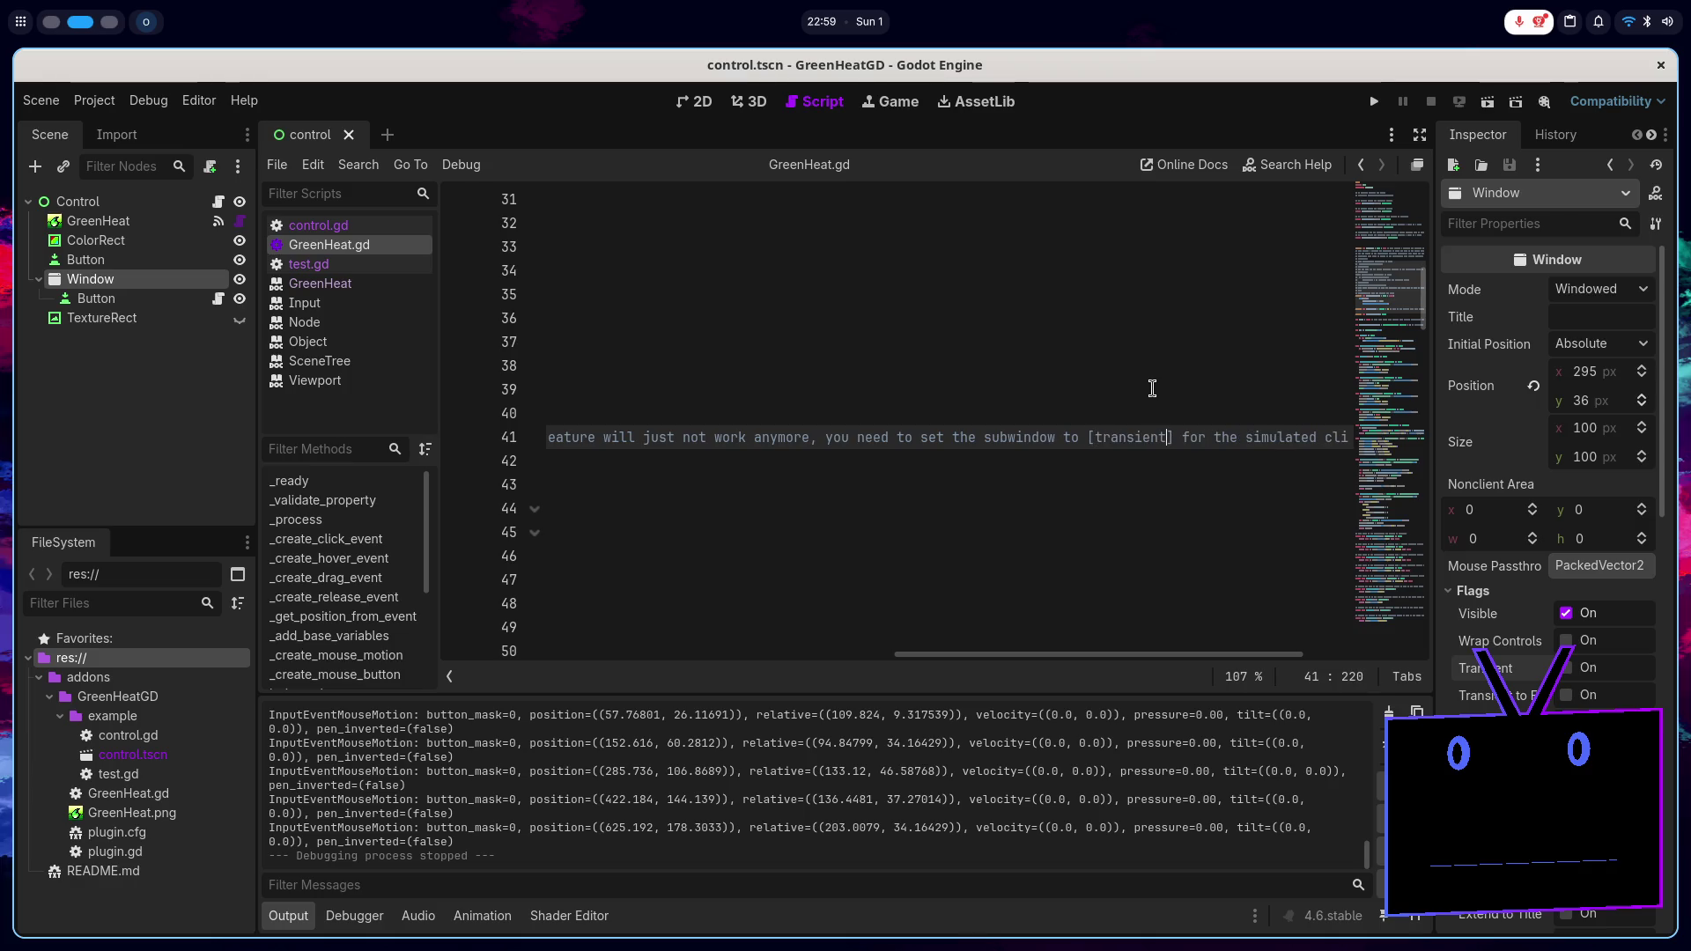
type("Wind")
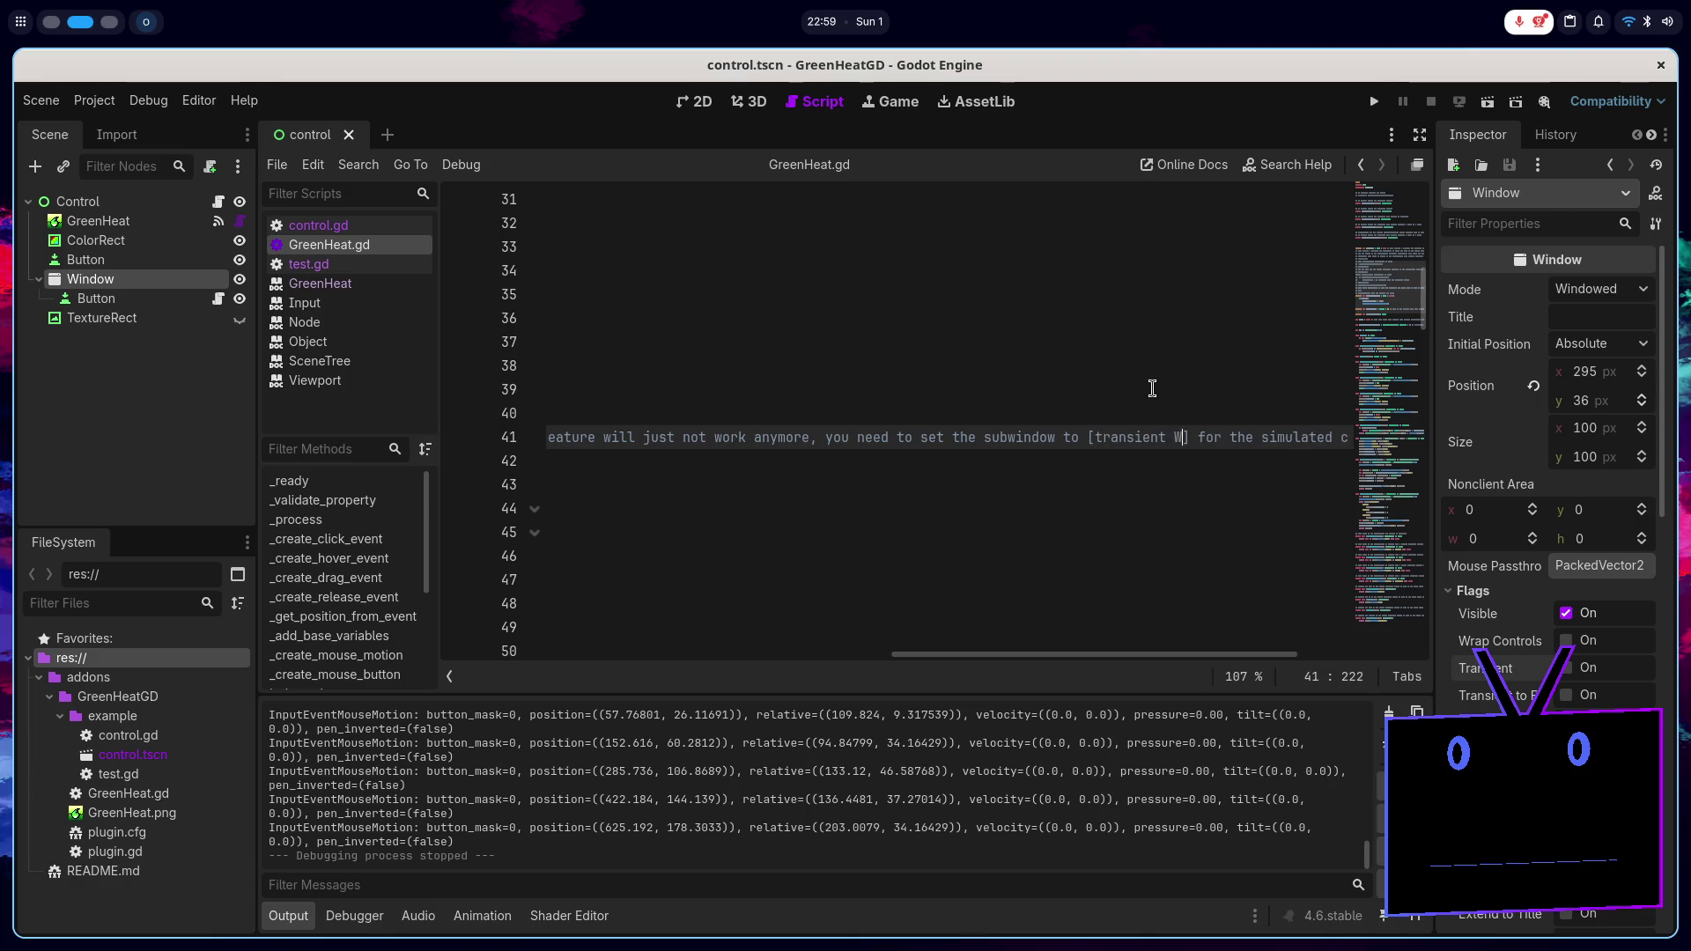
type("ow")
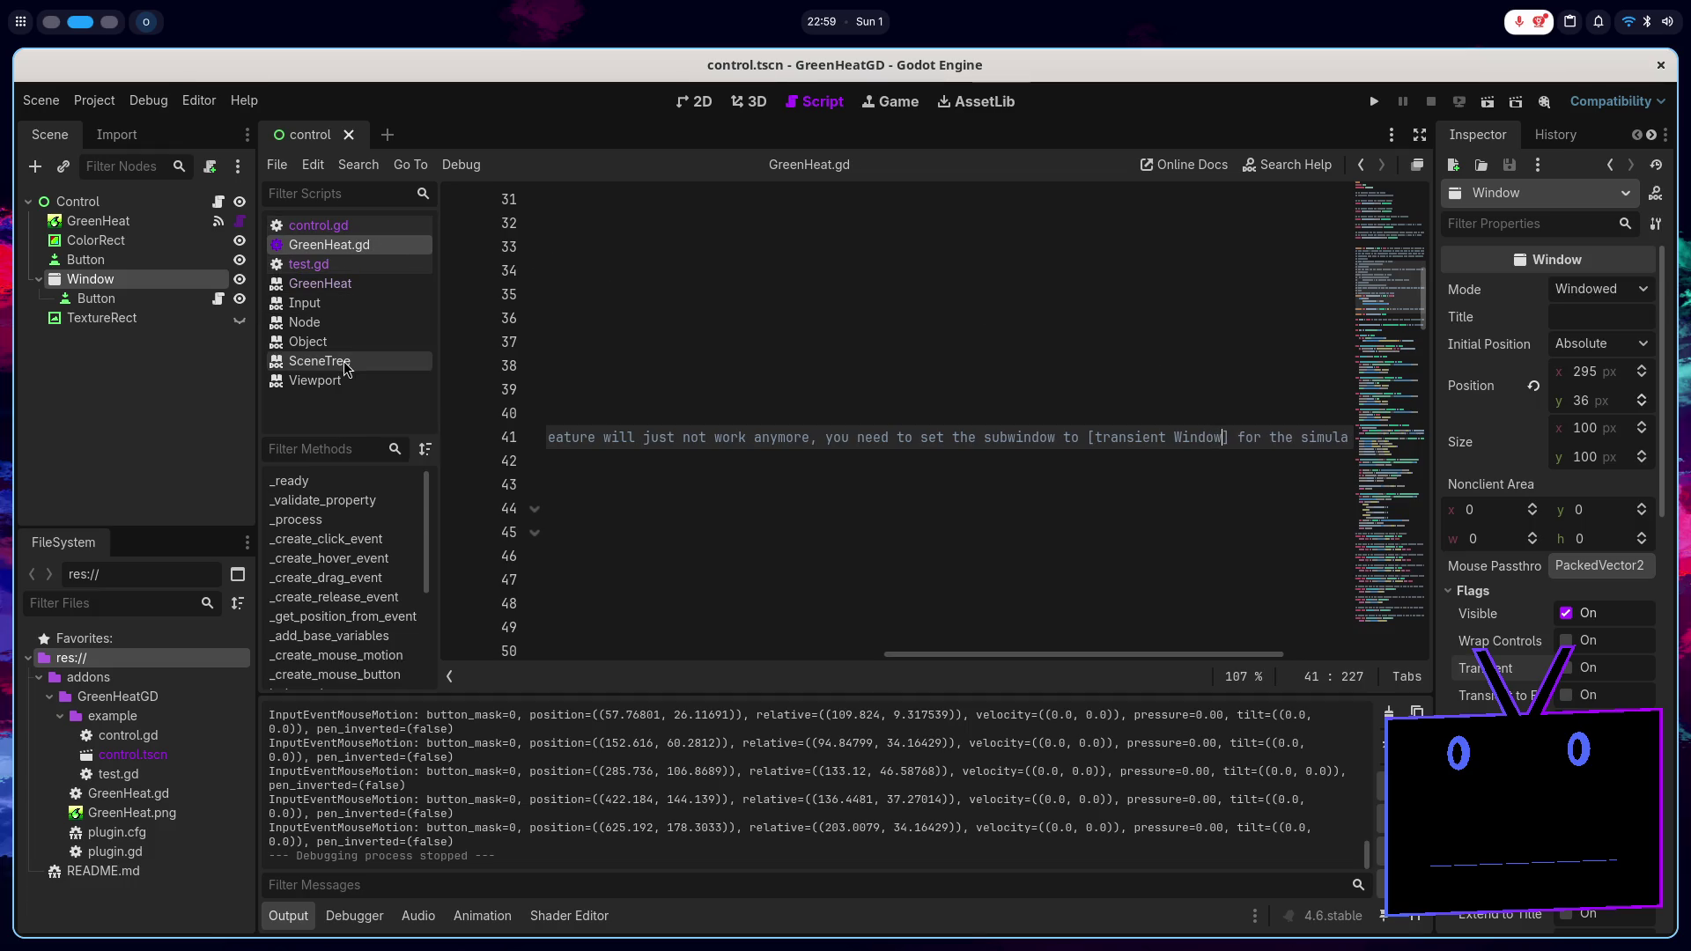
Step: Preview the GreenHeat class help page, then return to the GDScript docs in the browser
left_click(328, 284)
scroll(867, 498, "down", 2)
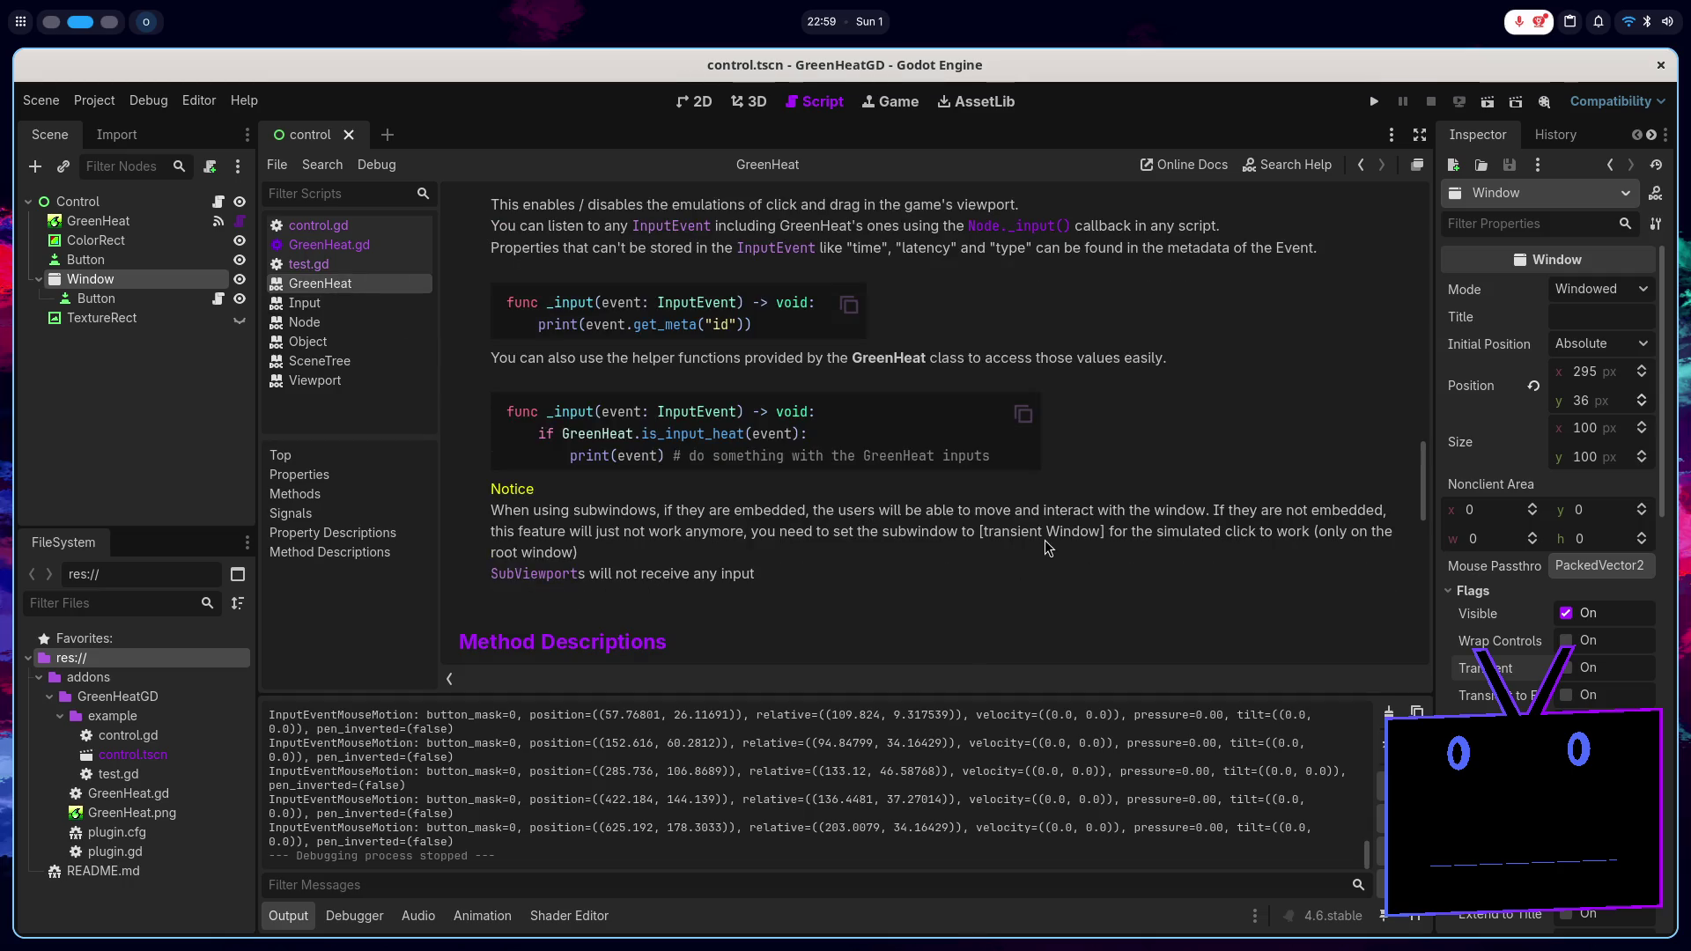
key("super+Page_Up")
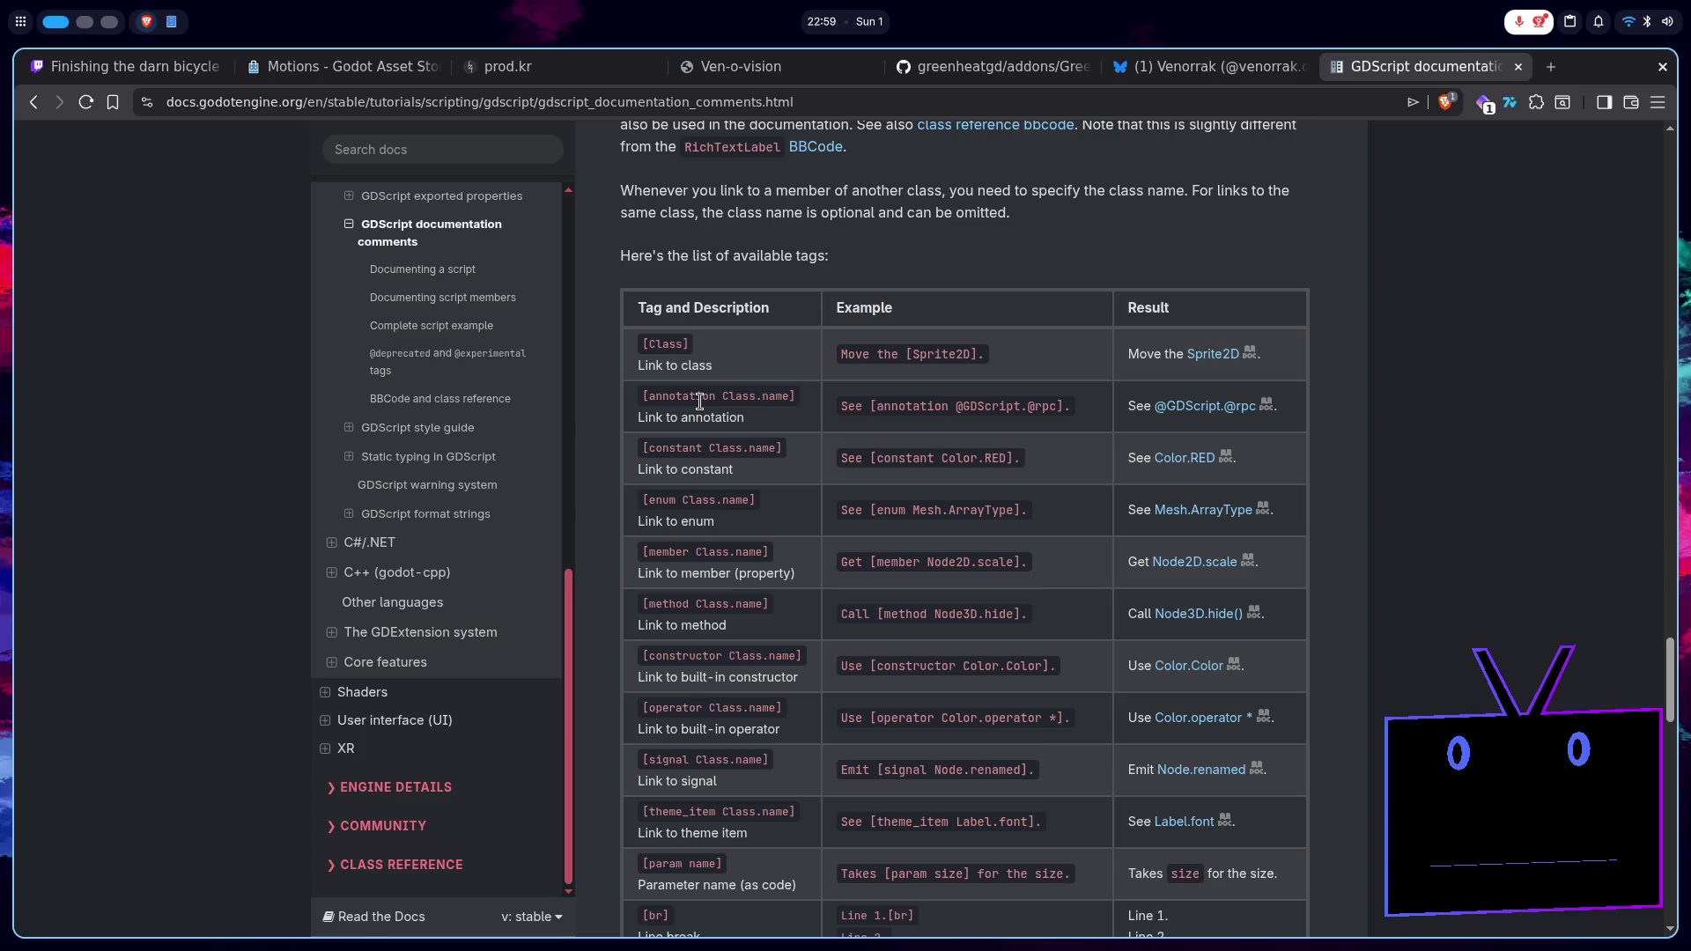
key("super+Page_Down")
key("super+Page_Up")
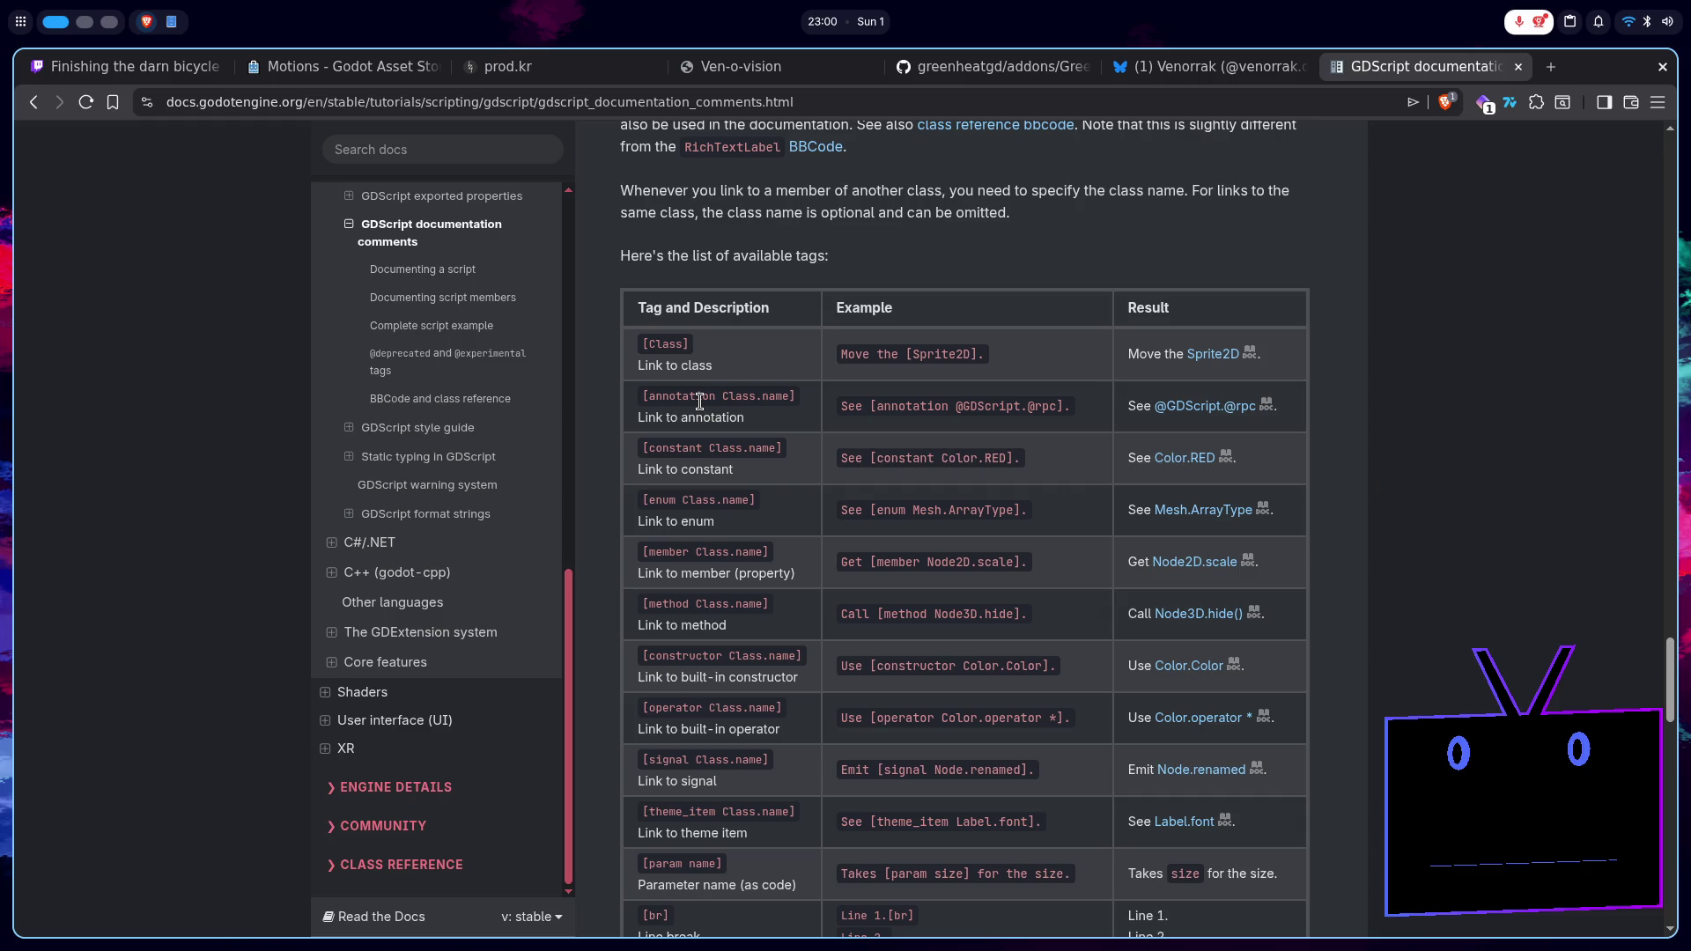
Step: Leave the Brave GDScript docs and bring the Godot editor workspace to the front
key("super+Page_Down")
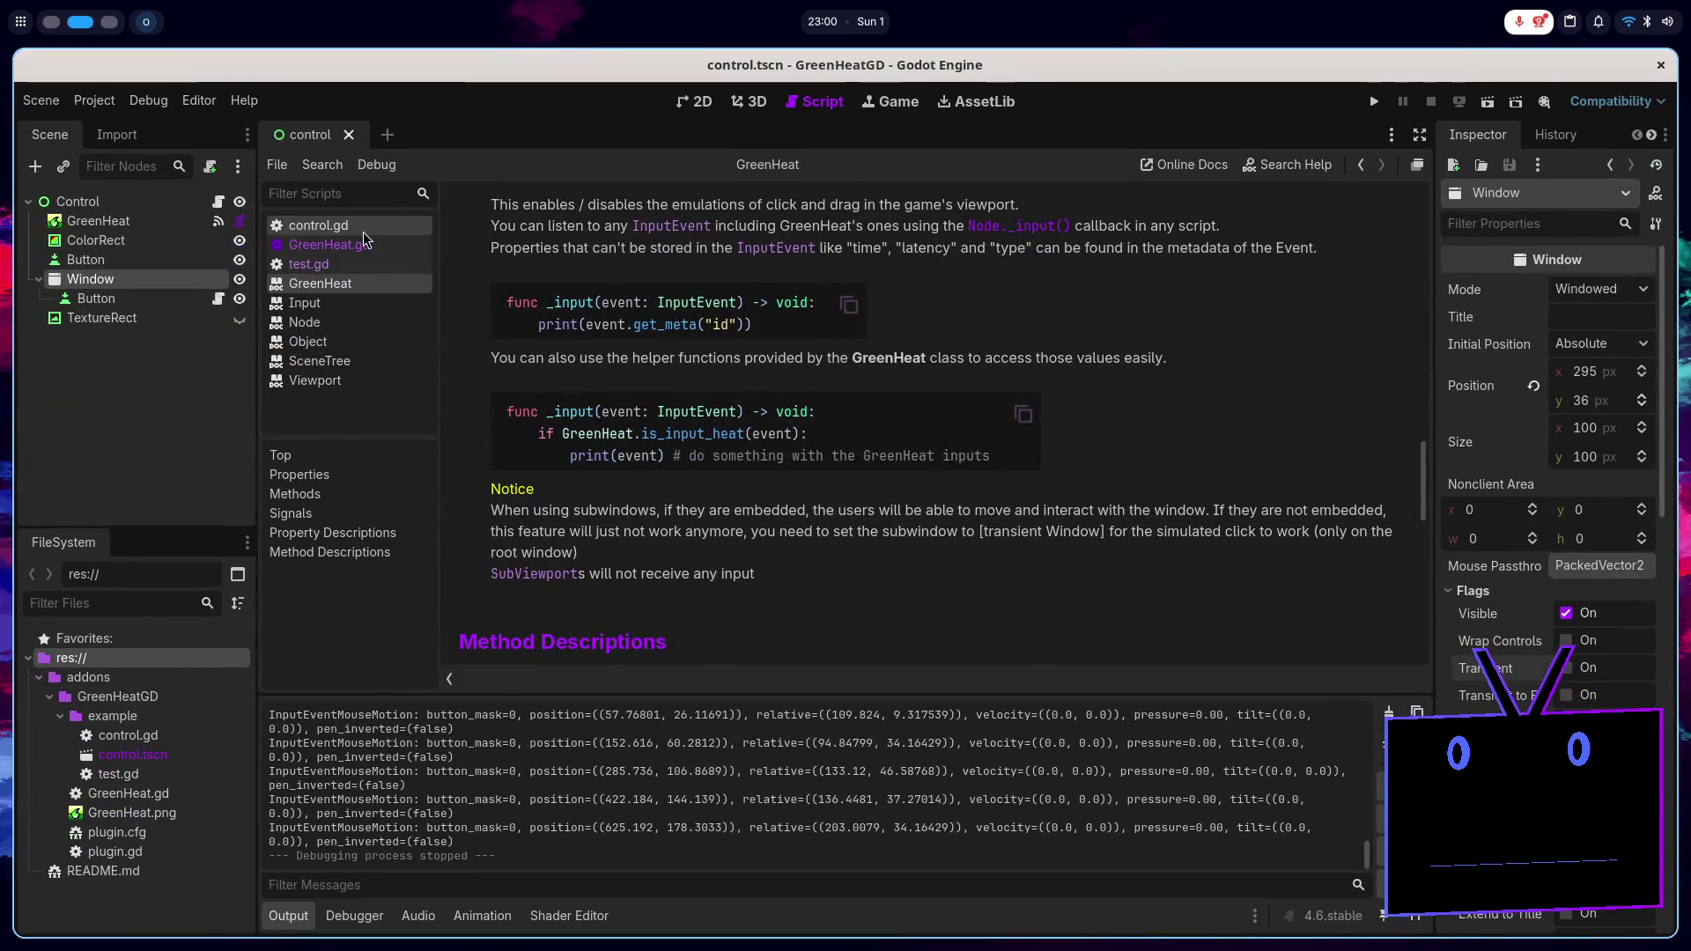
Step: In GreenHeat.gd line 41, change [transient Window] to [member Window.transient] and save
left_click(363, 232)
left_click(377, 246)
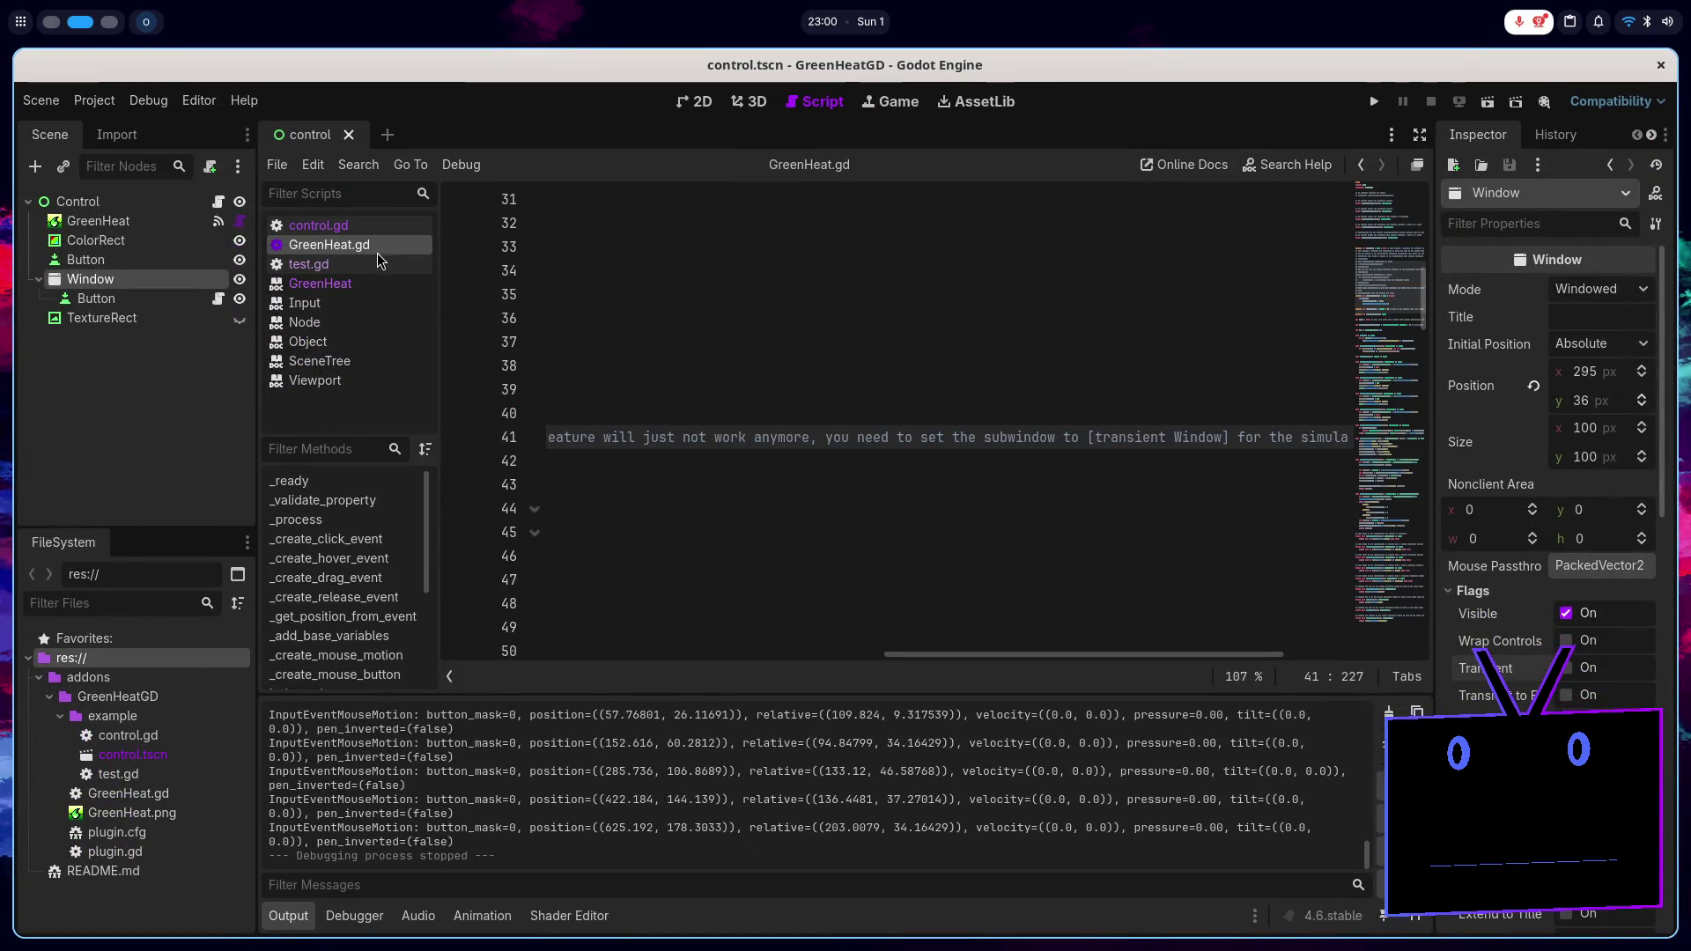
double_click(1132, 437)
key("BackSpace")
left_click(1151, 437)
type(".transient")
left_click(1095, 437)
type("member")
key("ctrl+s")
Step: Preview the GreenHeat help page and its linked Window.transient docs, then return to line 41
left_click(379, 287)
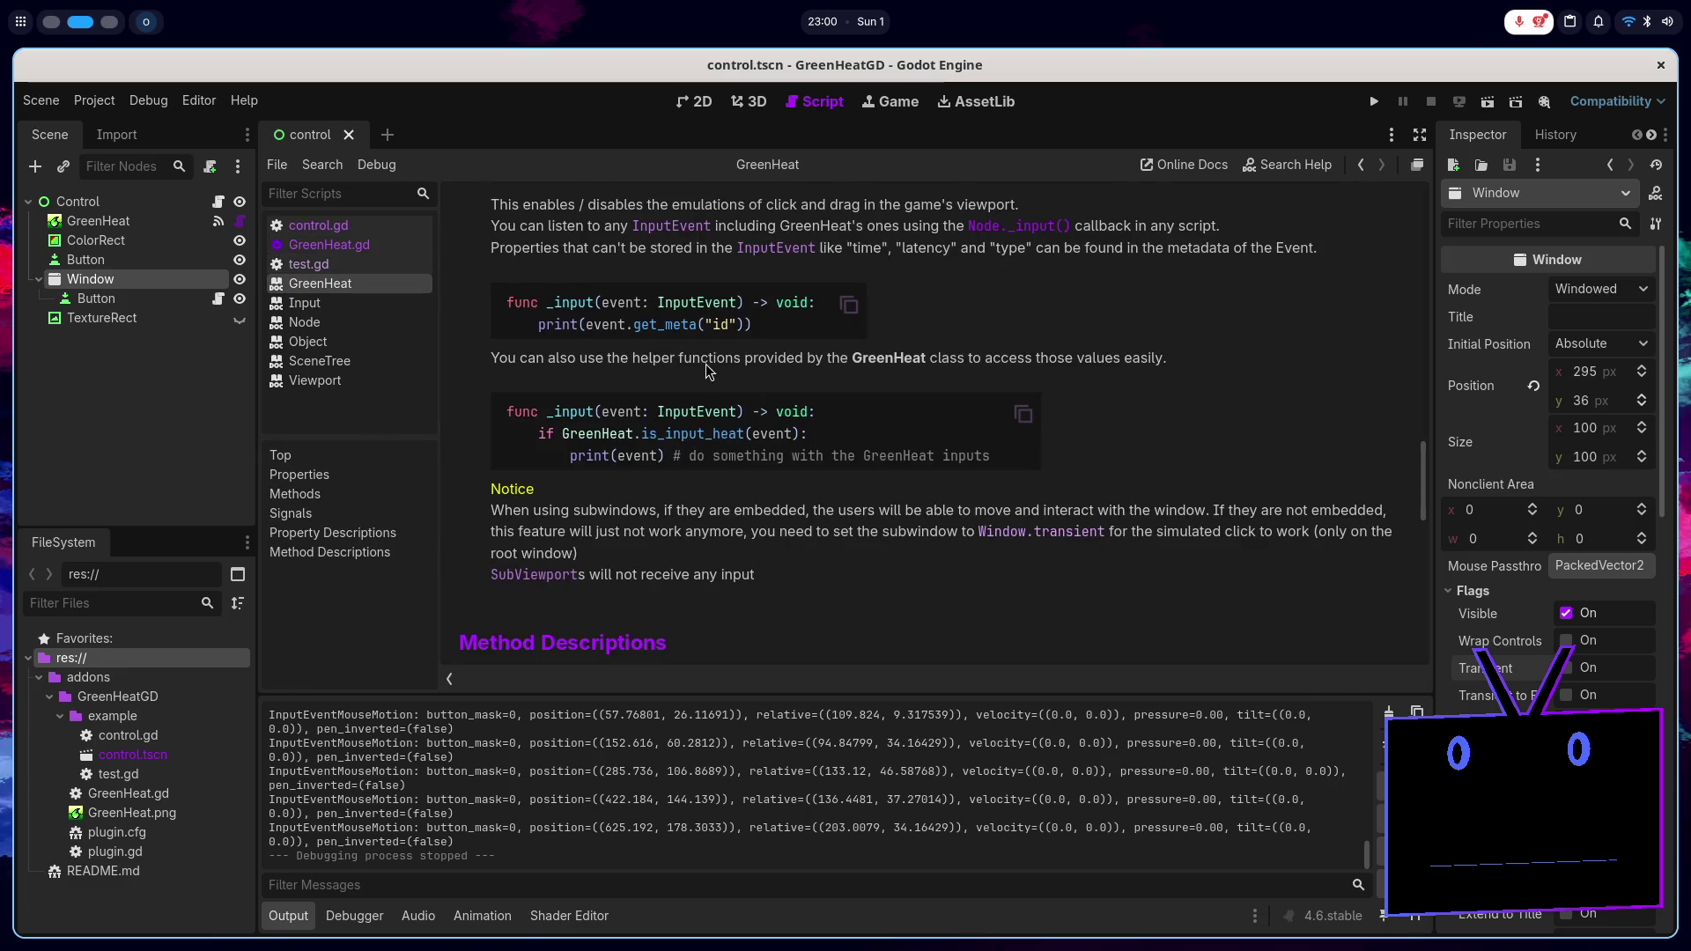
left_click(1048, 531)
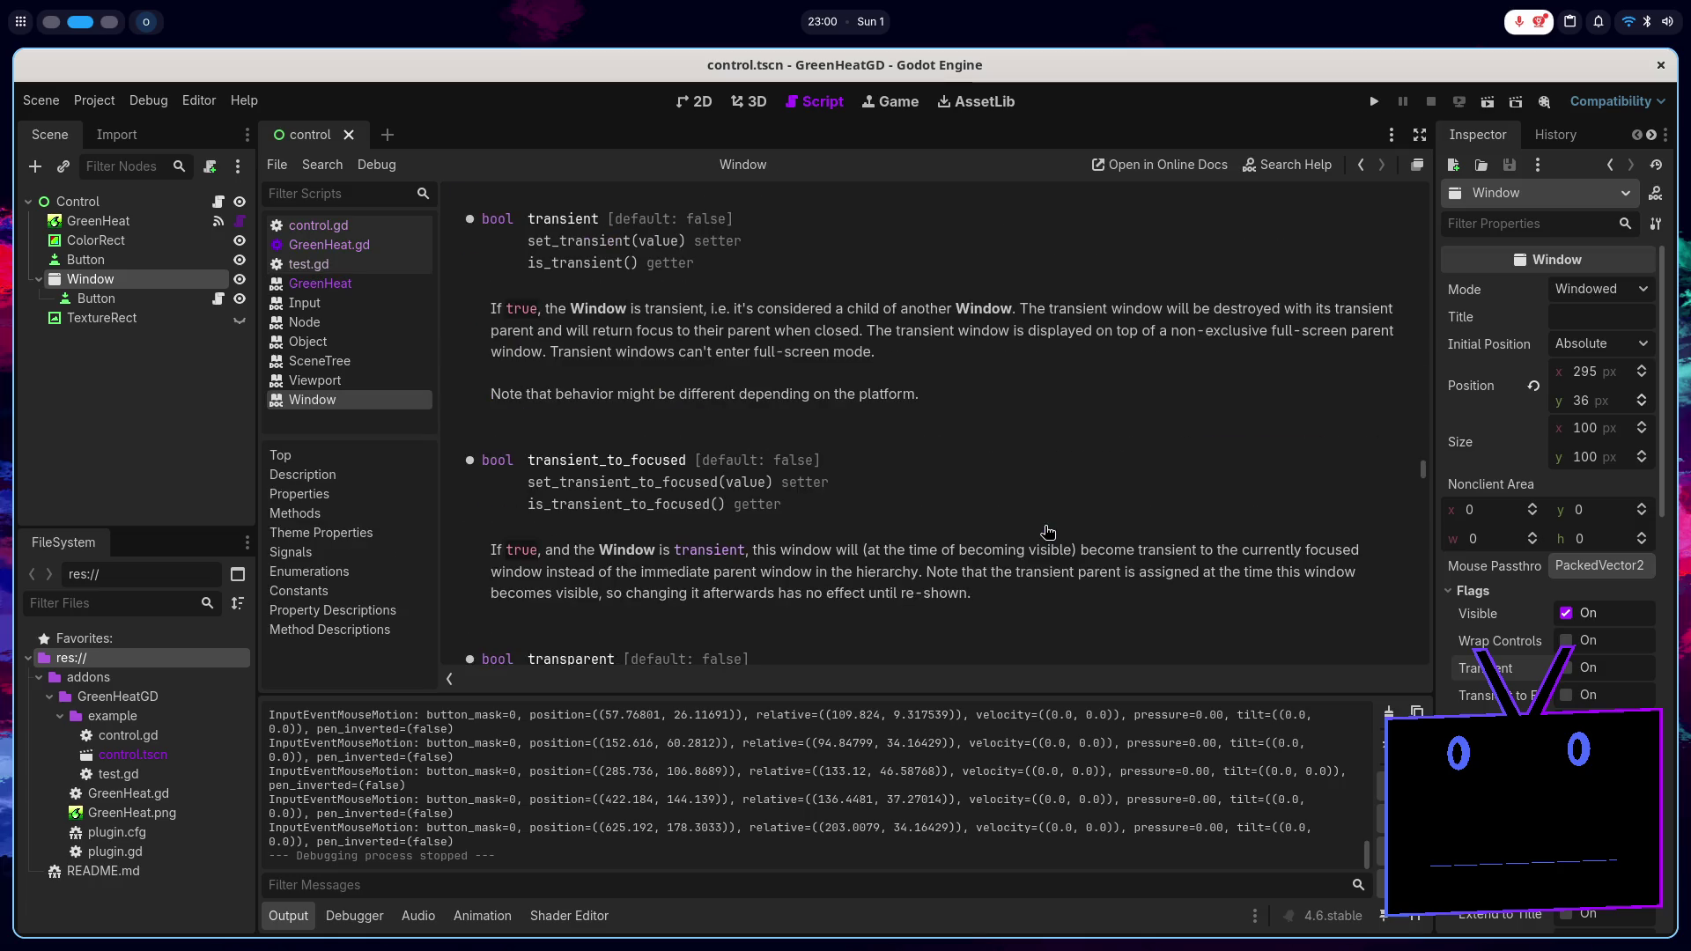
left_click(374, 283)
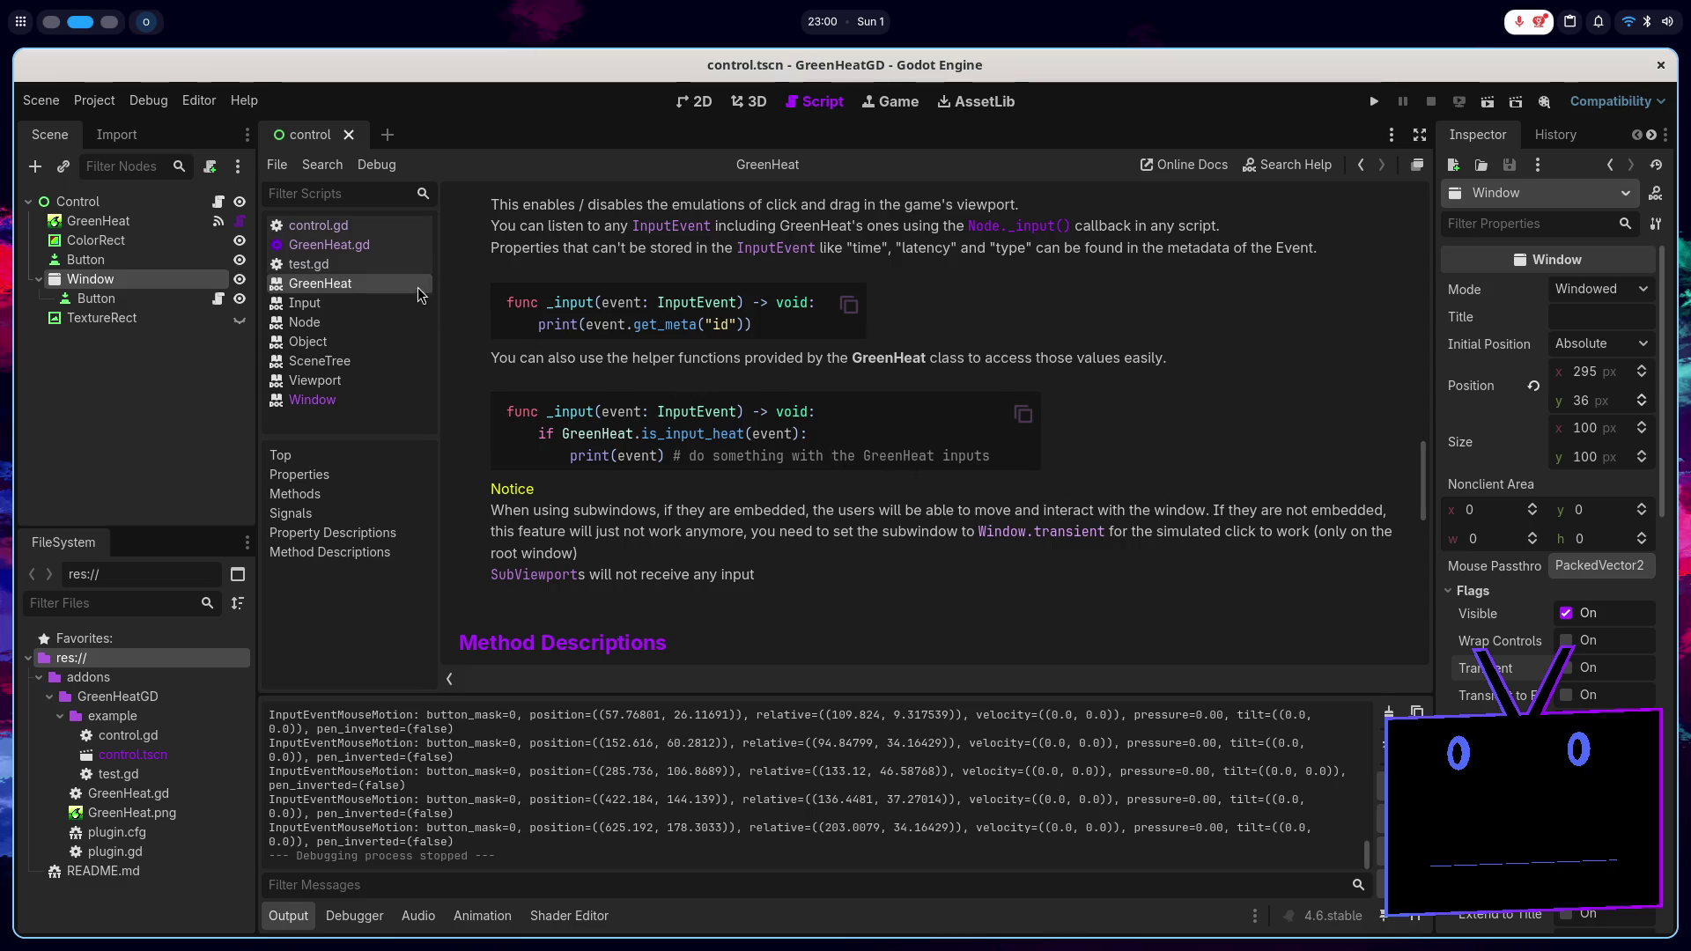
left_click(411, 244)
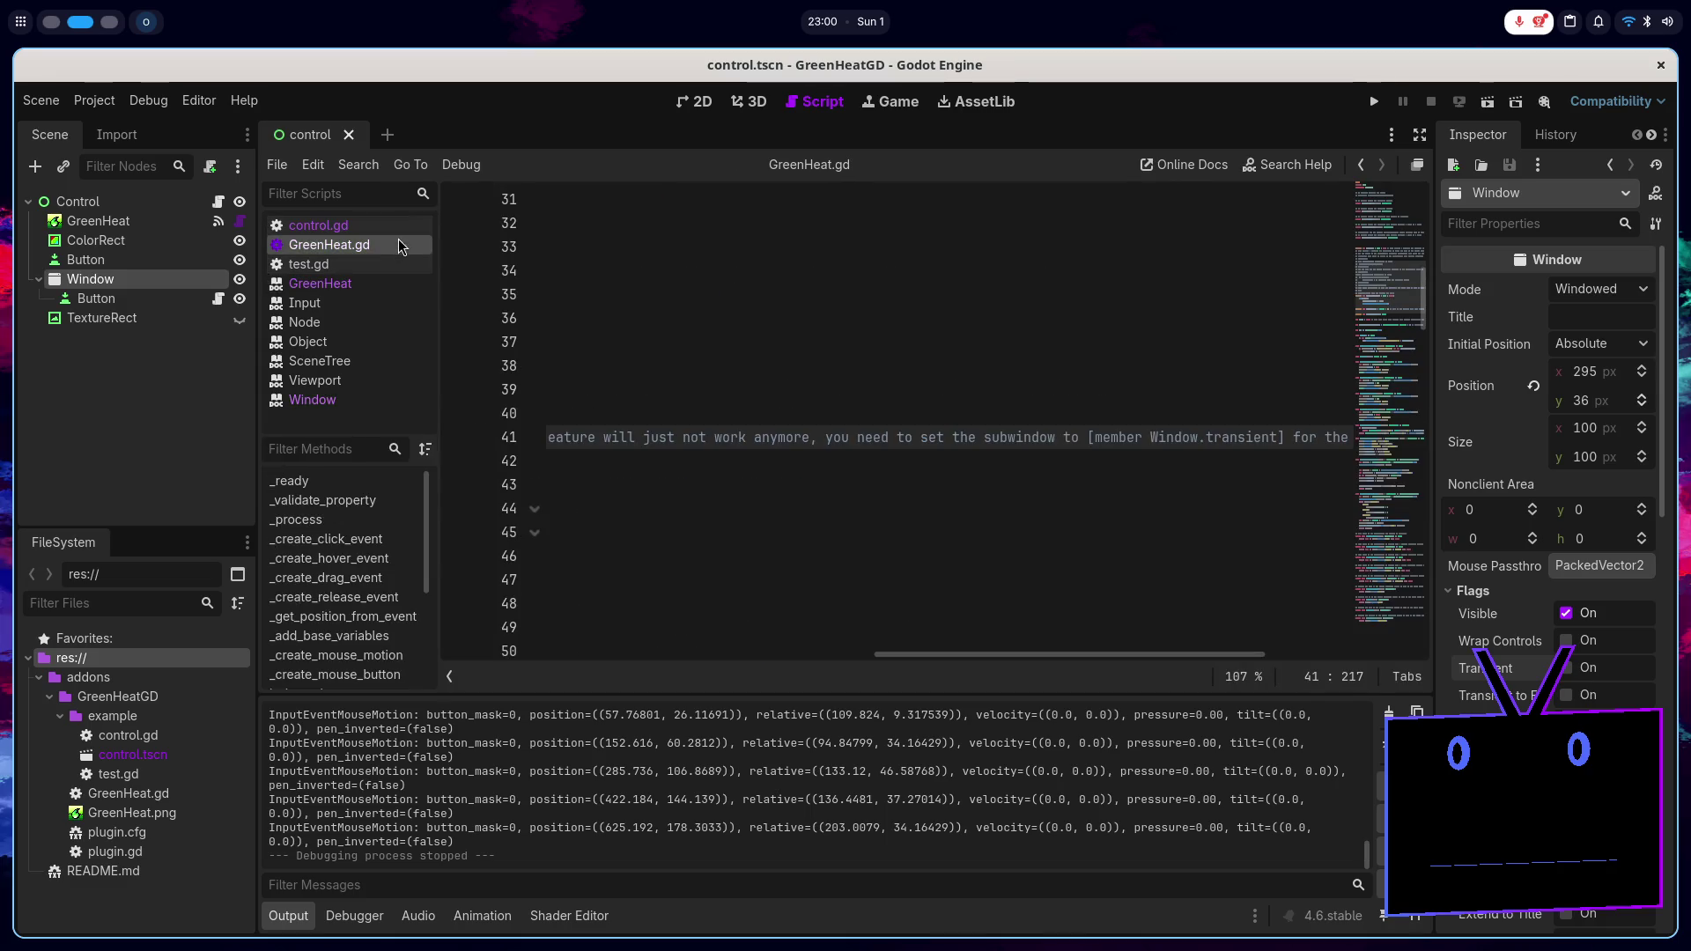
Step: Remove 'to' before the link and add '& [member Window.' after it
scroll(1080, 474, "right", 2)
left_click(994, 437)
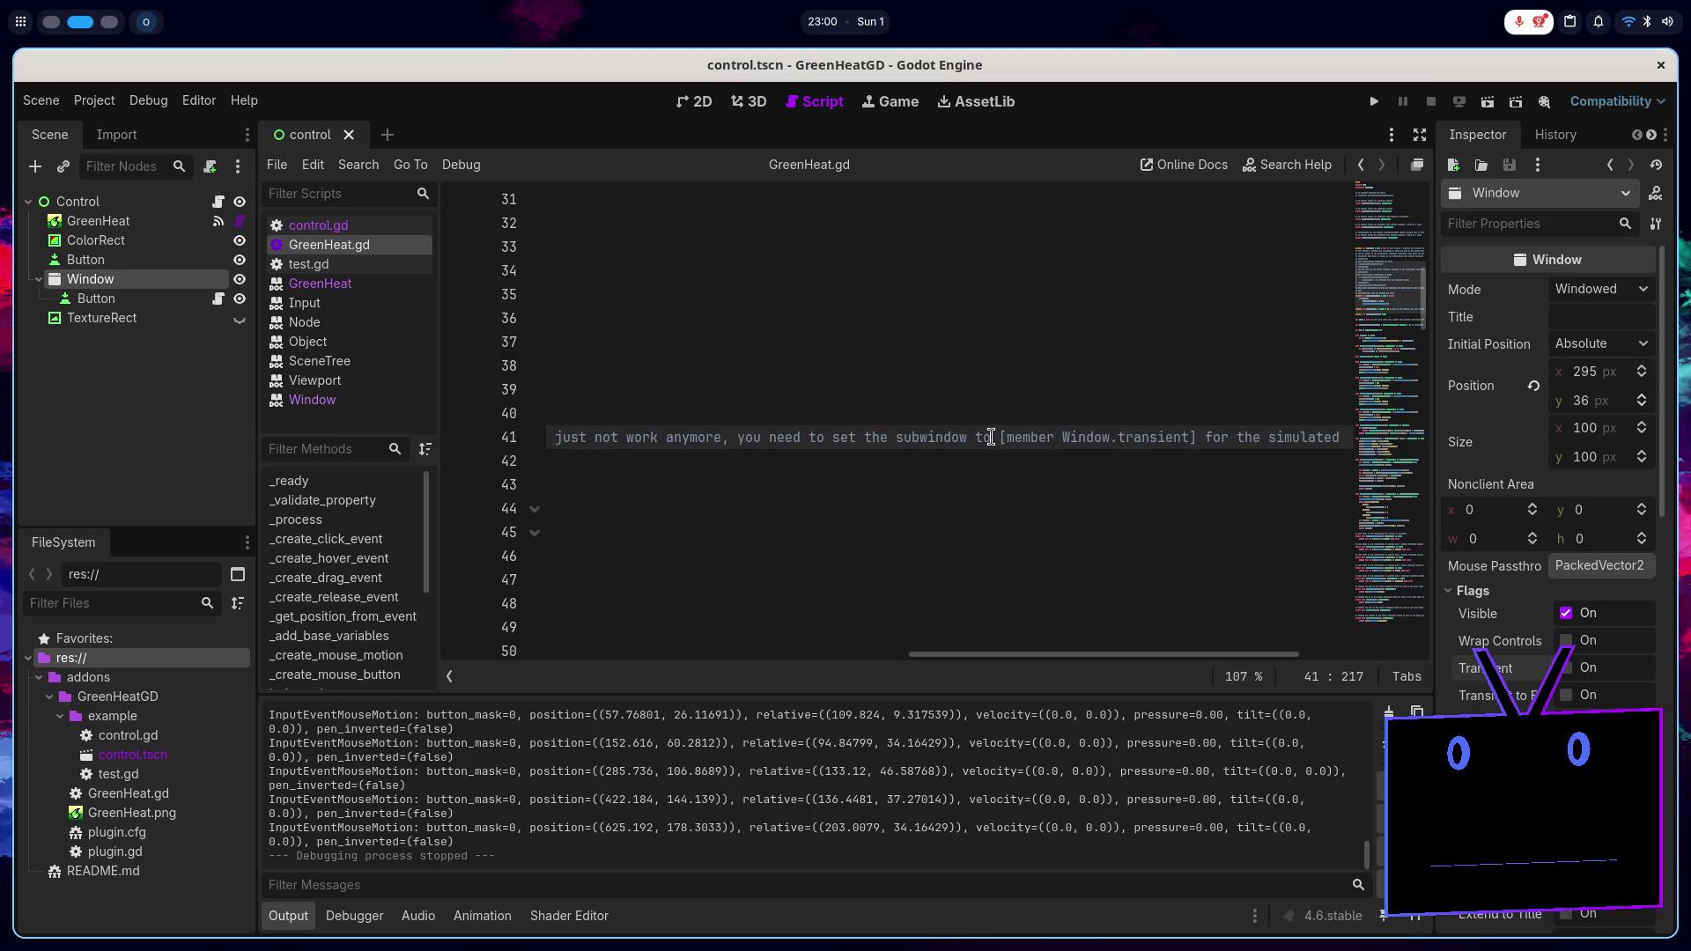
key("BackSpace")
key("BackSpace")
key("BackSpace")
key("Right")
key("Right")
key("Right")
type("&")
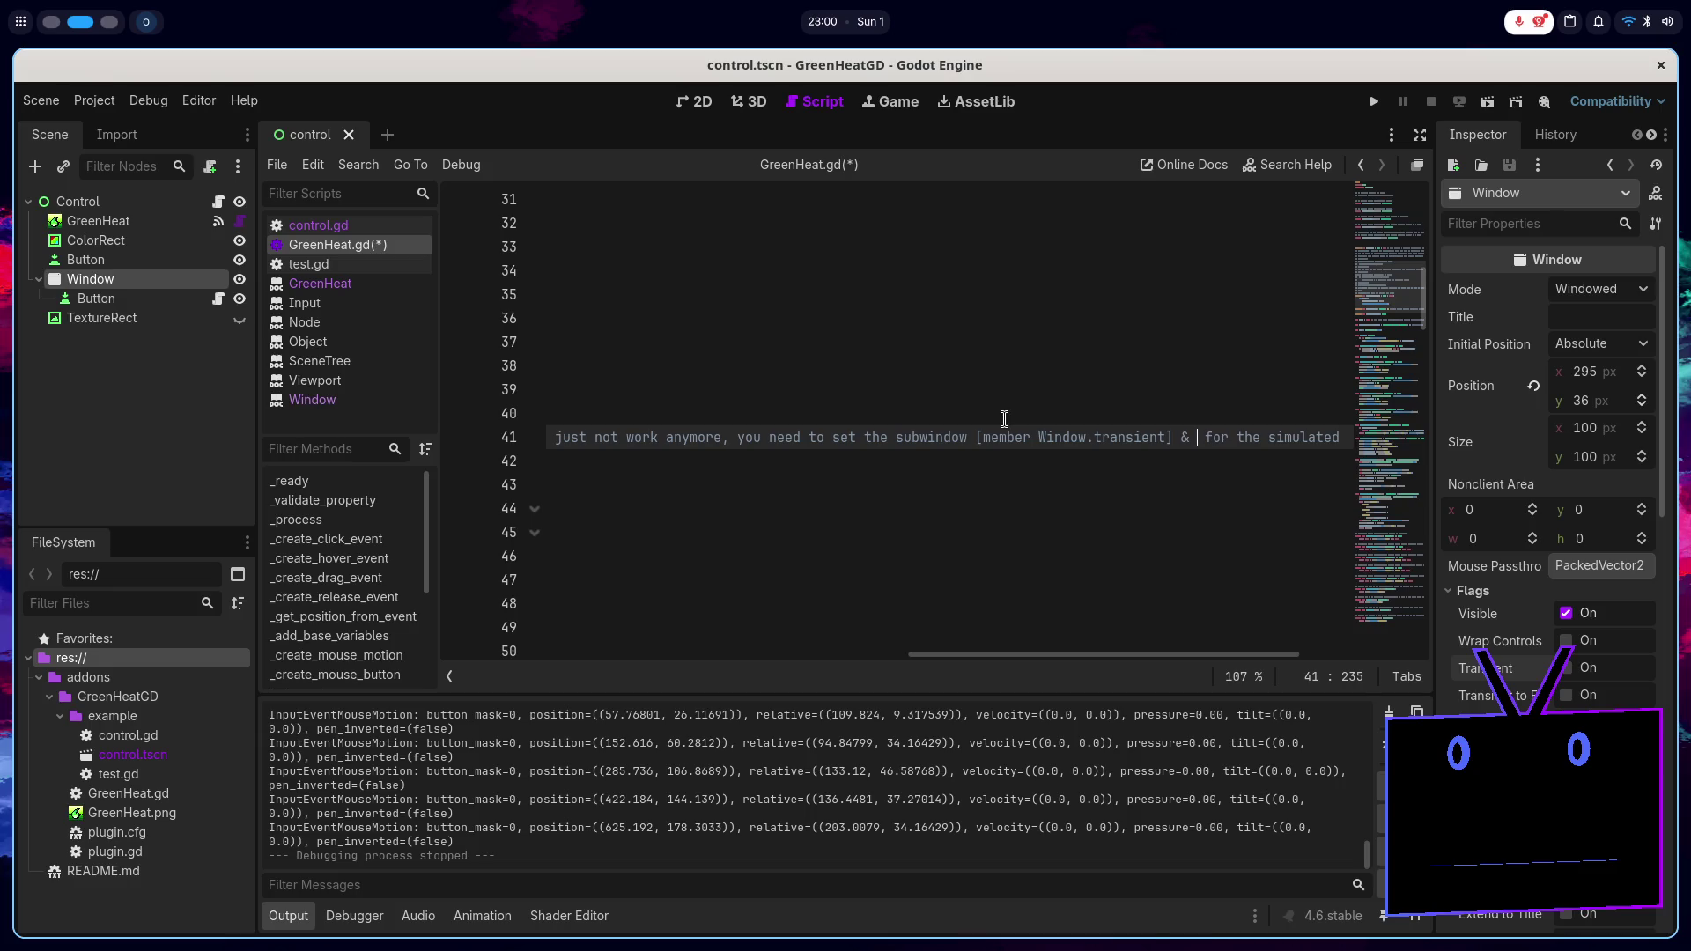
type(" [member W")
type("indow/")
key("BackSpace")
type(".")
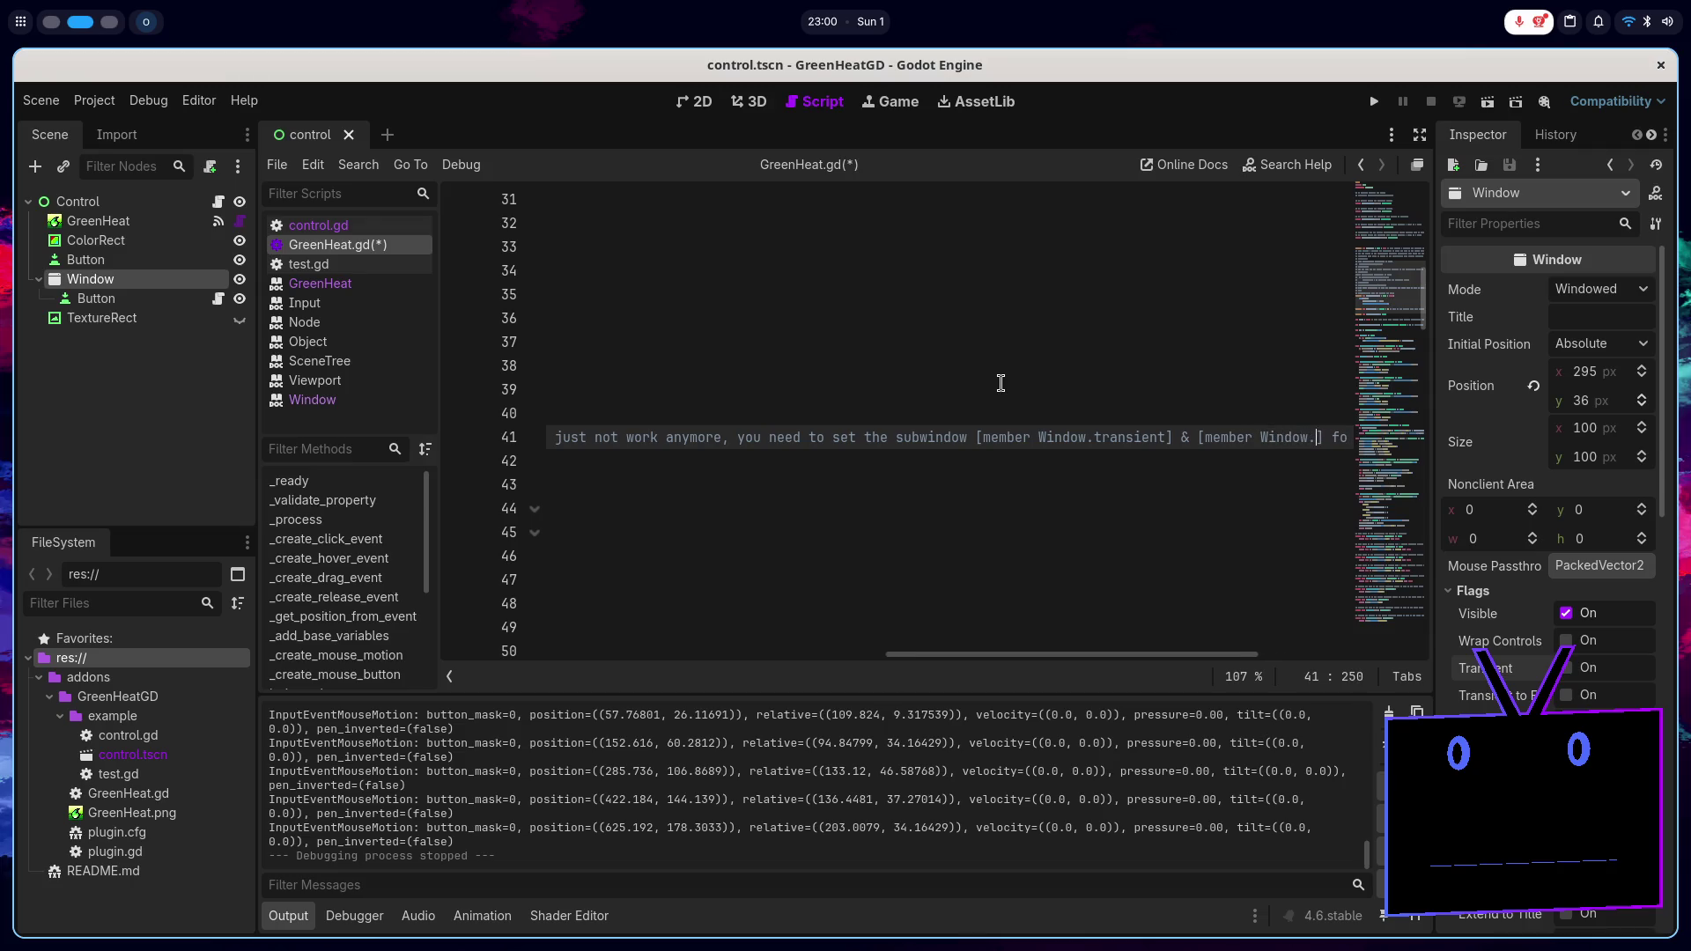
Step: Finish the line with 'transient_to_focused] to true', save, and preview the help page
right_click(1486, 696)
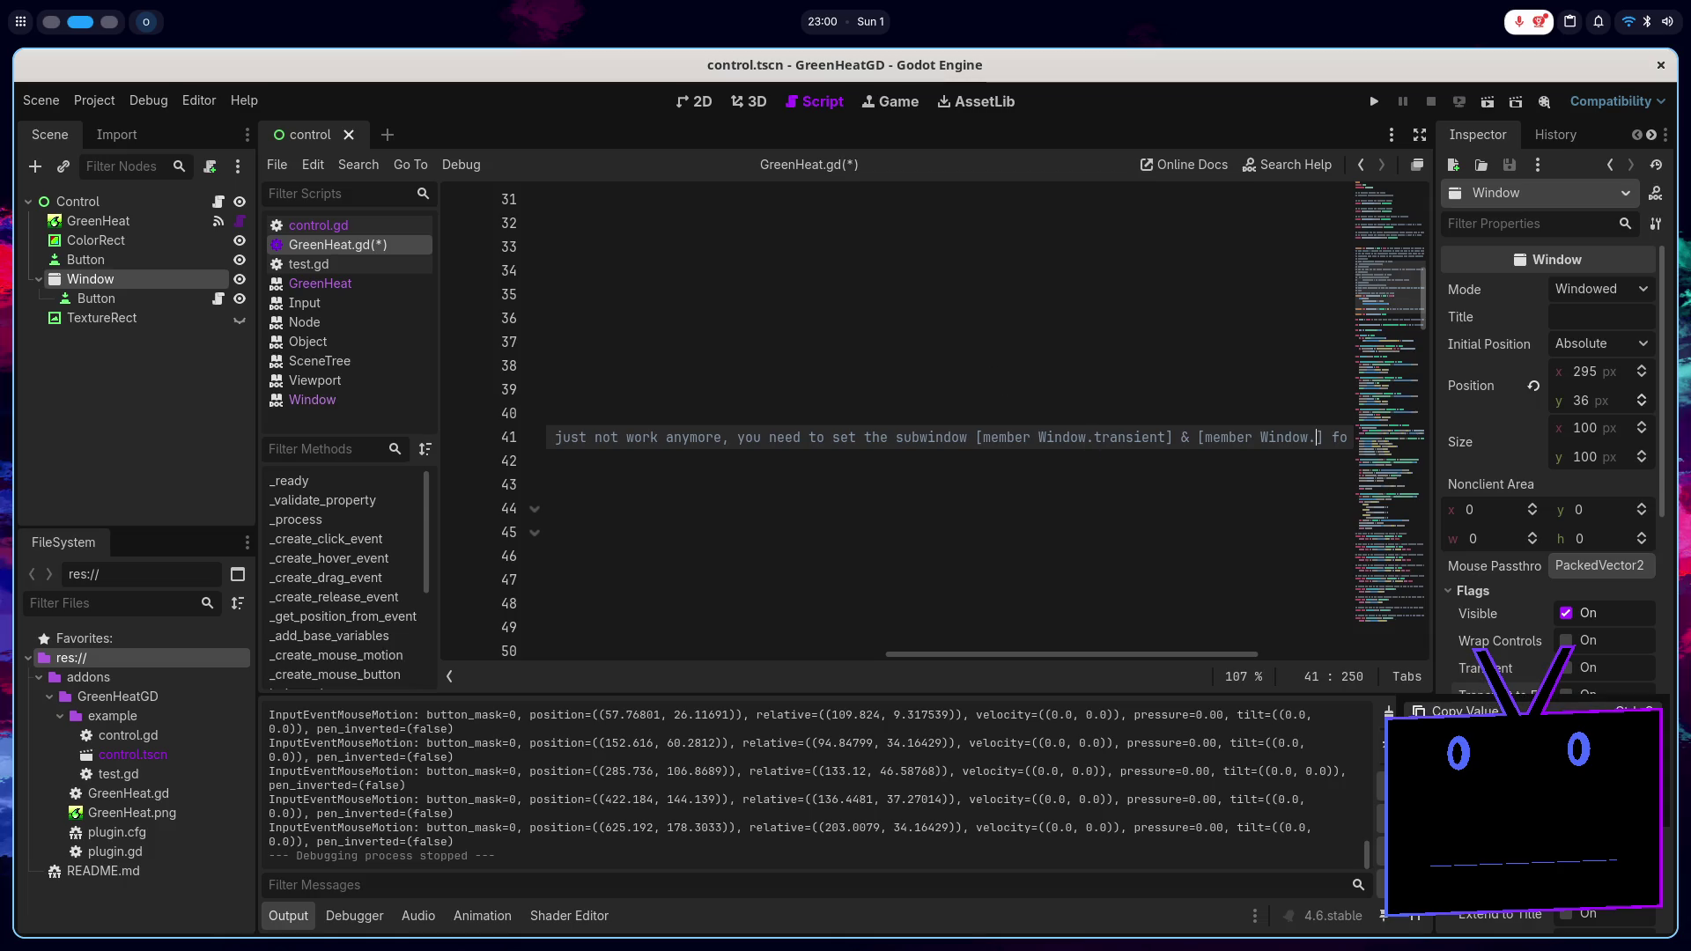
left_click(1304, 485)
type("transient_to_focused] to")
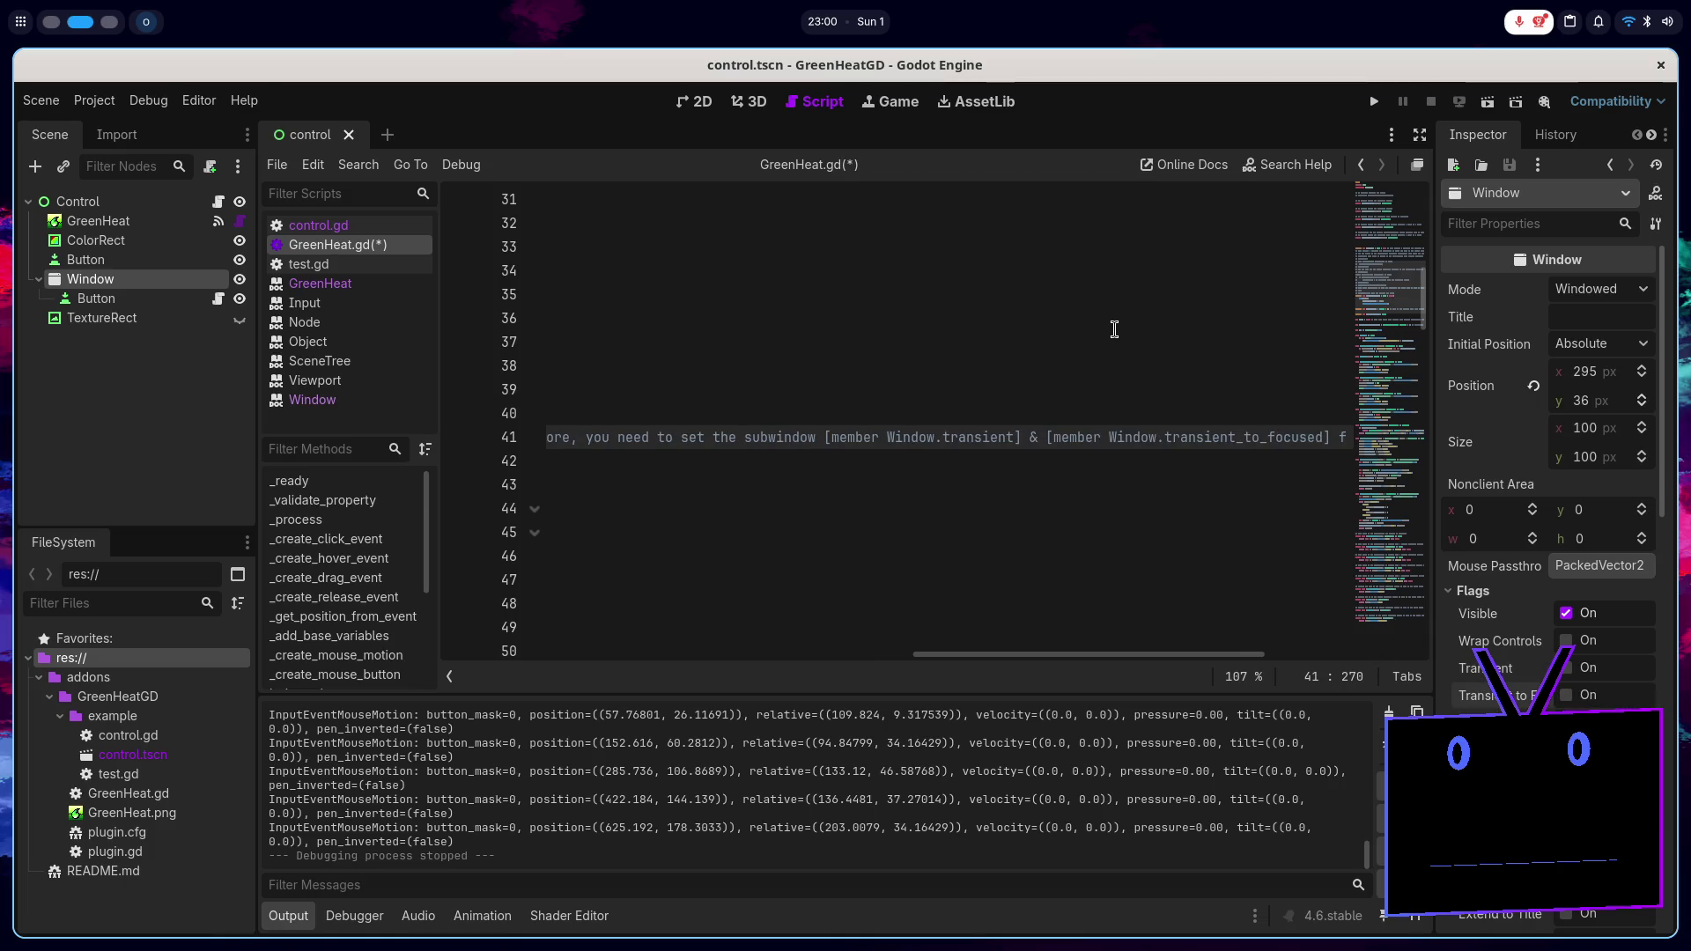
type(" true fo")
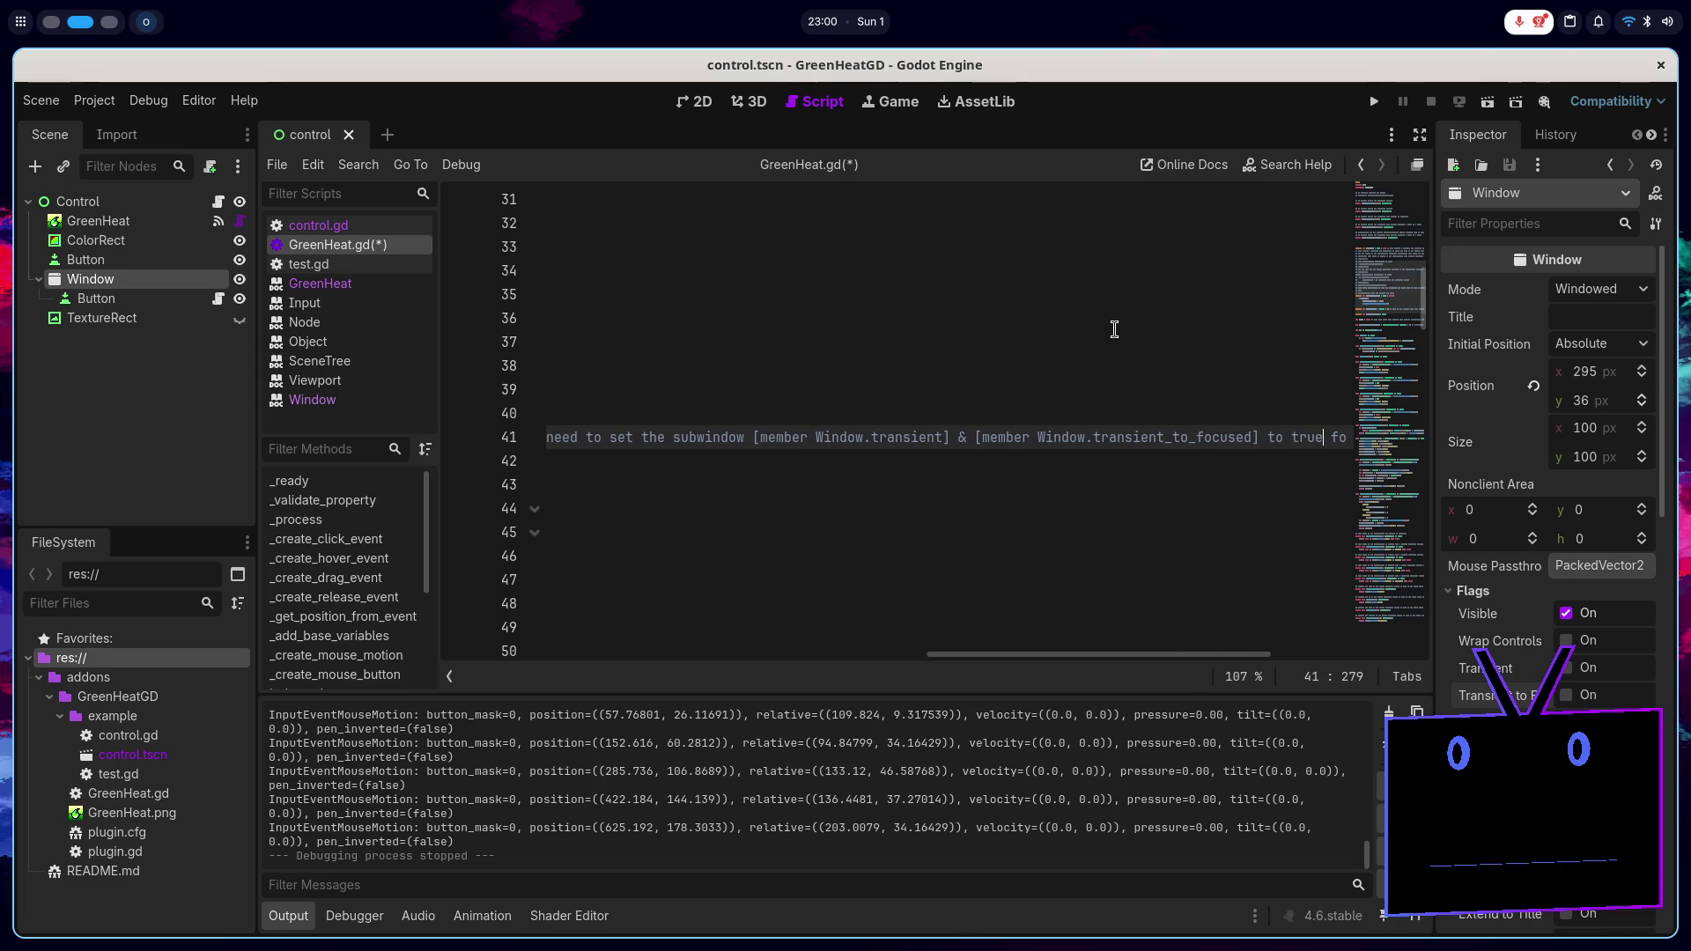
scroll(959, 475, "right", 3)
key("ctrl+s")
left_click(370, 283)
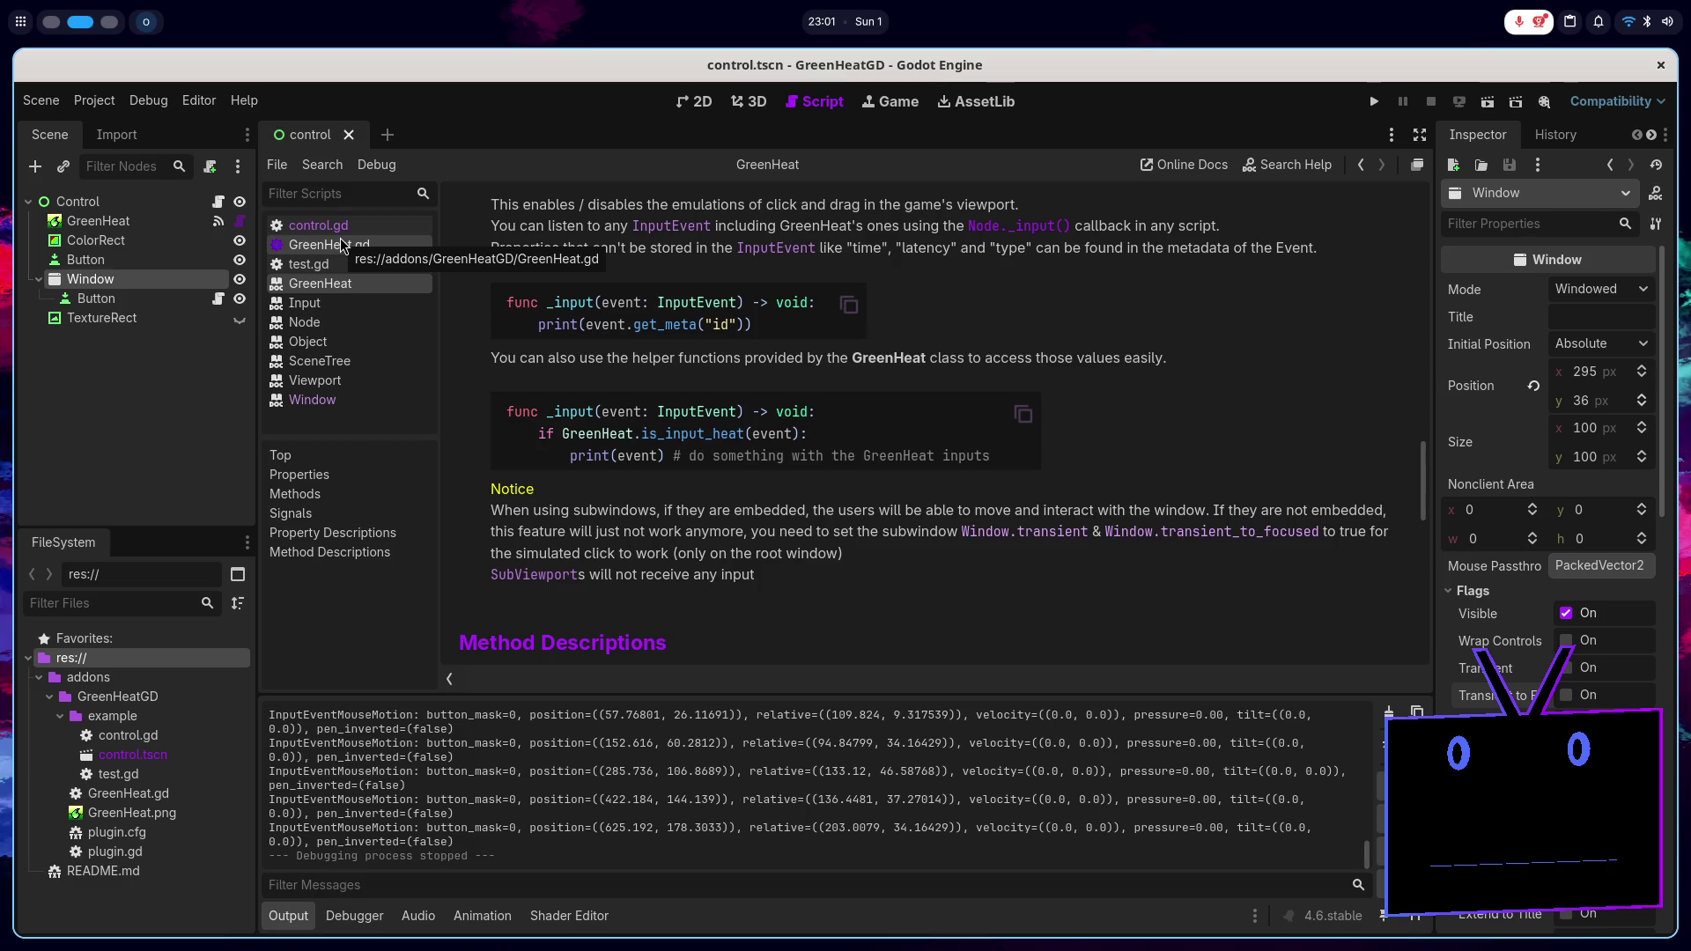
left_click(340, 238)
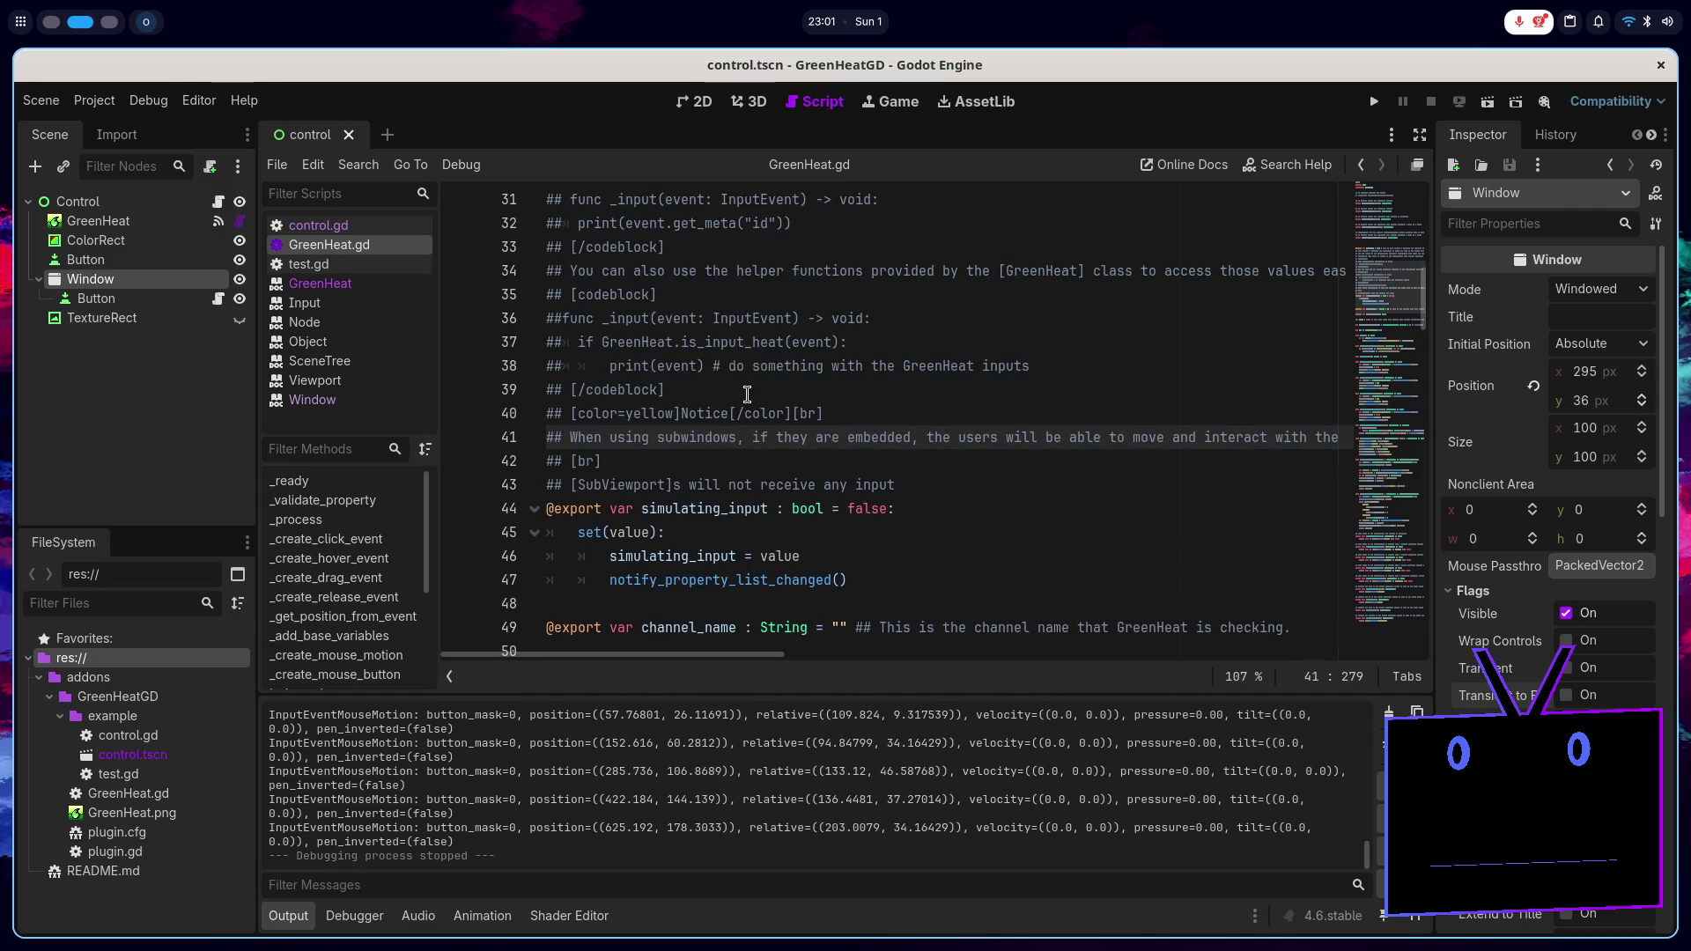
key("super+Page_Up")
scroll(747, 394, "down", 5)
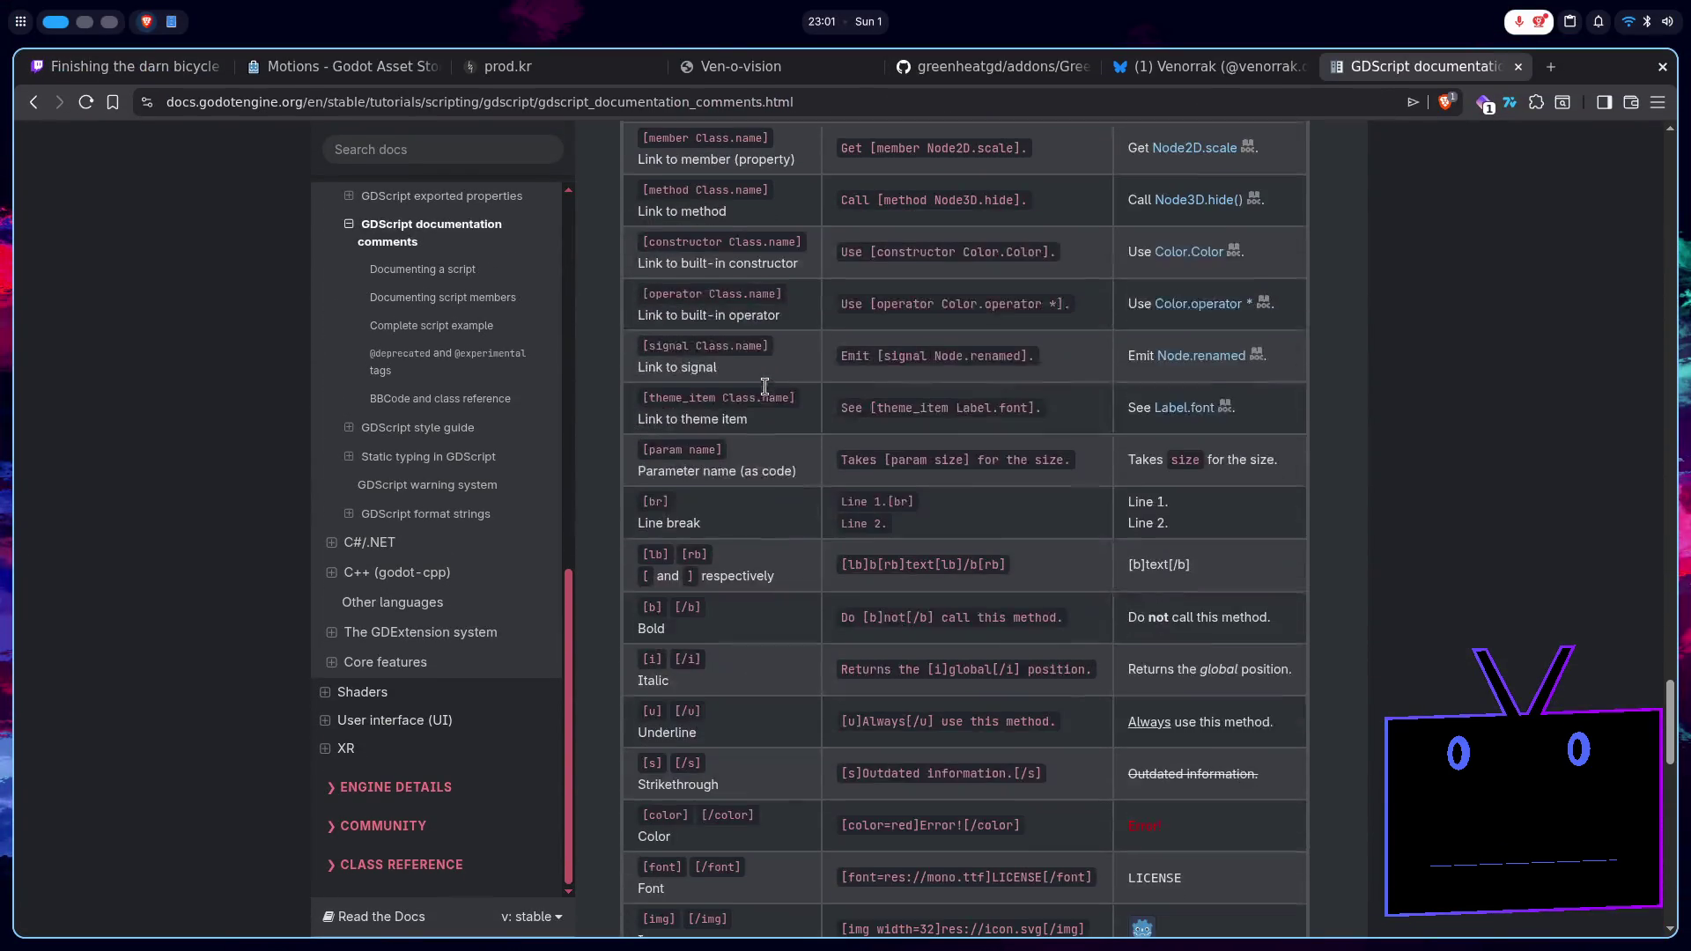
scroll(754, 537, "down", 2)
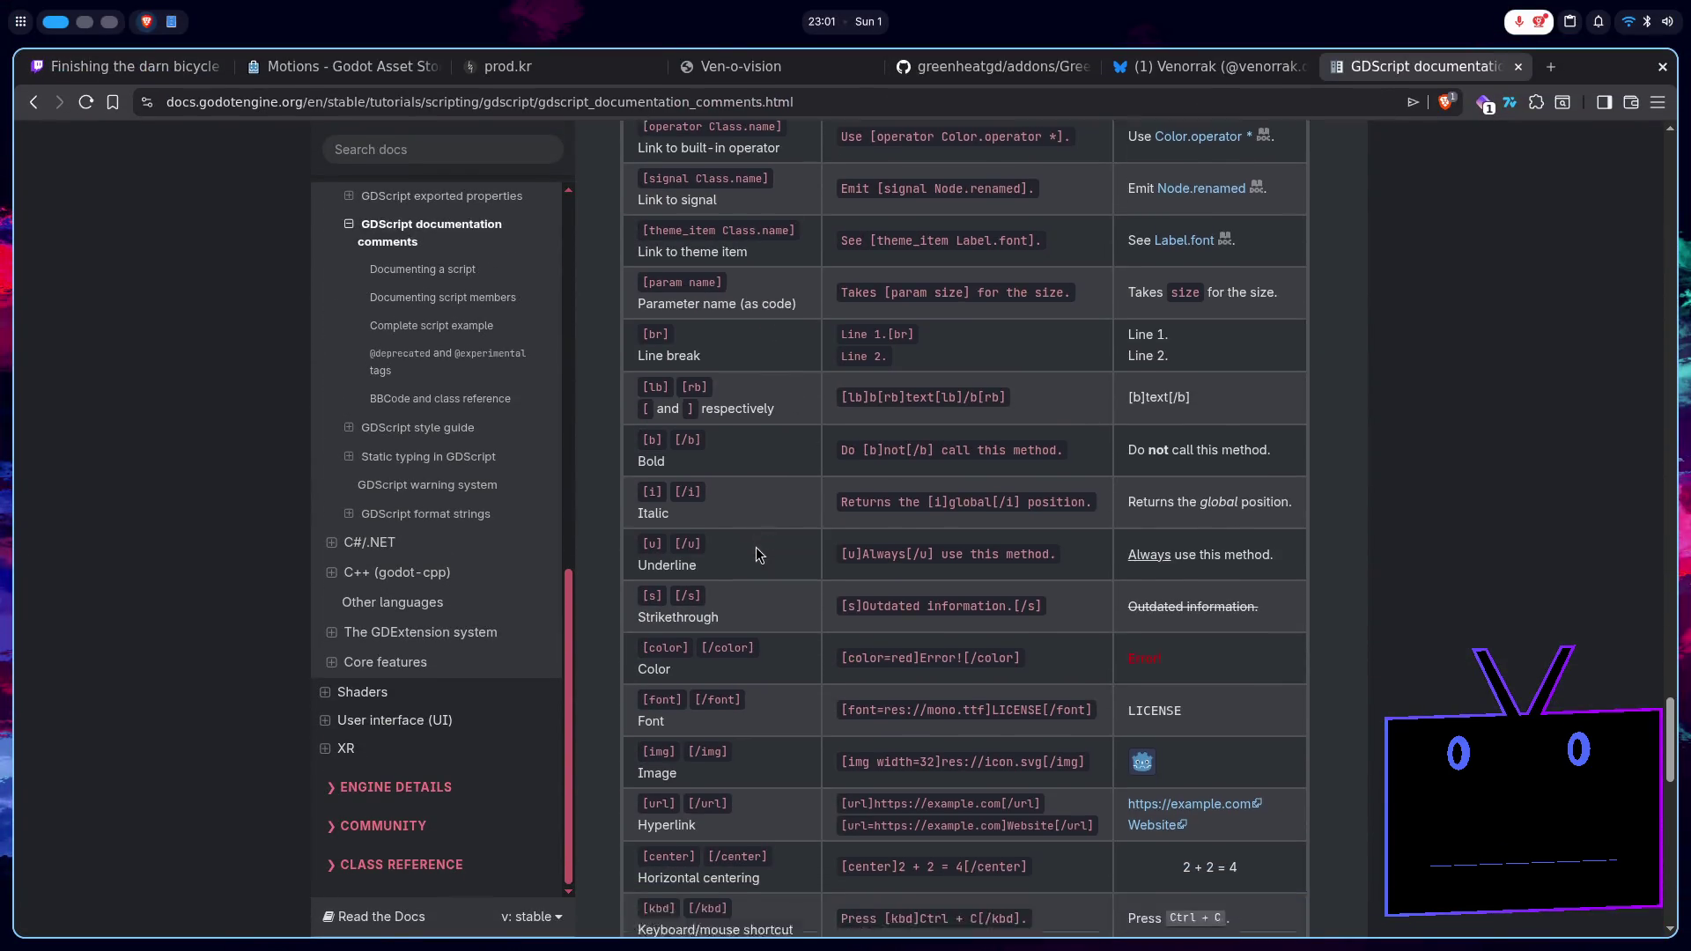
scroll(761, 539, "up", 7)
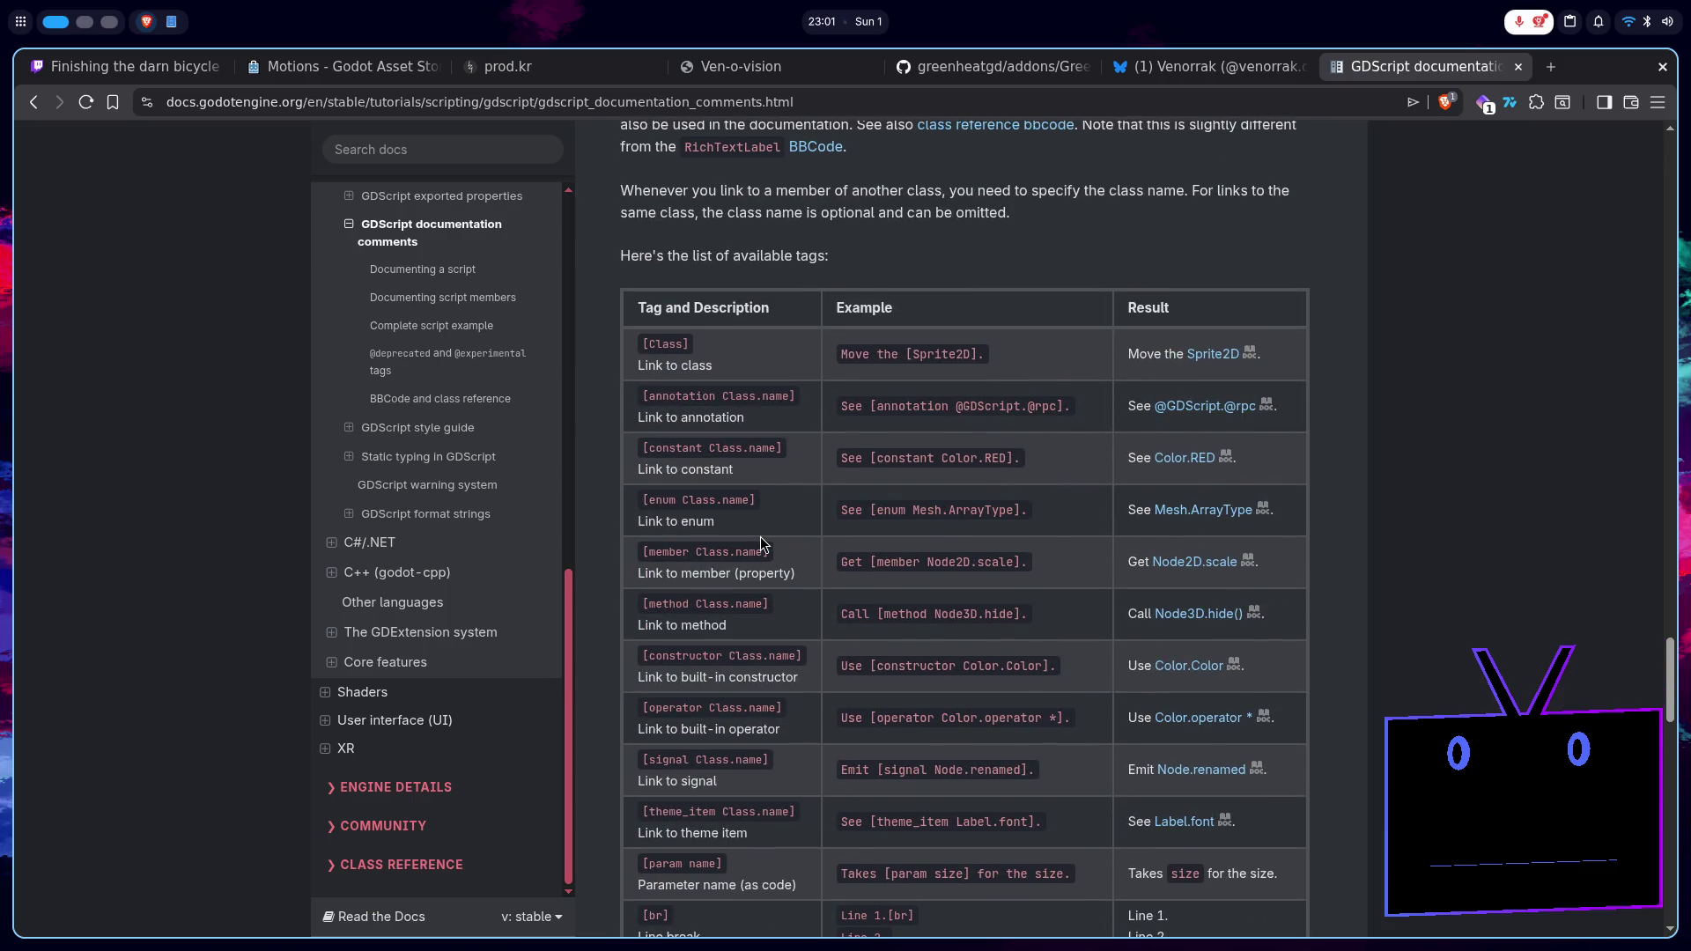
scroll(760, 541, "up", 9)
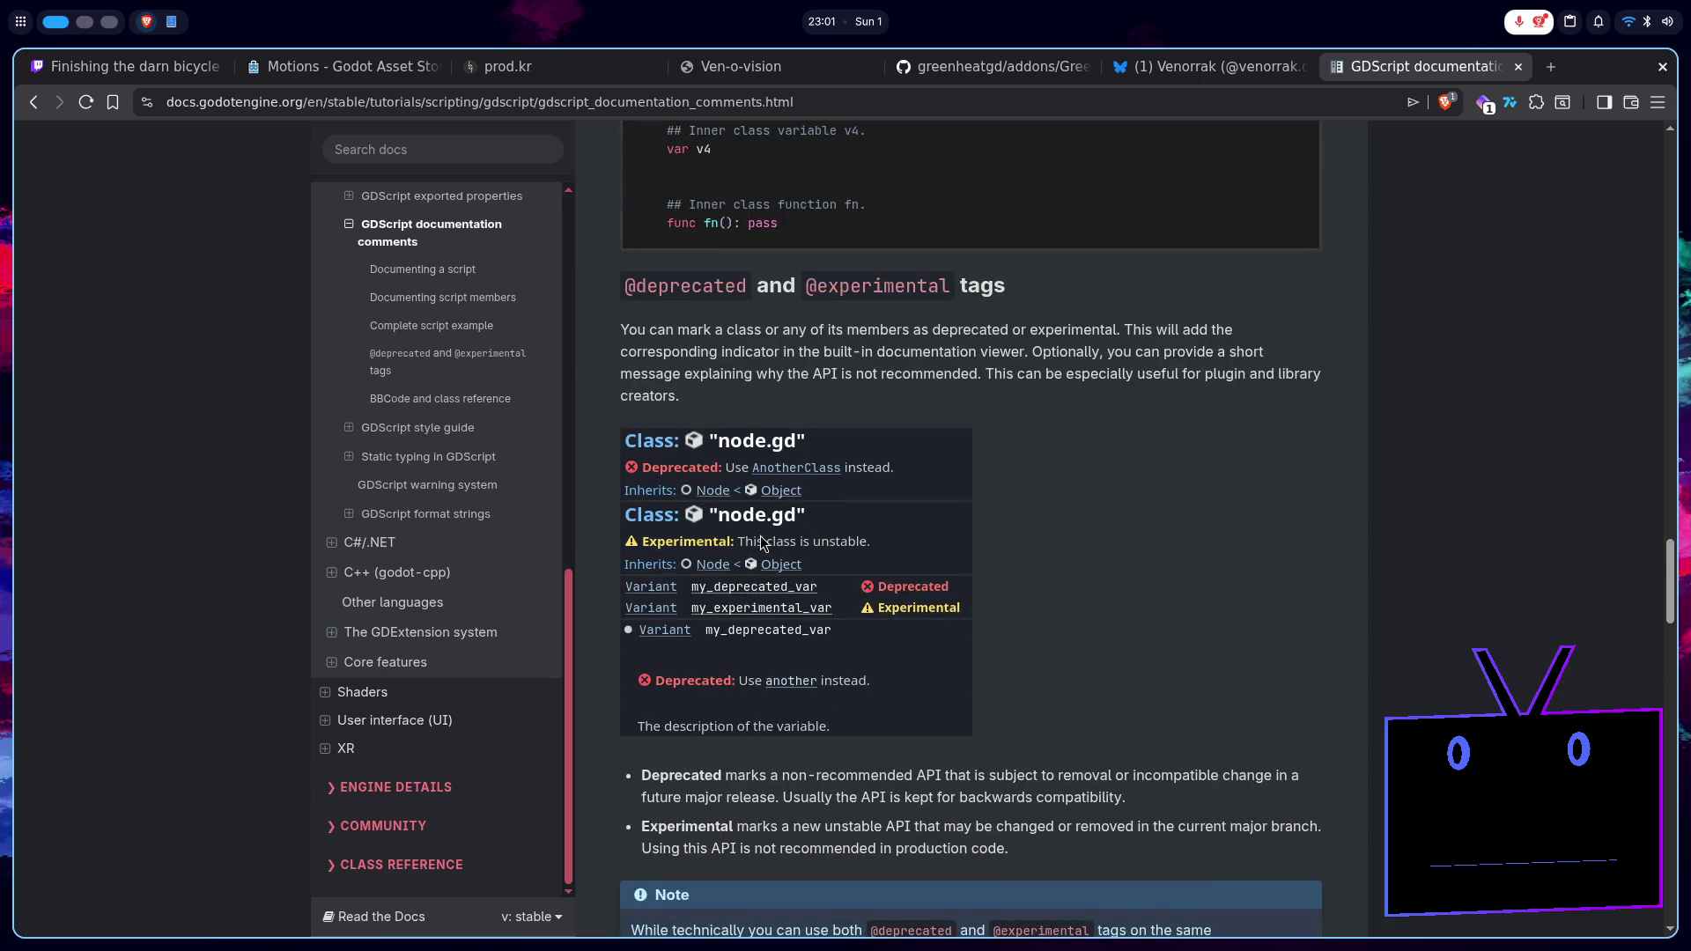
scroll(761, 540, "up", 13)
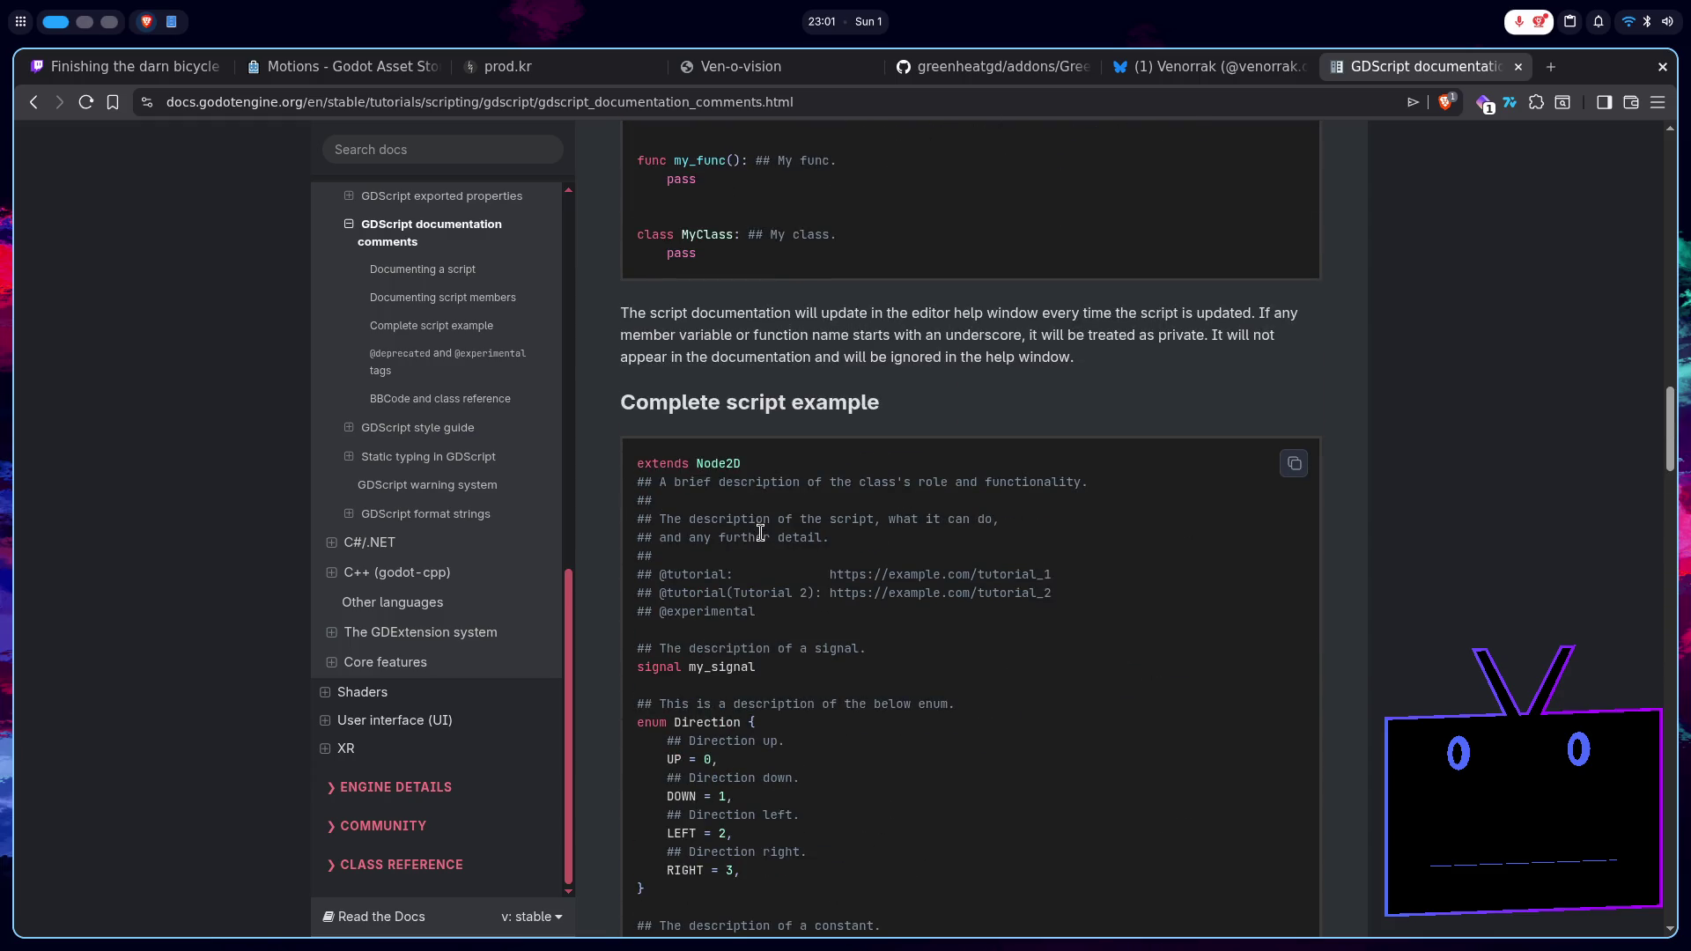
scroll(760, 533, "up", 5)
scroll(760, 533, "down", 20)
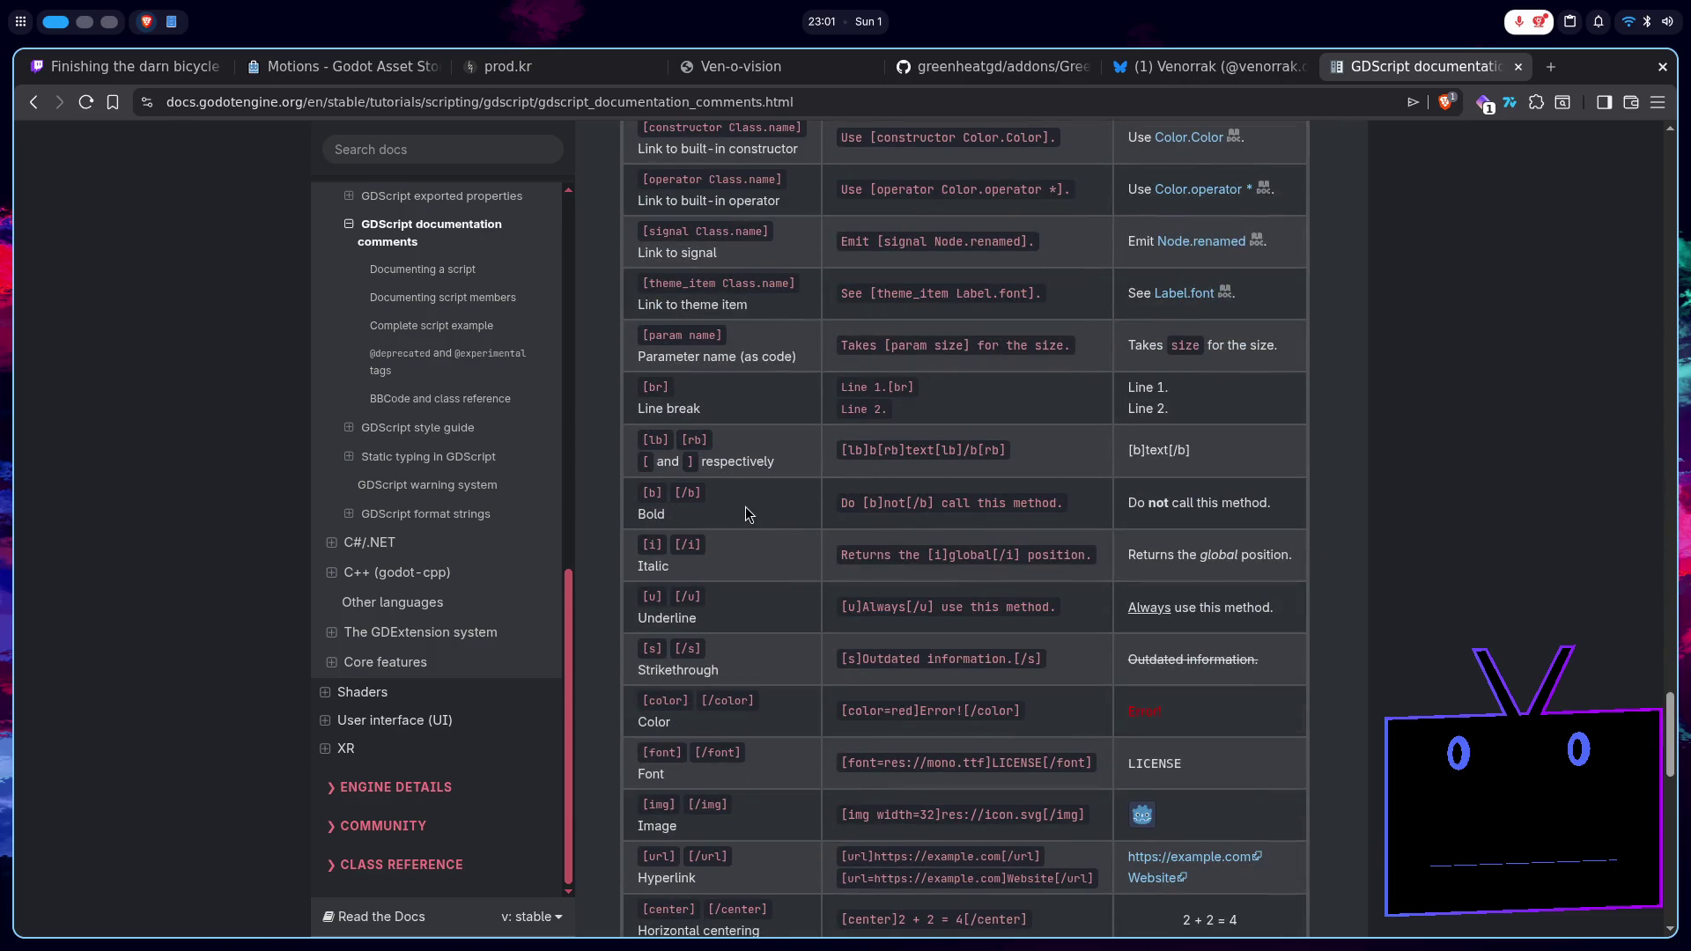
scroll(739, 495, "up", 1)
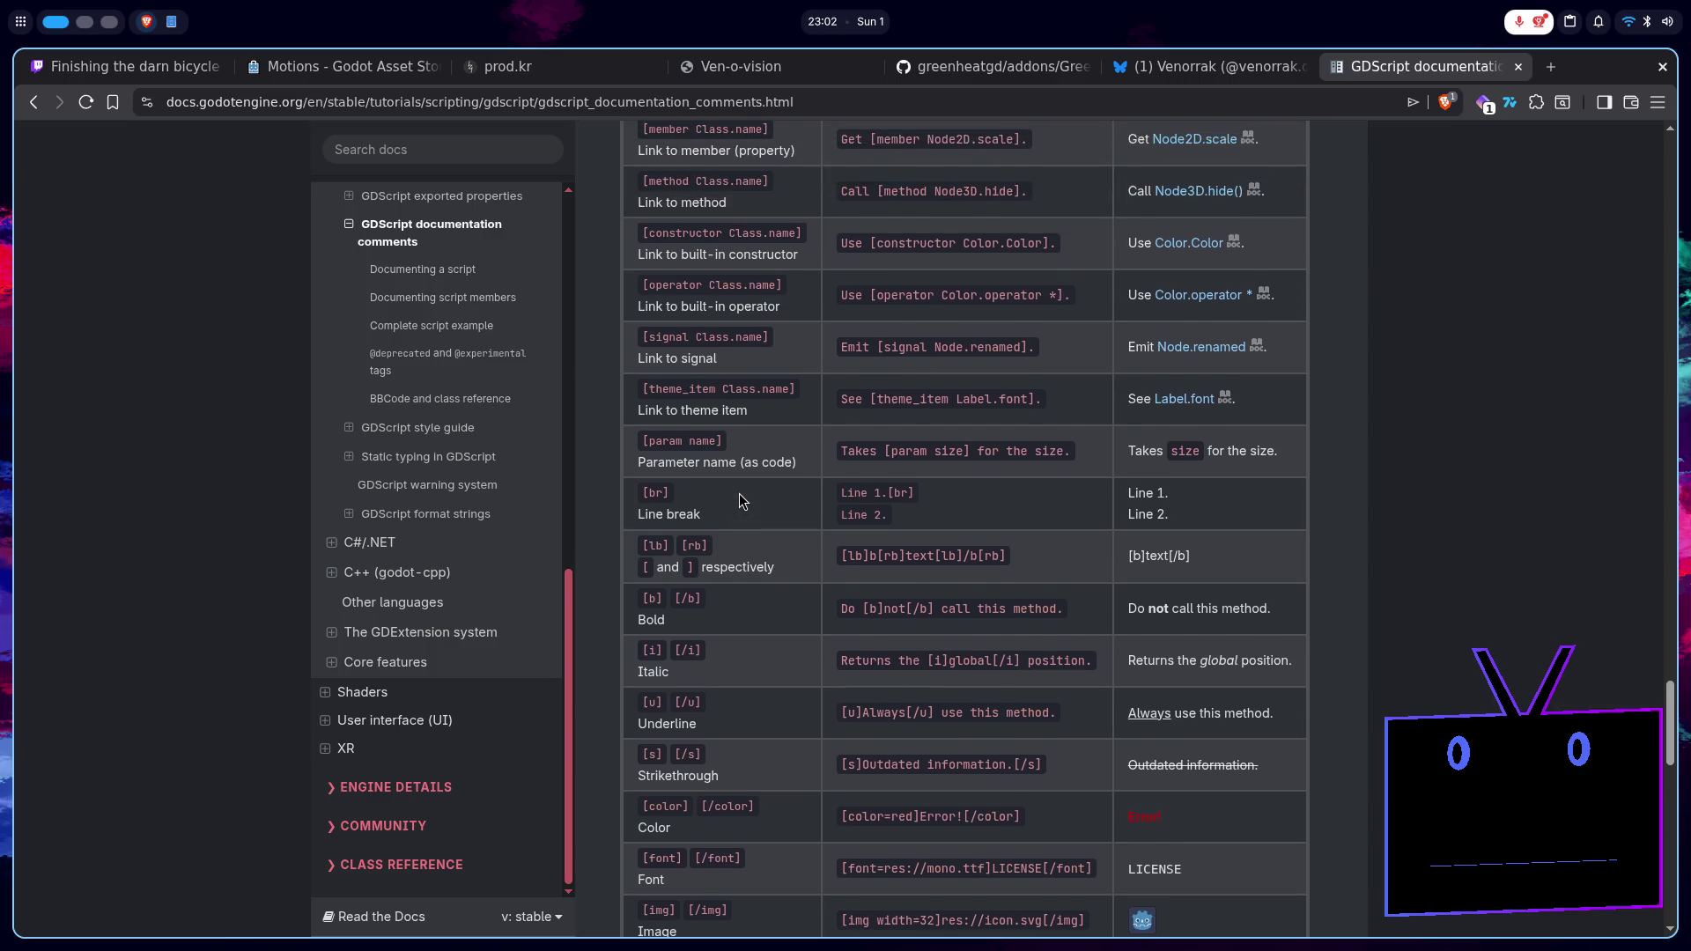
scroll(739, 495, "down", 4)
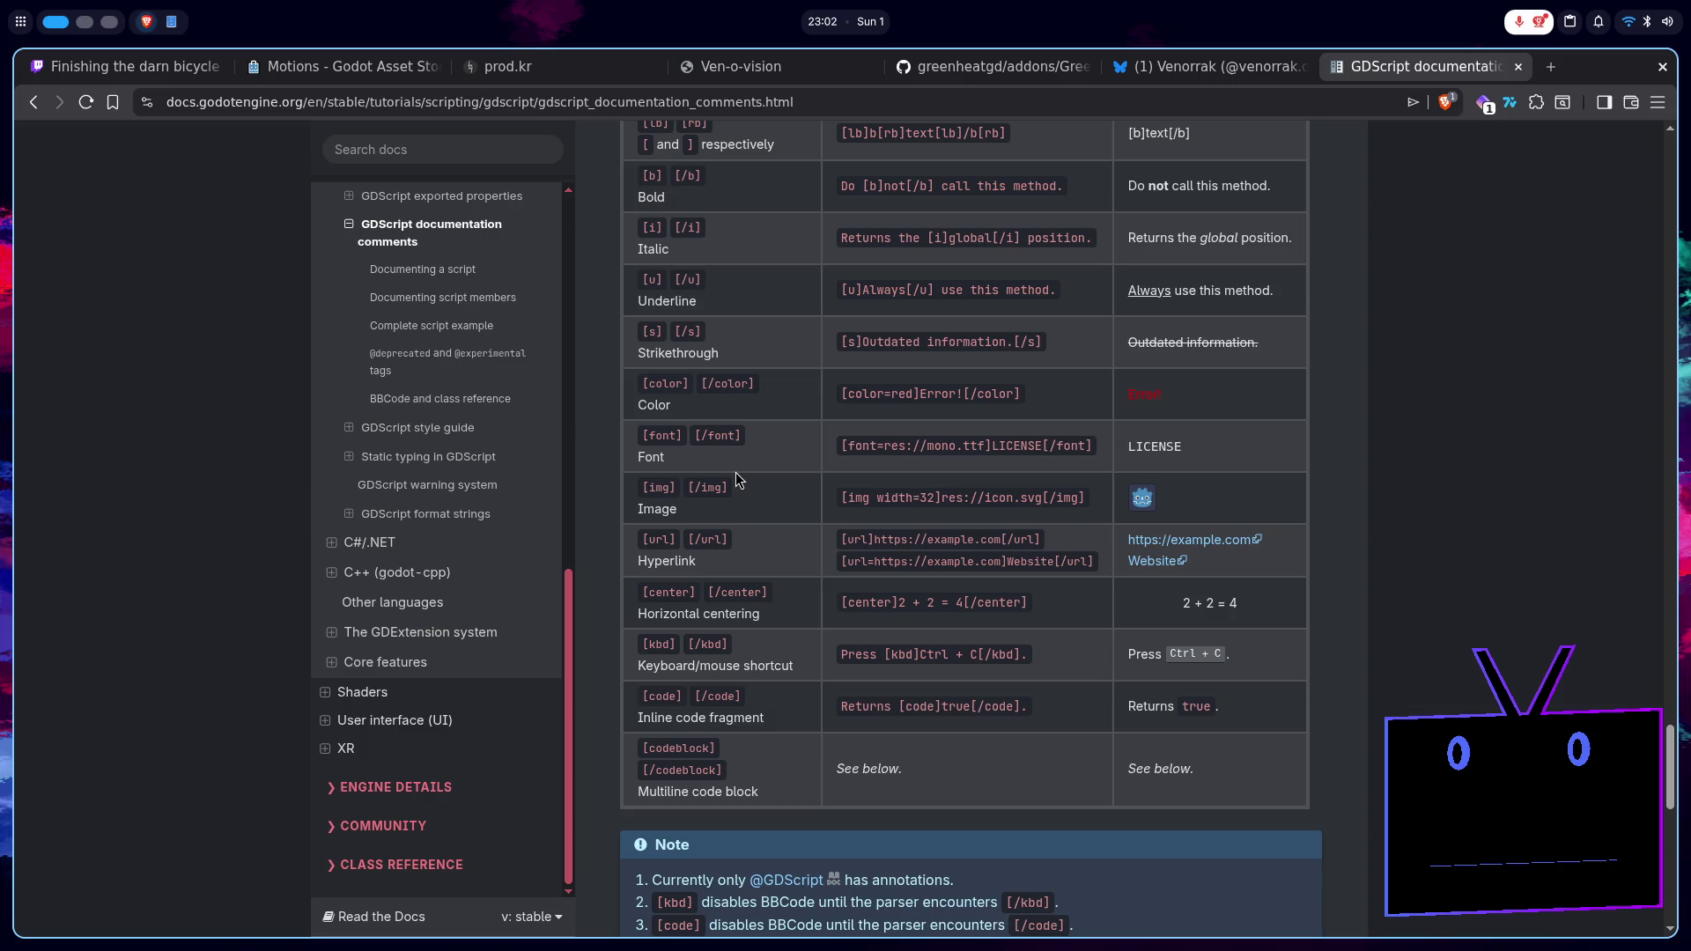
key("super+2")
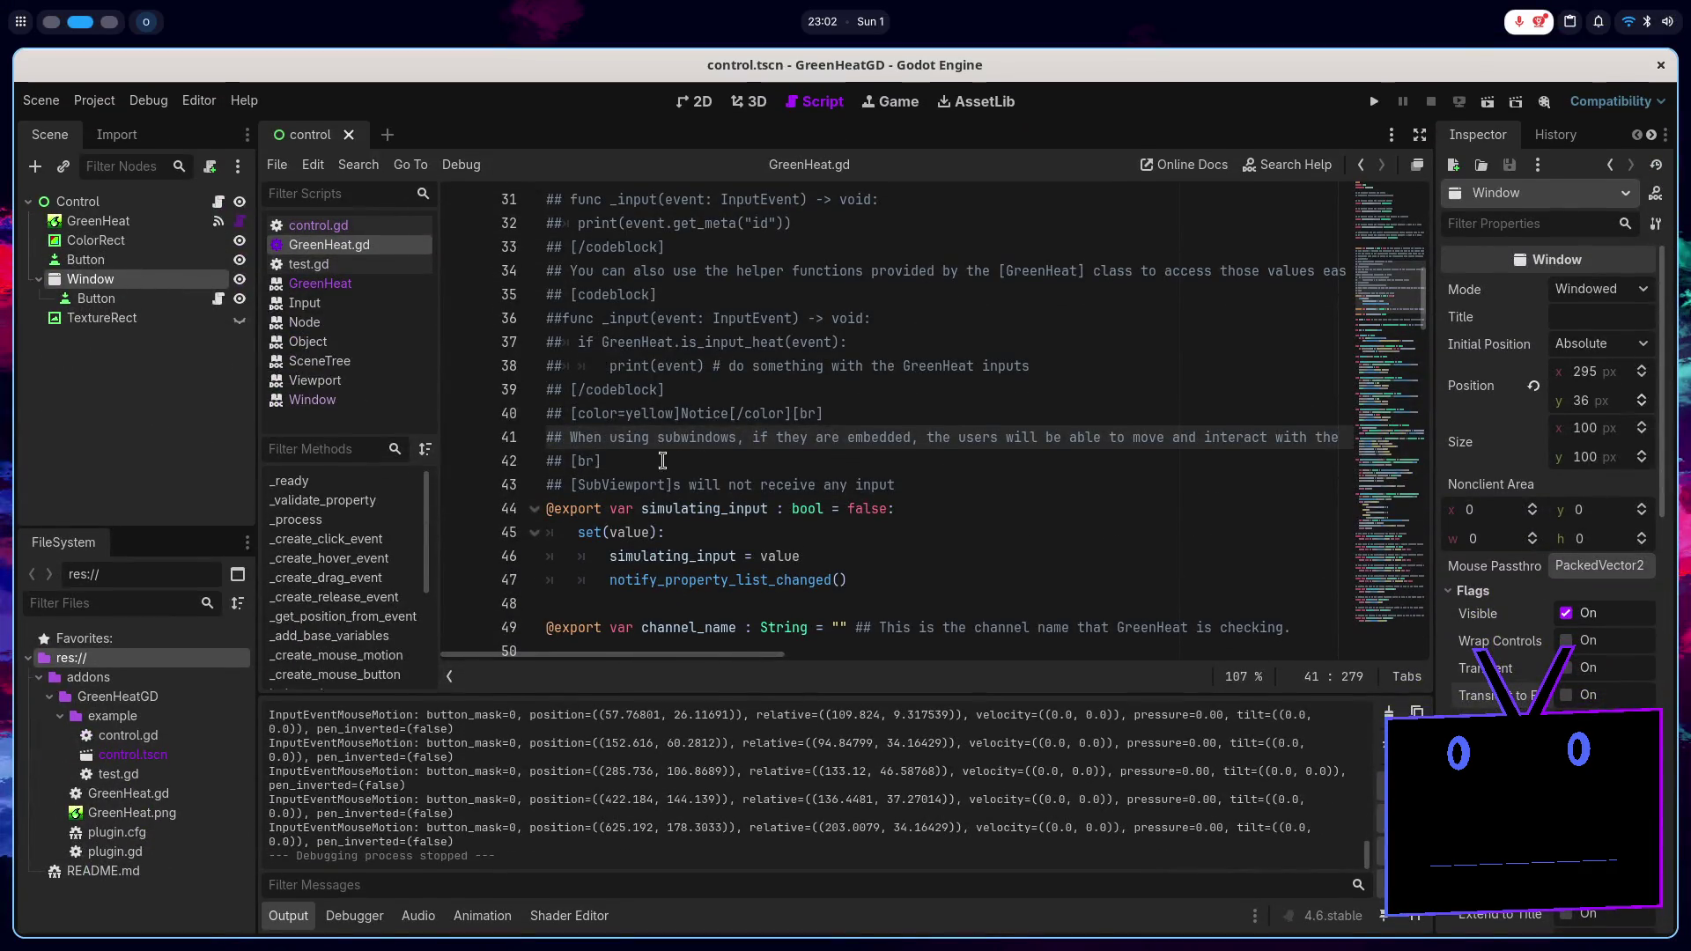
Step: Add a dash at the start of the Notice text on lines 41 and 43, then preview
left_click(571, 436)
type("-")
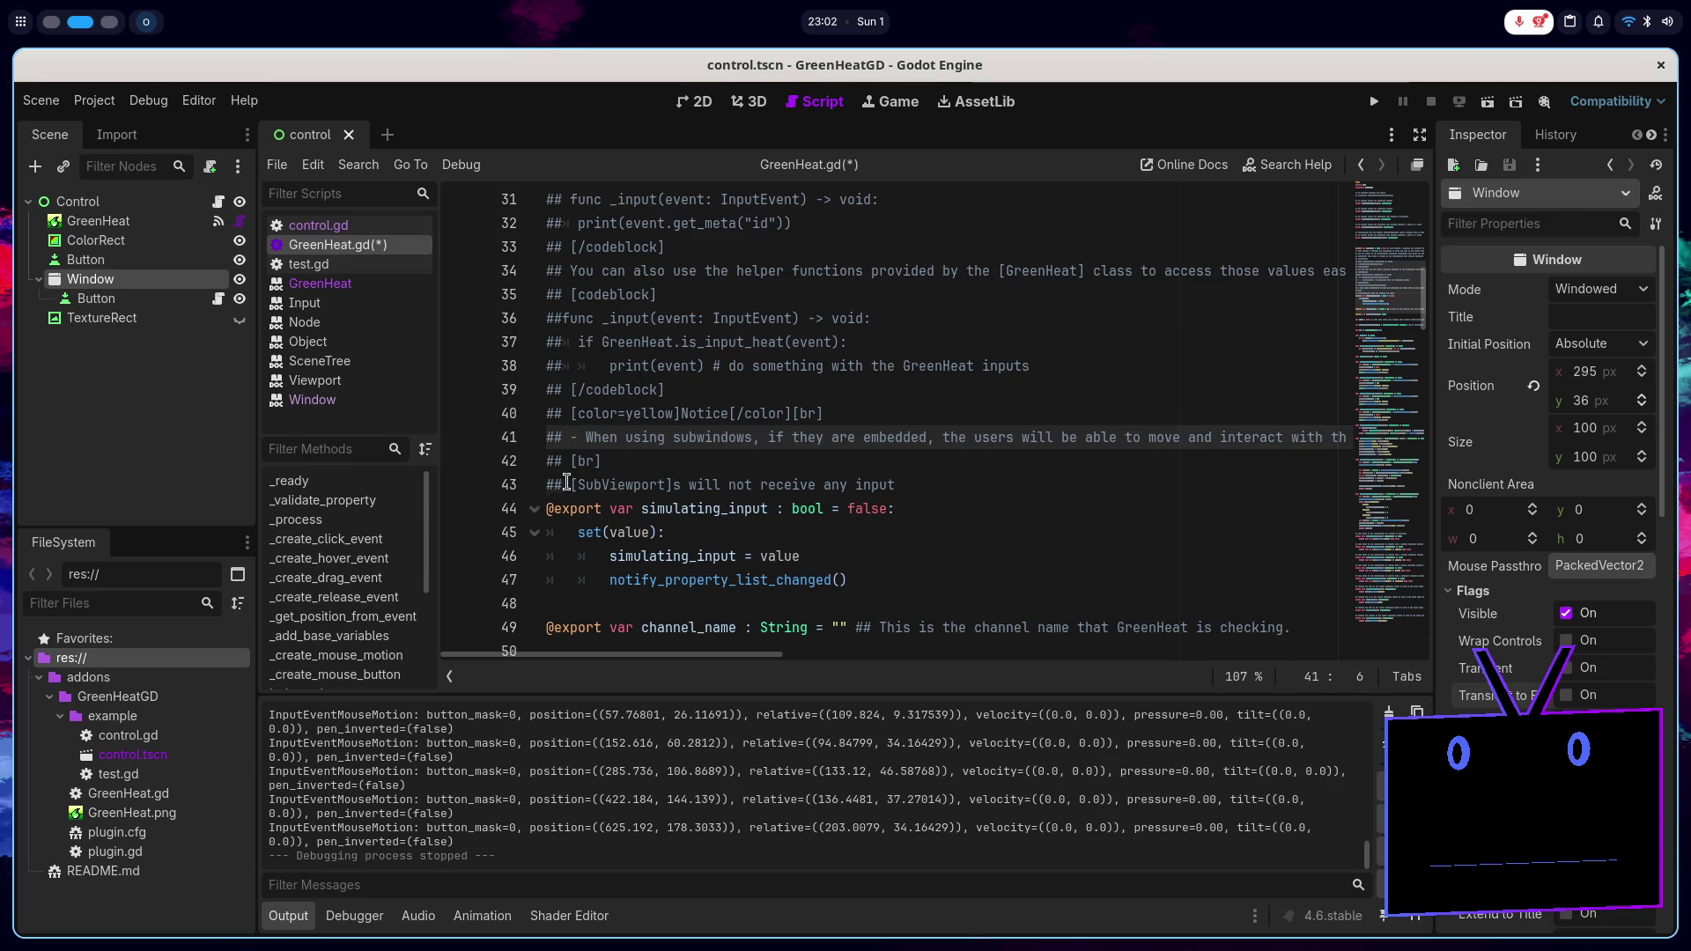
left_click(570, 484)
type("-")
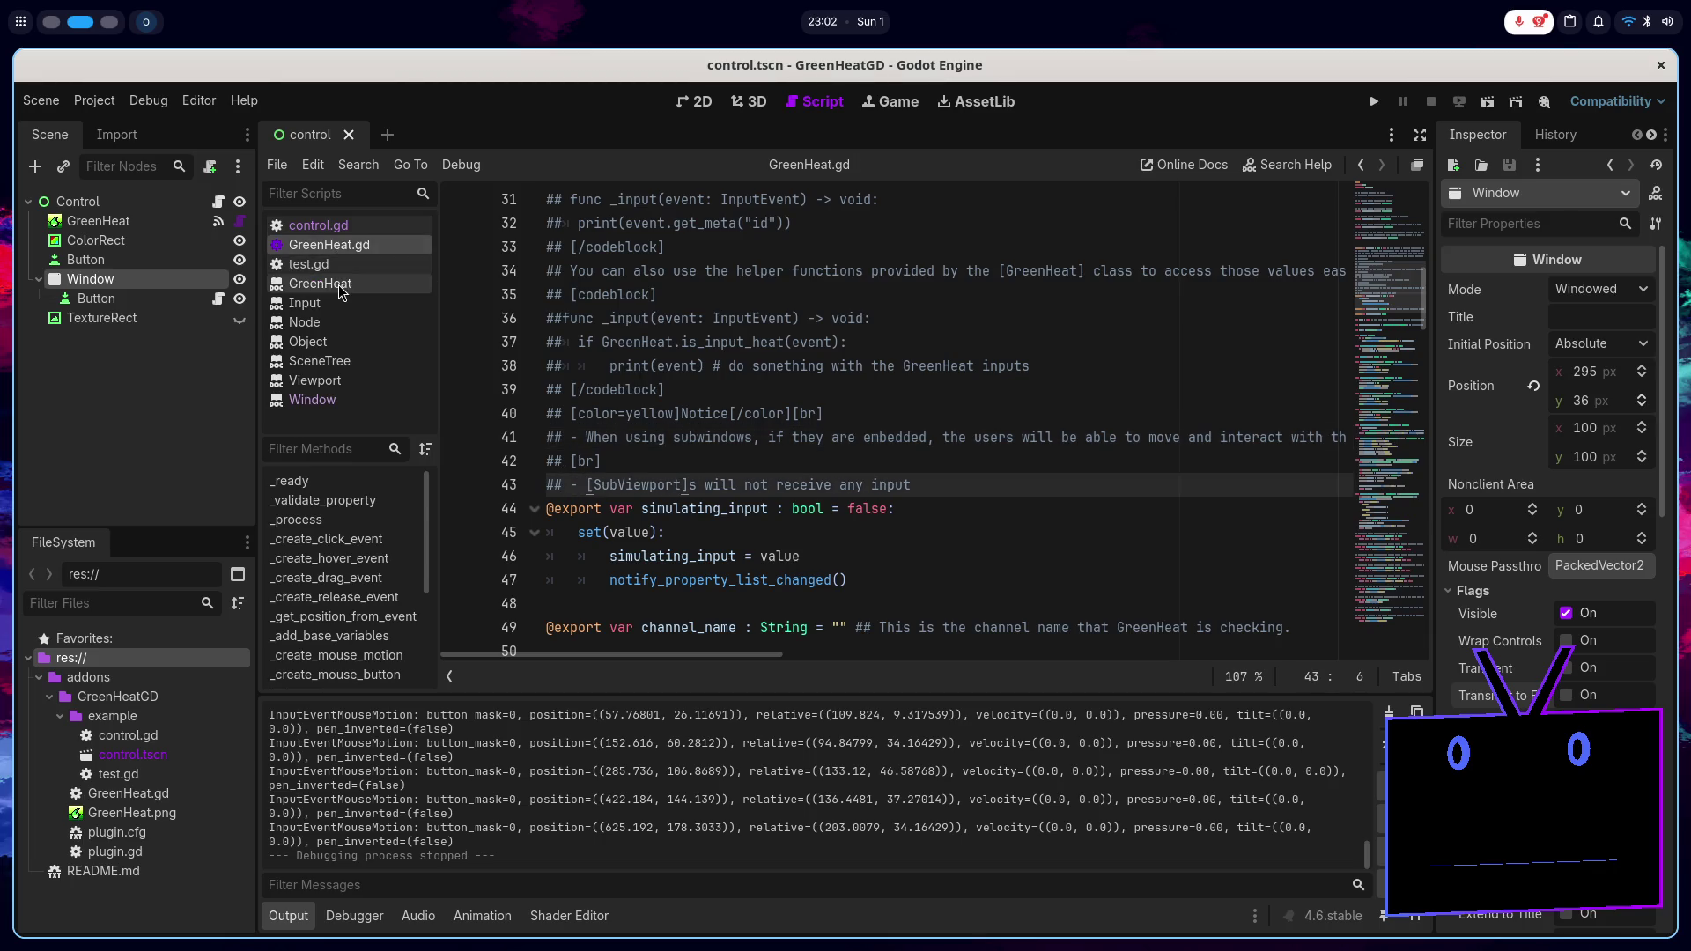
left_click(342, 292)
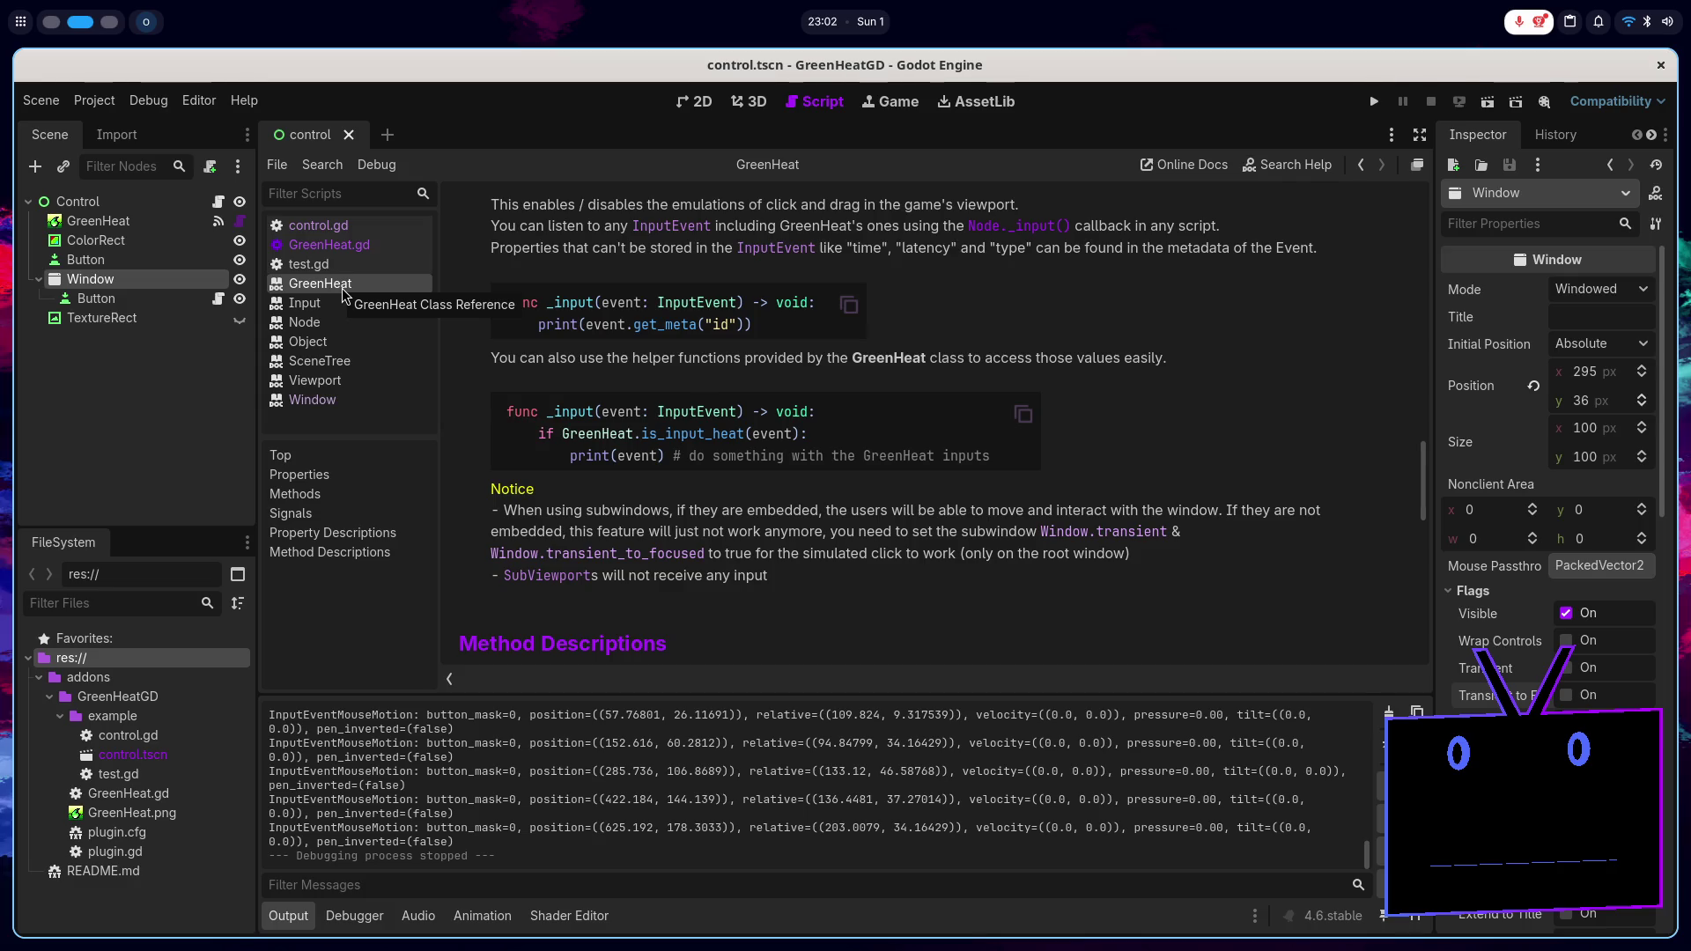
Step: Add a second dash to both lines for '--' bullets, recheck the help page, and switch to the browser
left_click(367, 246)
type("-")
key("Up")
key("Up")
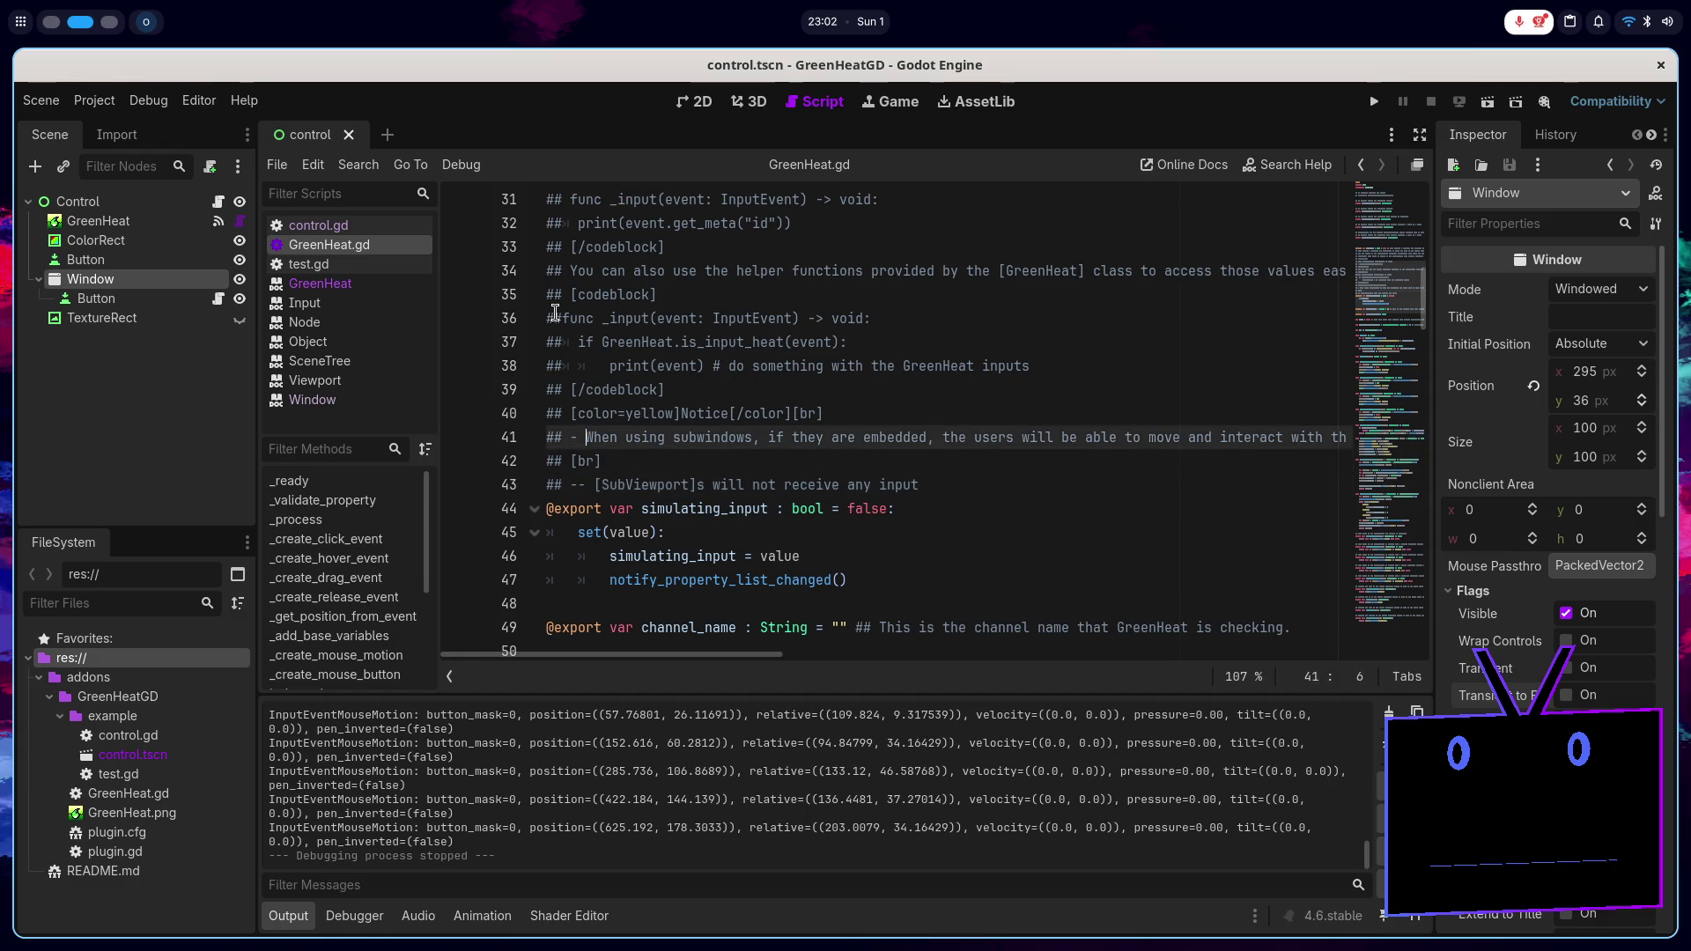
type("-")
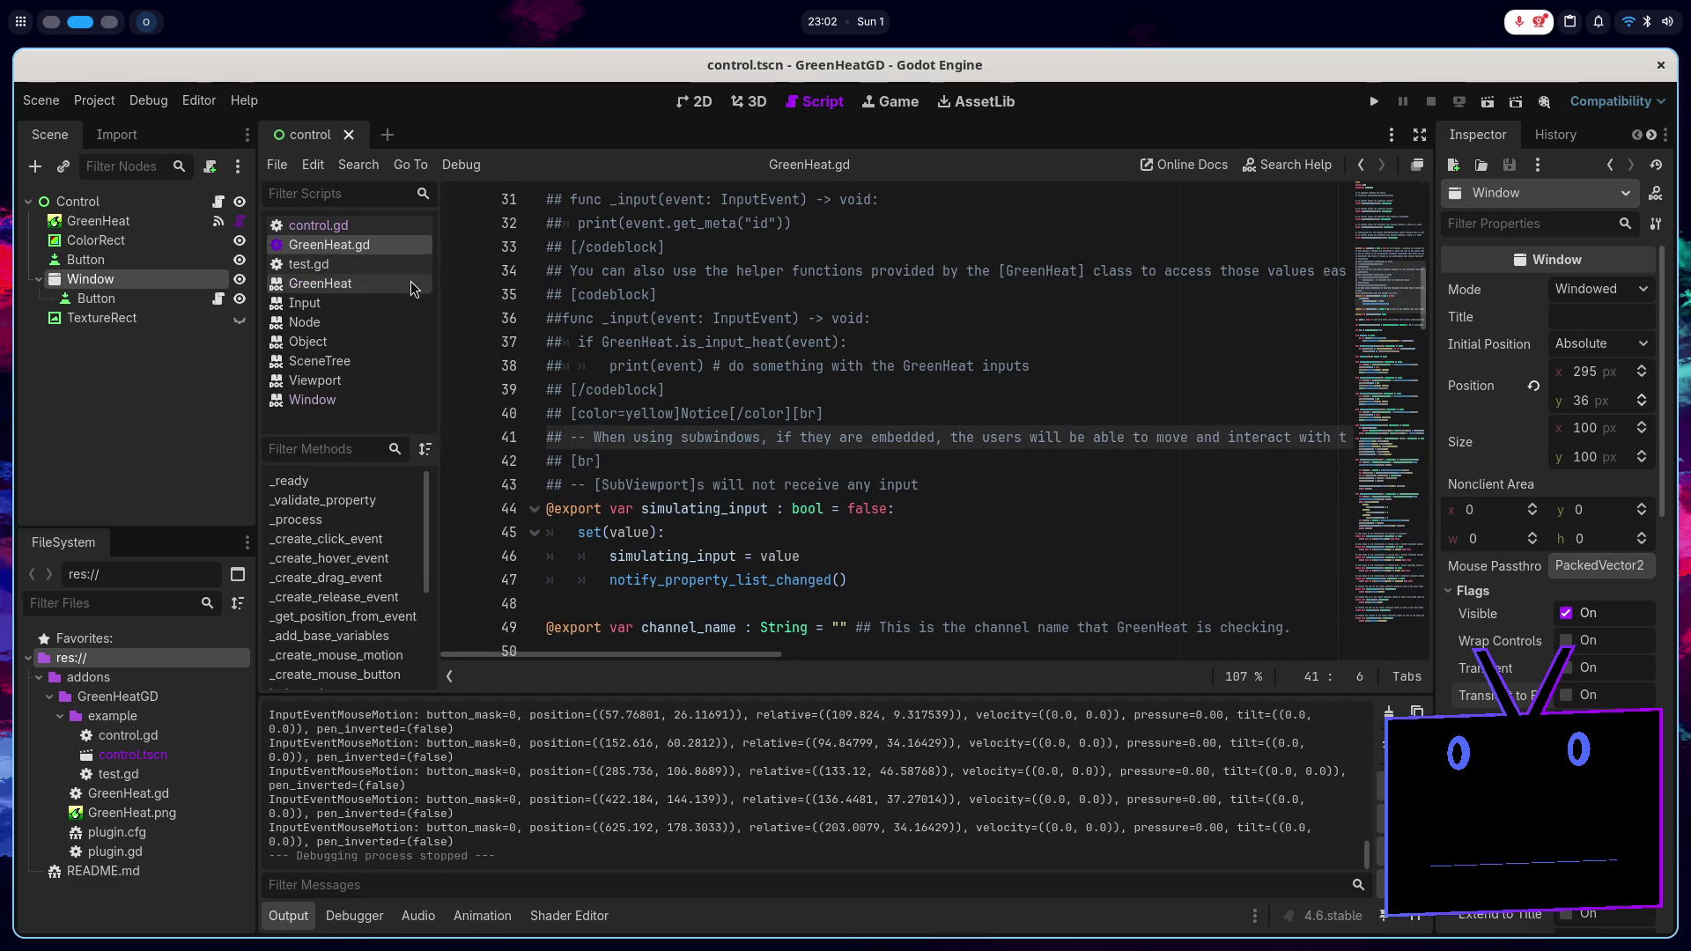
left_click(411, 283)
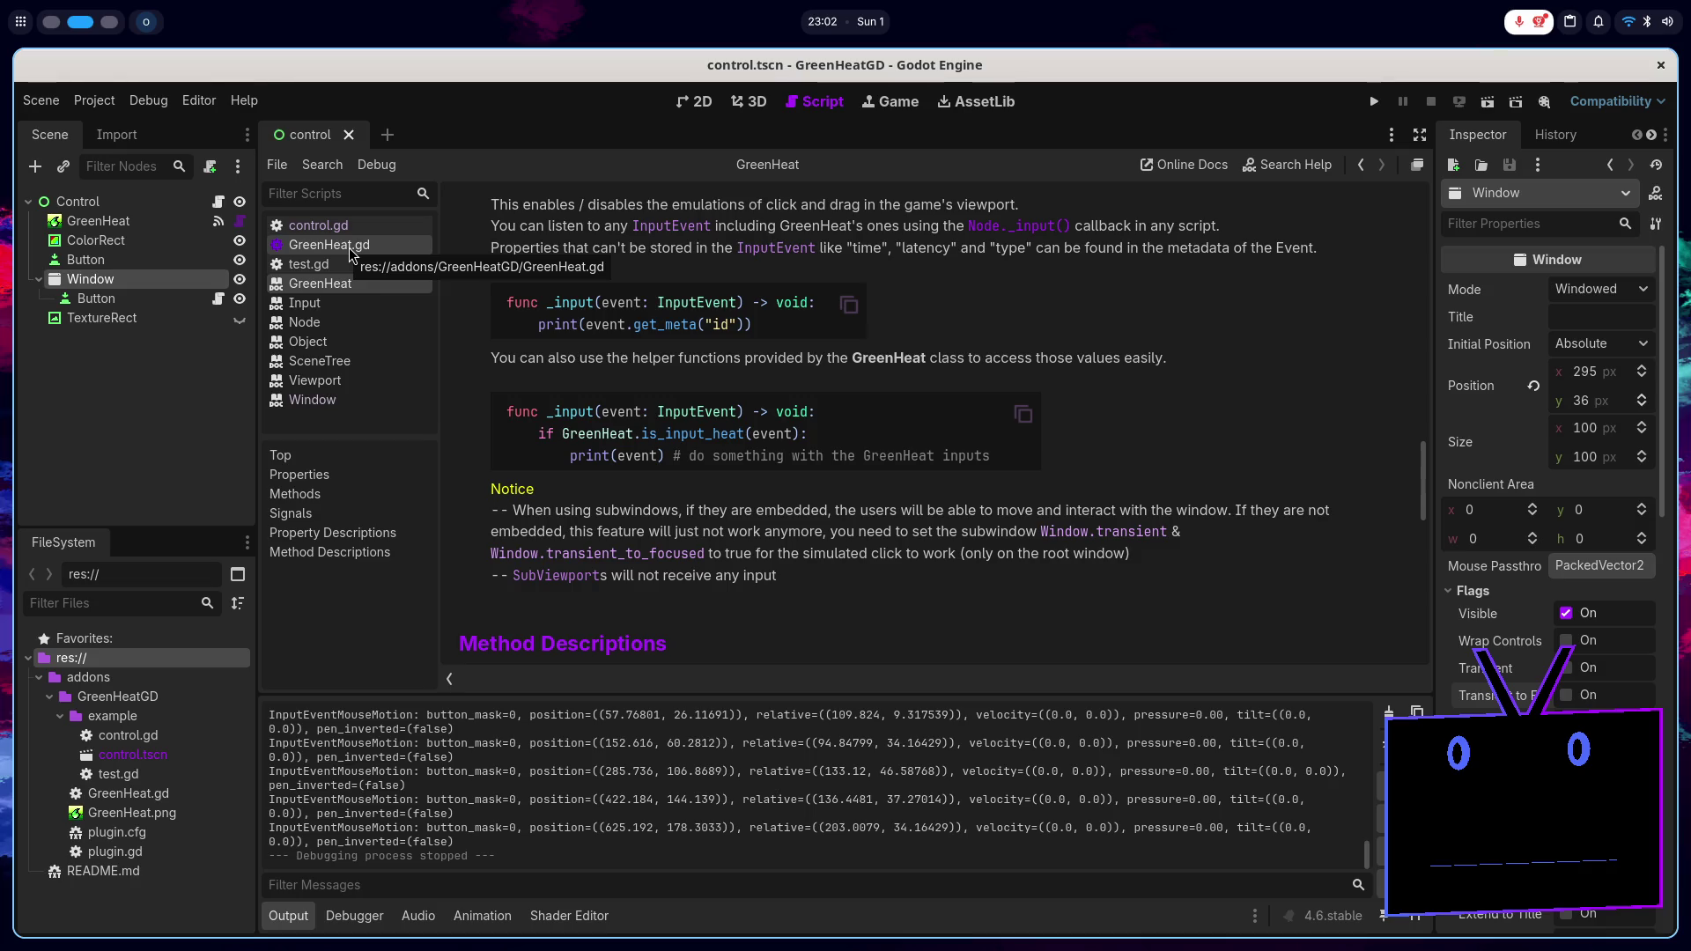
left_click(349, 246)
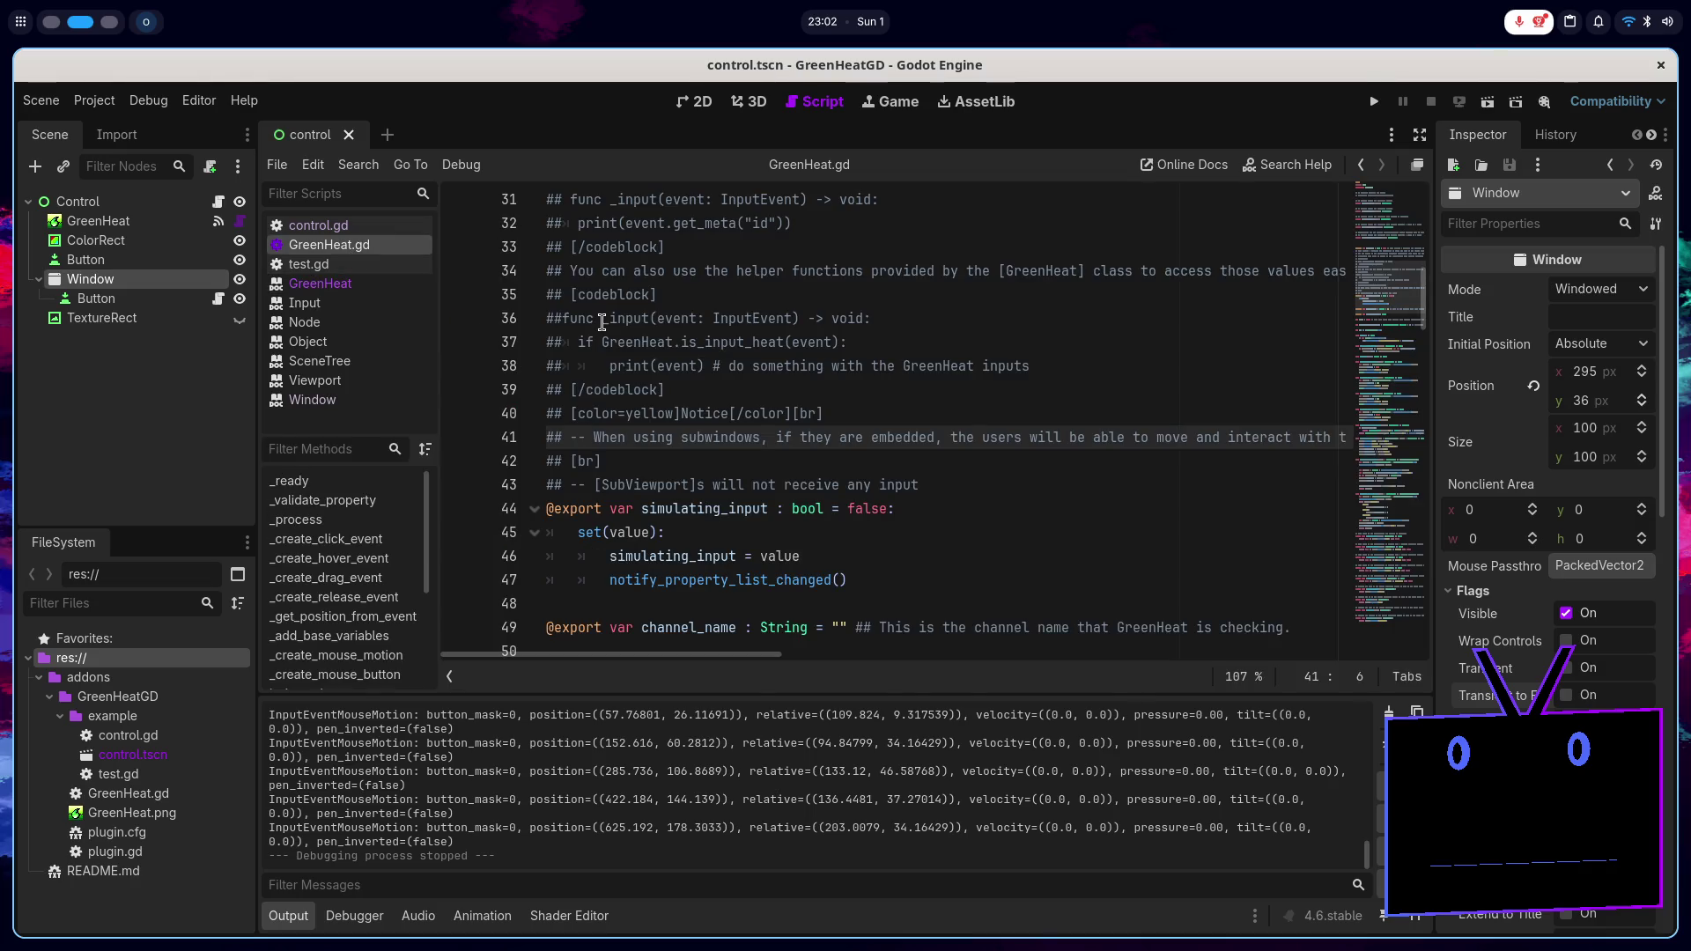
key("super+1")
scroll(830, 450, "up", 3)
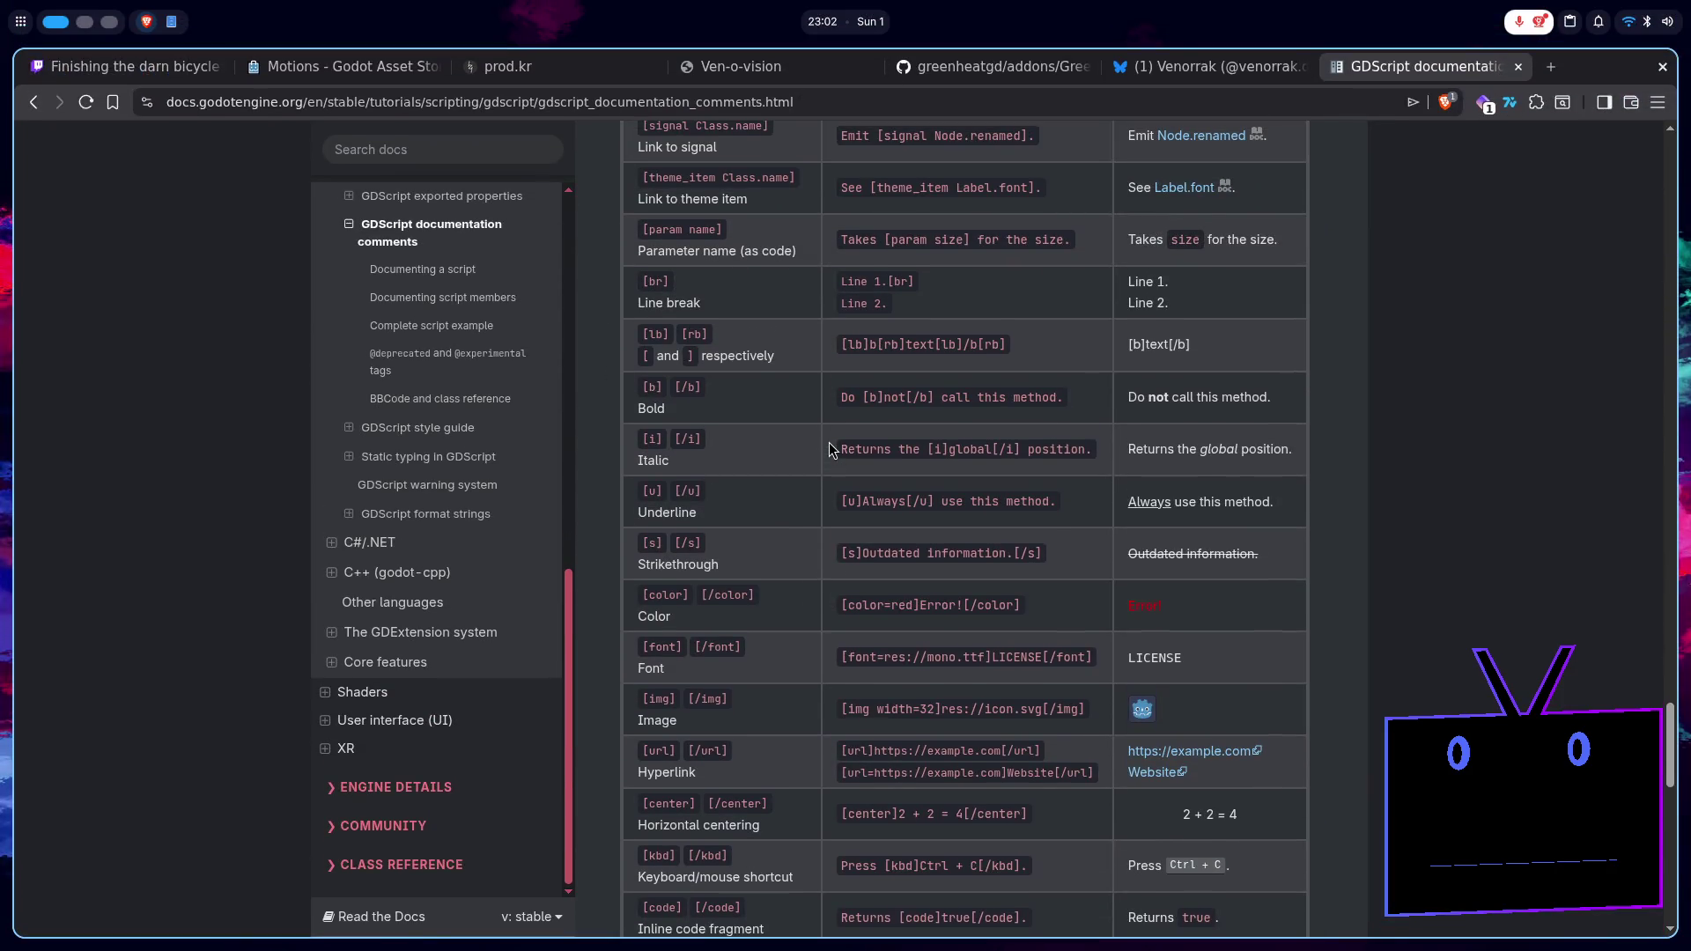
scroll(831, 450, "up", 15)
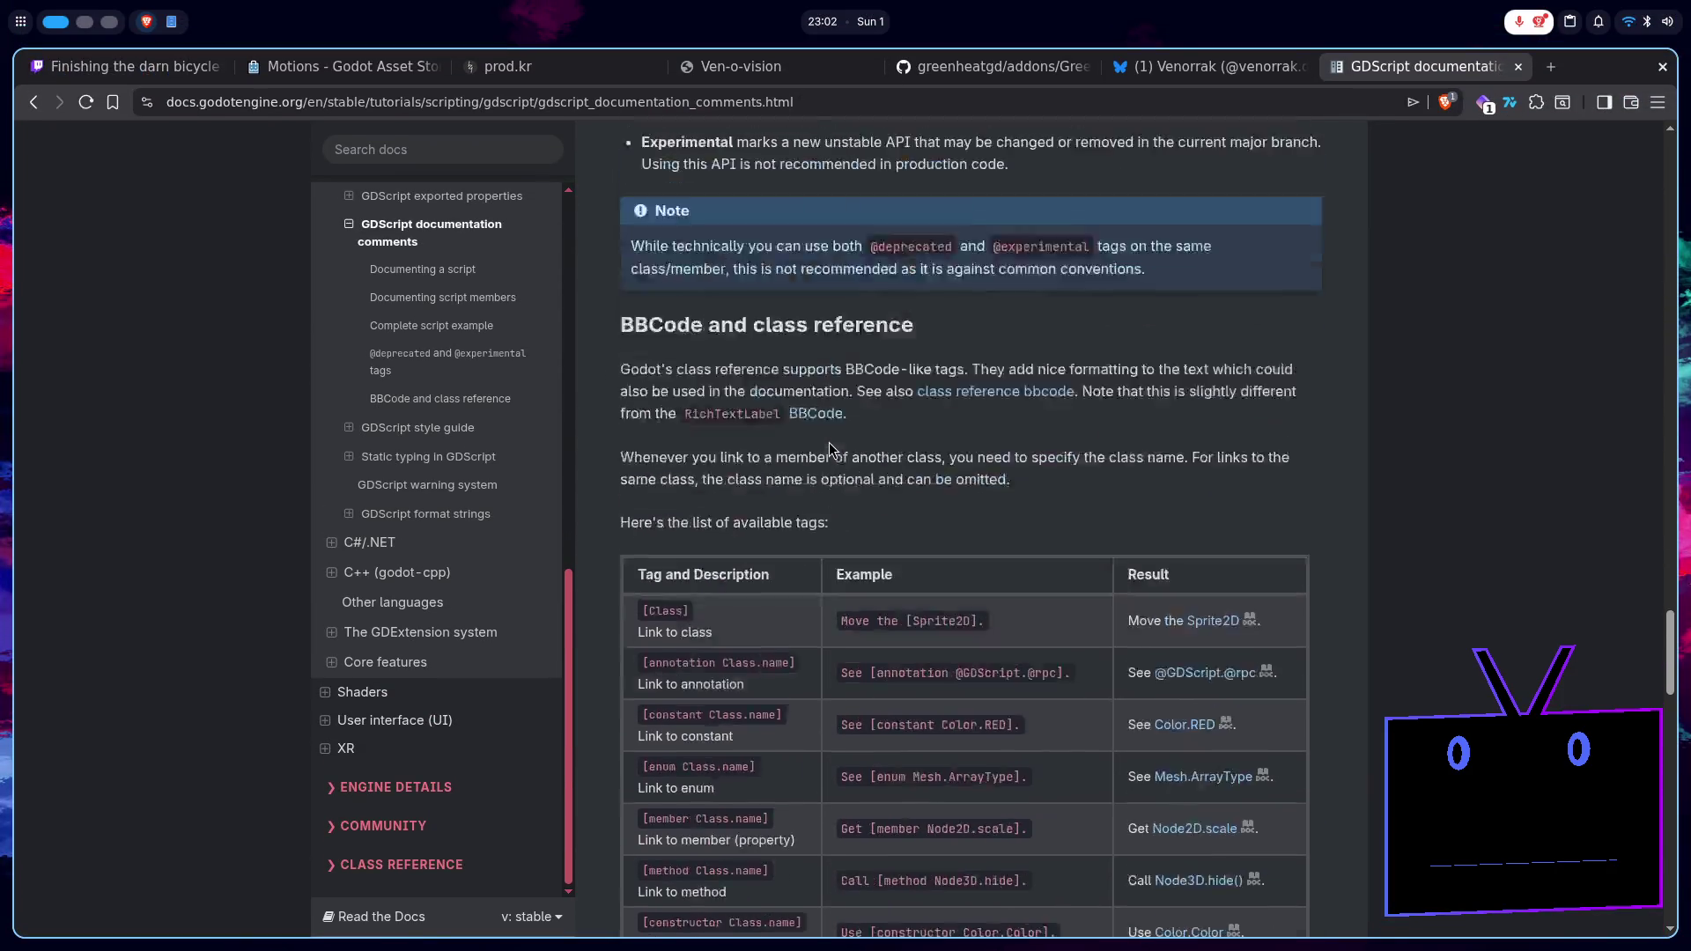
scroll(831, 450, "up", 4)
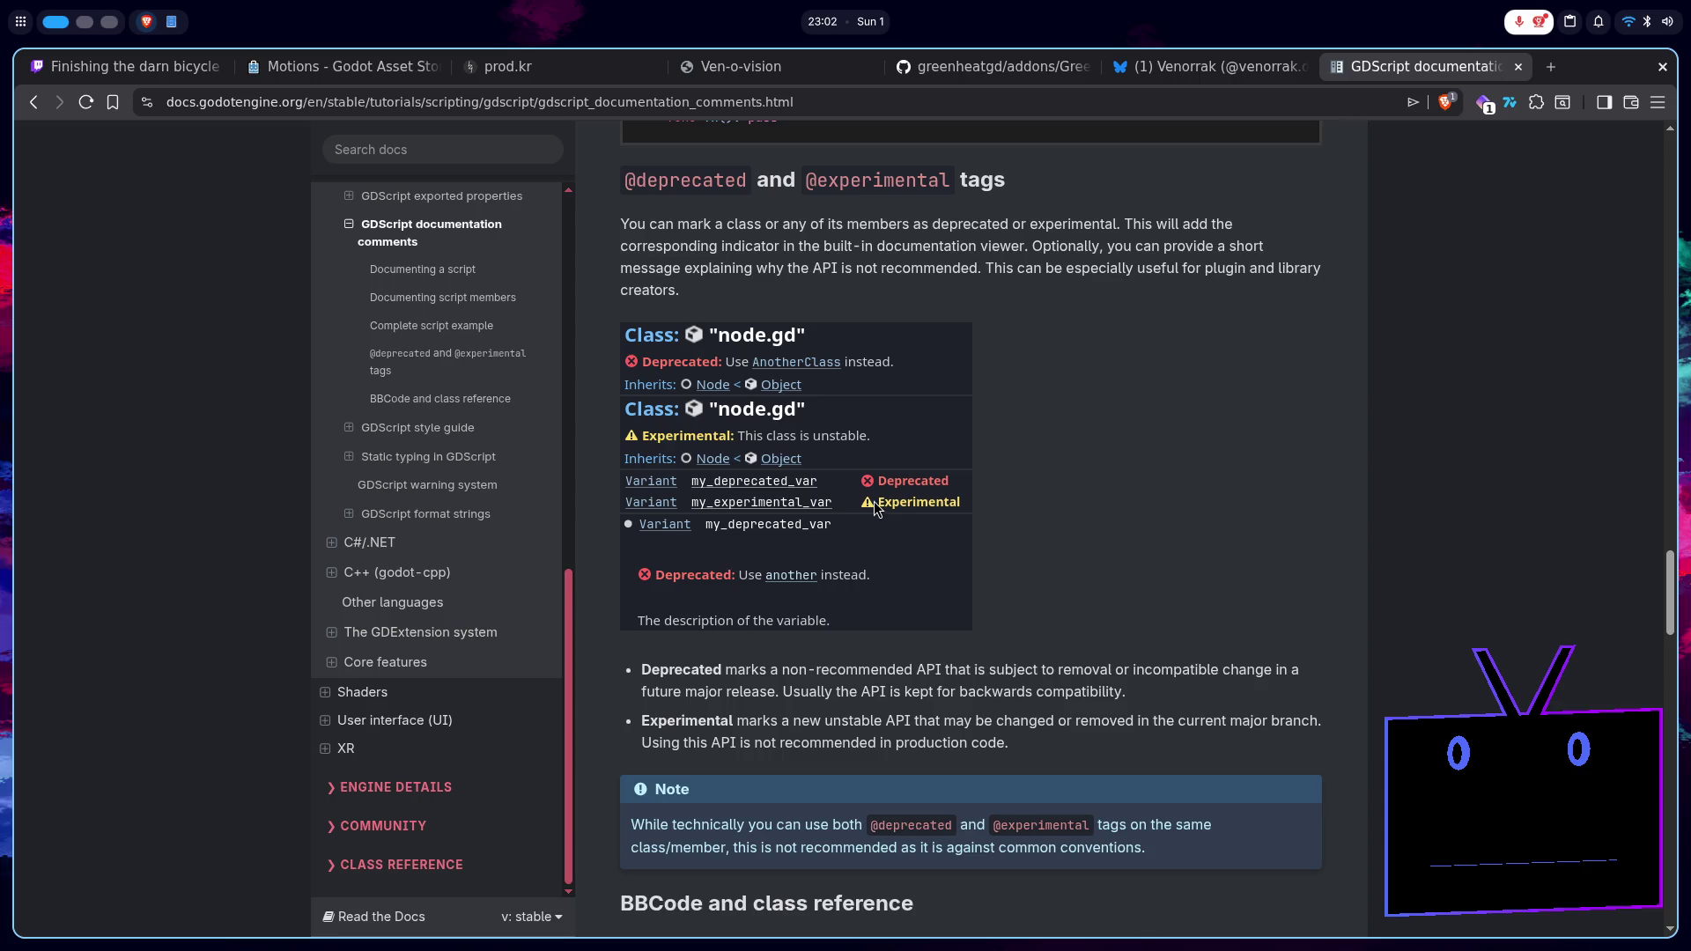
left_click_drag(947, 182, 806, 183)
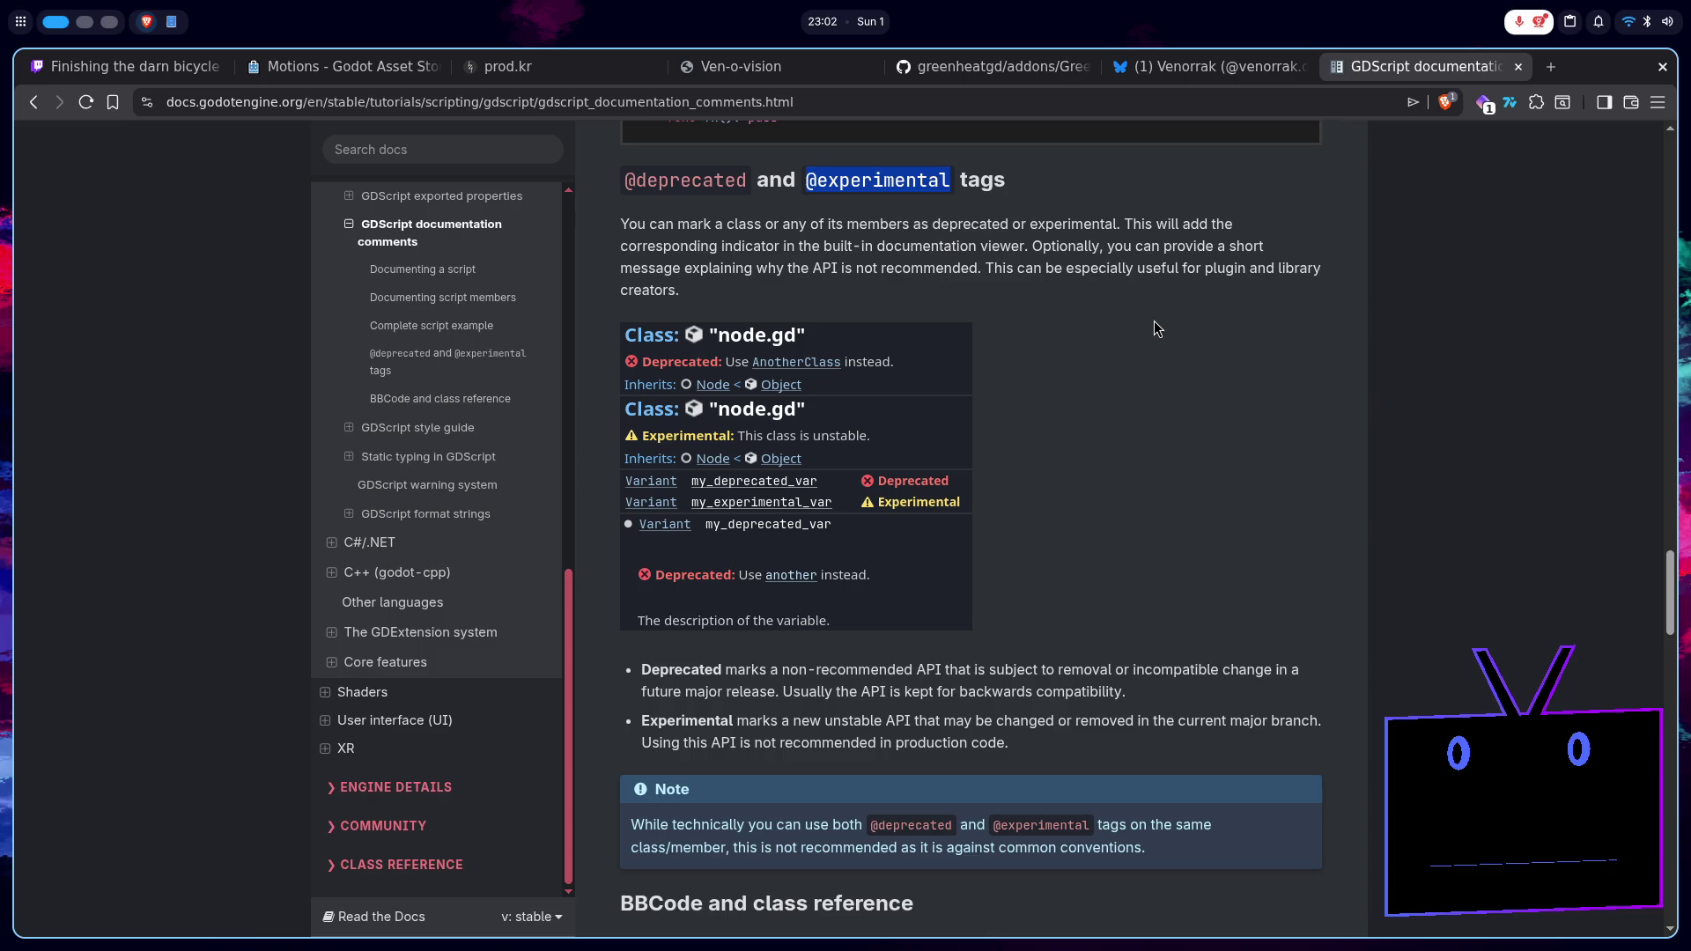
key("super+Page_Down")
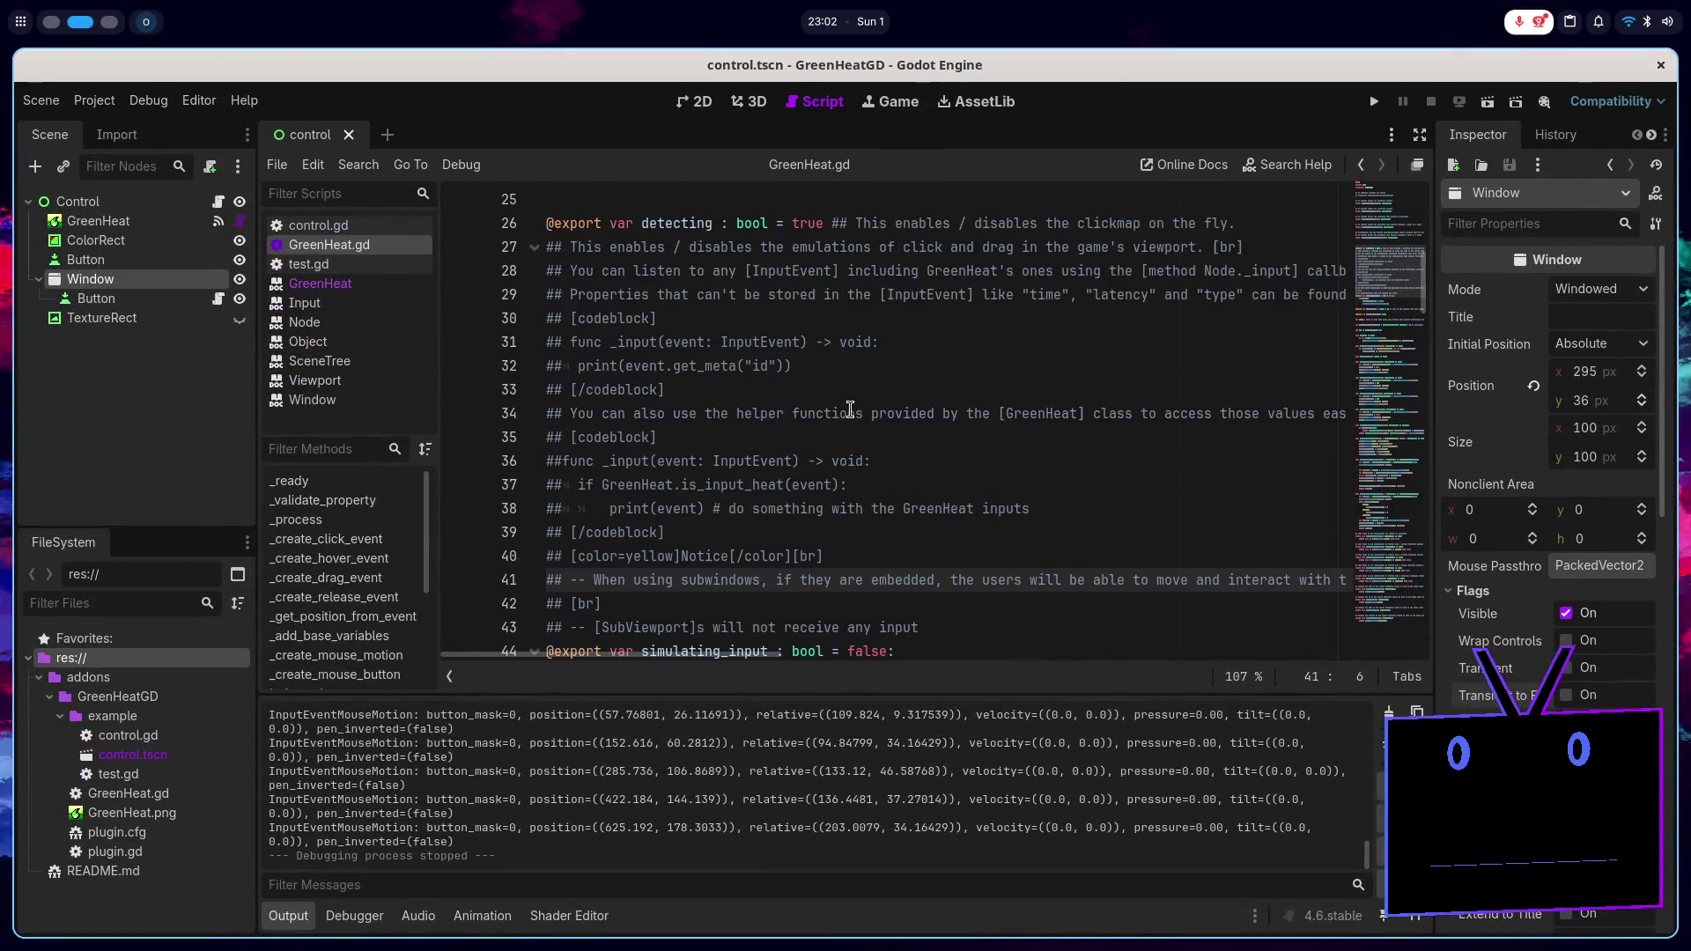
scroll(850, 410, "up", 1)
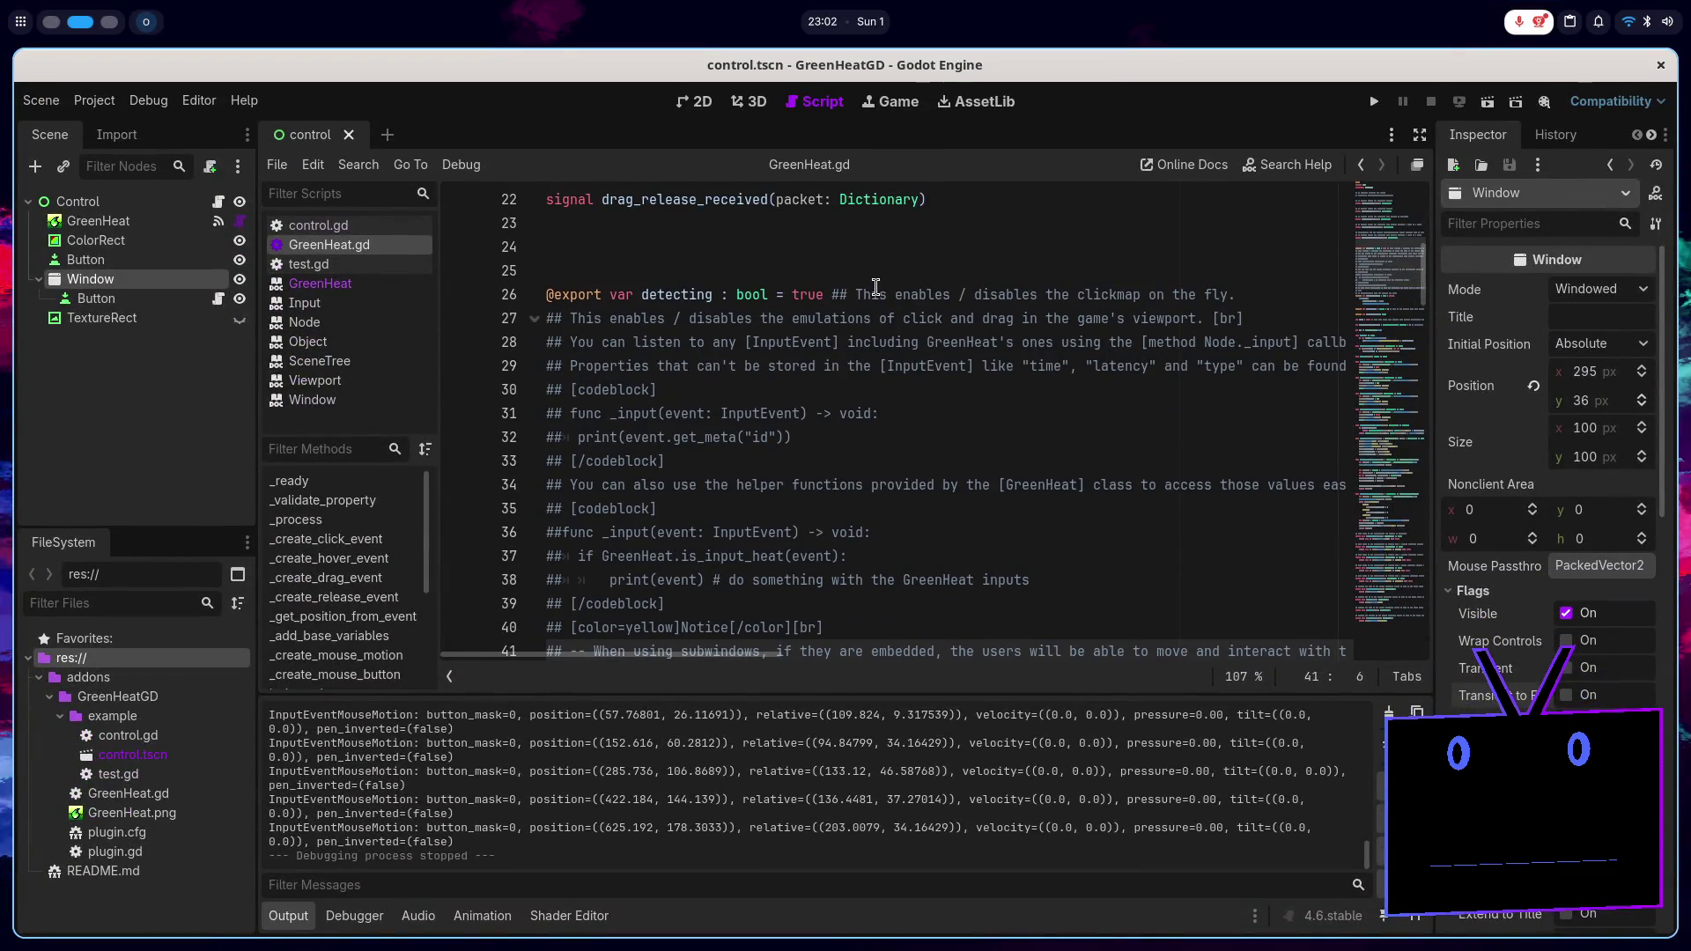
scroll(851, 380, "down", 1)
scroll(852, 572, "down", 1)
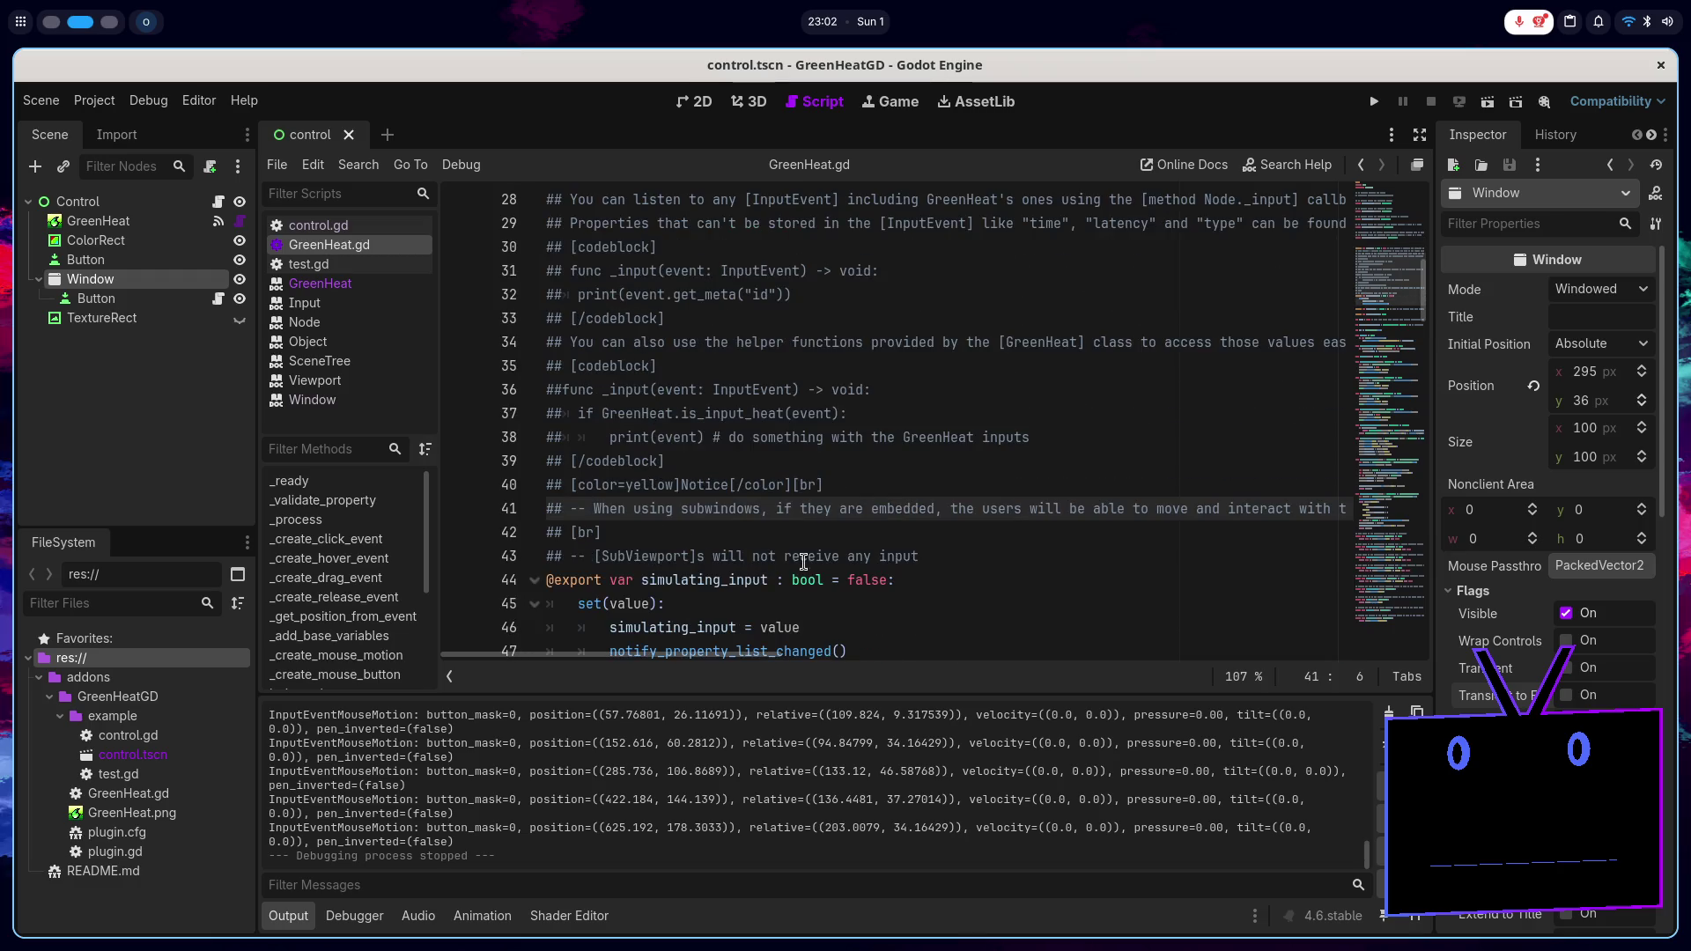
left_click(951, 560)
key("Down")
key("Up")
key("Up")
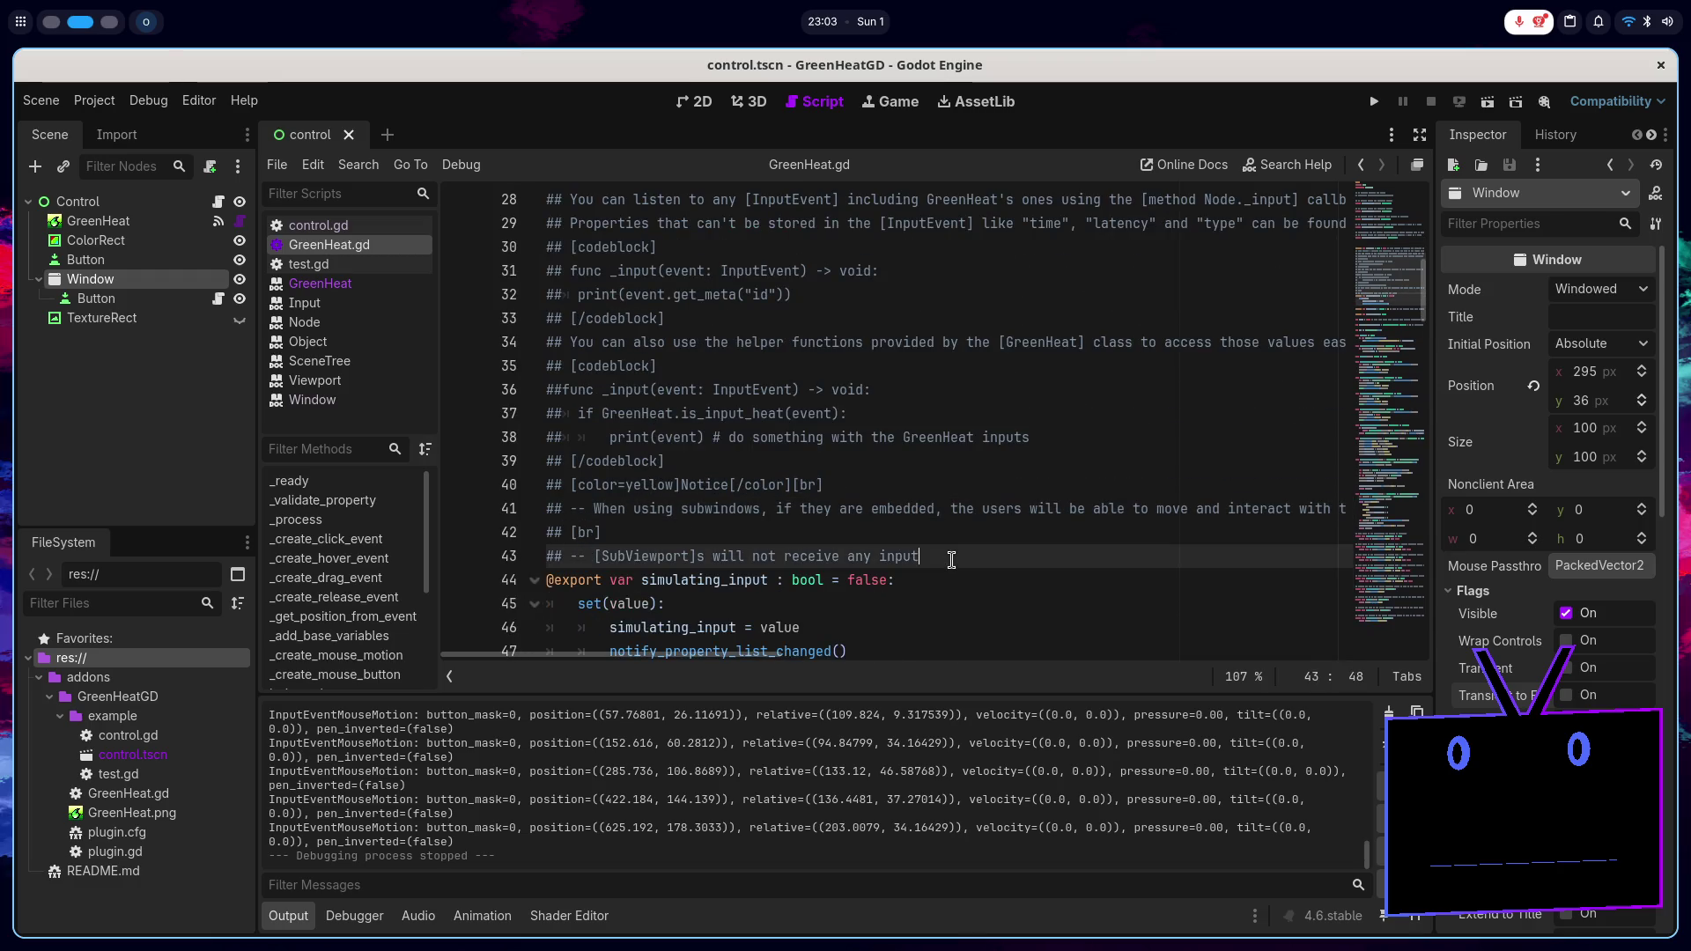
scroll(727, 459, "up", 5)
scroll(727, 459, "up", 2)
scroll(717, 511, "down", 2)
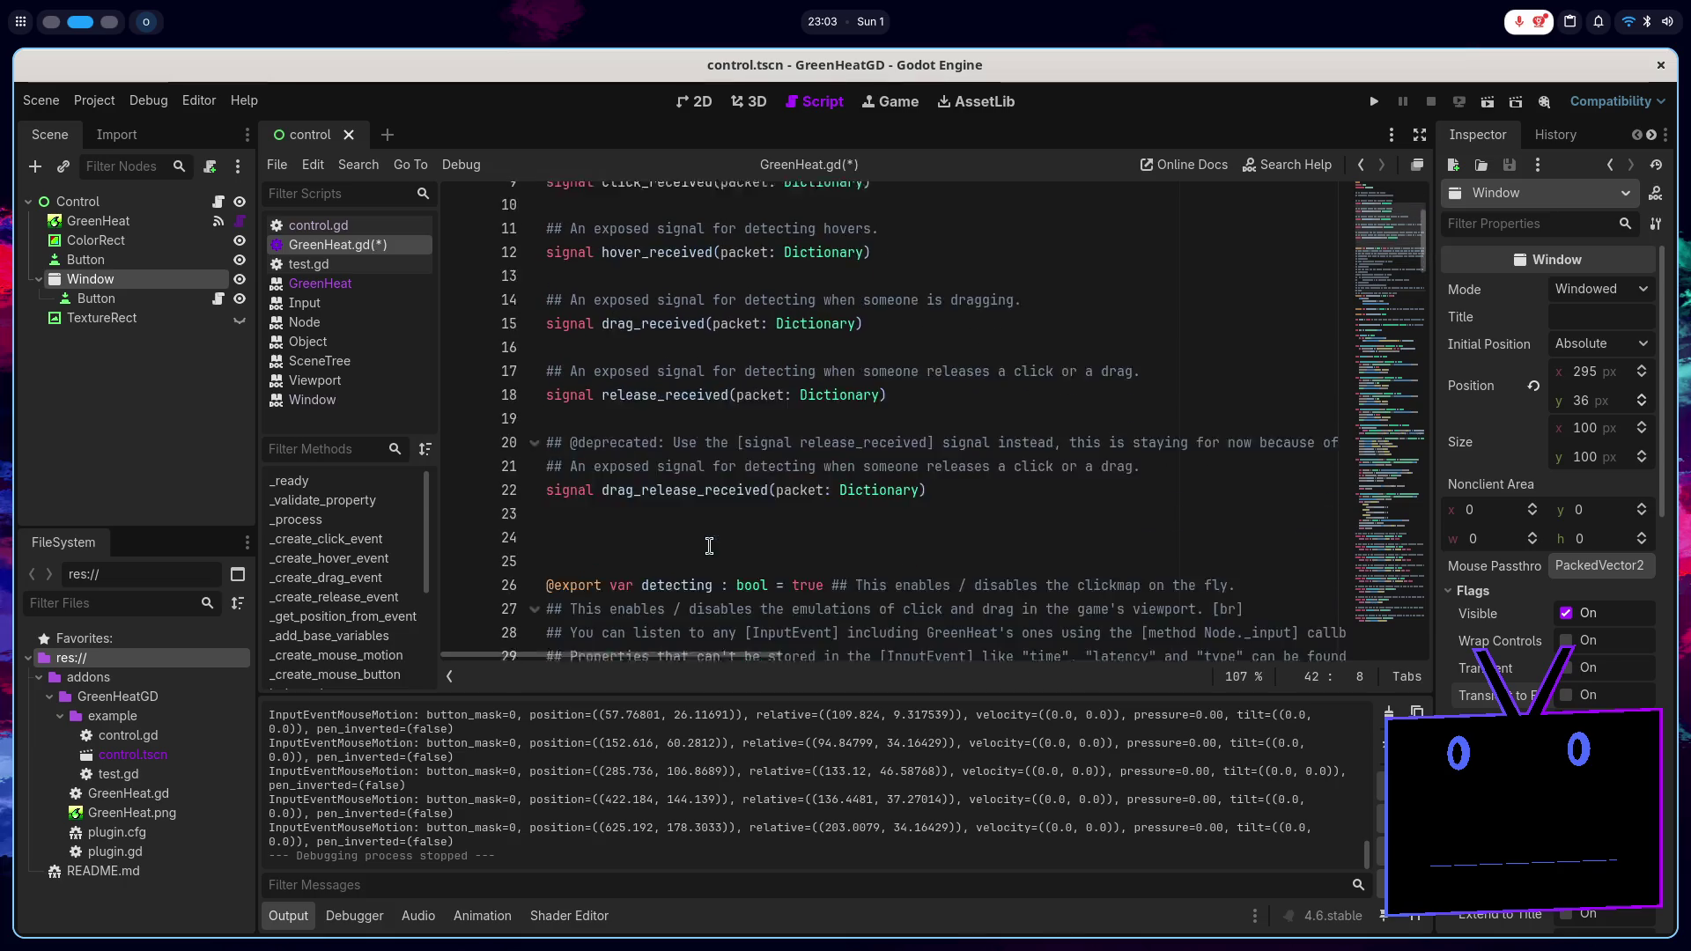
left_click(617, 483)
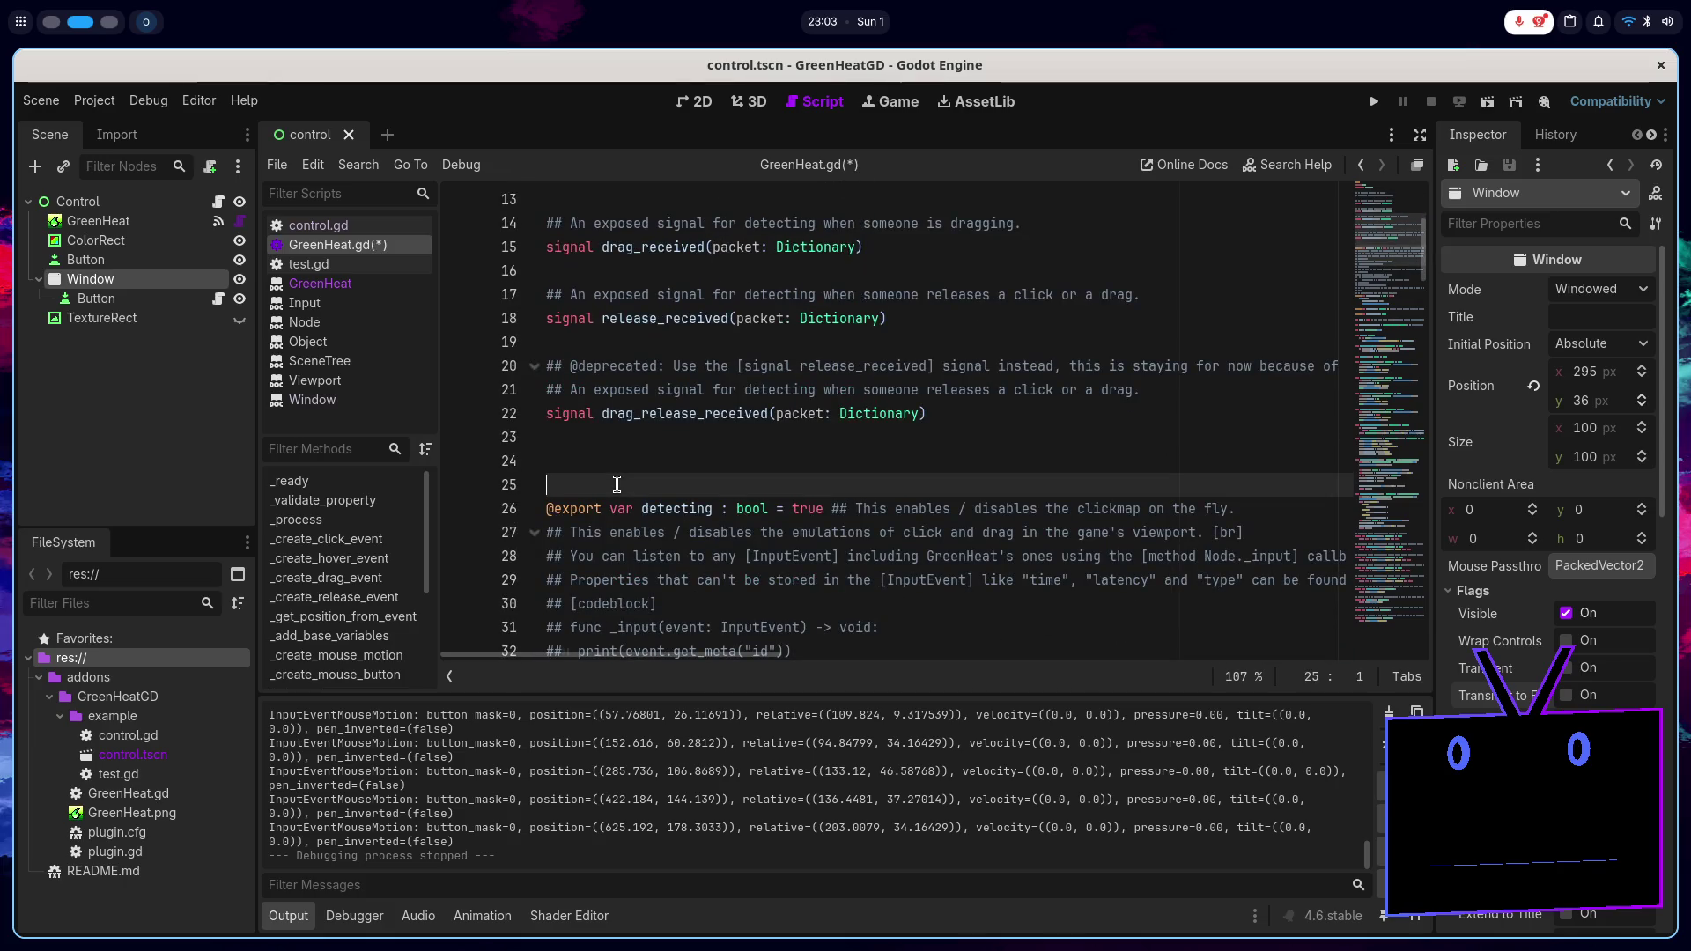
left_click(1258, 504)
key("Return")
type("## @experimental")
key("ctrl+s")
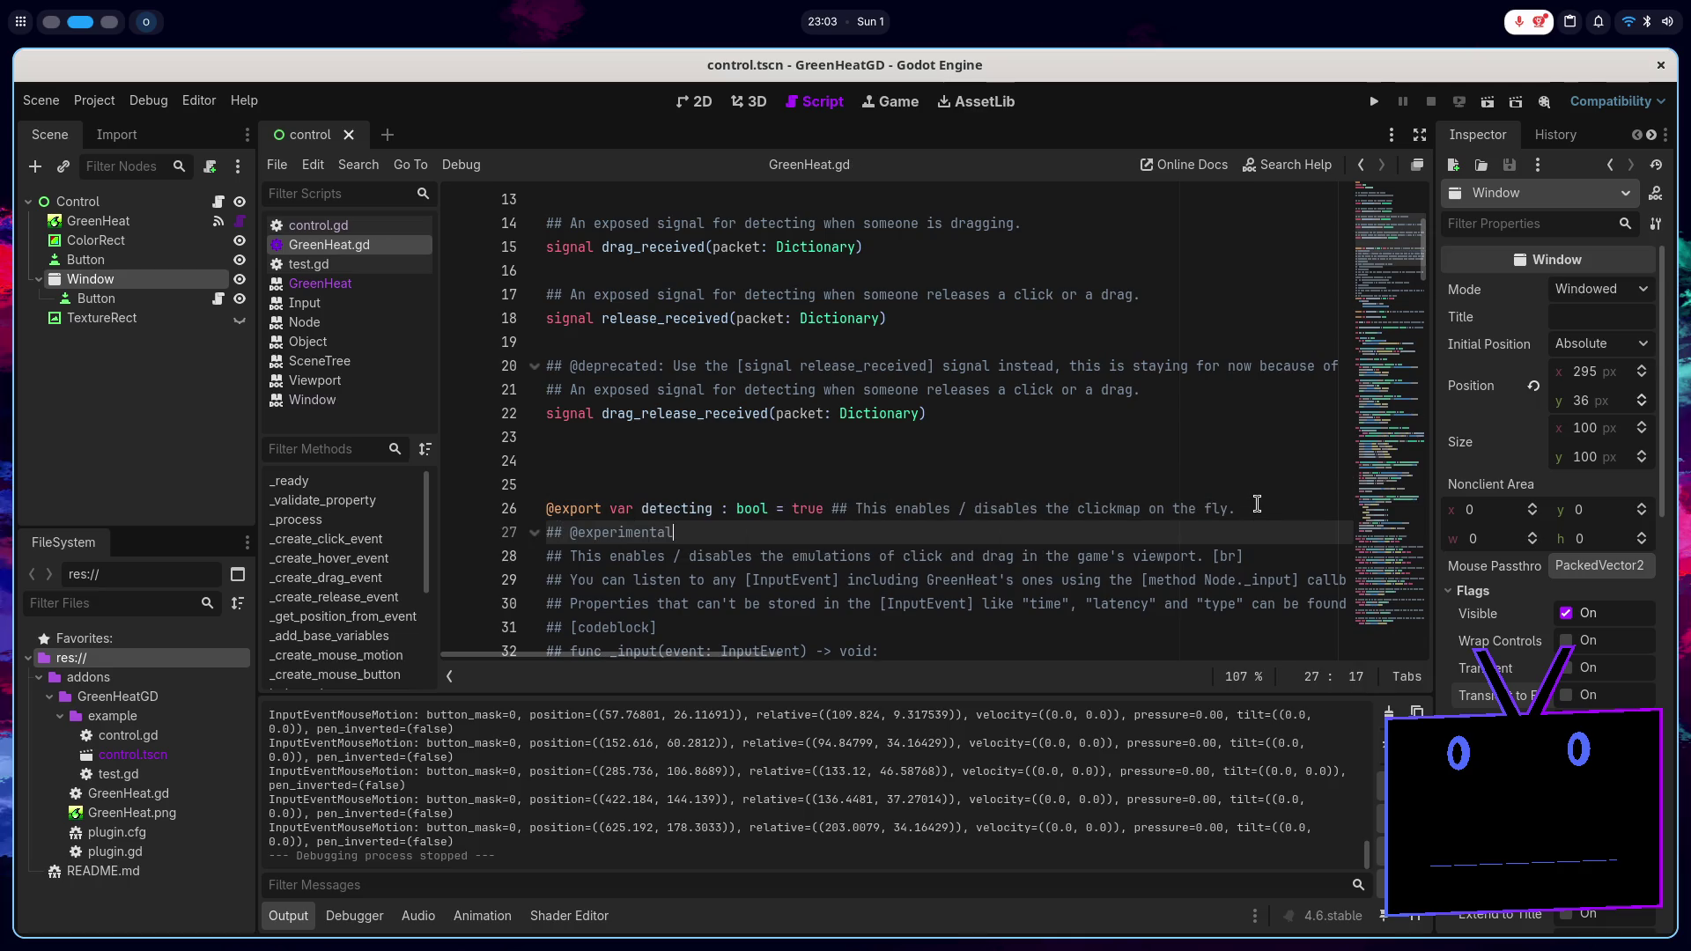
type(":")
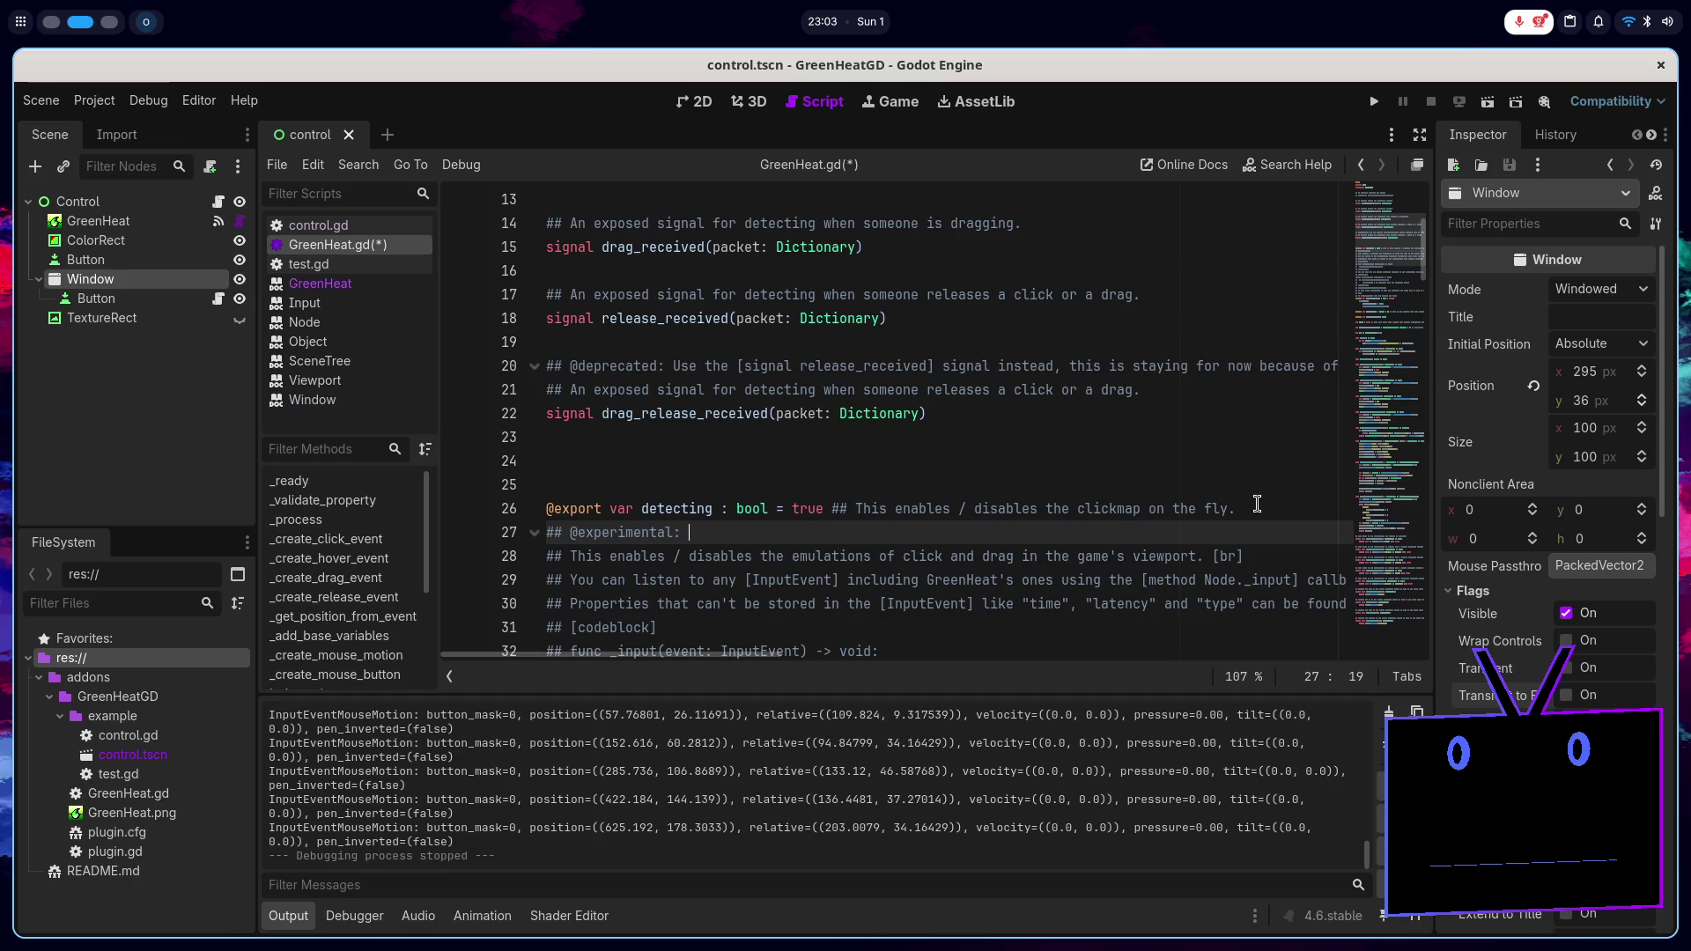
Step: Write the warning 'very buggy when working with multiple windows or subviewports.', save, and view the GreenHeat docs
type("We ")
type("do t")
key("BackSpace")
type("not contr")
type("ol what ")
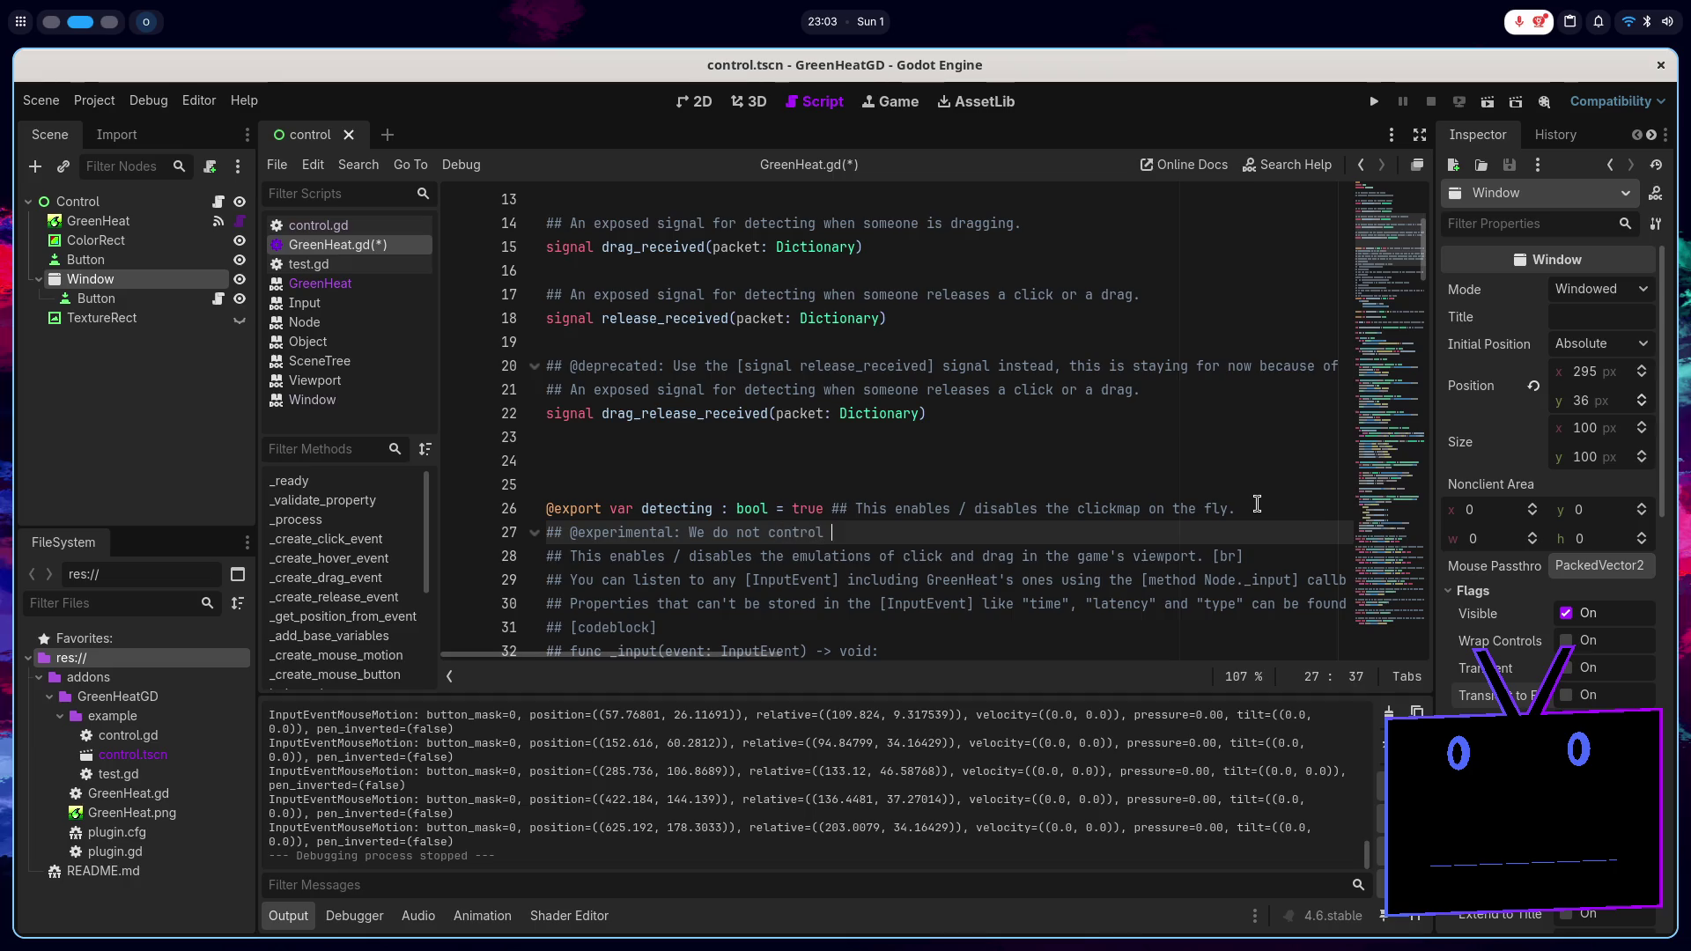
type("the Godot engine will")
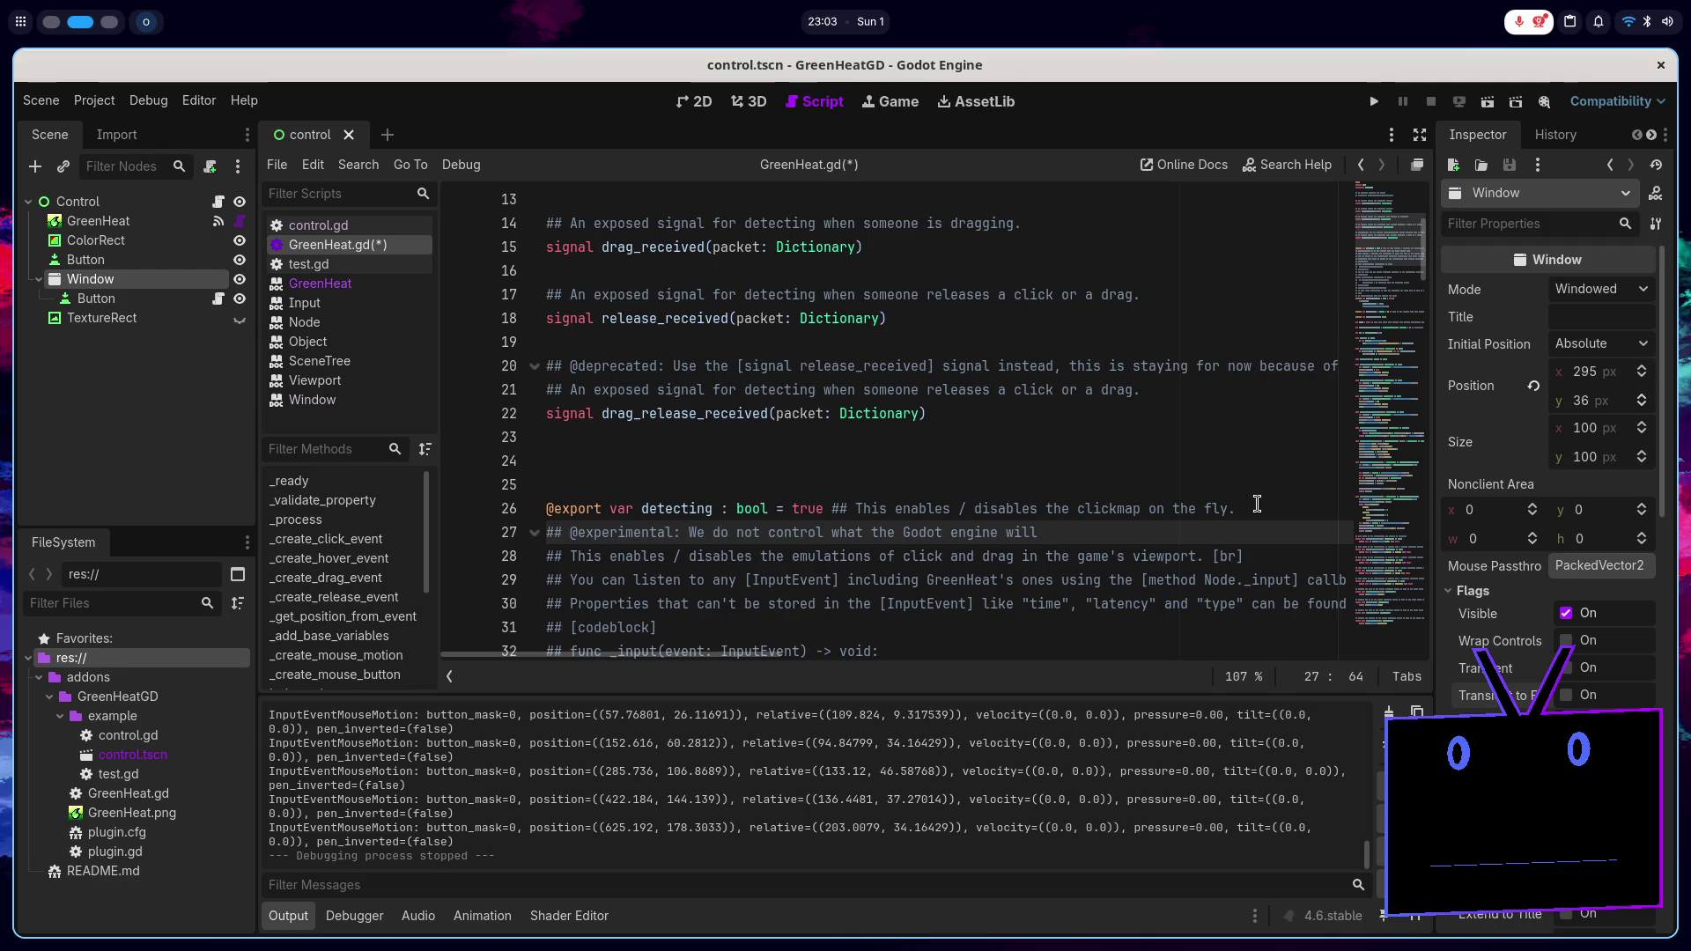
key("BackSpace")
key("BackSpace")
key("BackSpace")
key("BackSpace")
key("BackSpace")
key("BackSpace")
type("This fea")
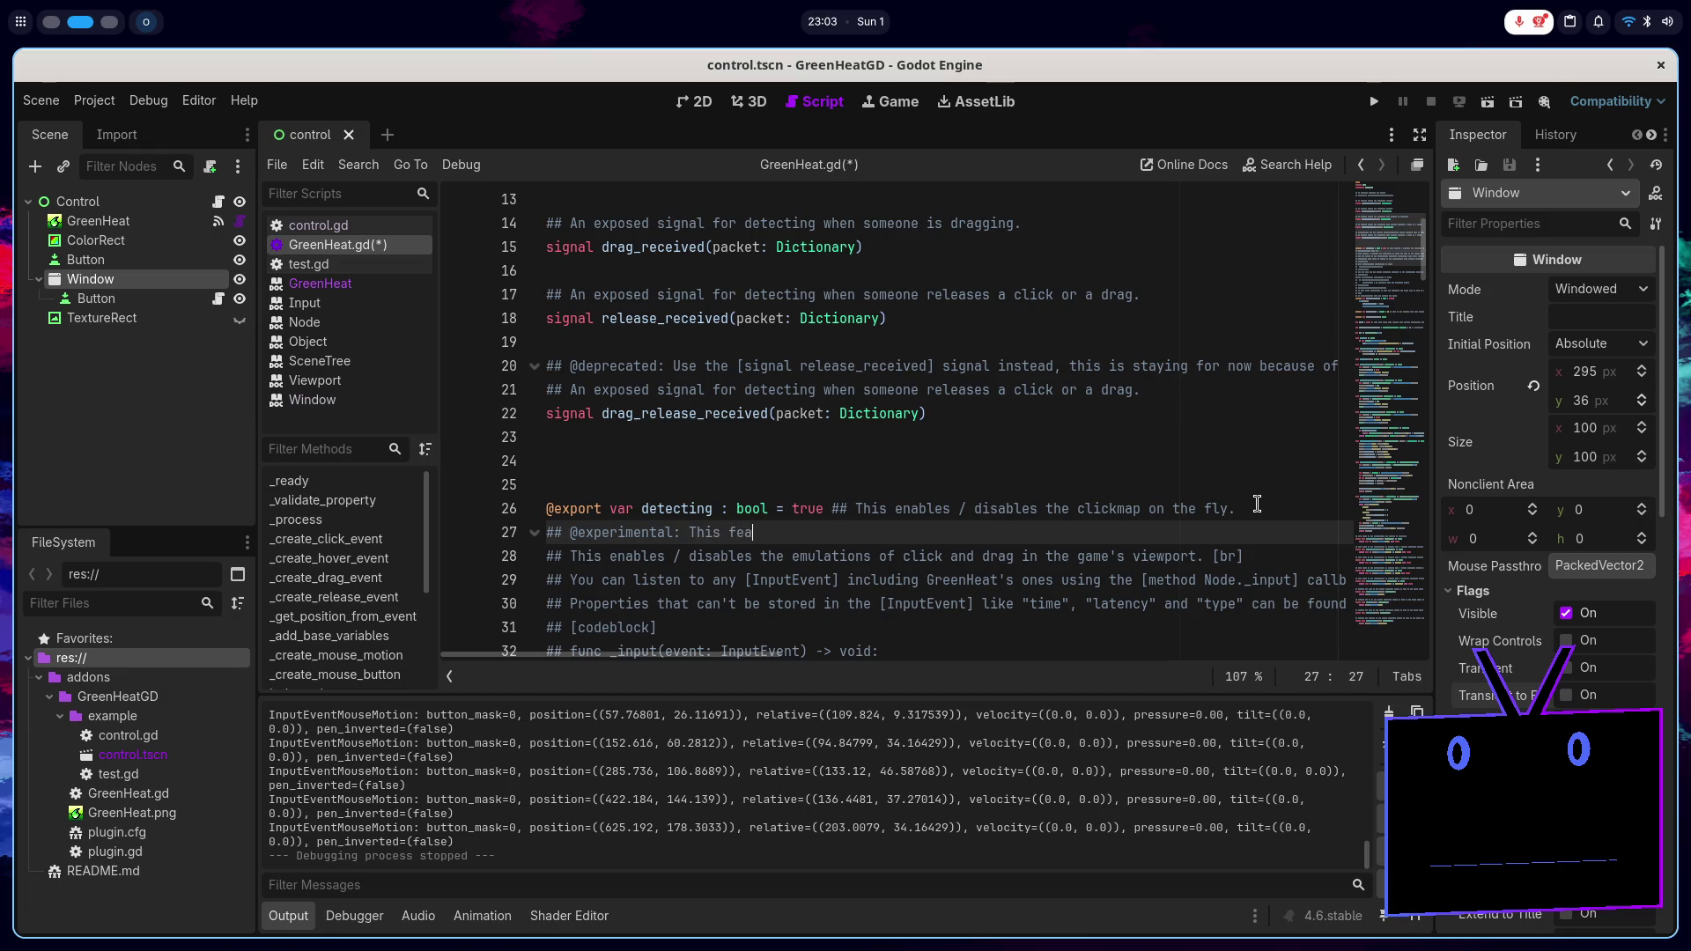
type("ure ")
type("is")
type("very buggy ")
type("when working ")
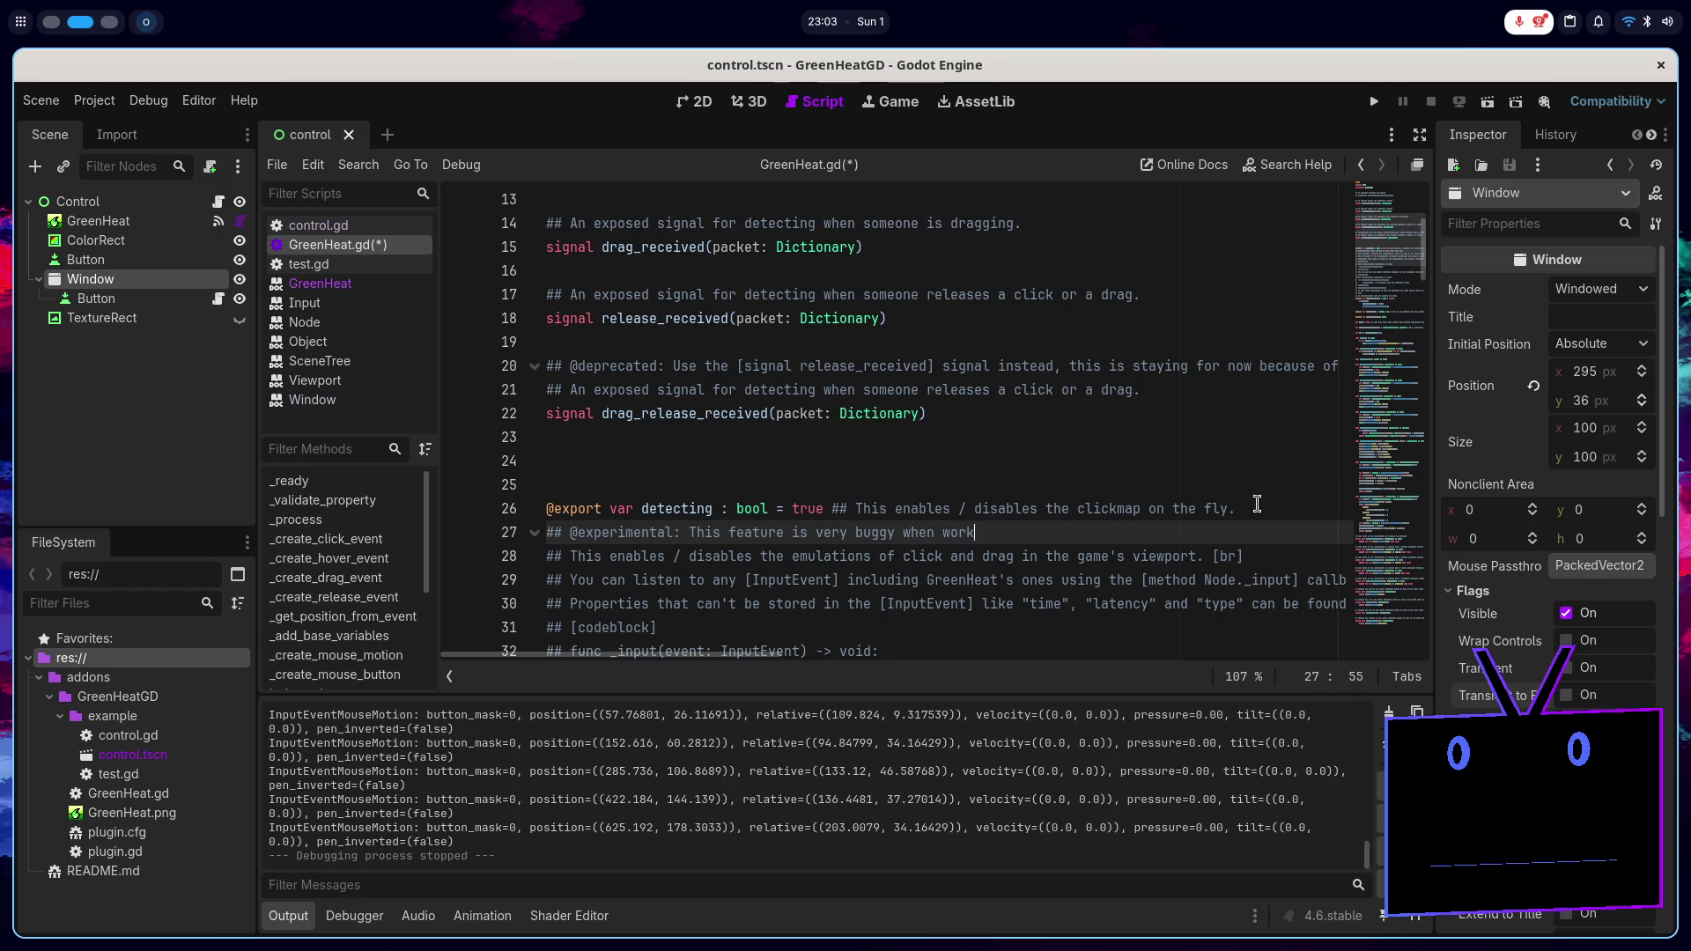
type("with mul")
type("tiple win")
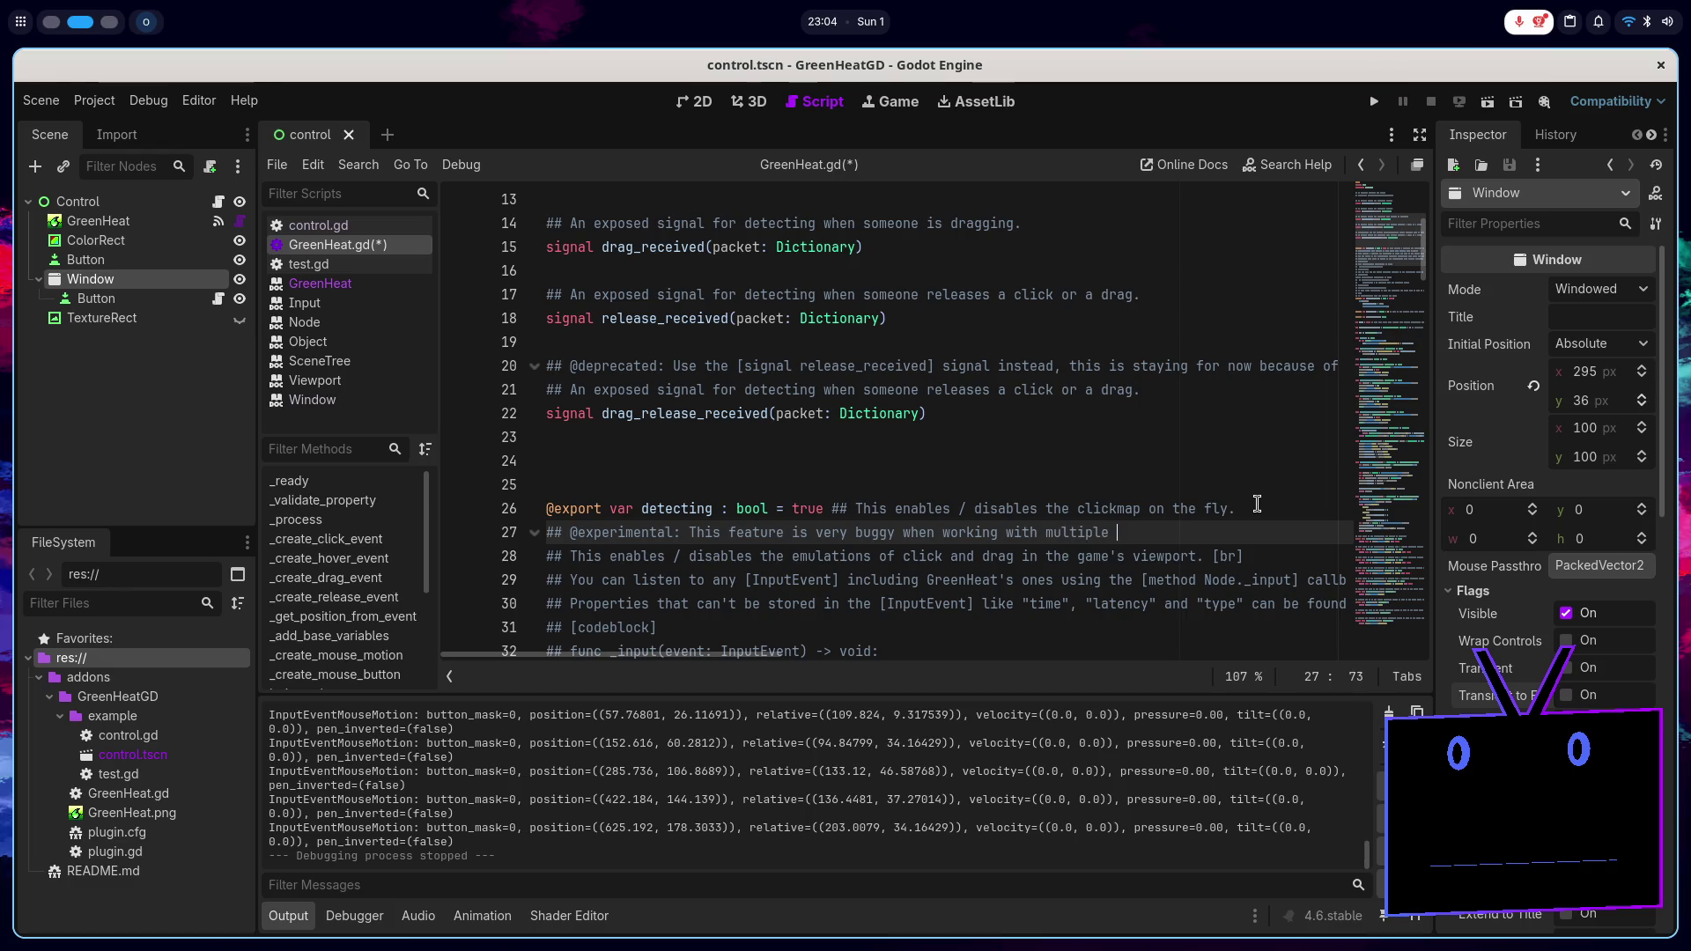
type("dows or ")
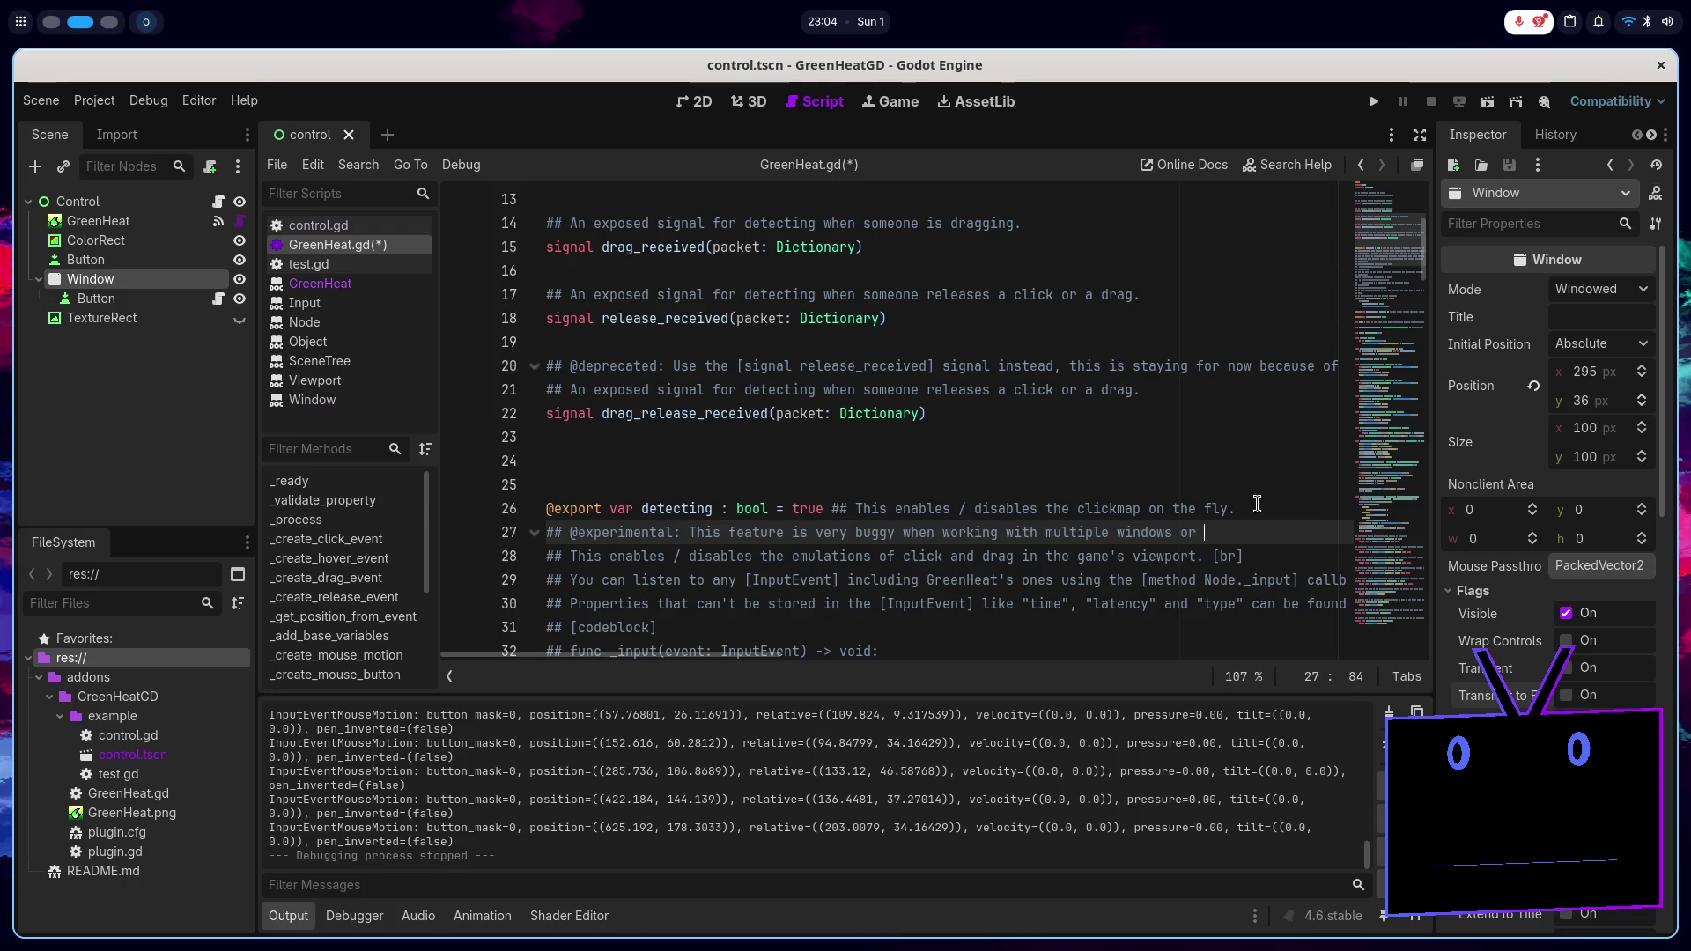
type("subviewpors")
type("s")
key("ctrl+s")
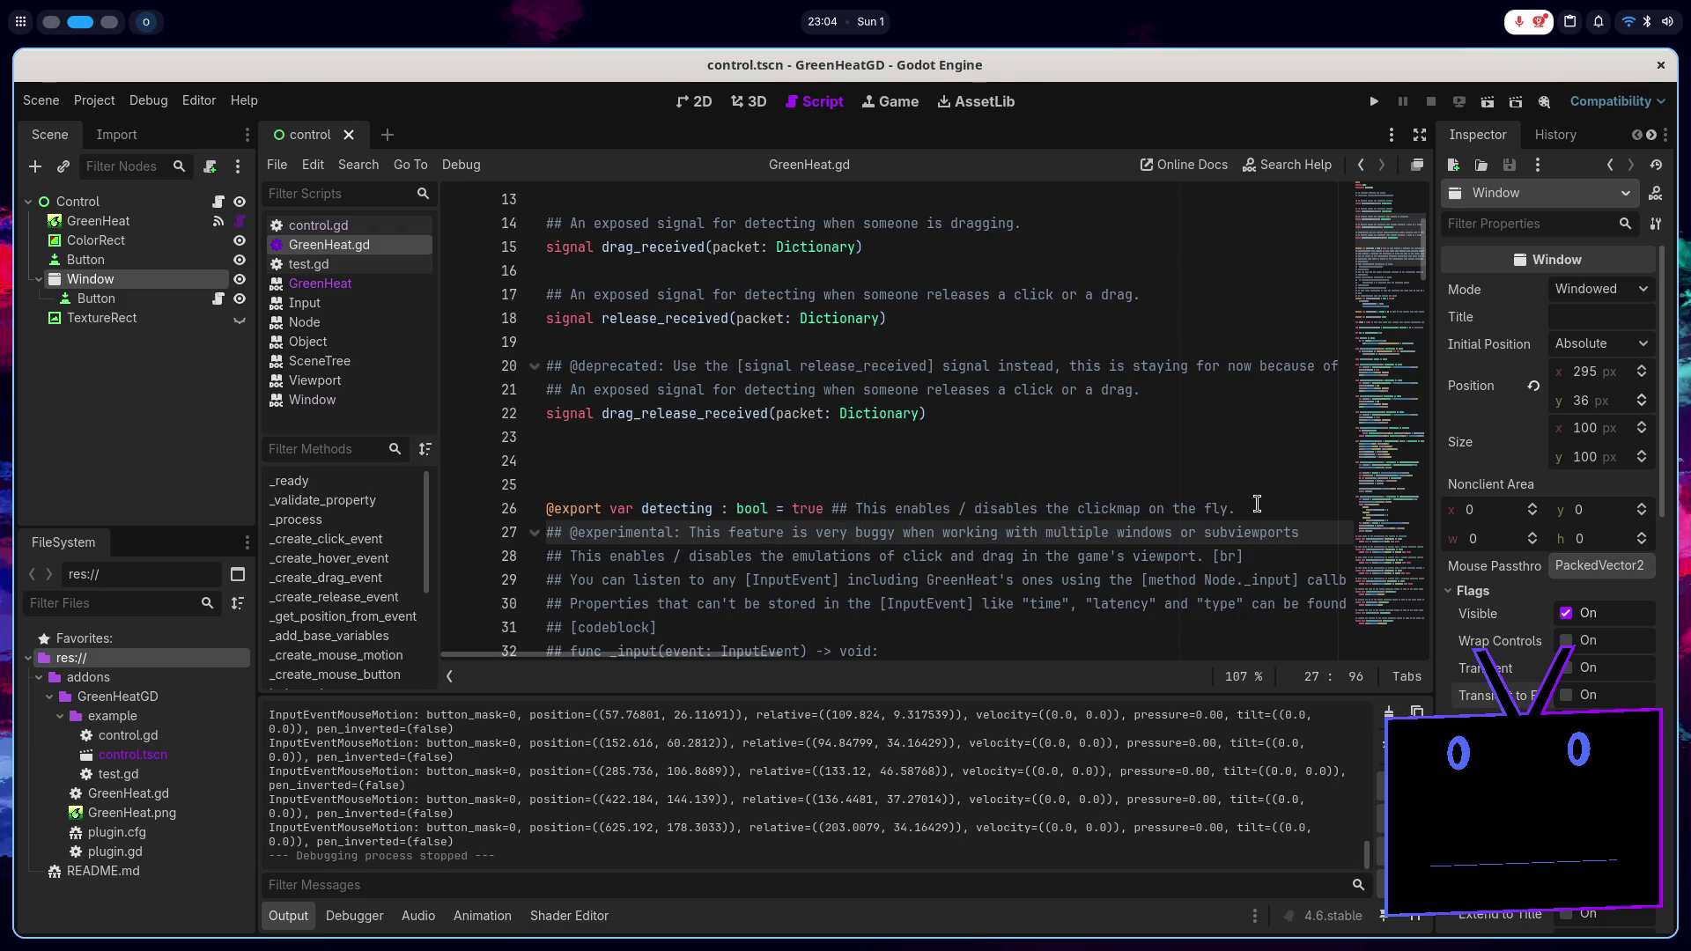
key("Left")
key("Left")
key("Left")
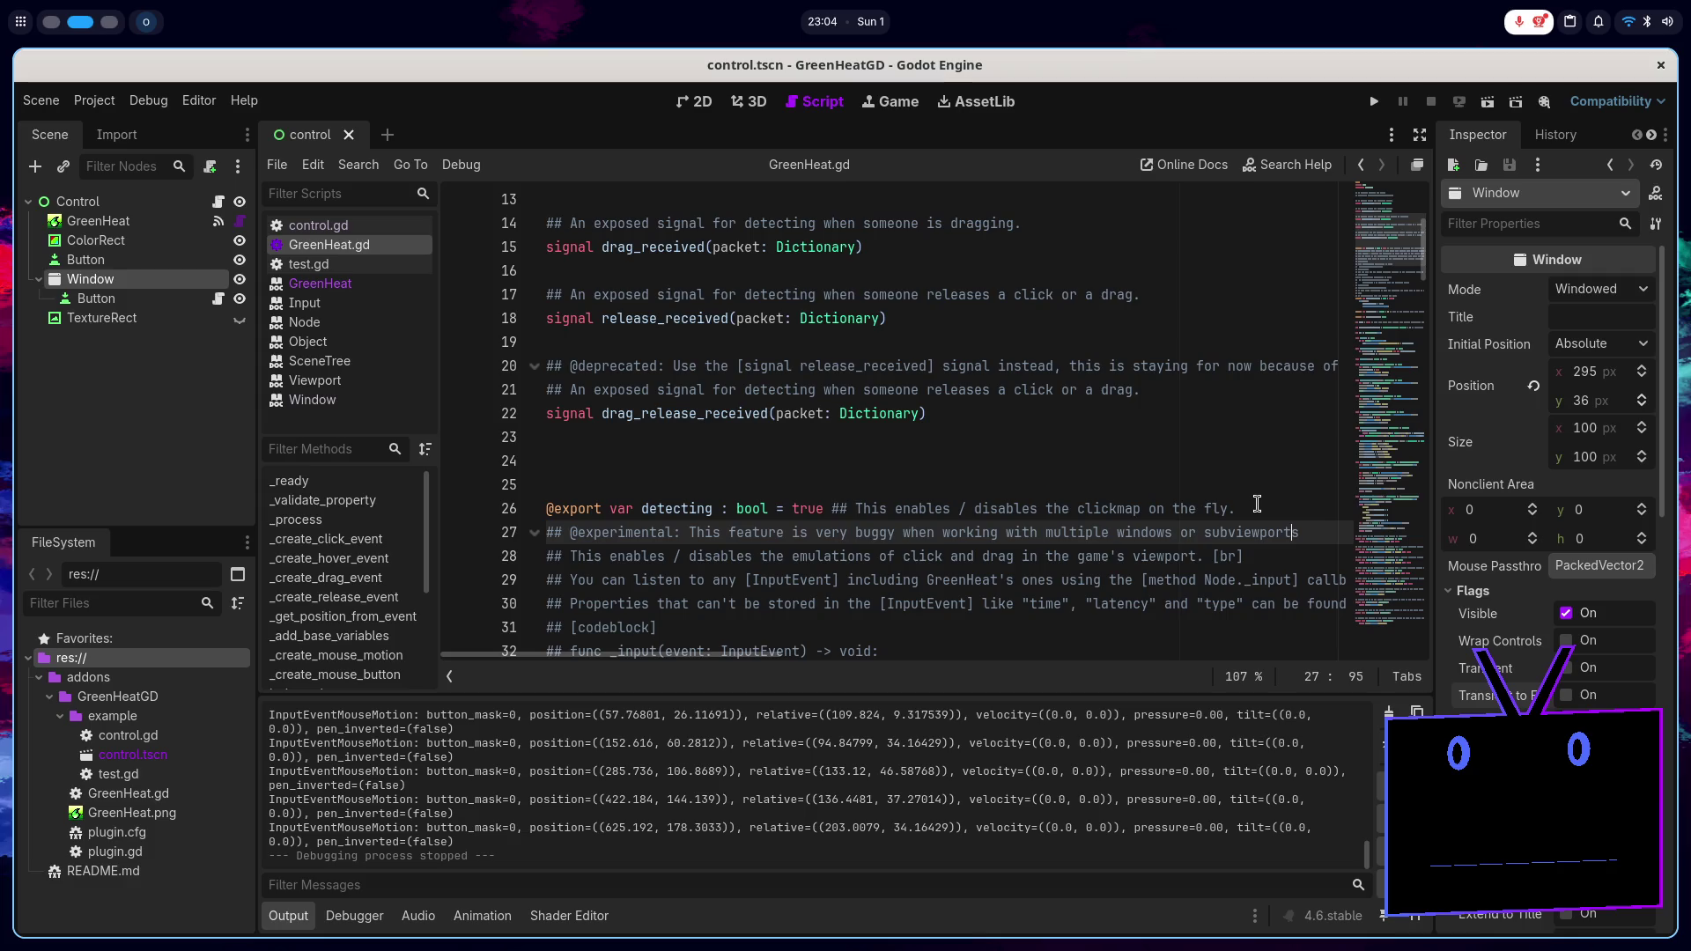
key("Right")
key("Right")
key("Right")
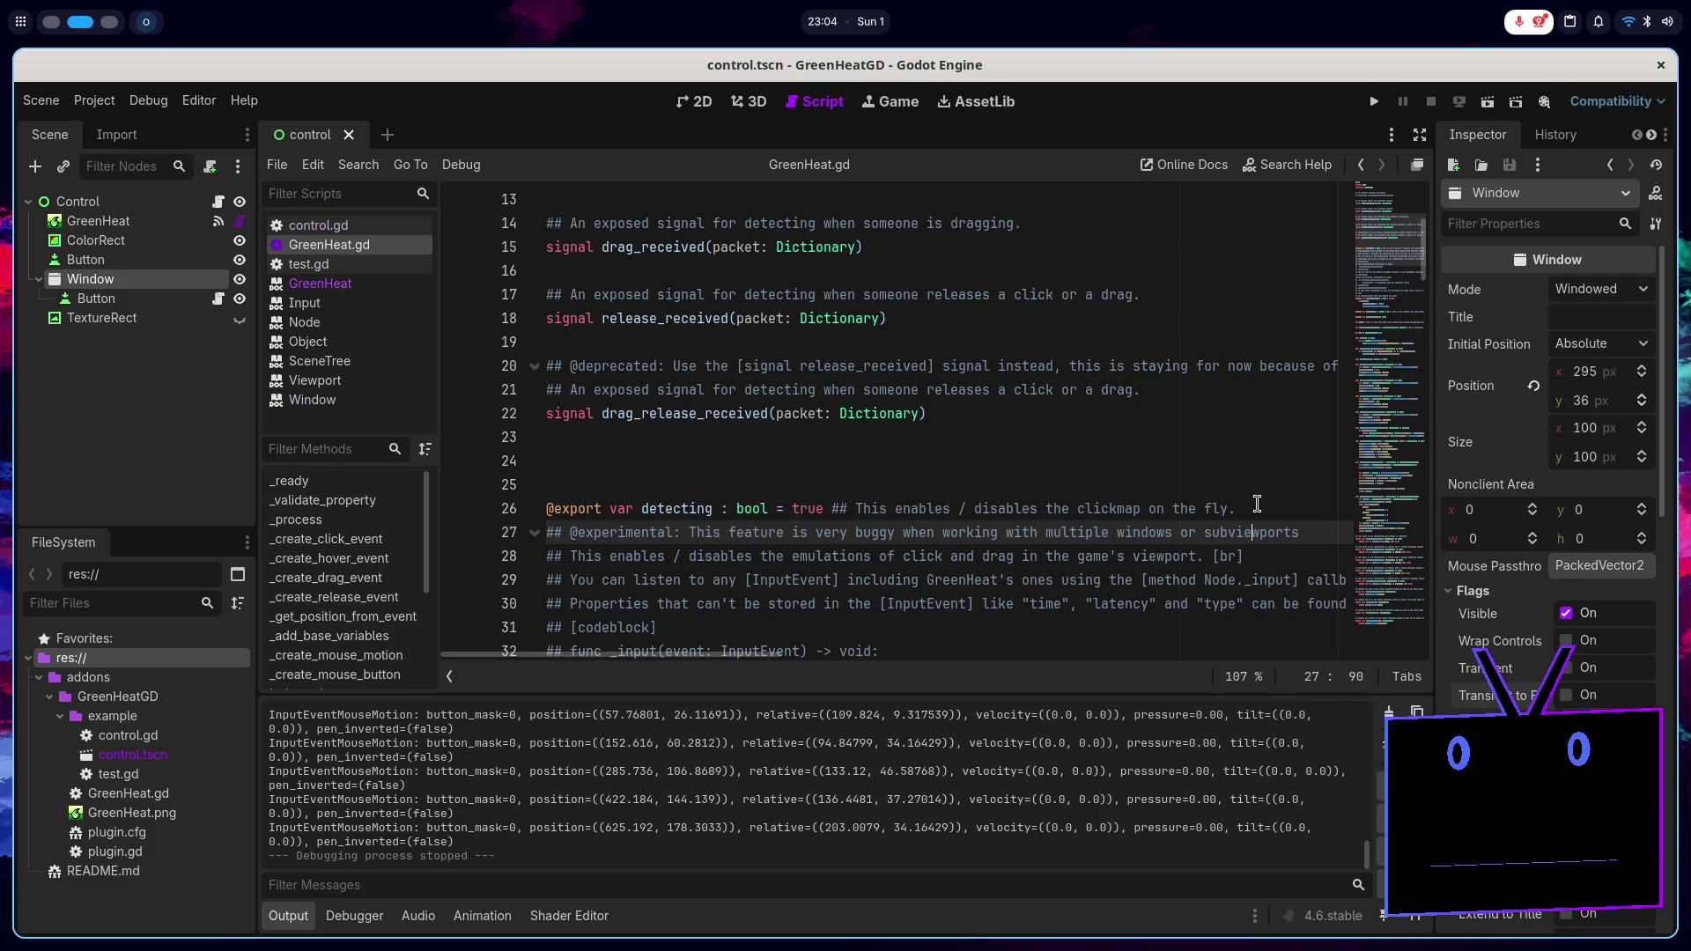
type(".")
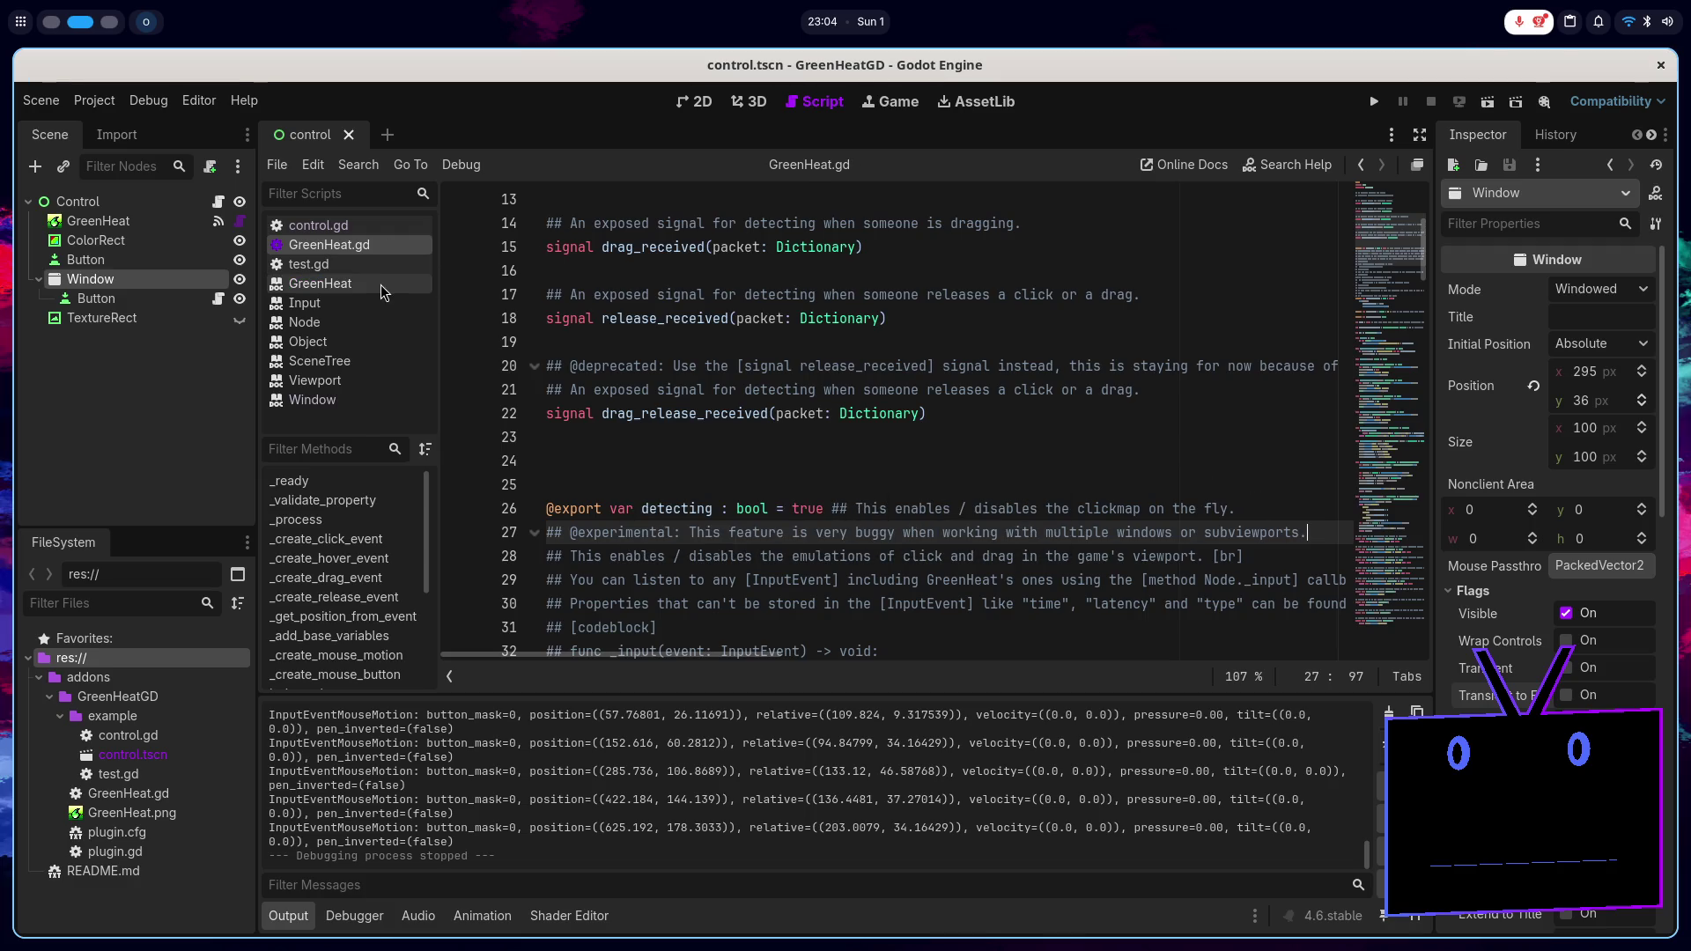
left_click(321, 280)
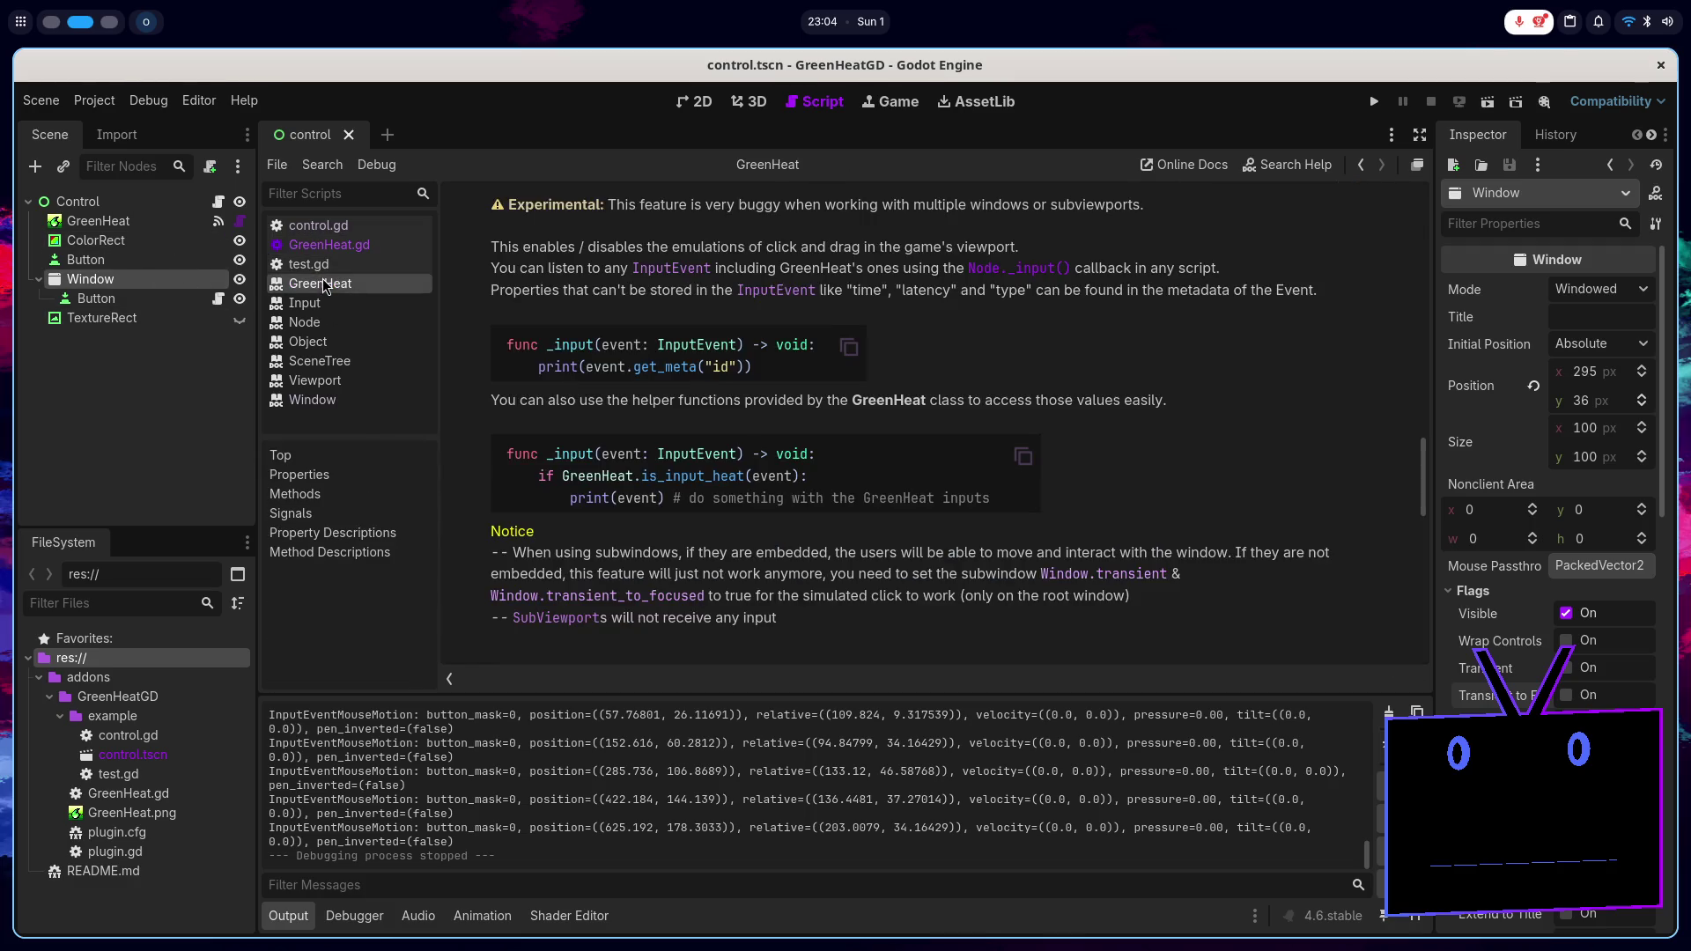
Step: Review the GreenHeat docs, select the GreenHeat node, and read the Simulating Input tooltip in the Inspector
scroll(817, 487, "up", 2)
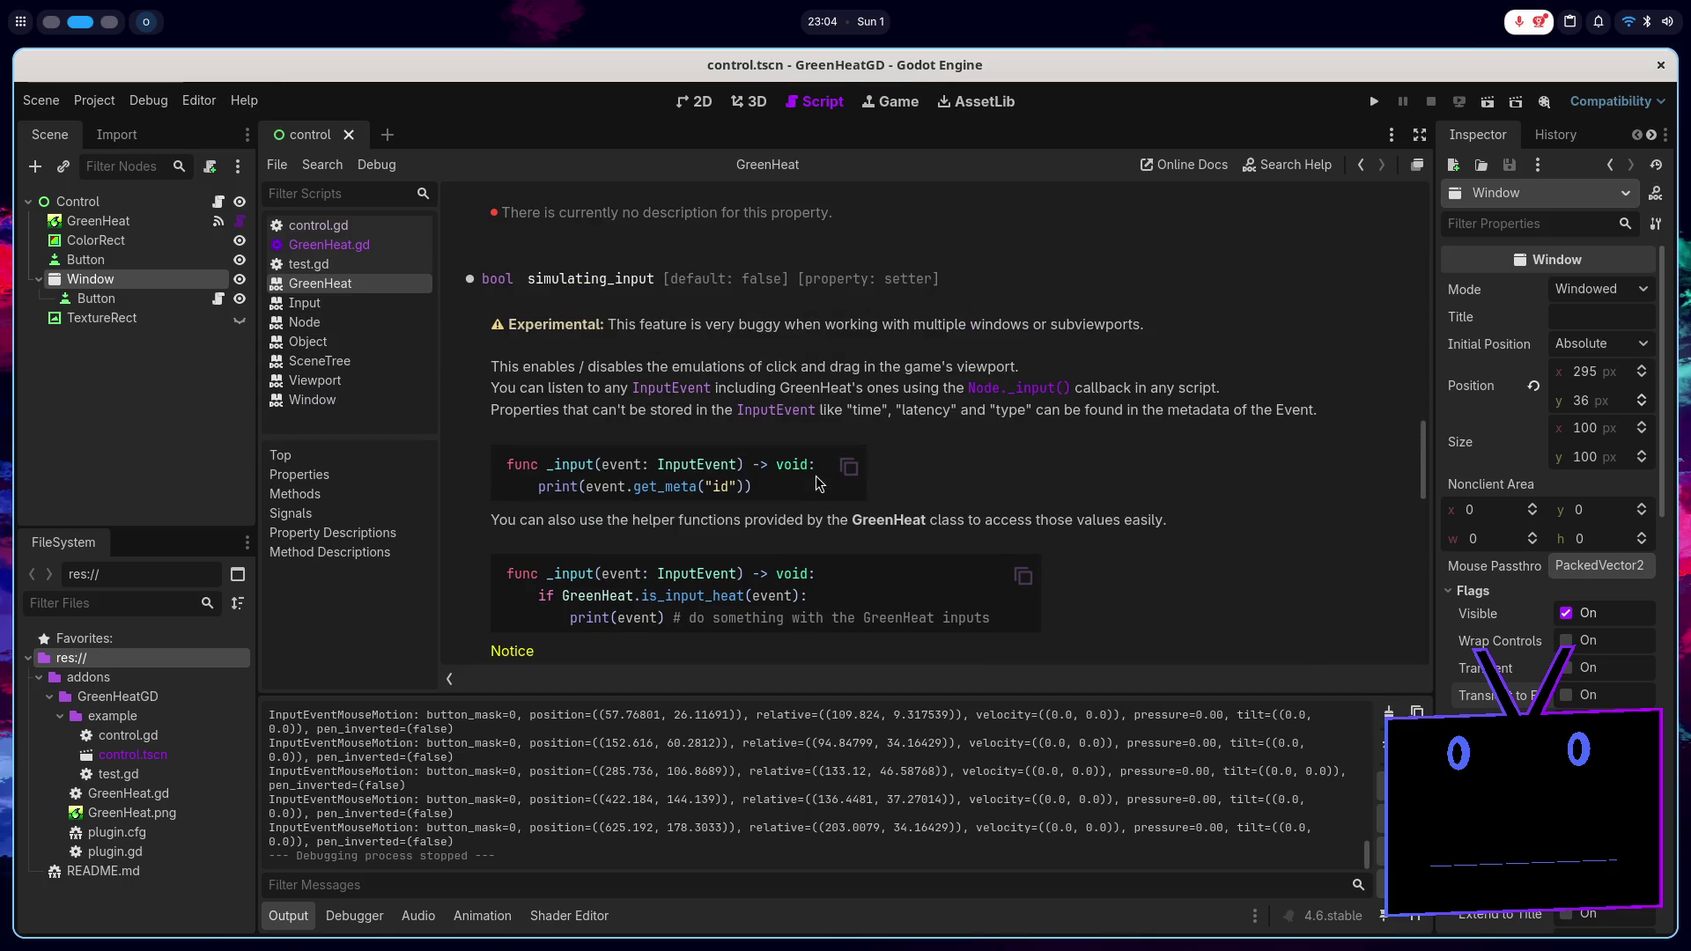
scroll(817, 480, "down", 3)
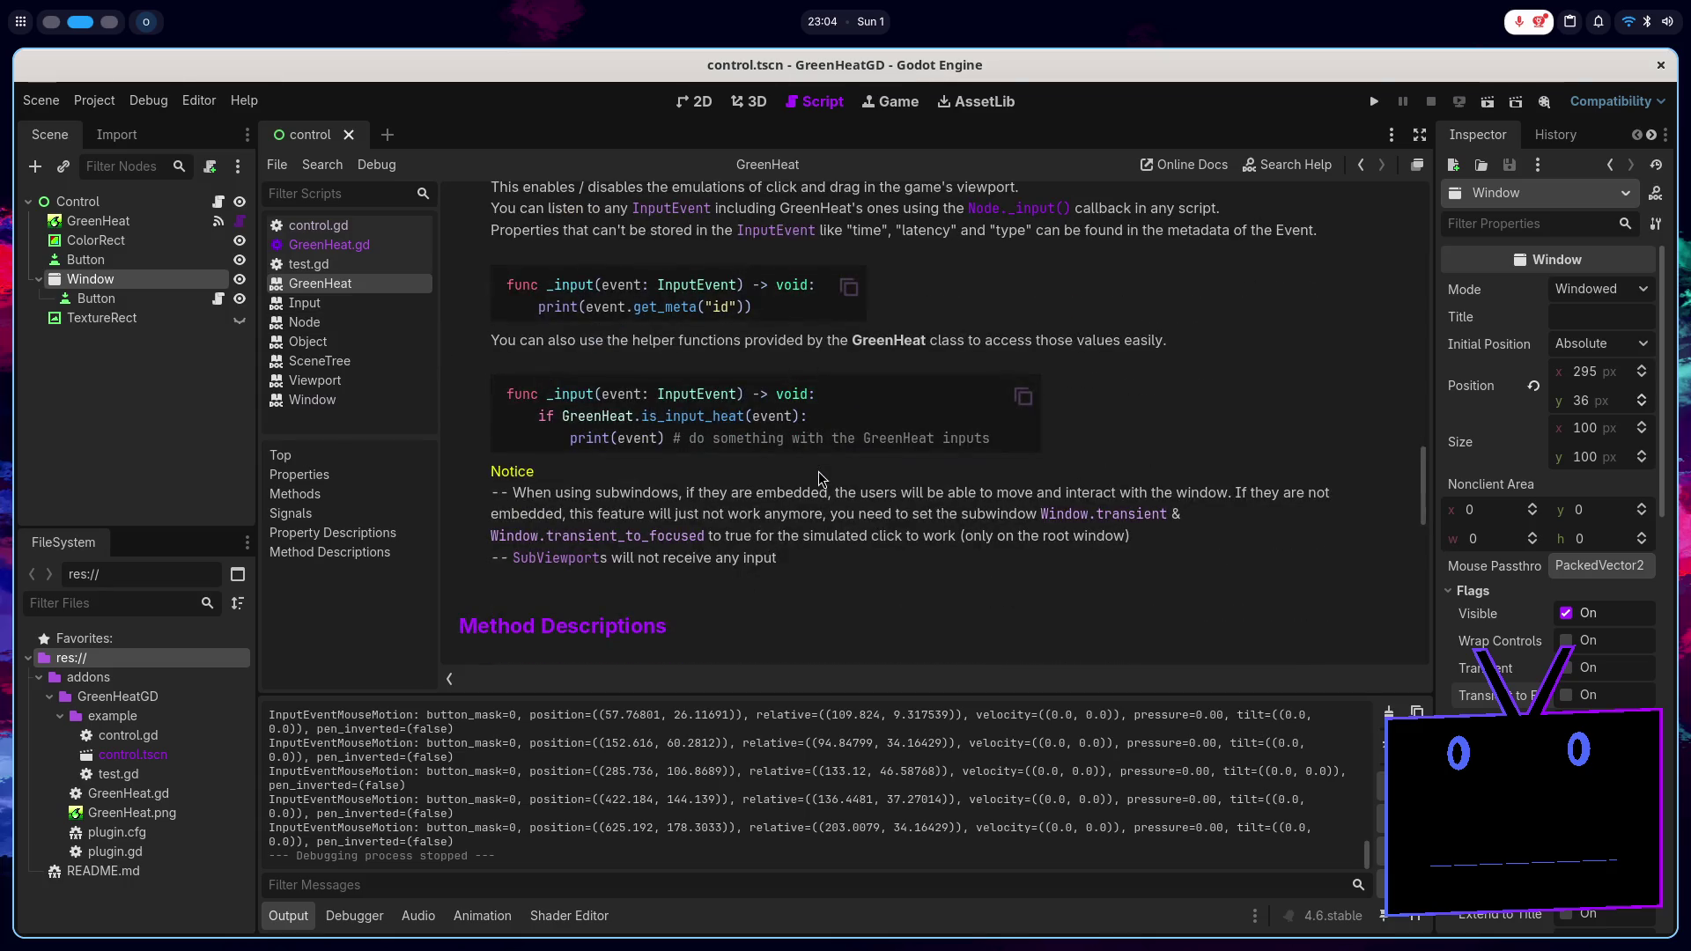
scroll(819, 476, "up", 3)
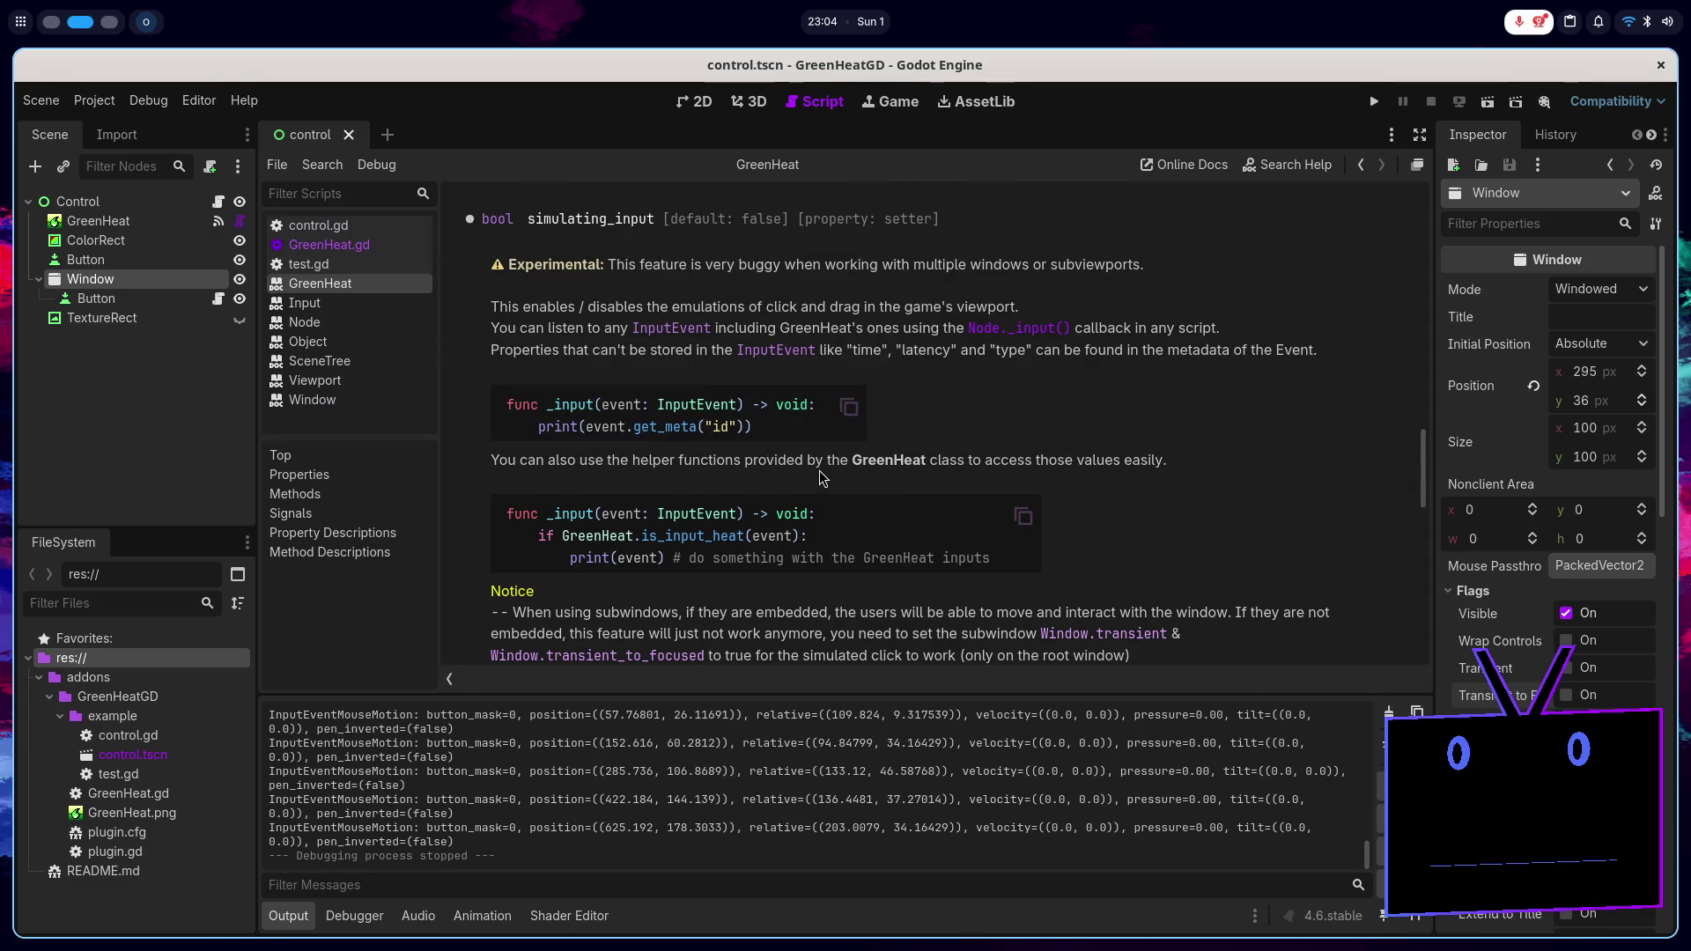
scroll(819, 471, "down", 2)
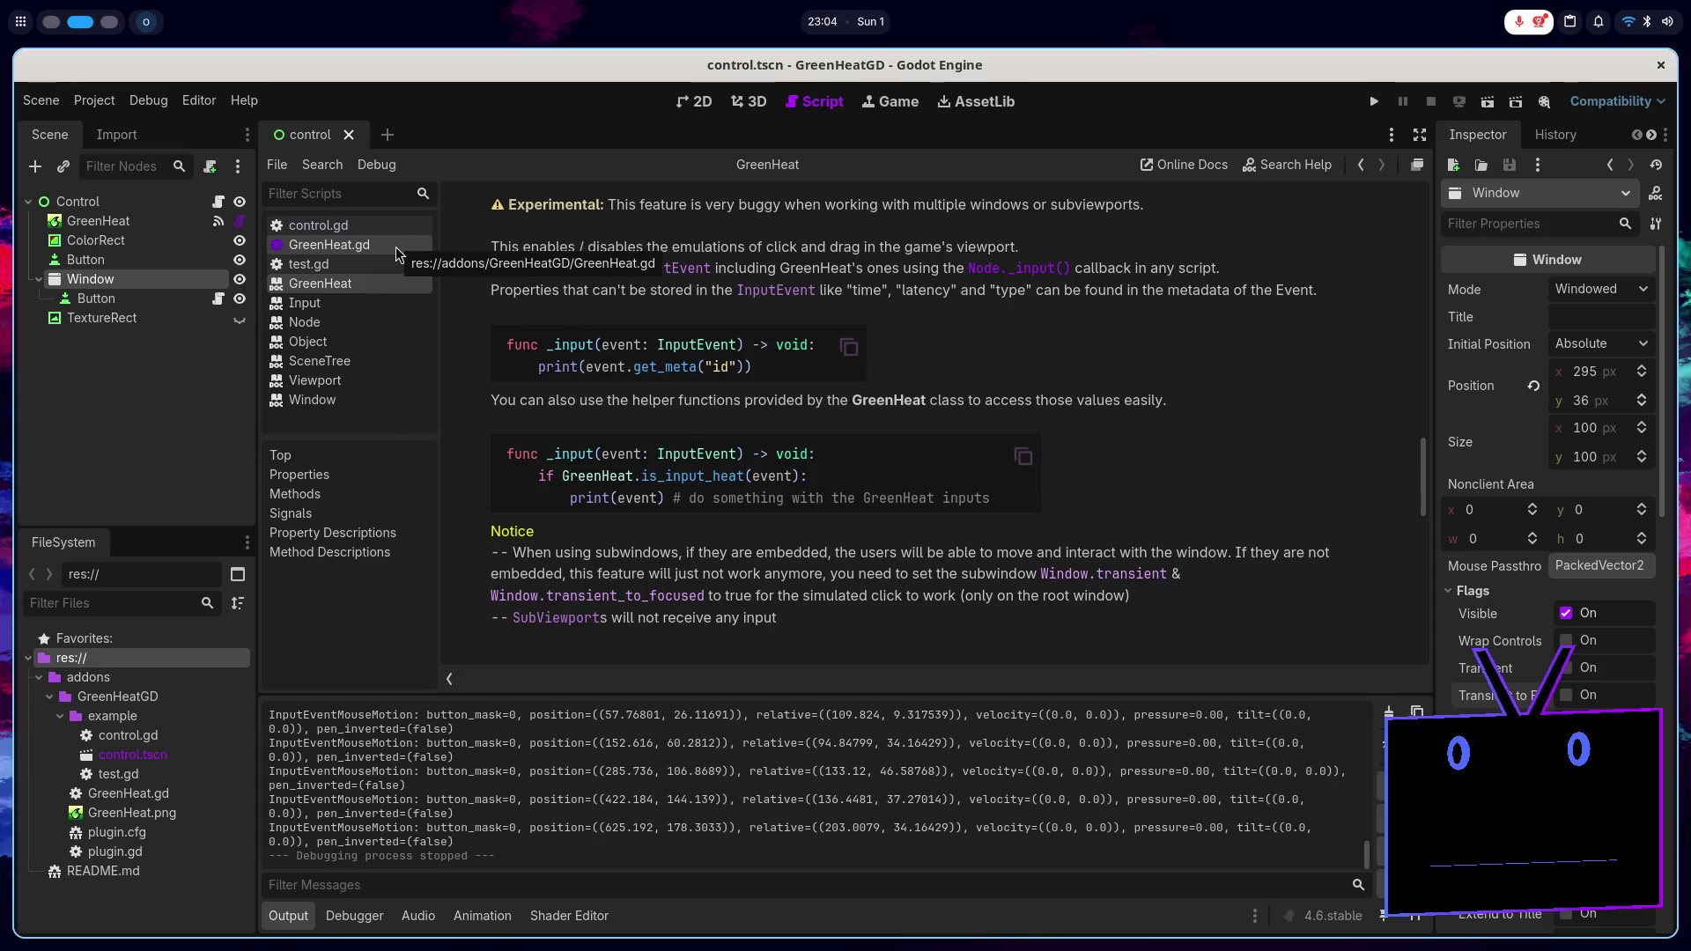
left_click(136, 223)
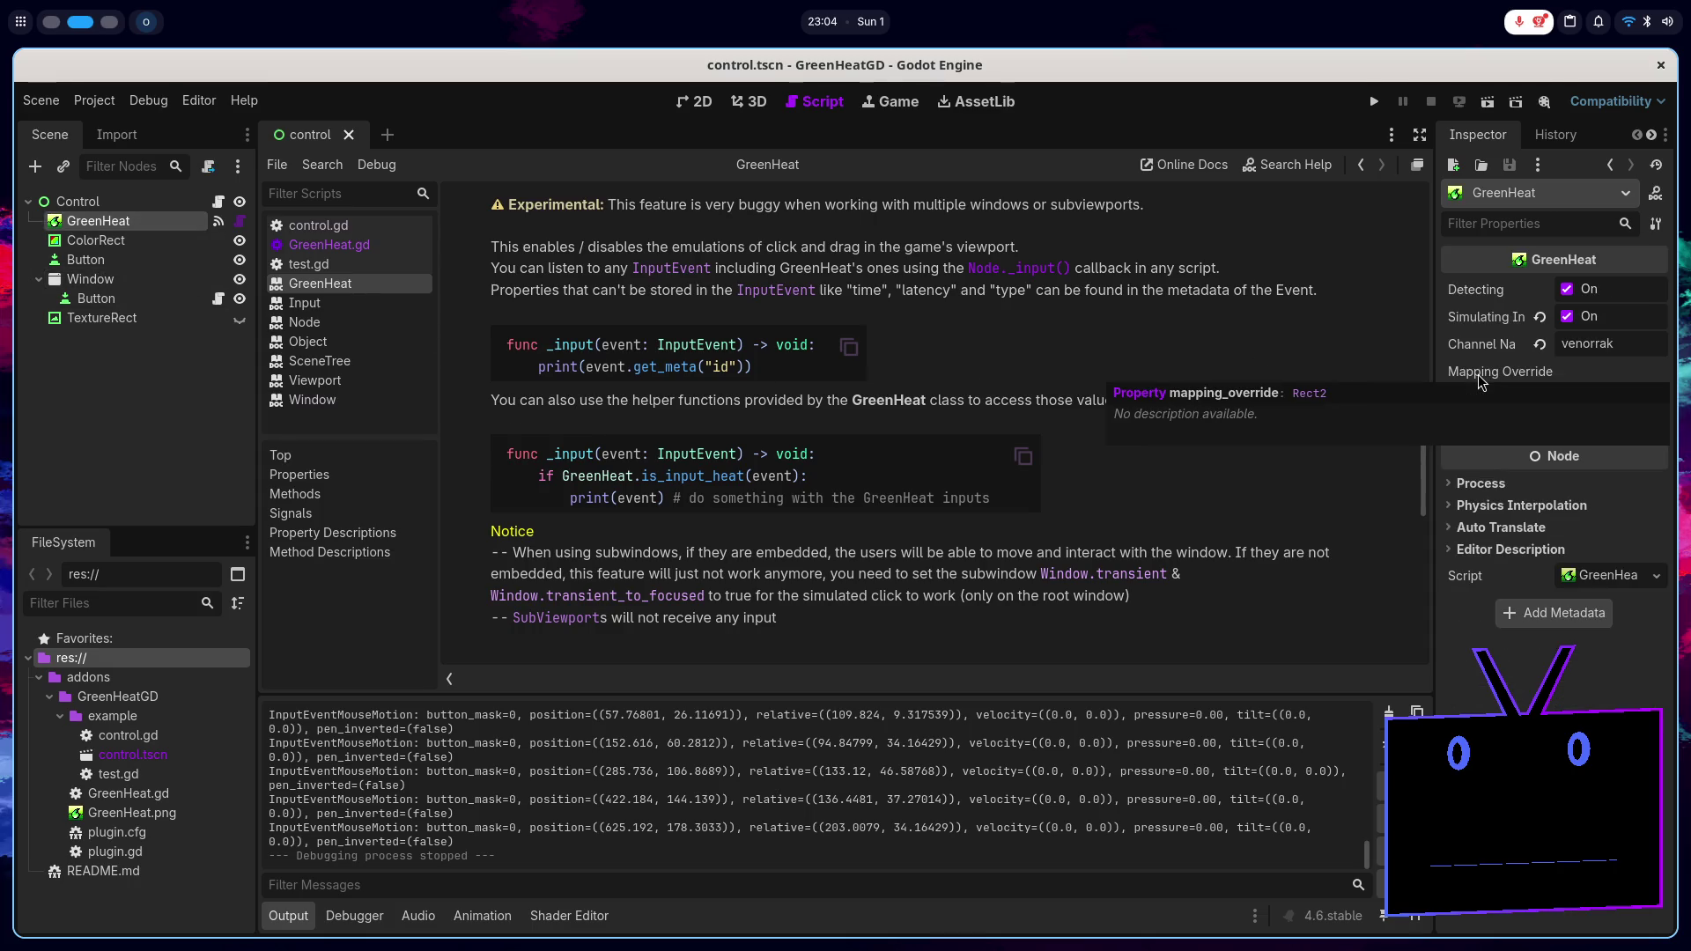
mouse_move(1478, 320)
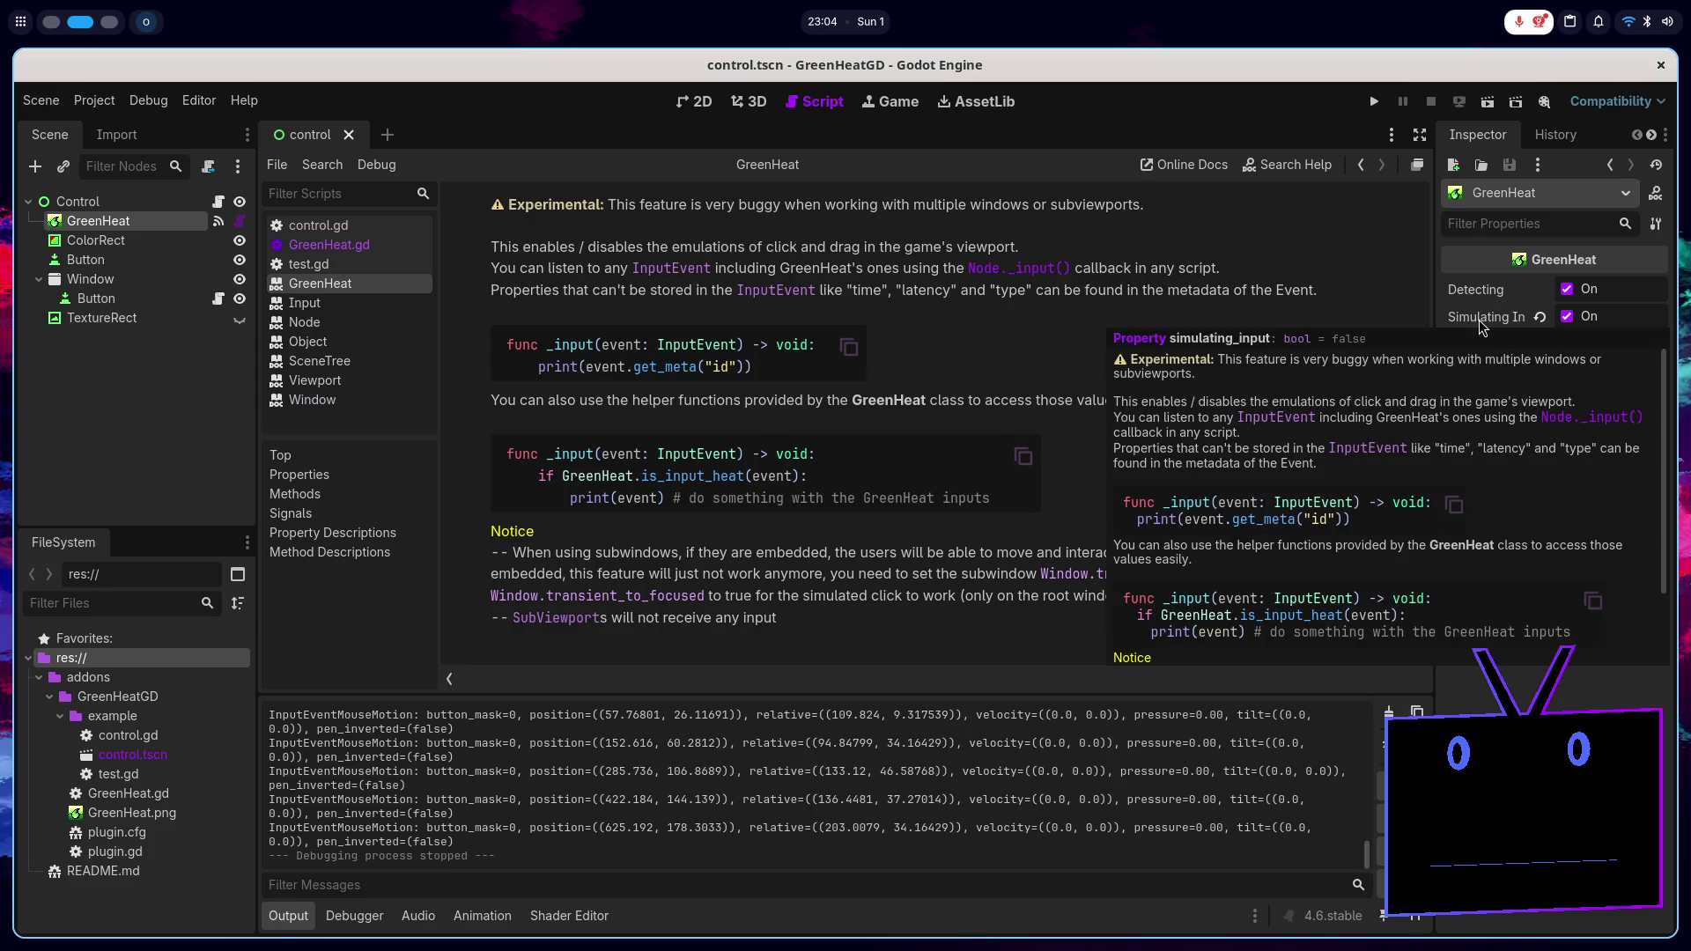
scroll(1474, 385, "down", 2)
scroll(1473, 385, "up", 2)
scroll(1473, 385, "down", 2)
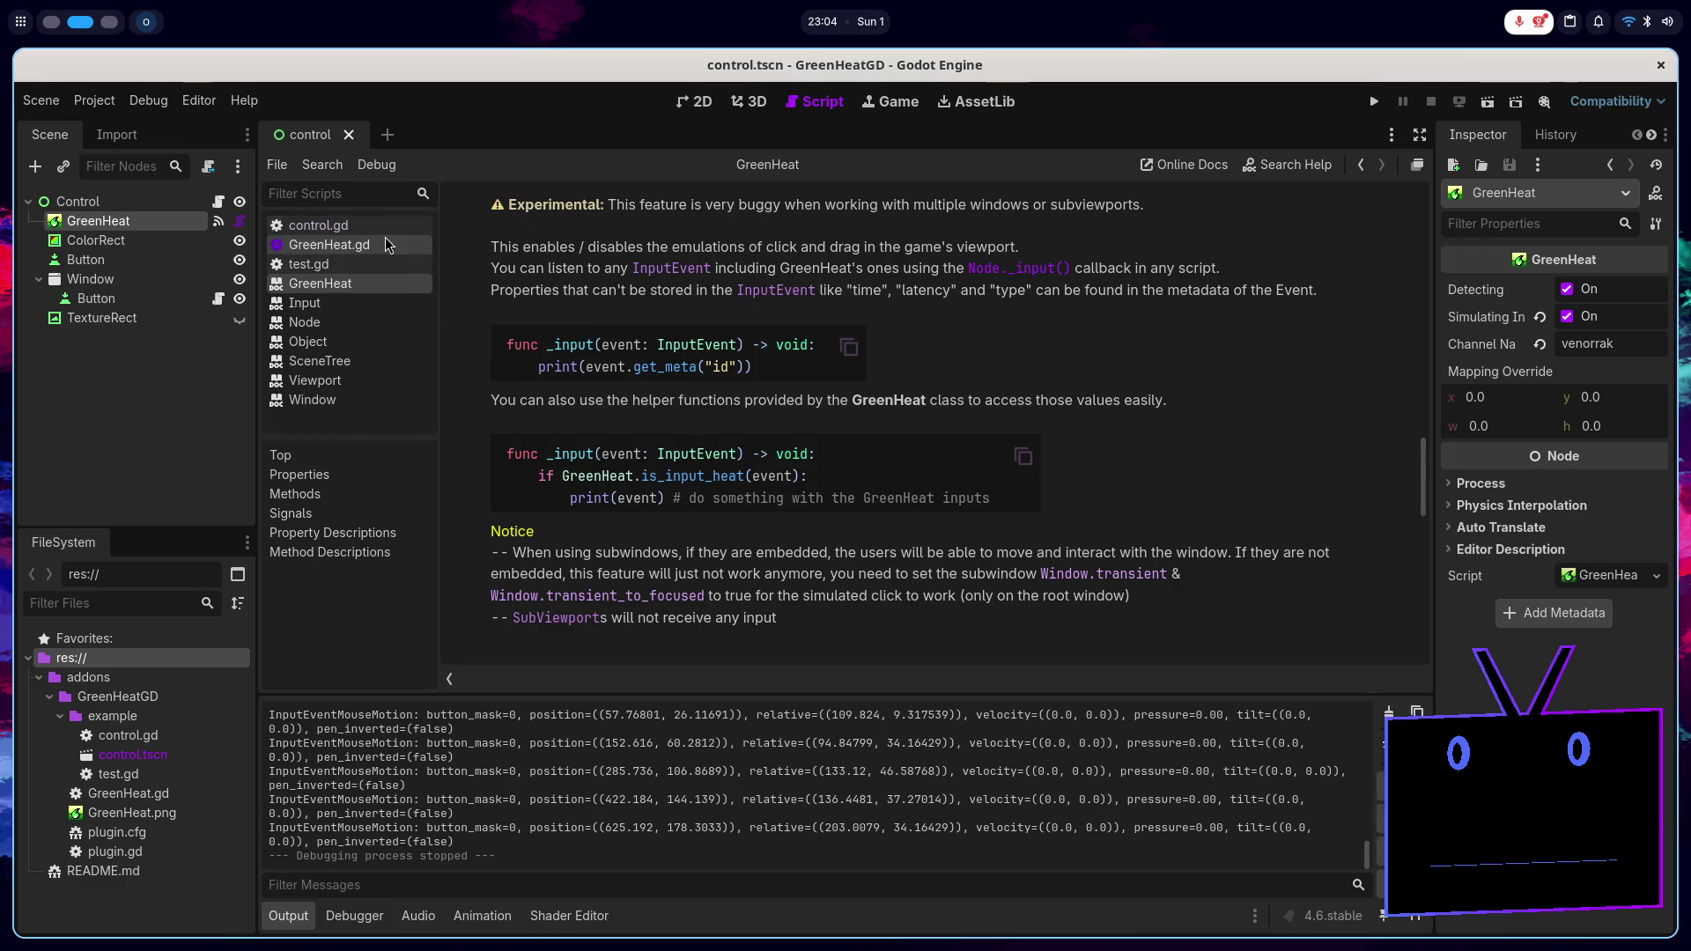
Step: After Rect2 on line 52, begin the comment '## By default, the inputs will be mapped'
left_click(328, 244)
scroll(747, 473, "down", 4)
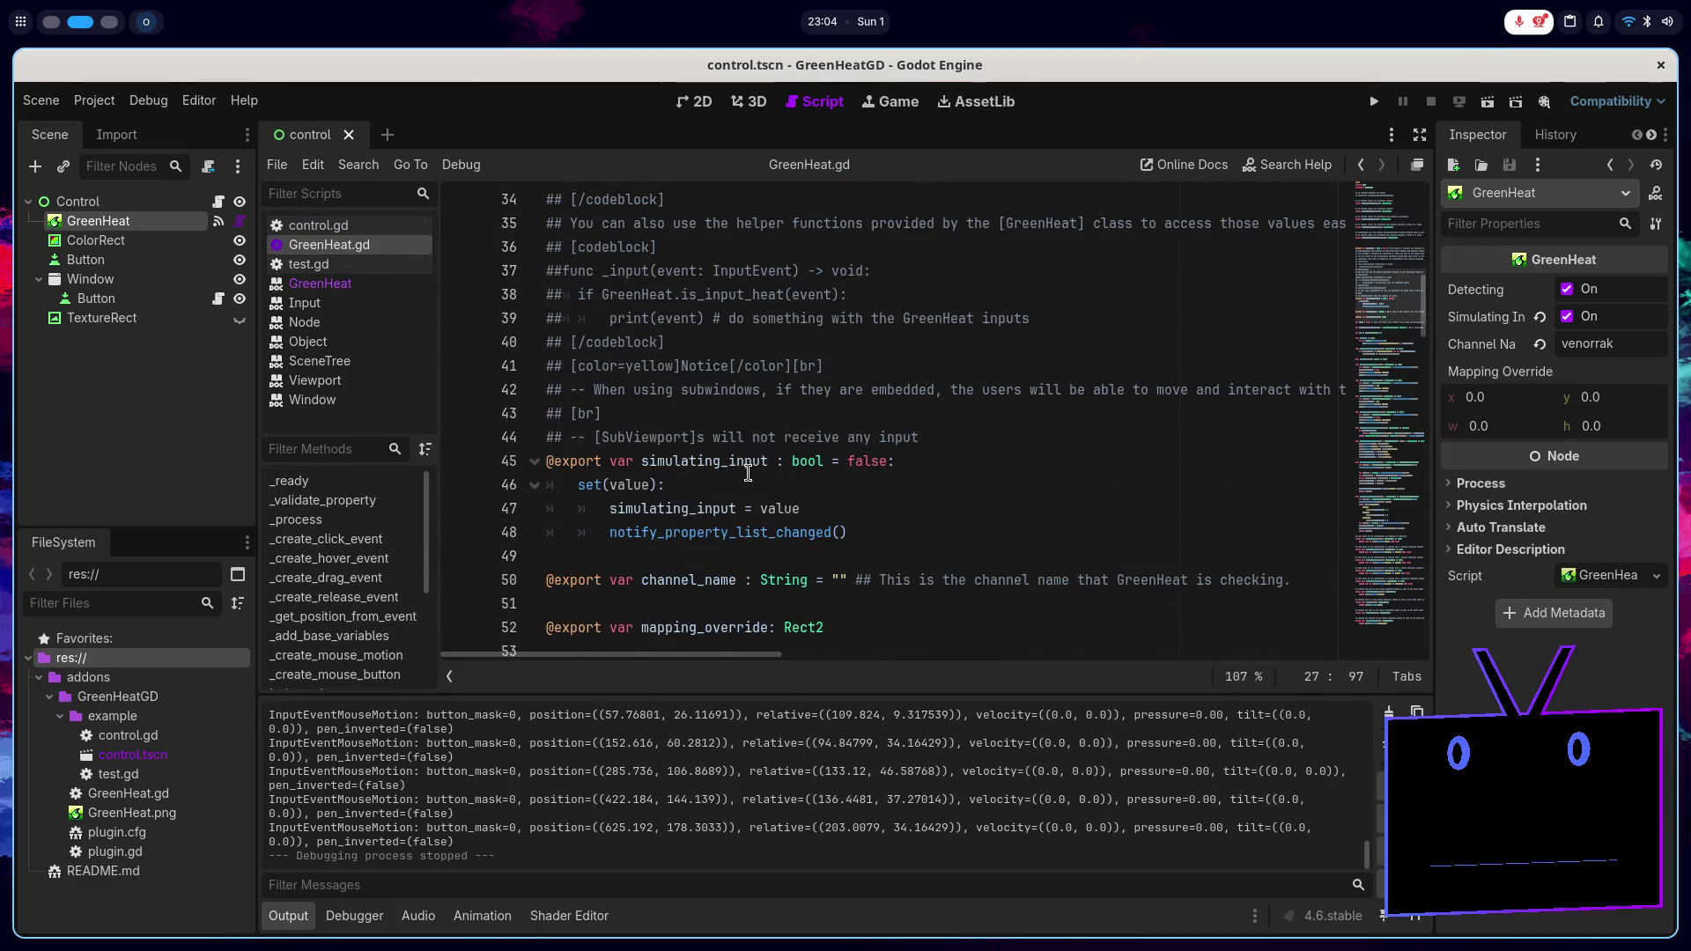
scroll(753, 480, "down", 1)
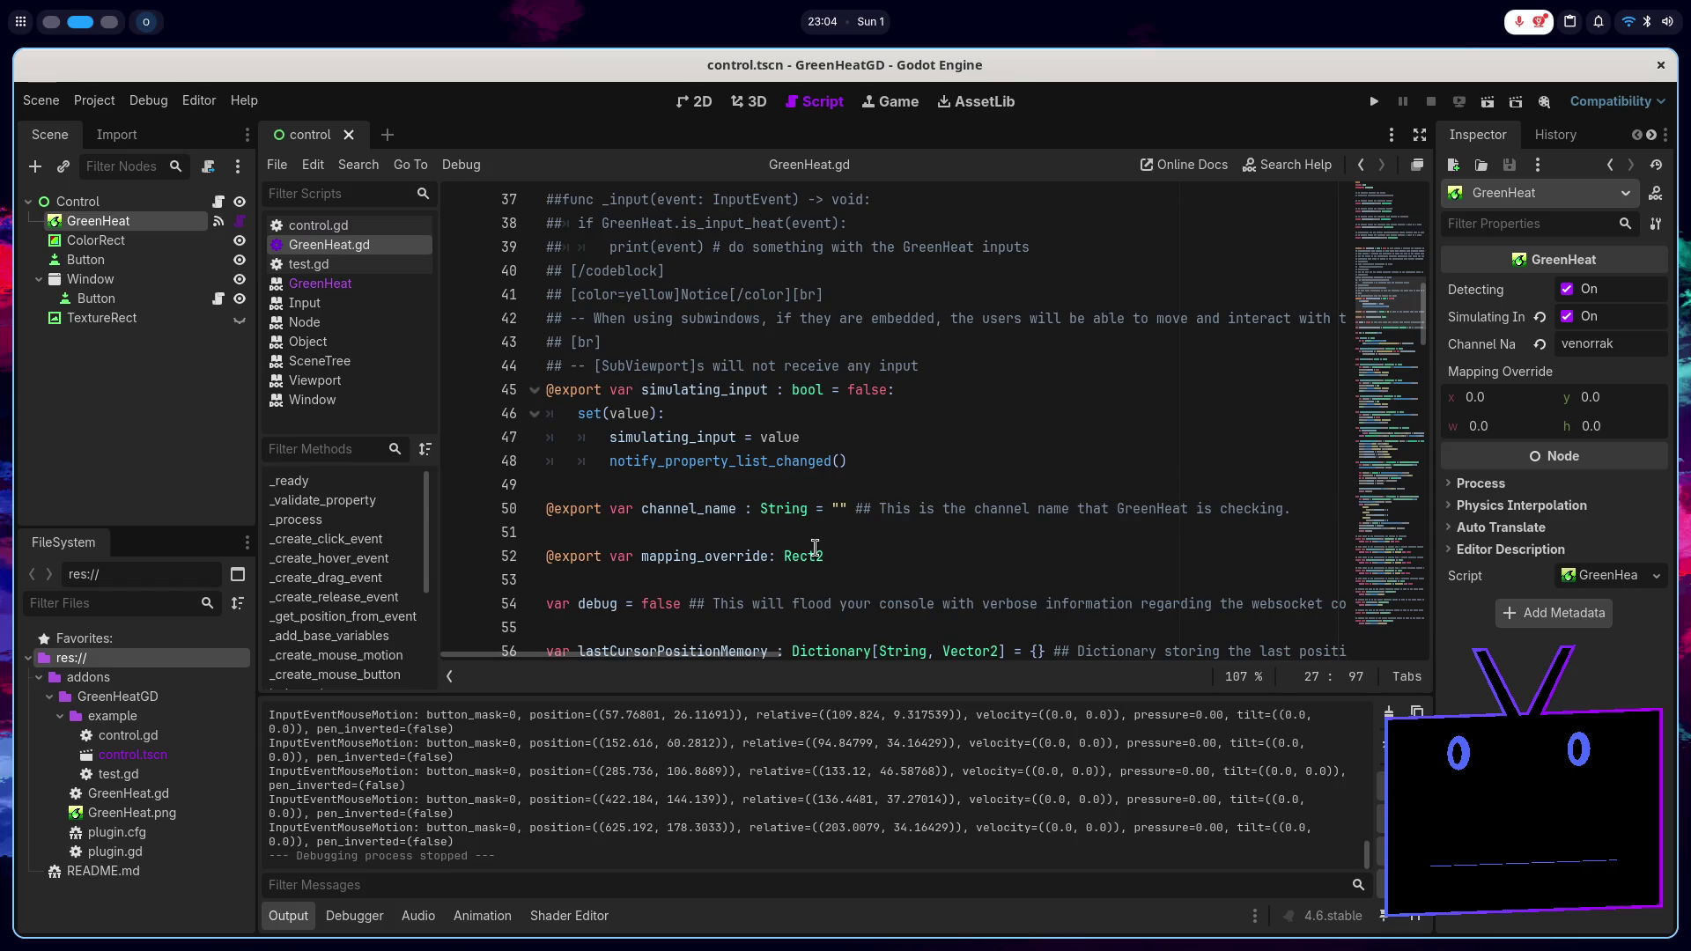
left_click(841, 558)
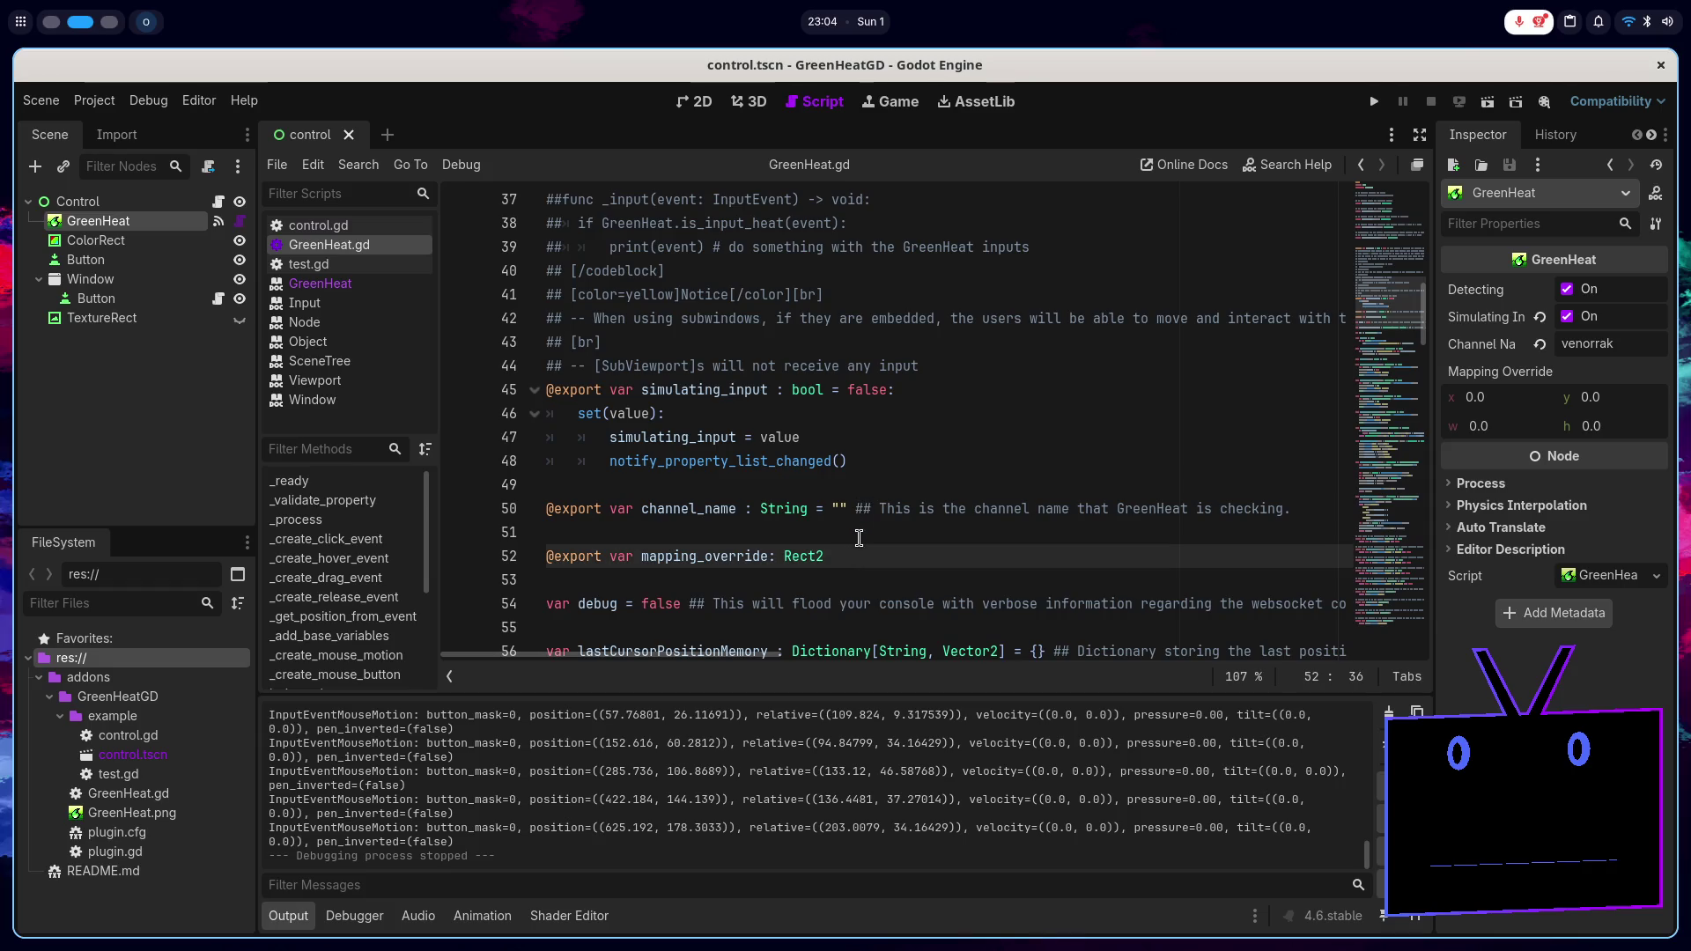
type("##")
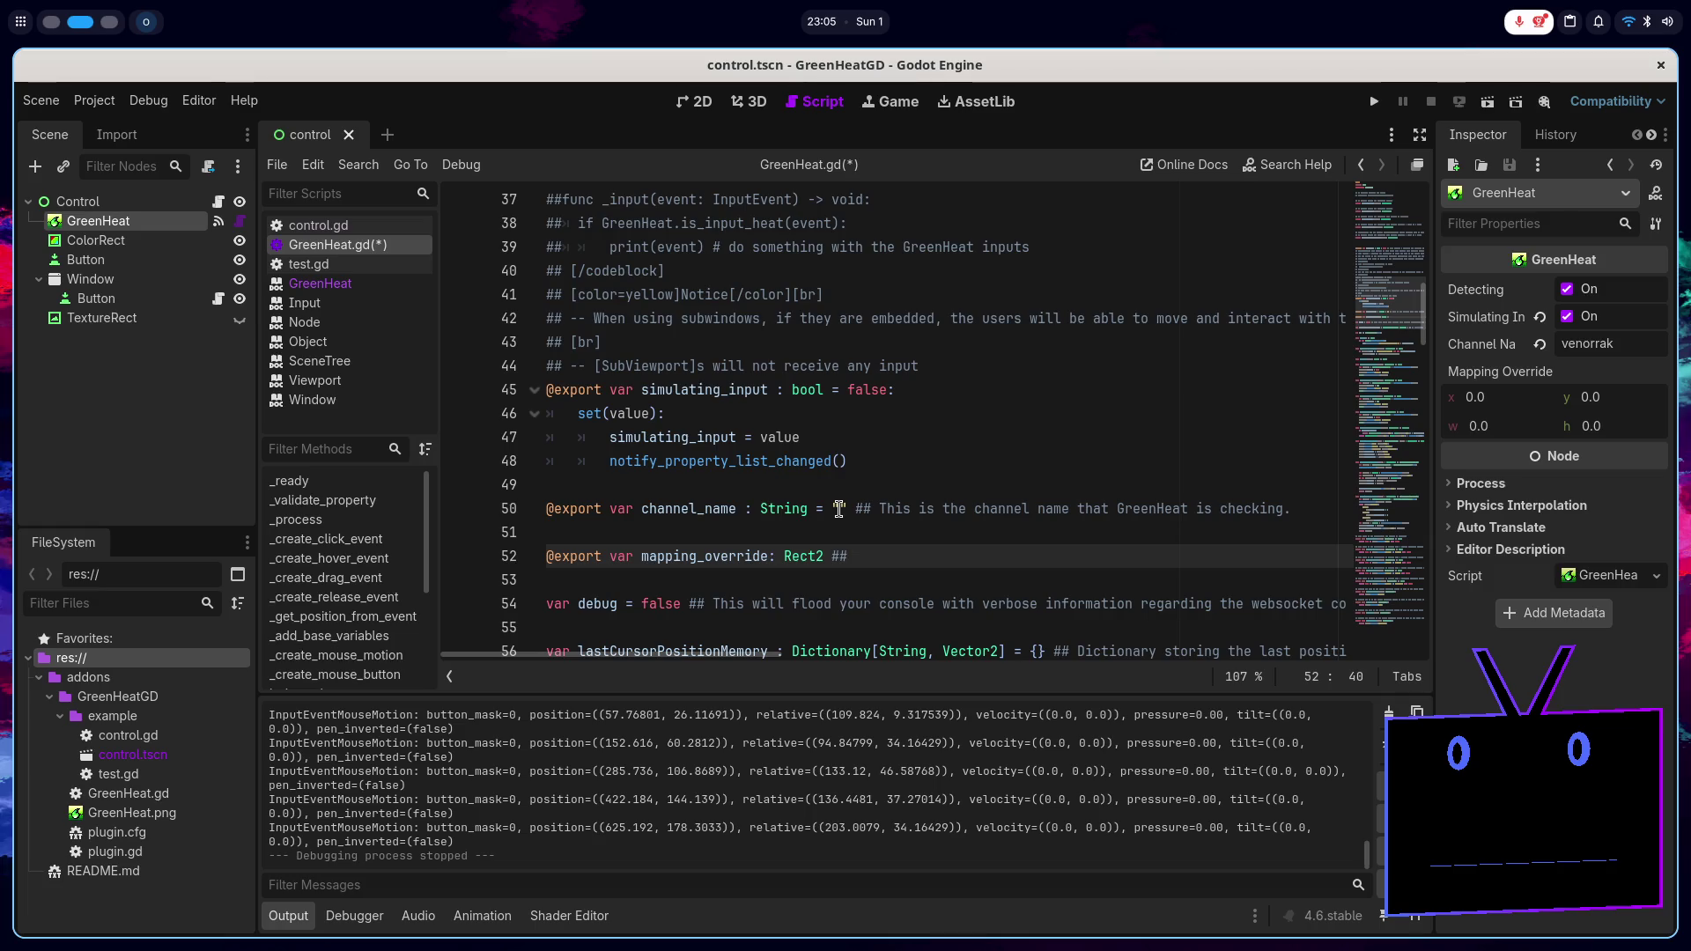
type("Bu")
key("BackSpace")
type("default, ")
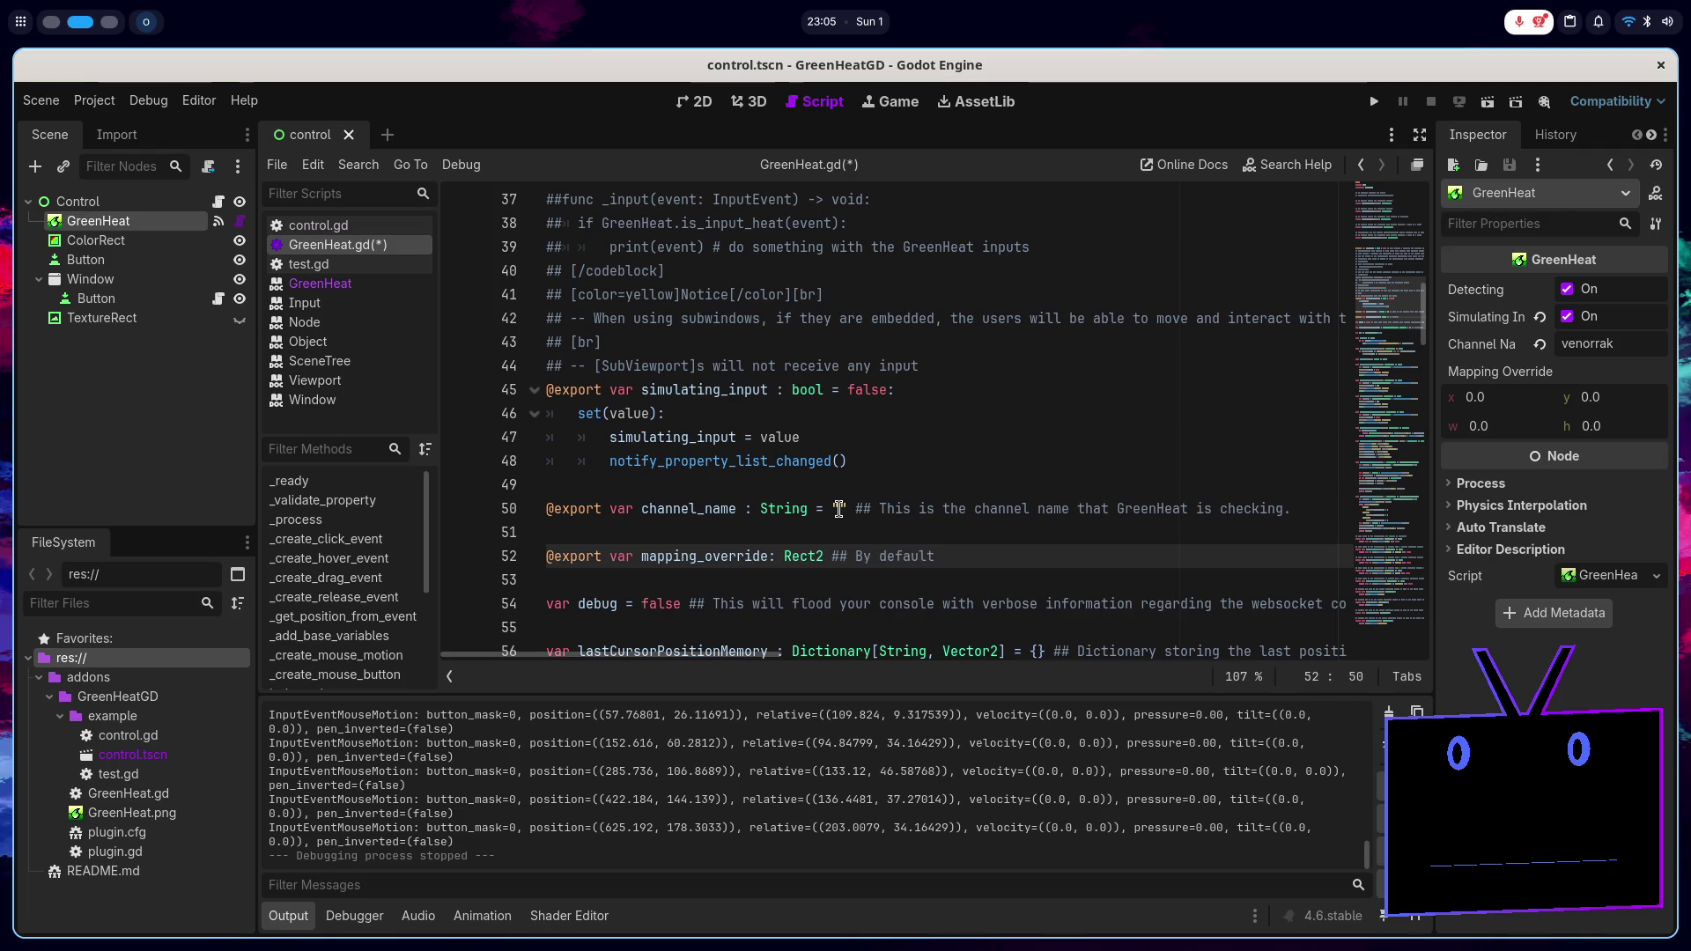
type("the i")
type("nputs w")
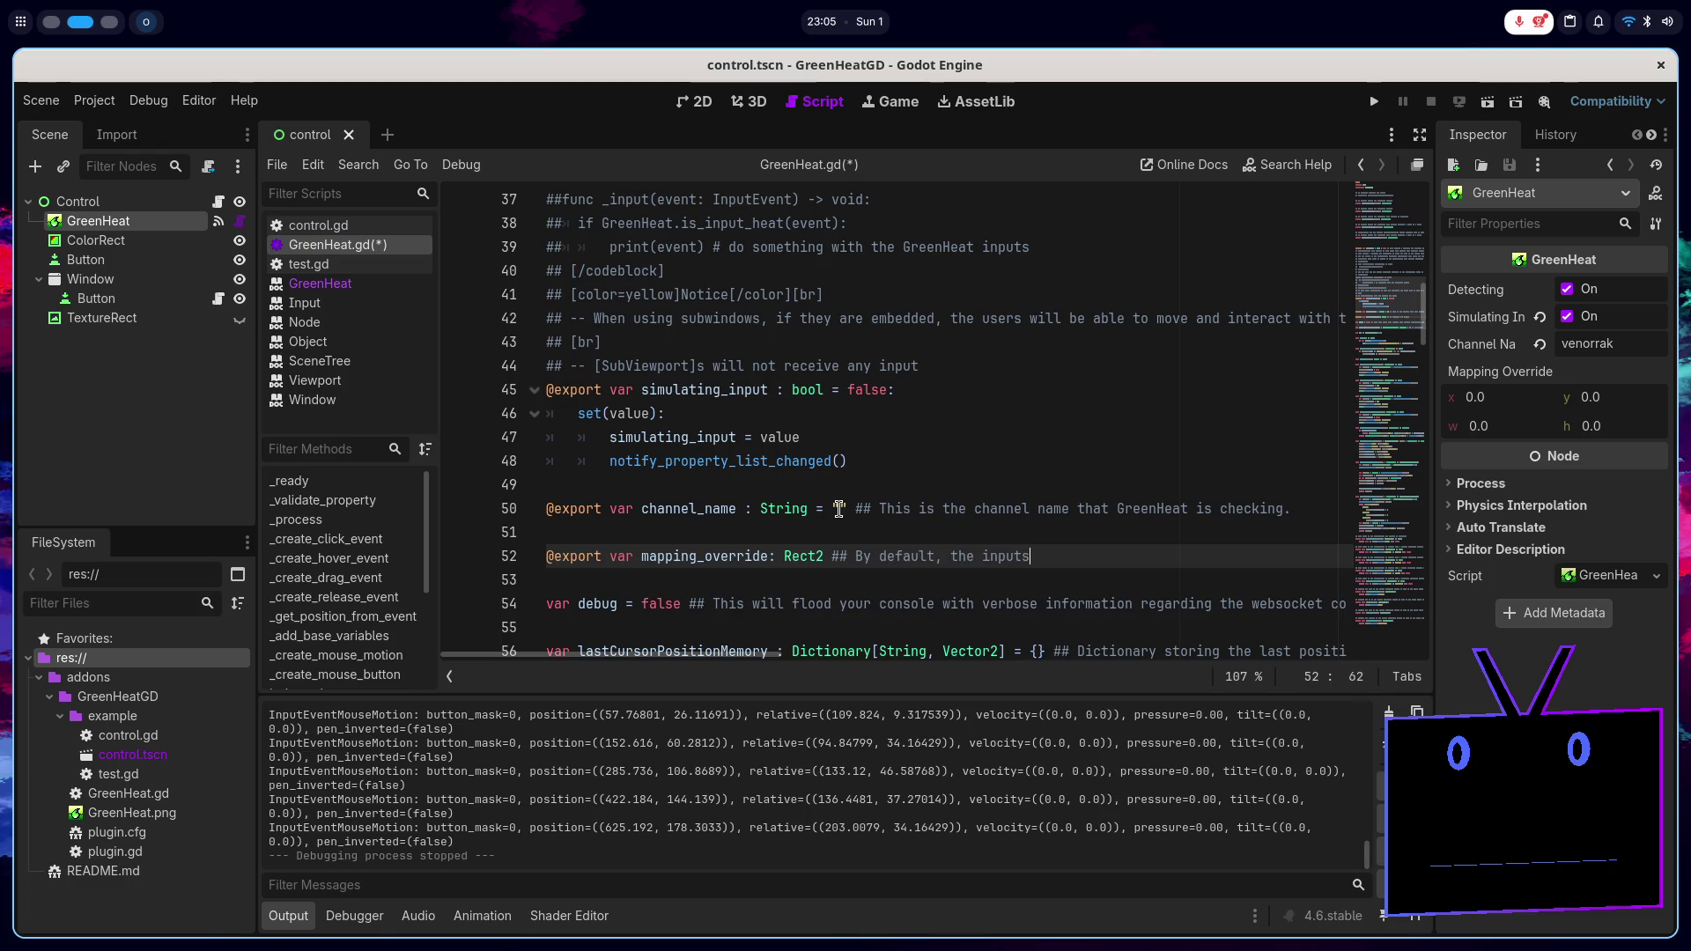
type("ill be p")
key("BackSpace")
type("mapped")
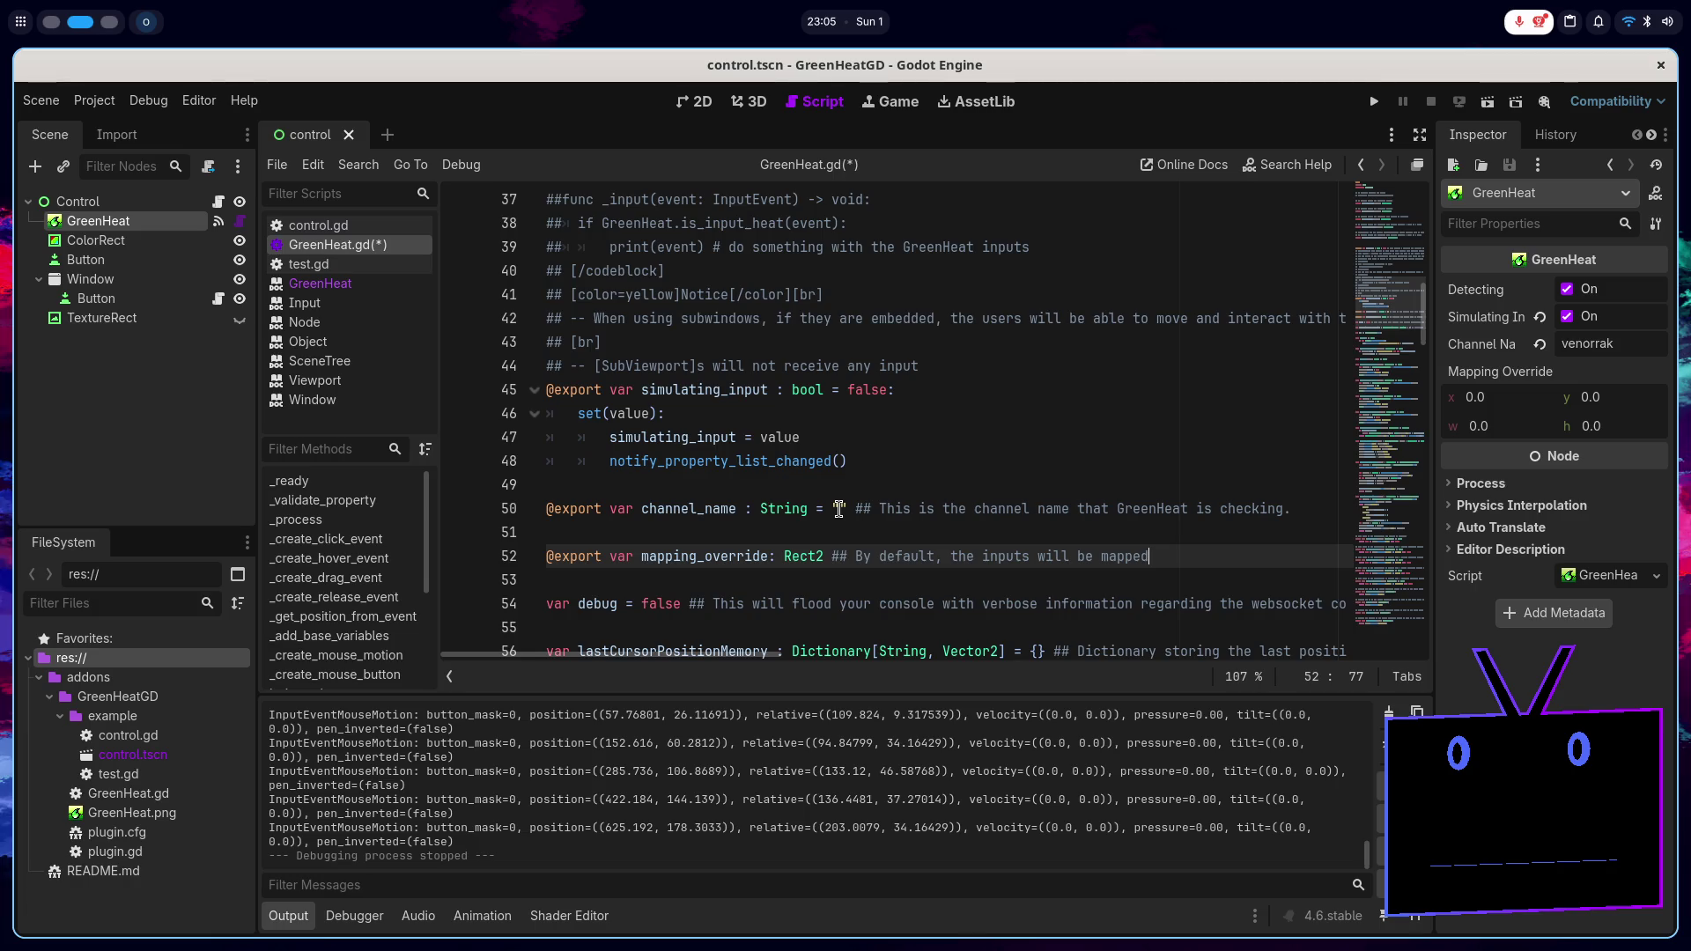
Step: Complete it as 'to the size of the root window.' after fixing typos
key("BackSpace")
key("BackSpace")
key("BackSpace")
type("be mapped ")
type("to the size of ")
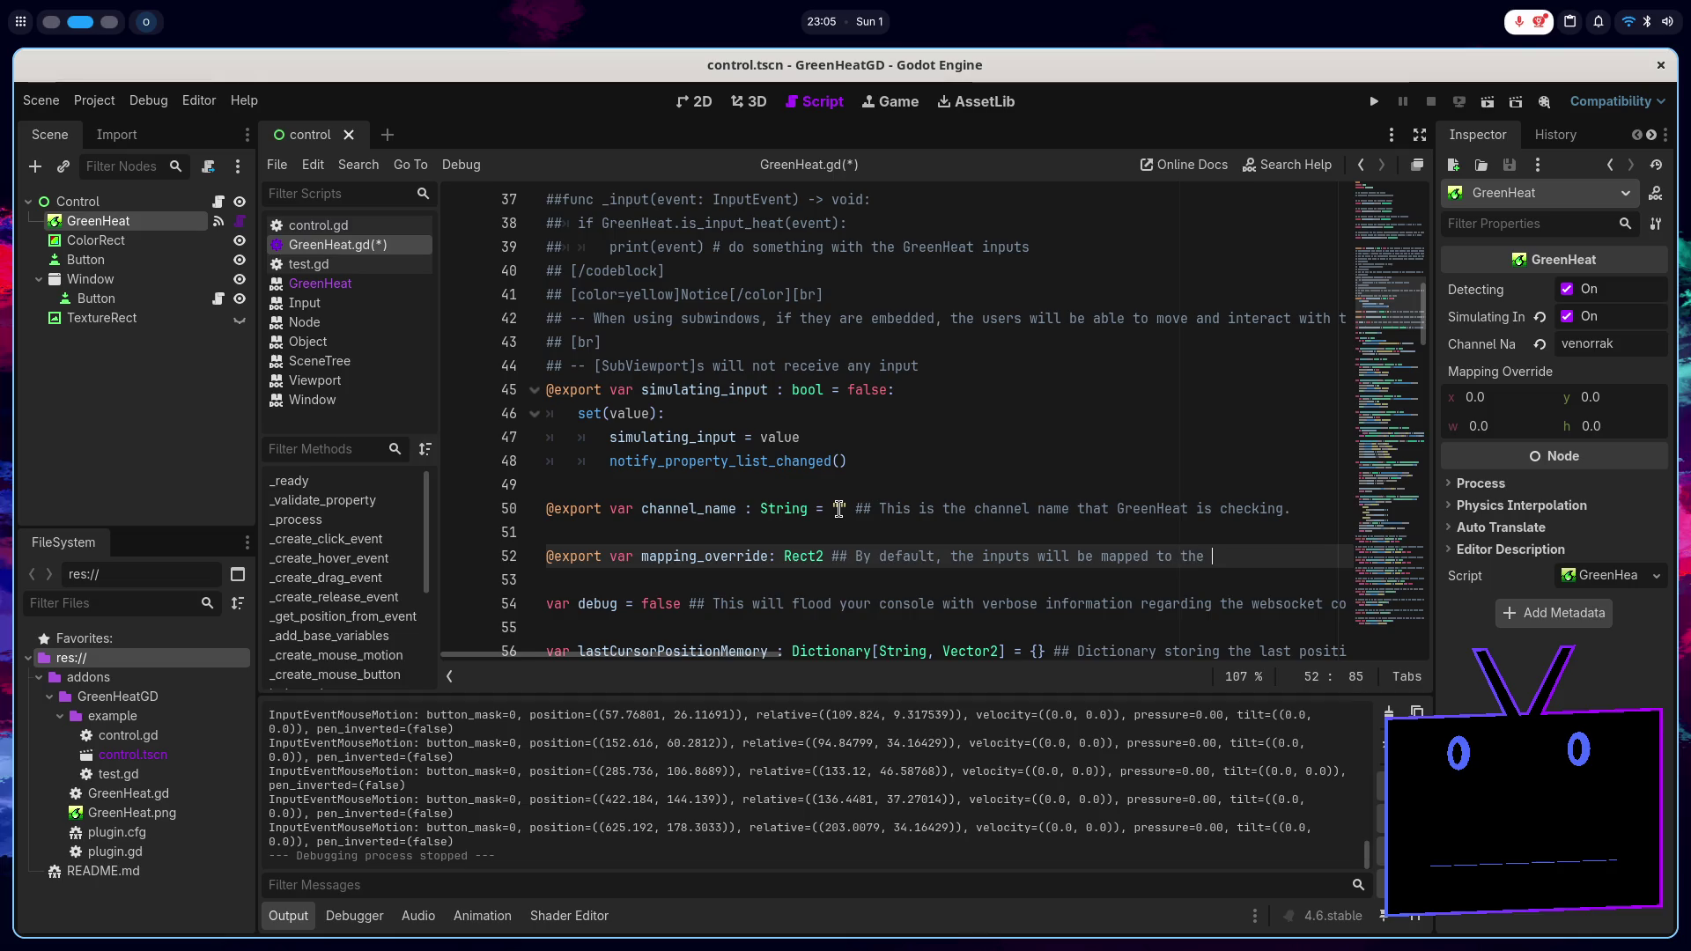
type("the scrren")
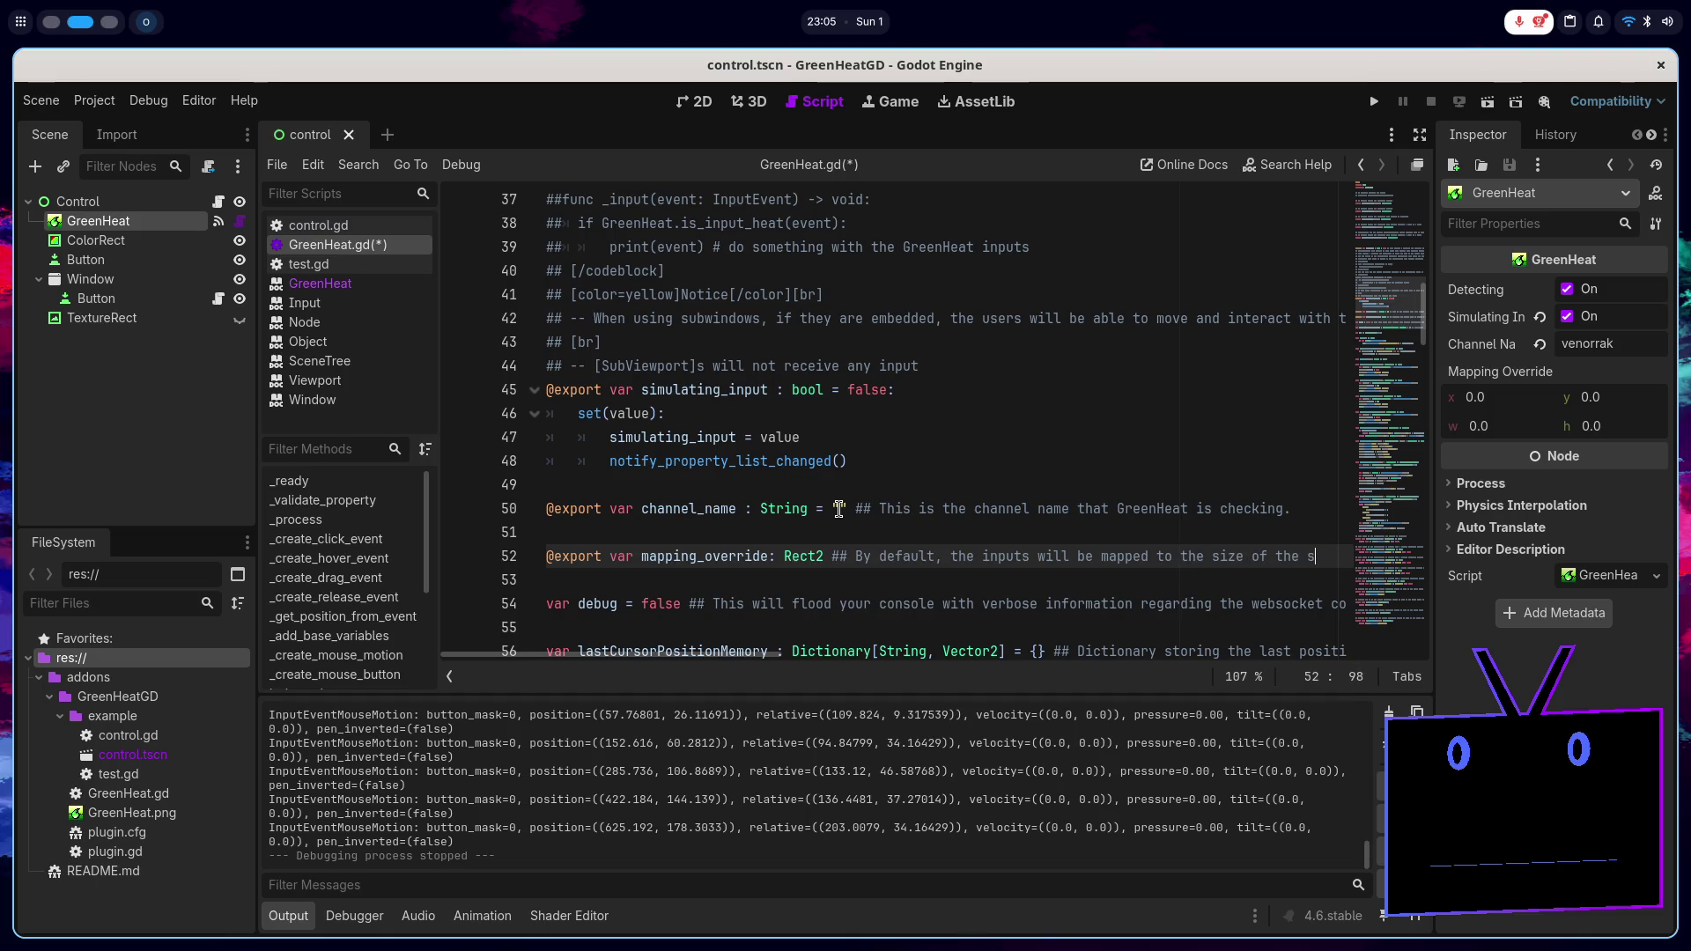
key("BackSpace")
key("BackSpace")
key("BackSpace")
type("root ")
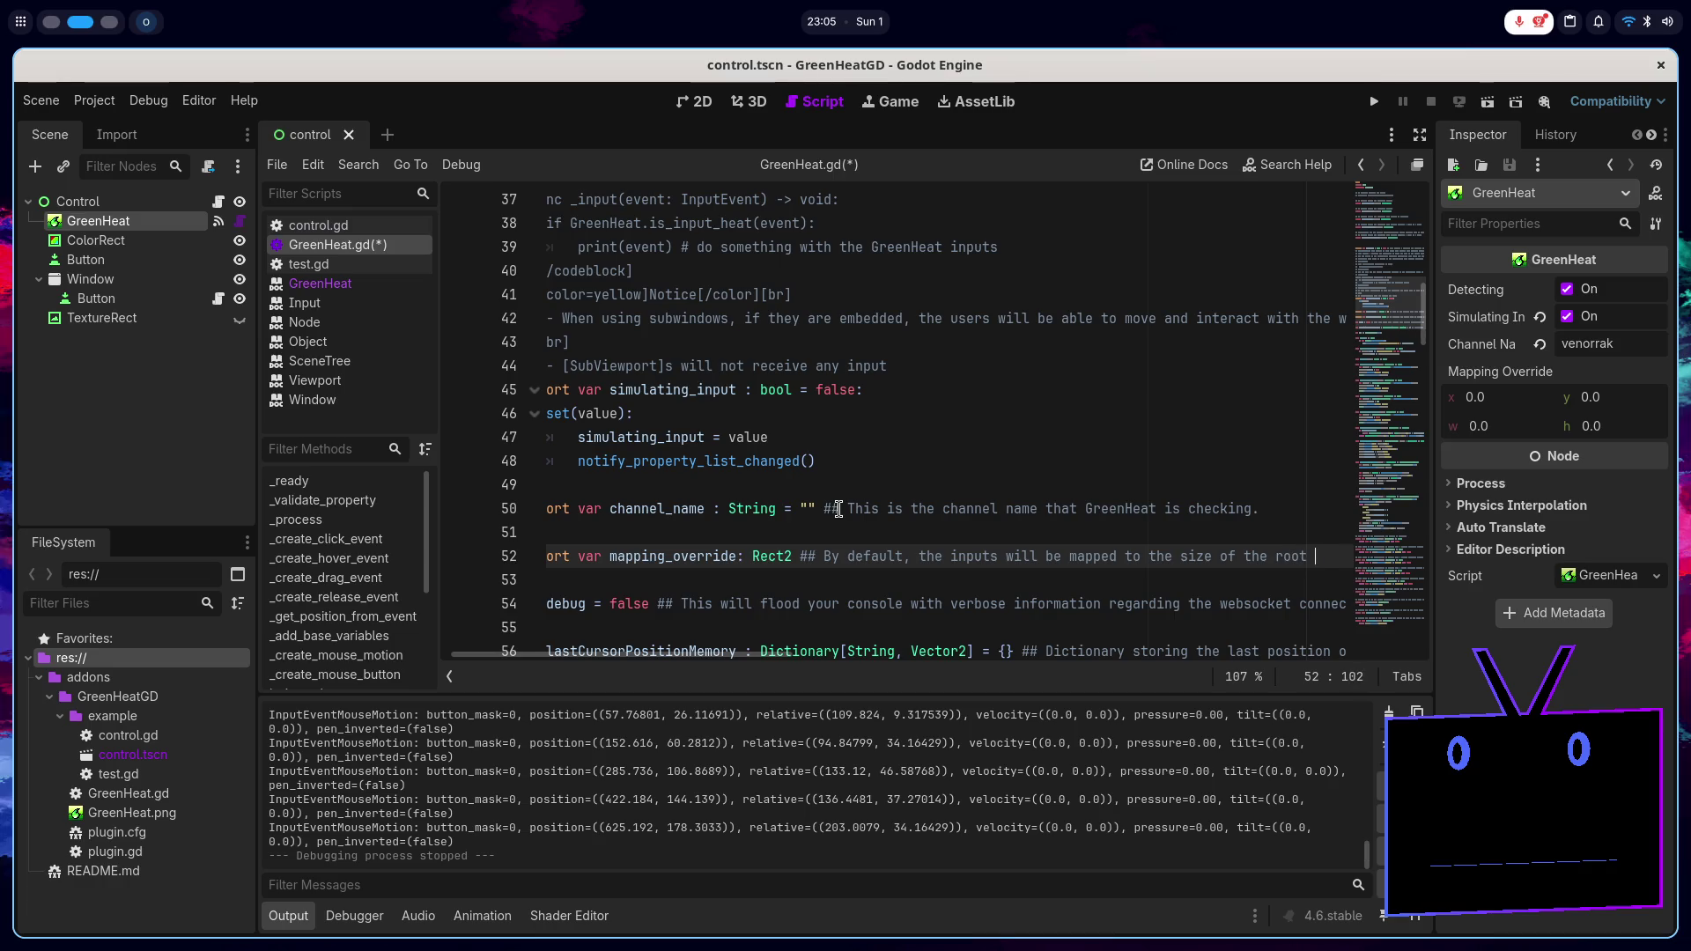
type("Window")
key("BackSpace")
key("BackSpace")
key("BackSpace")
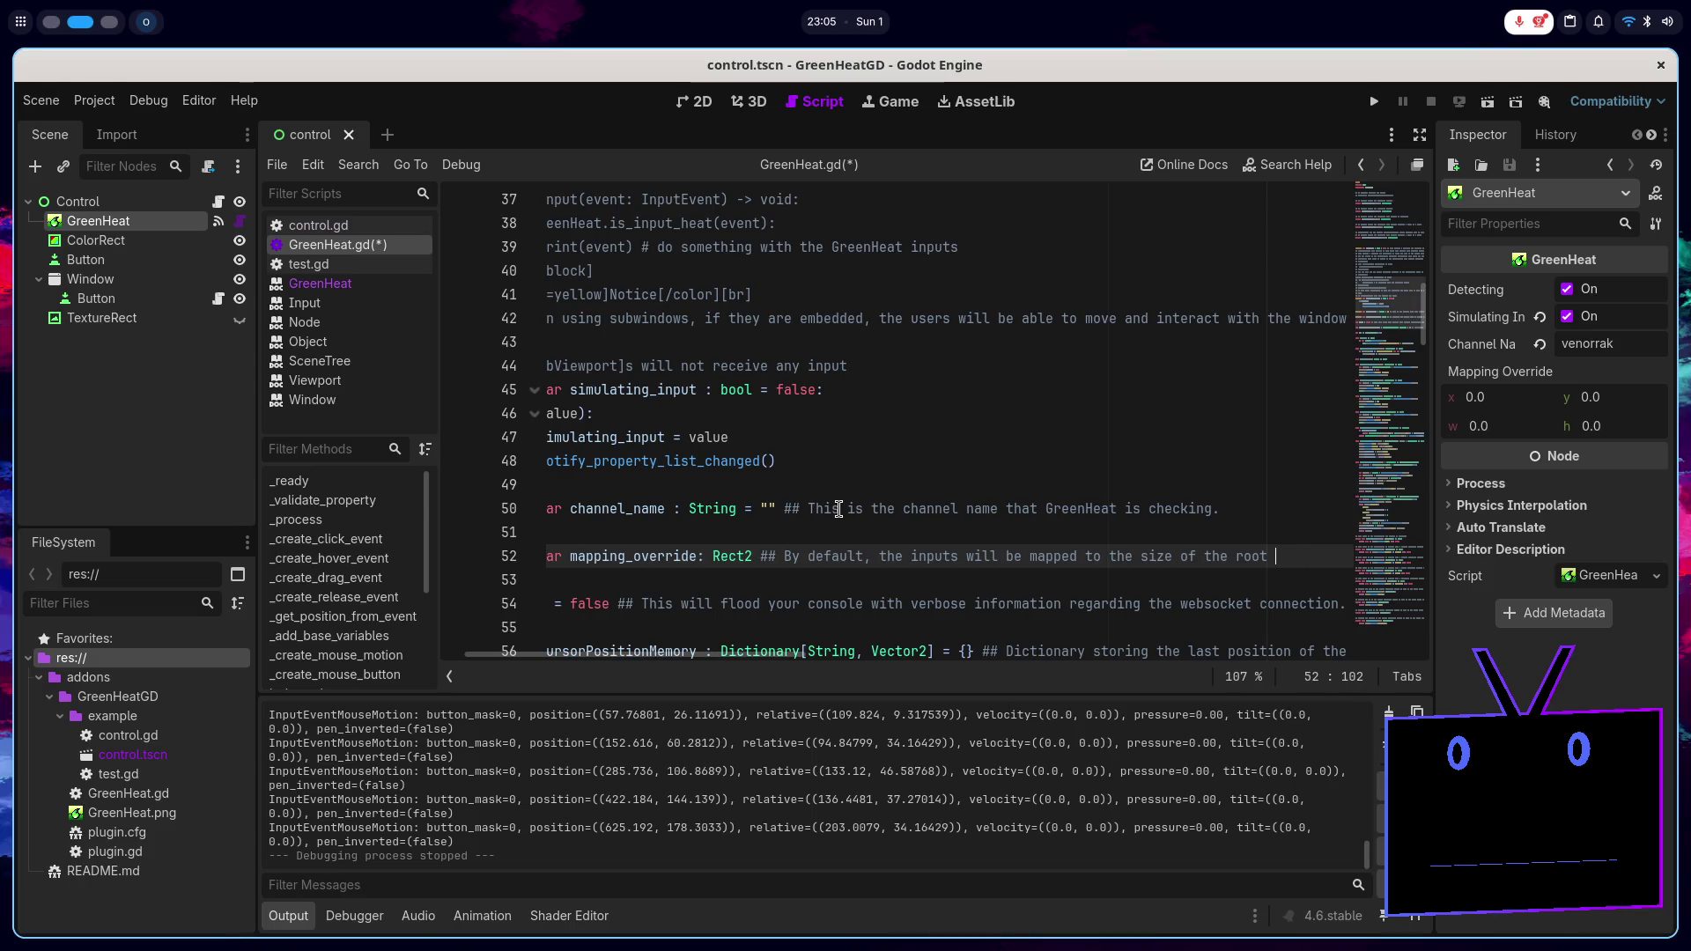
type("window")
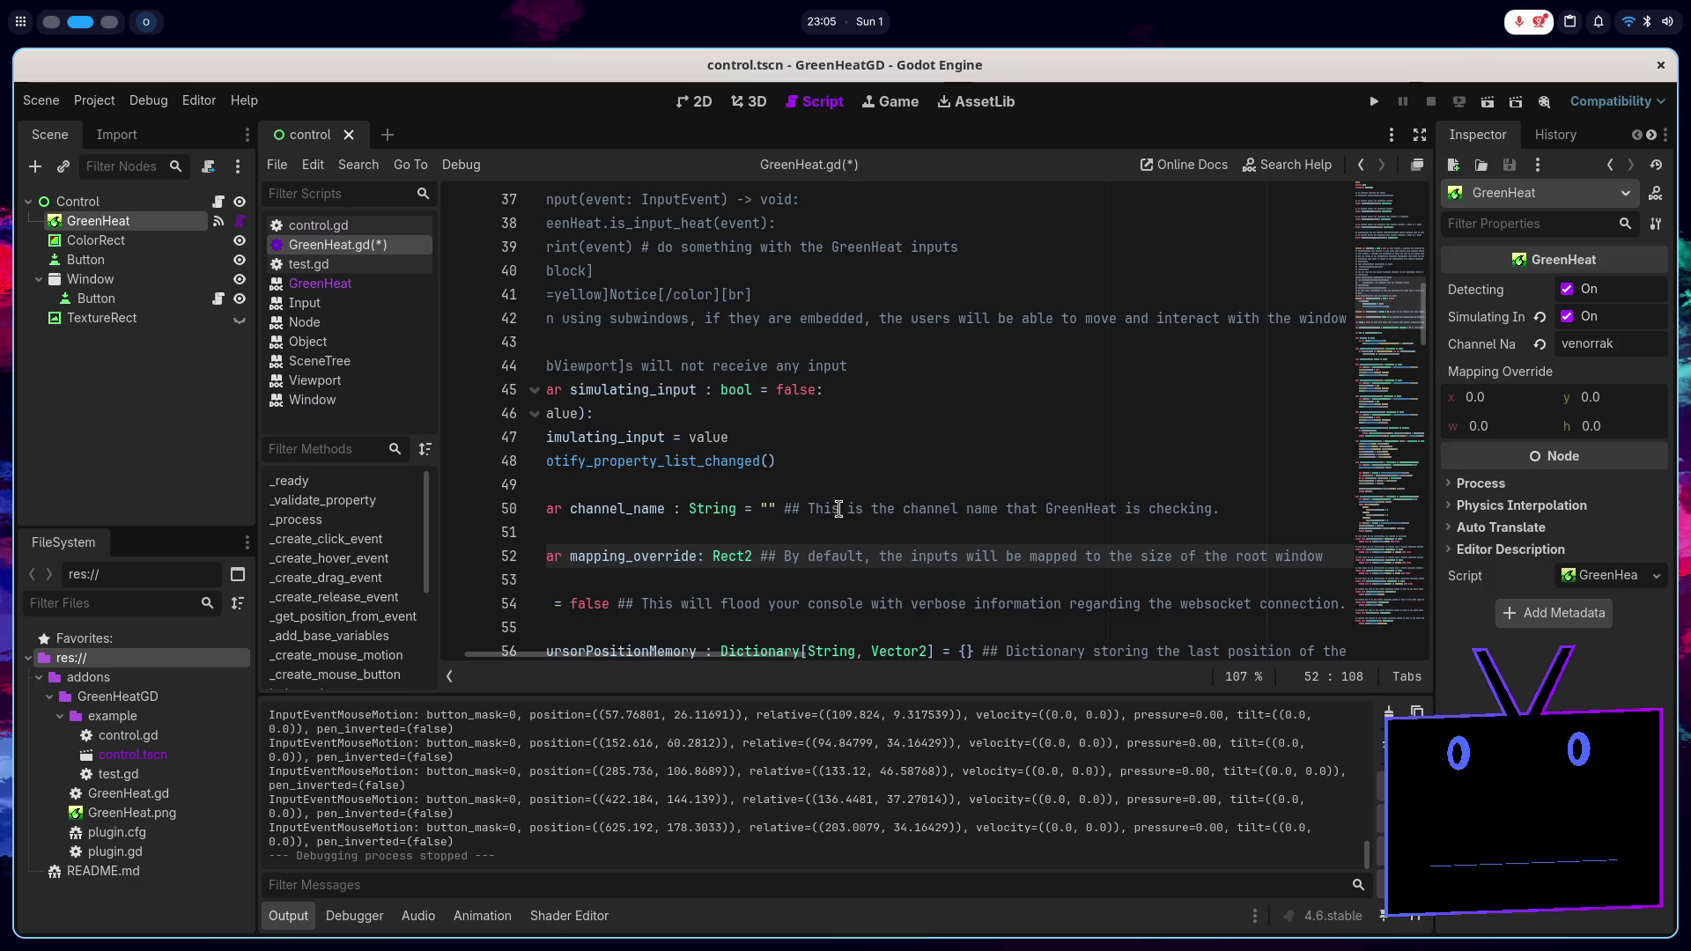
type(".")
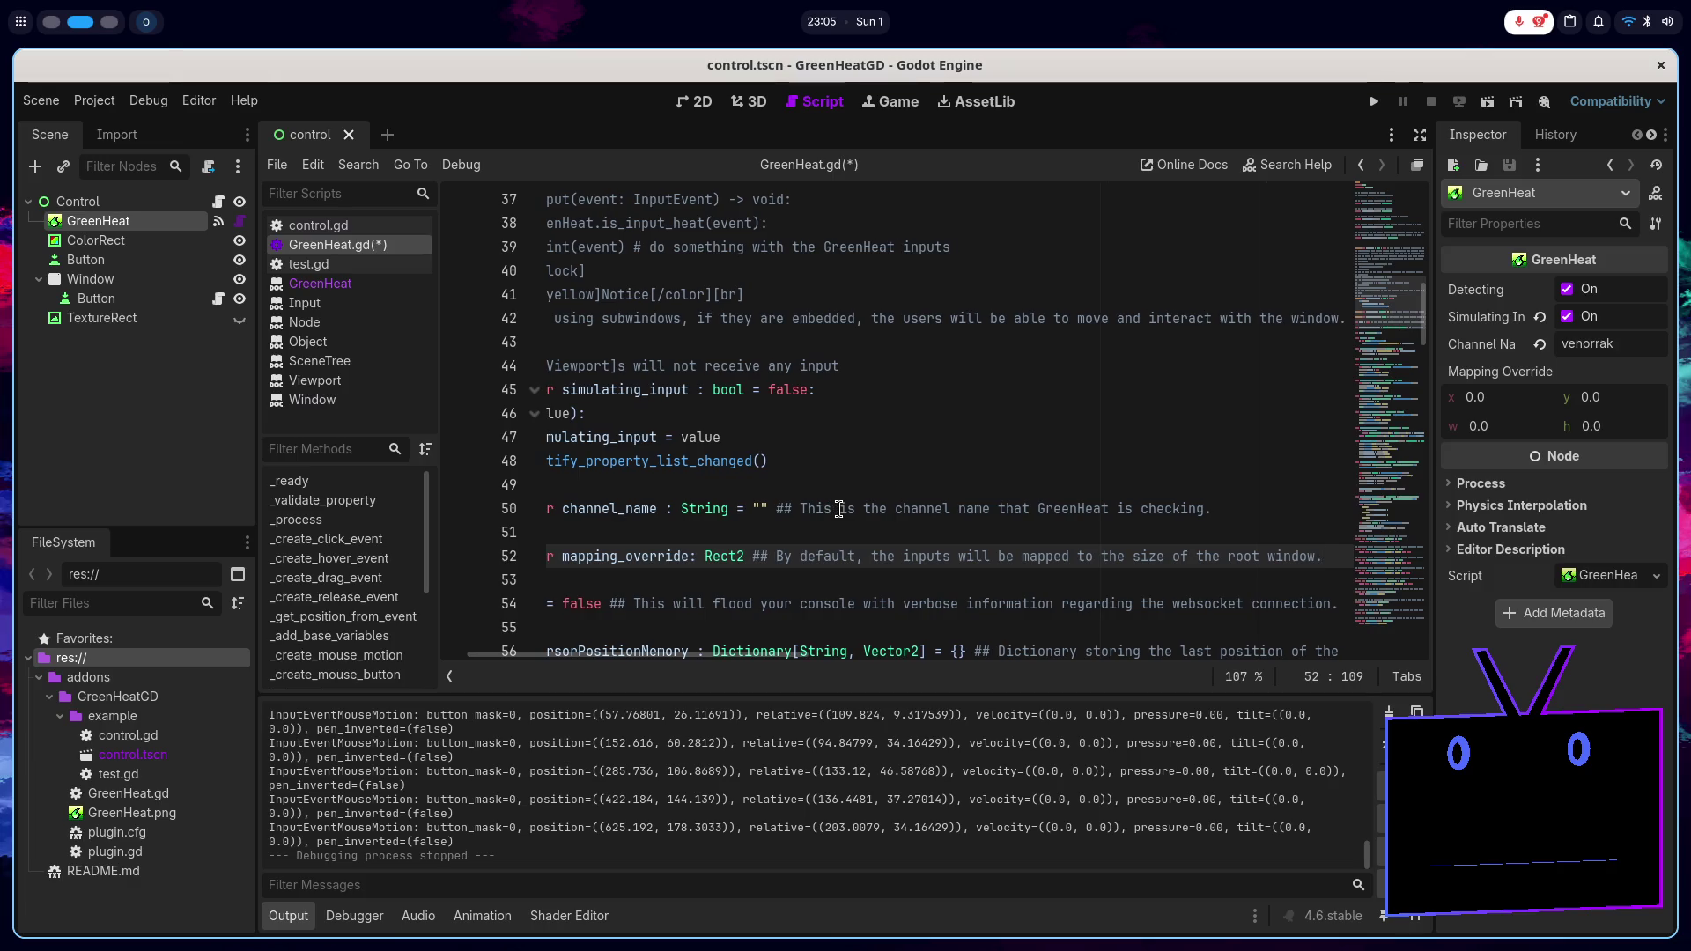
key("ctrl+z")
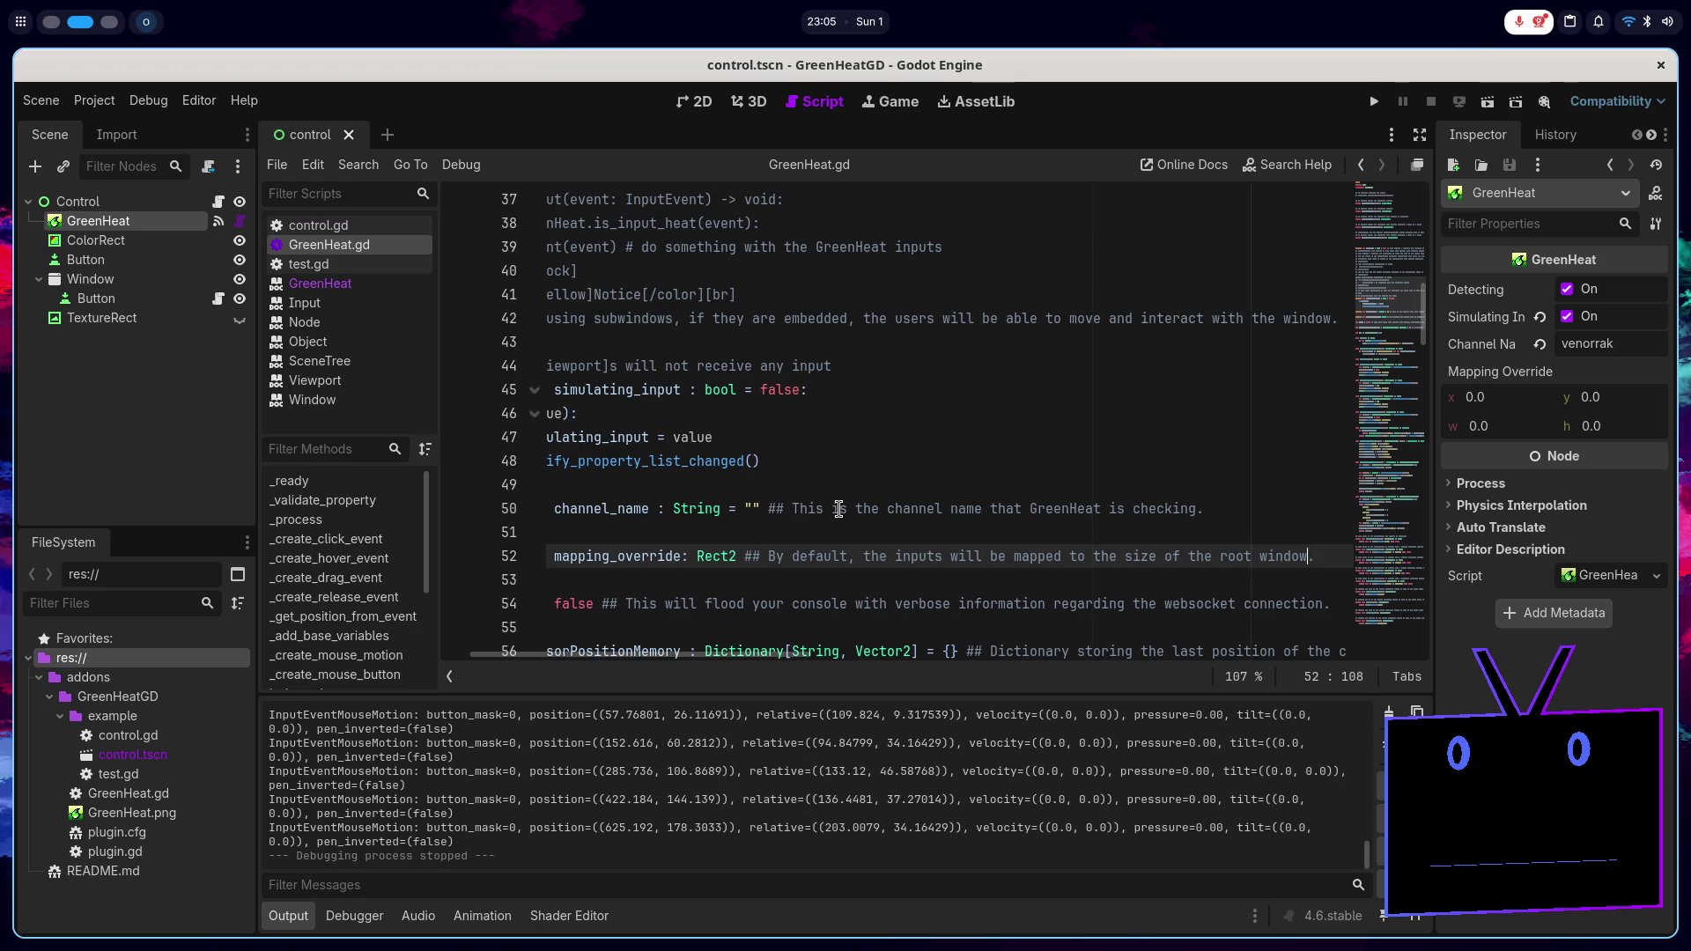
key("ctrl+shift+z")
Step: Append 'If you want the inputs to be restricted to a part of the window, set this variable.[br]' and start a new ## line
type("(see")
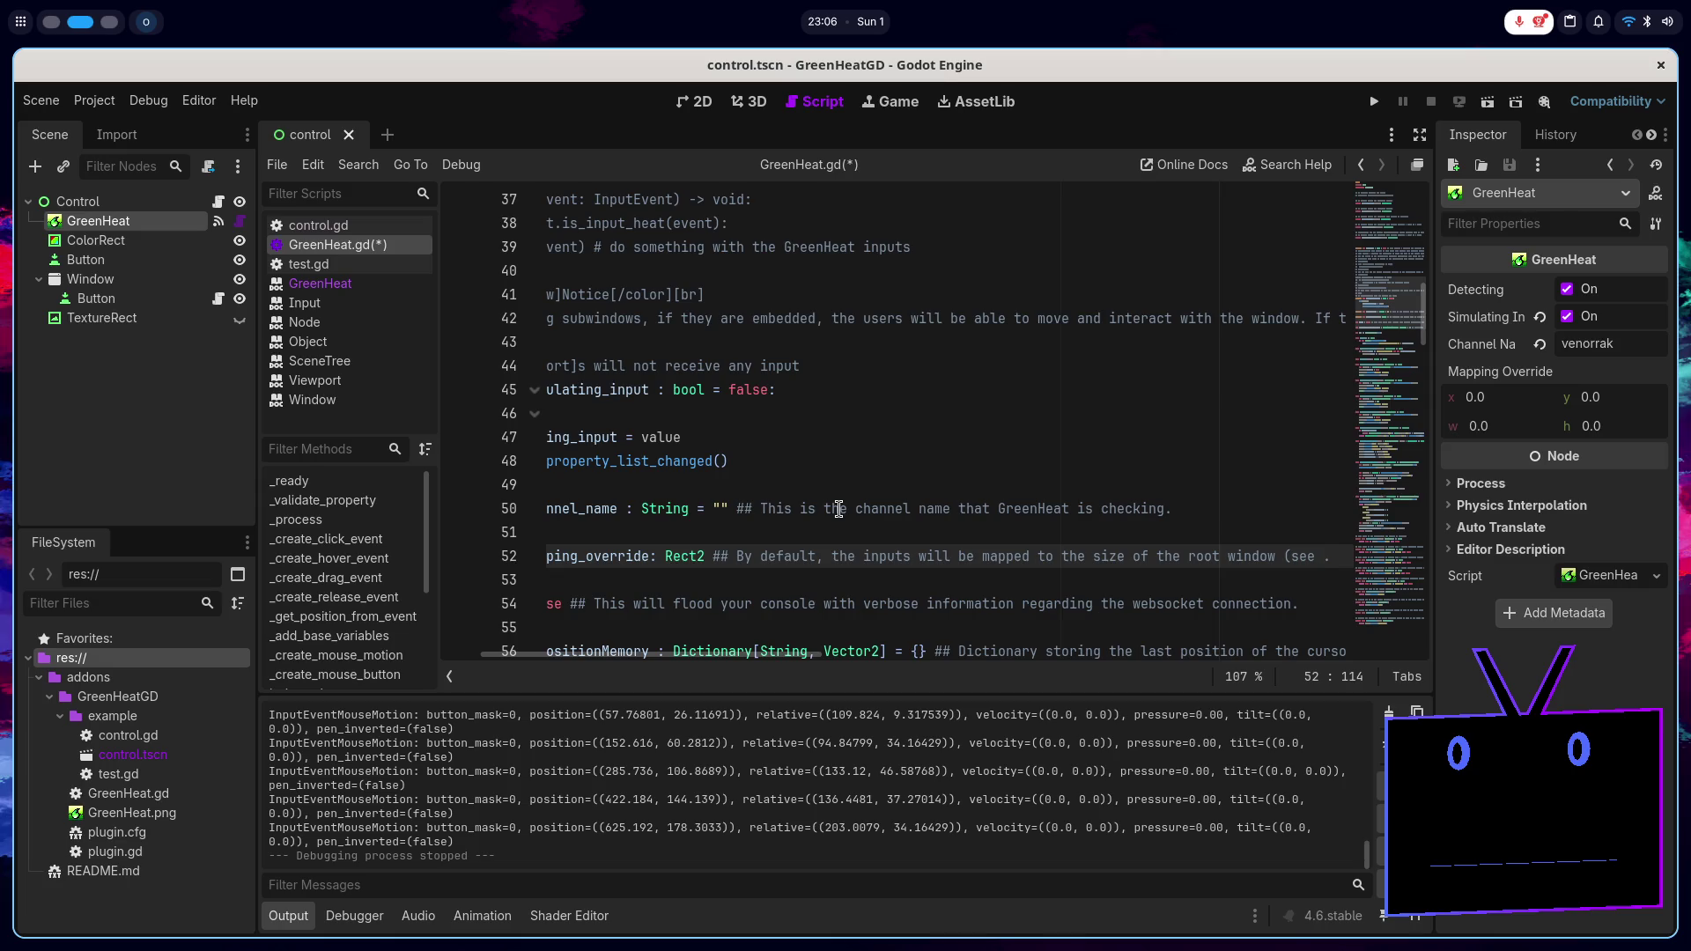
key("BackSpace")
key("BackSpace")
key("BackSpace")
key("Right")
type("If ")
type("you ")
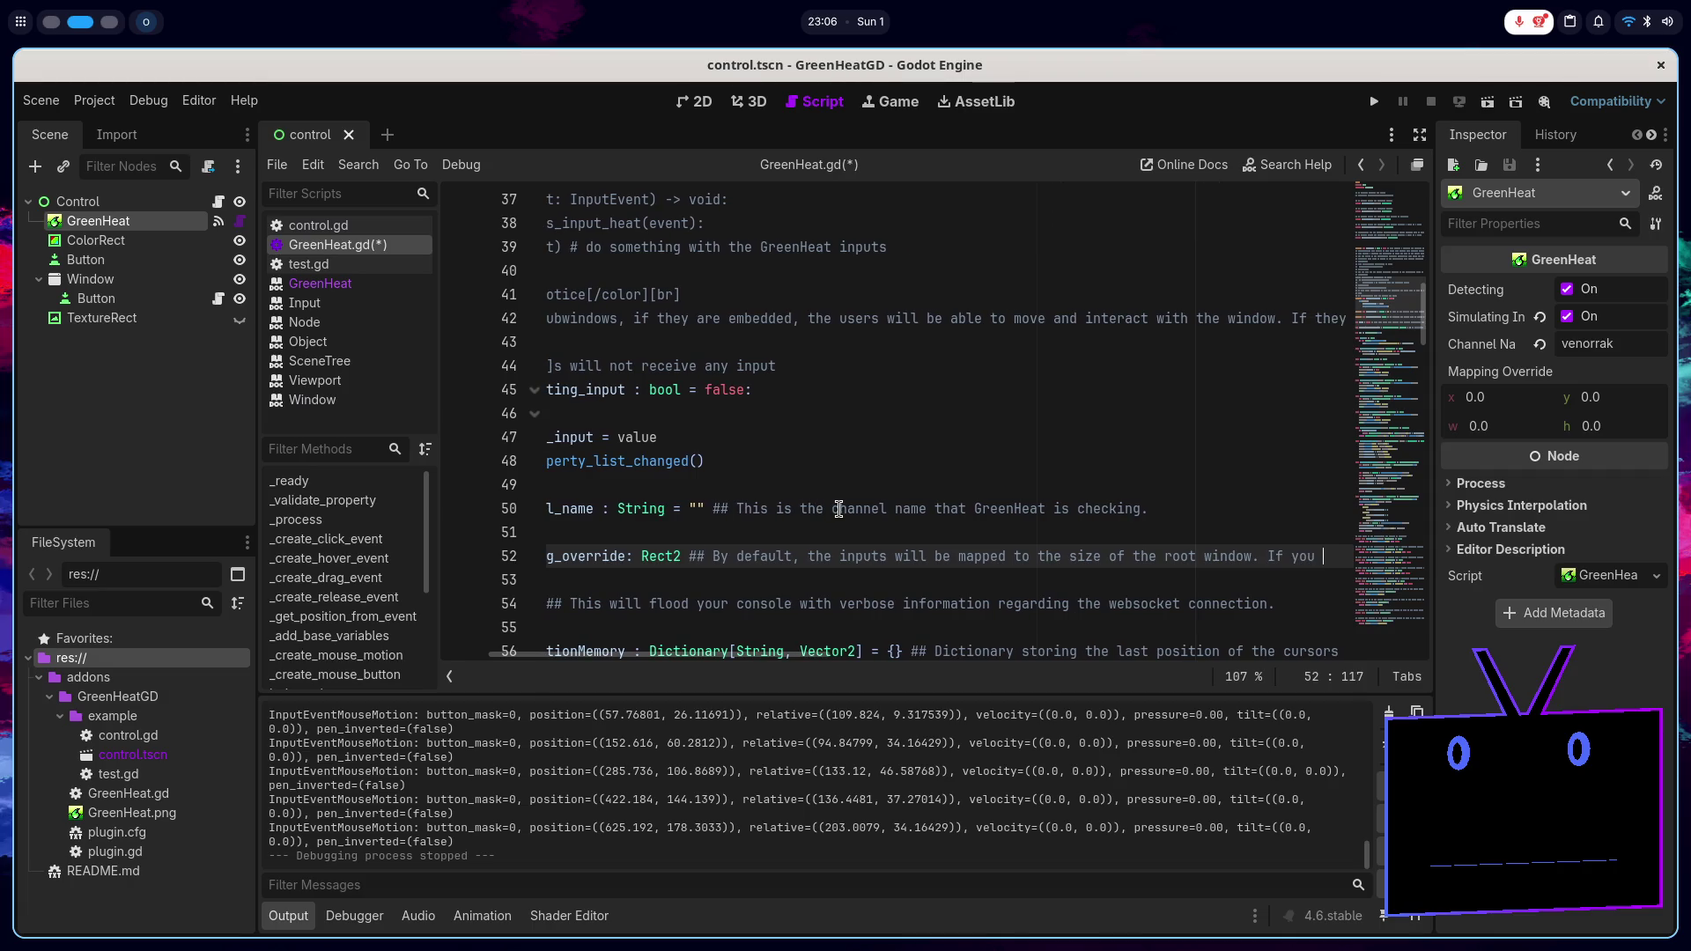
type("want the in")
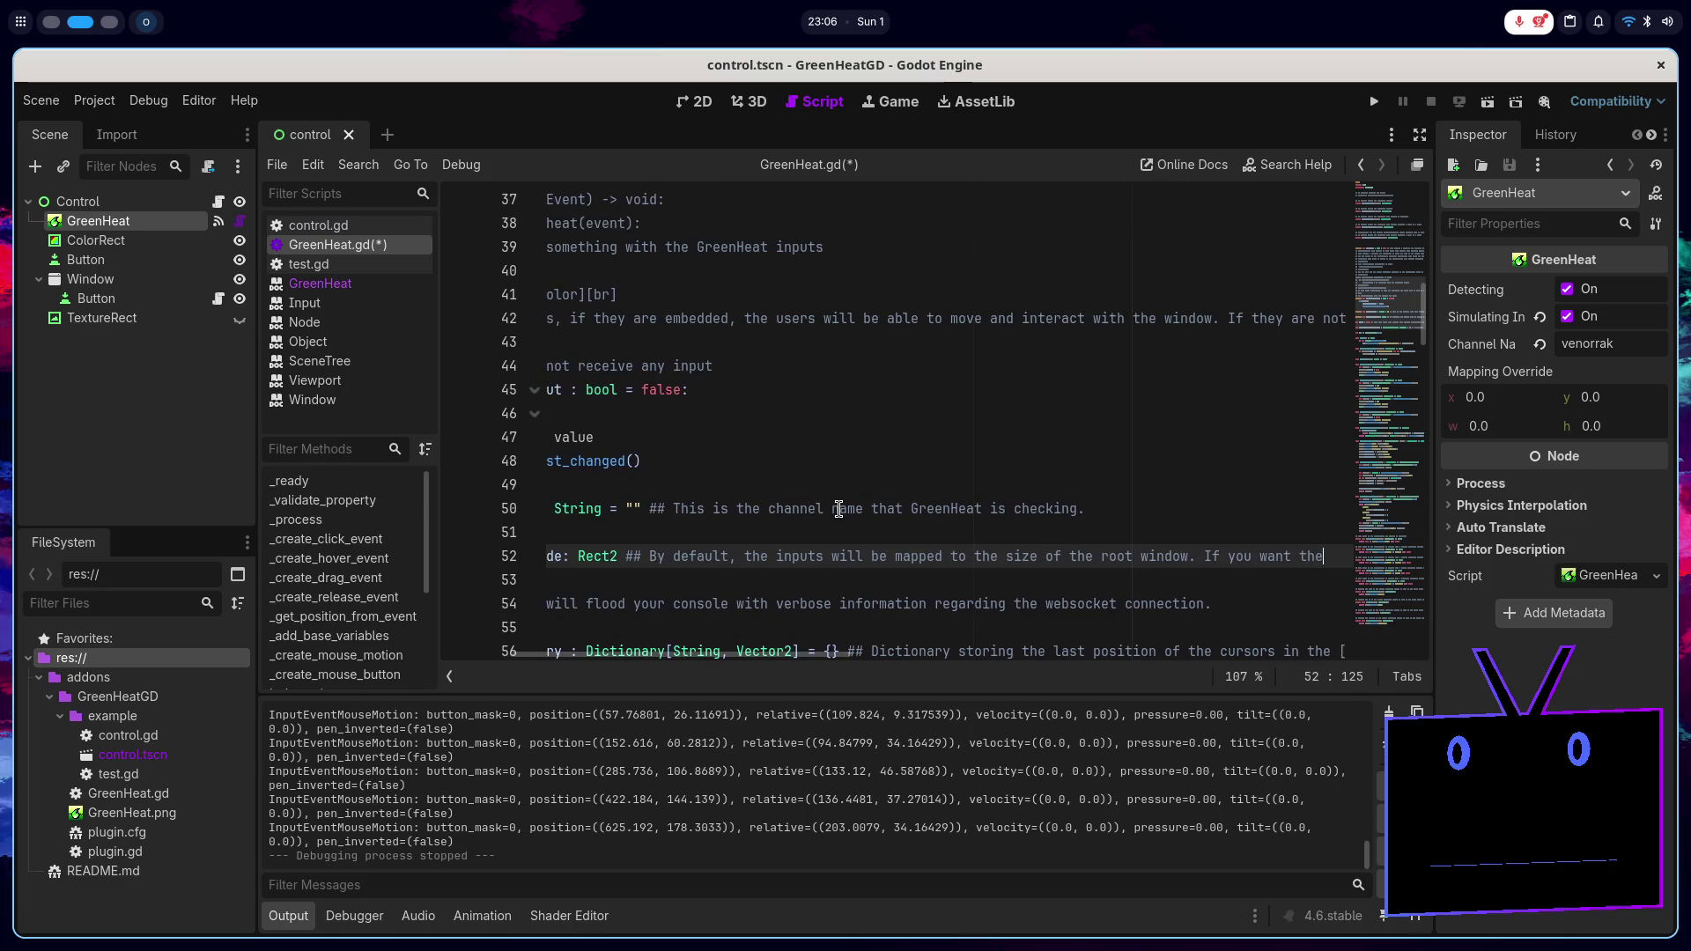
type("puts to b")
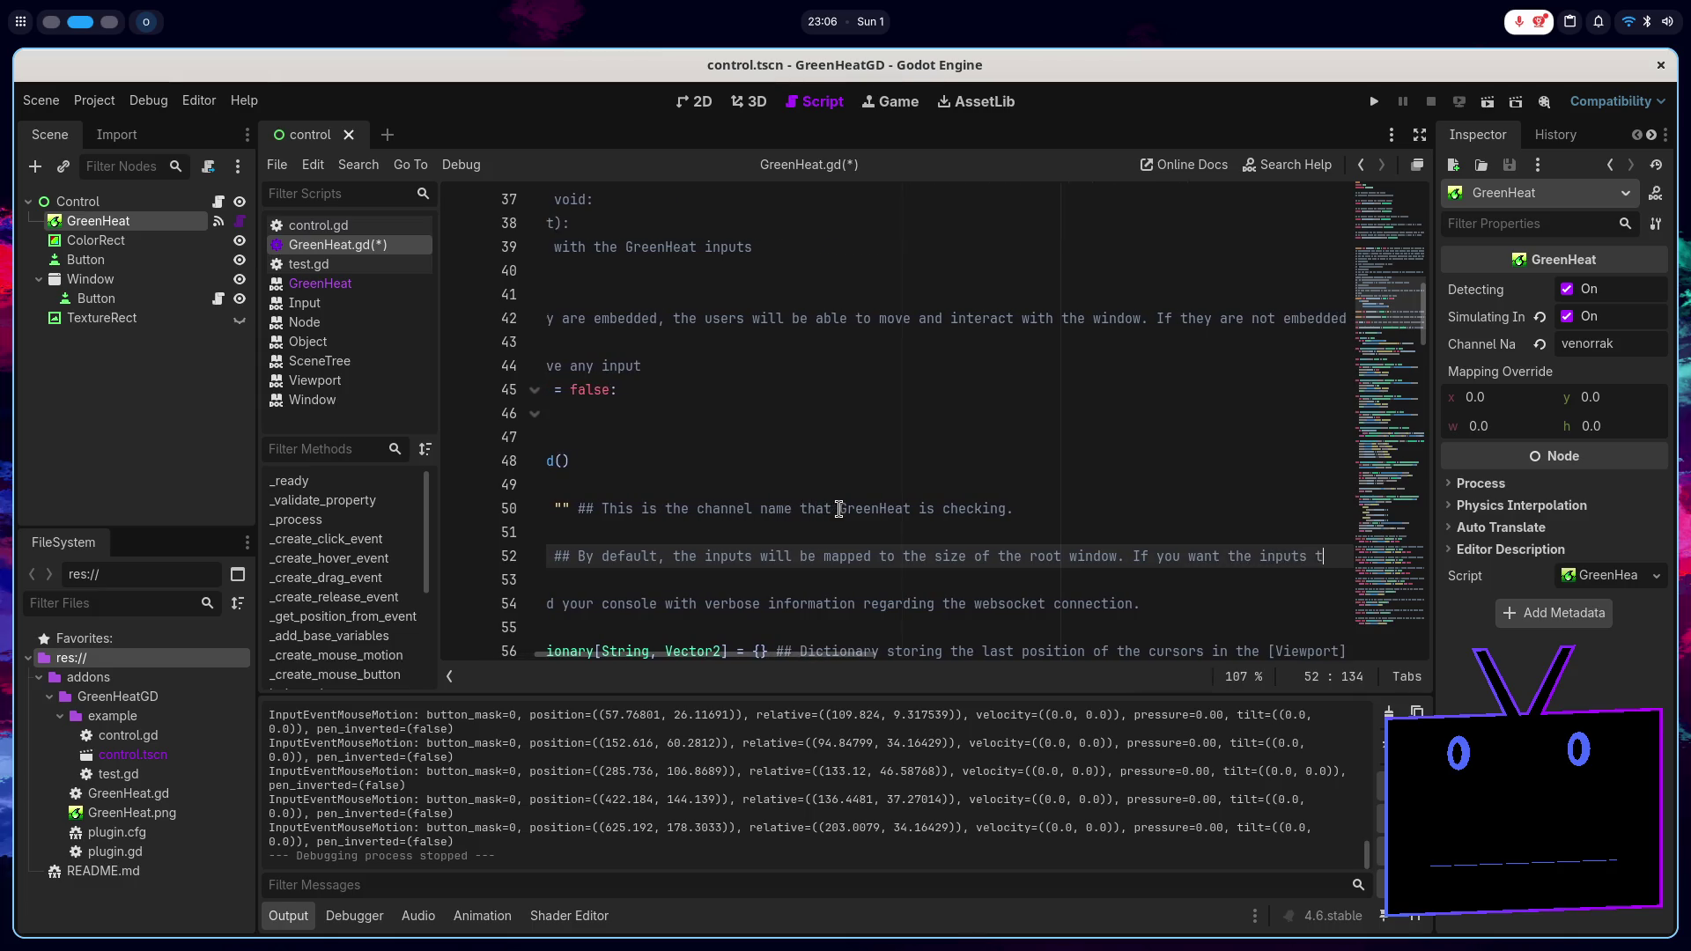
type("e restricted to a ")
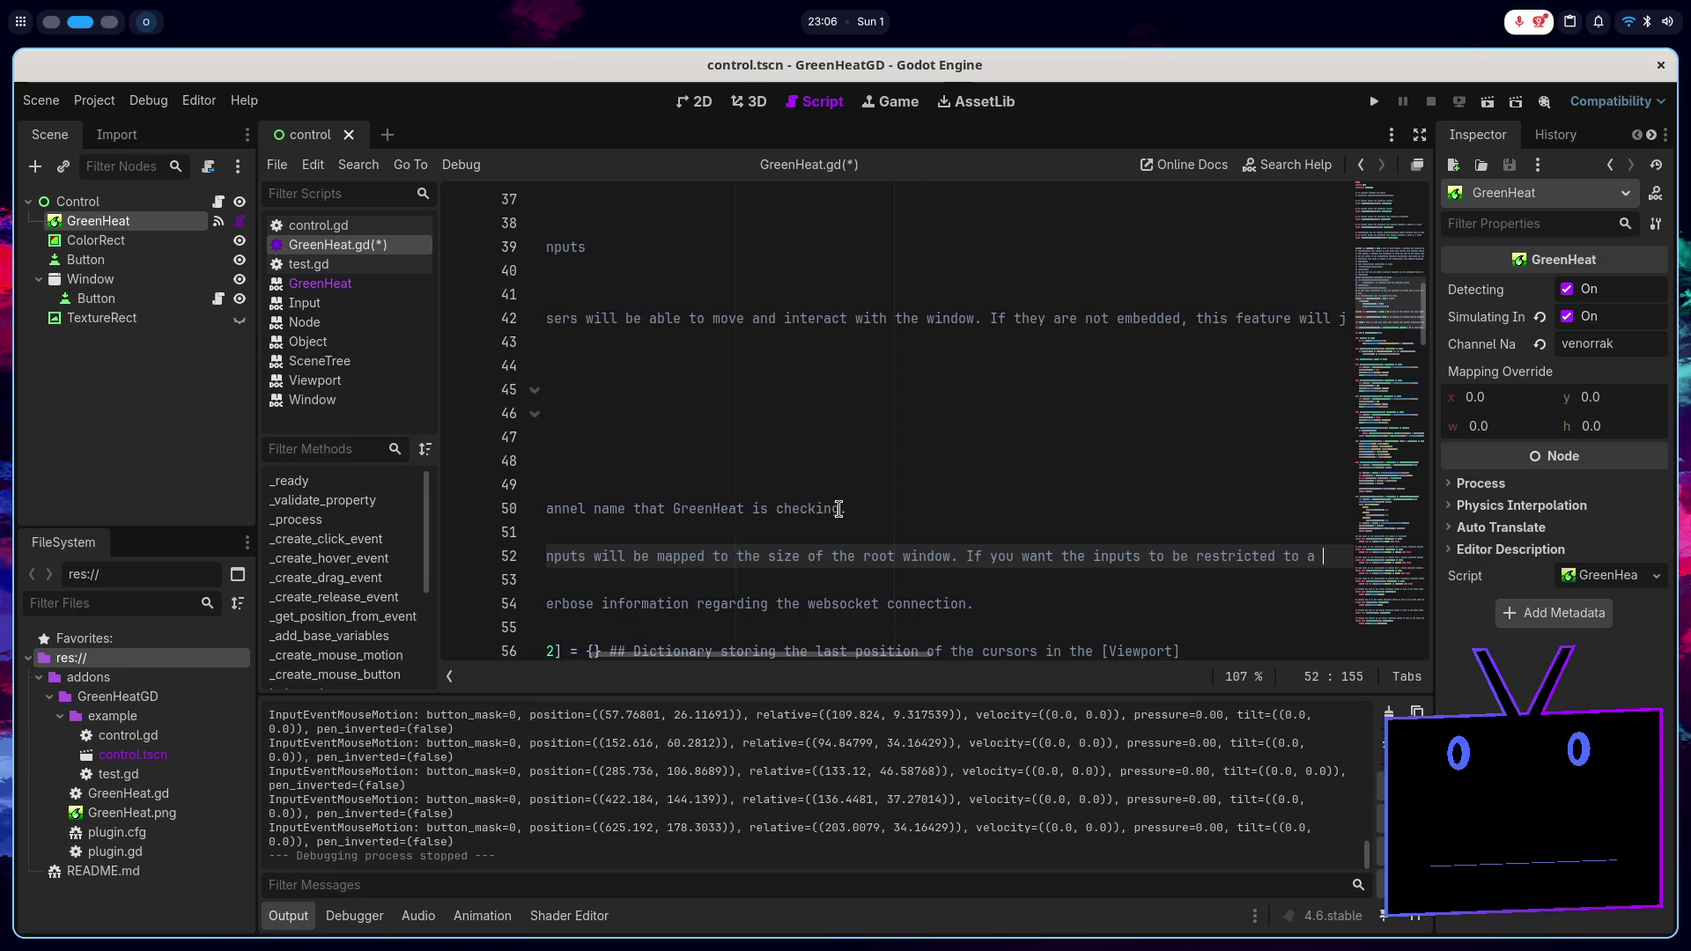
type("part of the")
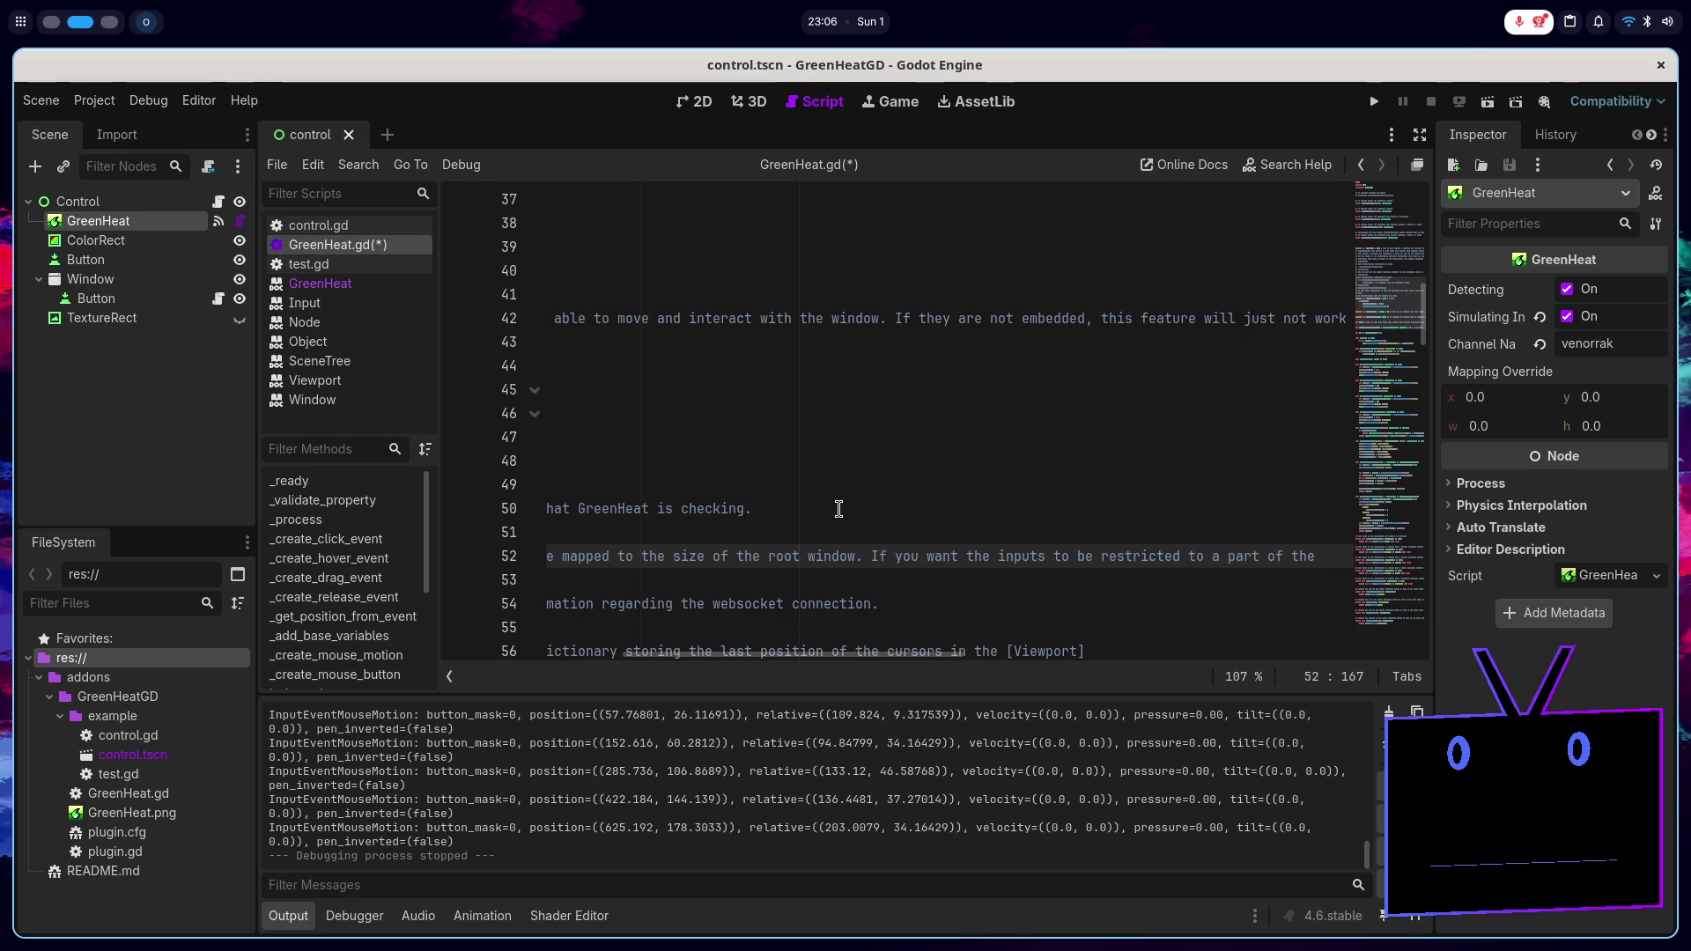
type("window")
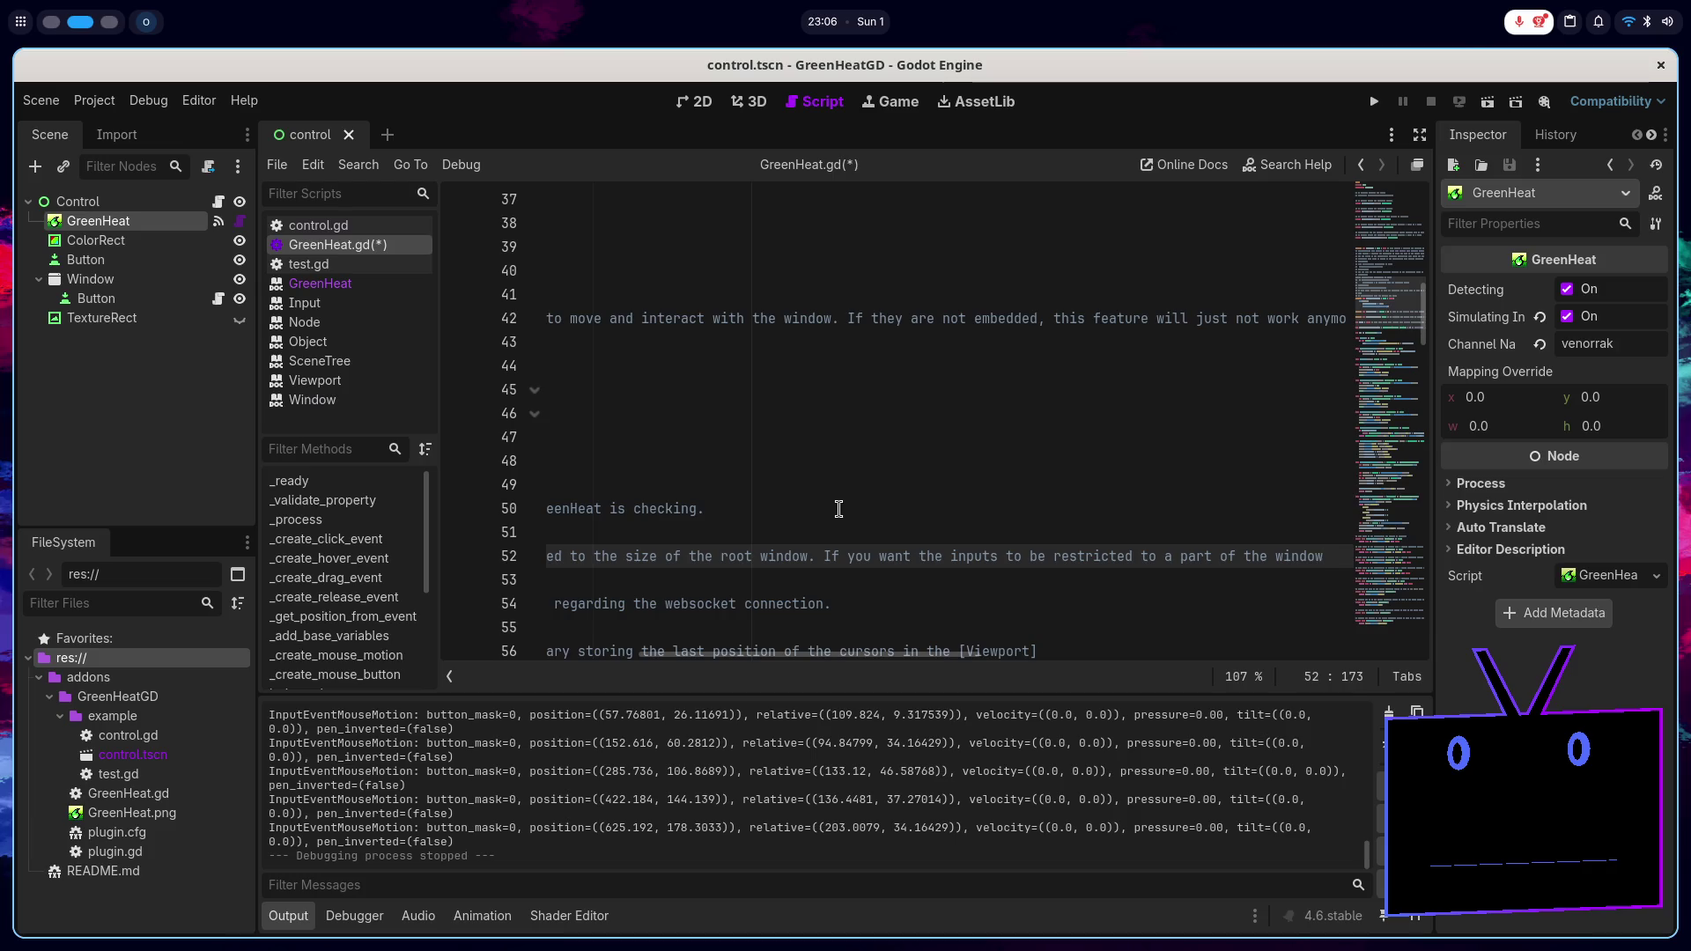
type(",")
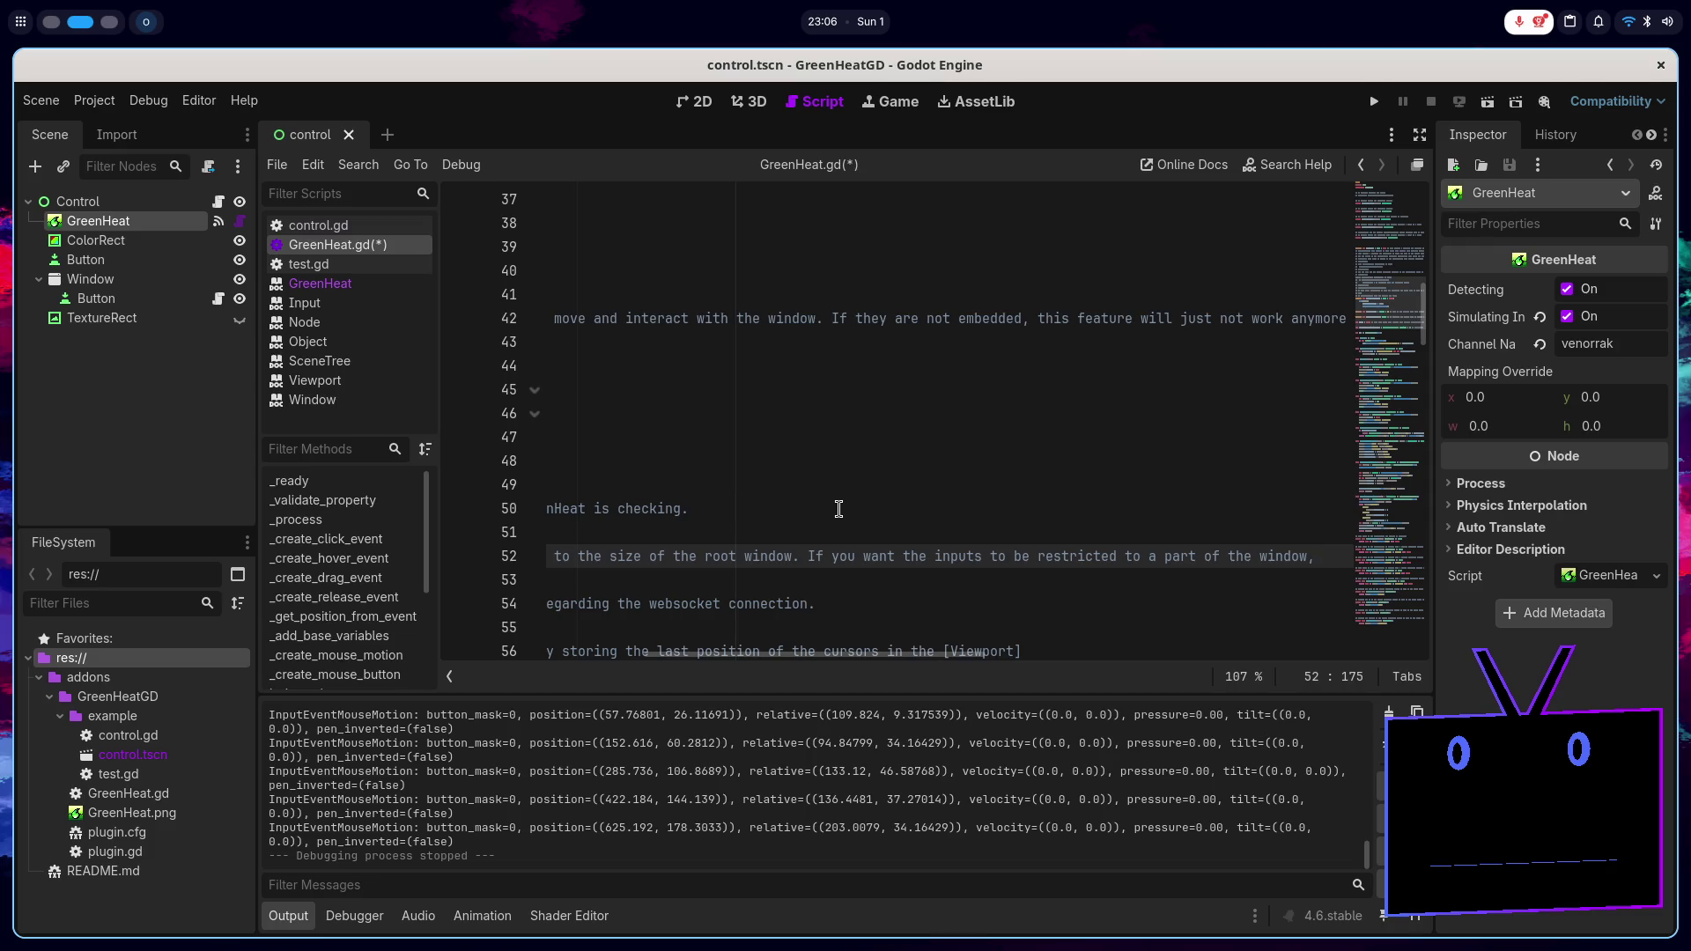
type("set ")
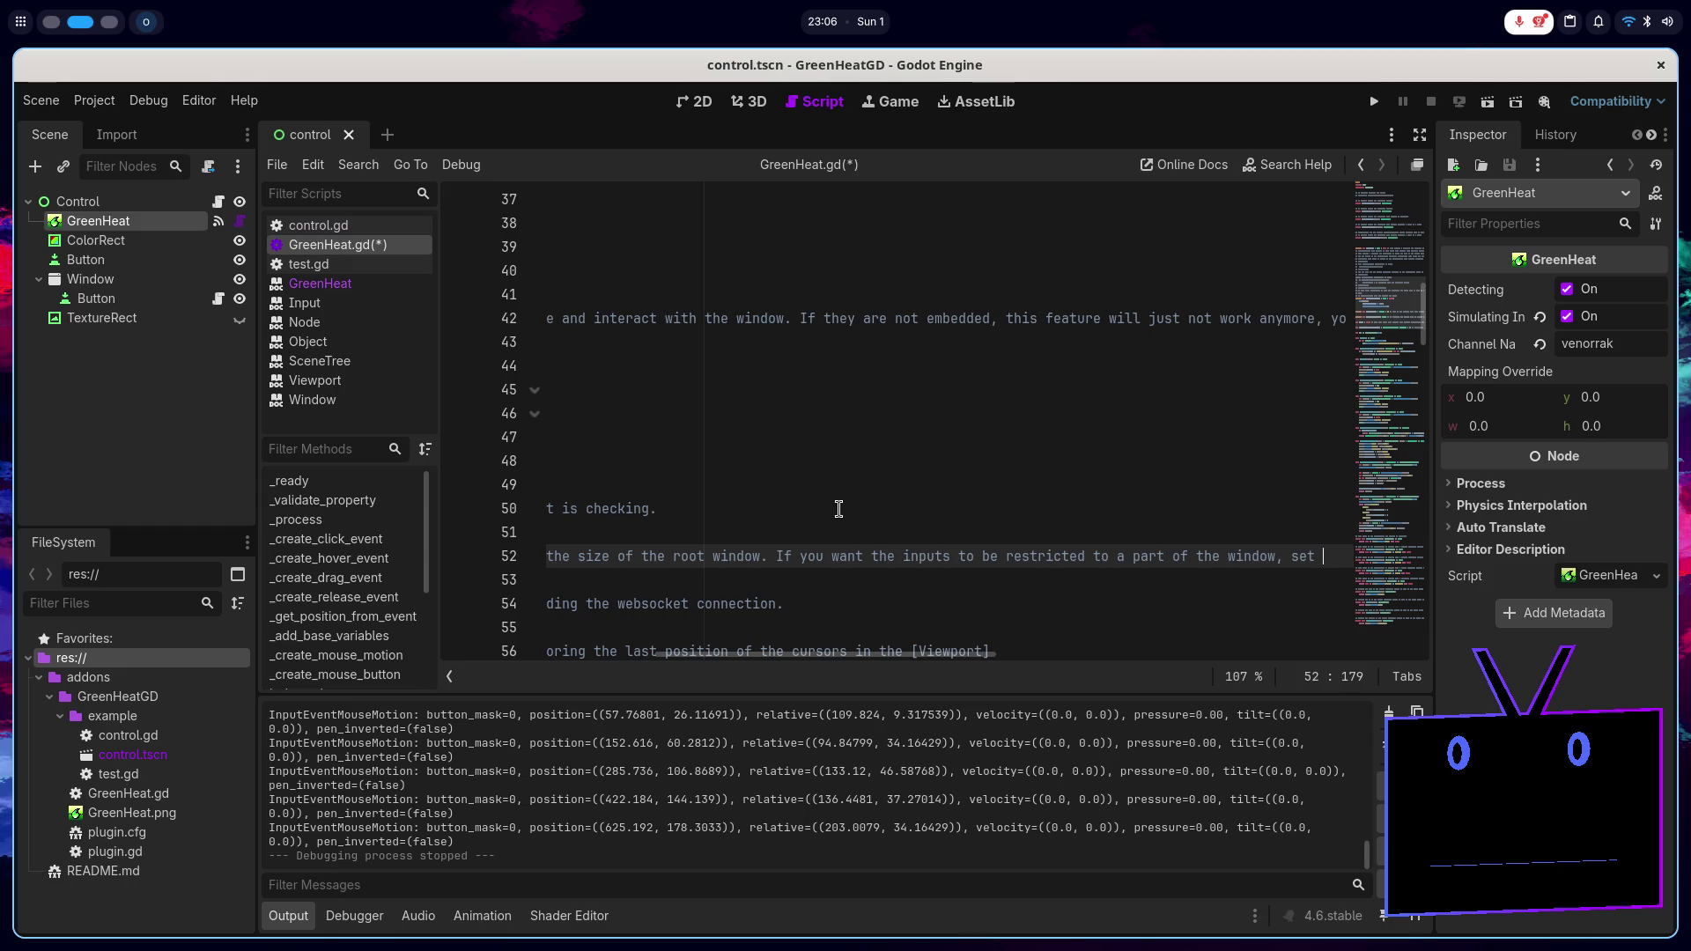
type("this ve")
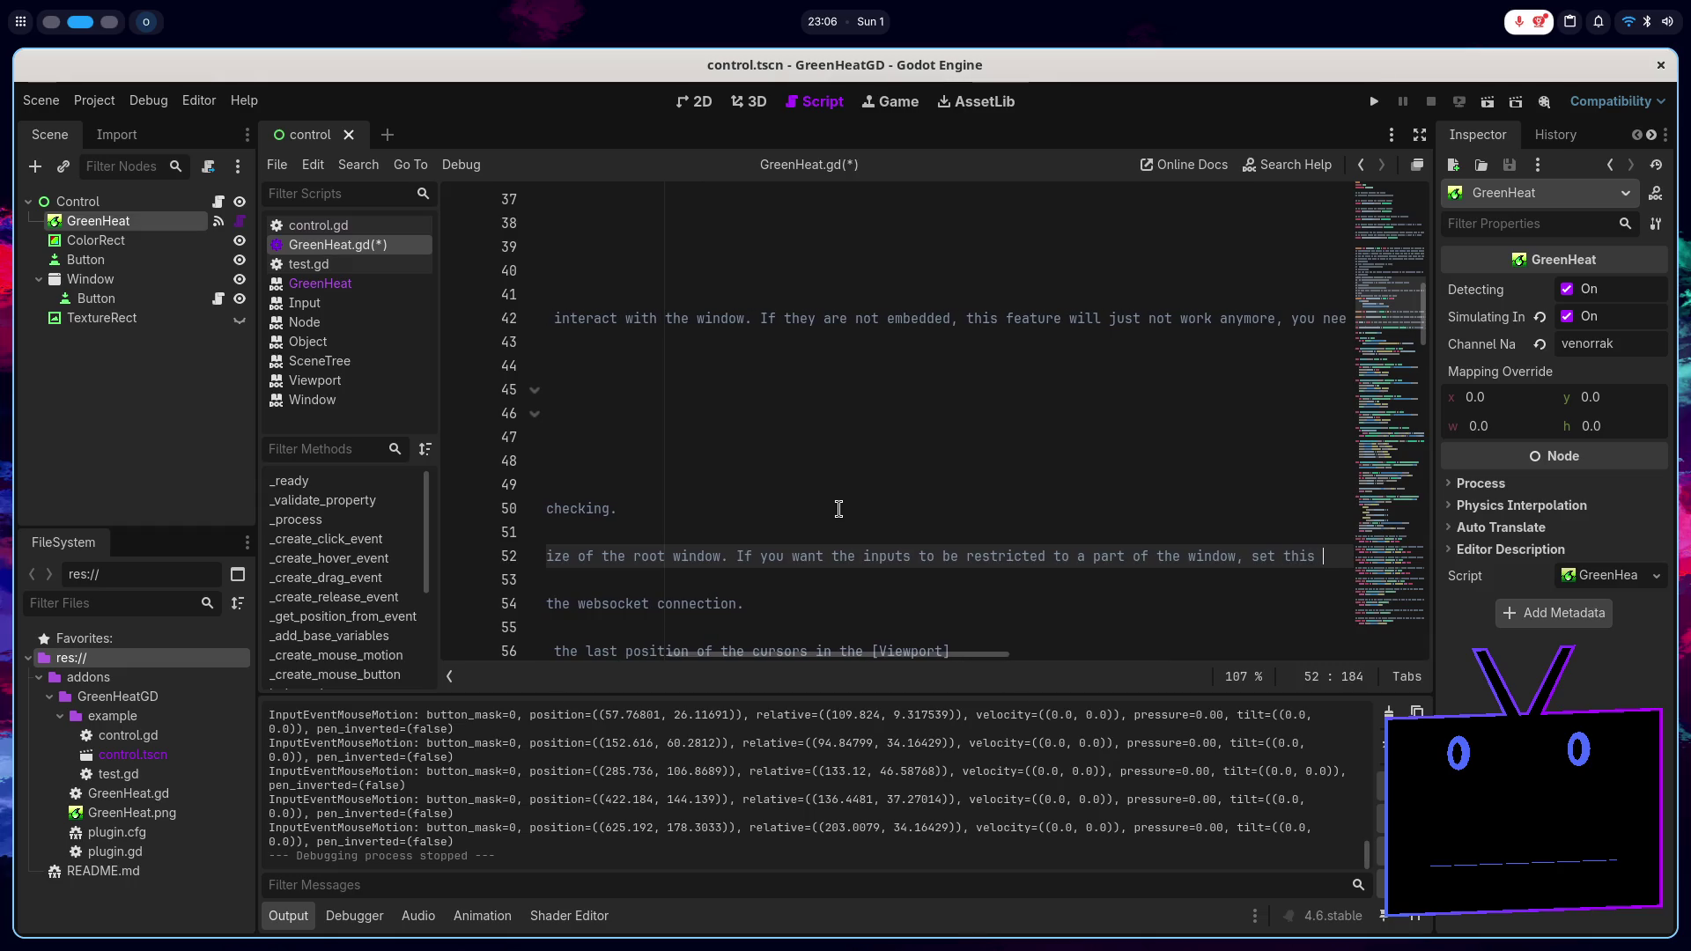
key("BackSpace")
type("arib")
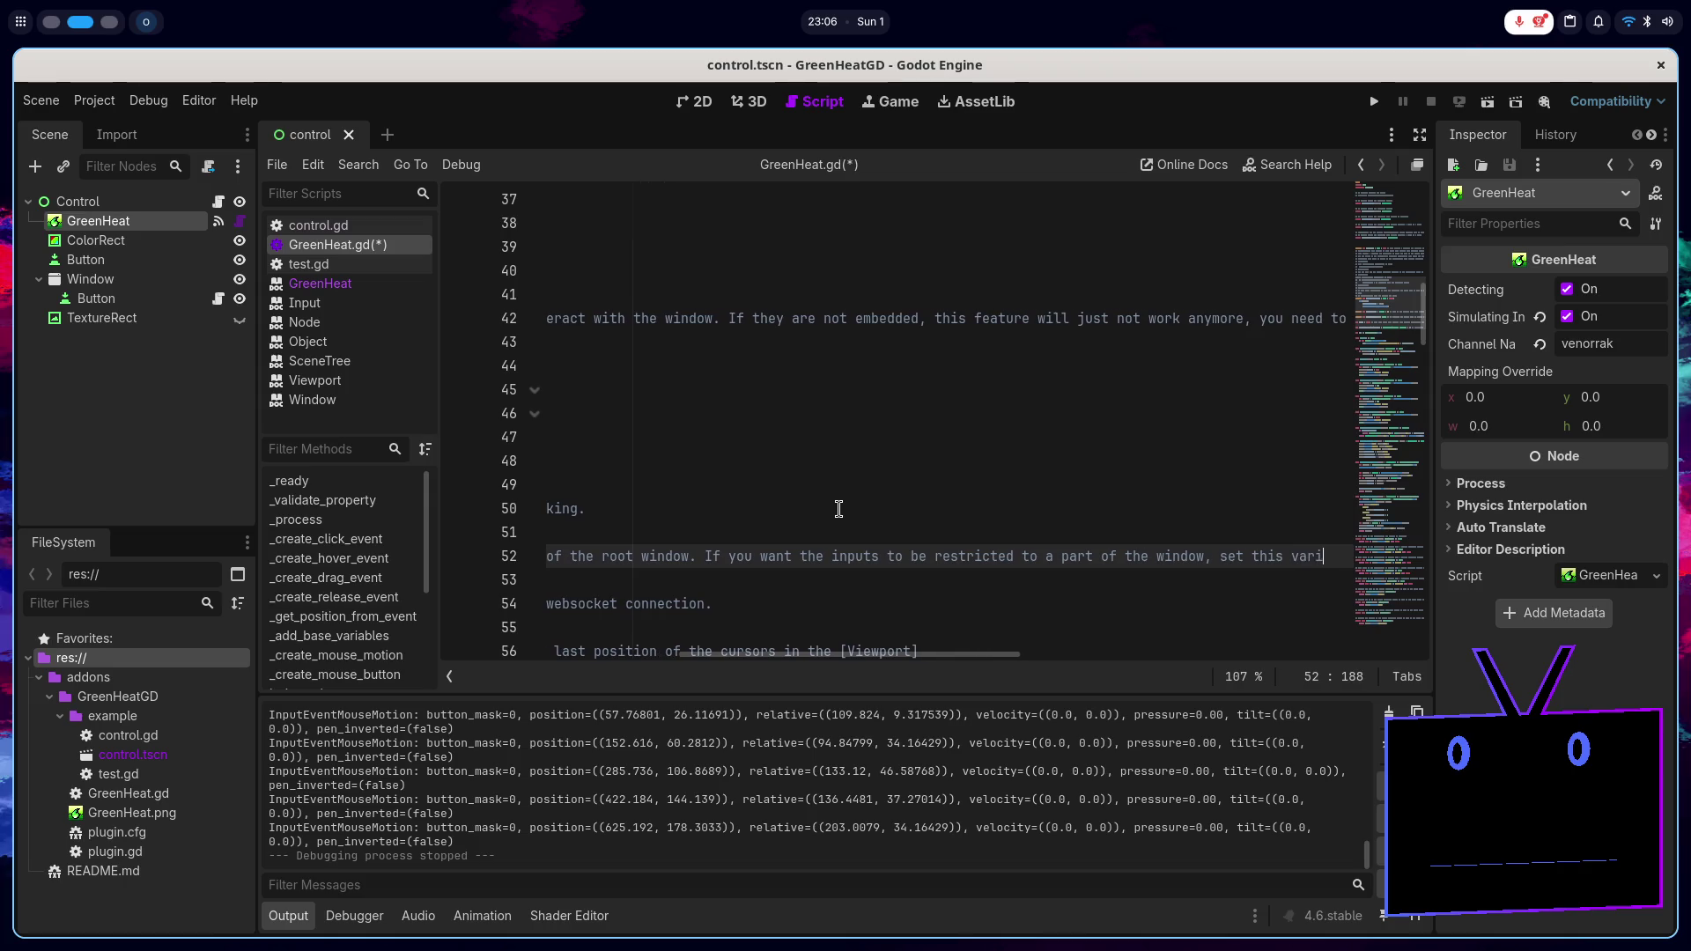
type("ble")
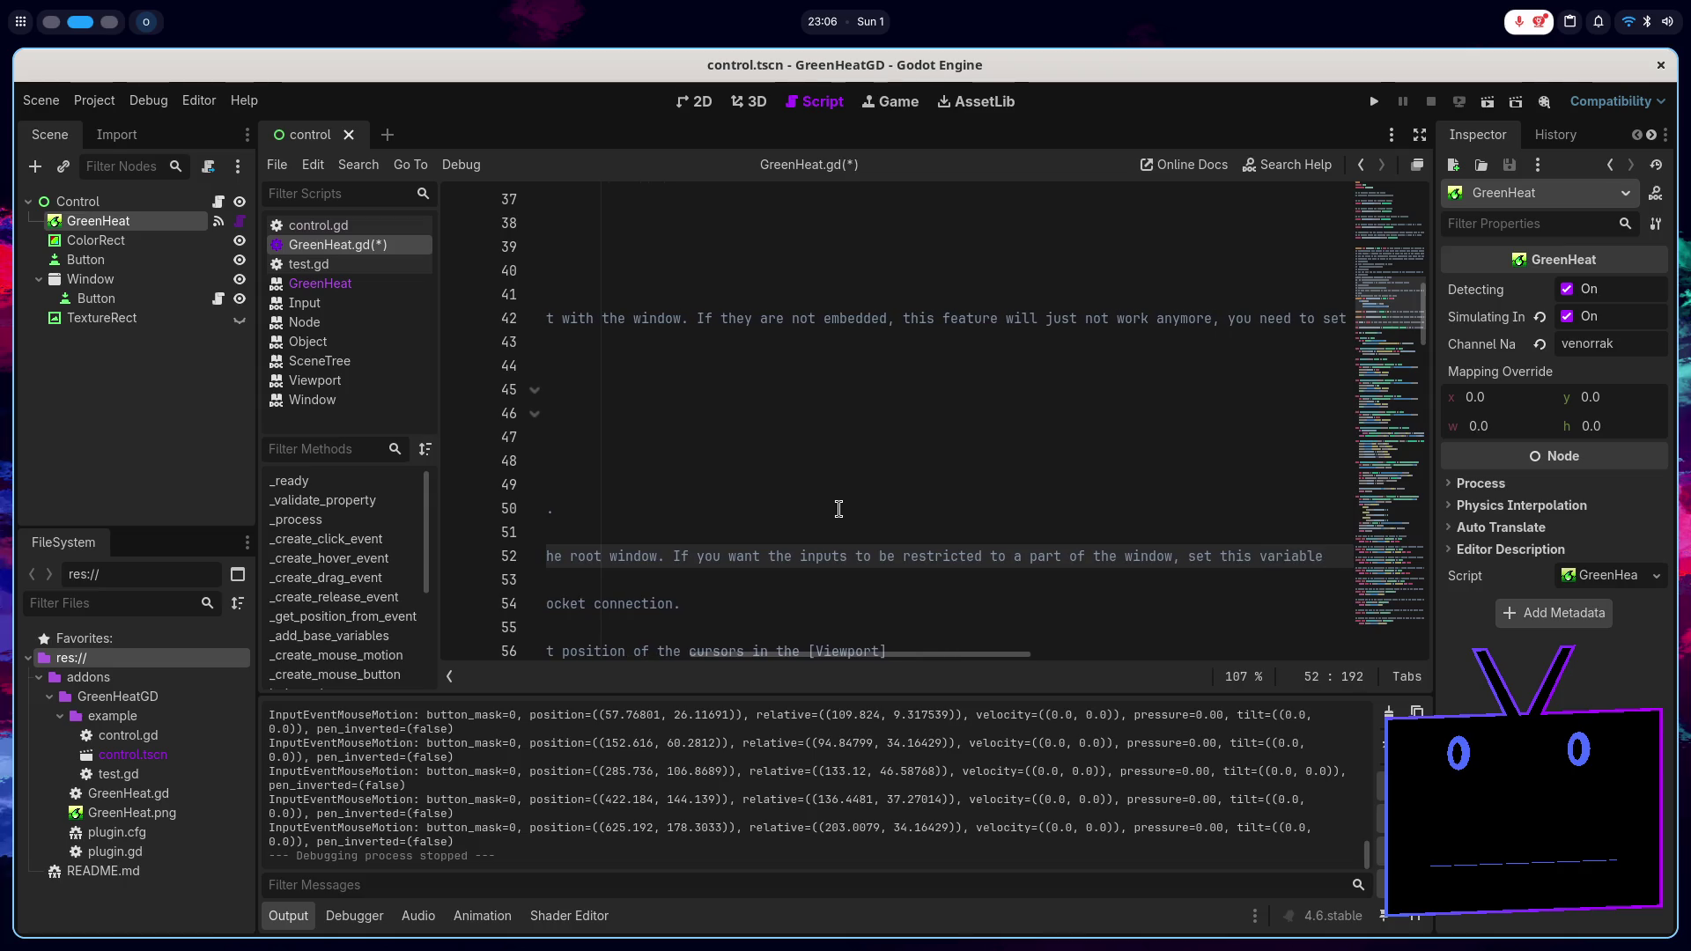
type(".")
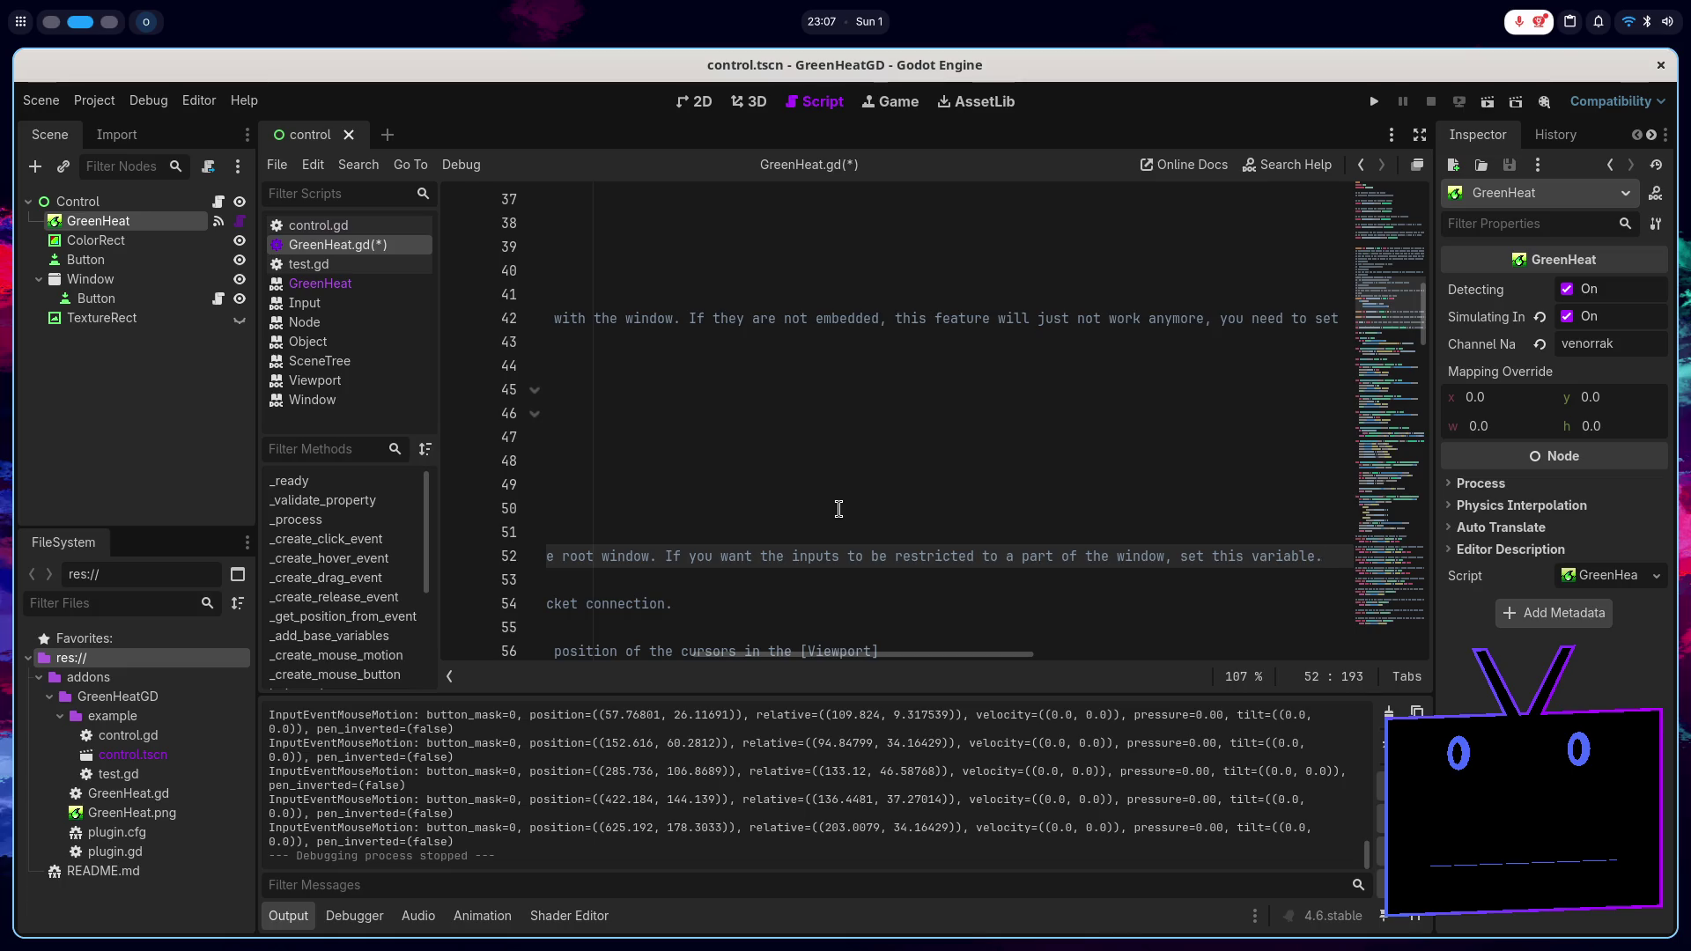
type("[br")
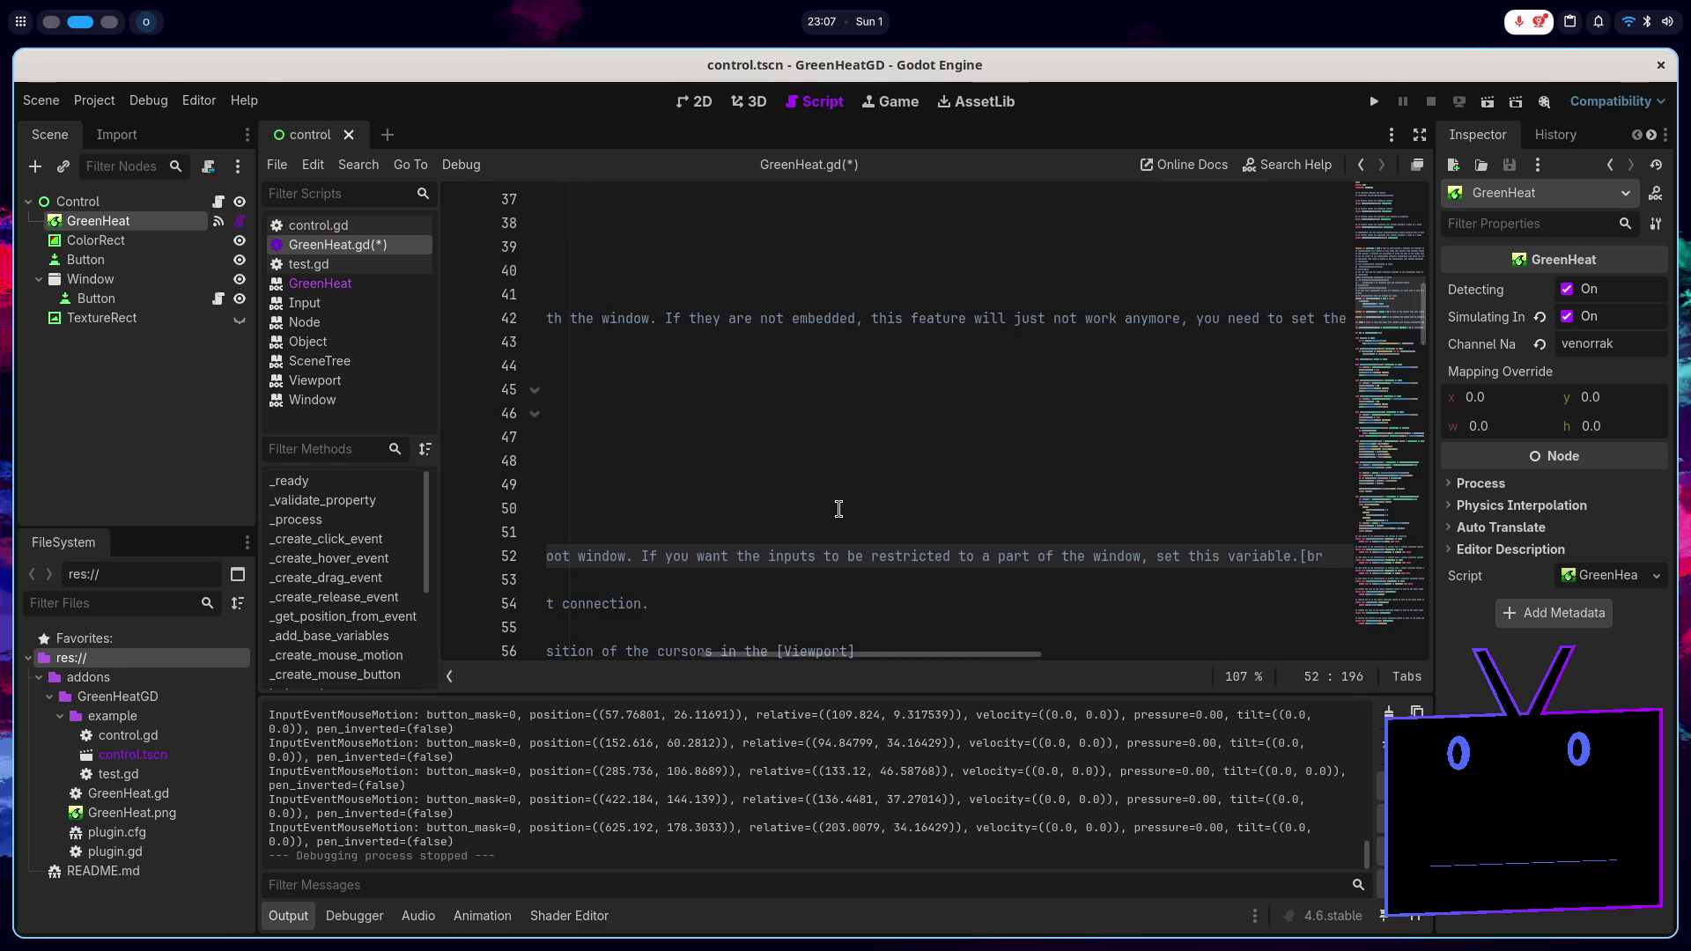
type("]")
key("Return")
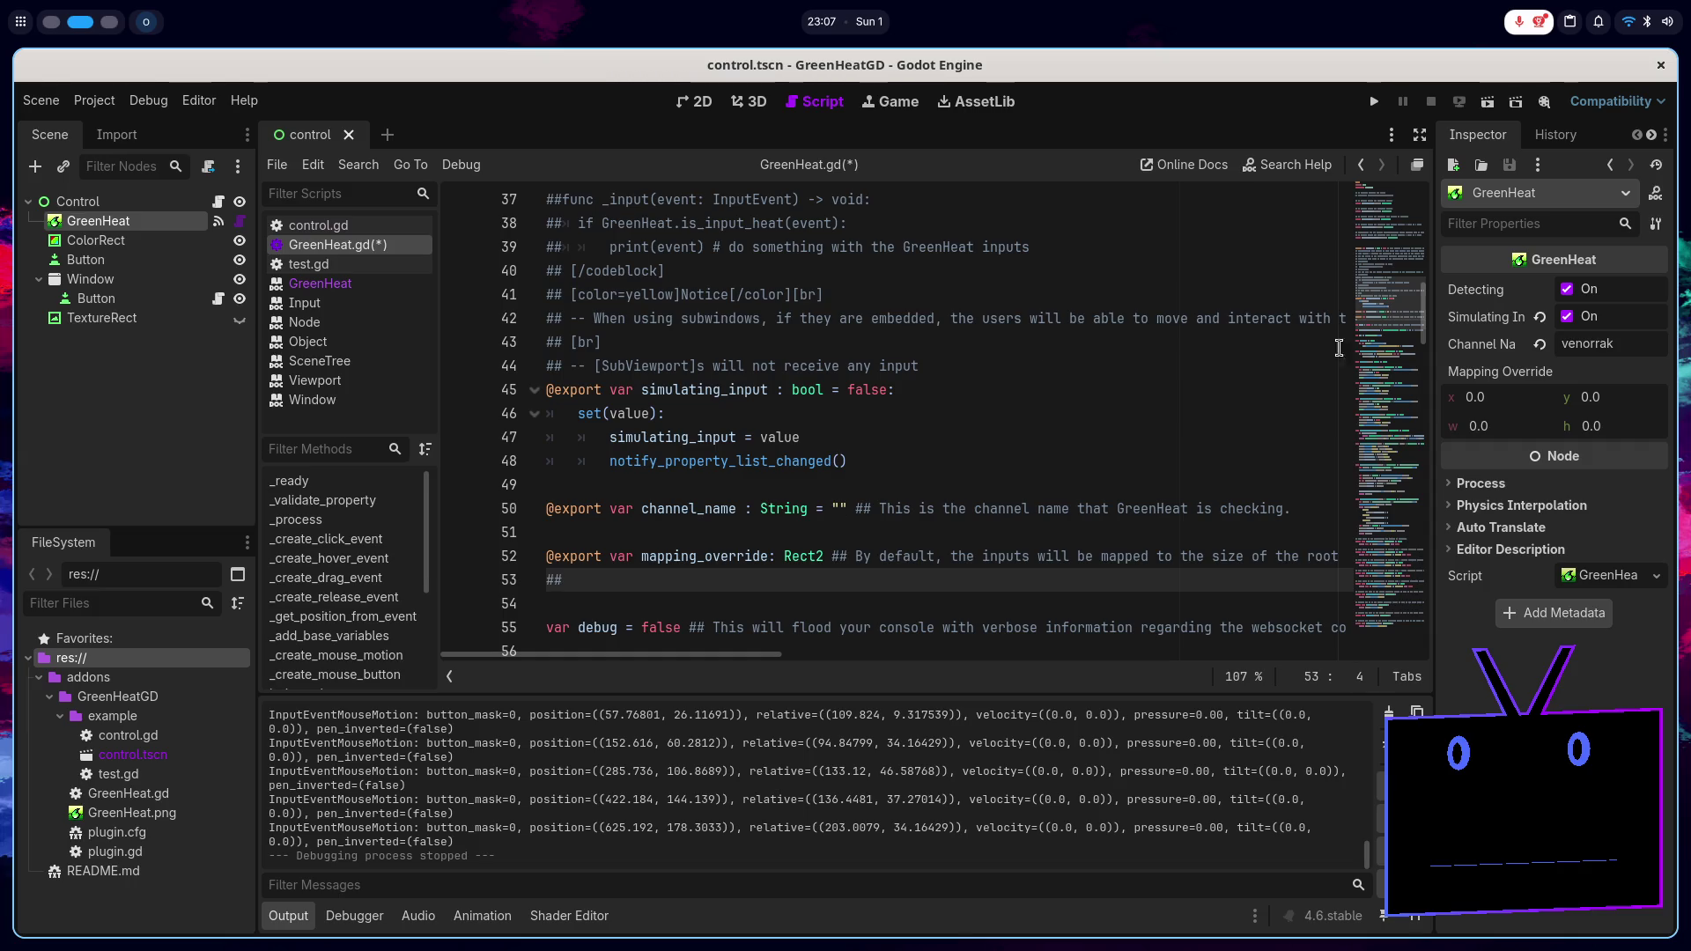
mouse_move(1475, 379)
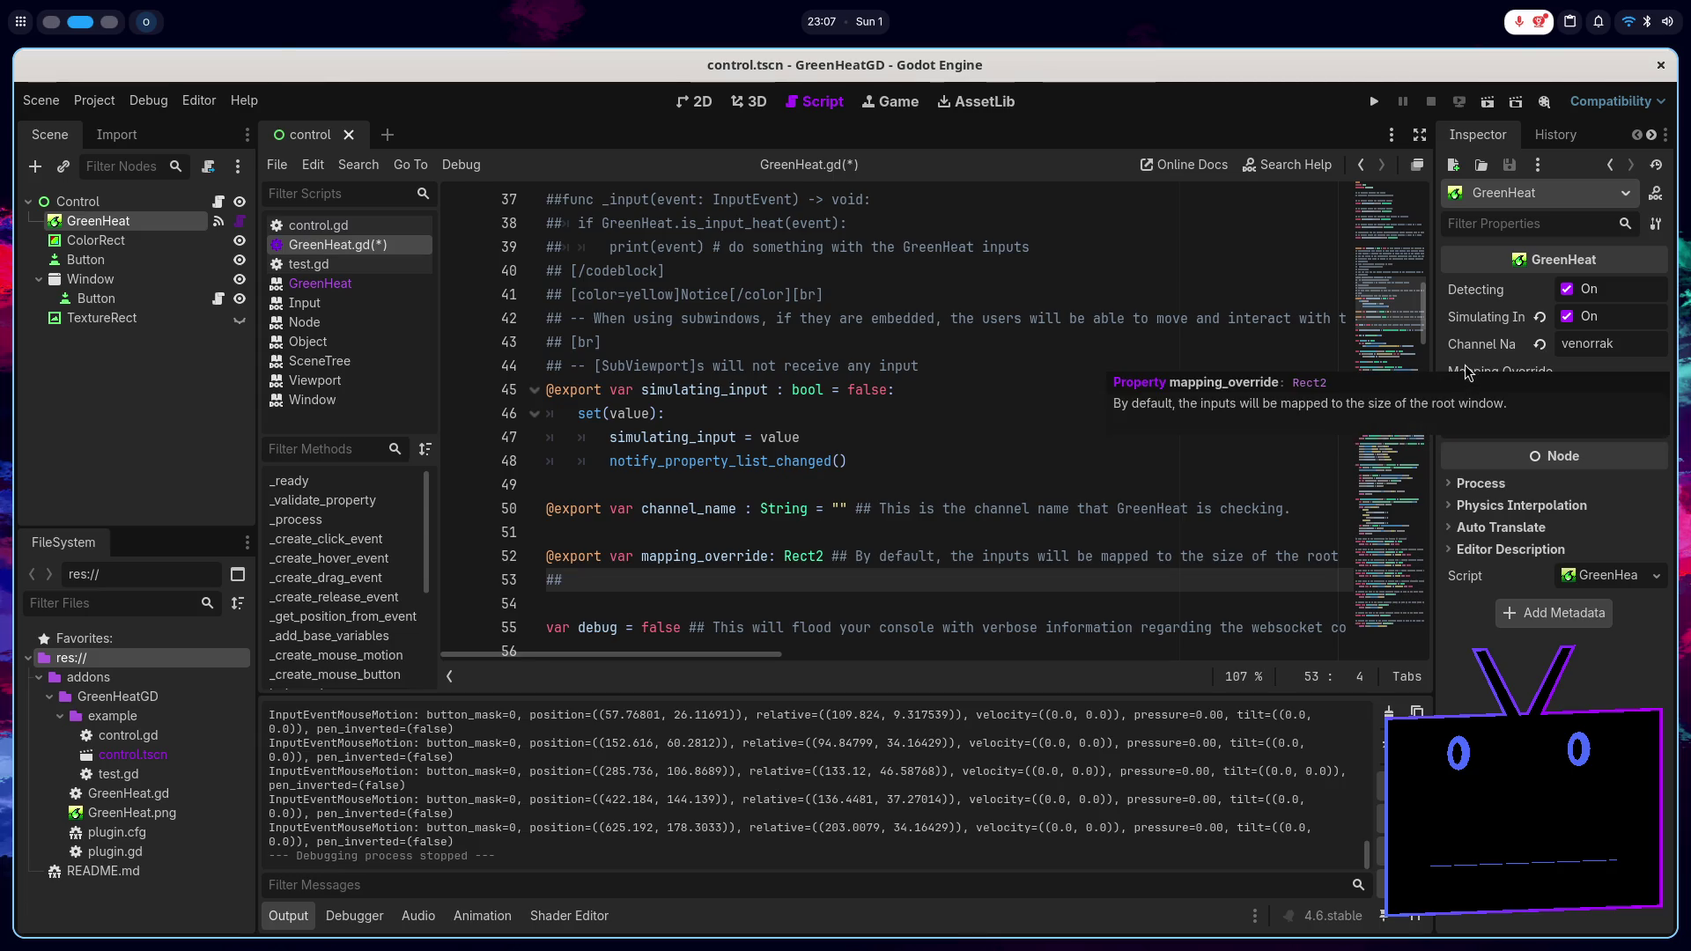
left_click(1319, 392)
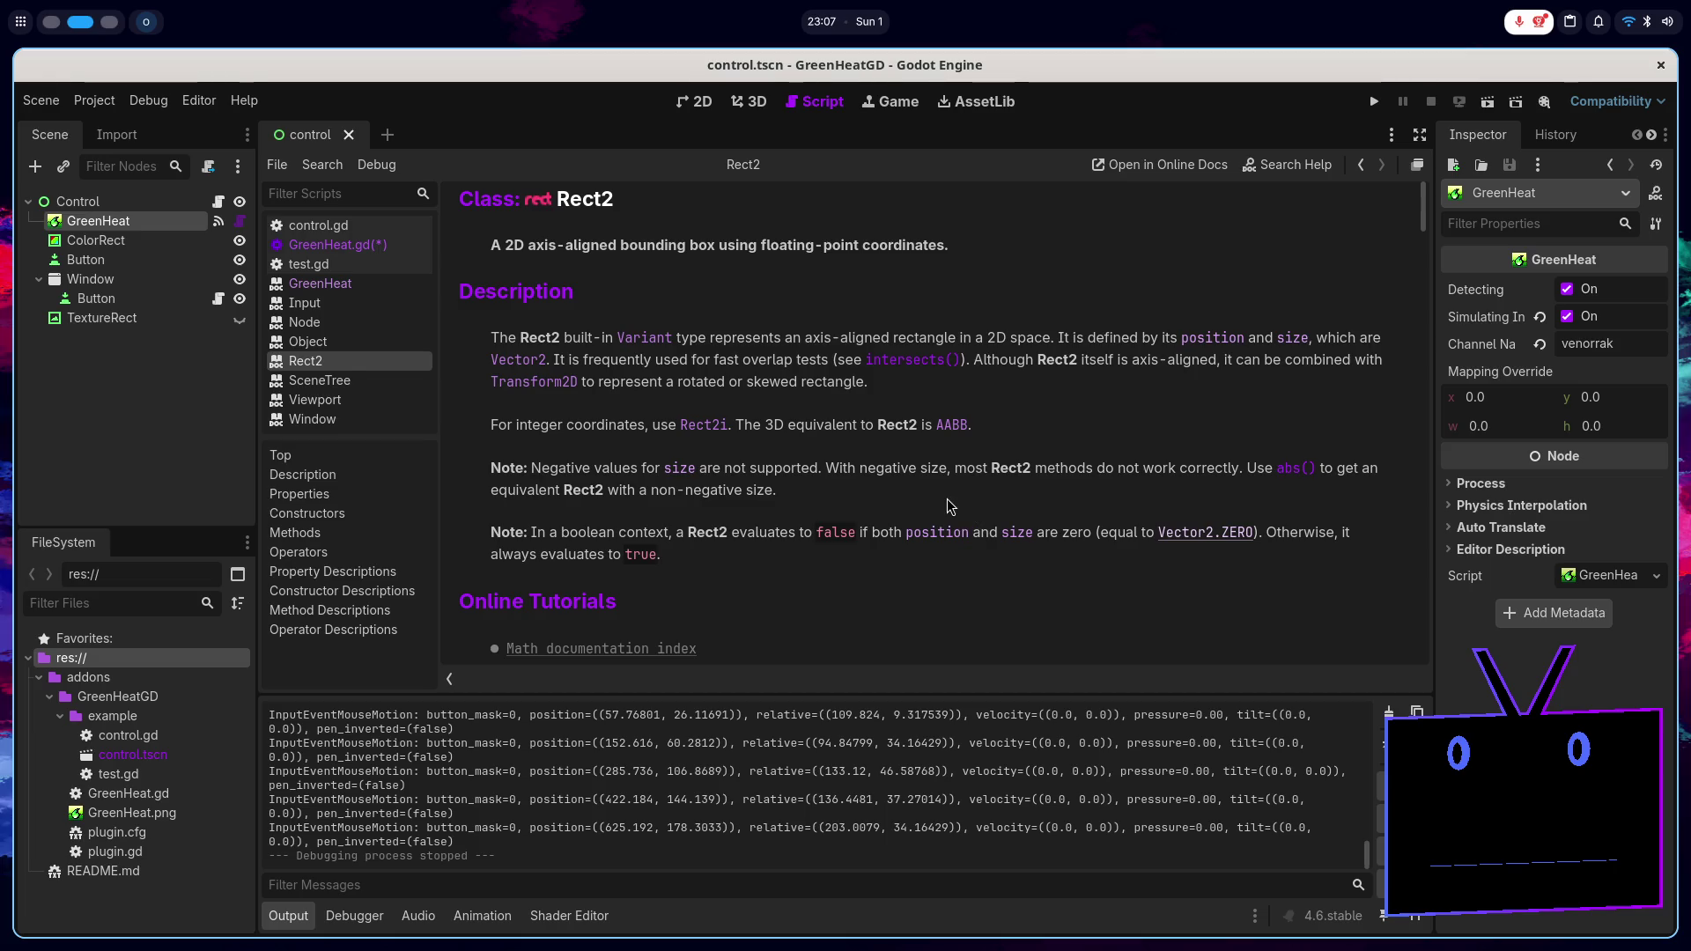
scroll(948, 501, "down", 5)
scroll(939, 510, "down", 2)
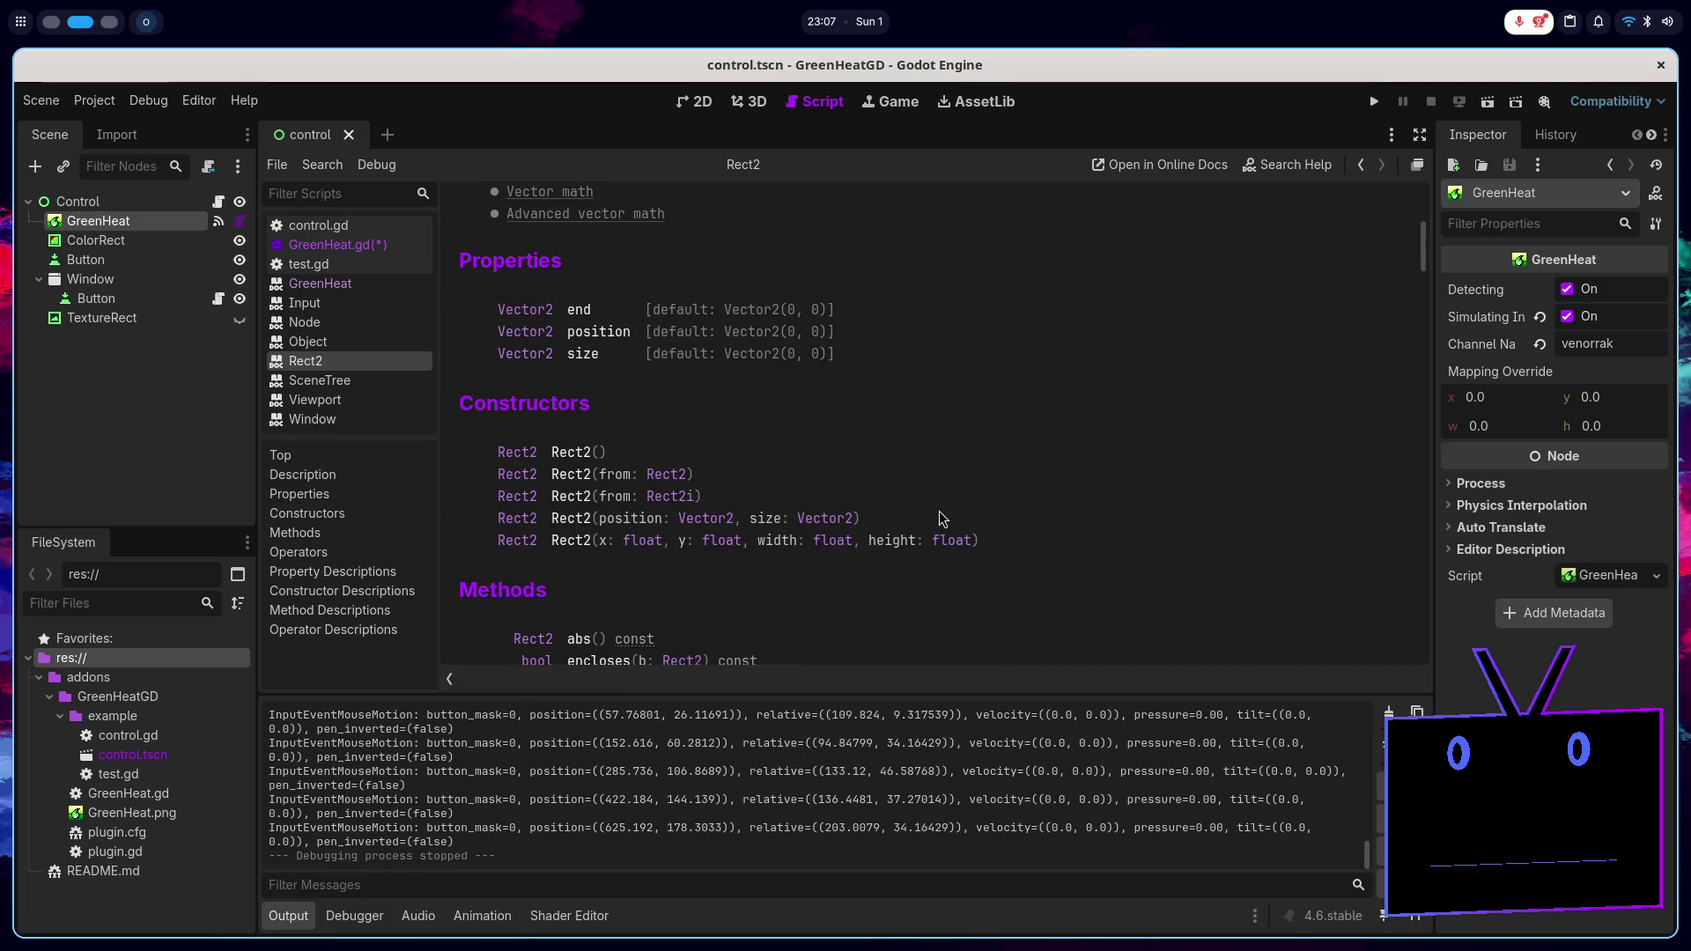
left_click(370, 245)
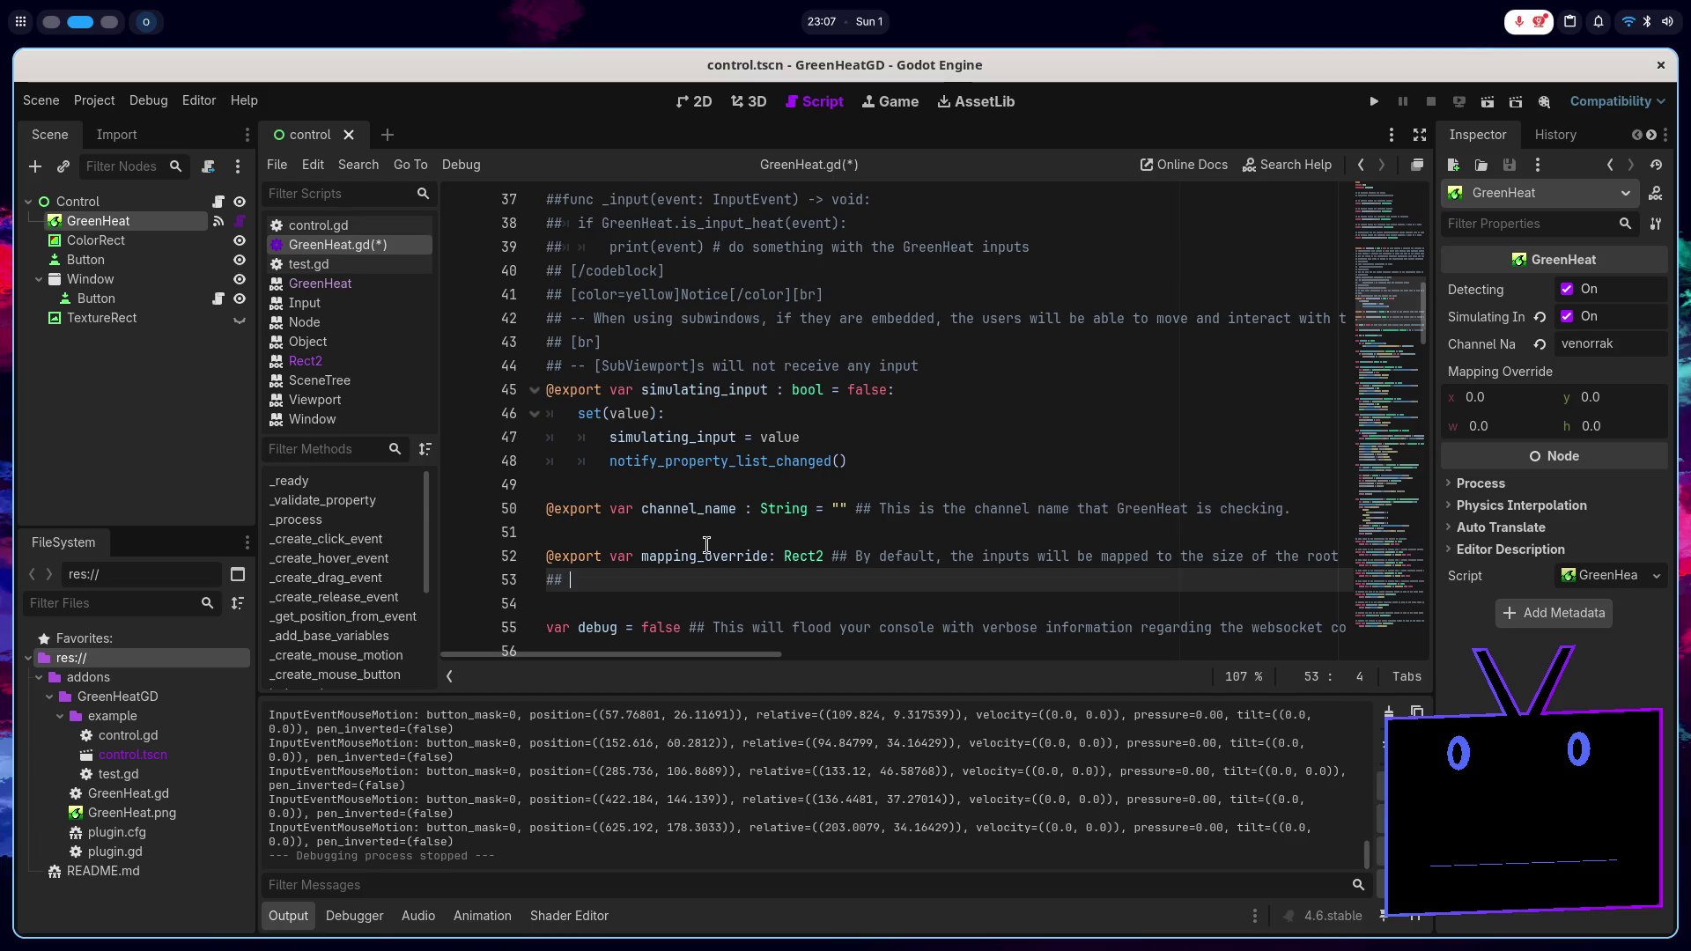
Step: Write '## You can change the position of the wanted region and its size.', save, and move it up a line
type("u can ")
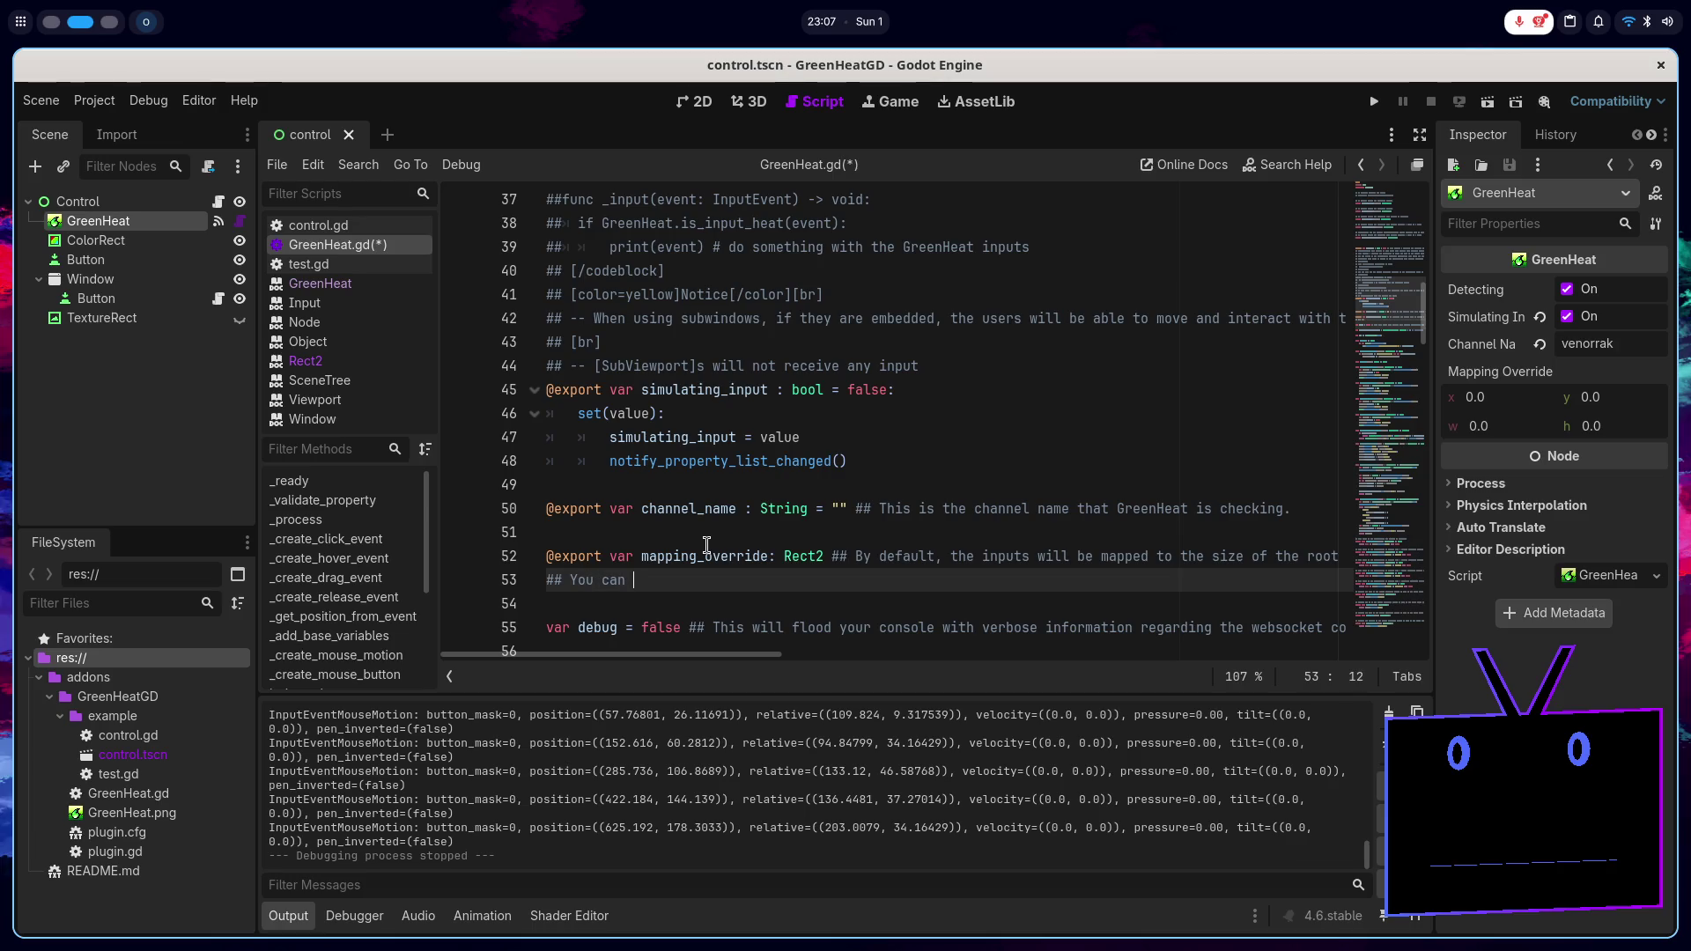
type("change the posi")
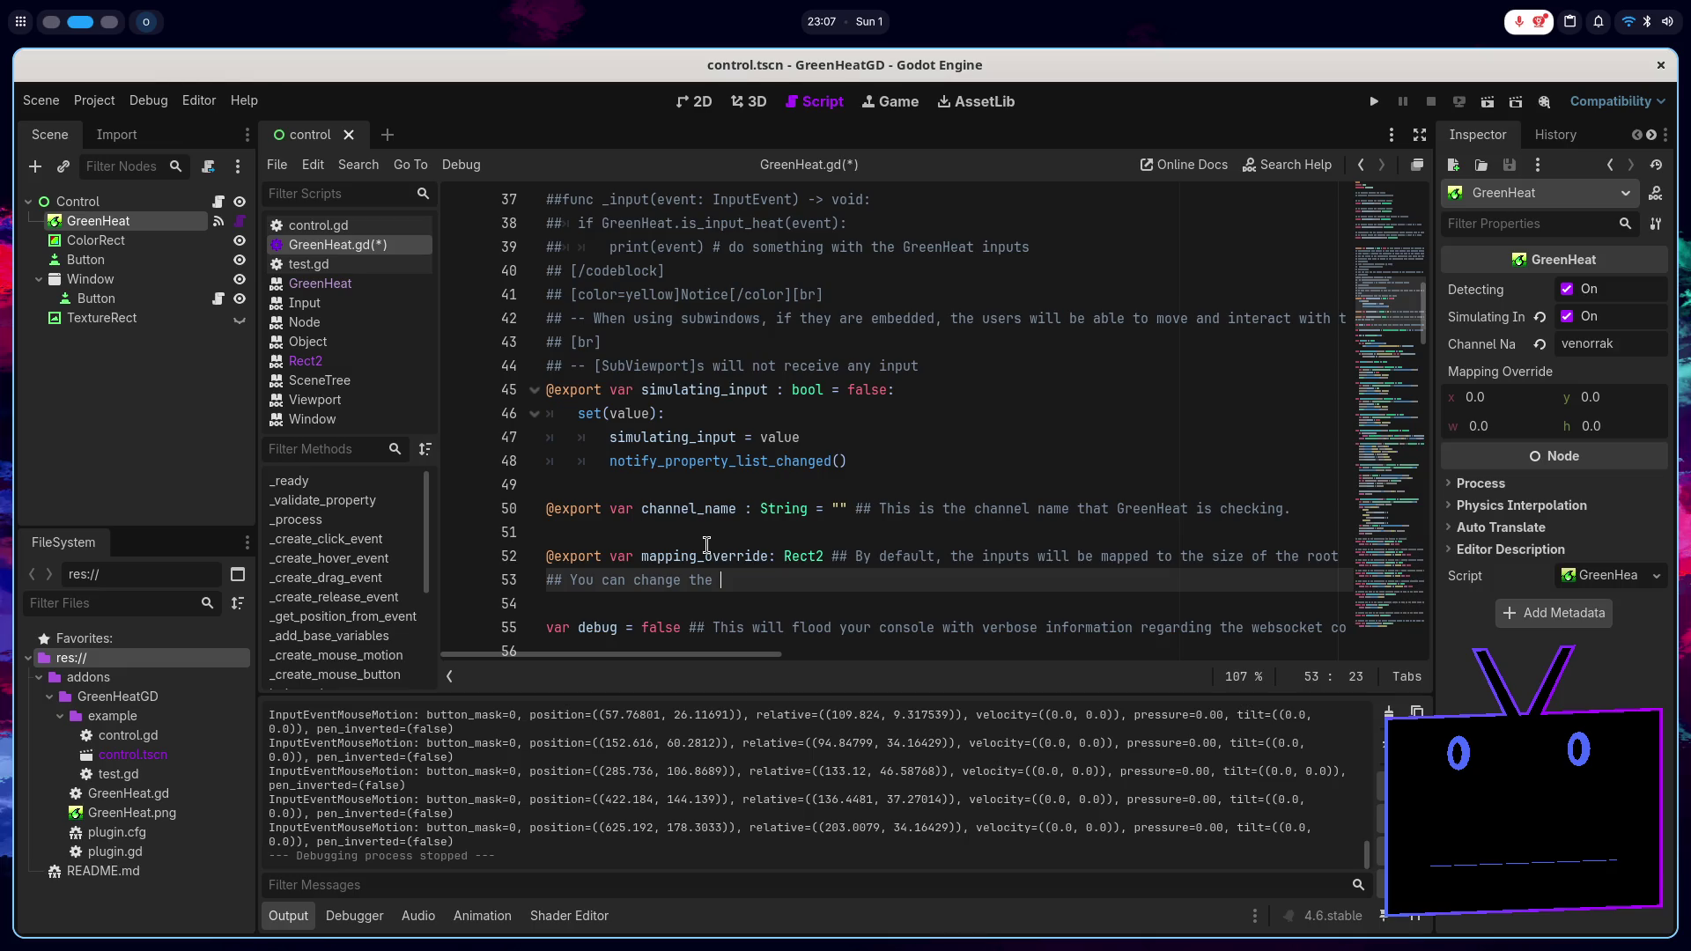
type("tion of the ")
type("wanted reg")
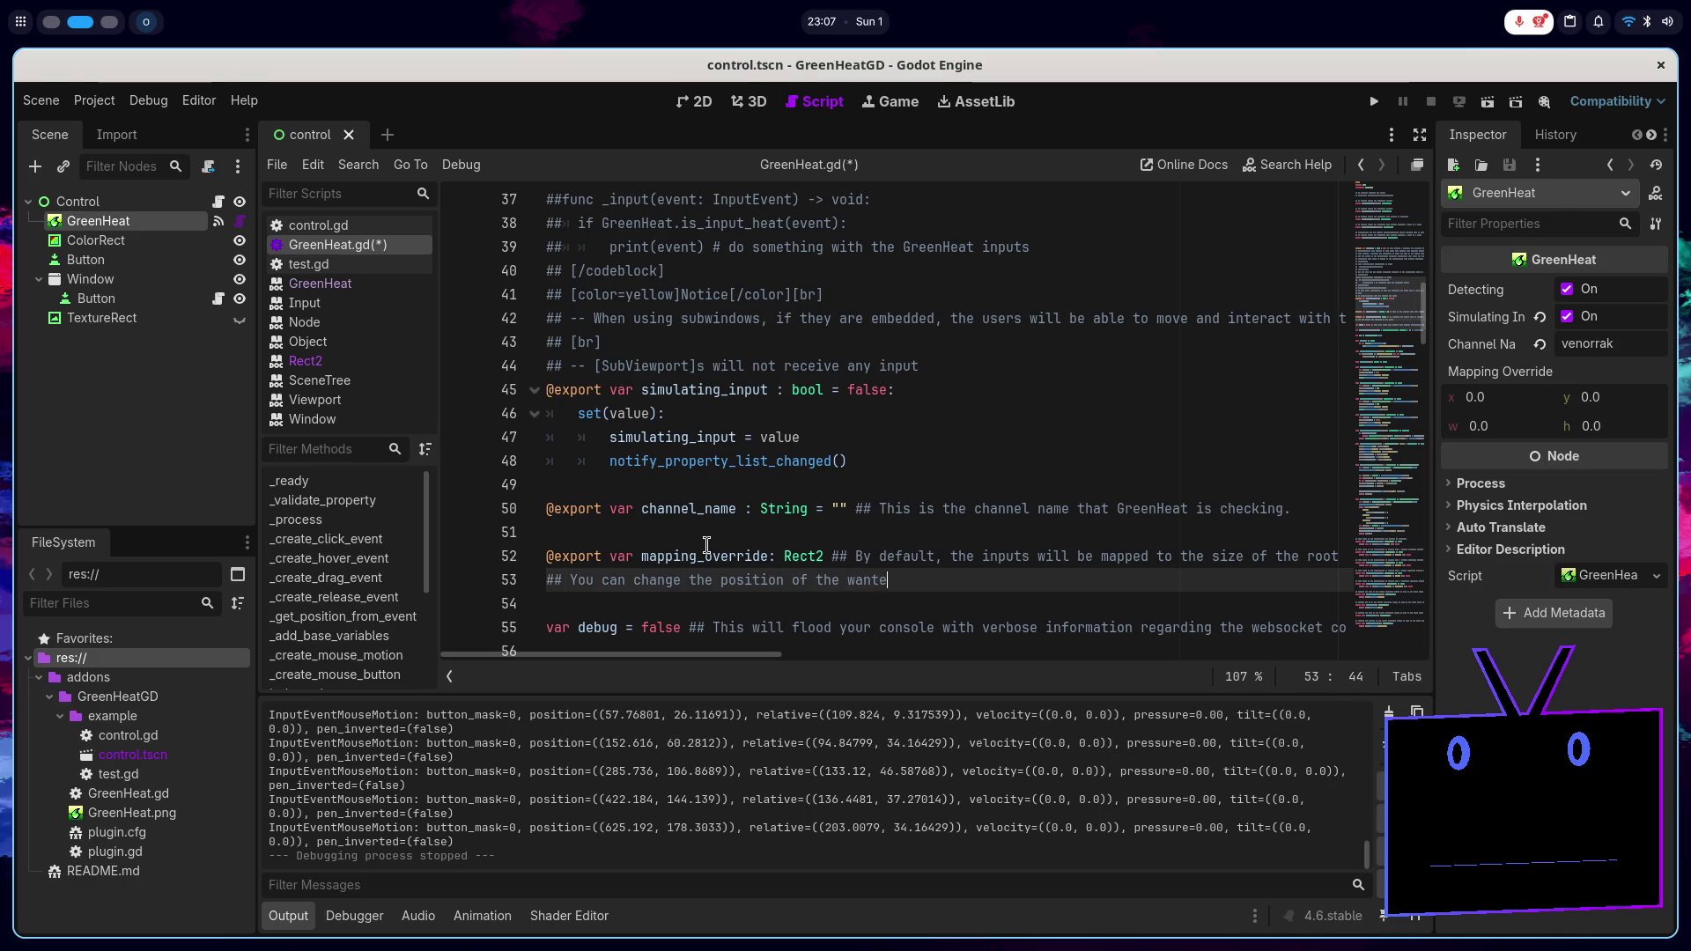
type("ion")
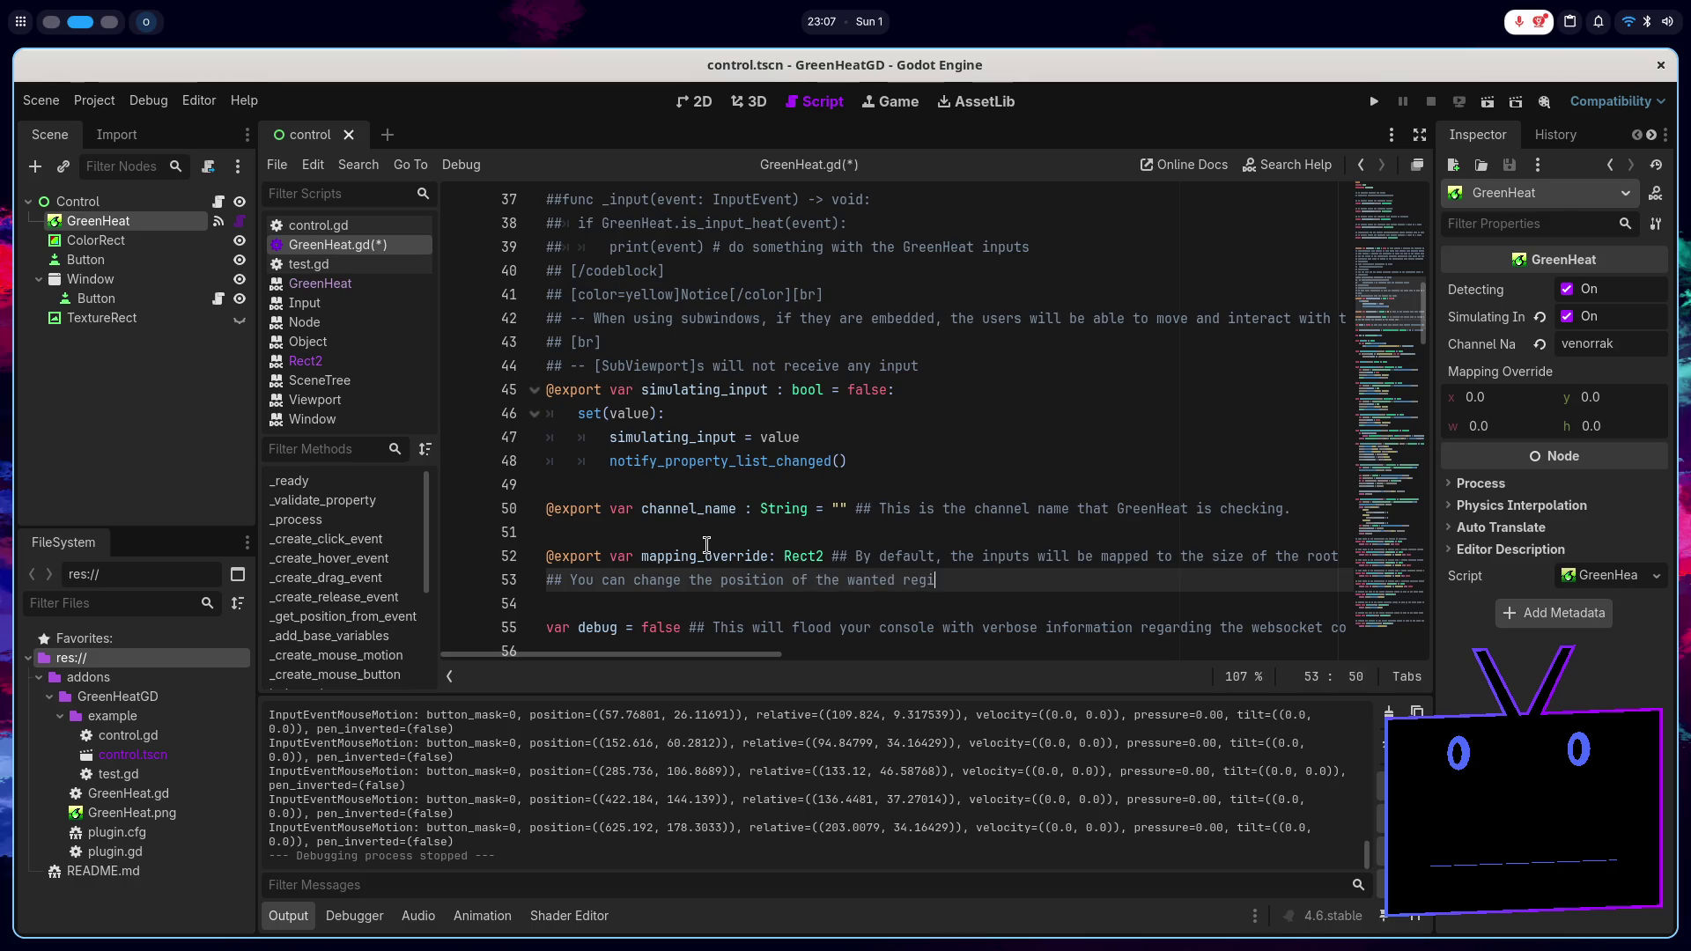
type(" and")
key("BackSpace")
type("sisz")
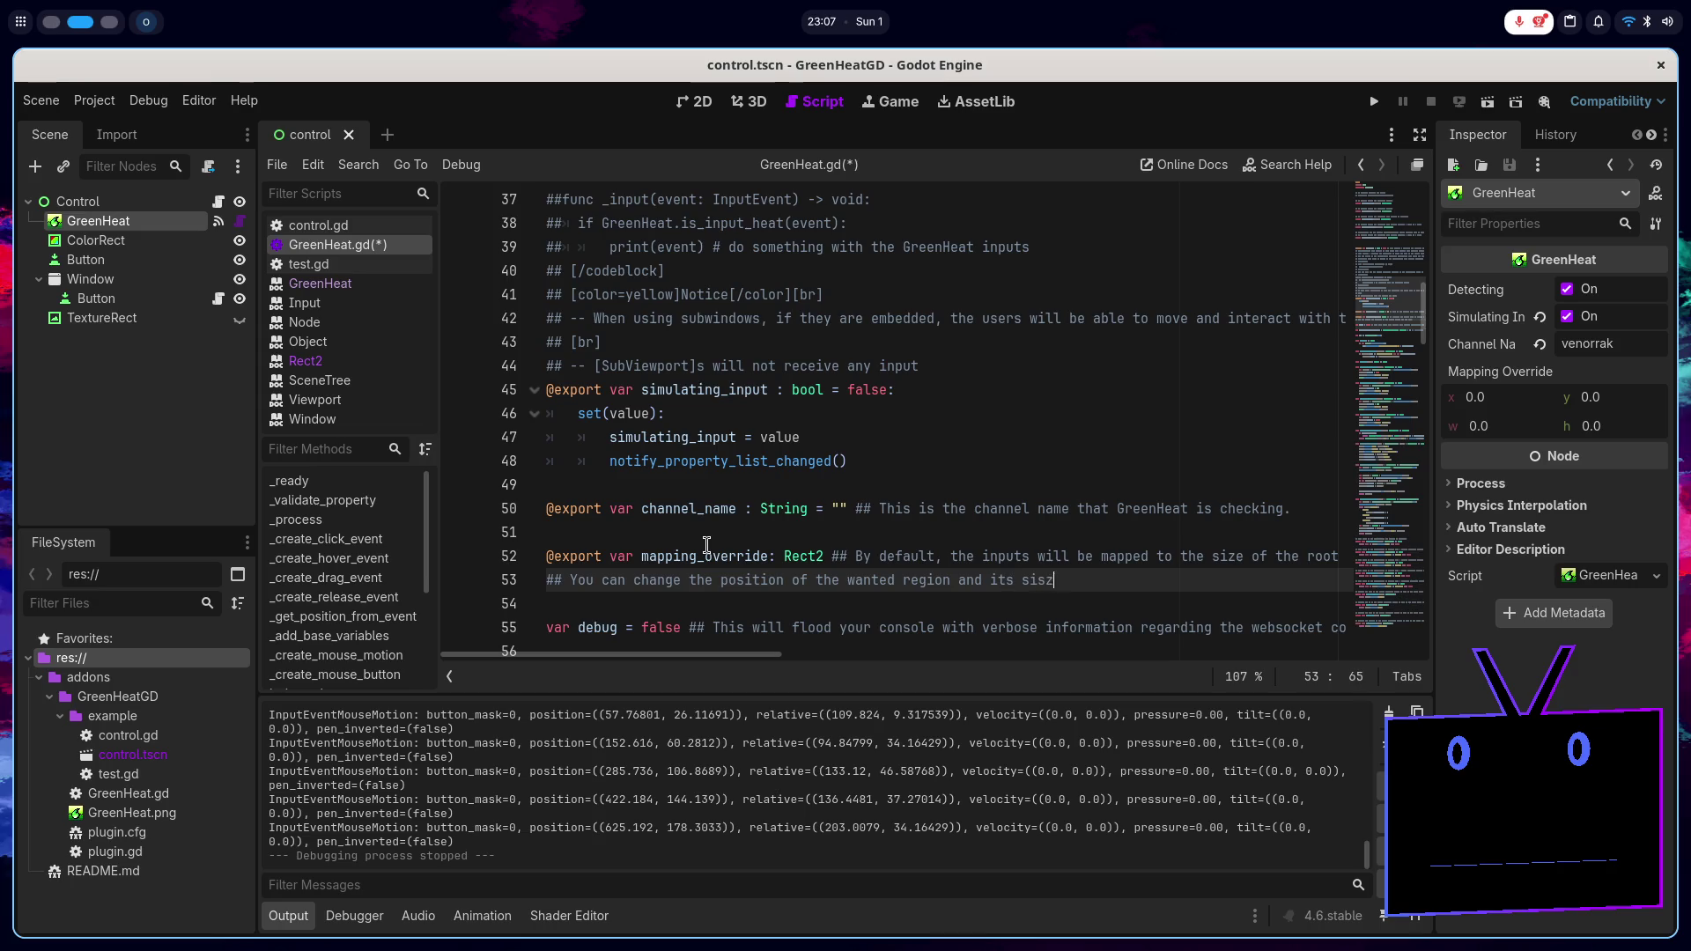
key("ctrl+s")
key("alt+Up")
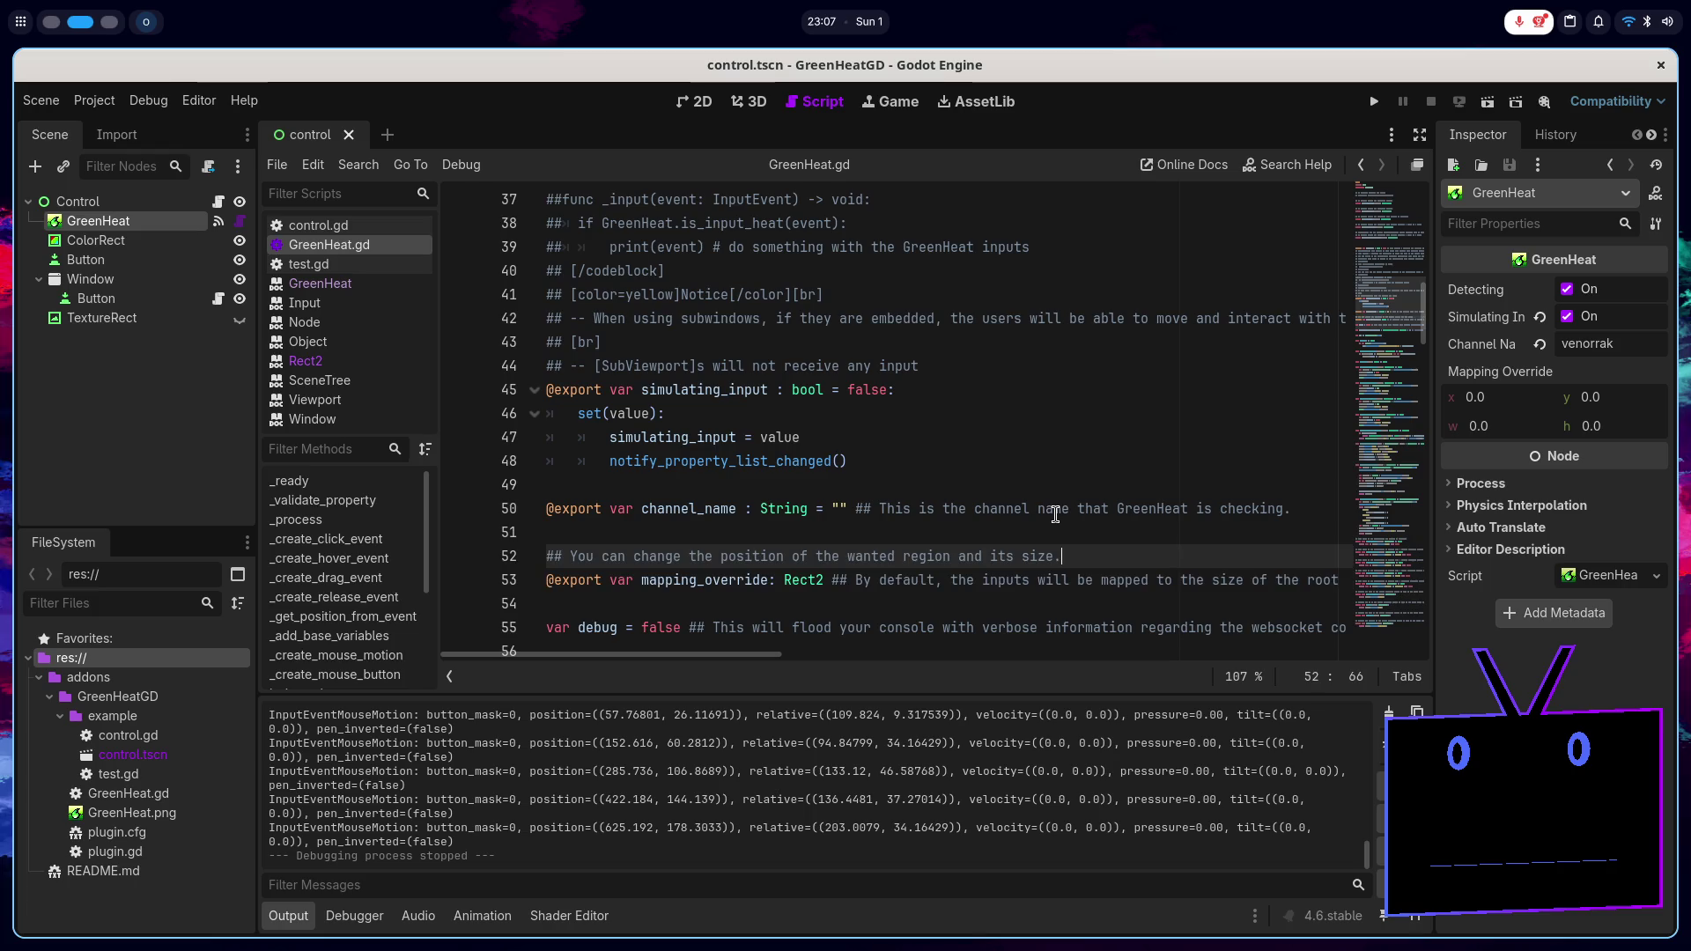
Step: Move the 'By default…' comment off the mapping_override export onto the empty line above and save
triple_click(960, 583)
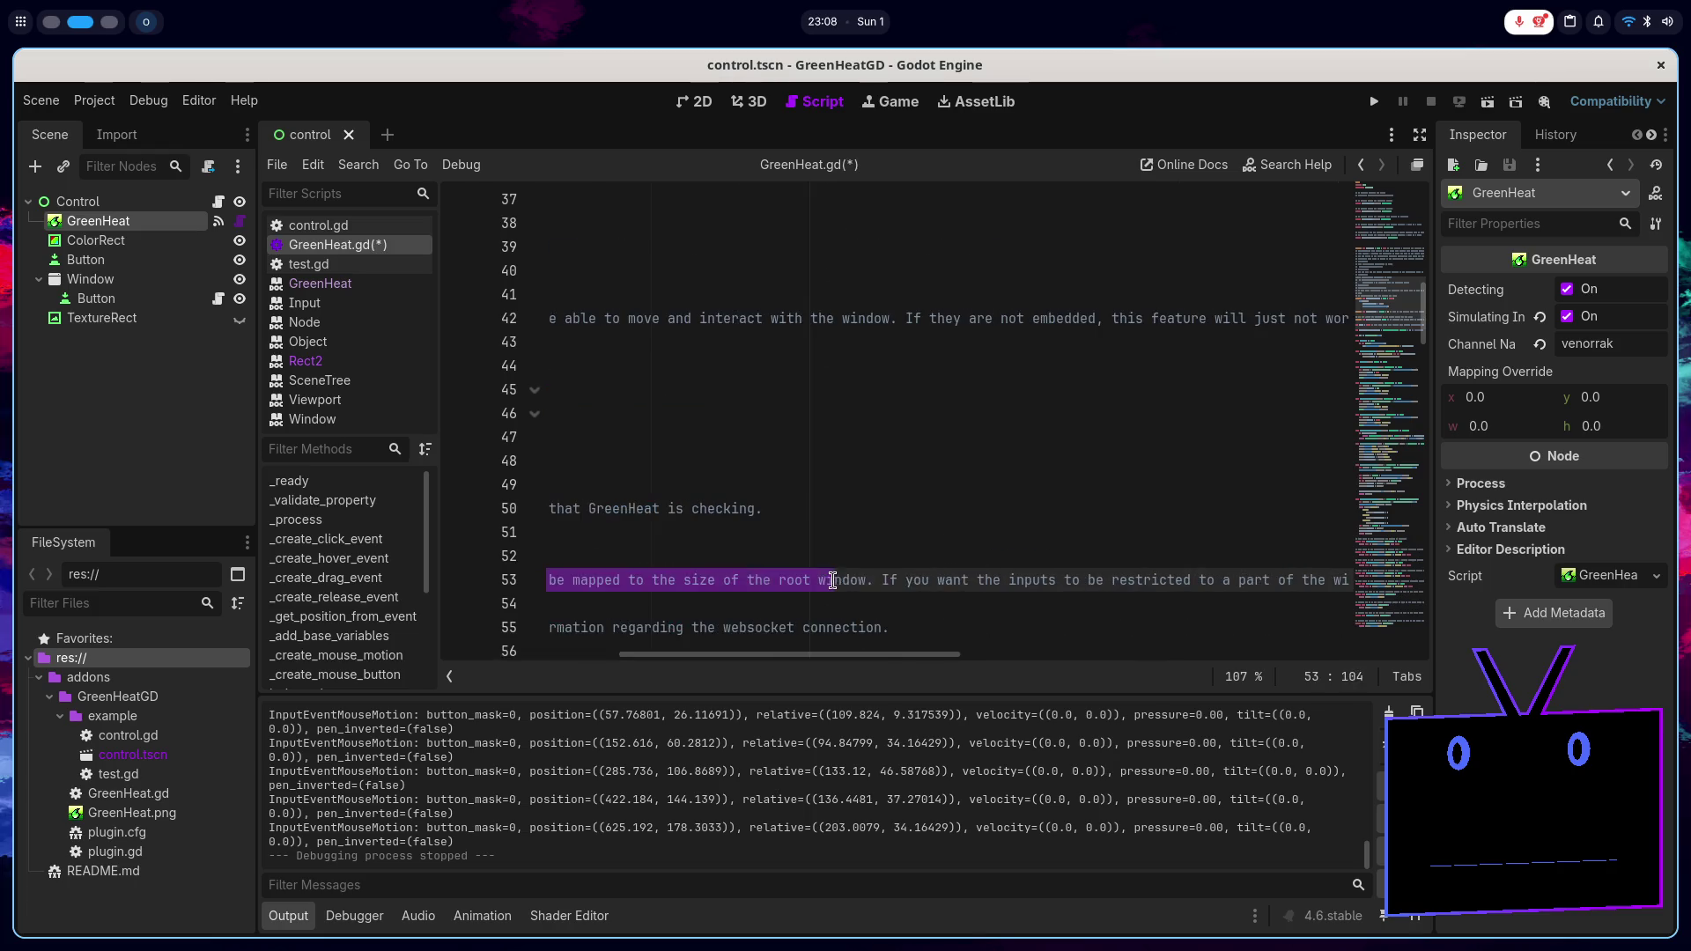
key("BackSpace")
key("alt+Up")
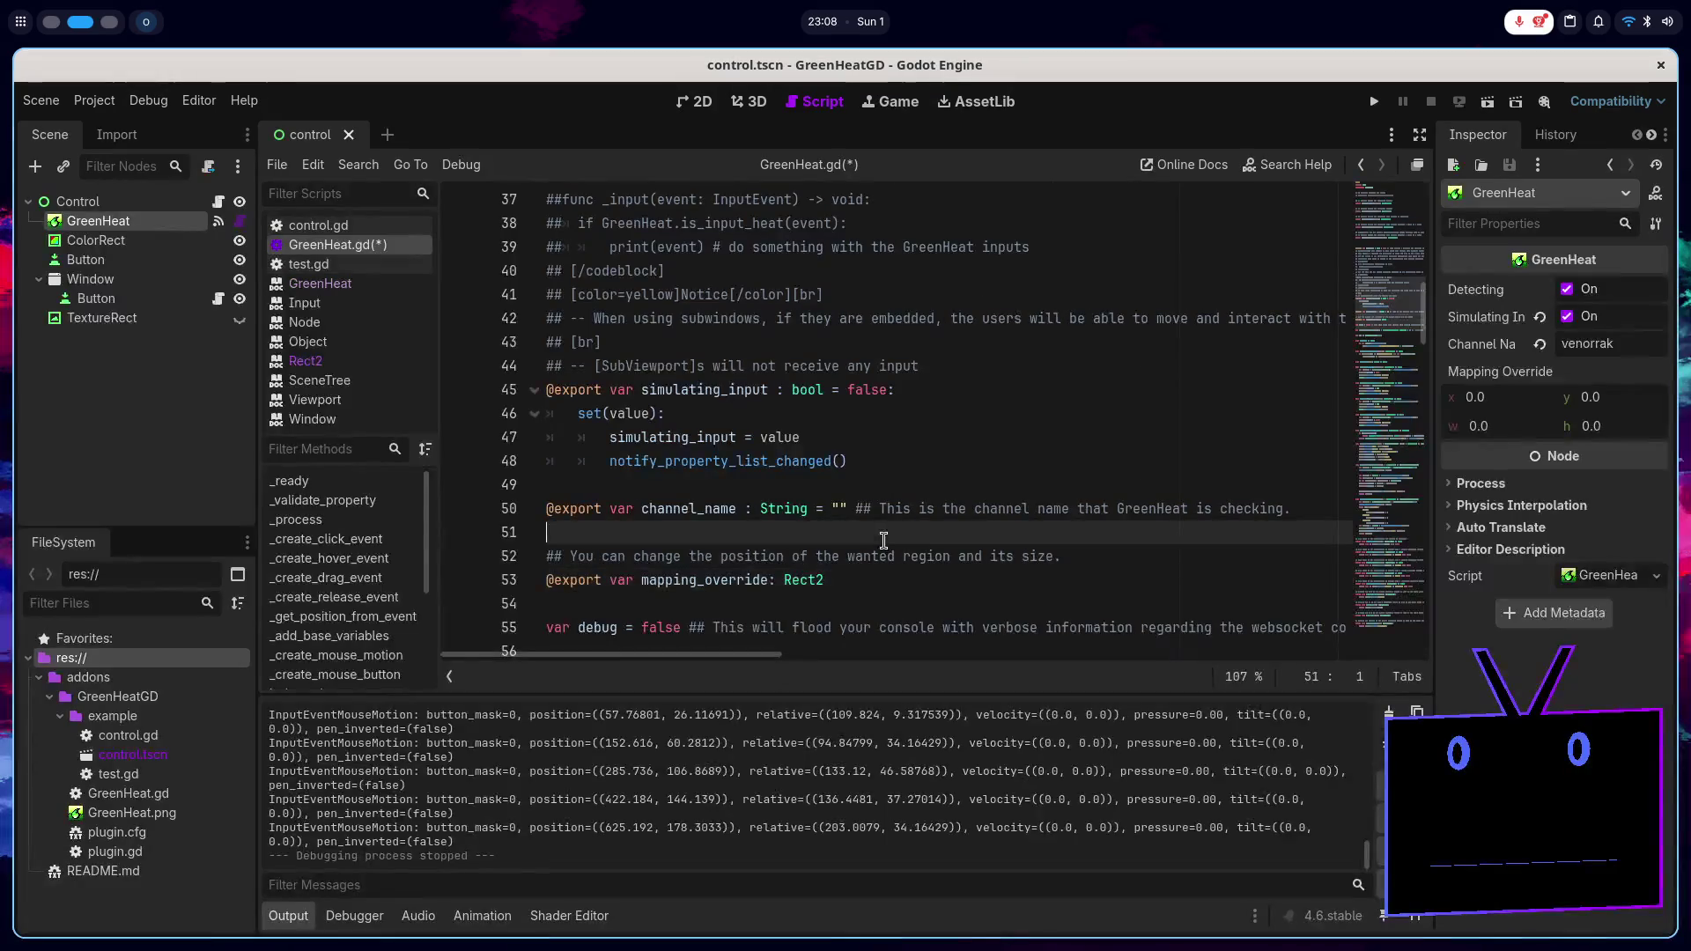
type("## By default, the inputs will be mapped to the size of the root window. If you want the inputs to be restricted to a part of the window, set this variable.[br]")
scroll(885, 539, "left", 5)
key("ctrl+s")
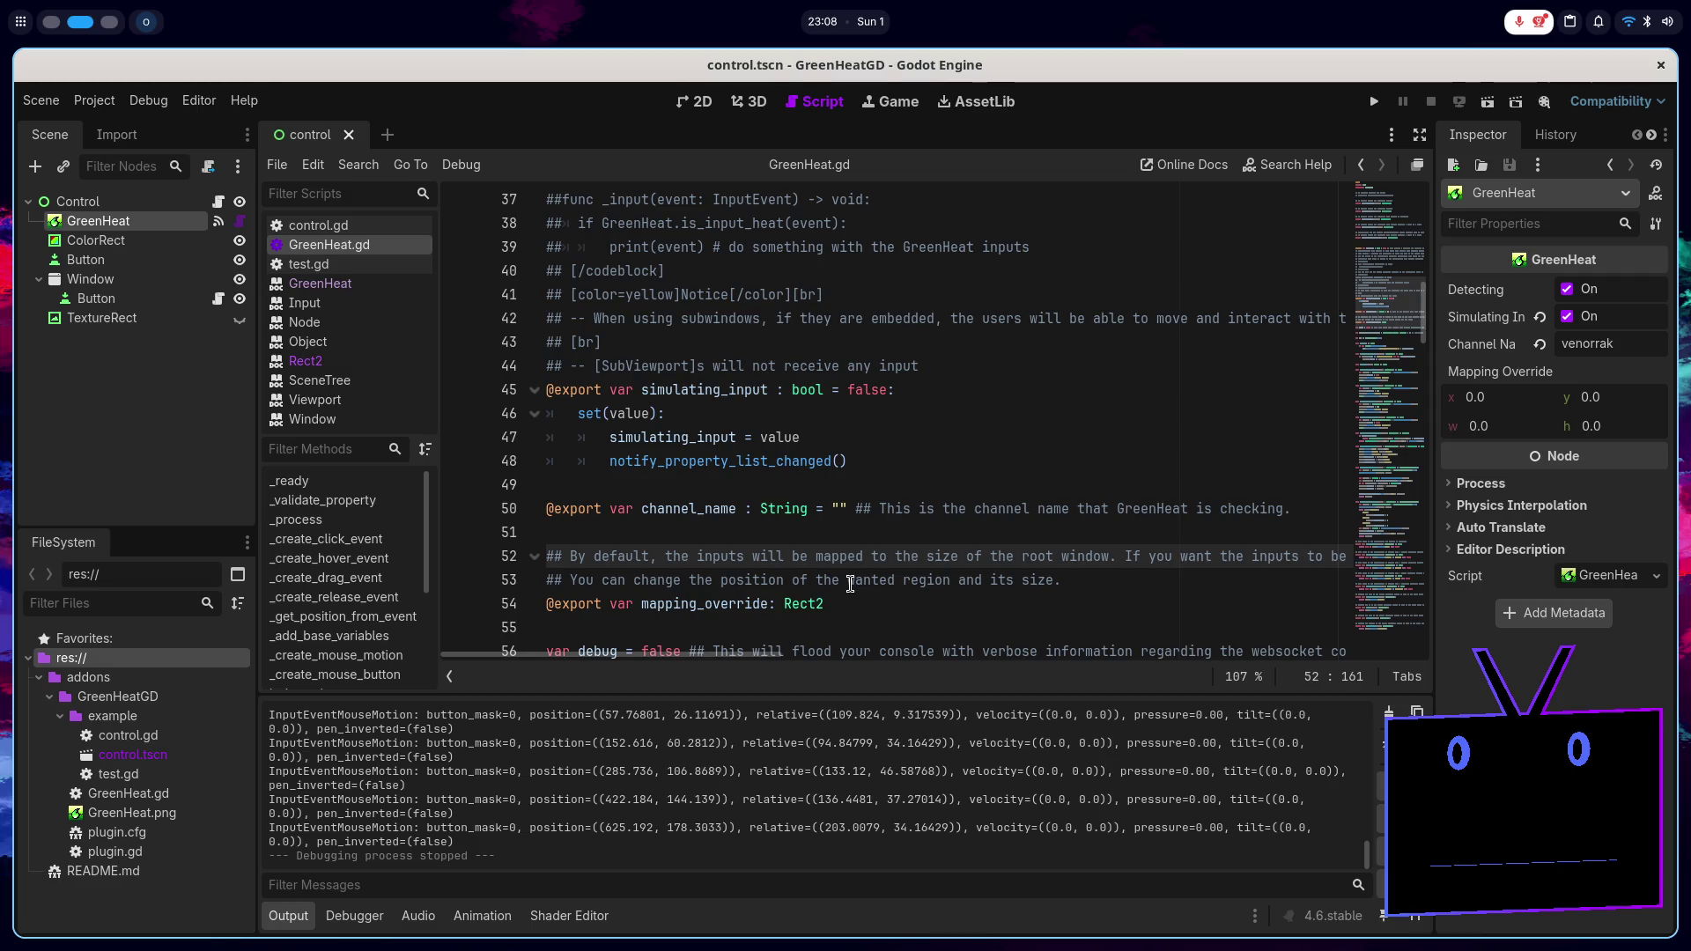
scroll(885, 589, "down", 1)
scroll(887, 589, "up", 1)
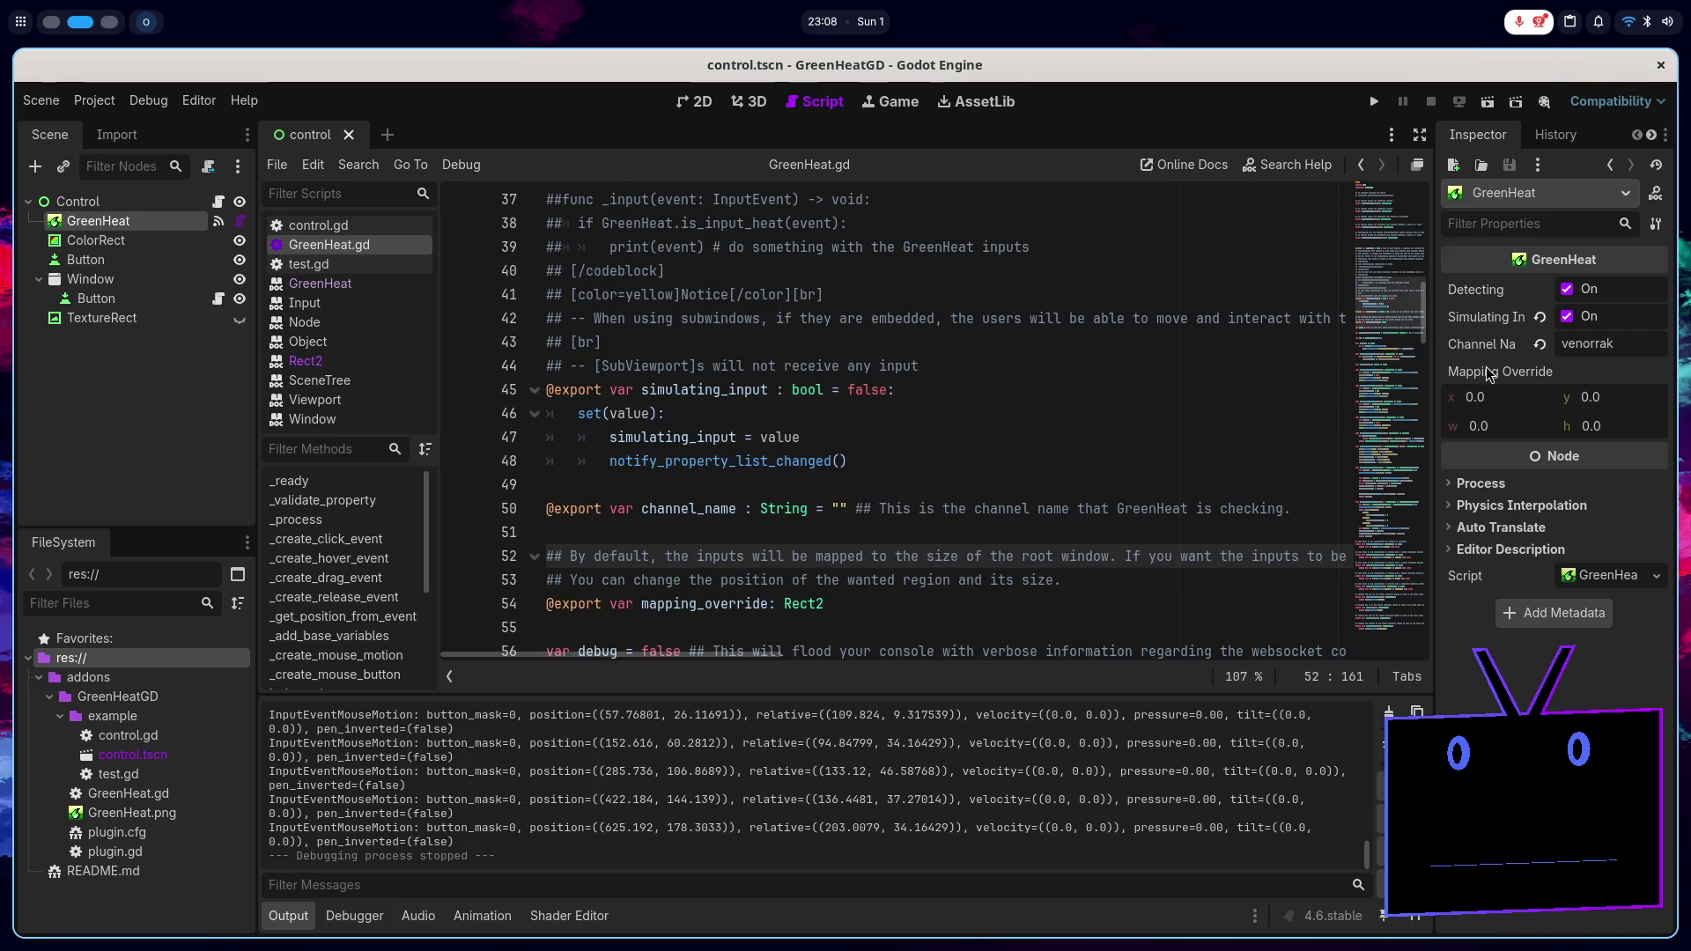
Step: Read the Mapping Override tooltip, then scroll down through the GreenHeat script code
mouse_move(1488, 374)
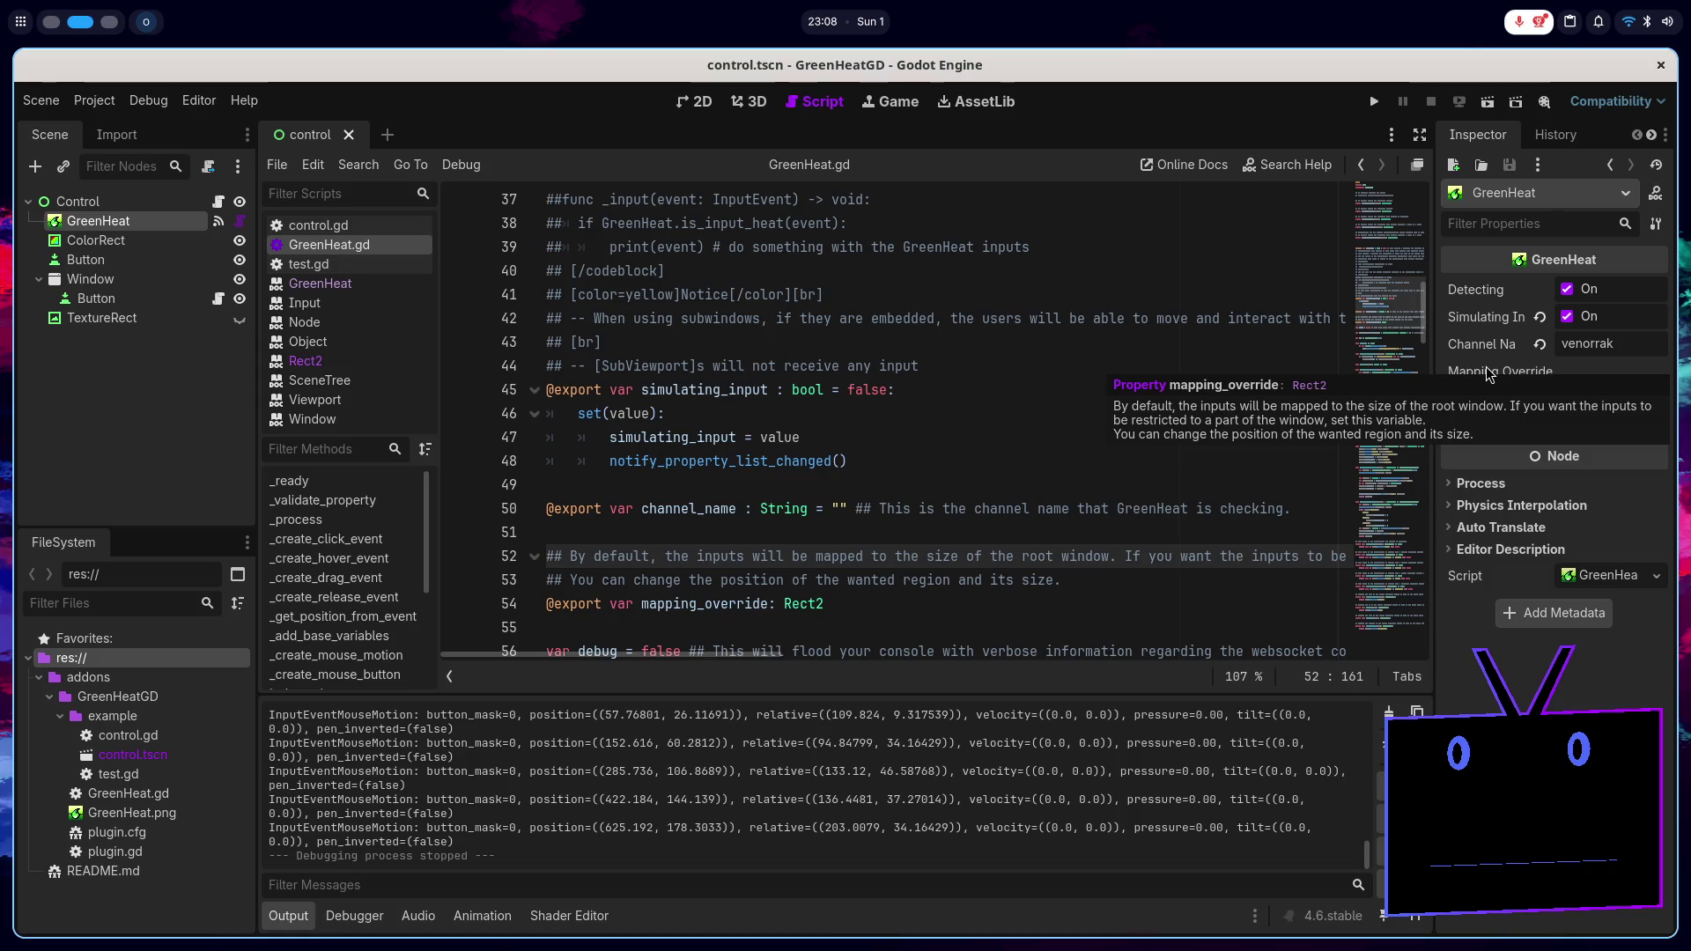
left_click(1056, 508)
scroll(1056, 503, "down", 10)
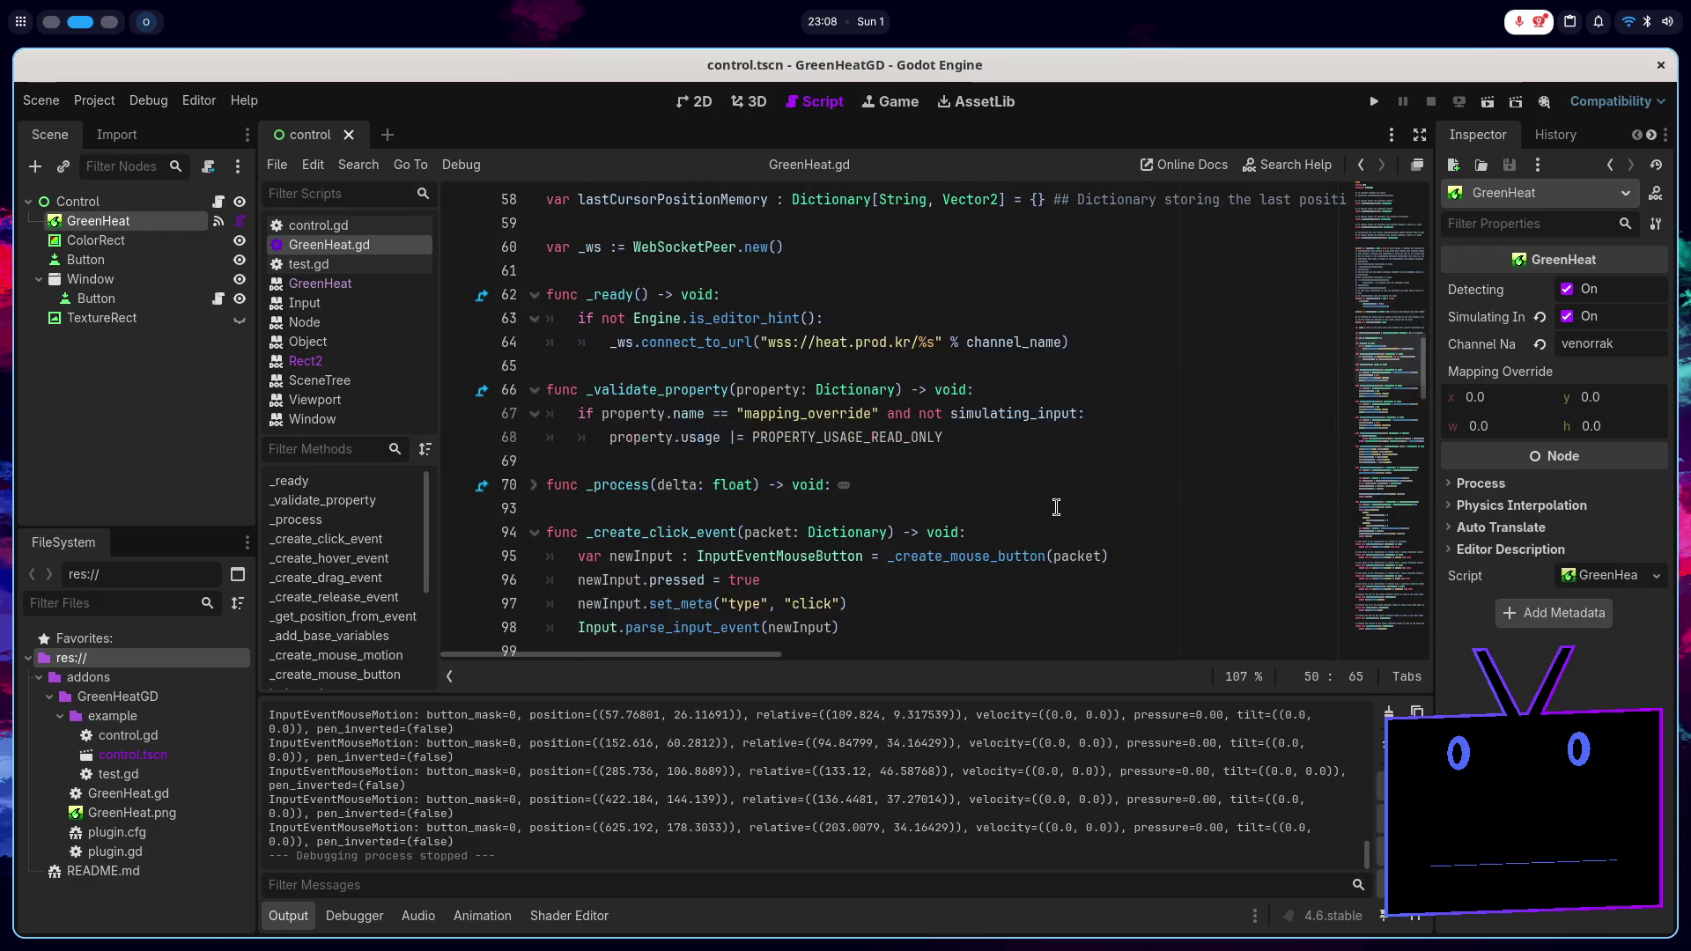
scroll(1055, 503, "down", 7)
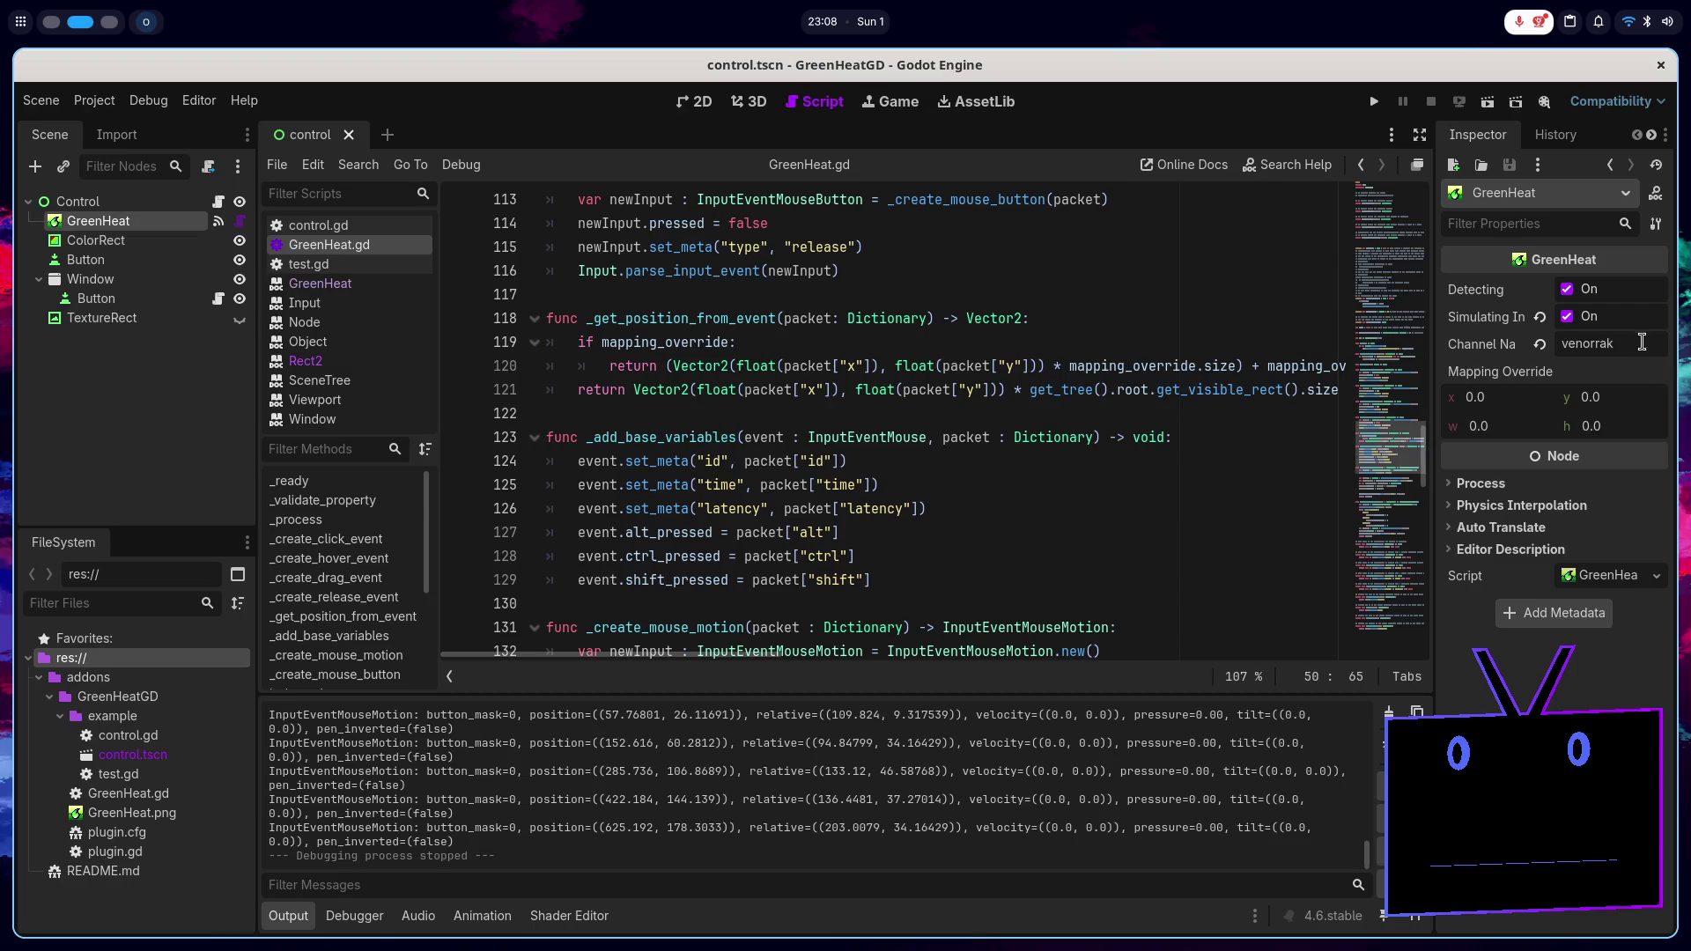
Step: Turn GreenHeat's Simulating Input off and back on, then scroll further through the script
left_click(1567, 317)
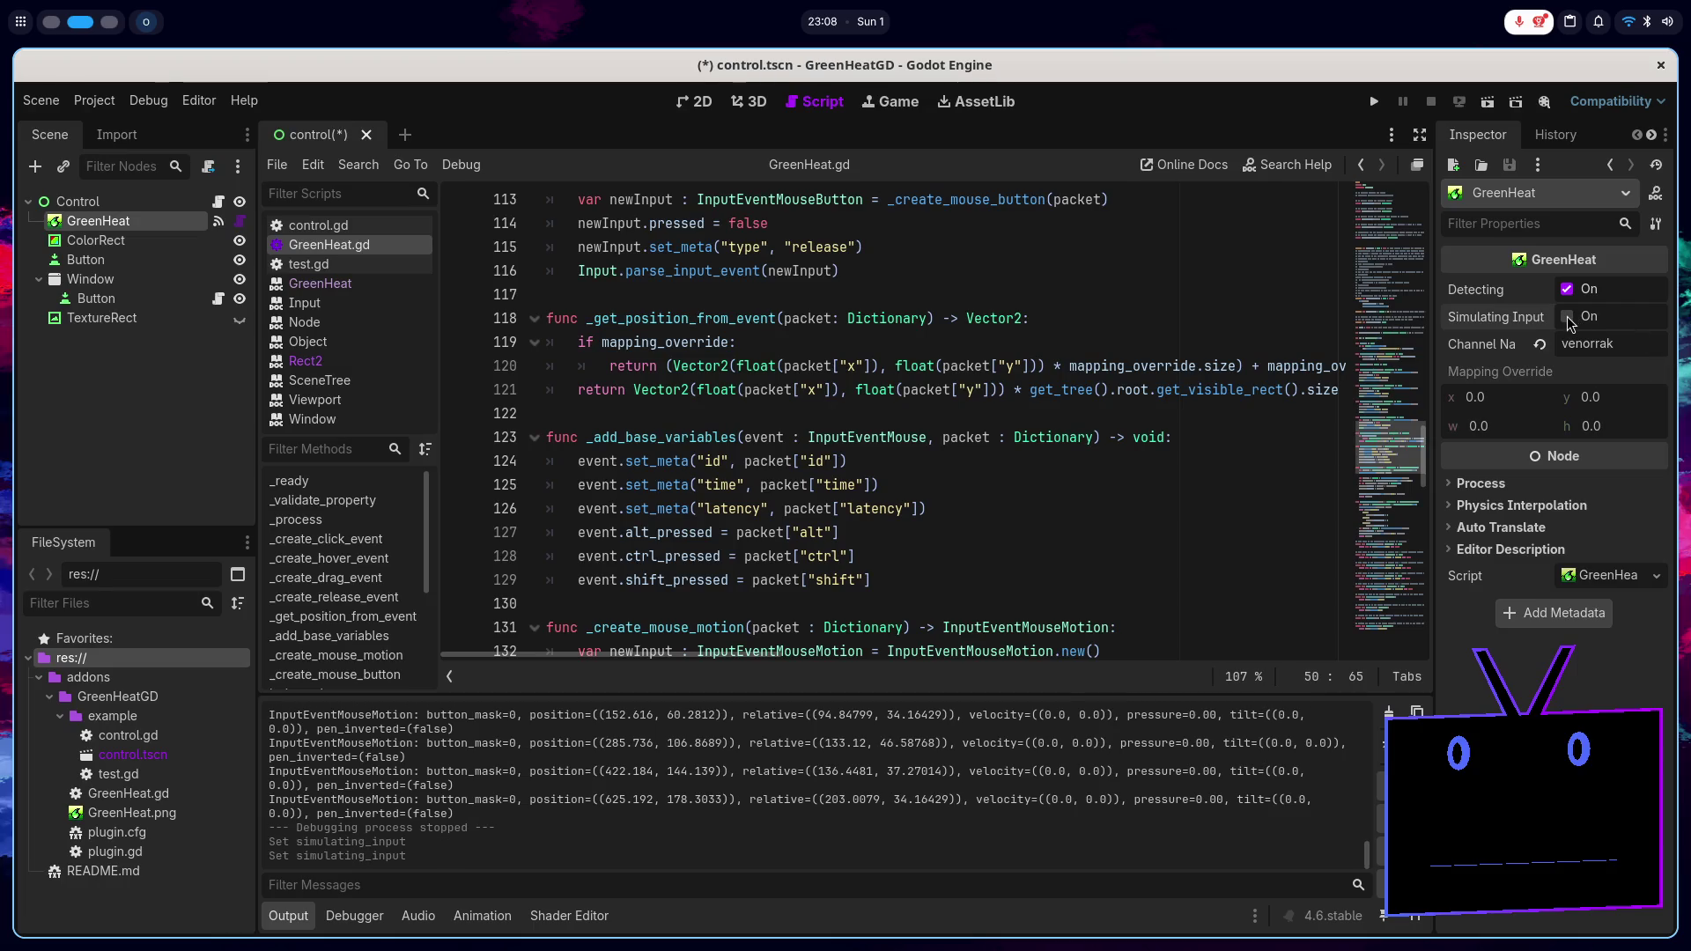
left_click(1567, 317)
left_click(797, 431)
left_click(958, 480)
scroll(974, 524, "down", 4)
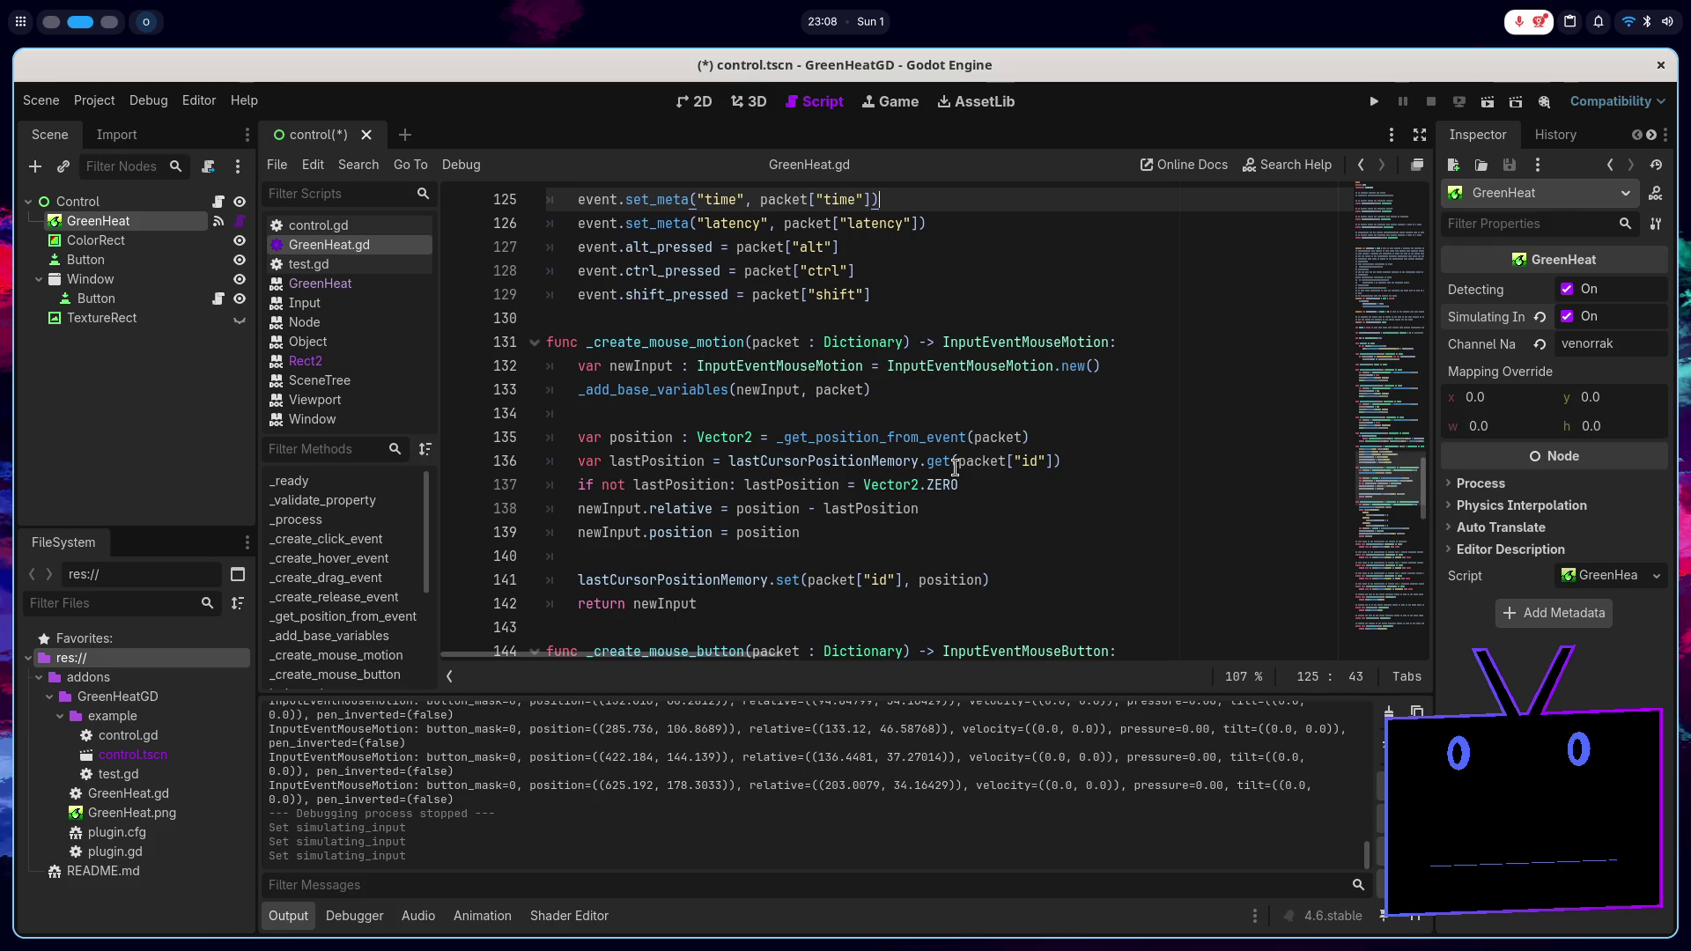
Step: Launch a second Visual Studio Code window from the application launcher
key("alt+Tab")
key("alt+Tab")
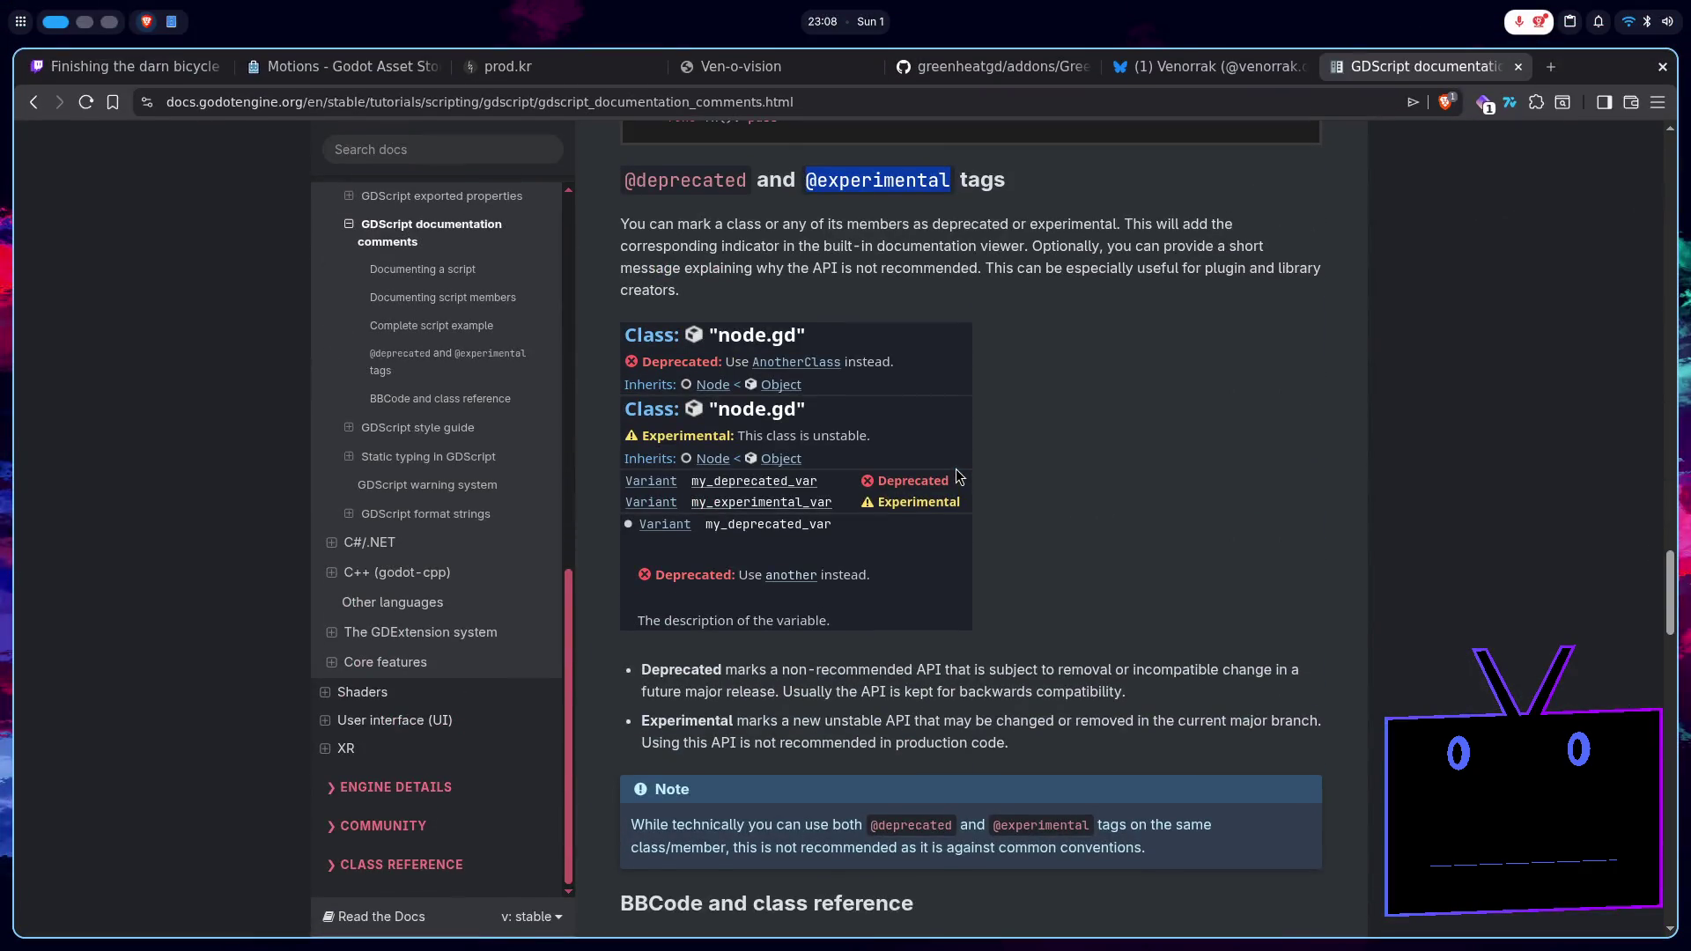
key("alt+Tab")
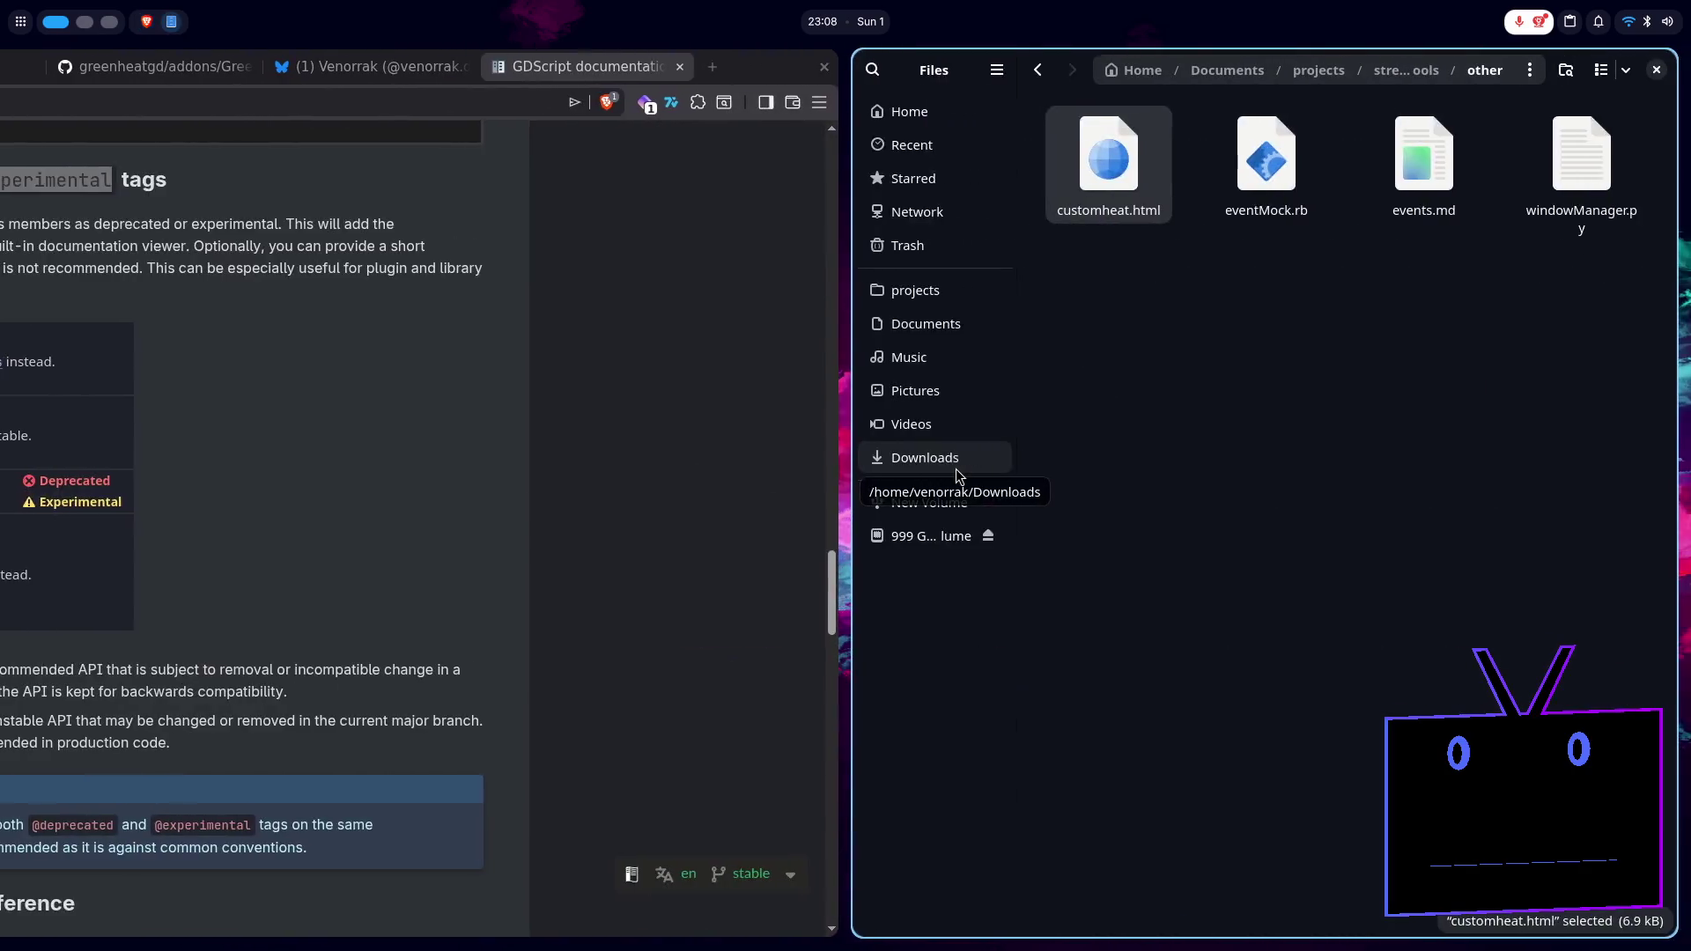
key("super+2")
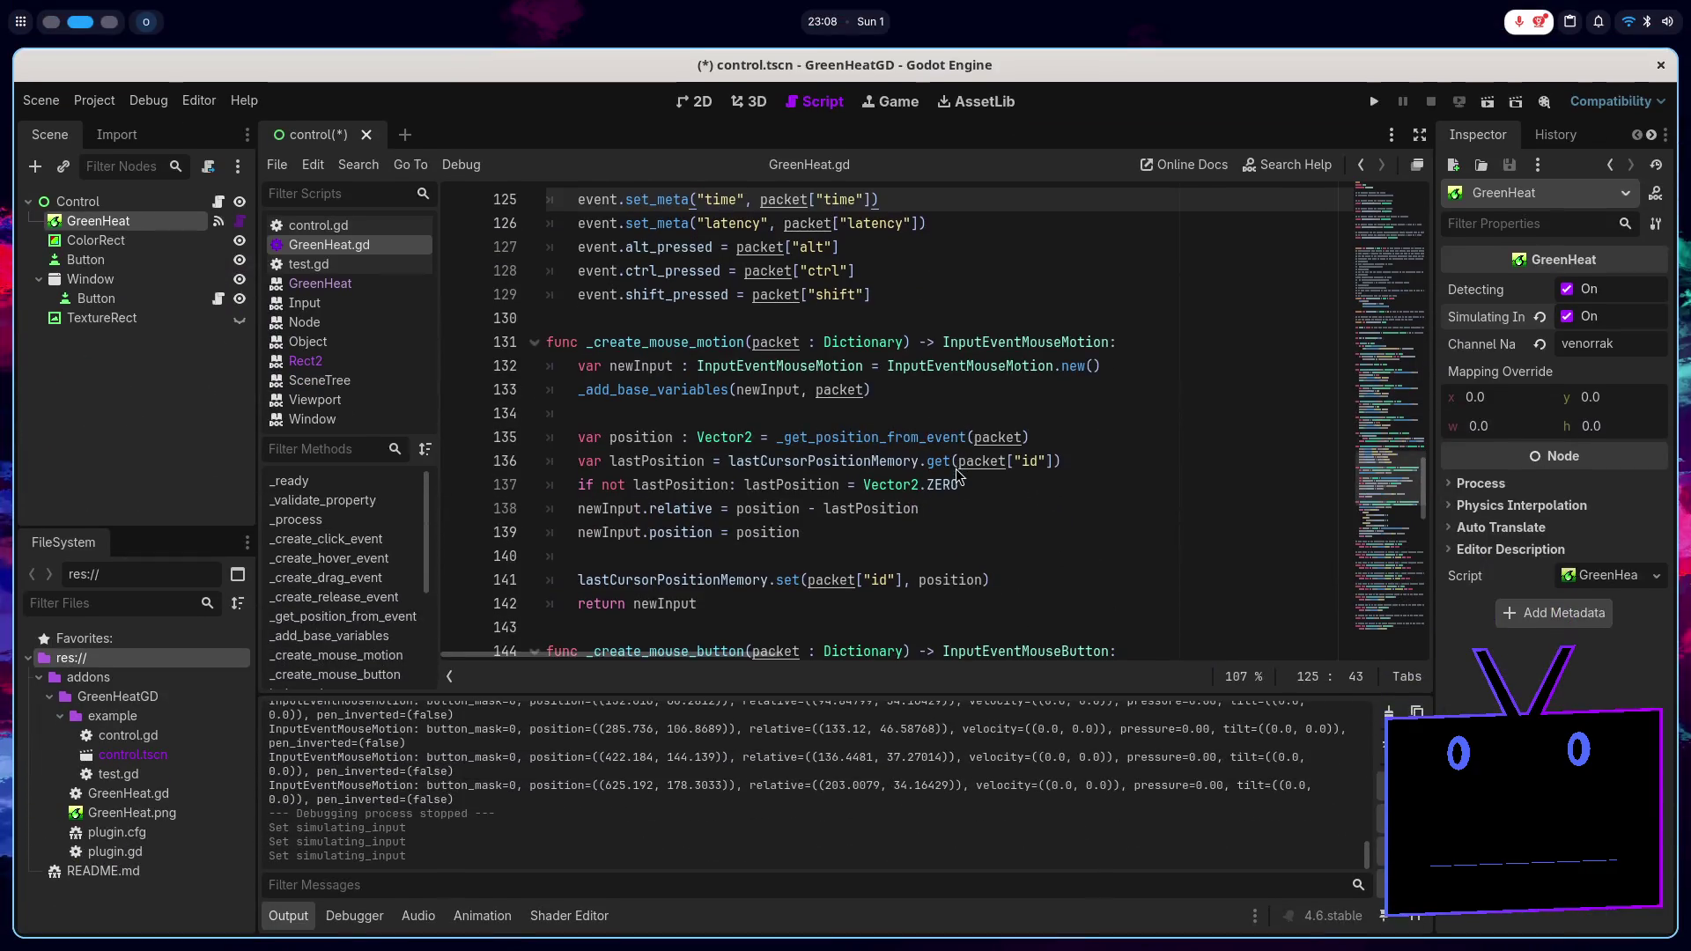
key("super+d")
key("Return")
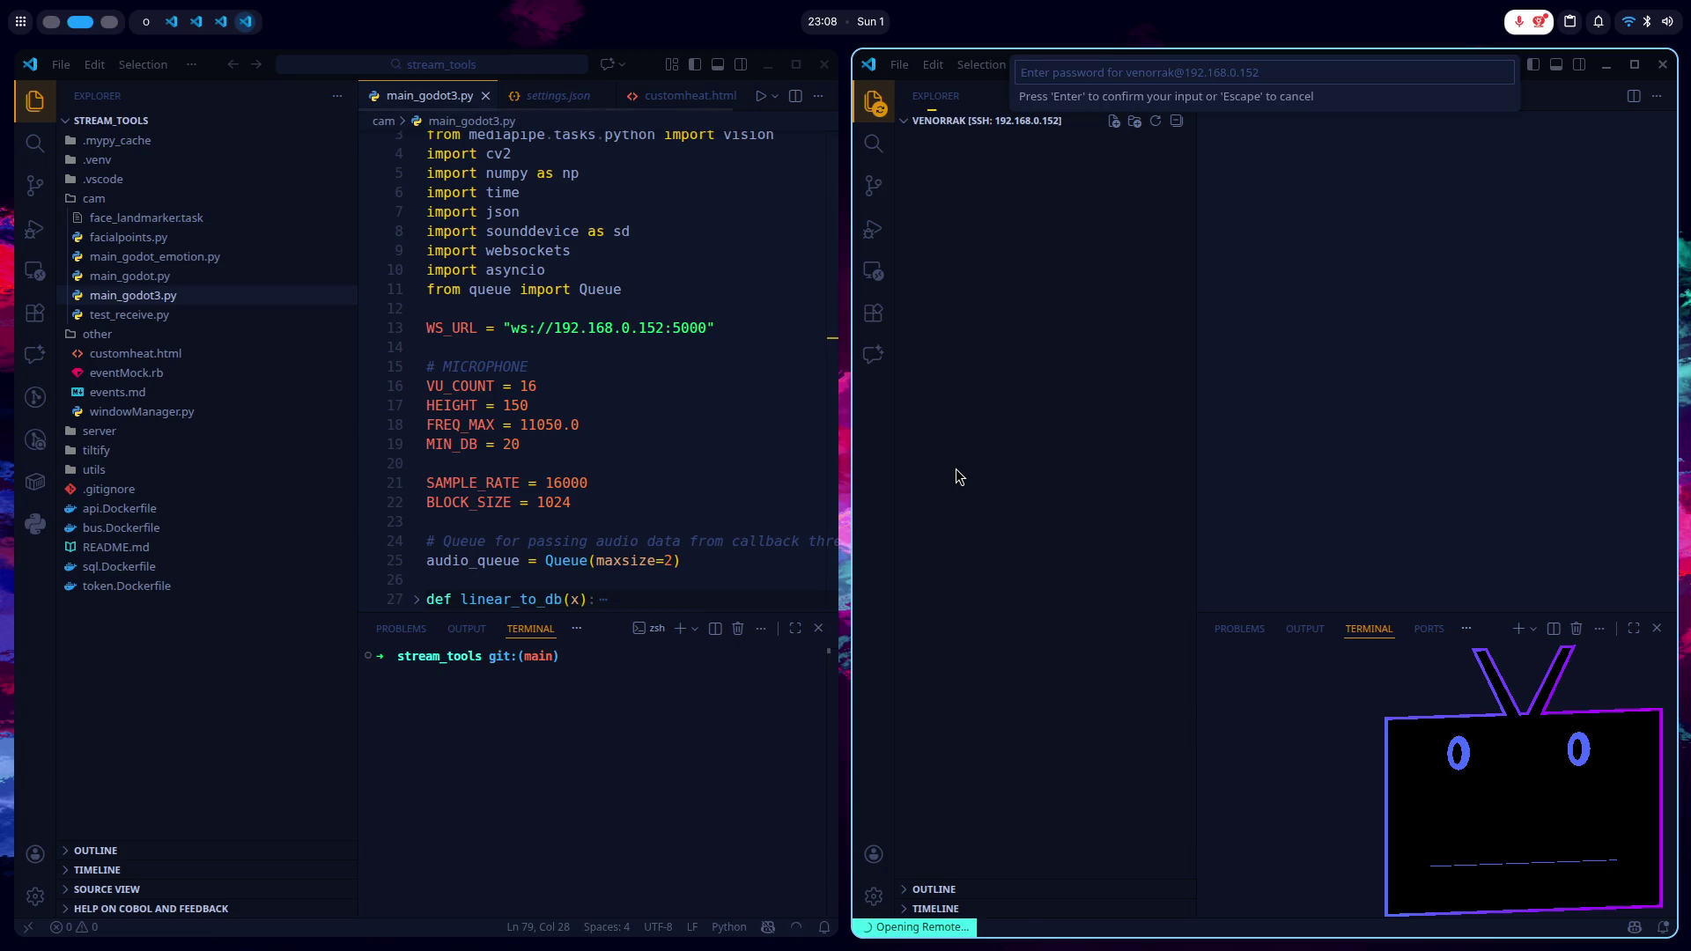
Step: Enter the SSH password to connect the new window to the remote server
key("super+2")
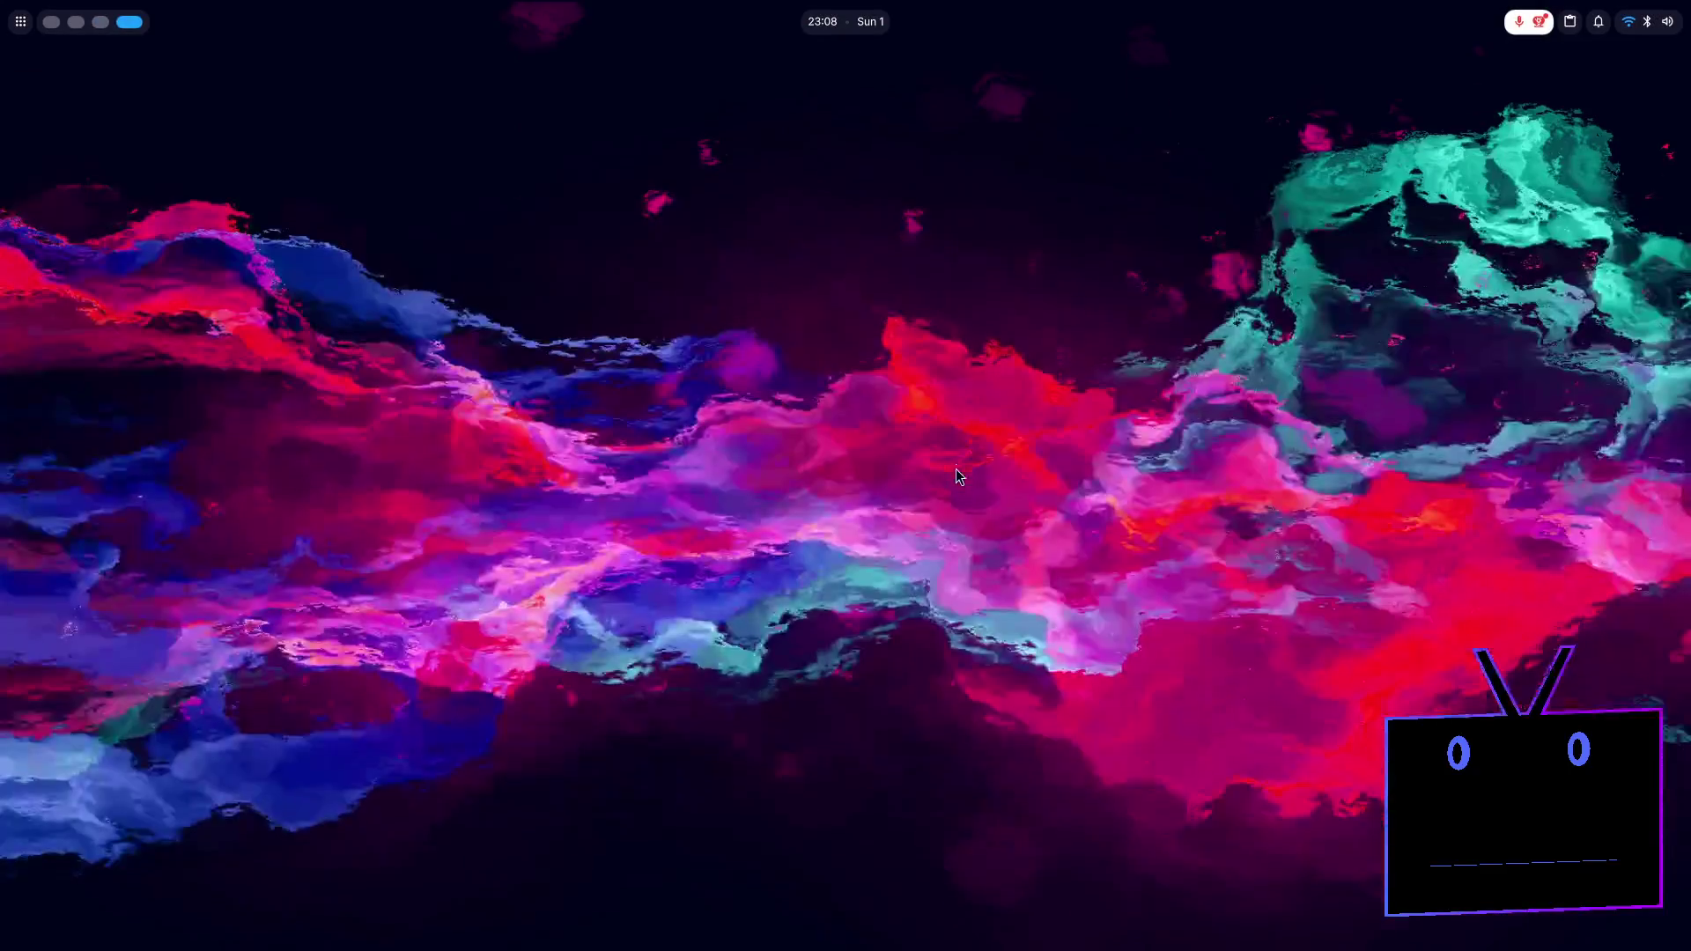
key("super+2")
type("****")
key("Return")
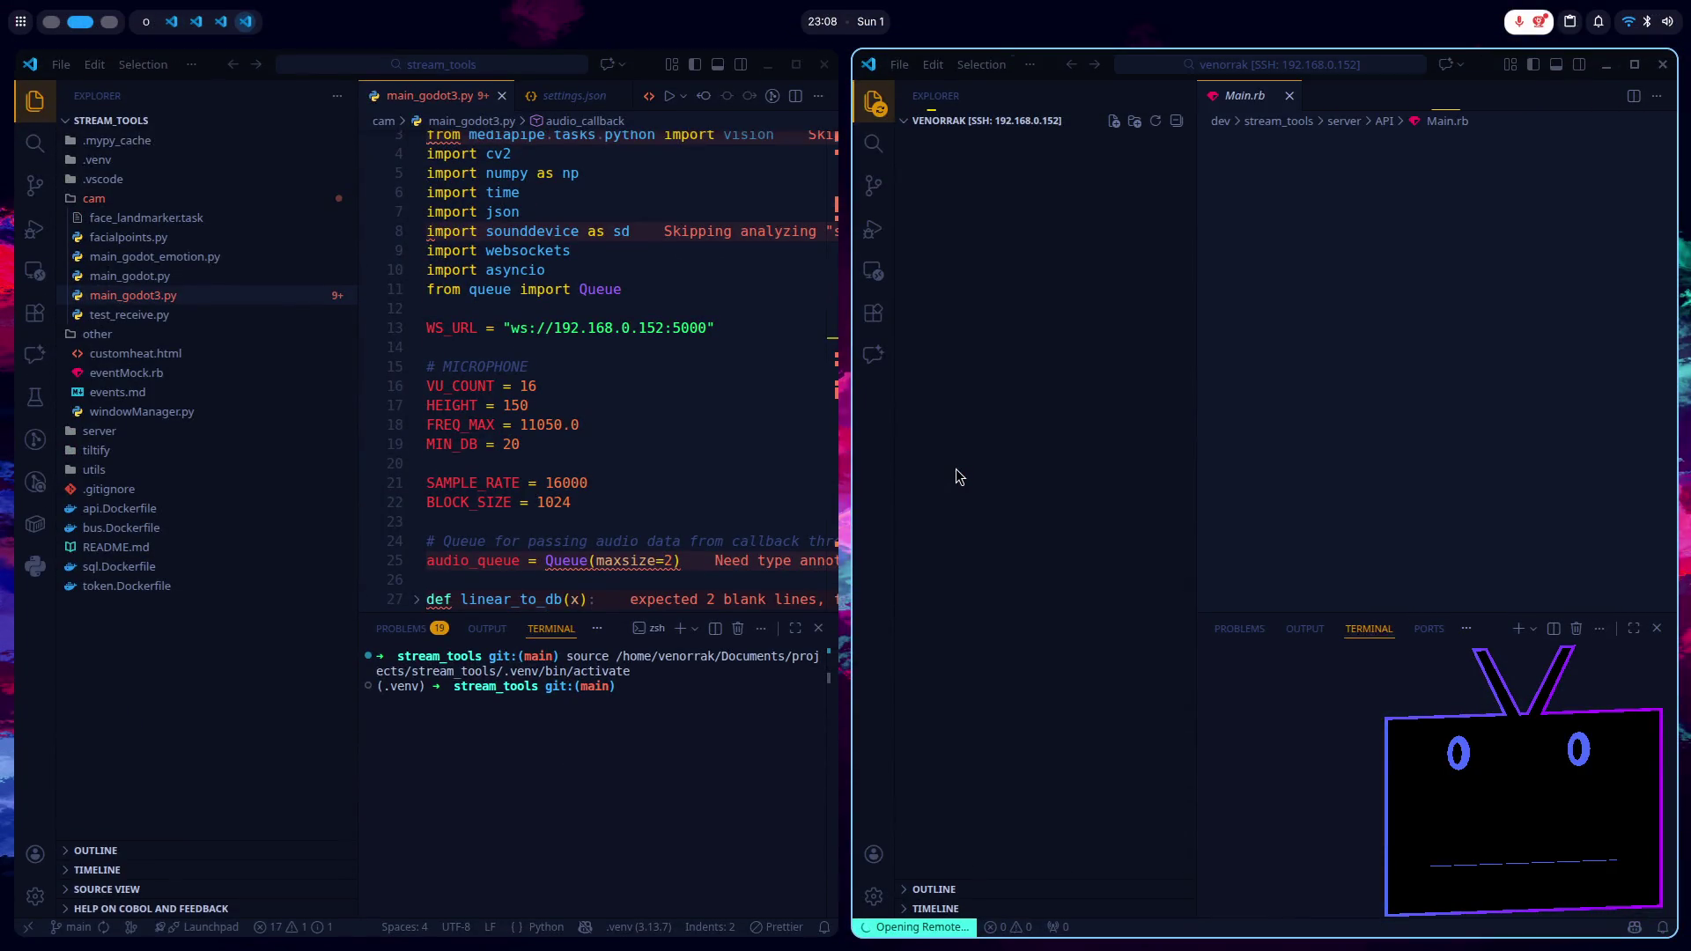
Step: Close the markdown preview window in the greenheatgd workspace
key("super+1")
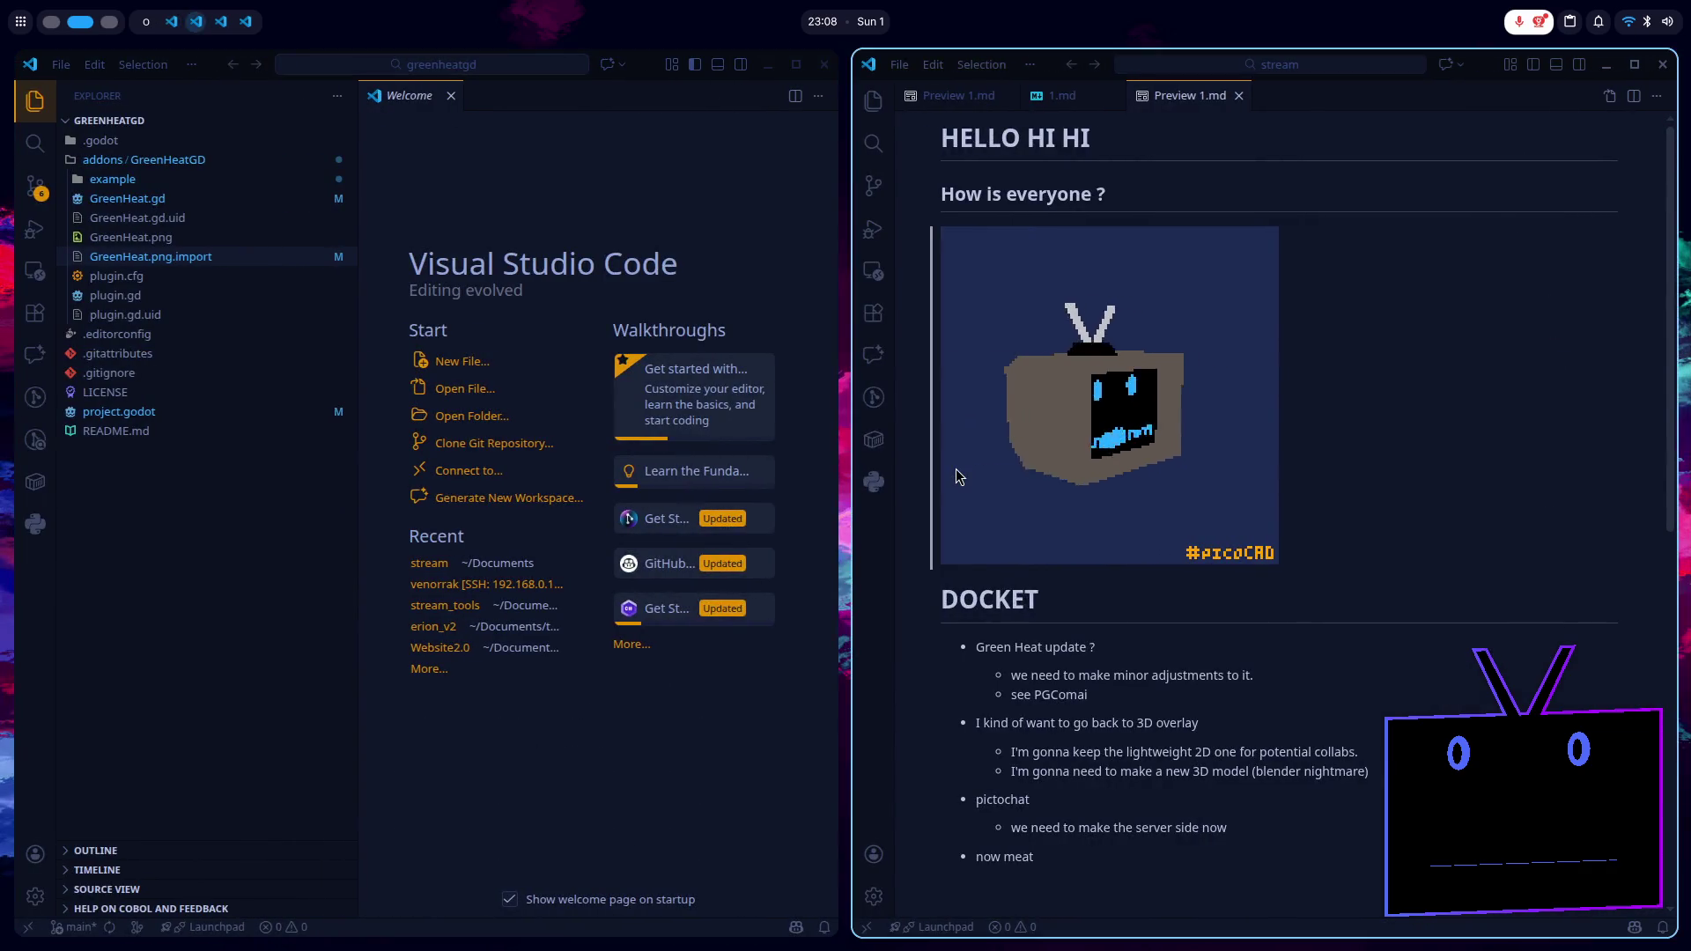
key("super+Left")
key("super+Right")
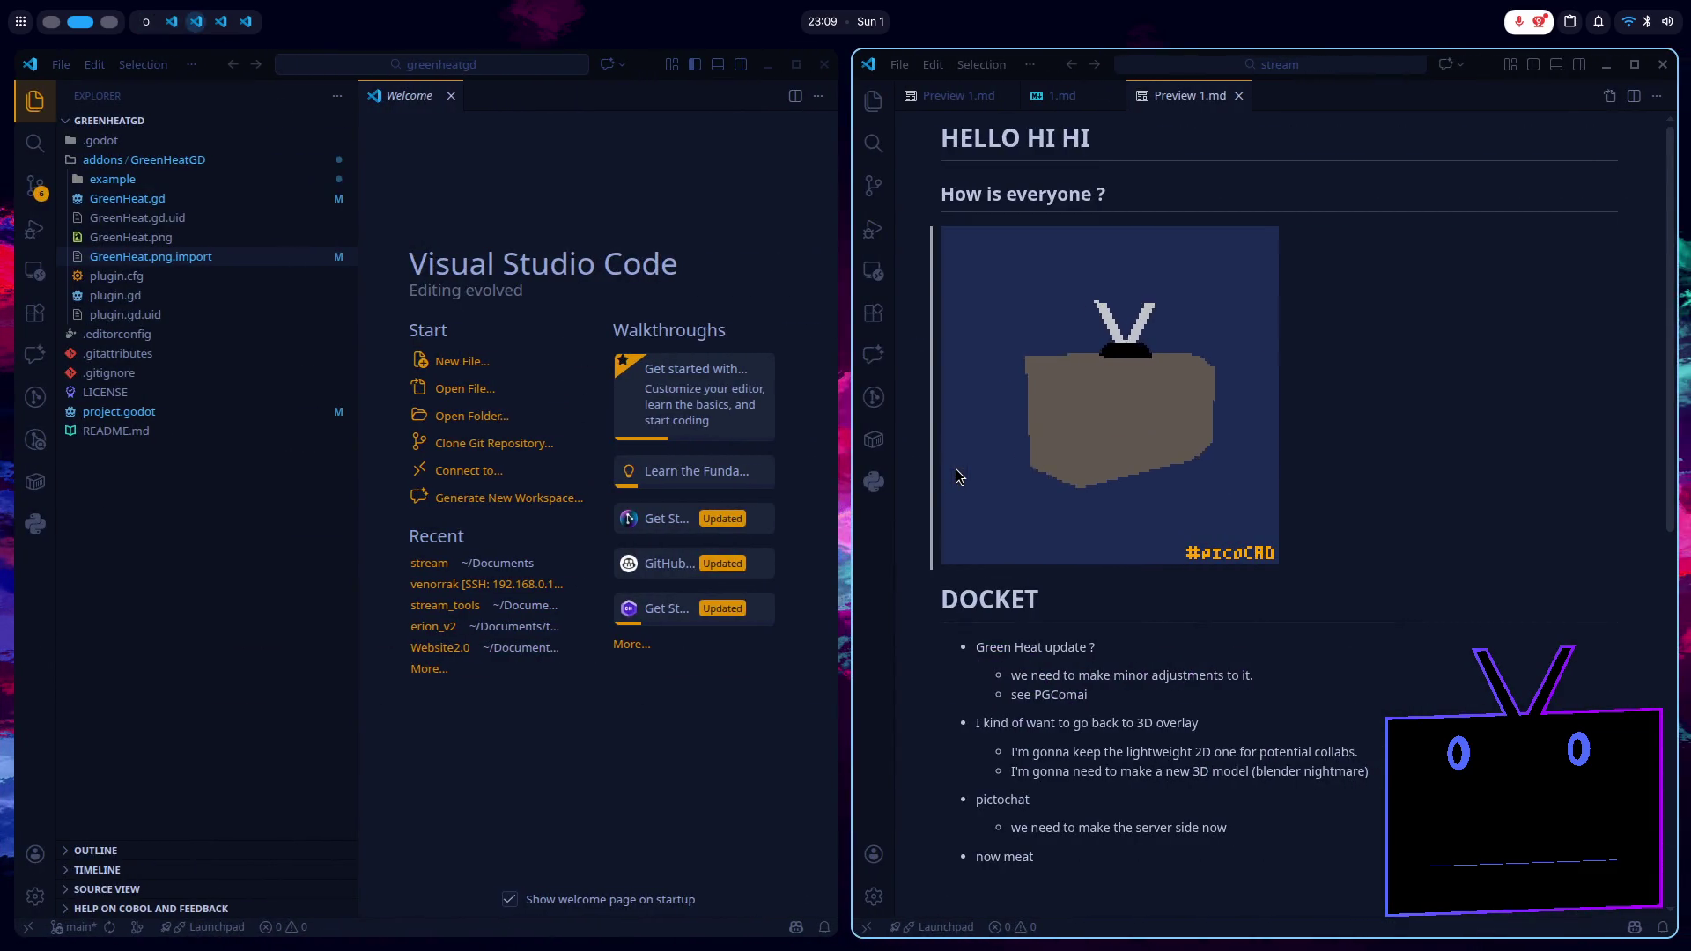
key("super+q")
Step: Run main_godot3.py in stream_tools, stop it with Ctrl+C, and run it again
key("super+Right")
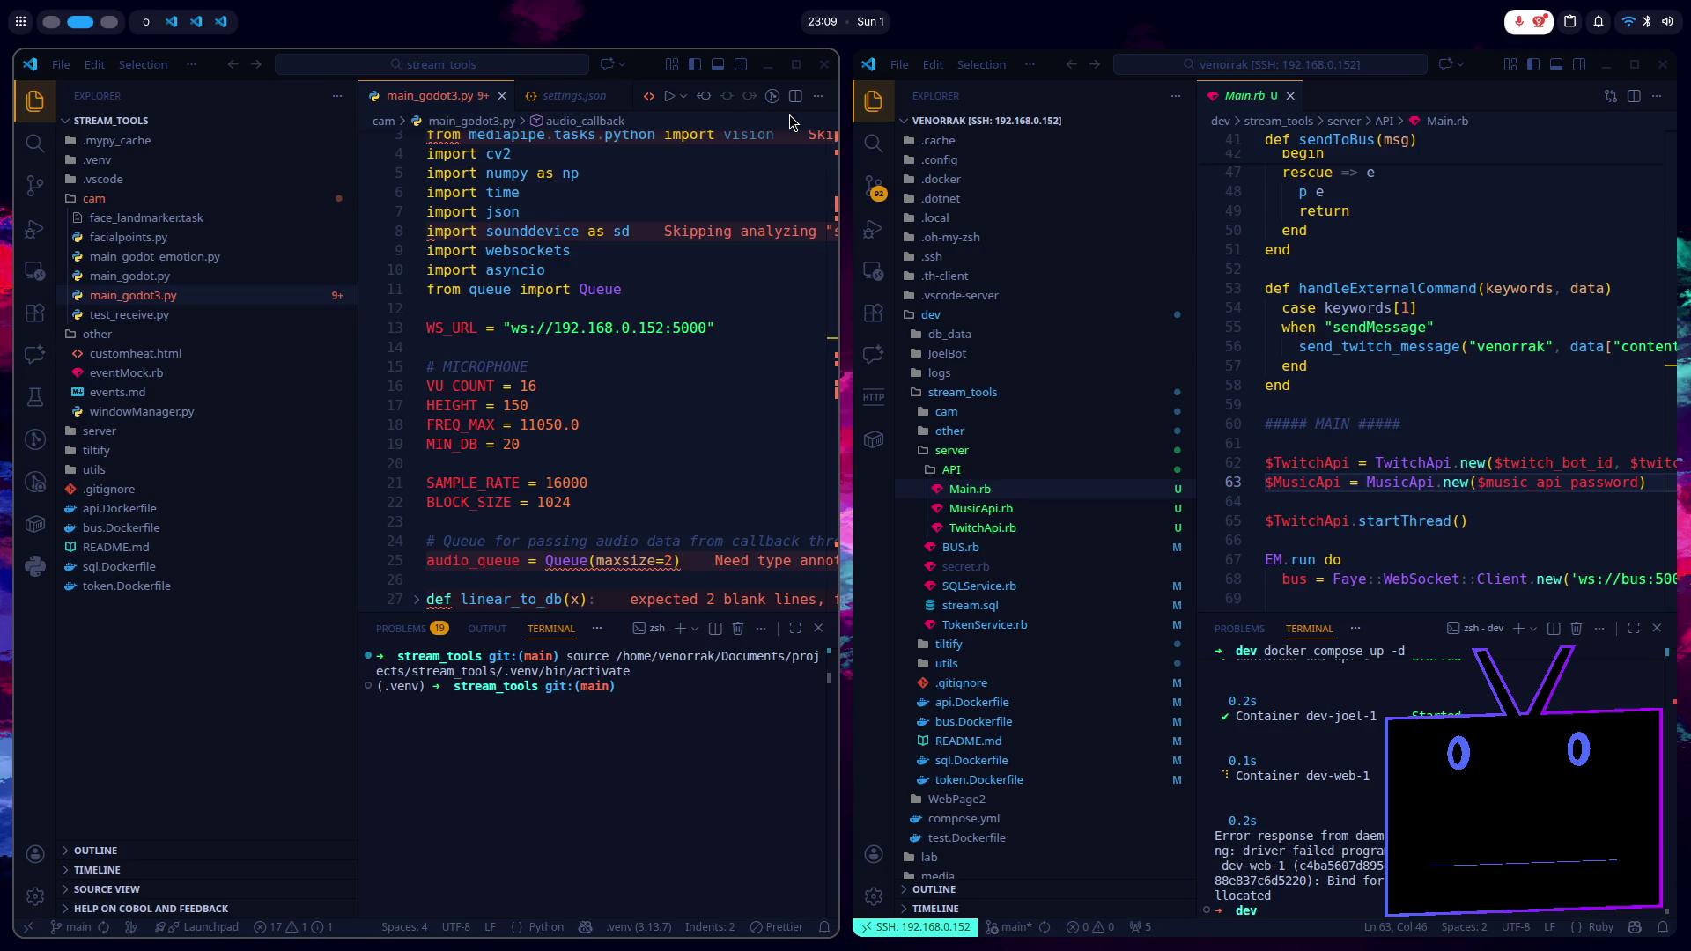
mouse_move(1302, 650)
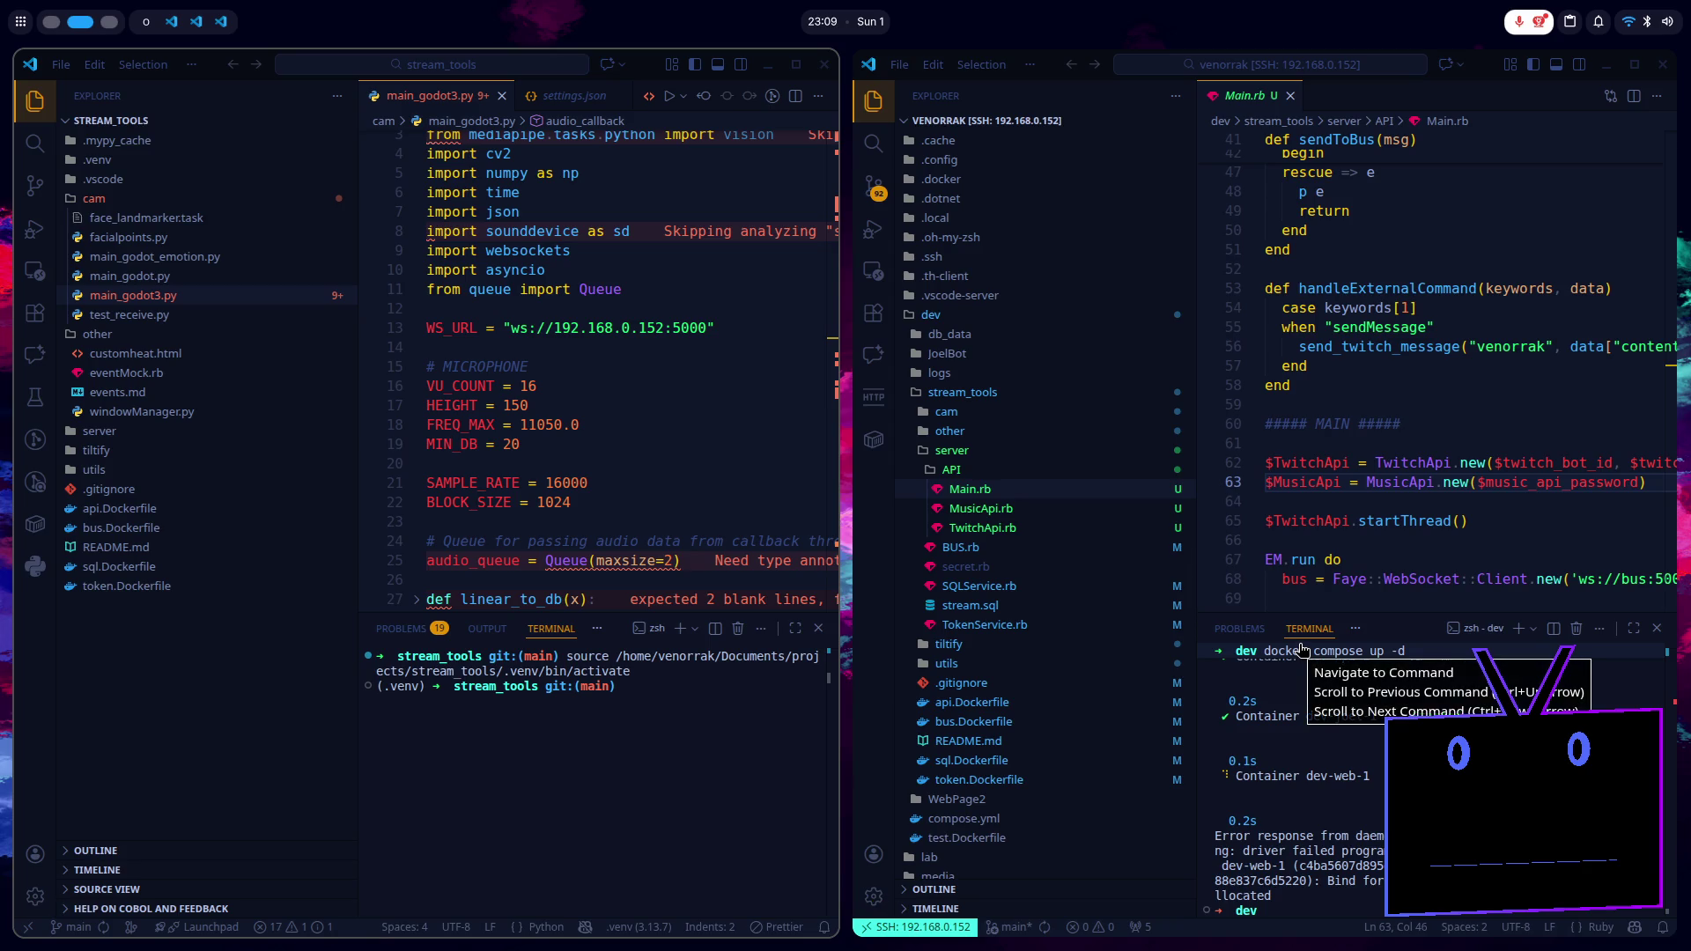
left_click(1268, 909)
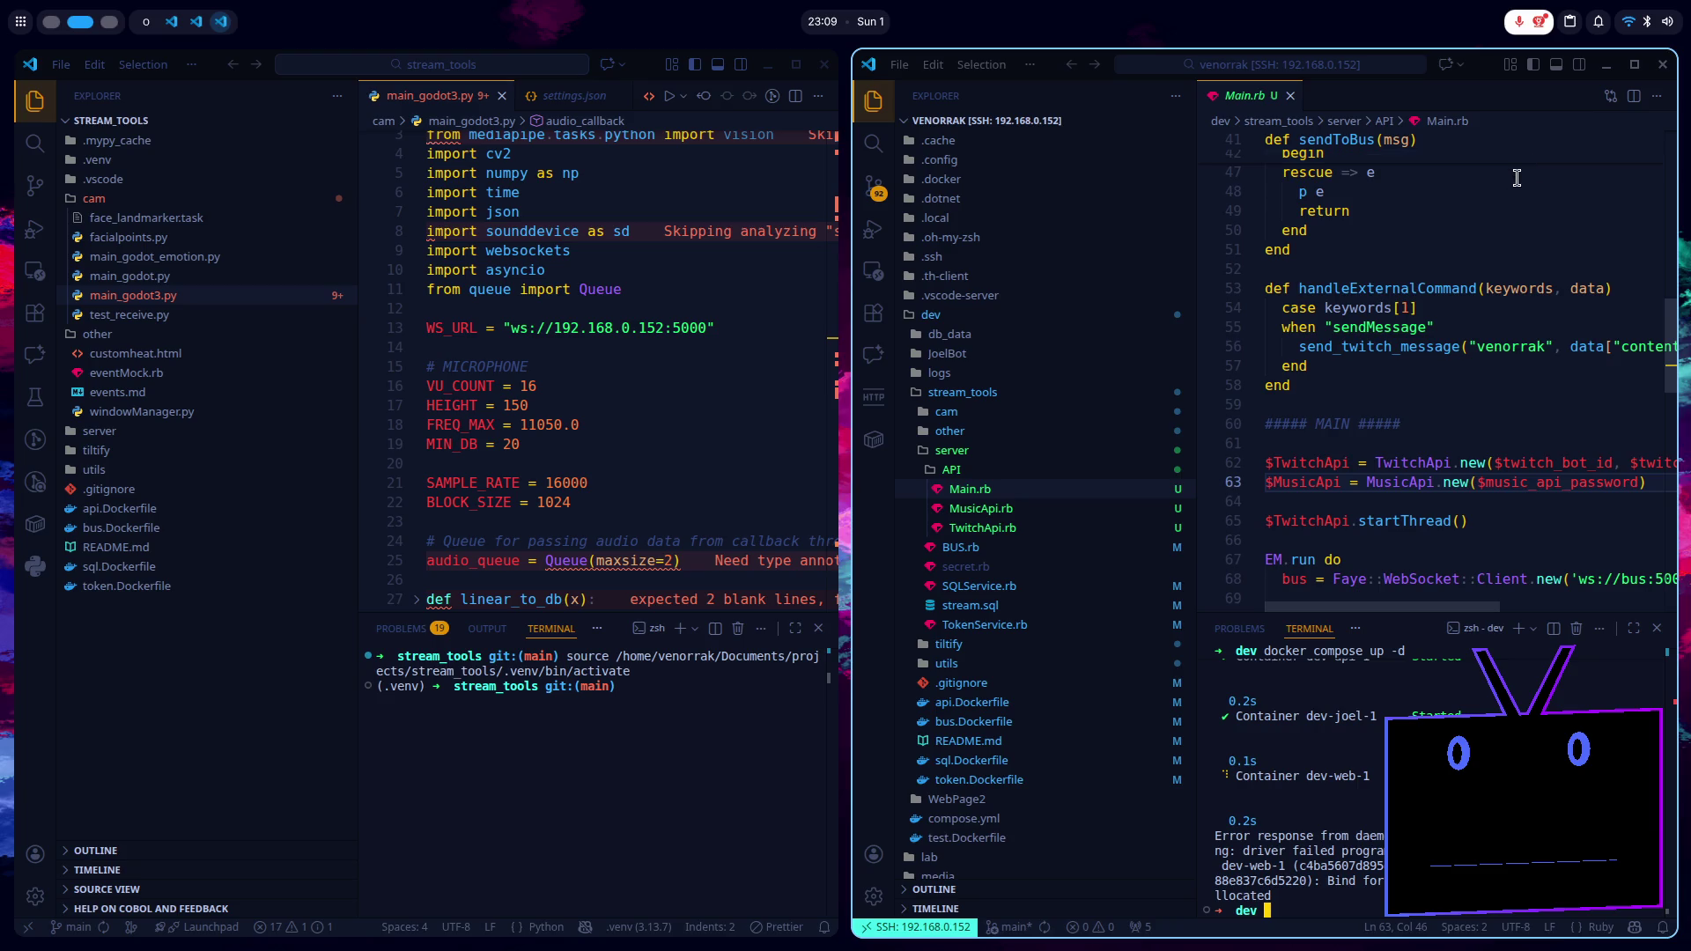
left_click(604, 425)
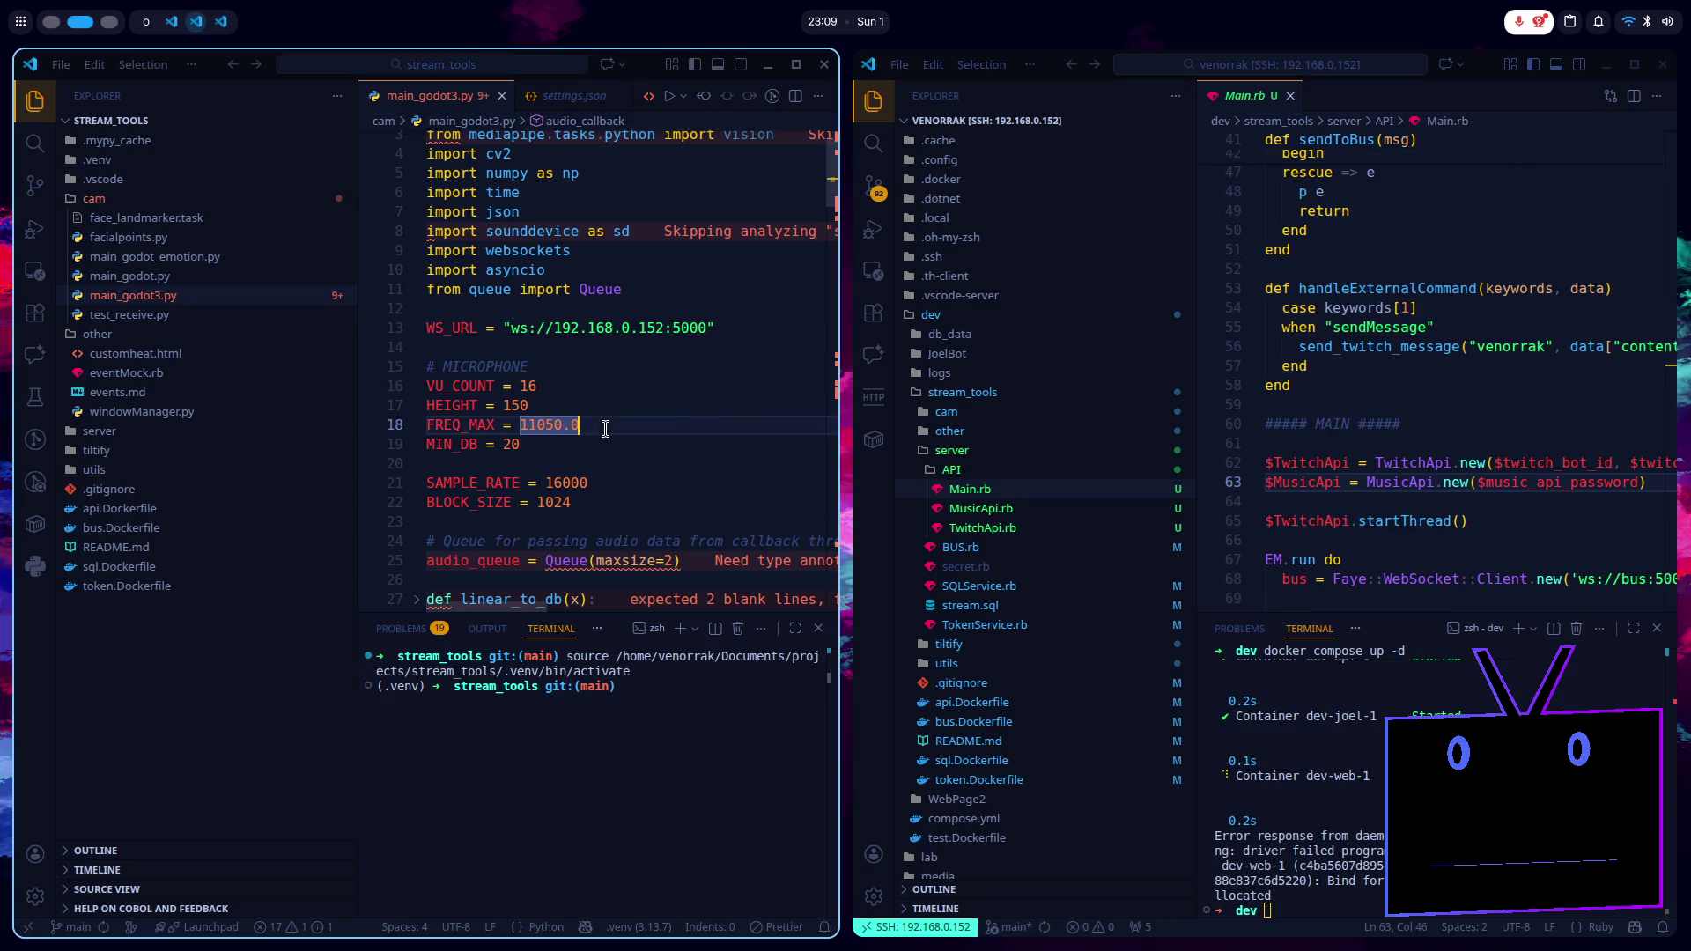
left_click(672, 97)
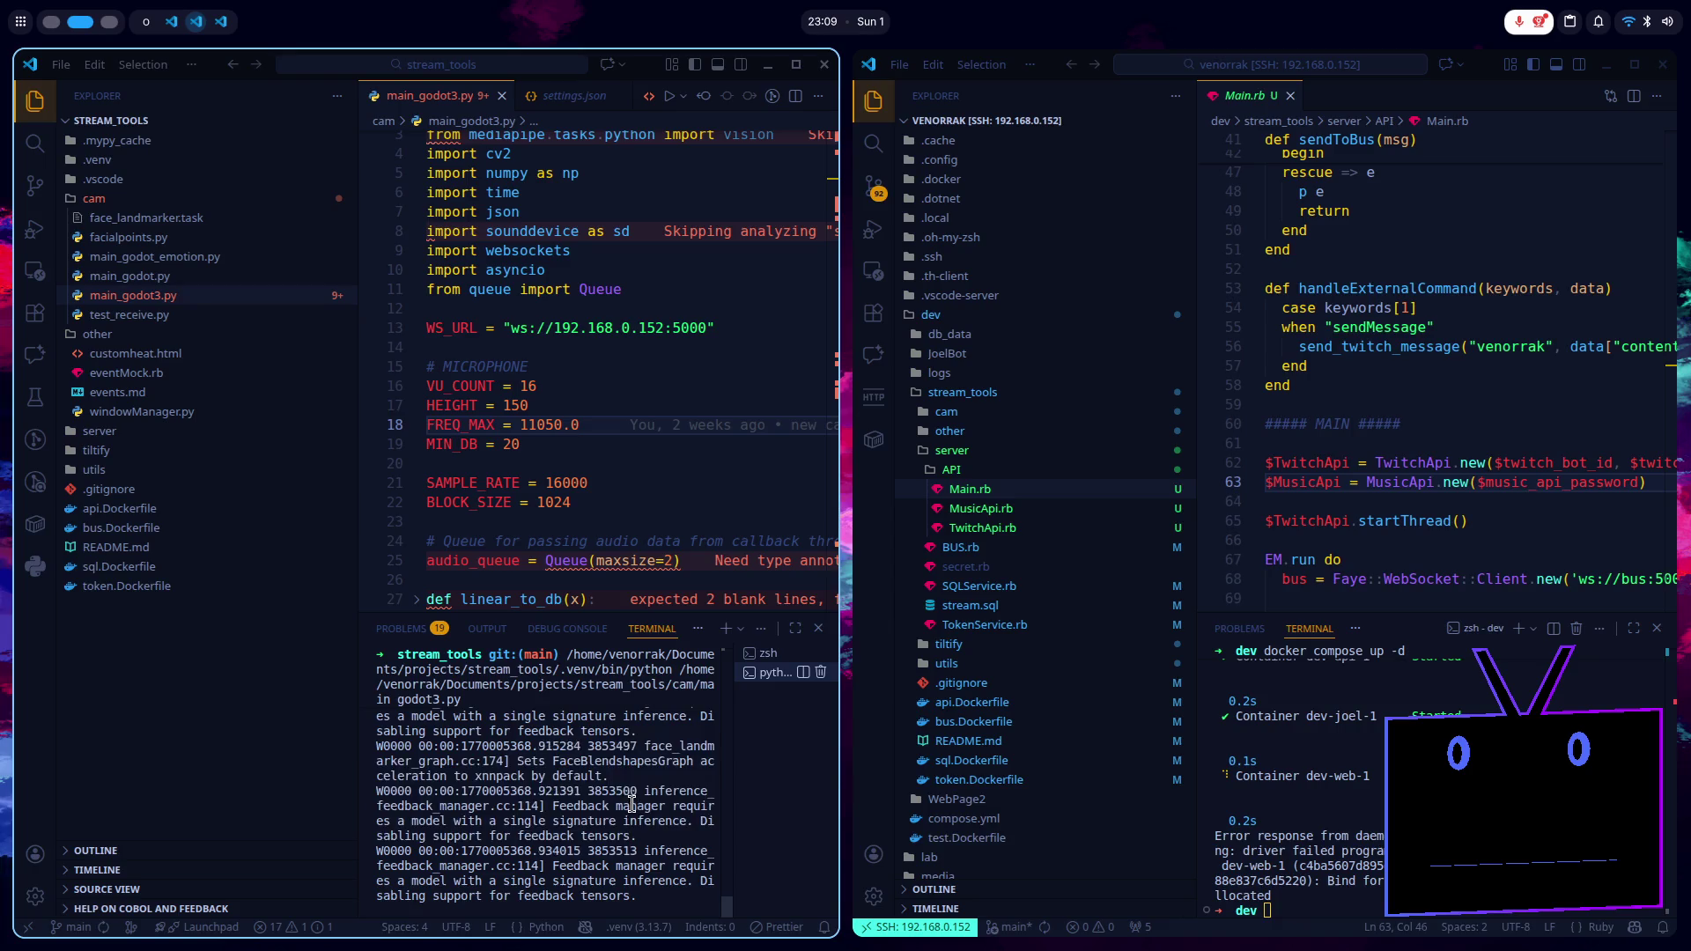
key("ctrl+c")
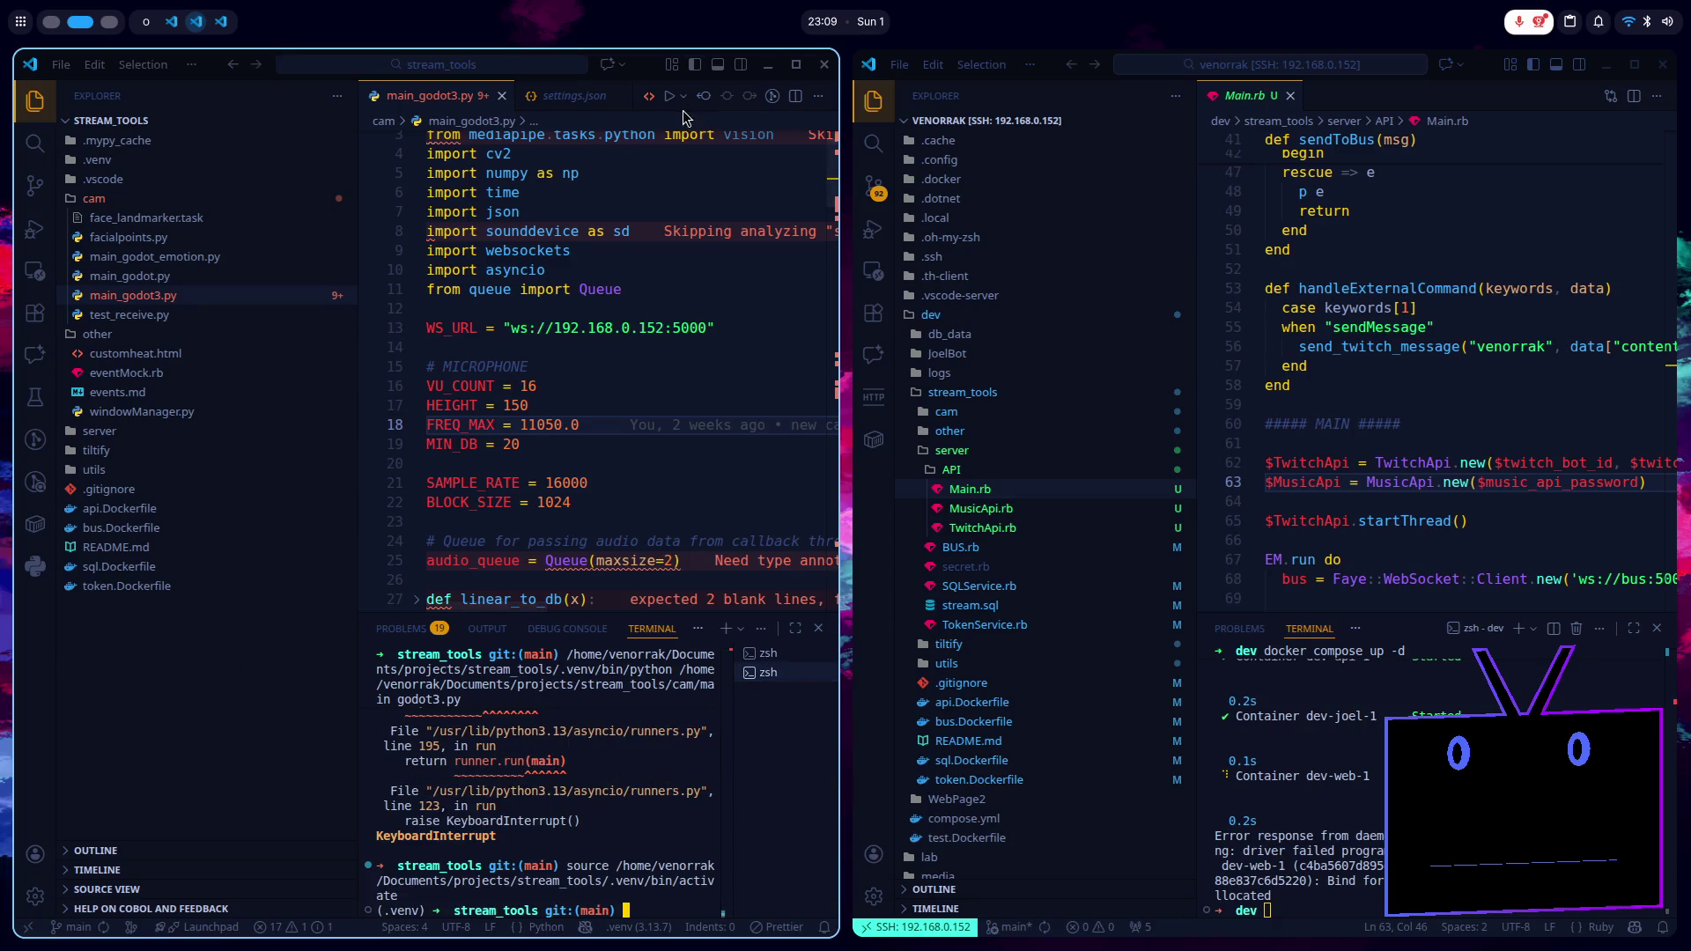
left_click(669, 95)
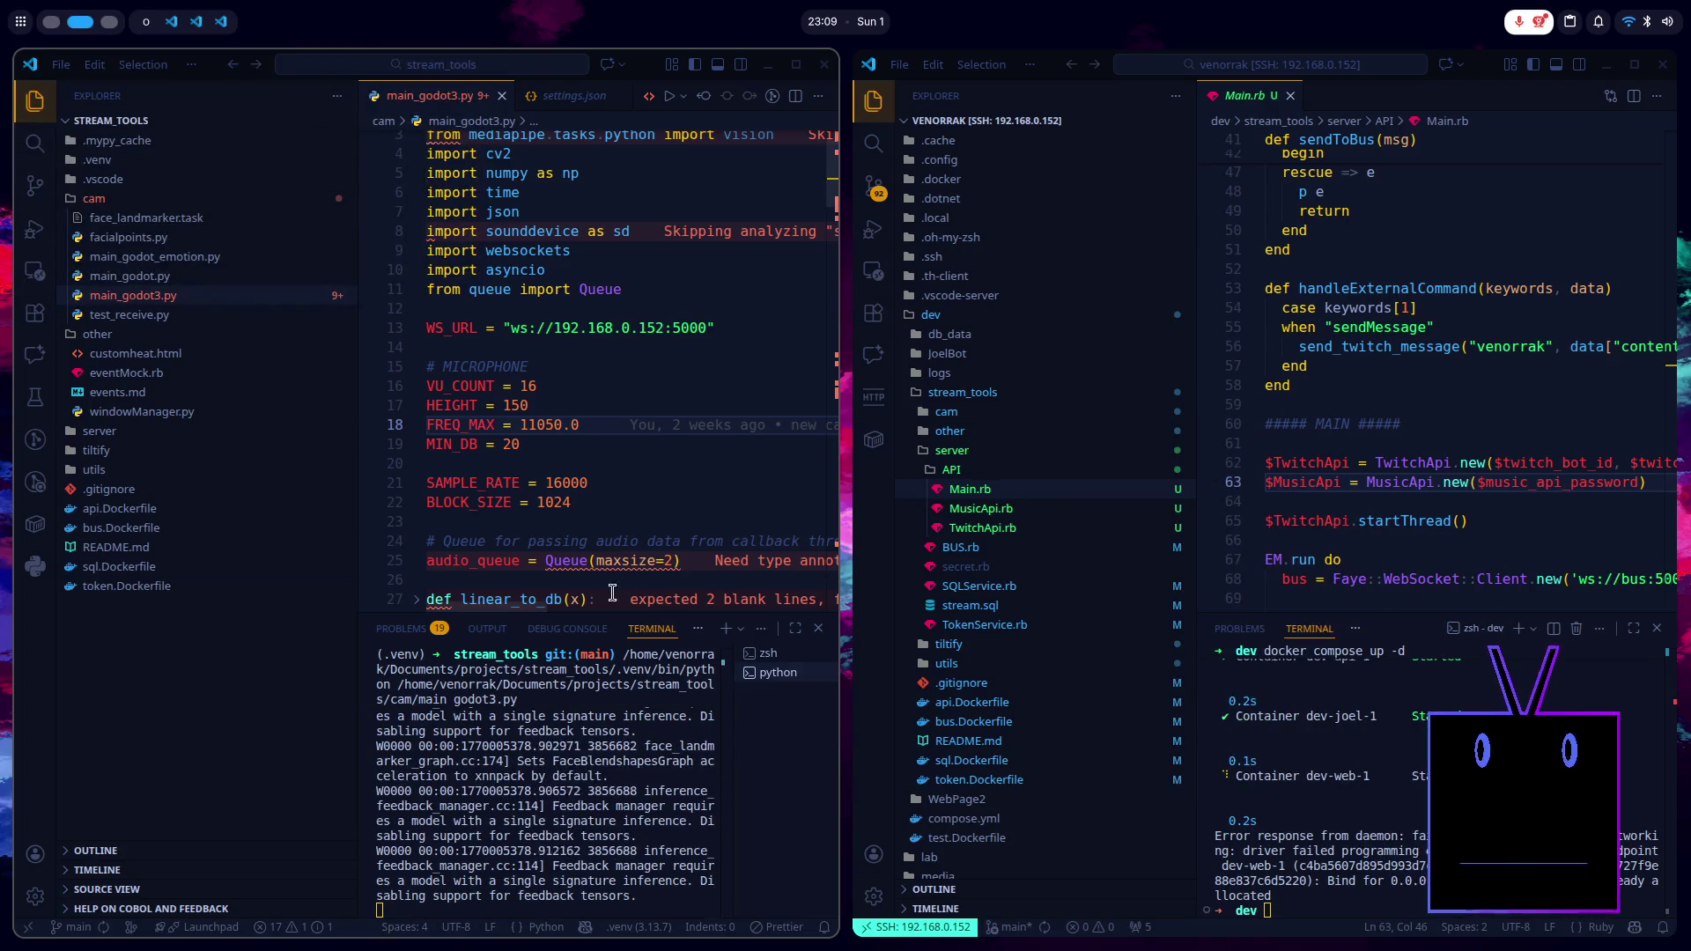
Step: Clear the remote terminal and run 'docker compose ps' to list the containers
left_click(1378, 774)
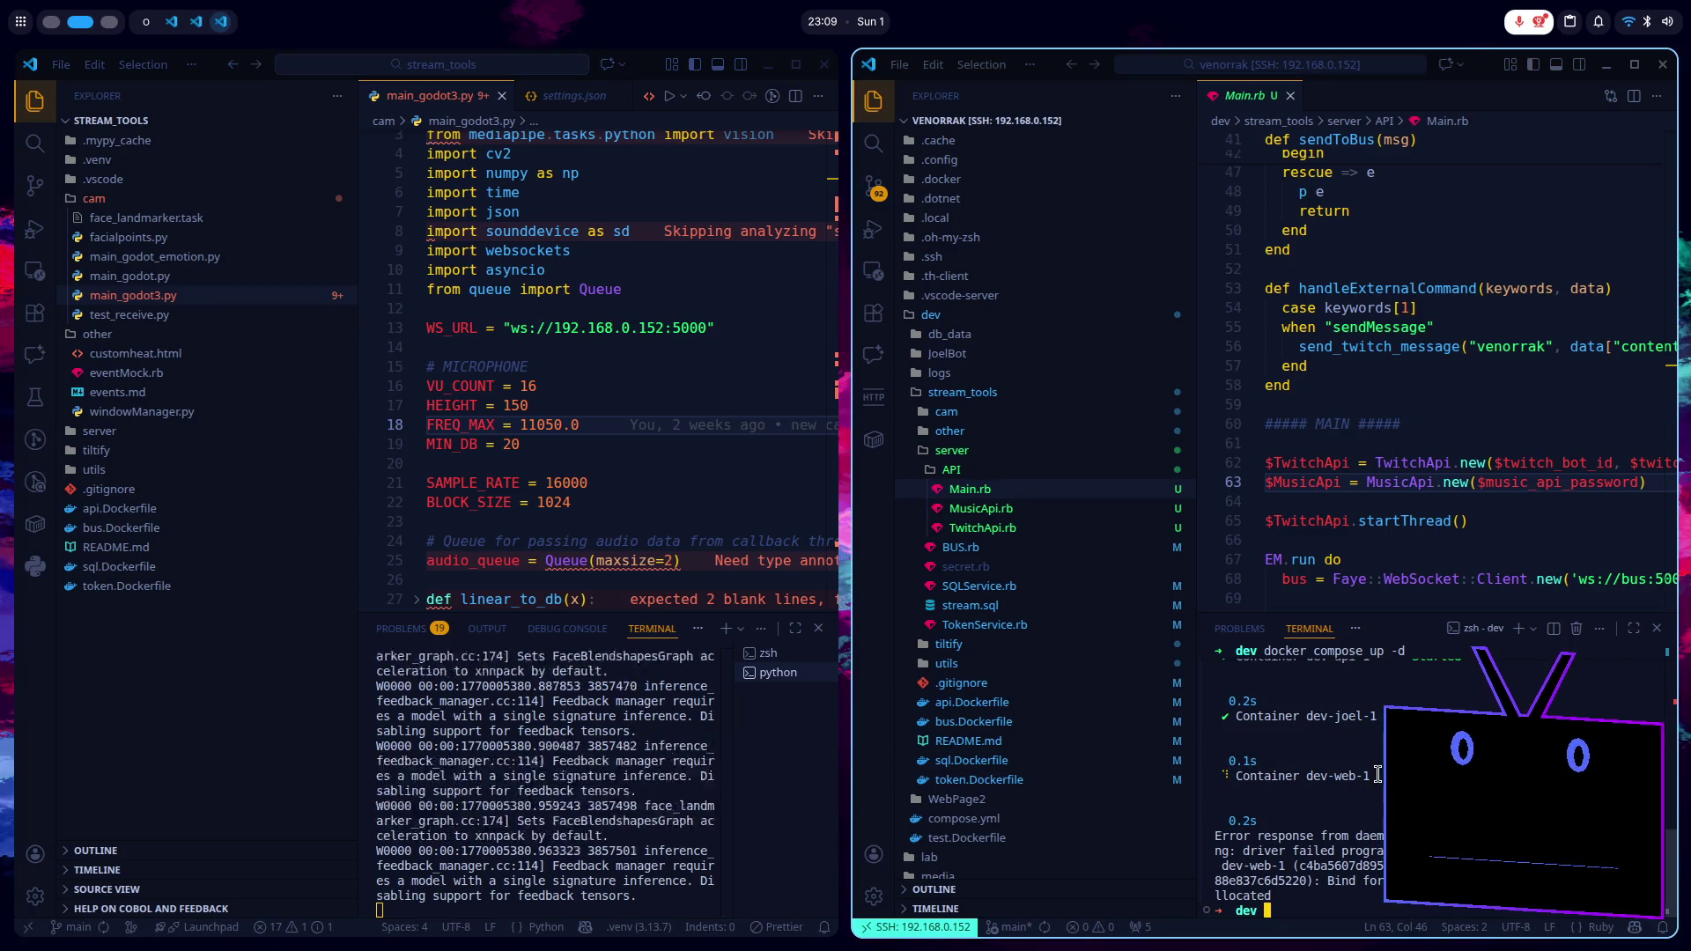
key("ctrl+l")
type("dockr")
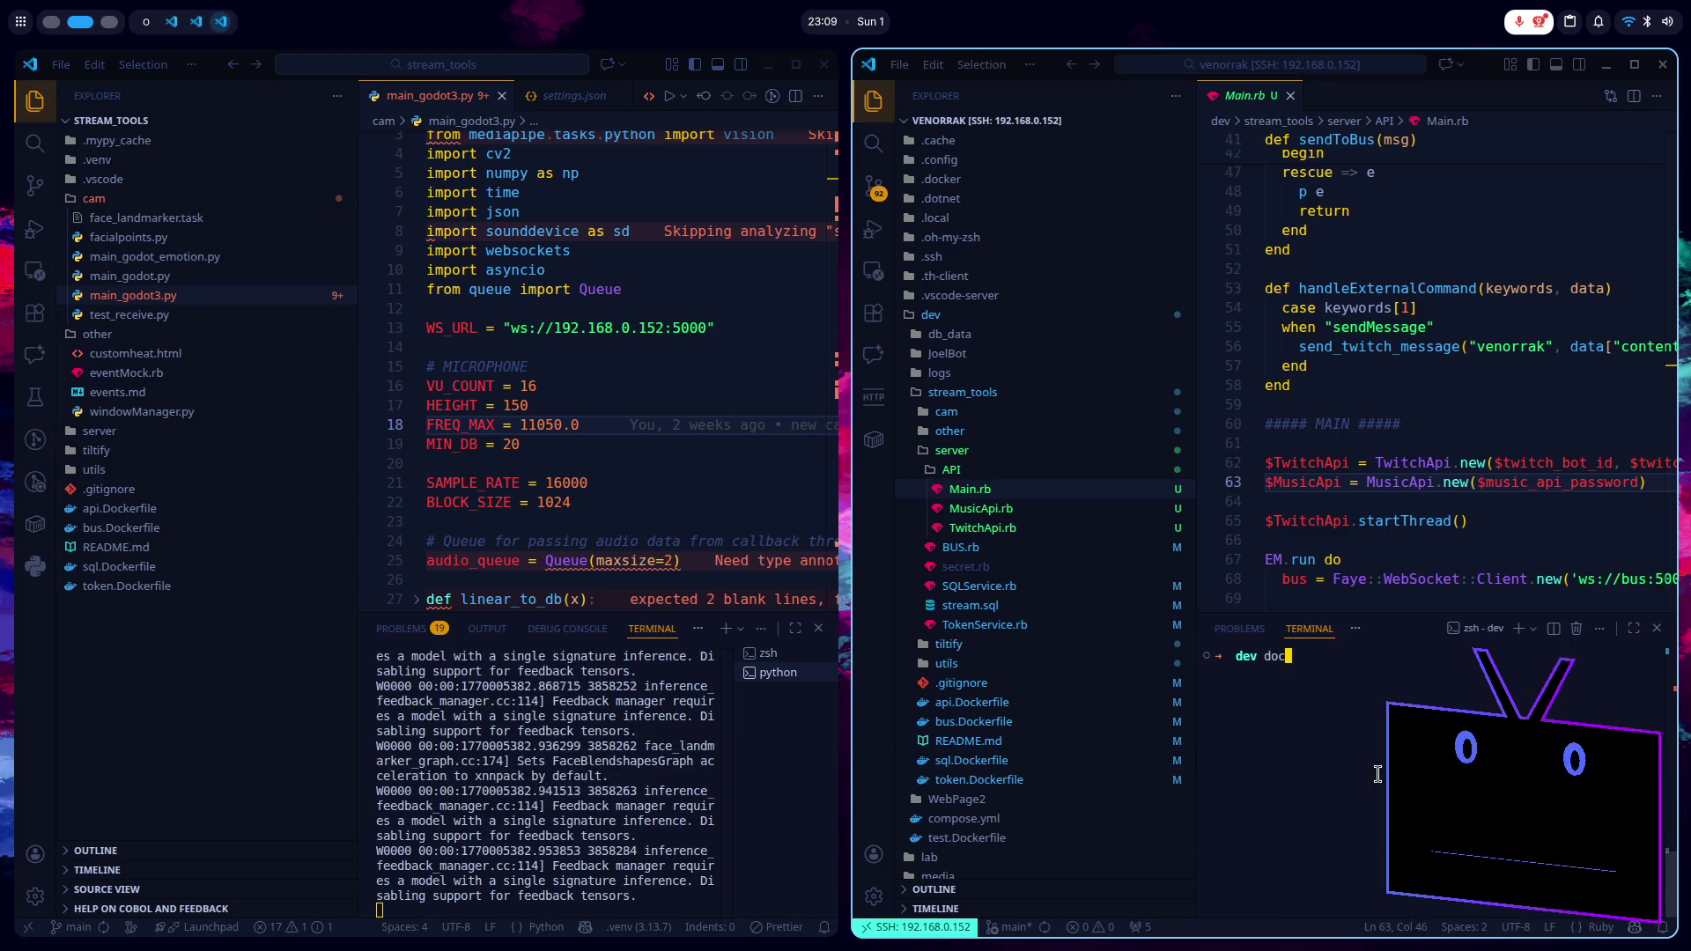
key("BackSpace")
type("er compose ps")
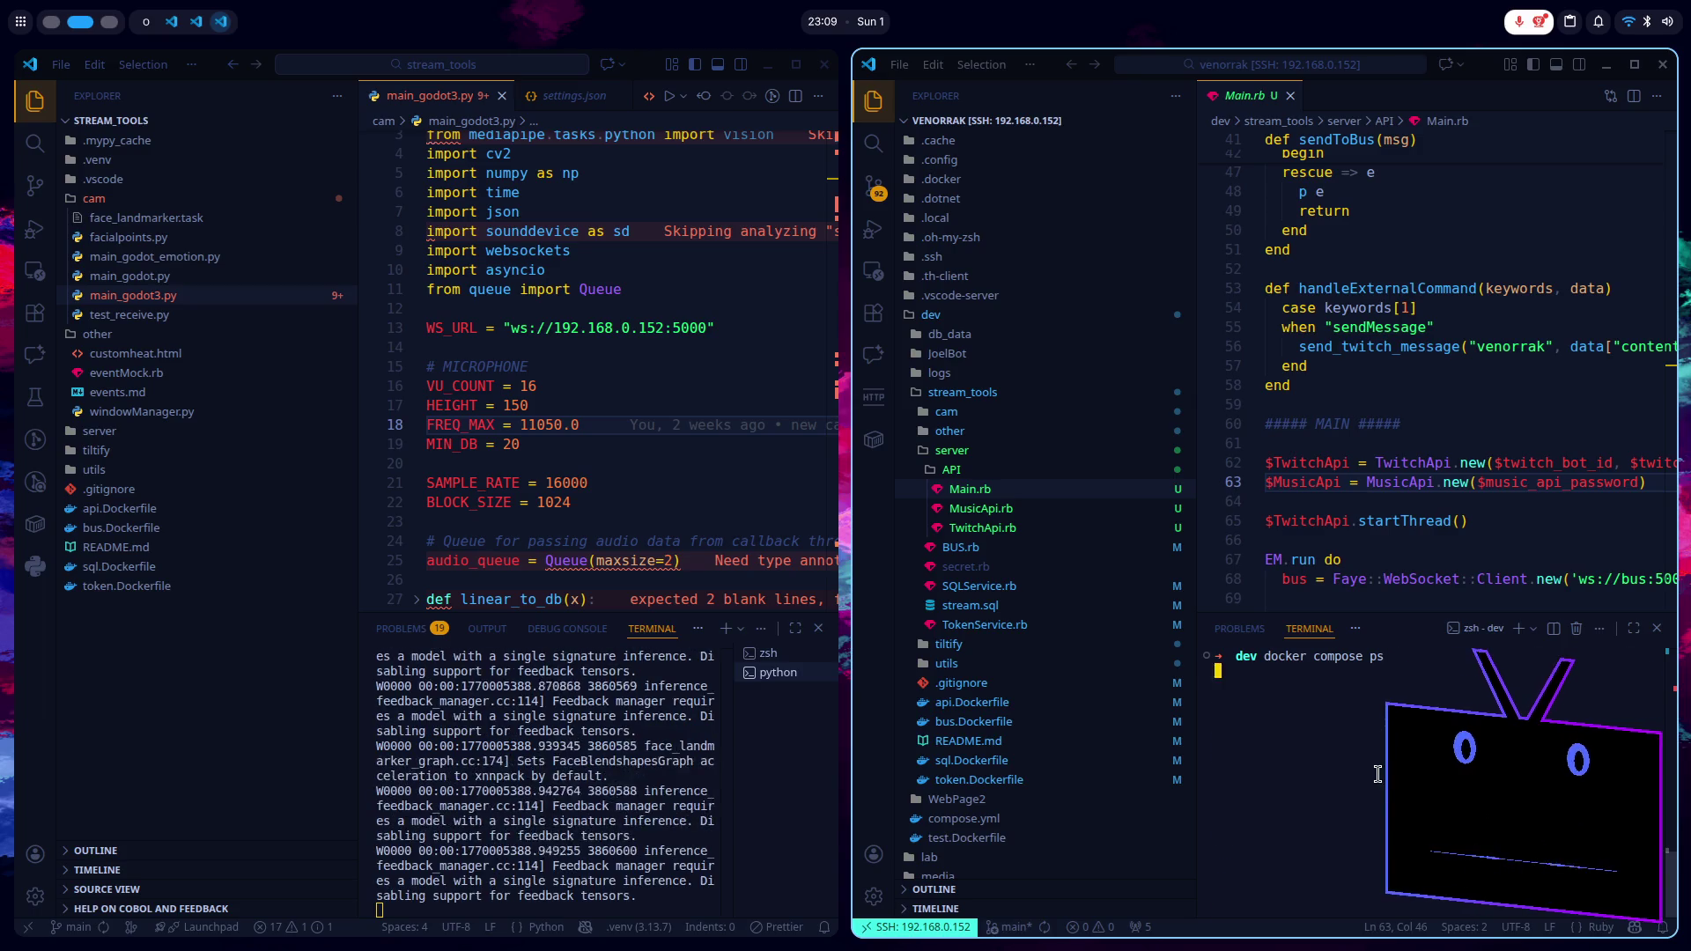
key("Return")
Step: Maximize the remote VS Code window and select the dev-api-1 container name
key("super+f")
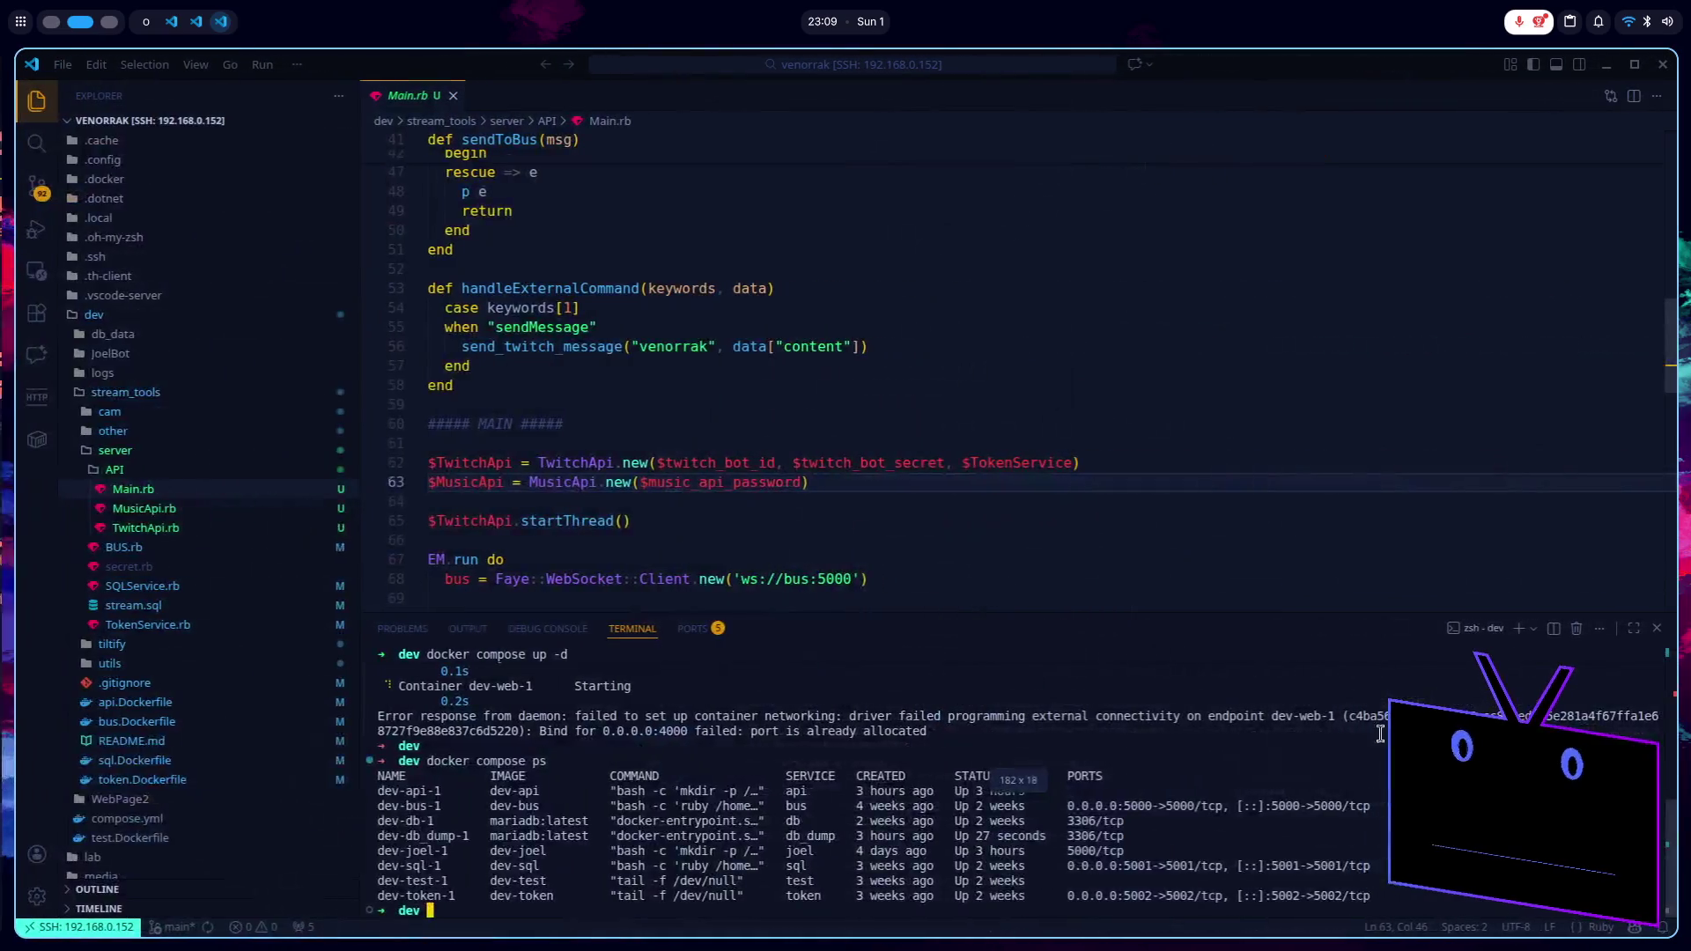
double_click(432, 790)
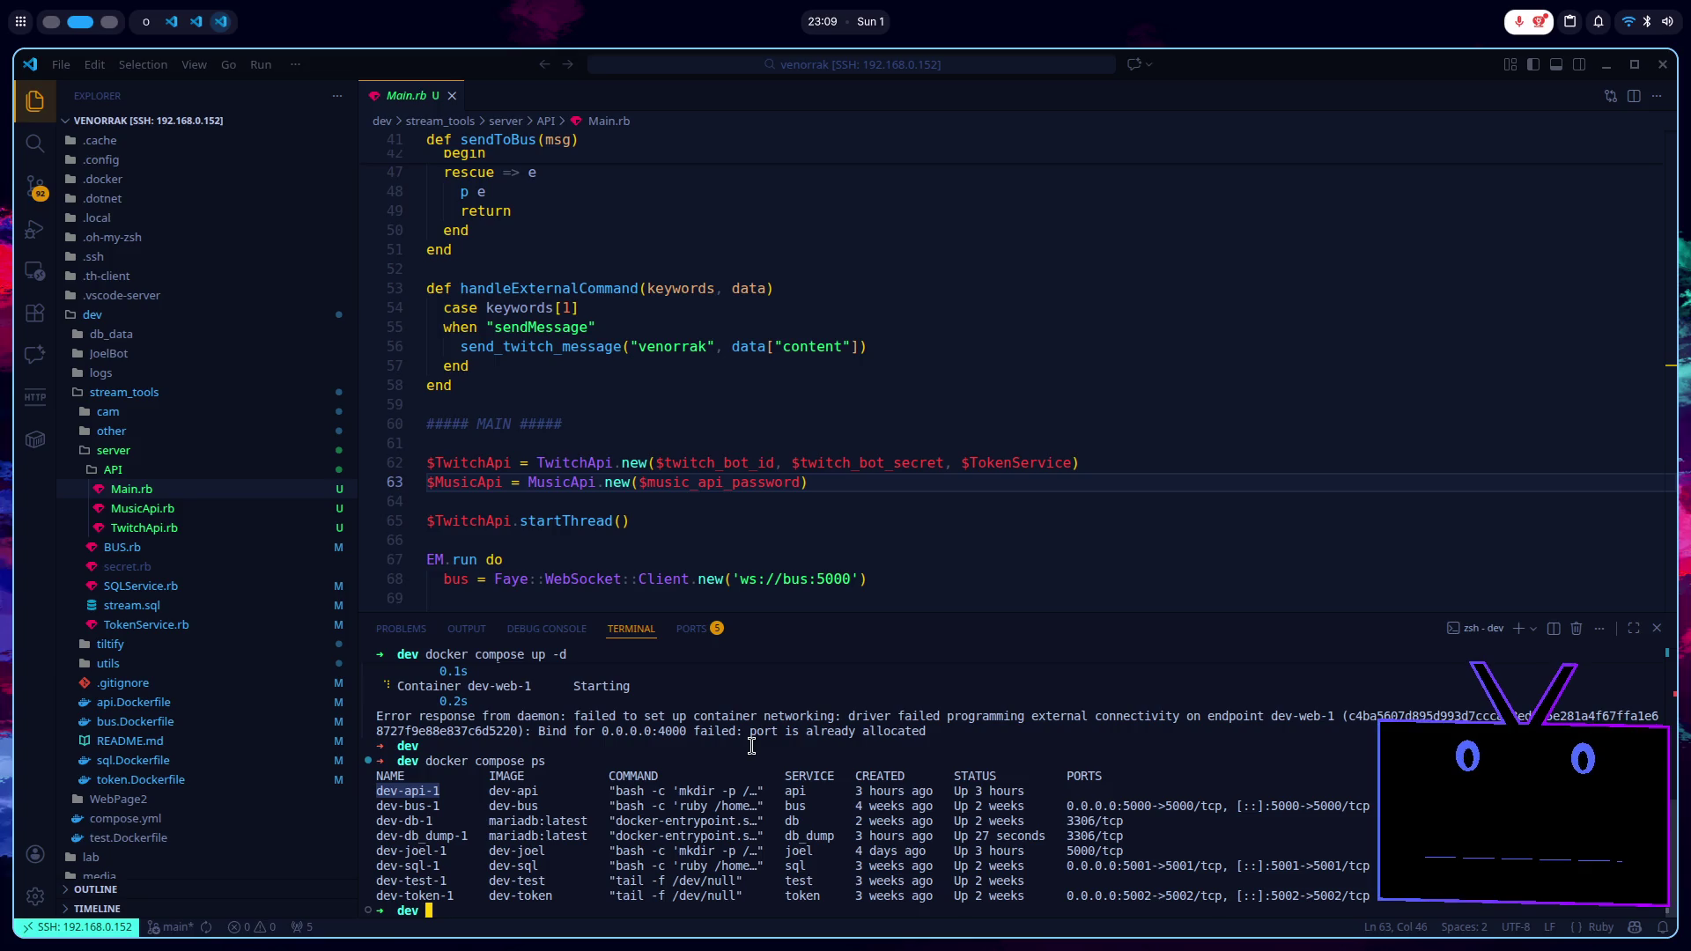
key("super+Left")
key("super+Left")
key("super+Left")
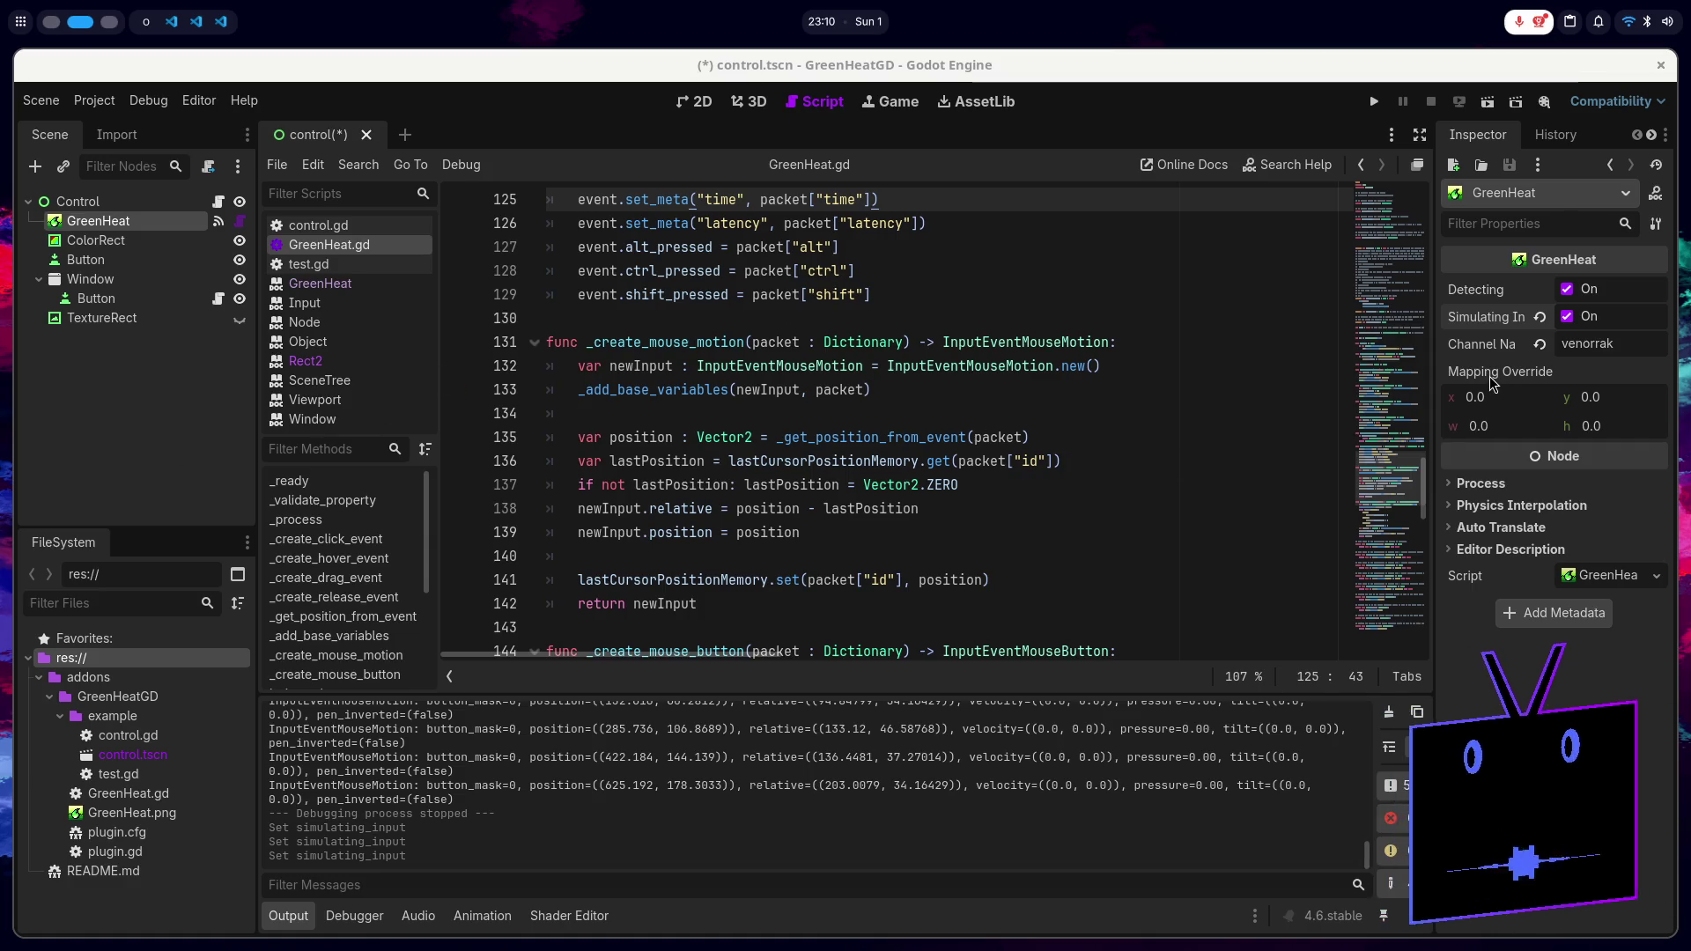
Step: Review lines 133–135 of GreenHeat.gd's mouse-motion code in Godot's script editor
left_click(924, 435)
left_click(951, 389)
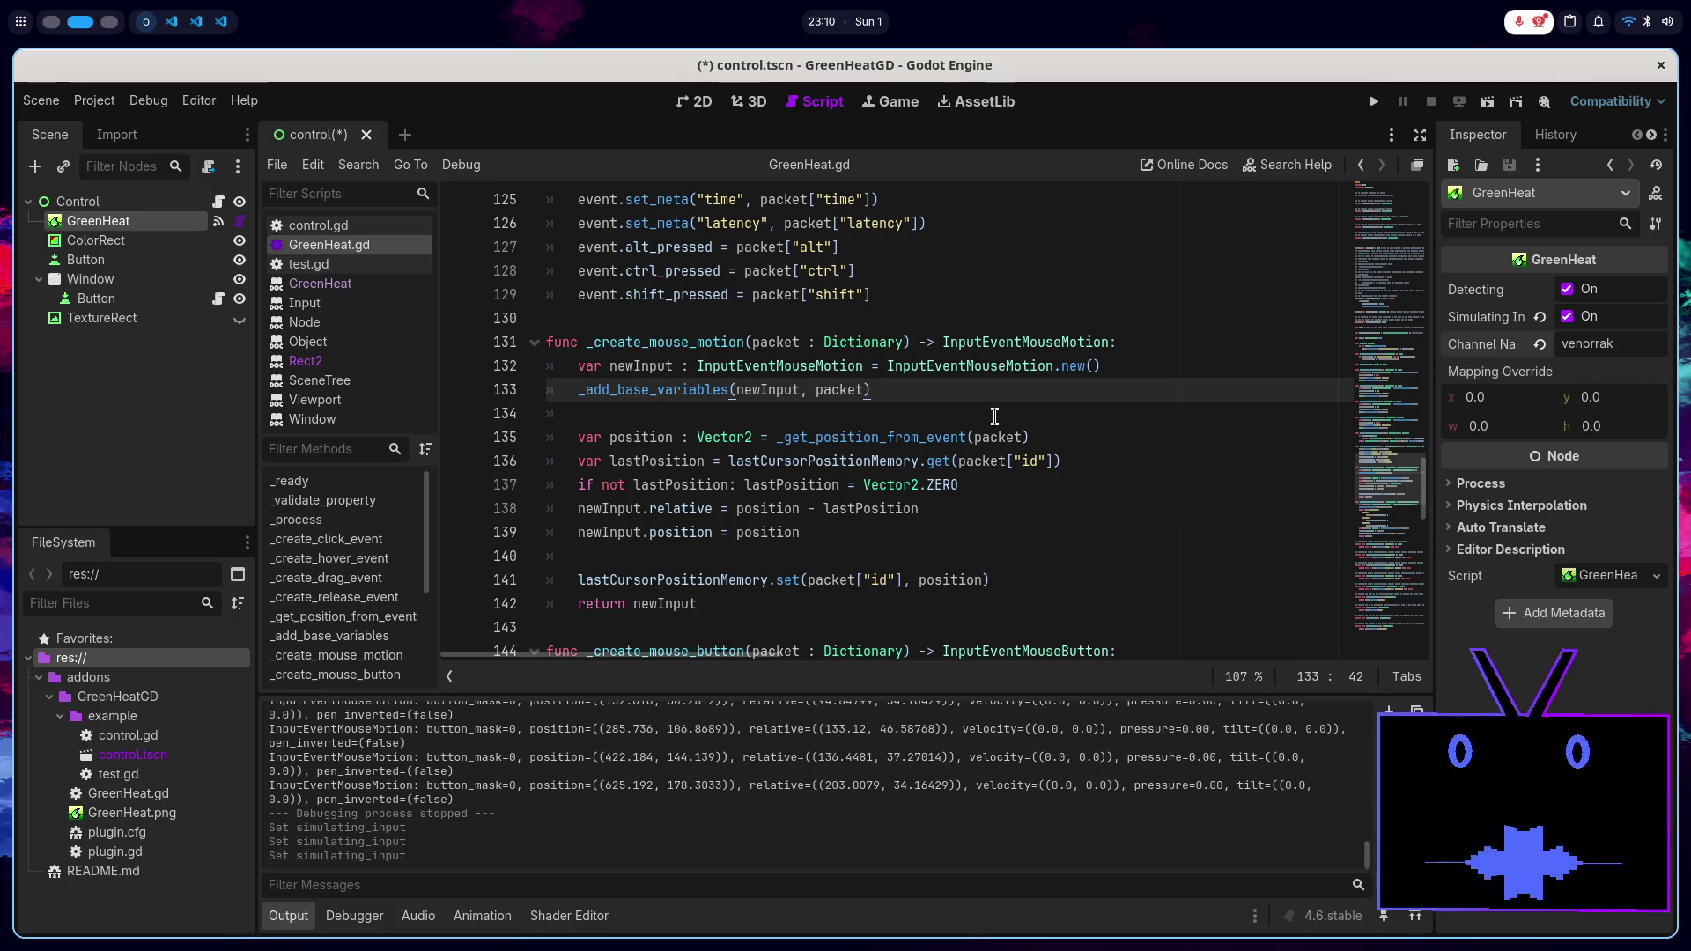
left_click(994, 416)
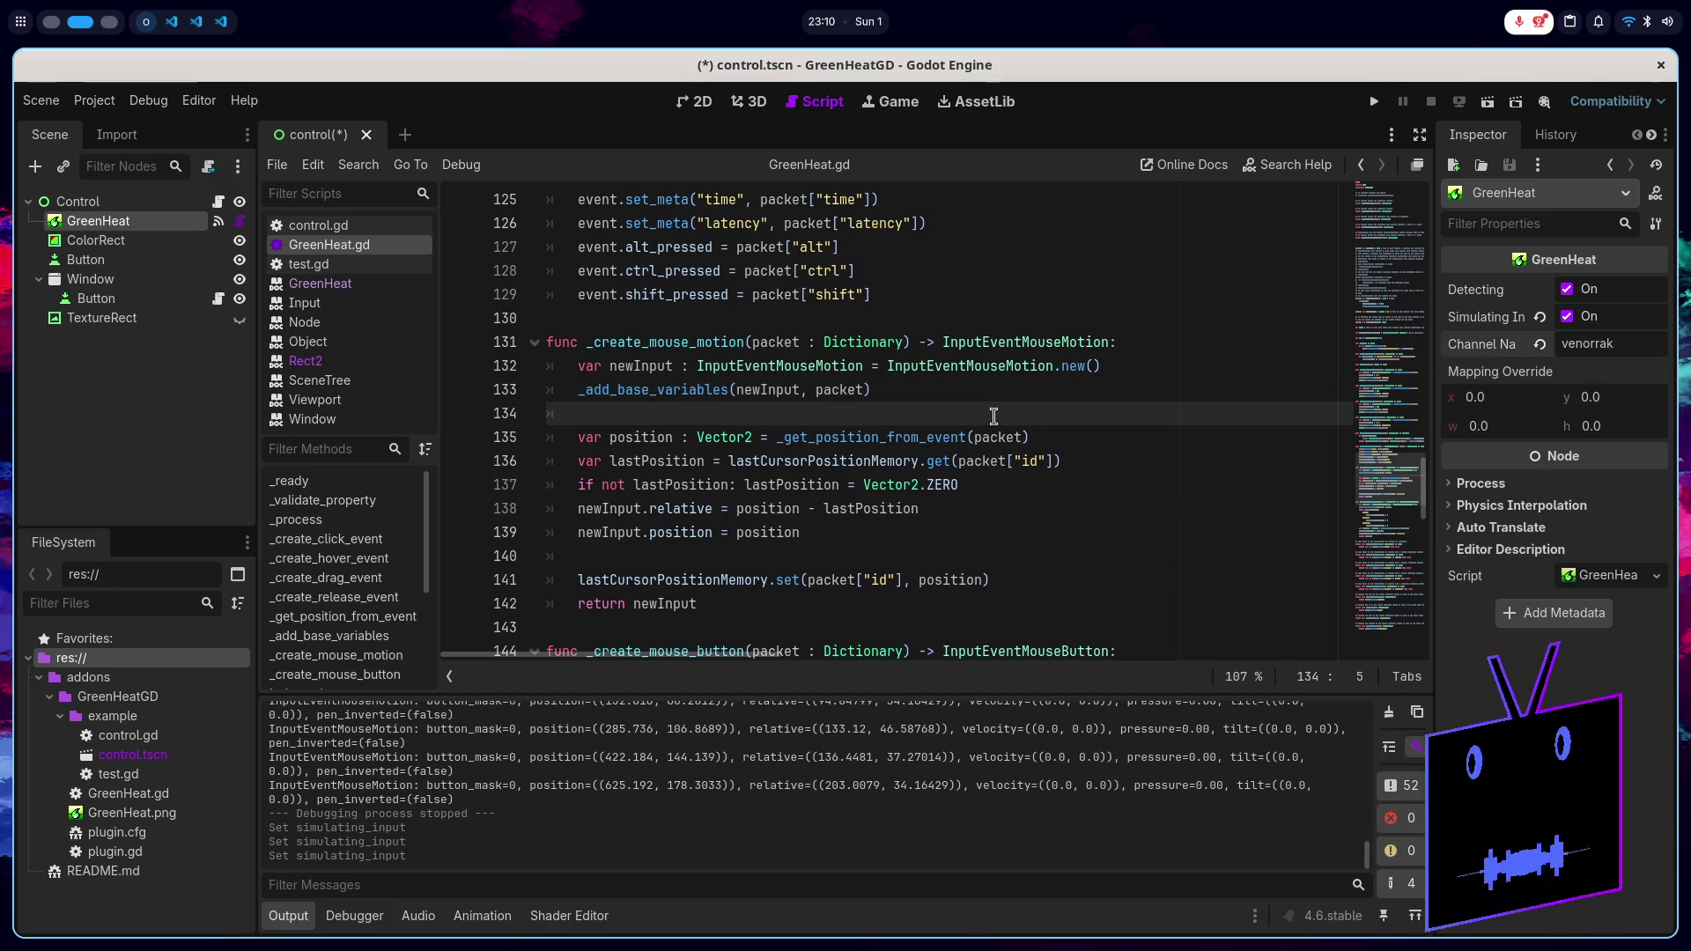
key("super+Right")
key("super+Right")
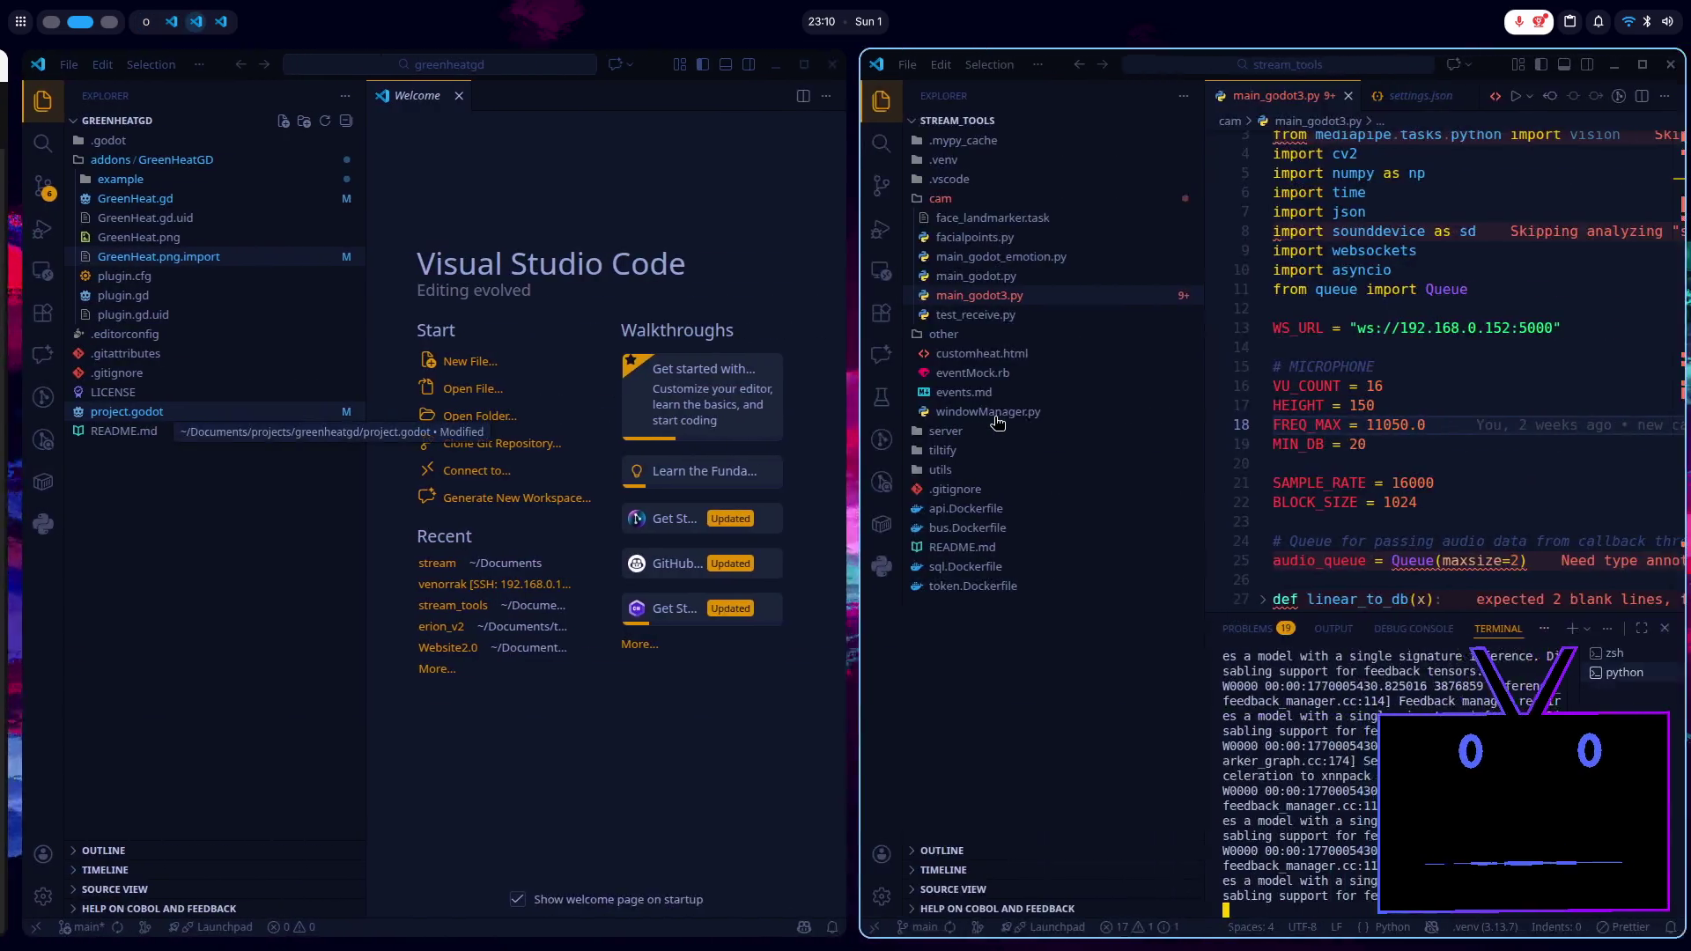
Step: Open the uncommitted changes and view the project.godot and GreenHeat.gd diffs
key("super+Left")
key("super+Left")
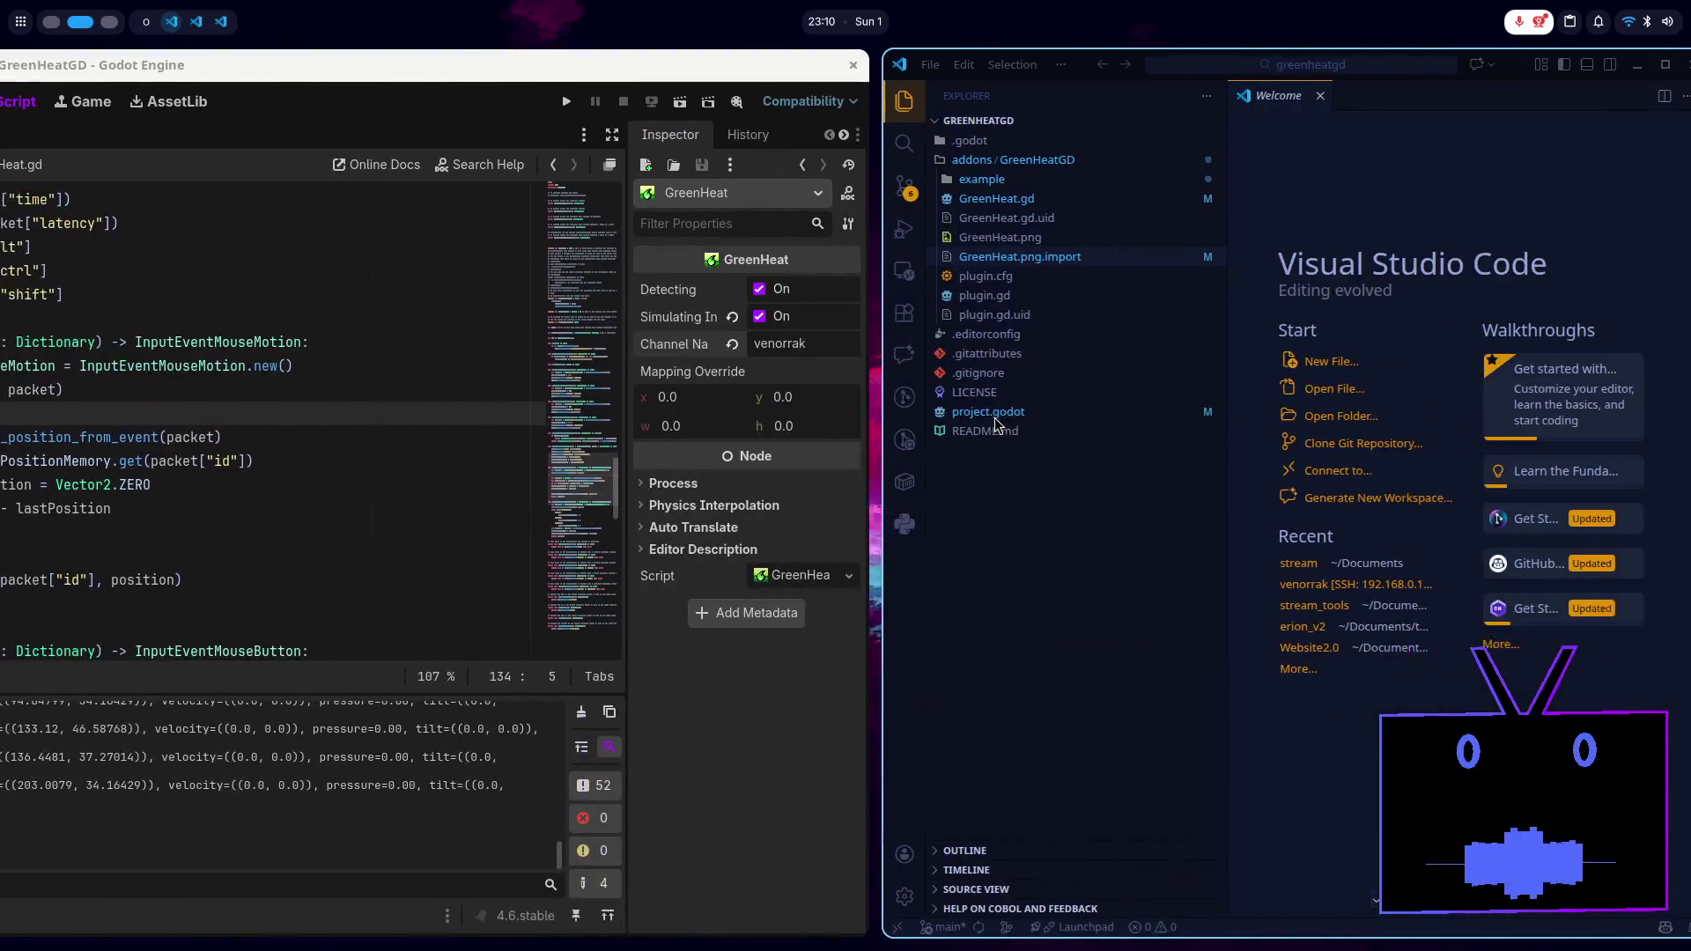
left_click(874, 187)
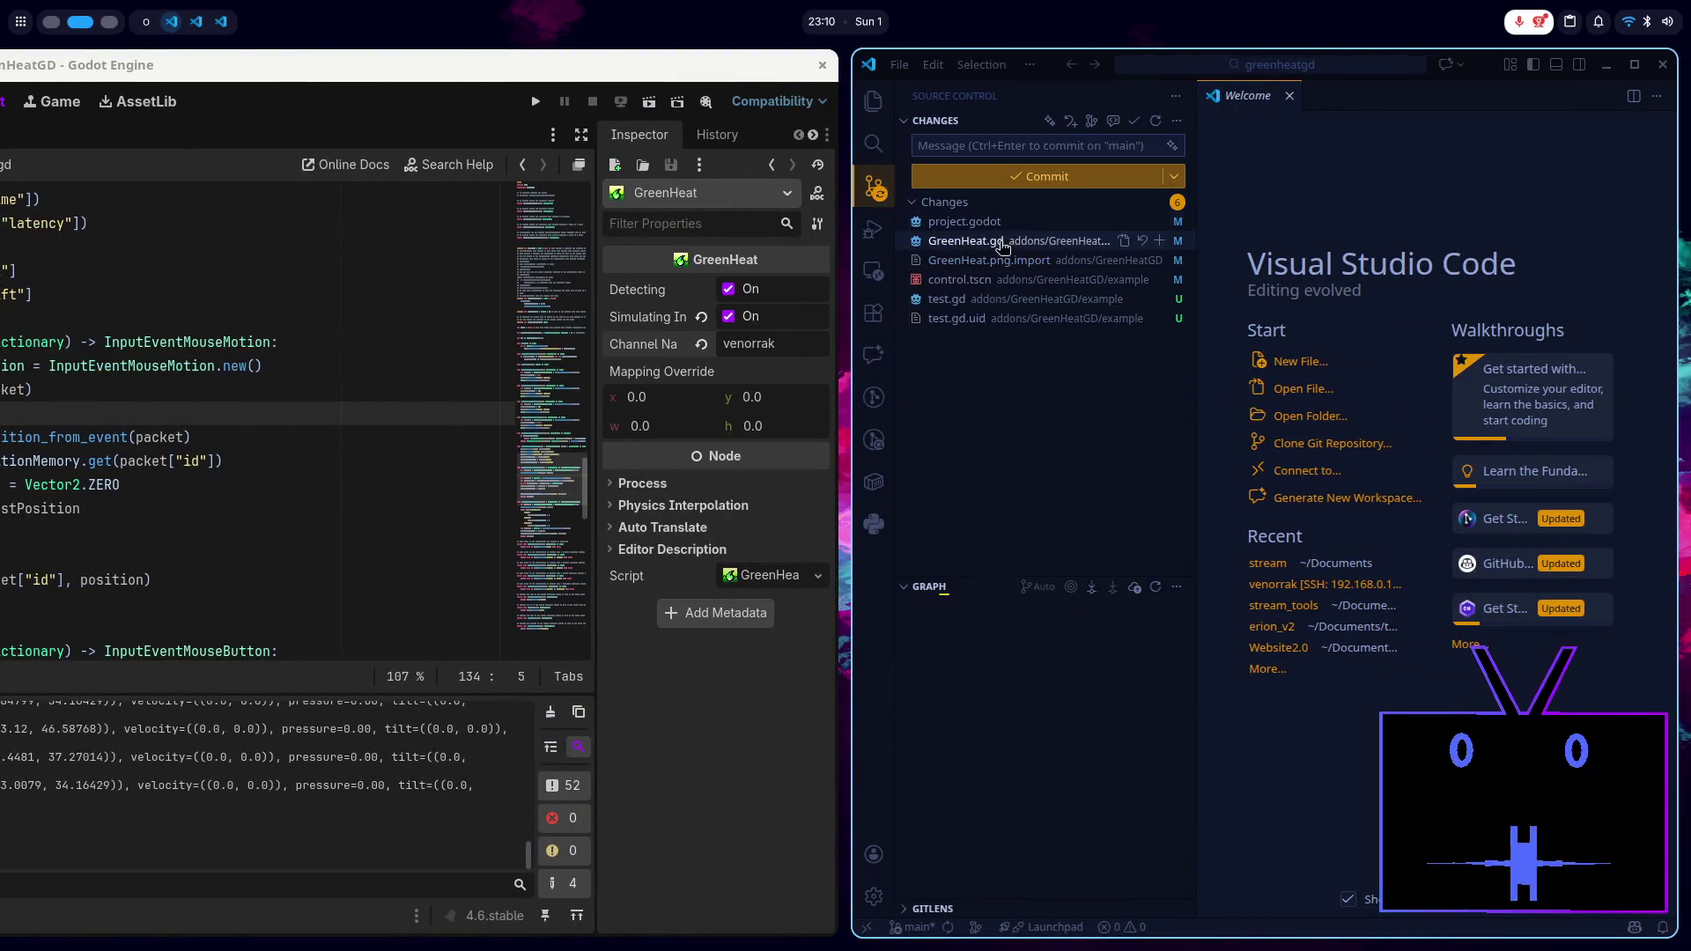
left_click(997, 225)
left_click(996, 241)
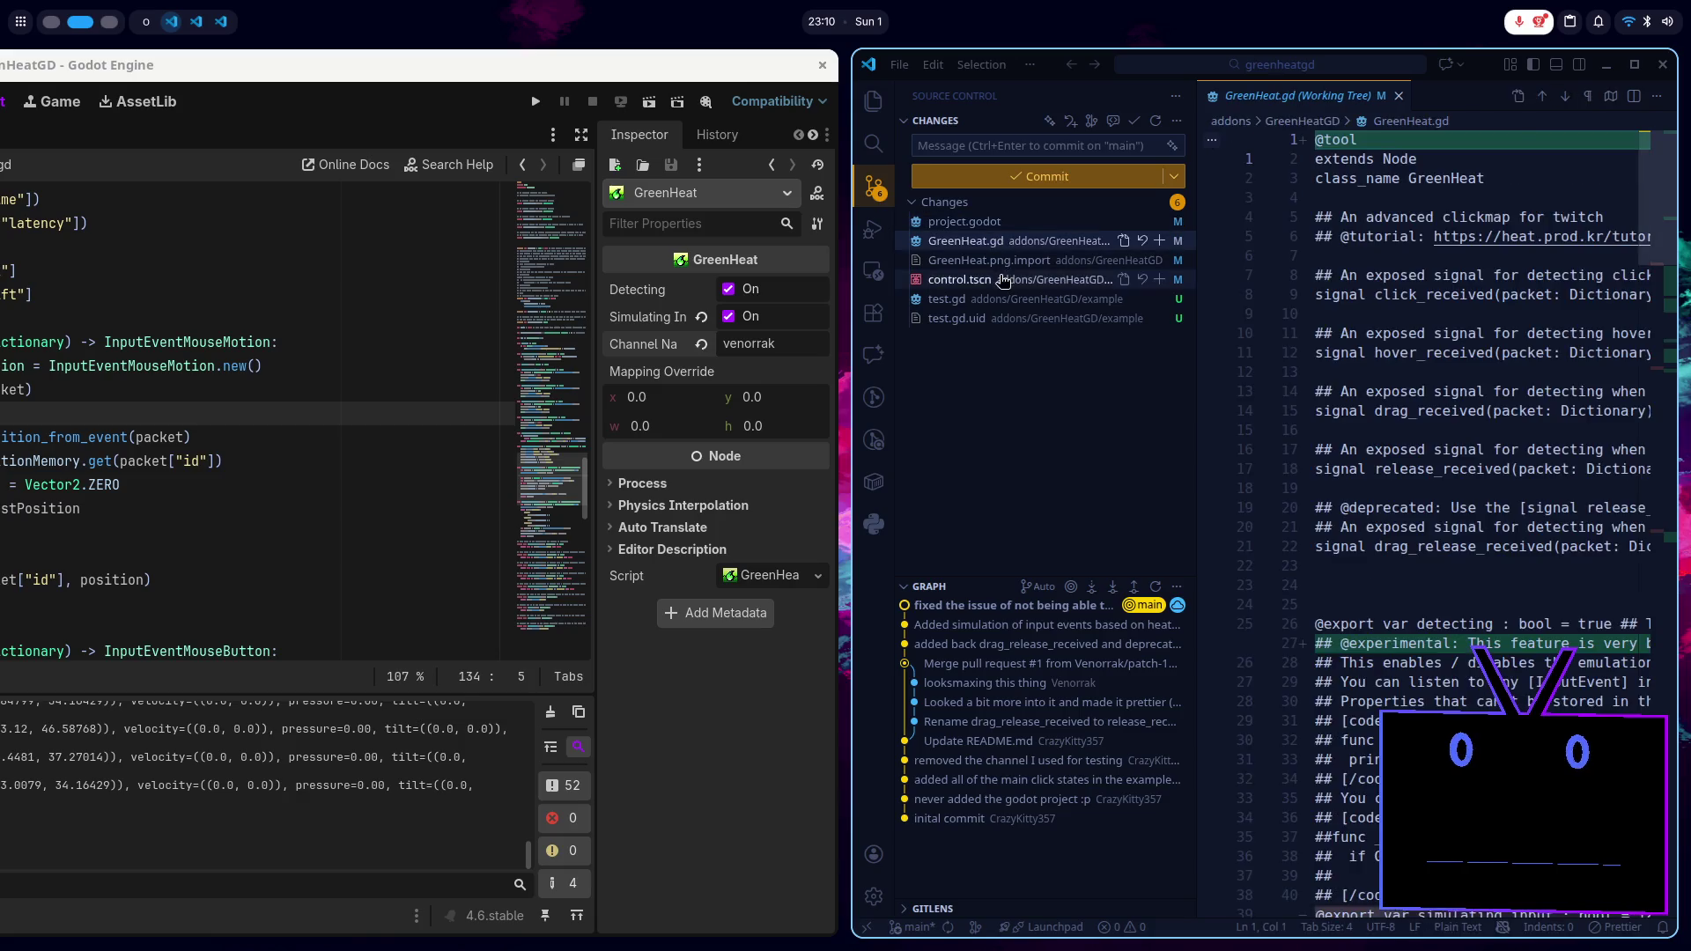
Step: Stage and unstage GreenHeat.gd, focus the commit message box, and go full screen
left_click(1159, 241)
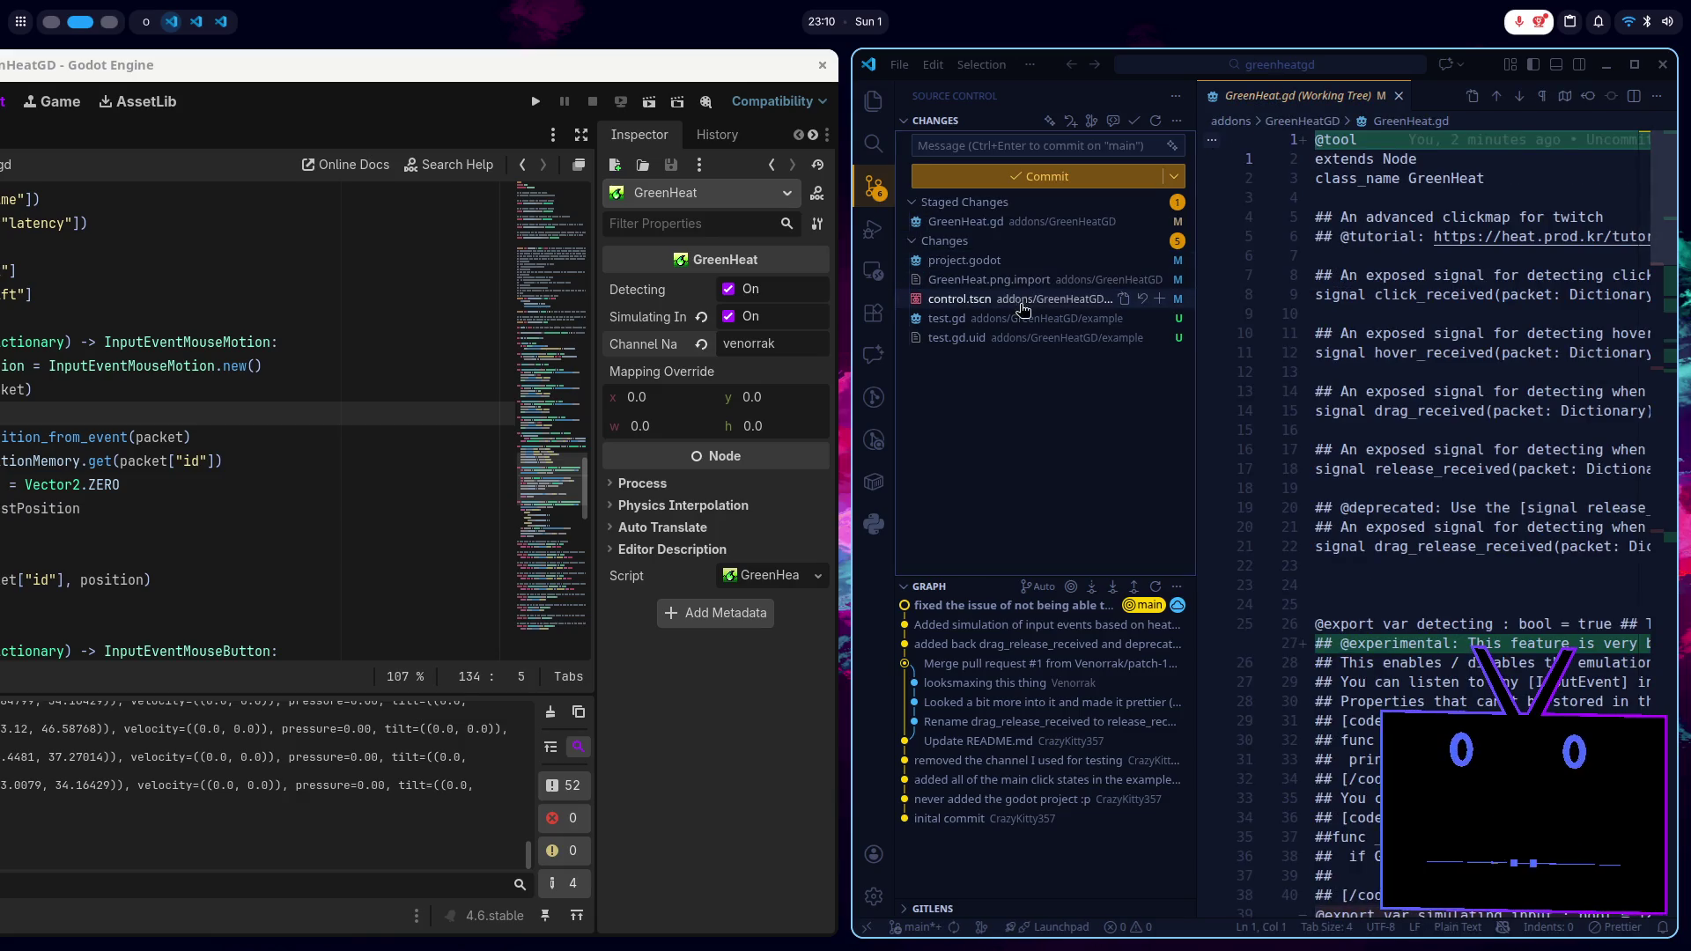
left_click(962, 145)
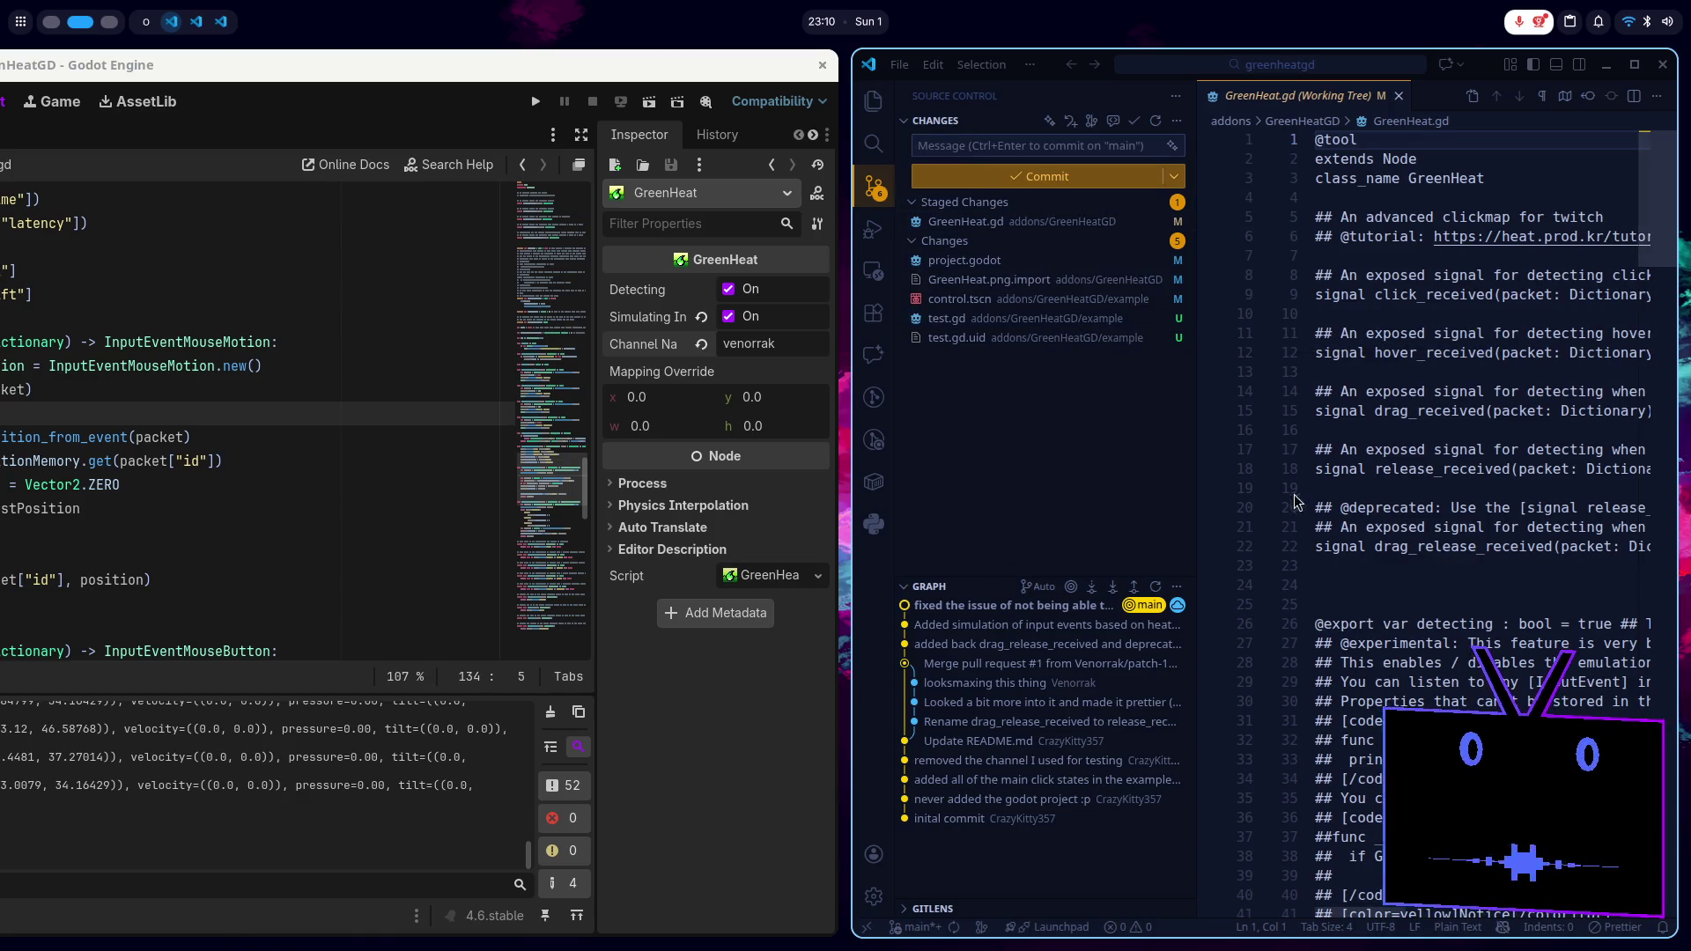
left_click(1159, 221)
left_click(1046, 148)
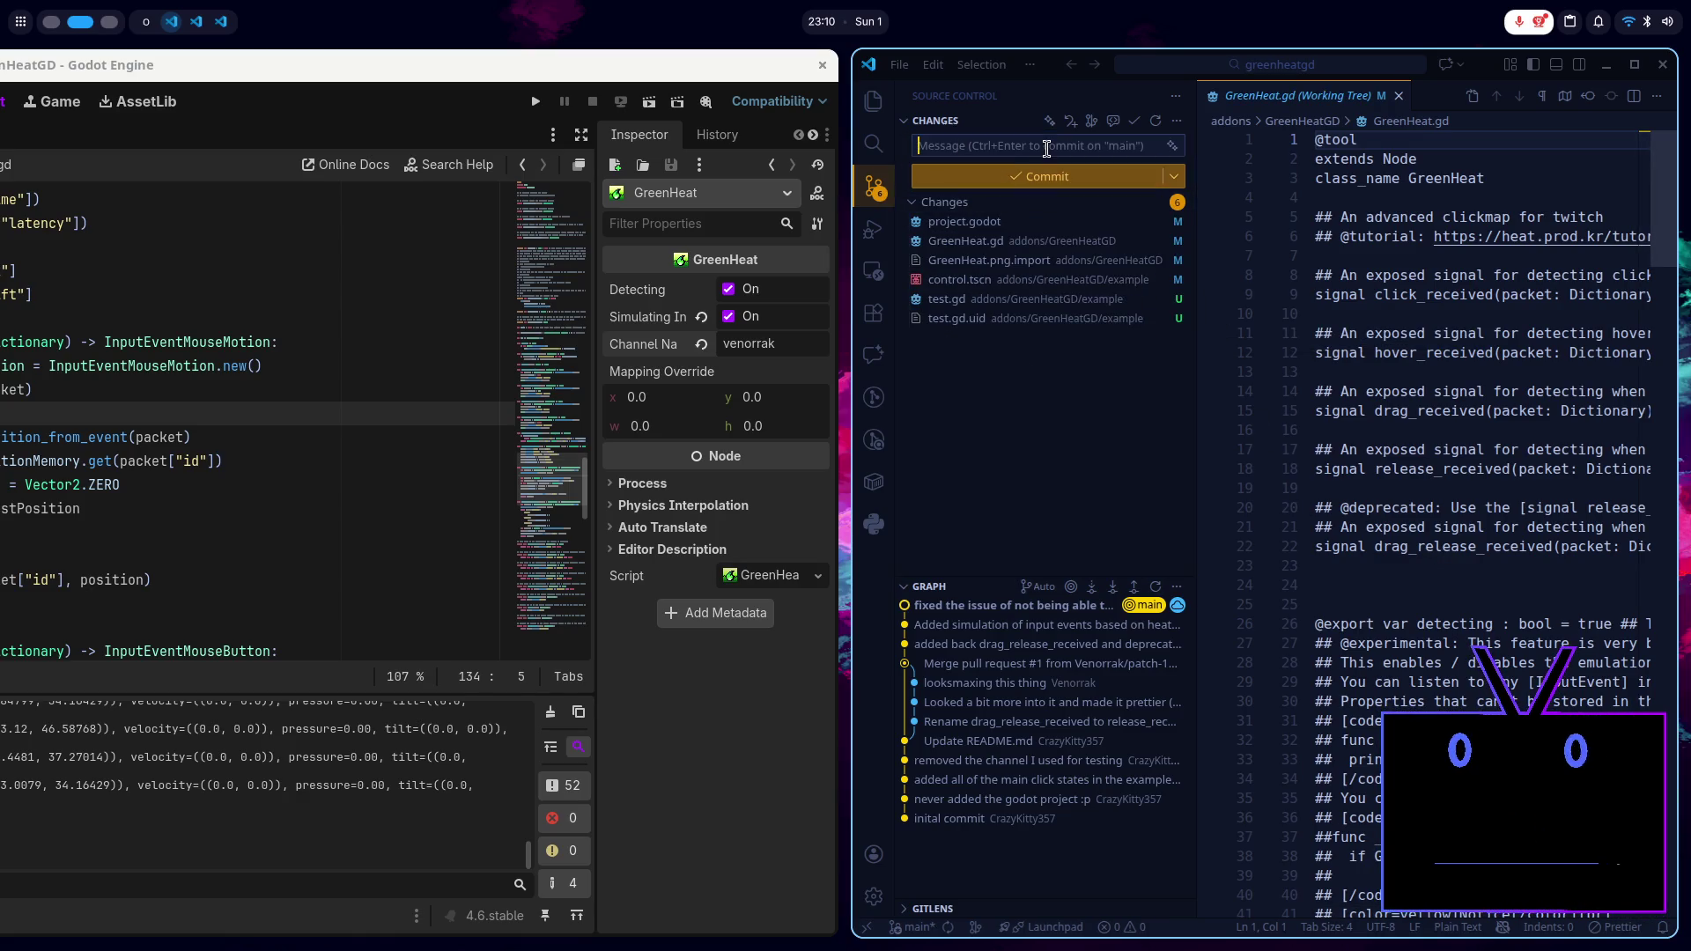
key("super+f")
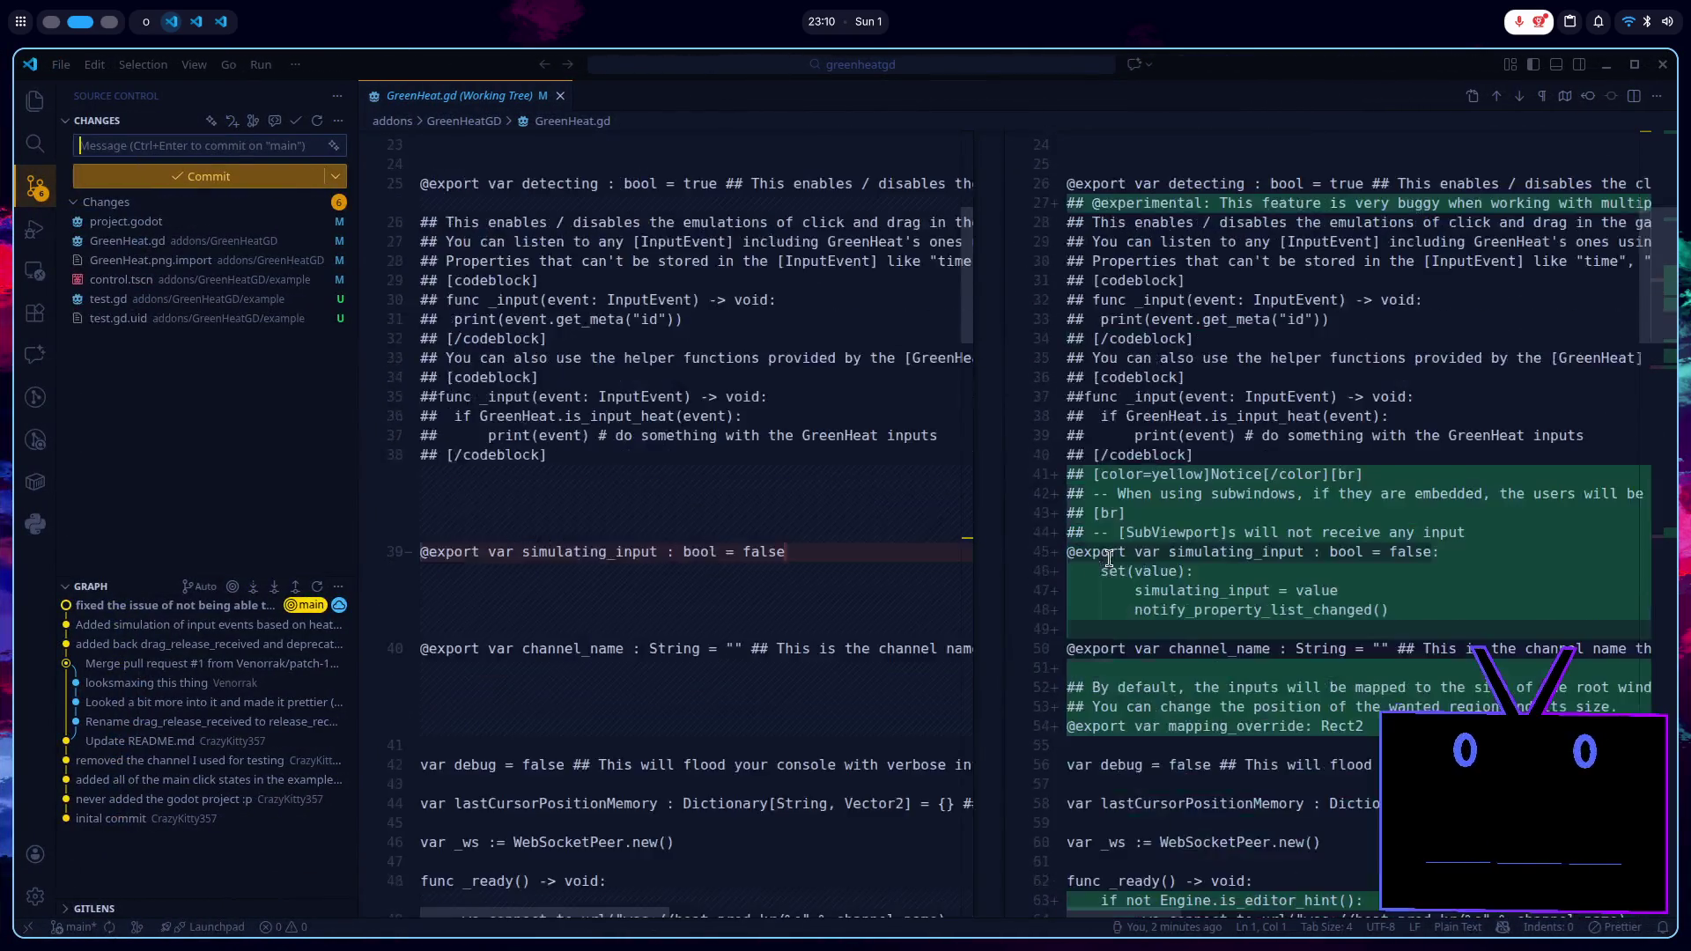
Step: Type the commit message's first sentence about documenting simulated input with subviewports and subwindows
scroll(1109, 556, "down", 5)
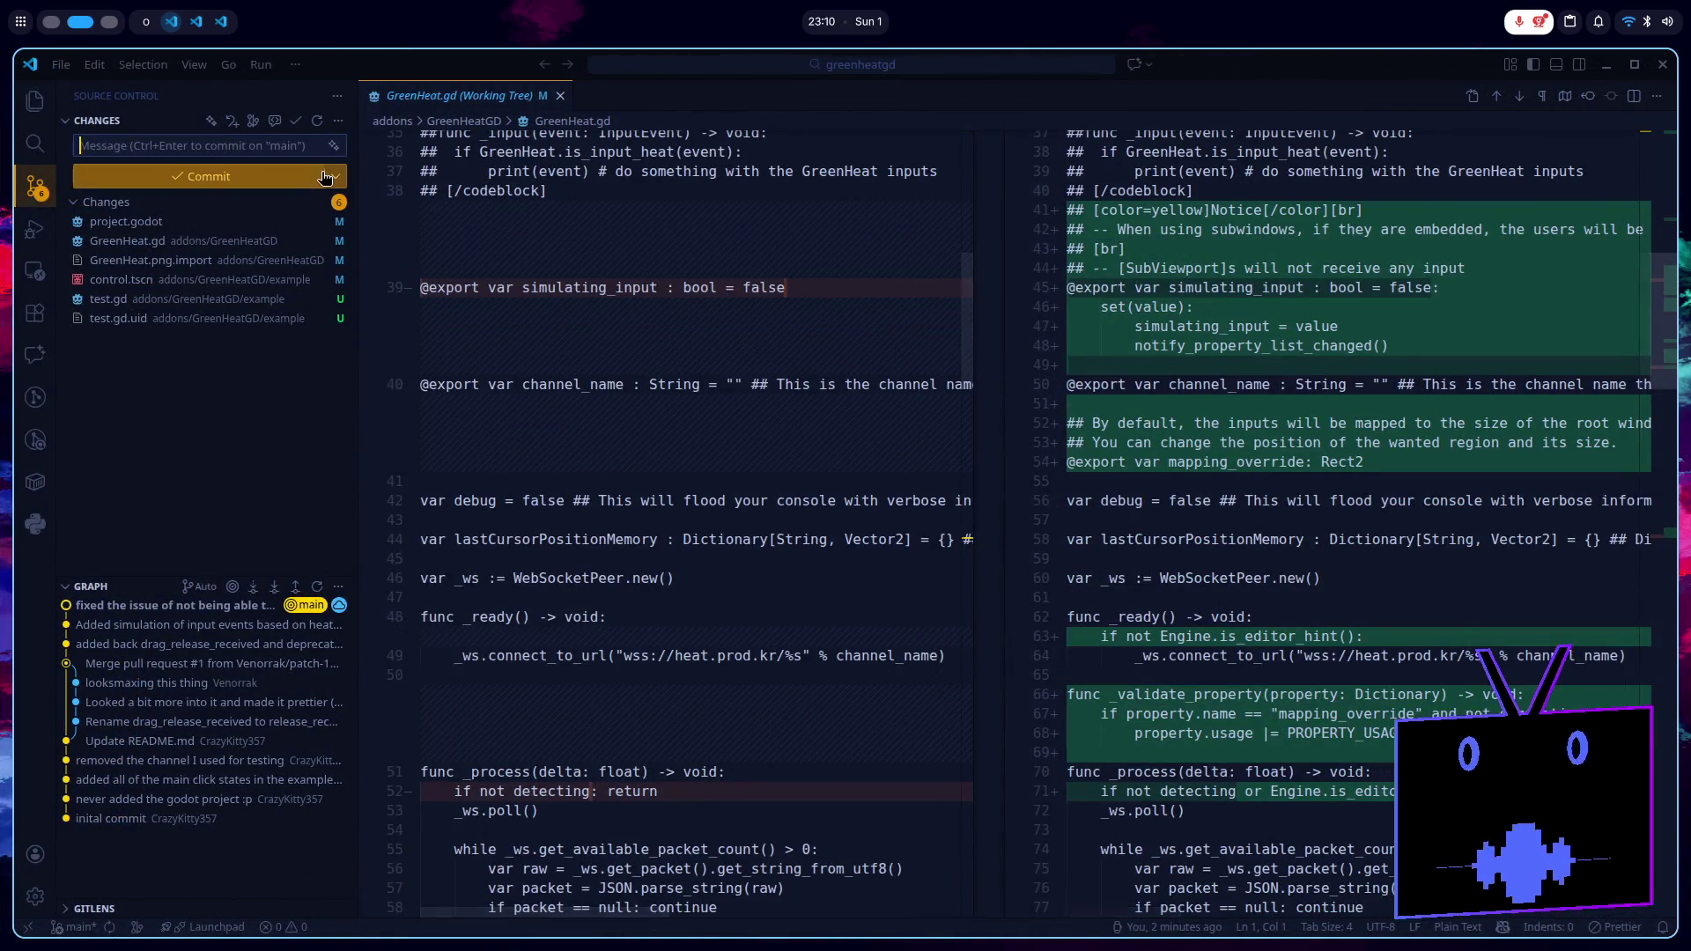
type("Added docu")
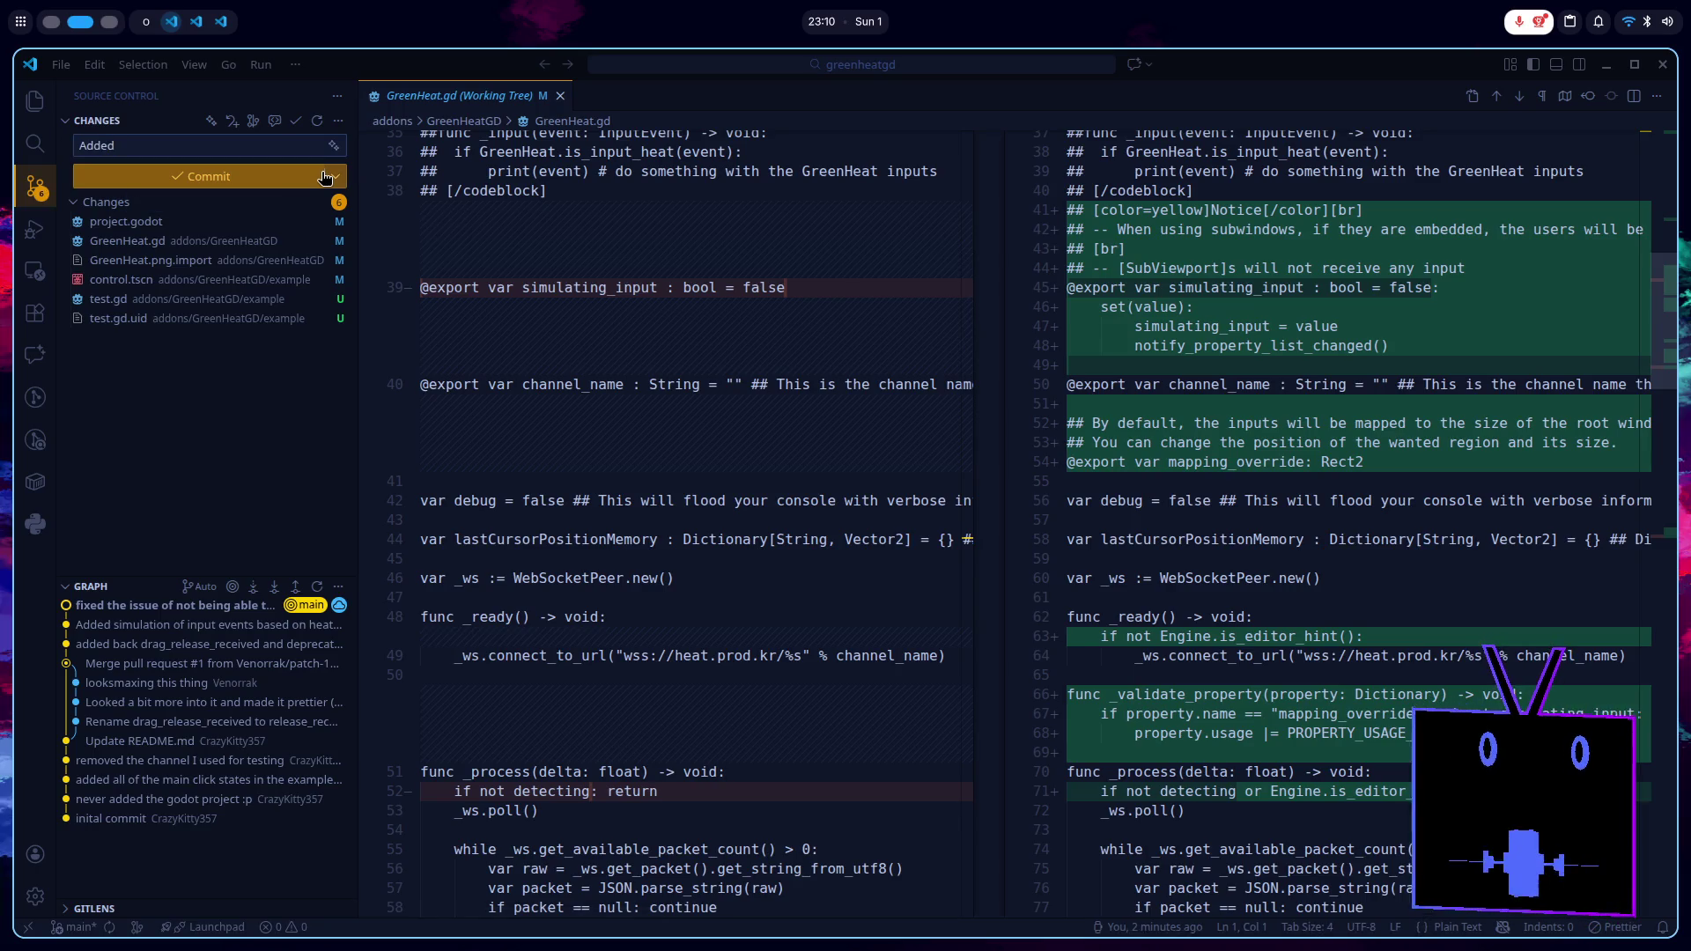
type("me")
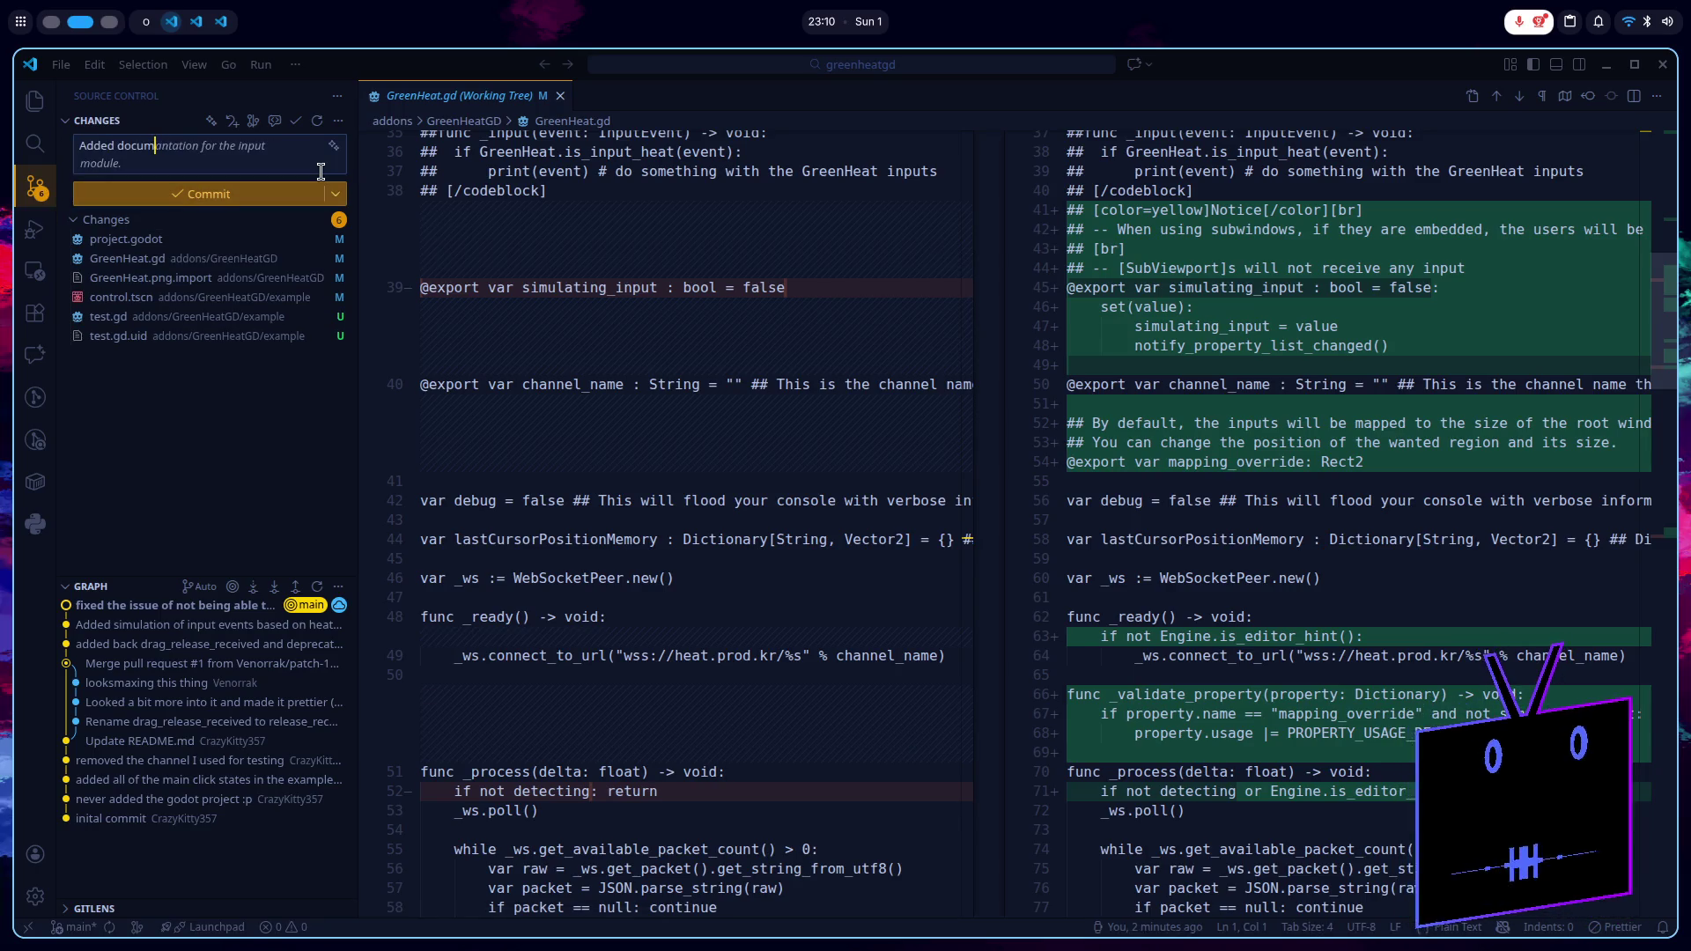
type("ntation regarding ")
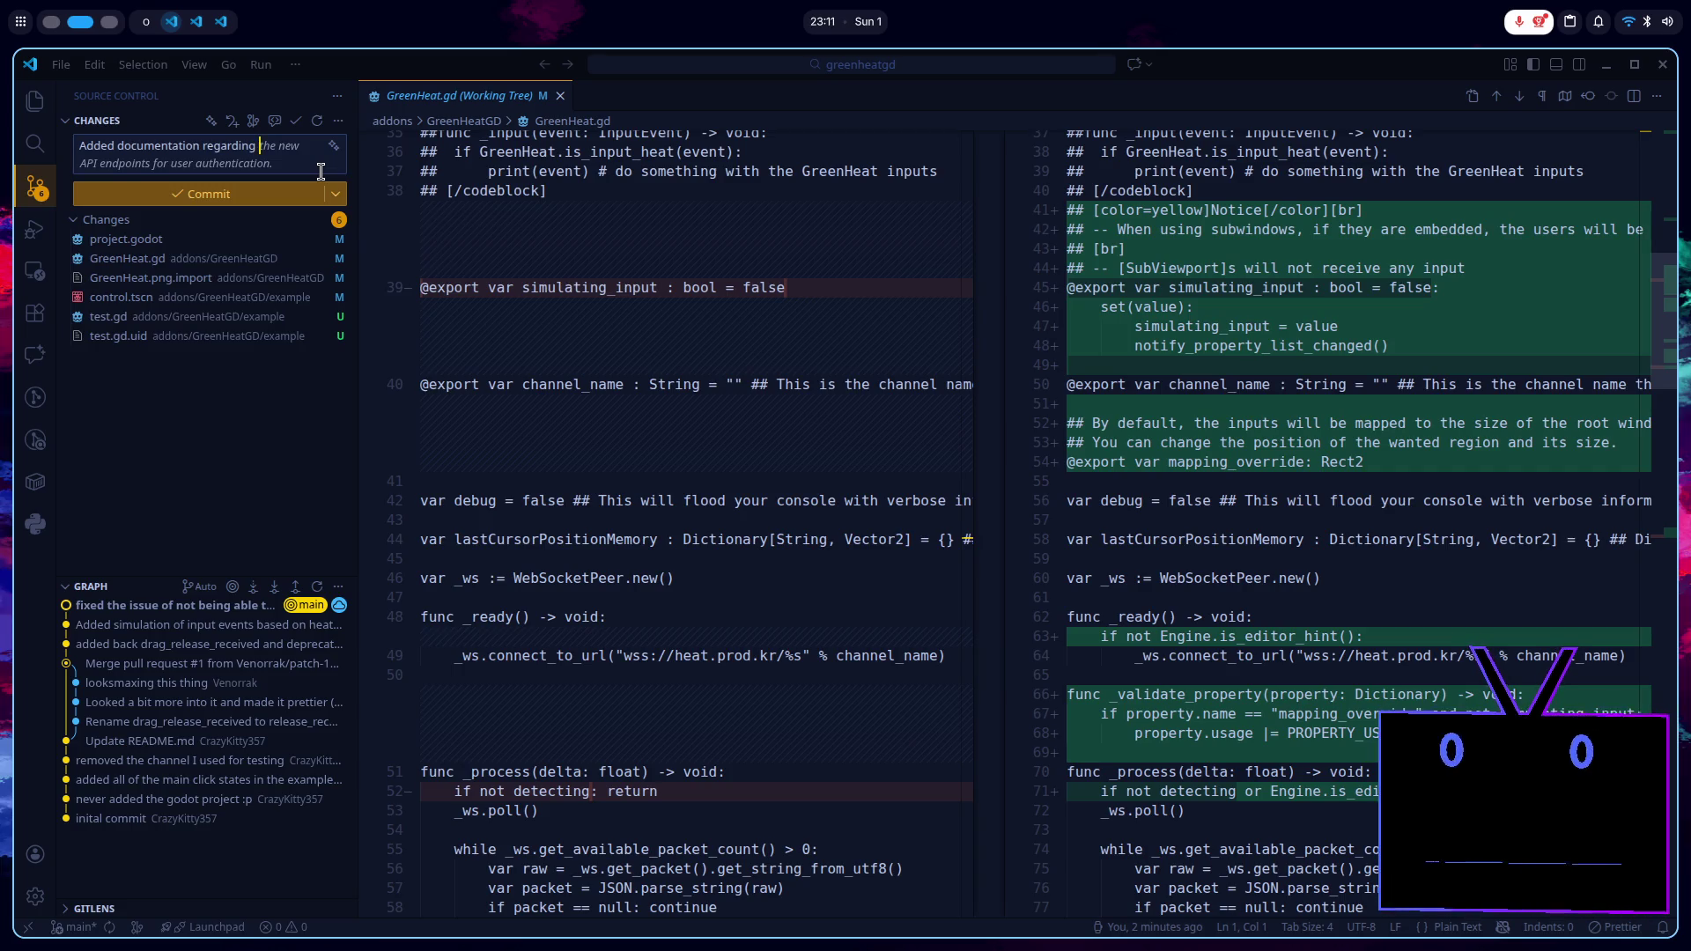
type("usage of the simul")
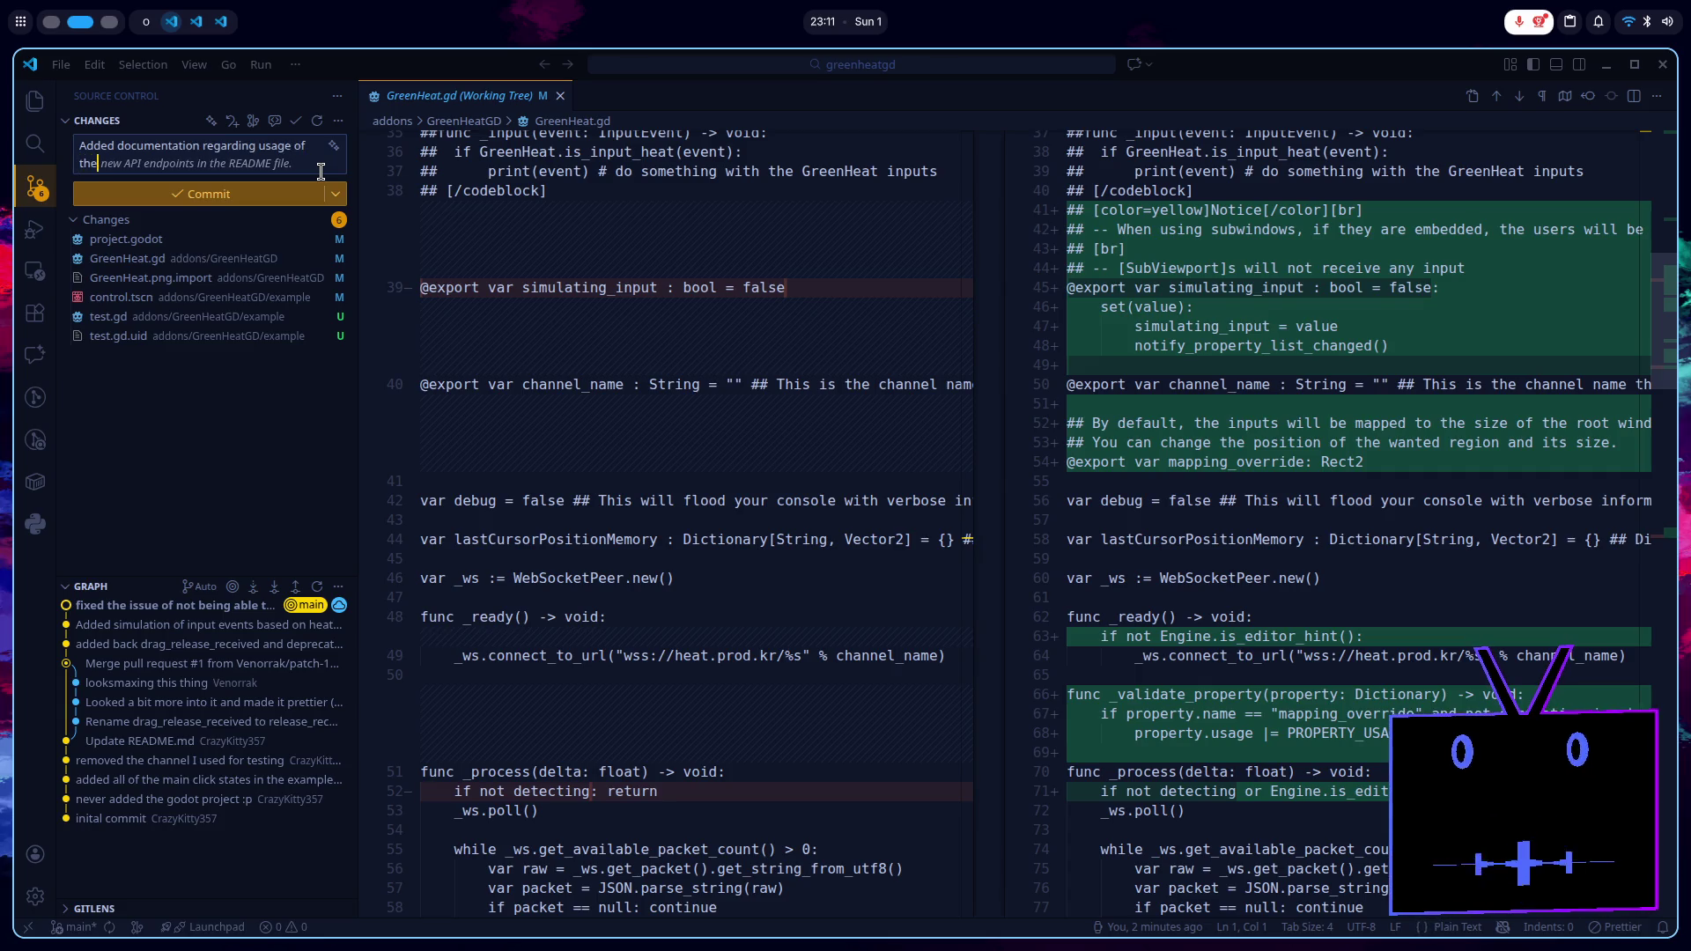
type("atedx")
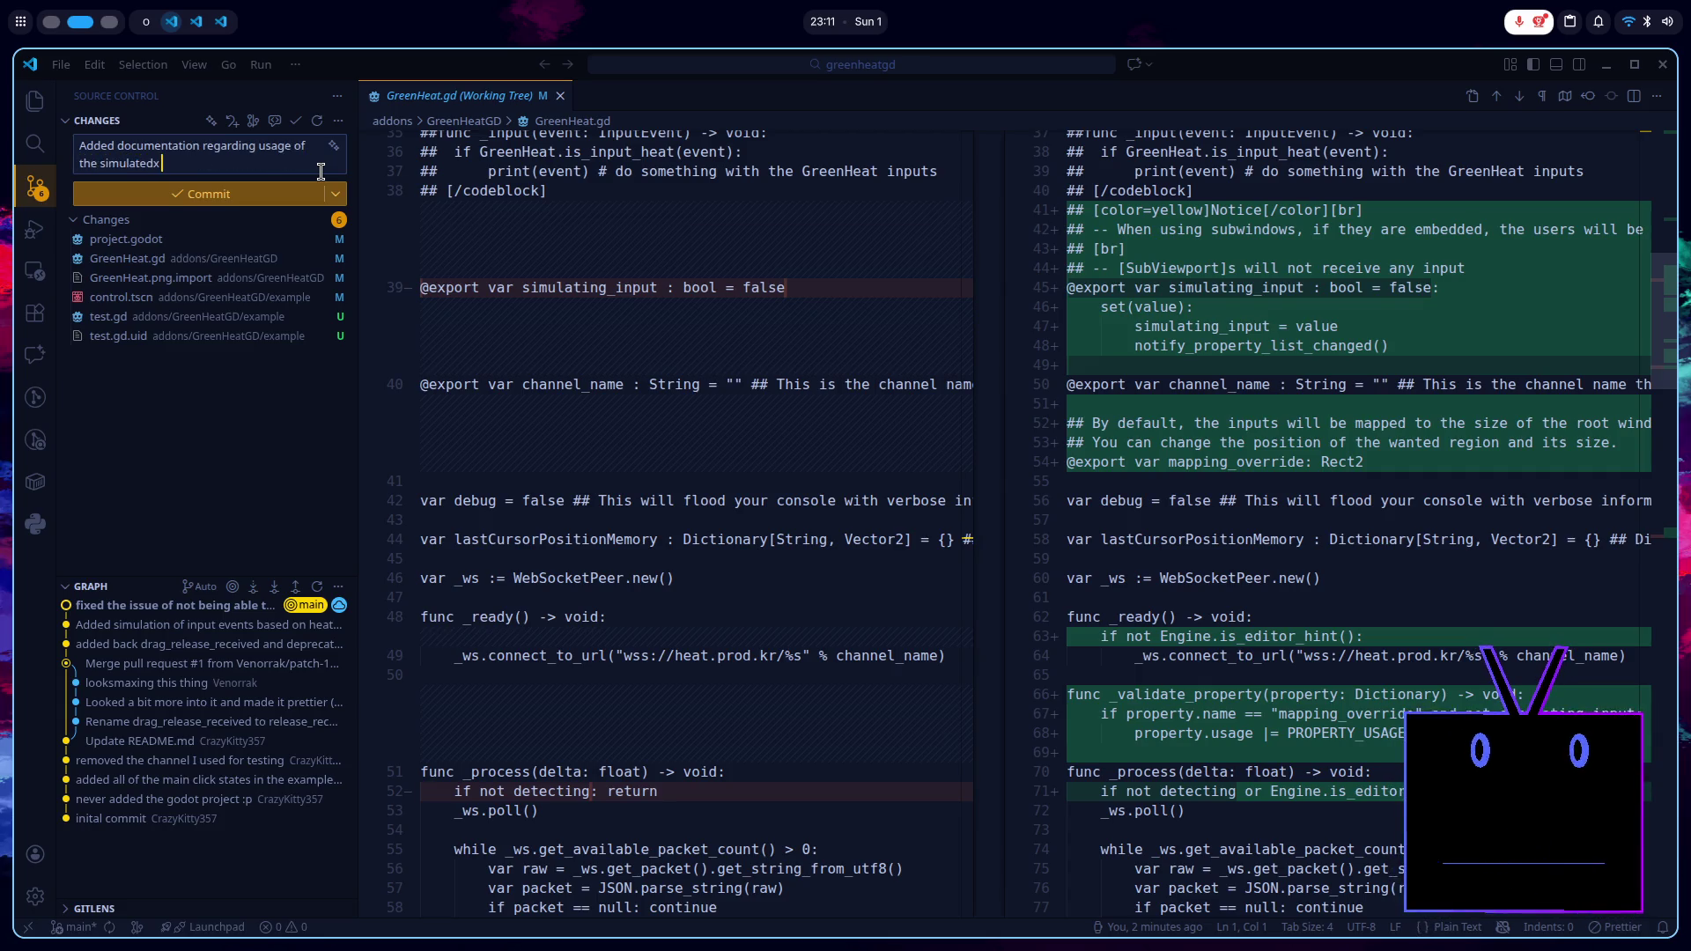
key("BackSpace")
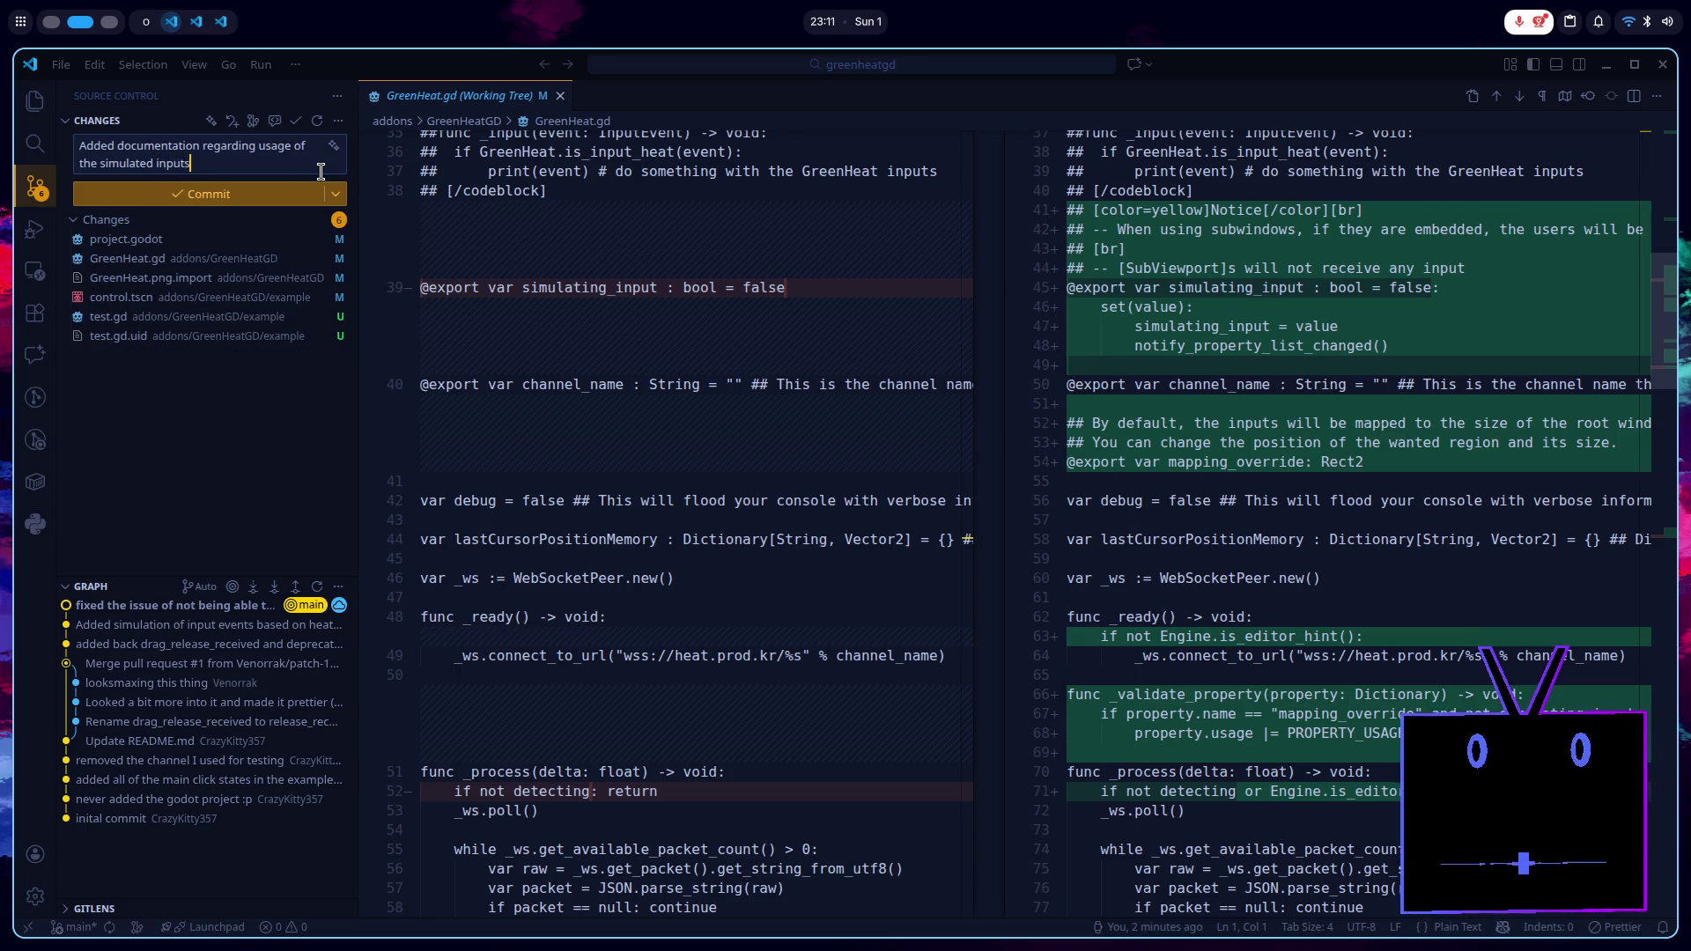
type("with ")
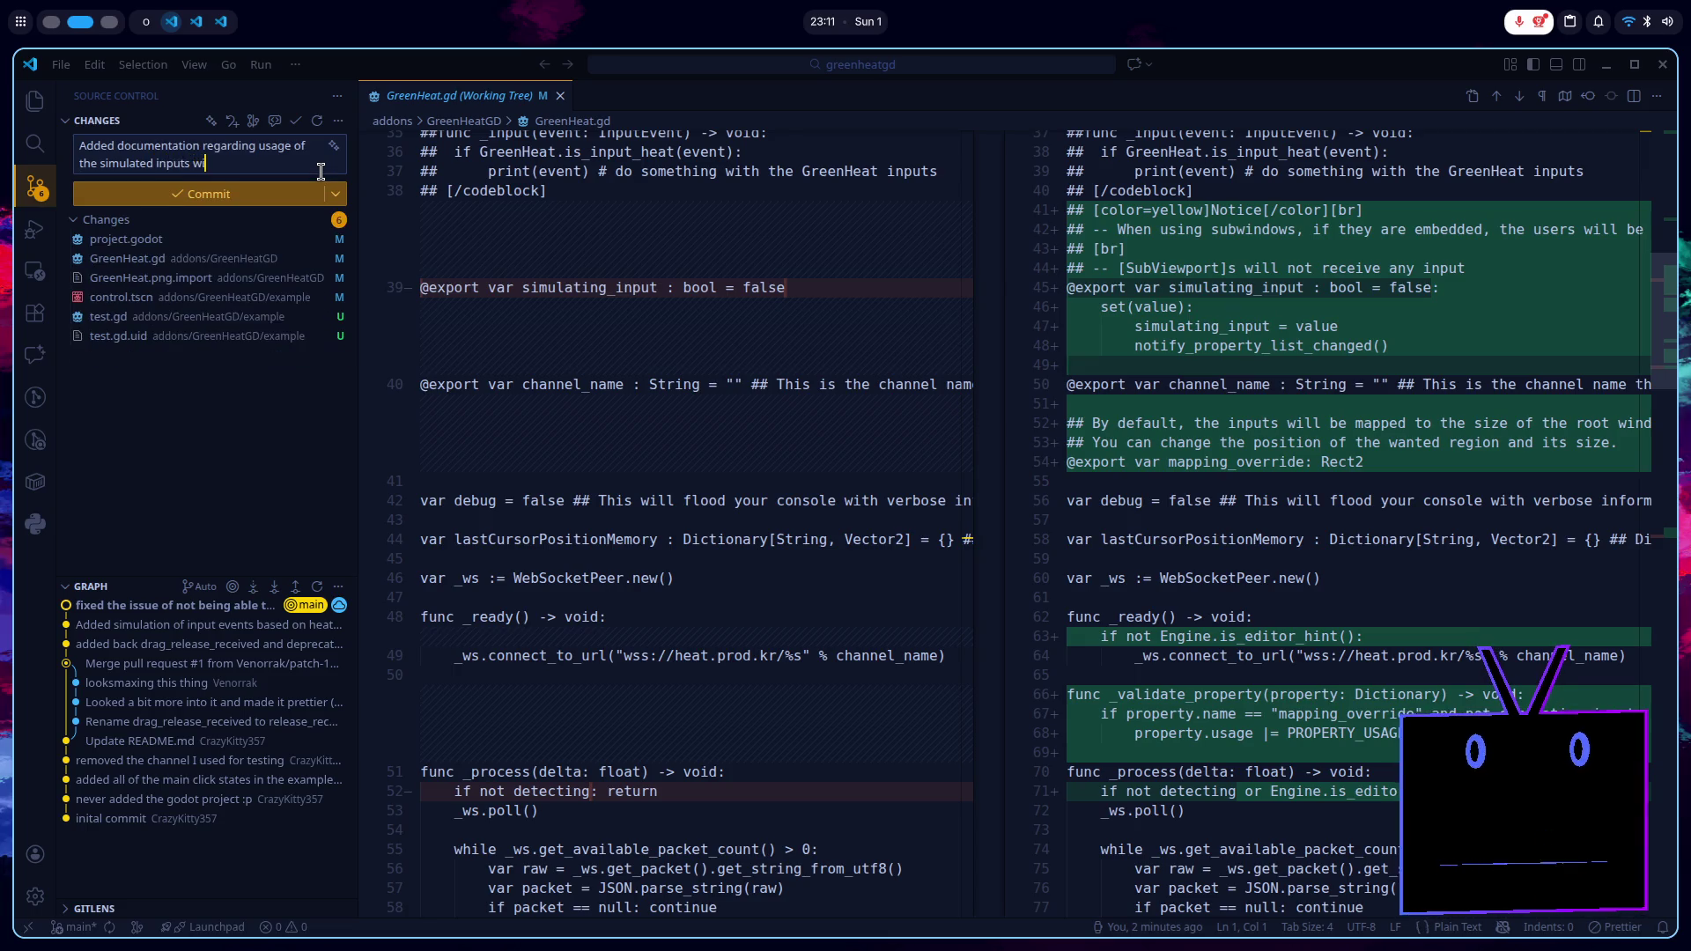
type("subviewpos")
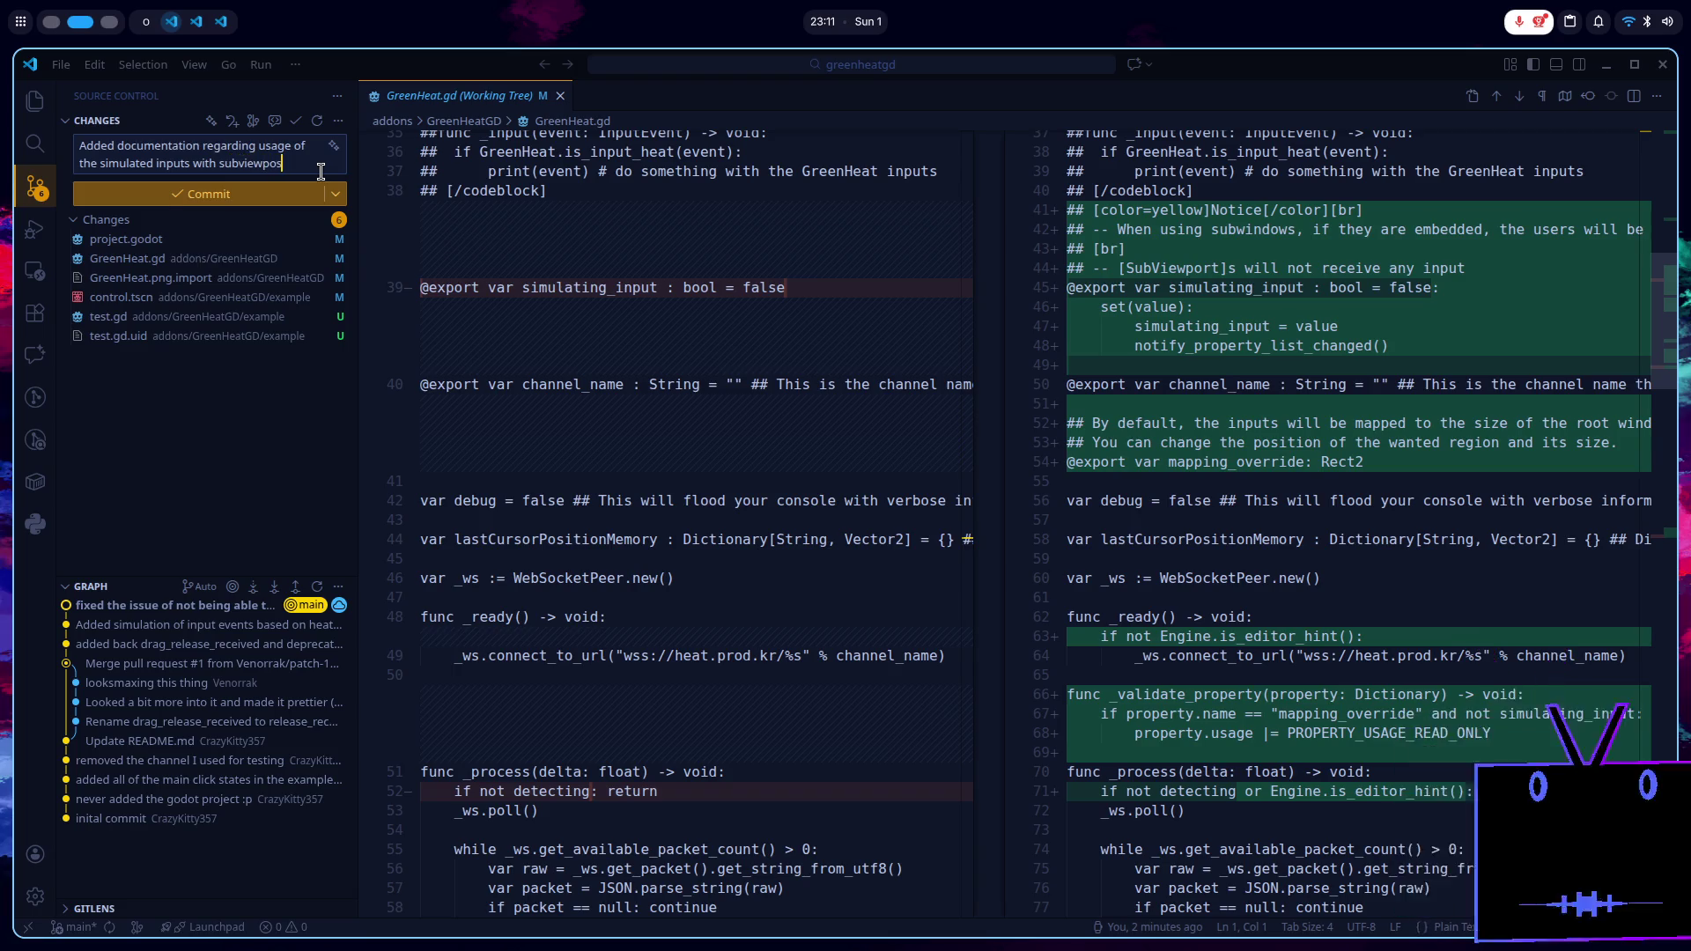
key("BackSpace")
type("rts")
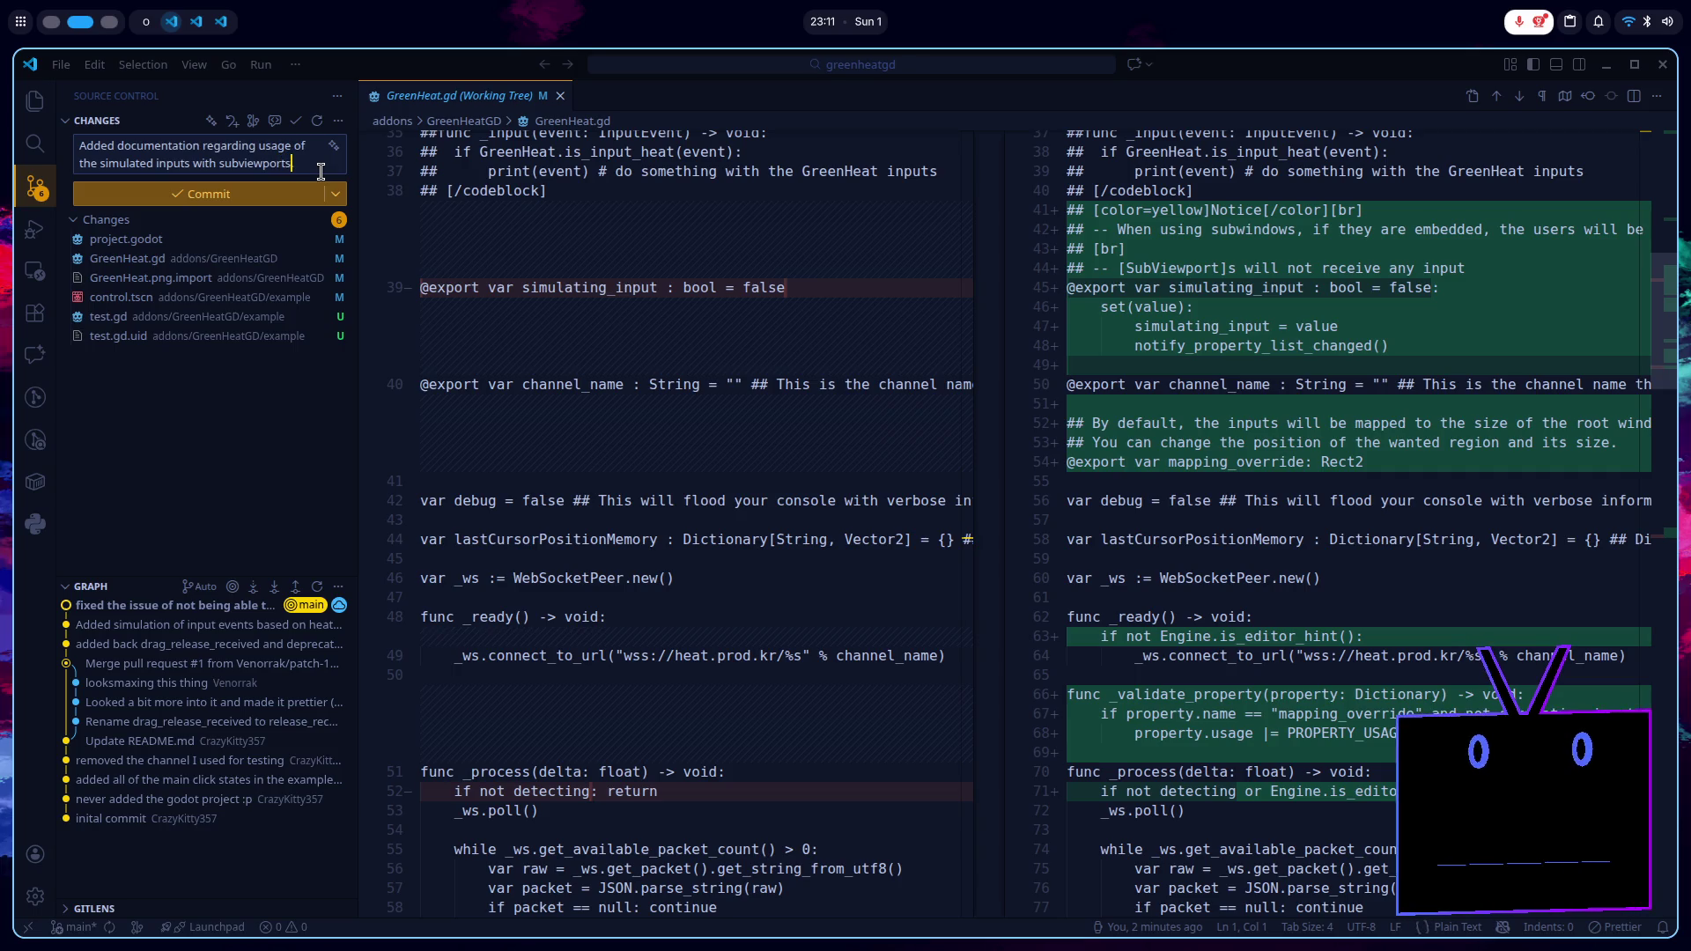
type(" and subwindows.")
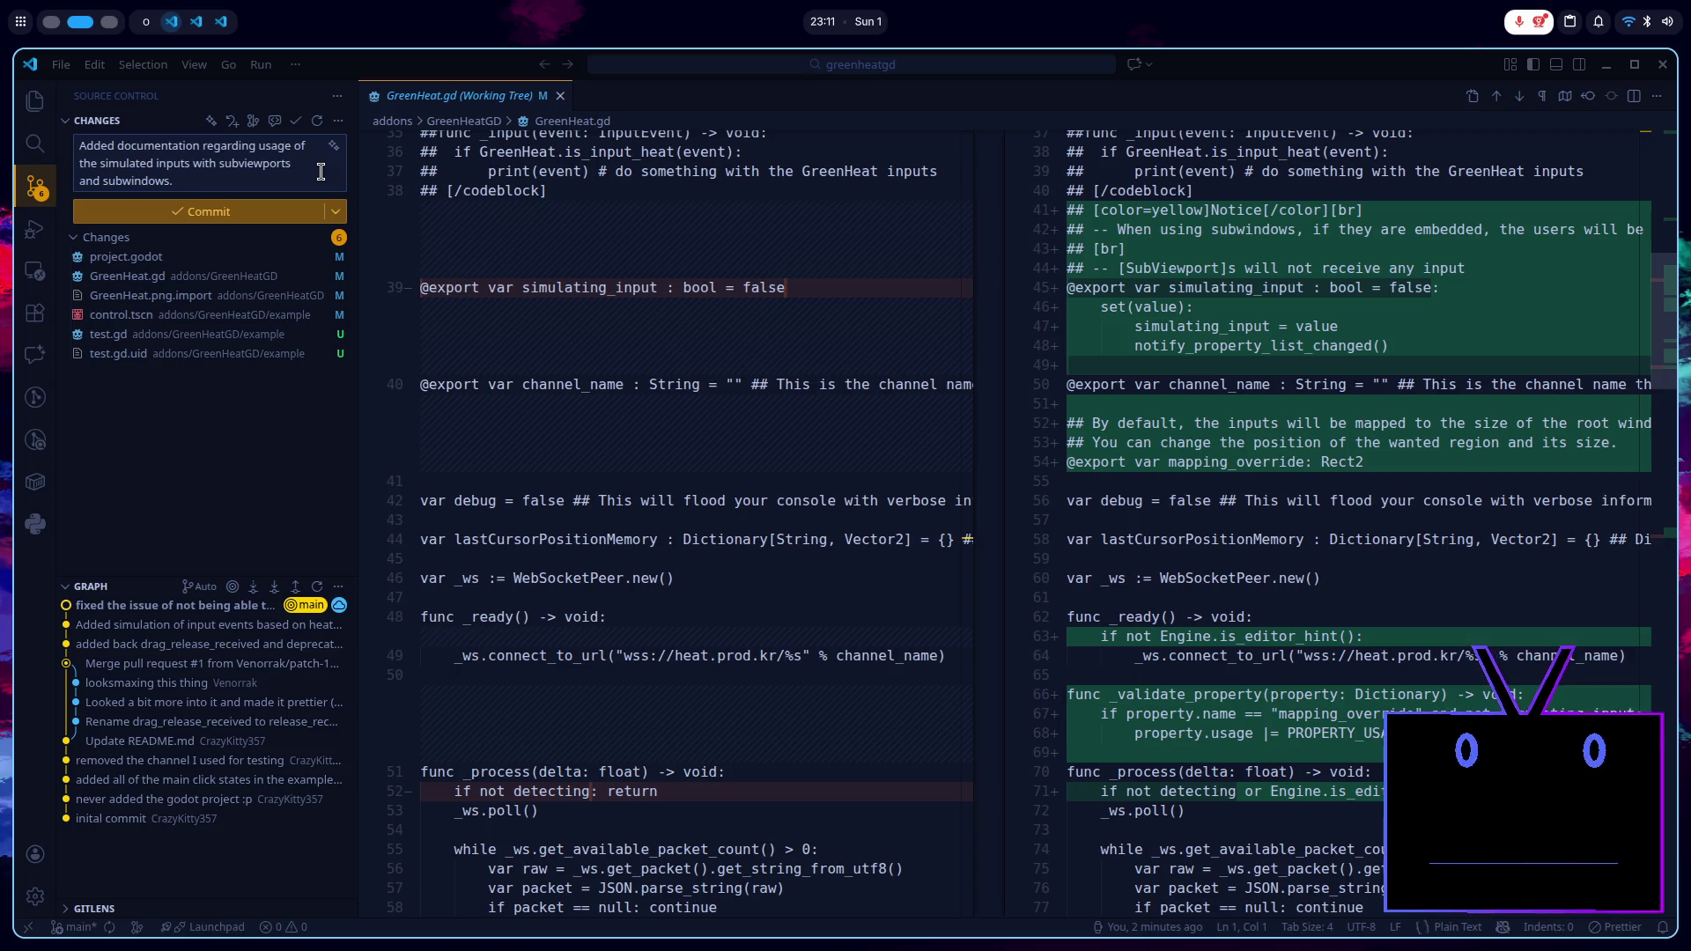
Step: Add the line 'Also added a feature to remap the inputs to a section of the screen.'
scroll(1453, 453, "down", 2)
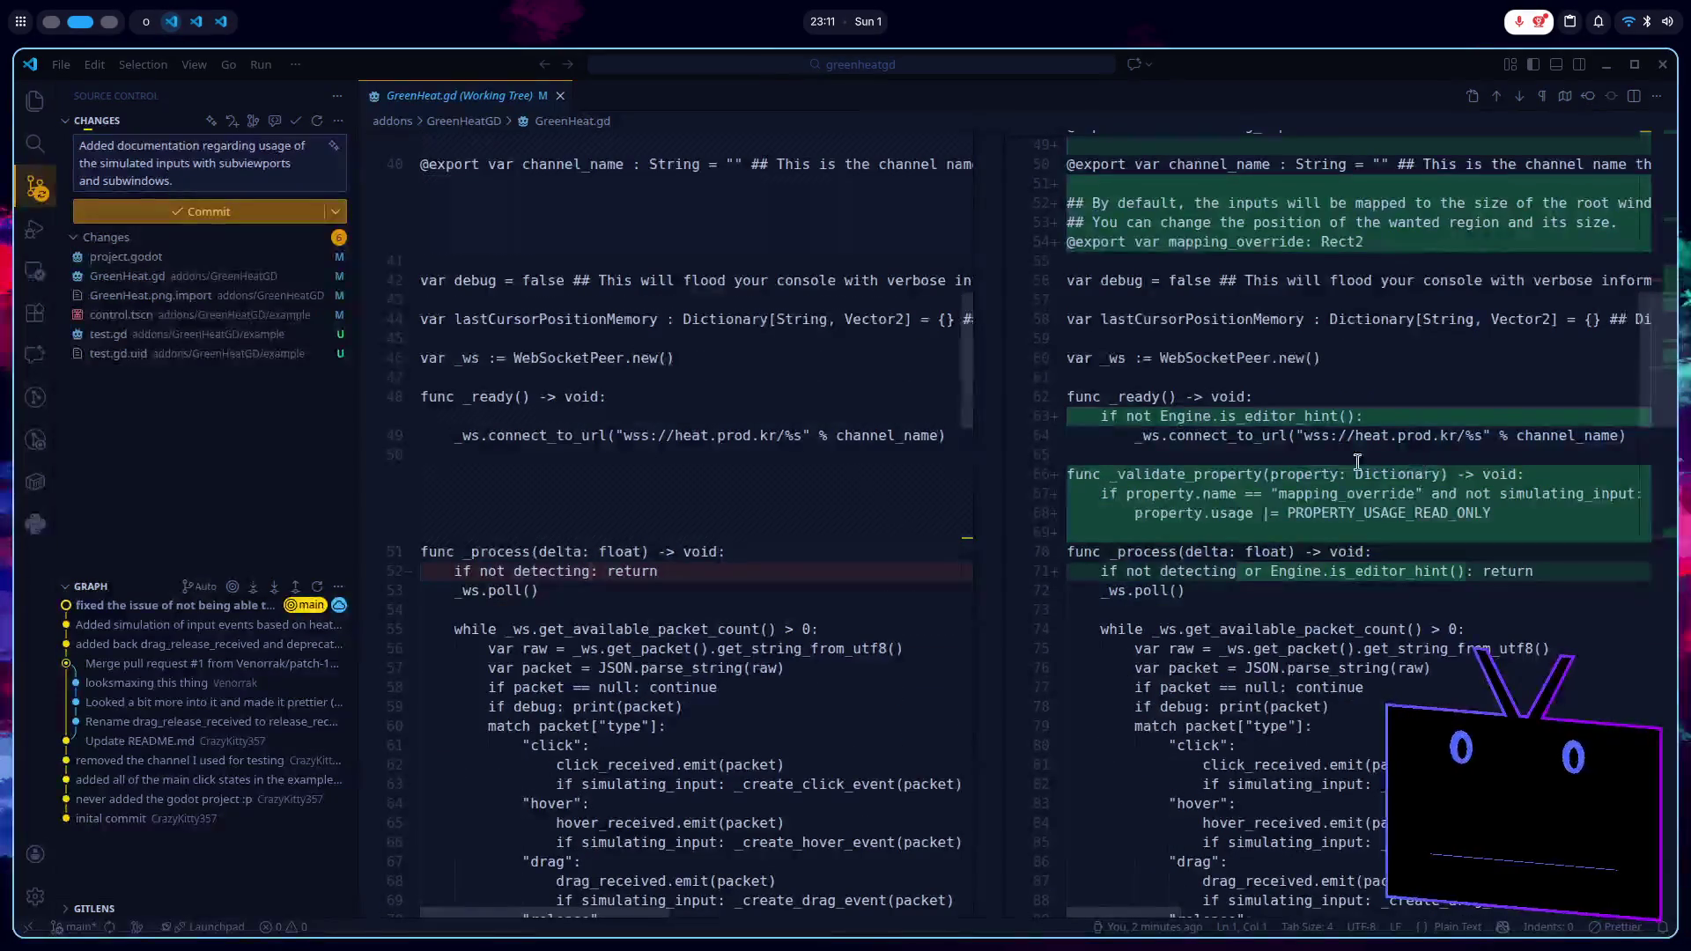
type("As")
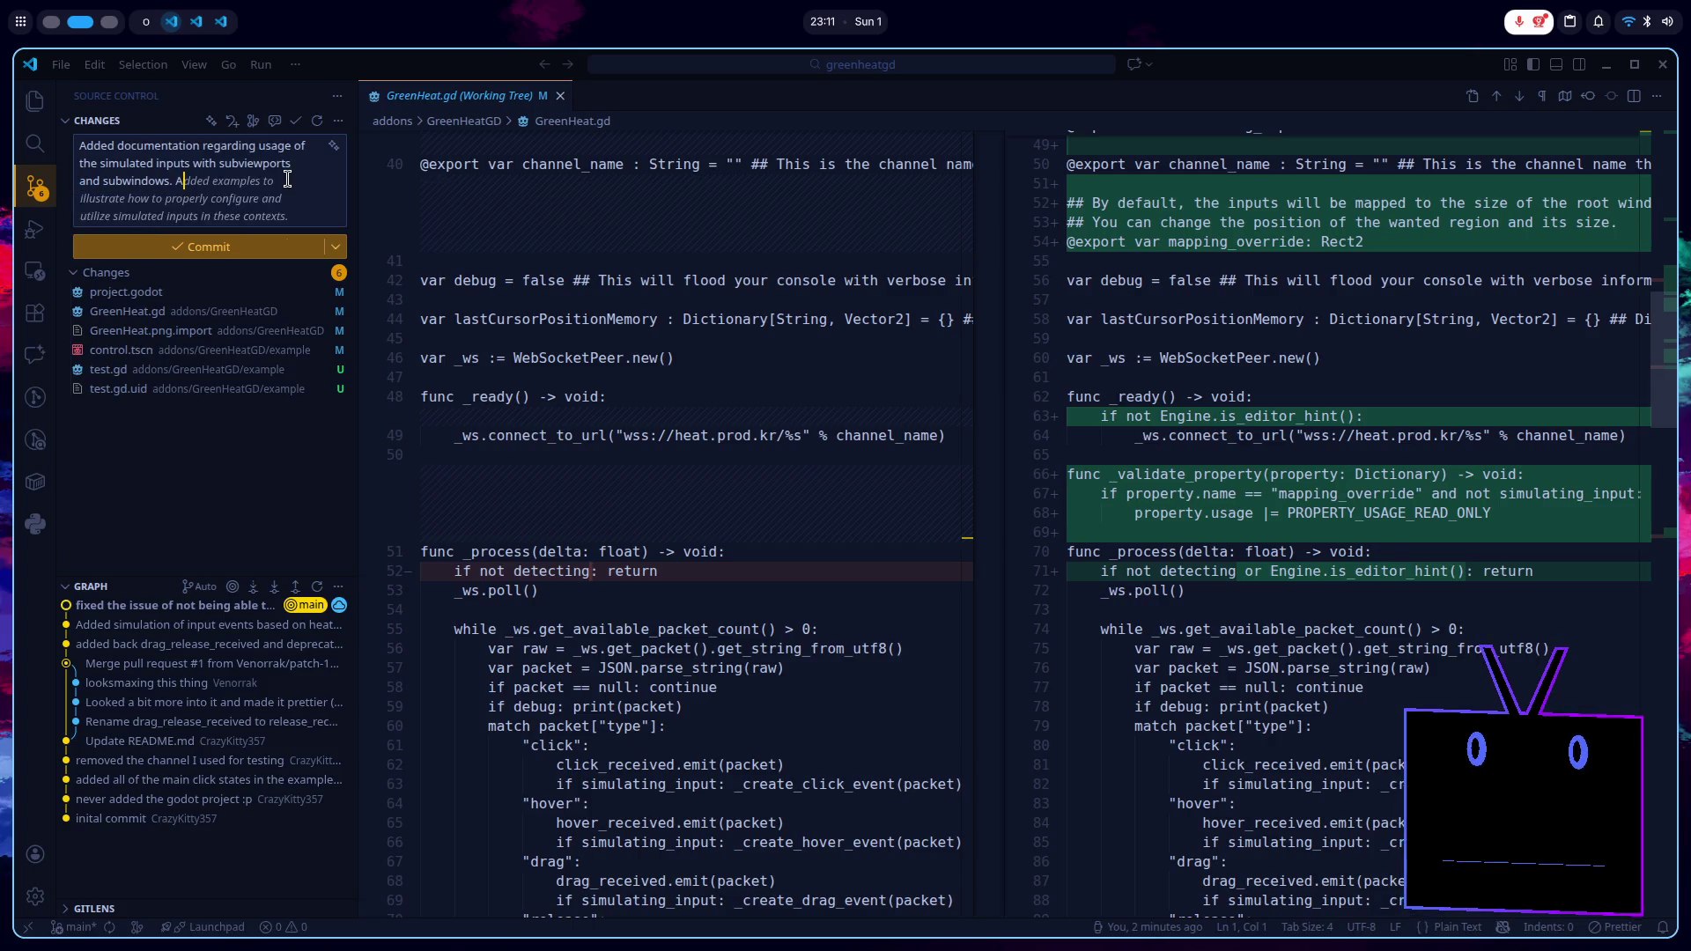
key("BackSpace")
type("lso add")
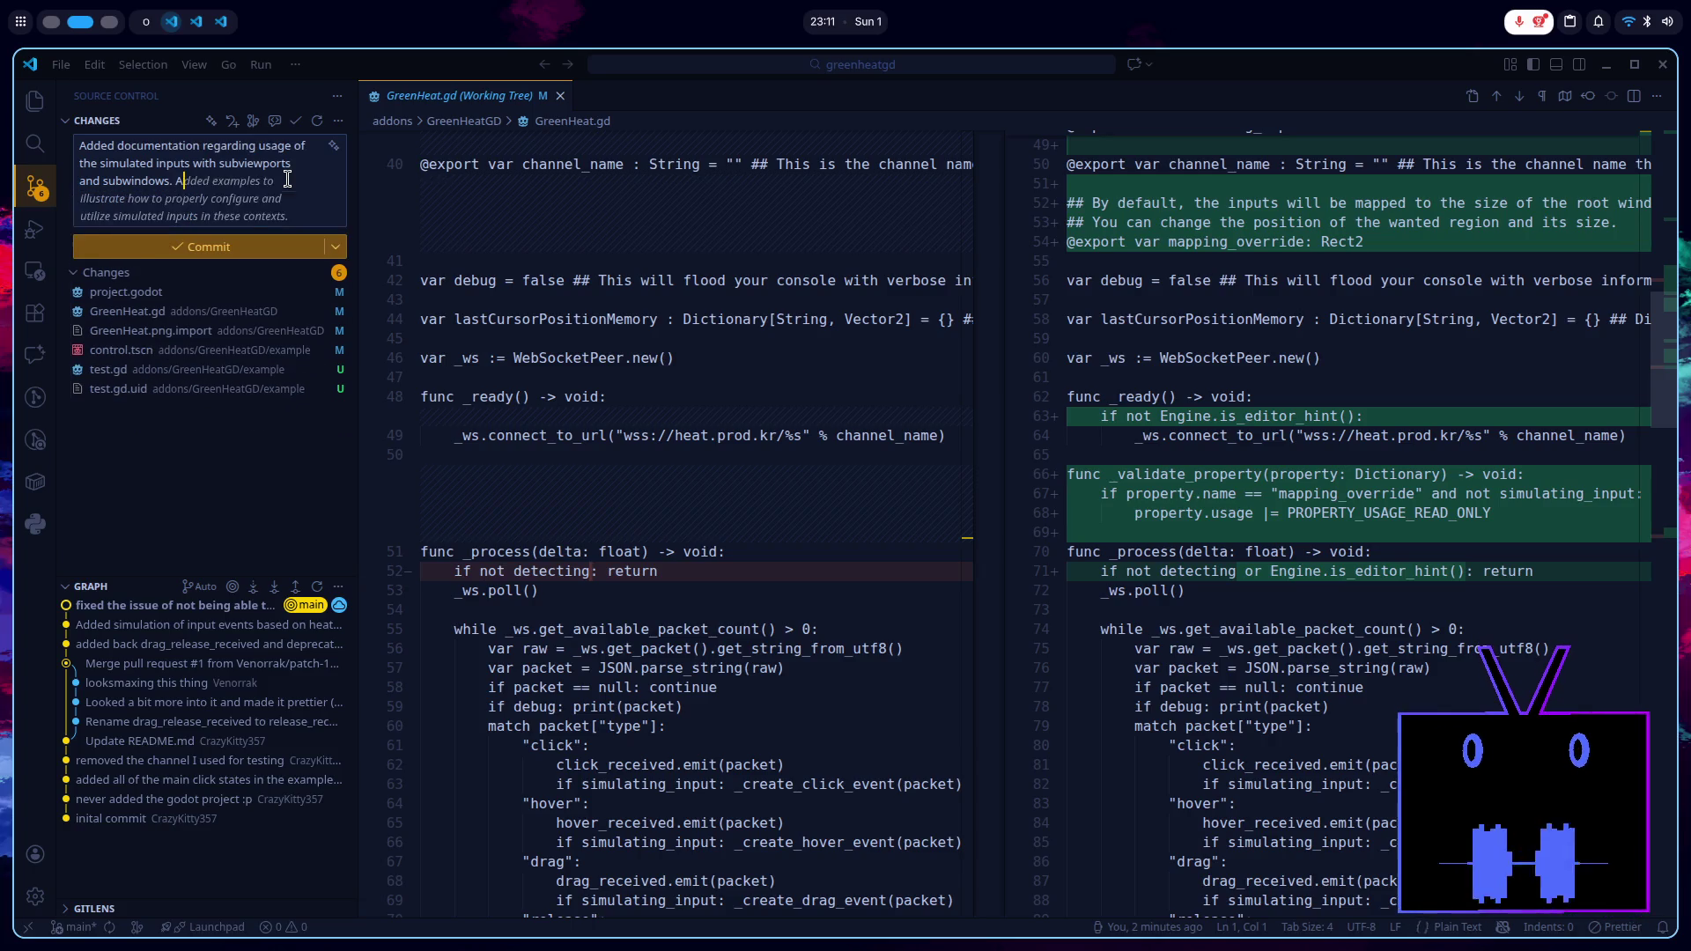
type("ed a ")
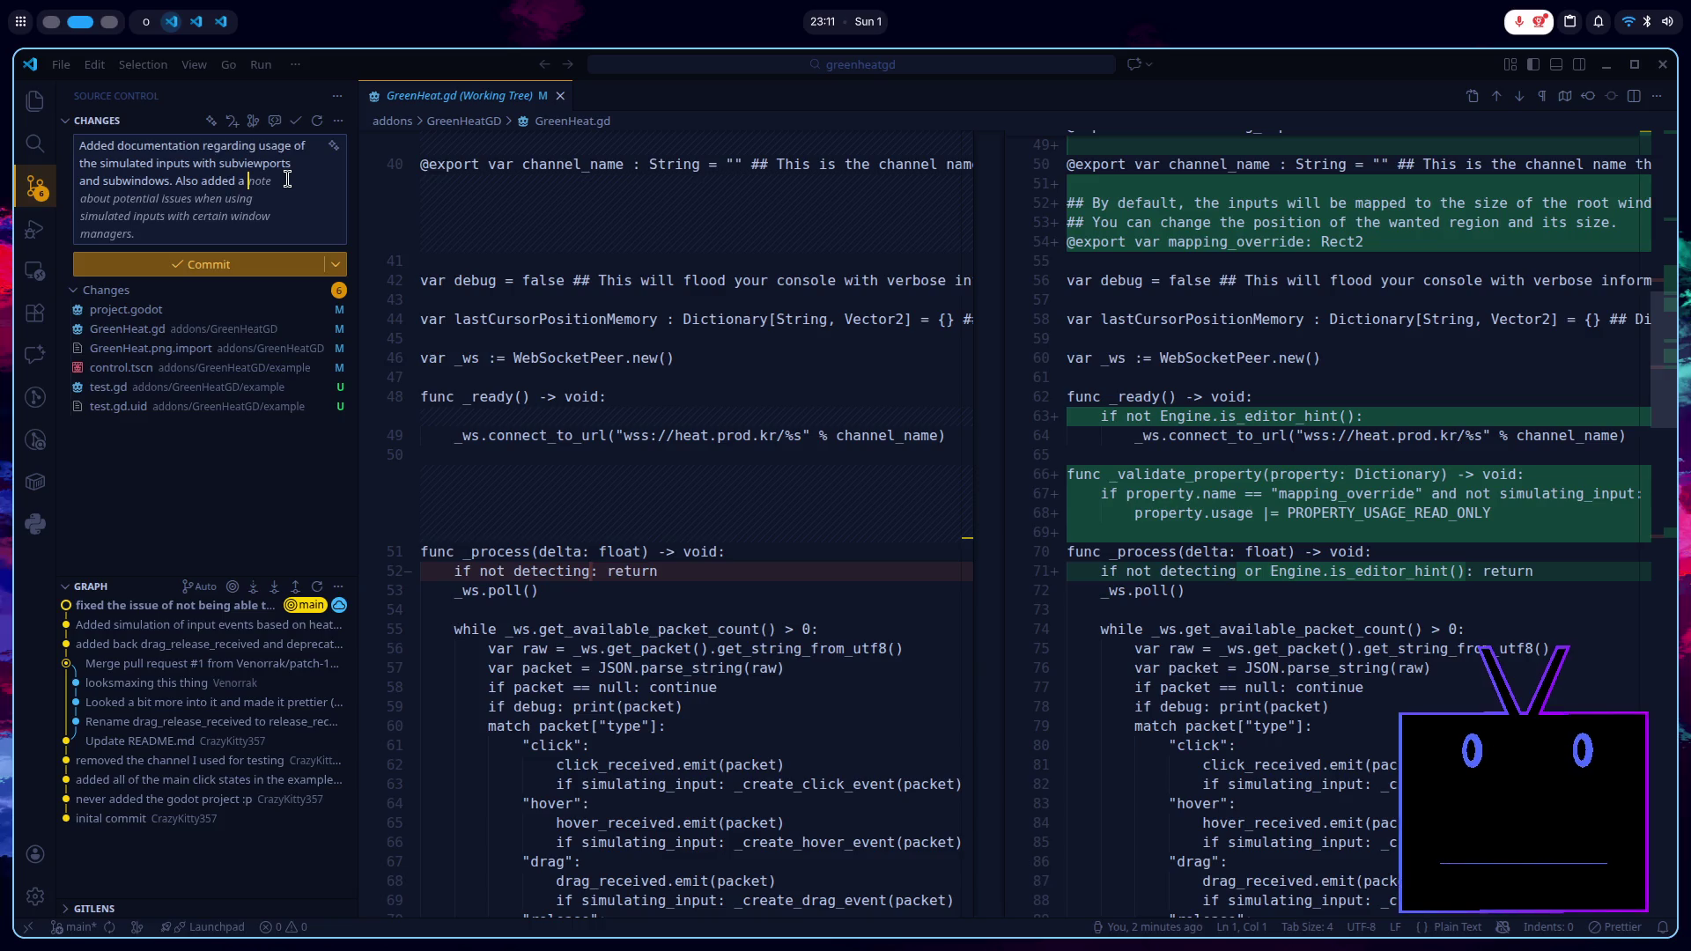
type("feature")
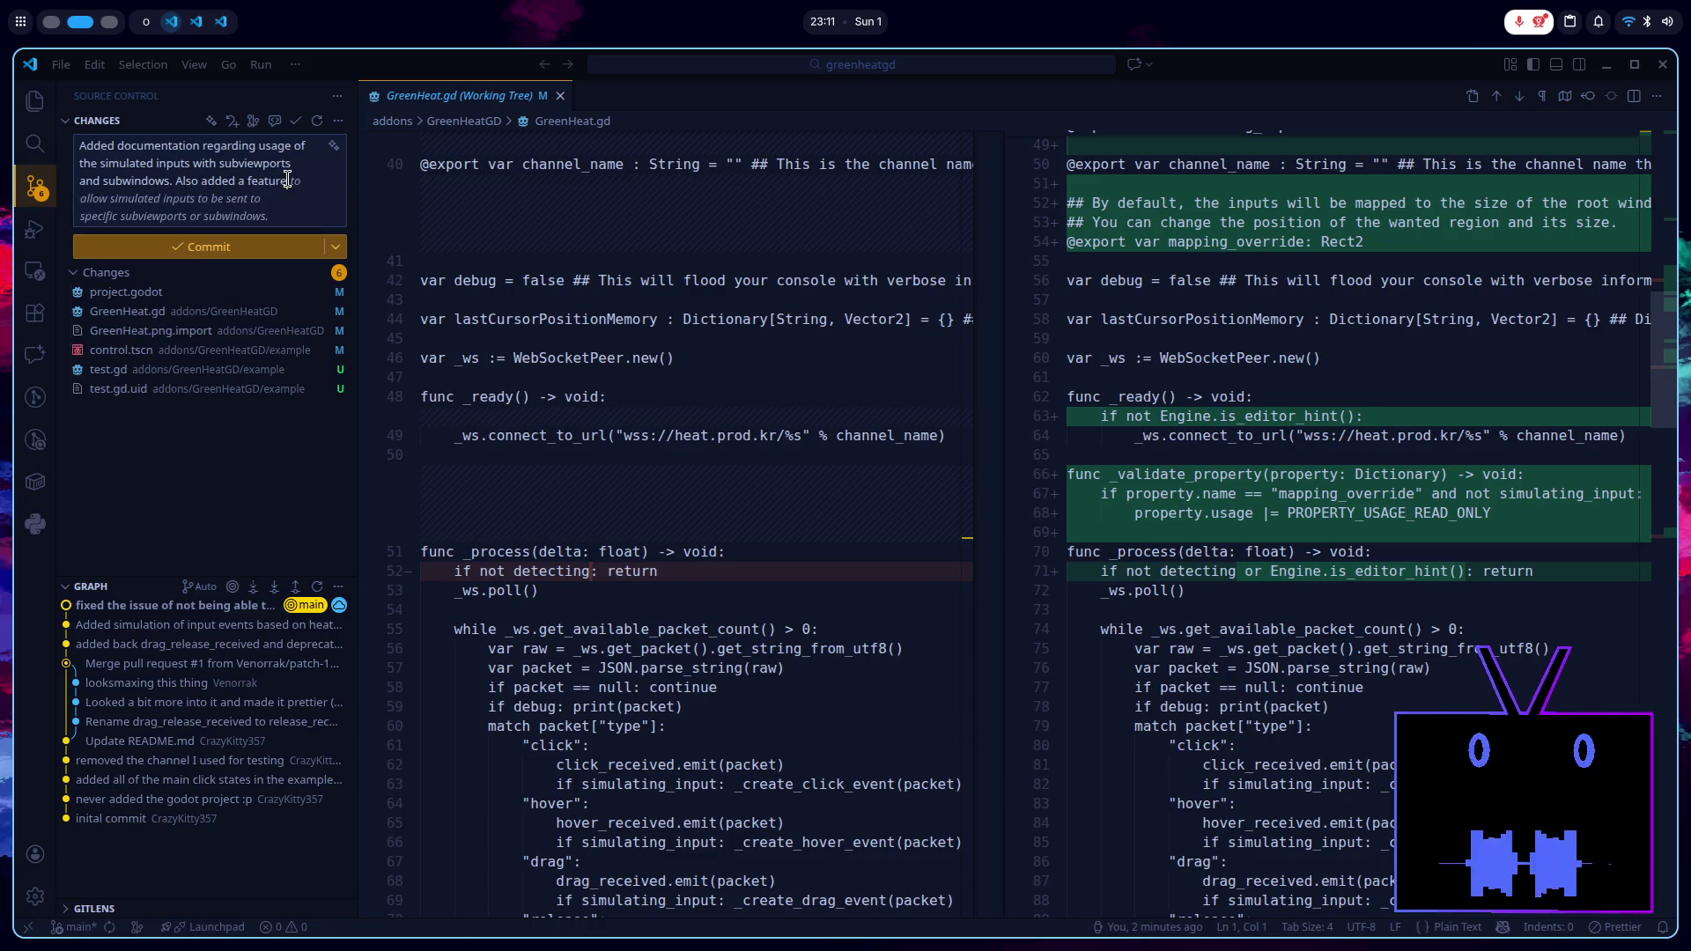
type(" to re")
key("BackSpace")
key("BackSpace")
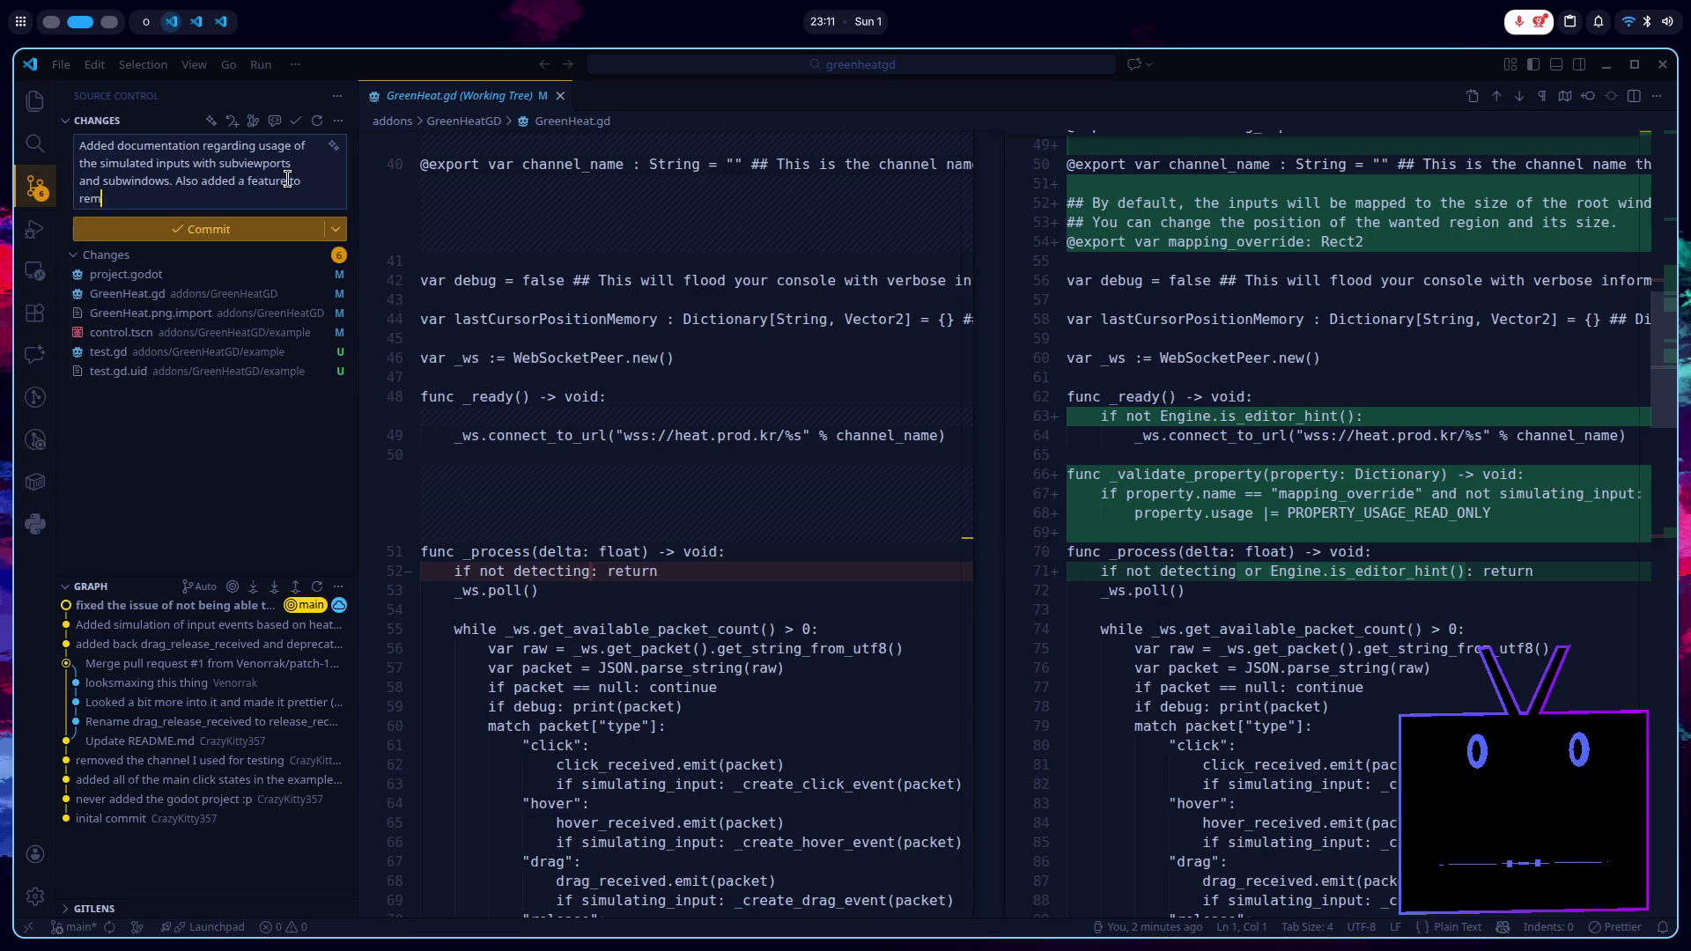
type("map ")
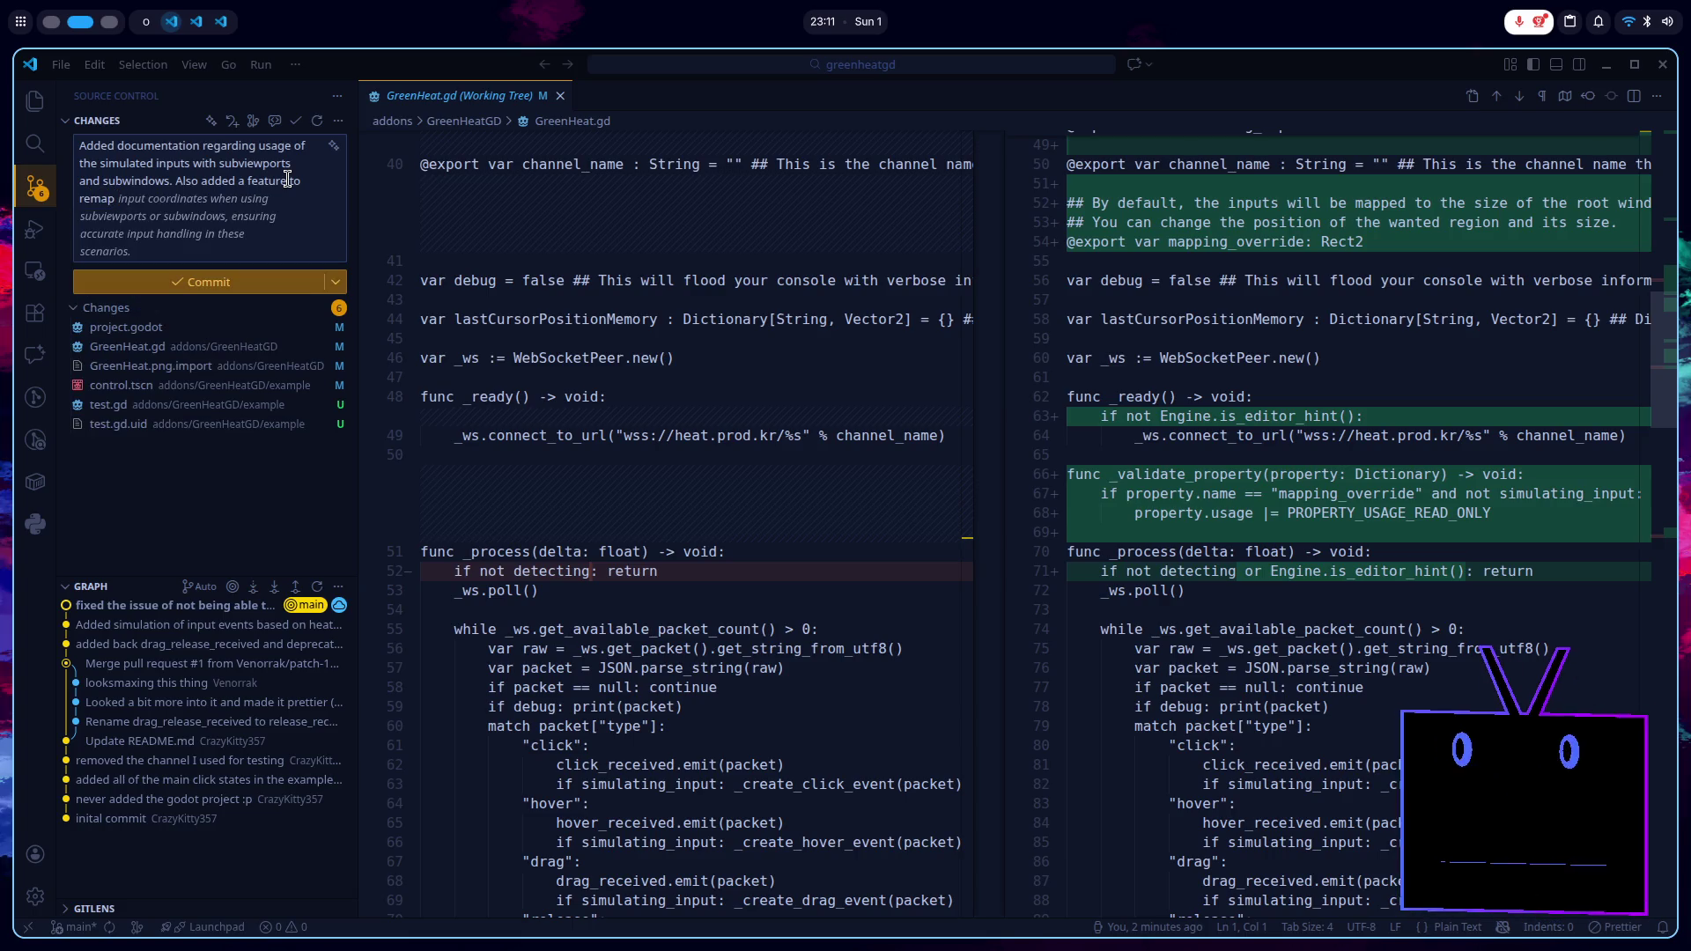
type("the inputs to a section of the ")
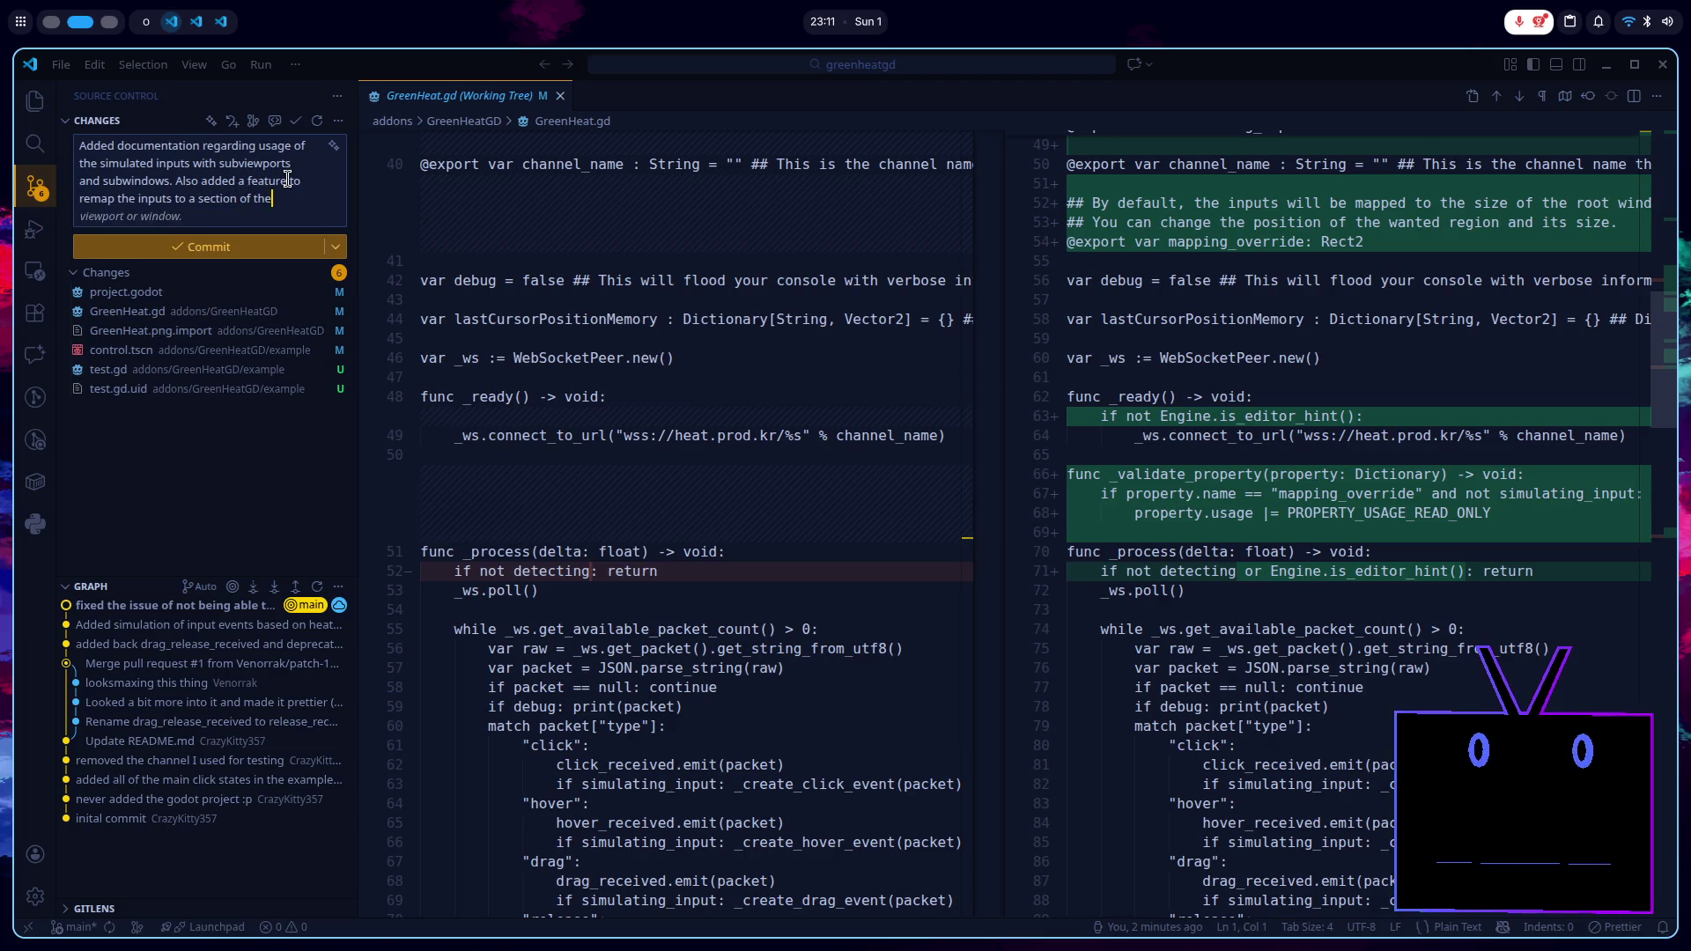
type("screen.")
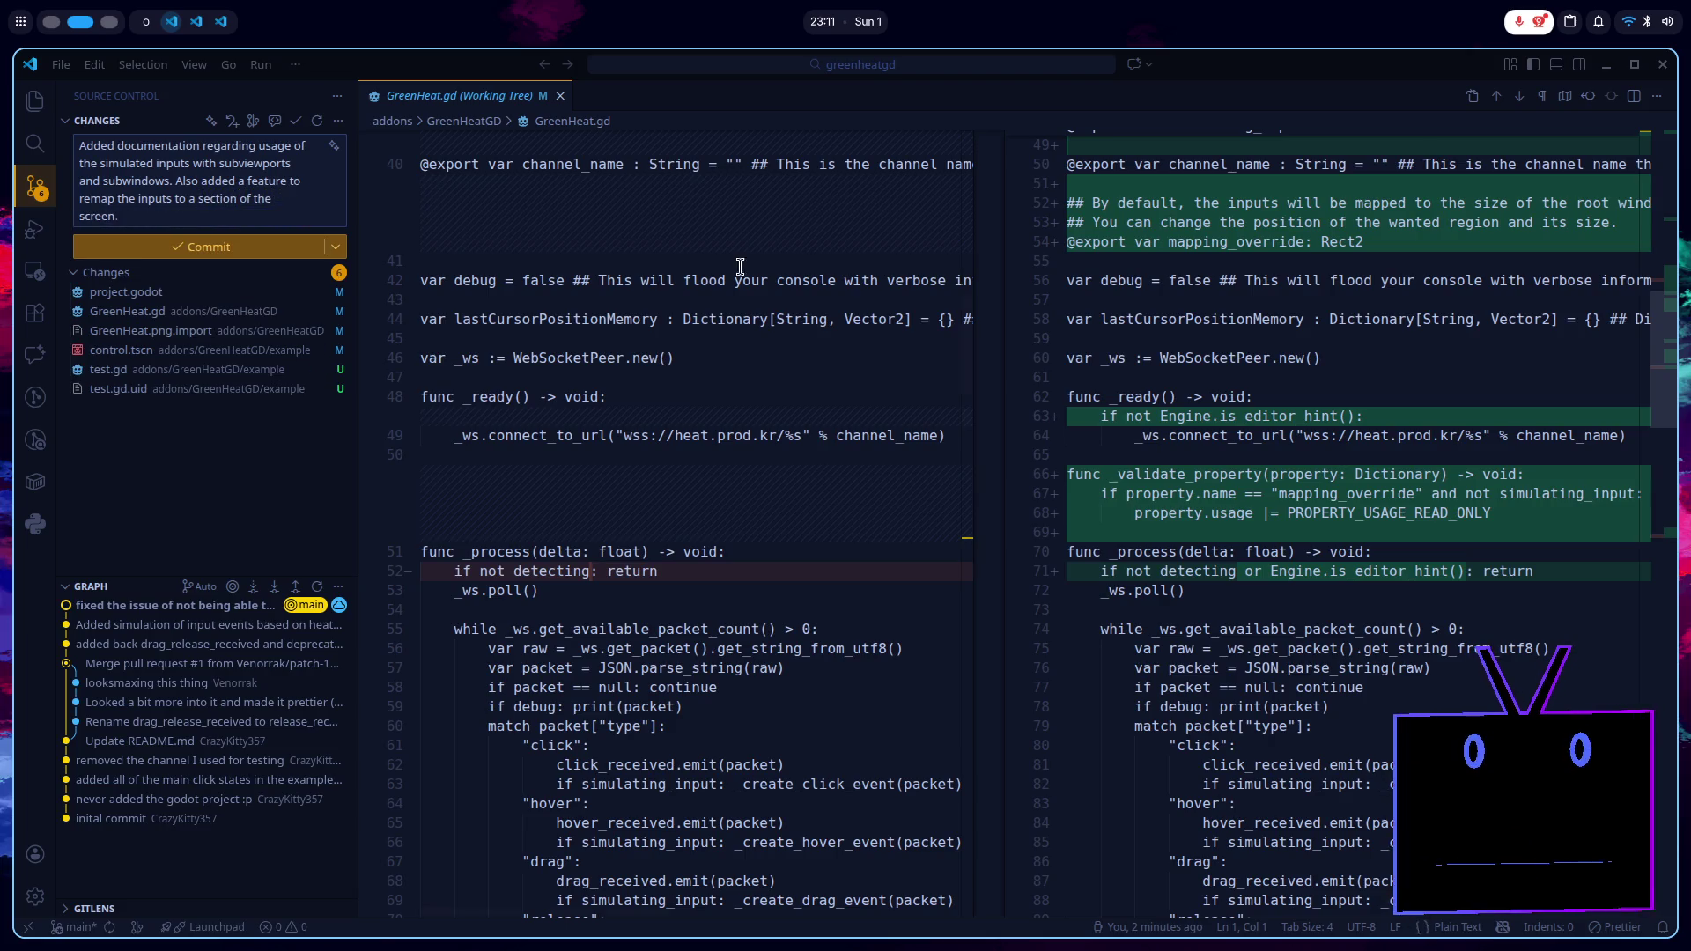
scroll(1254, 551, "down", 15)
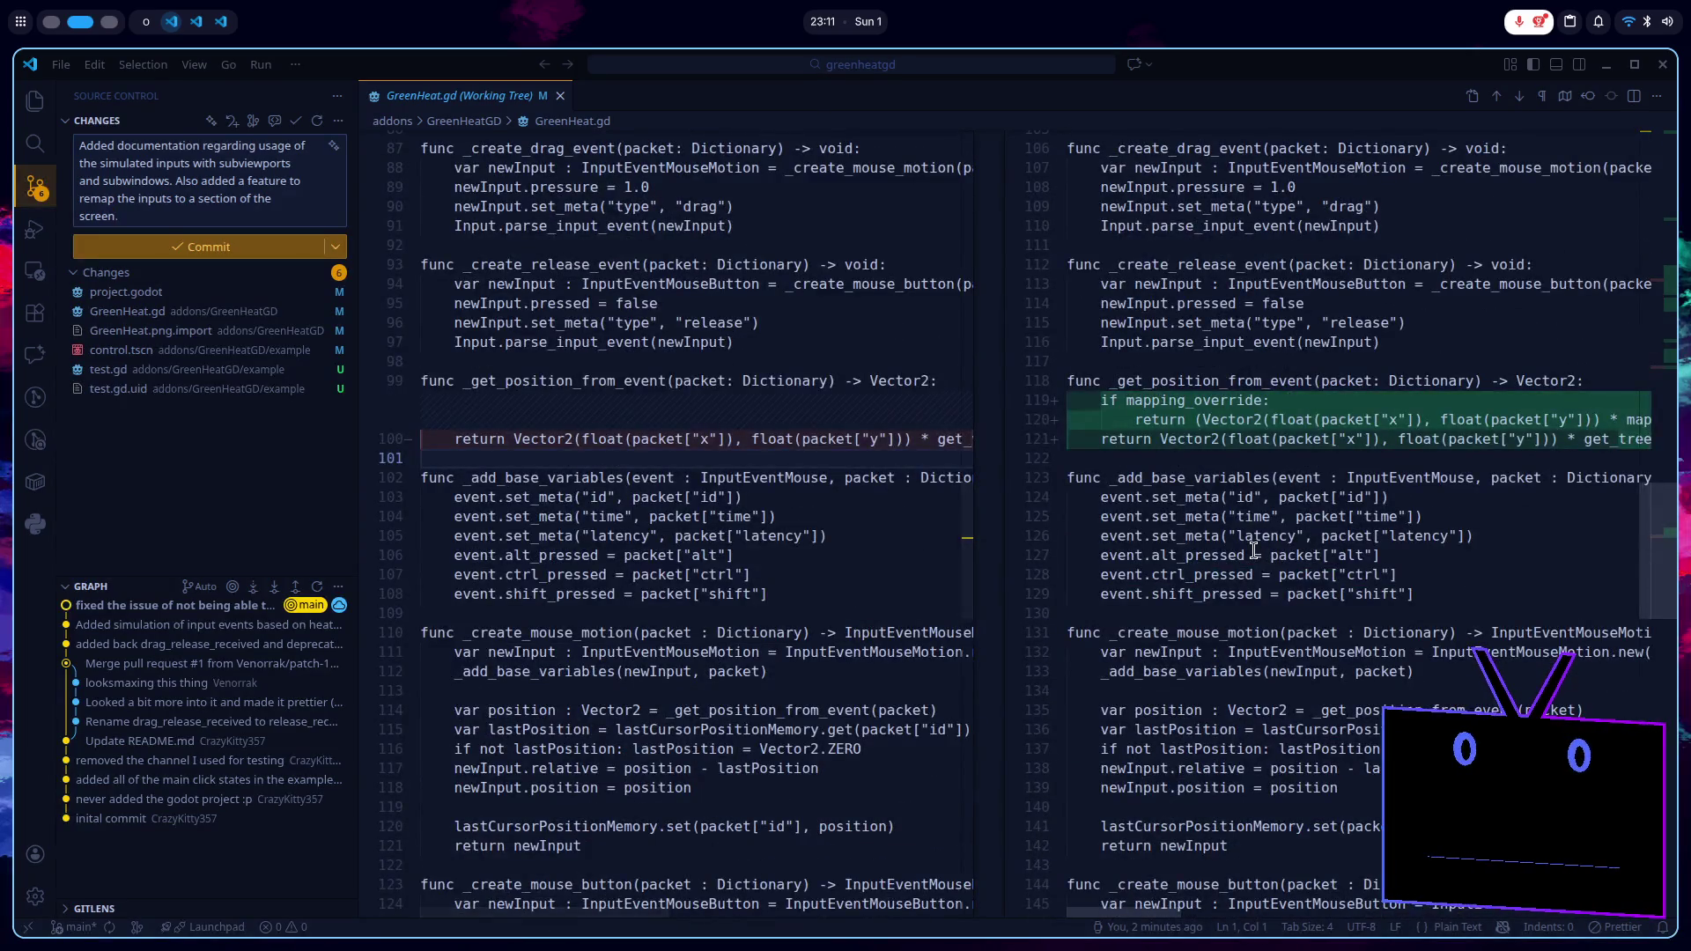
scroll(1254, 551, "down", 20)
scroll(1255, 550, "up", 20)
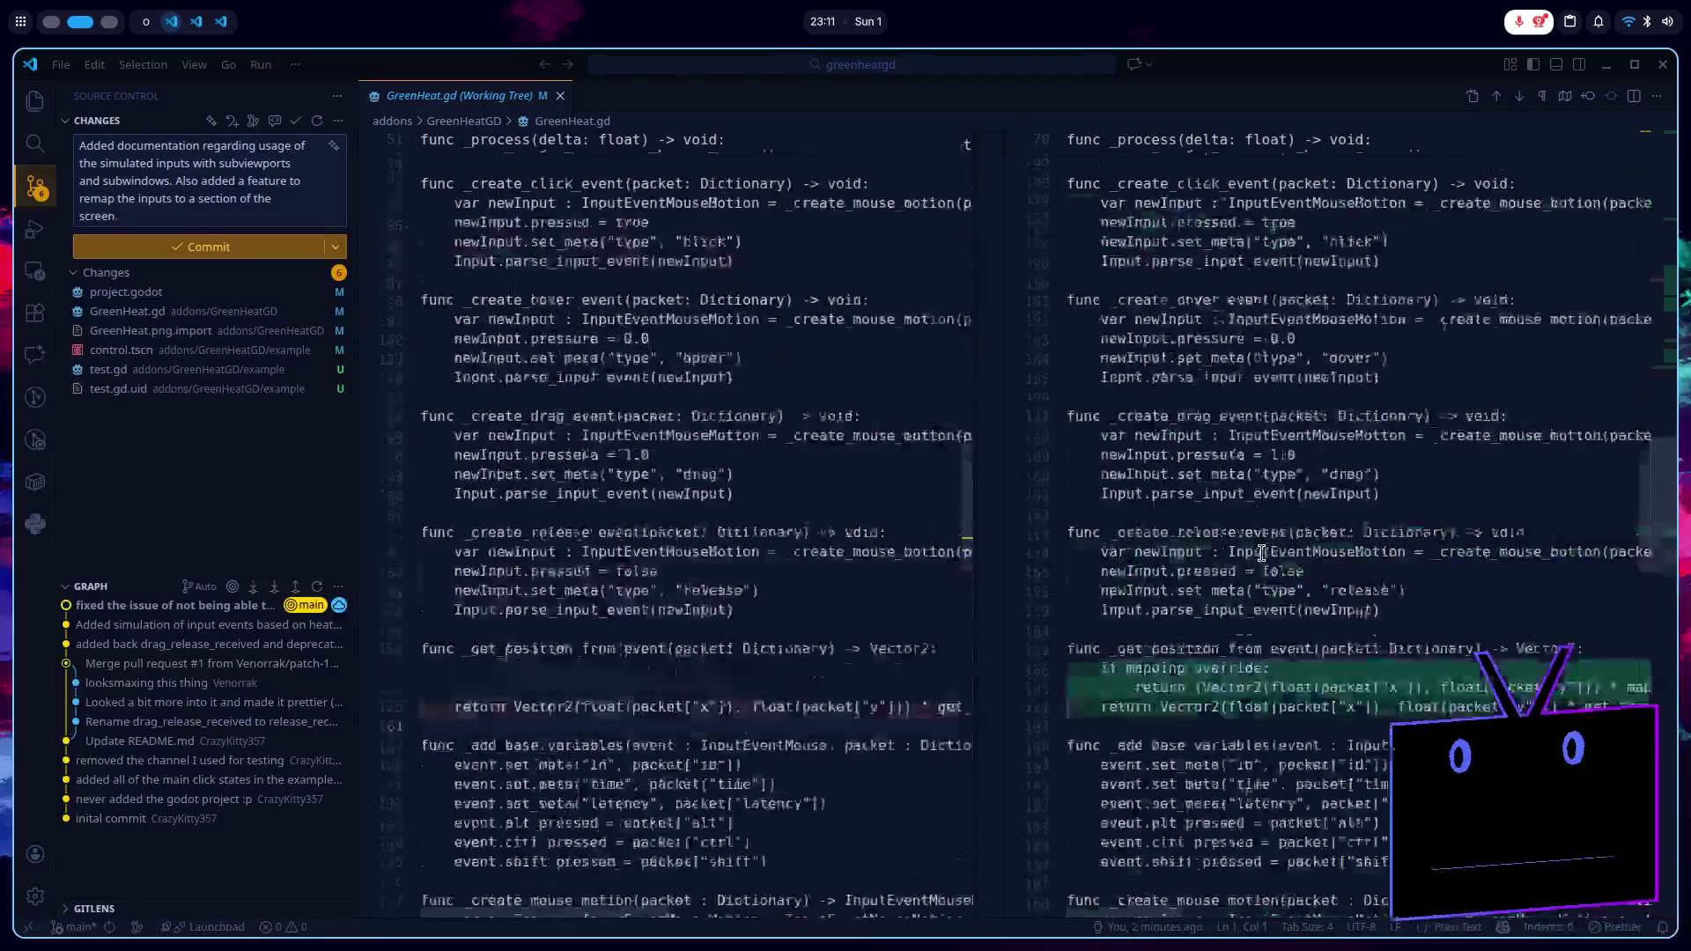
Step: Stage GreenHeat.gd, finish the message, commit, and push the commit to the remote
left_click(318, 311)
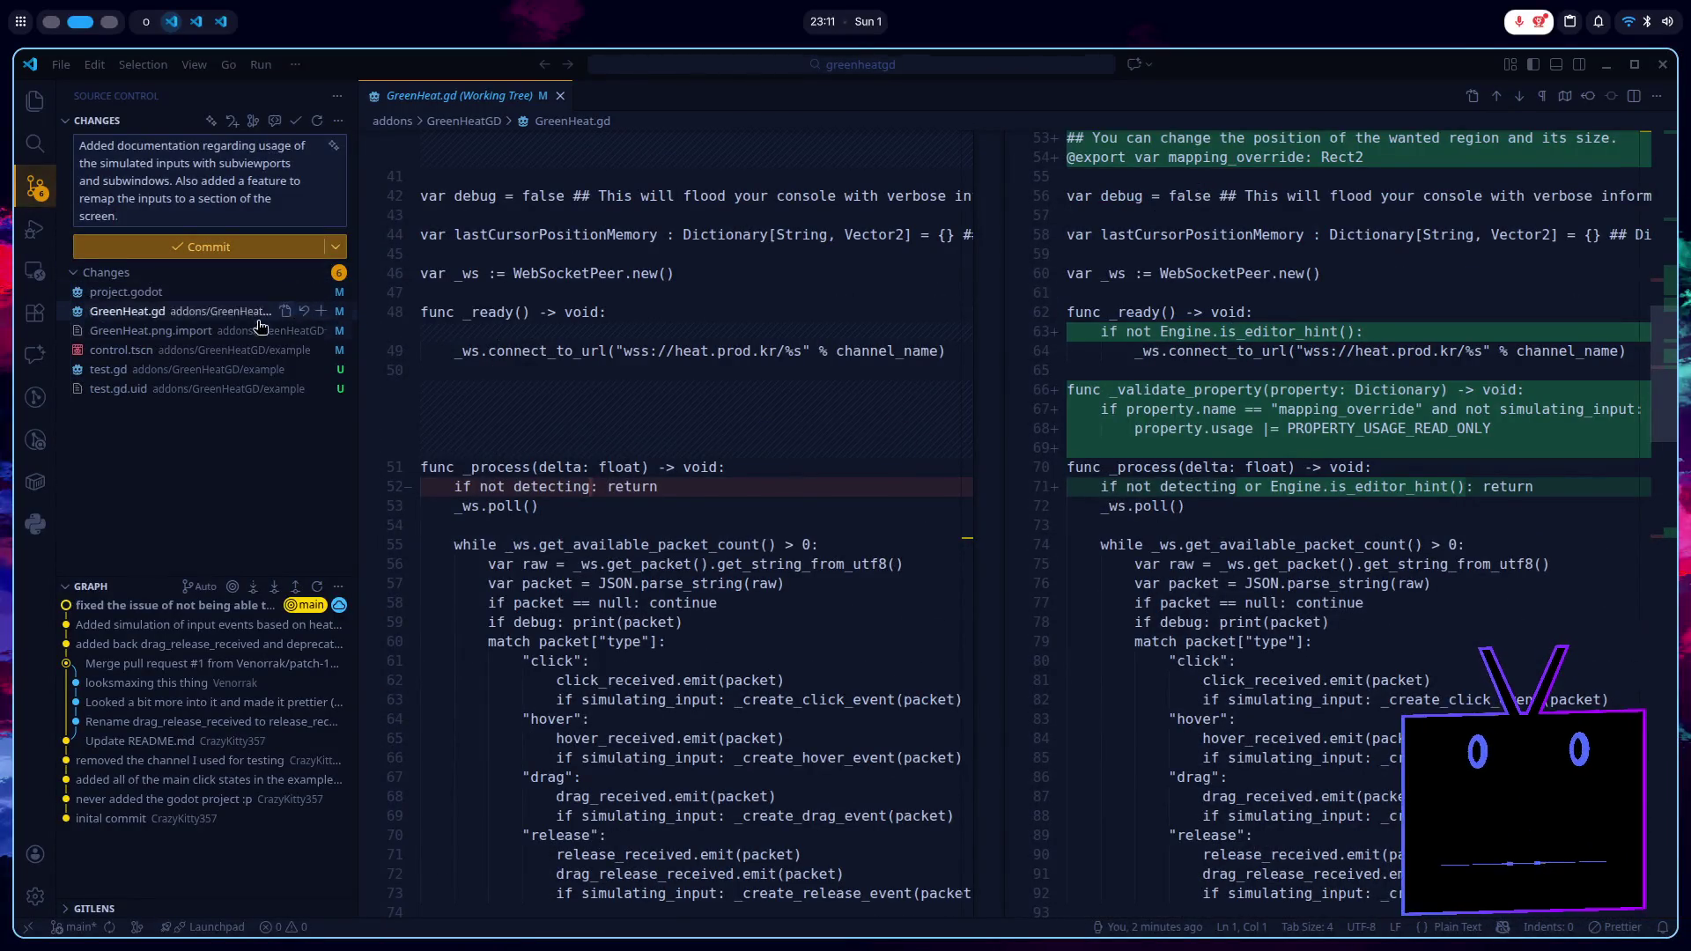
left_click(231, 211)
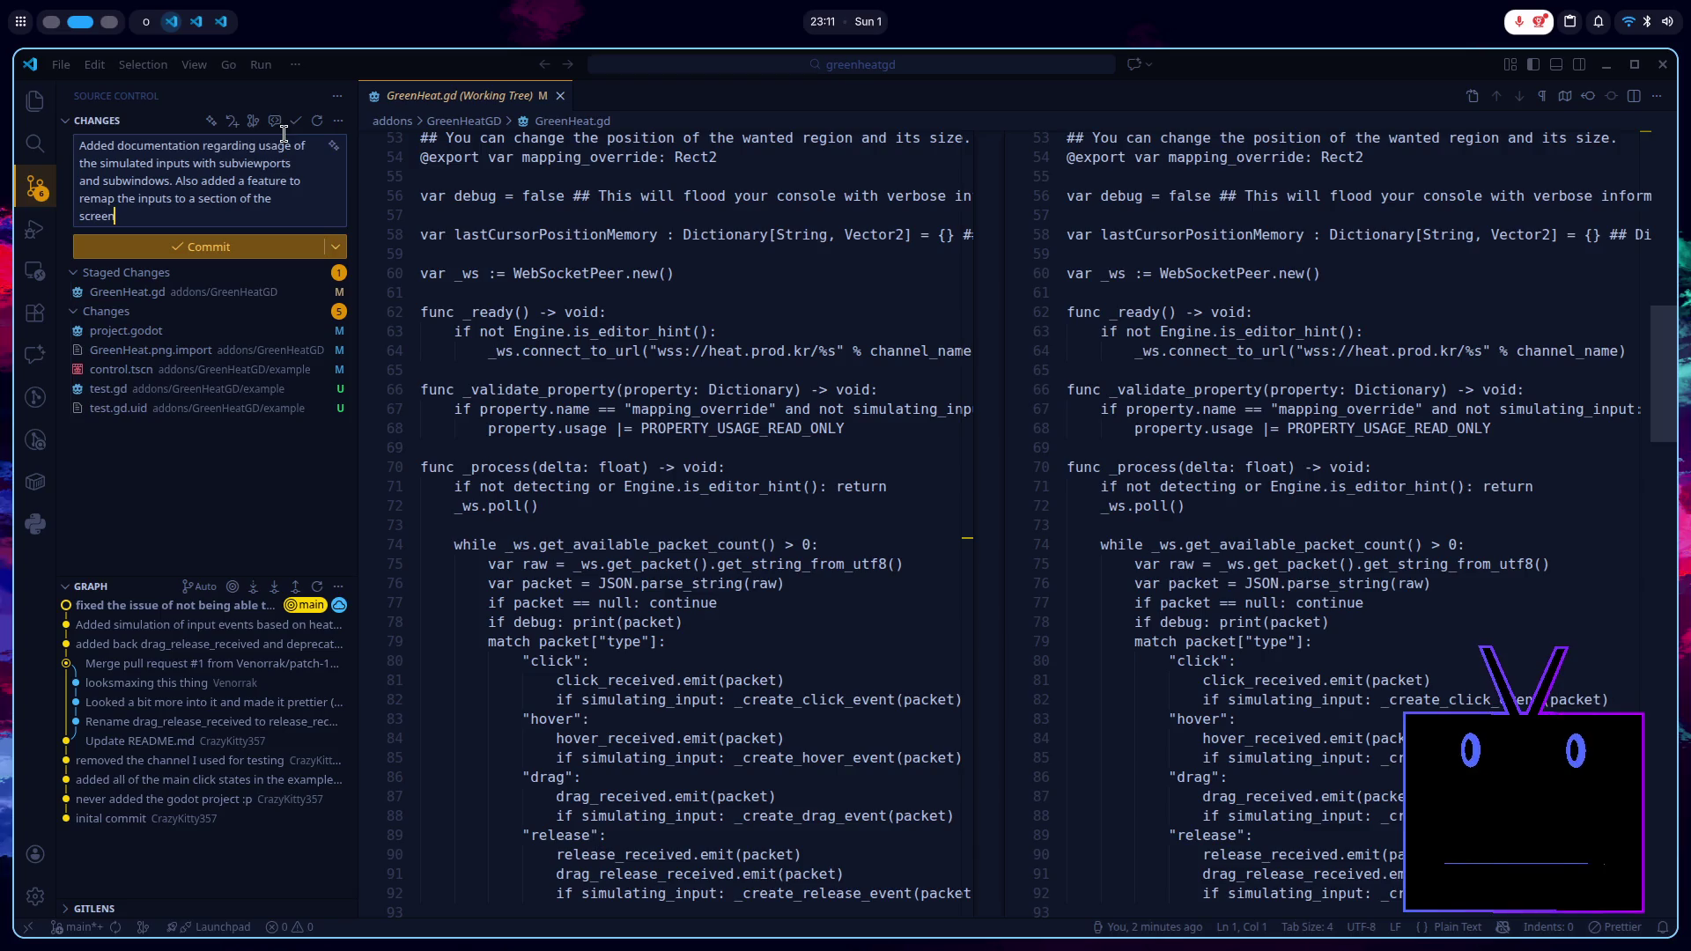
type("t ")
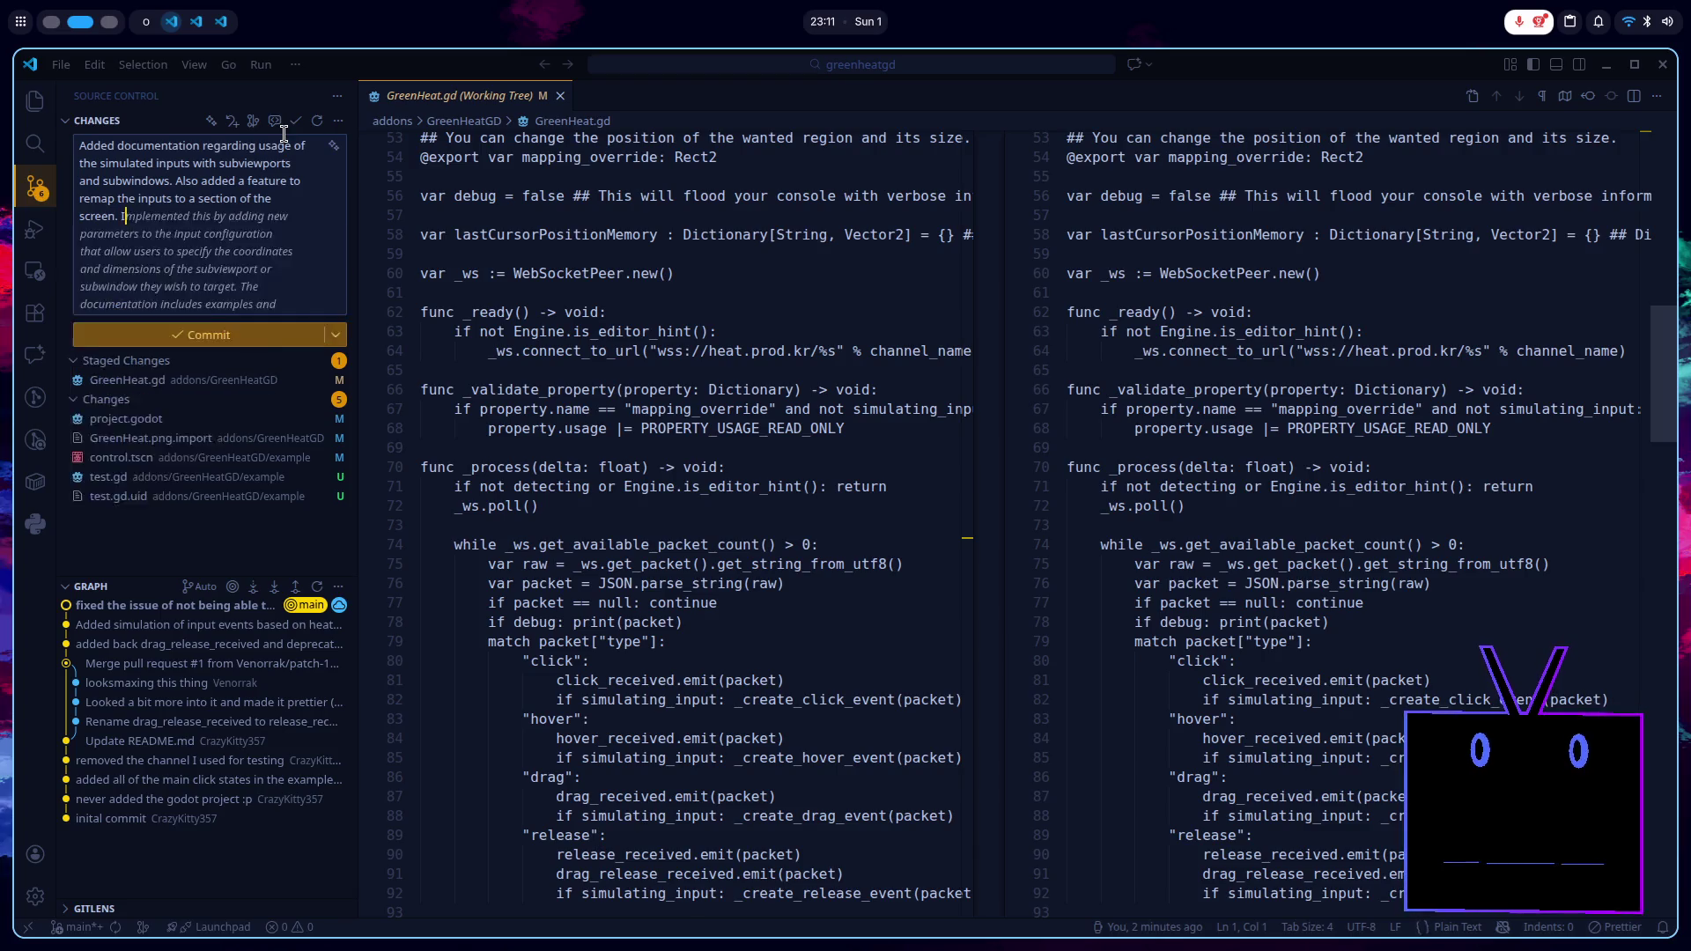
type("wo")
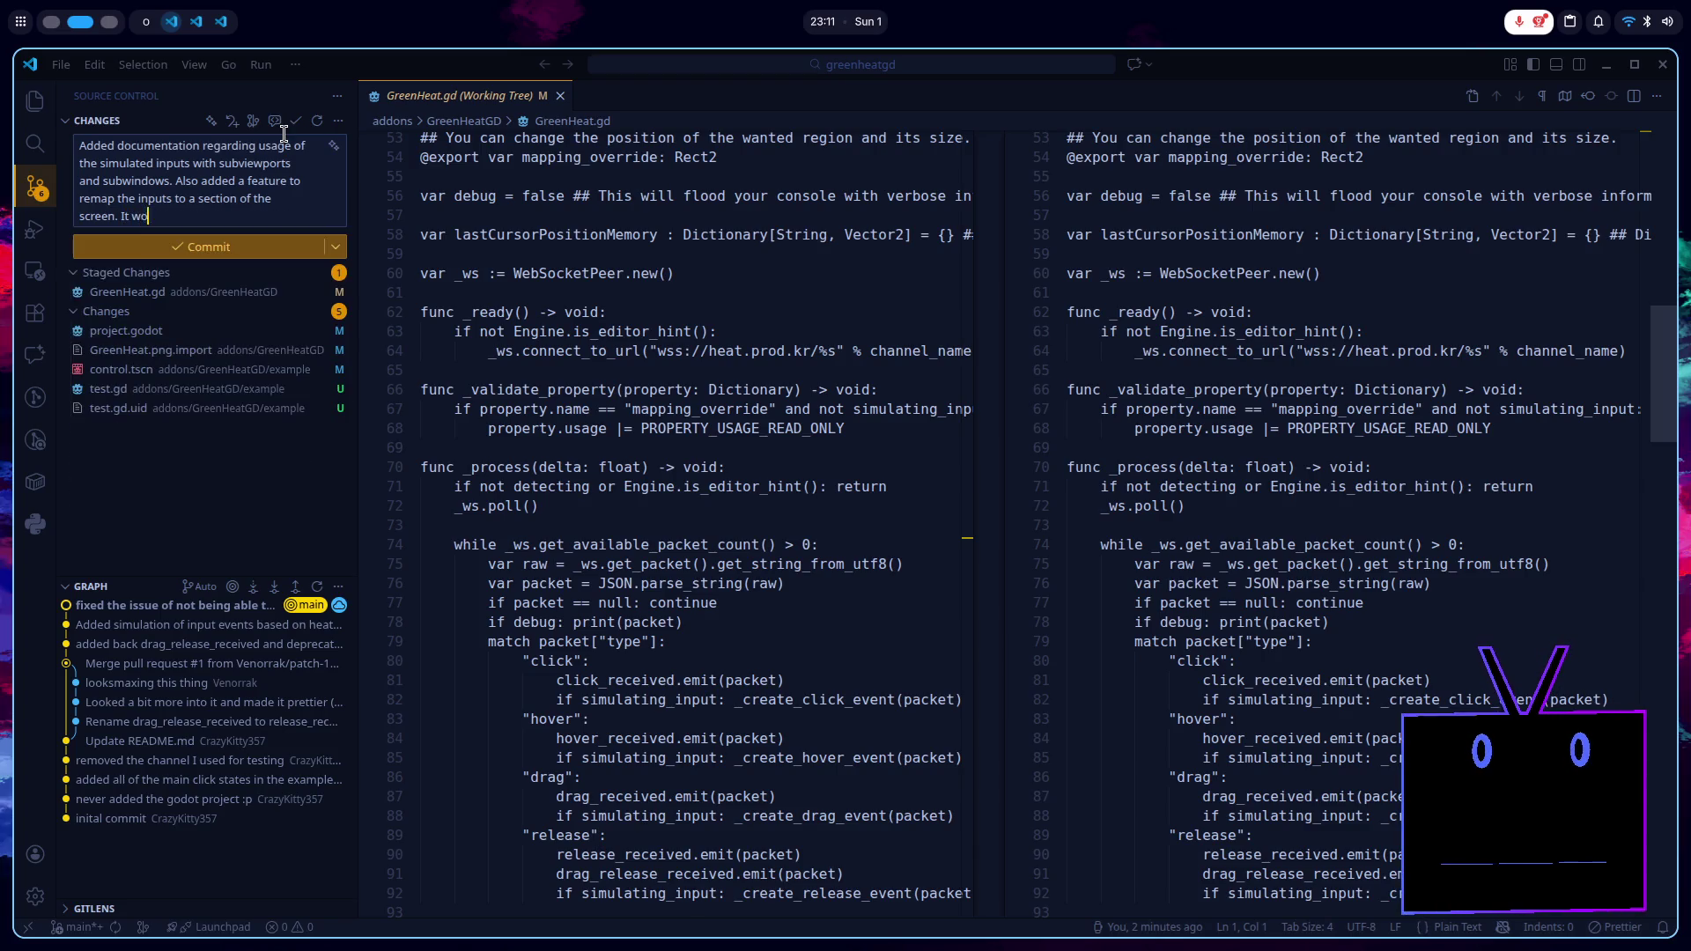
type("4.6")
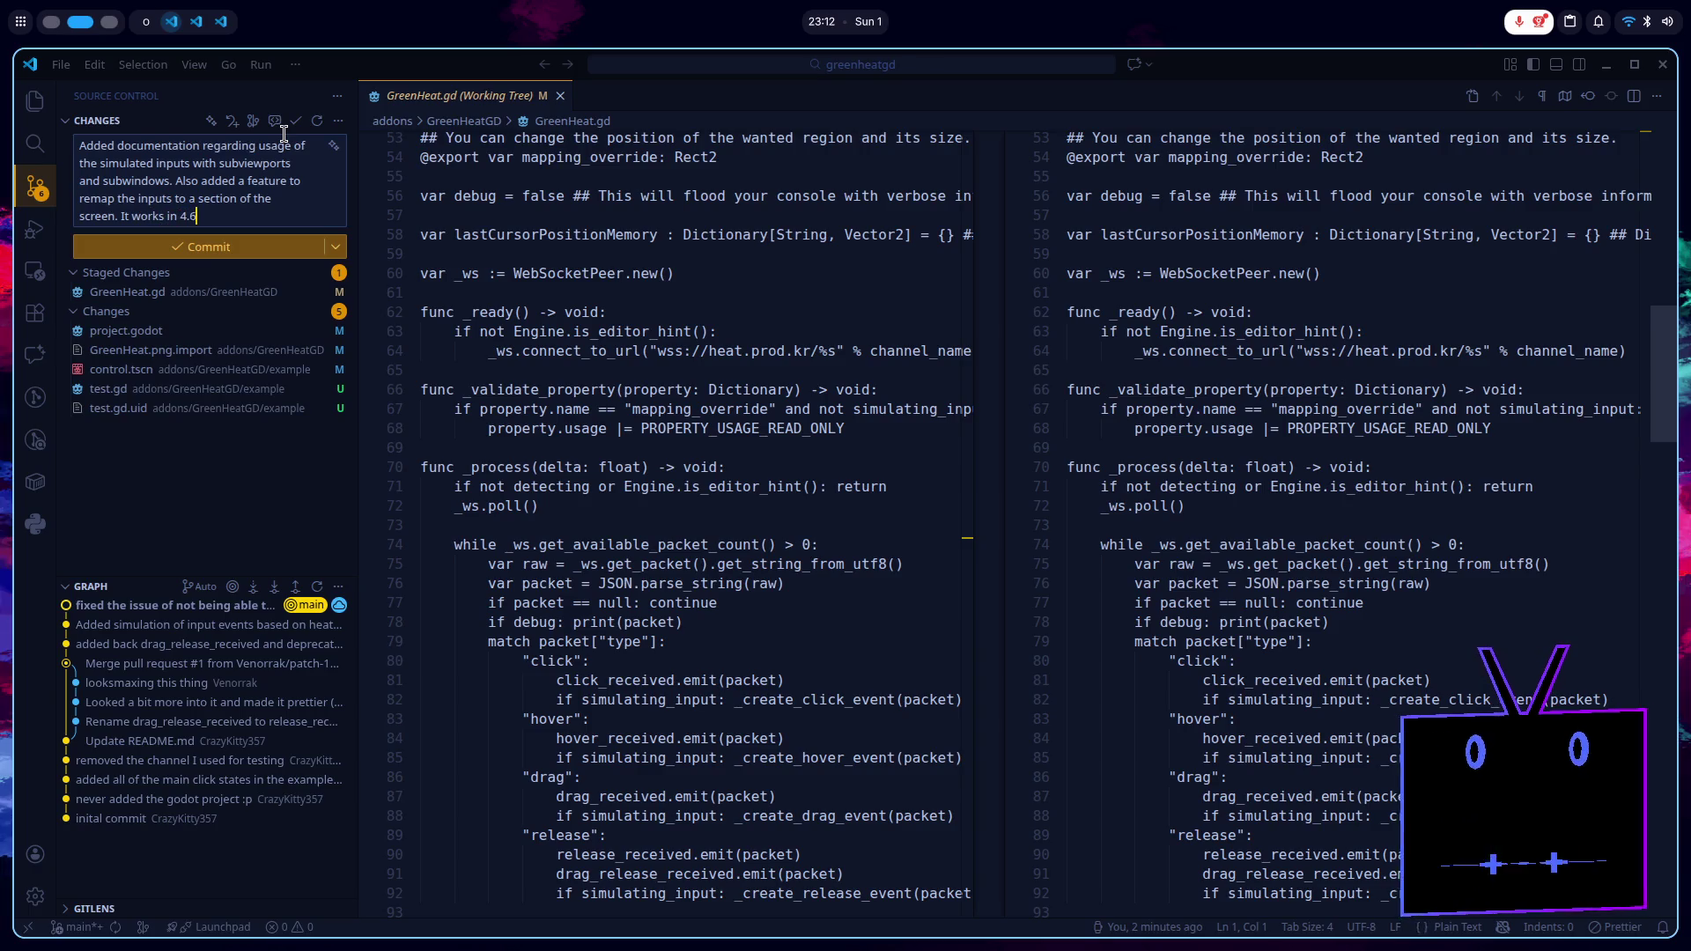
left_click(300, 249)
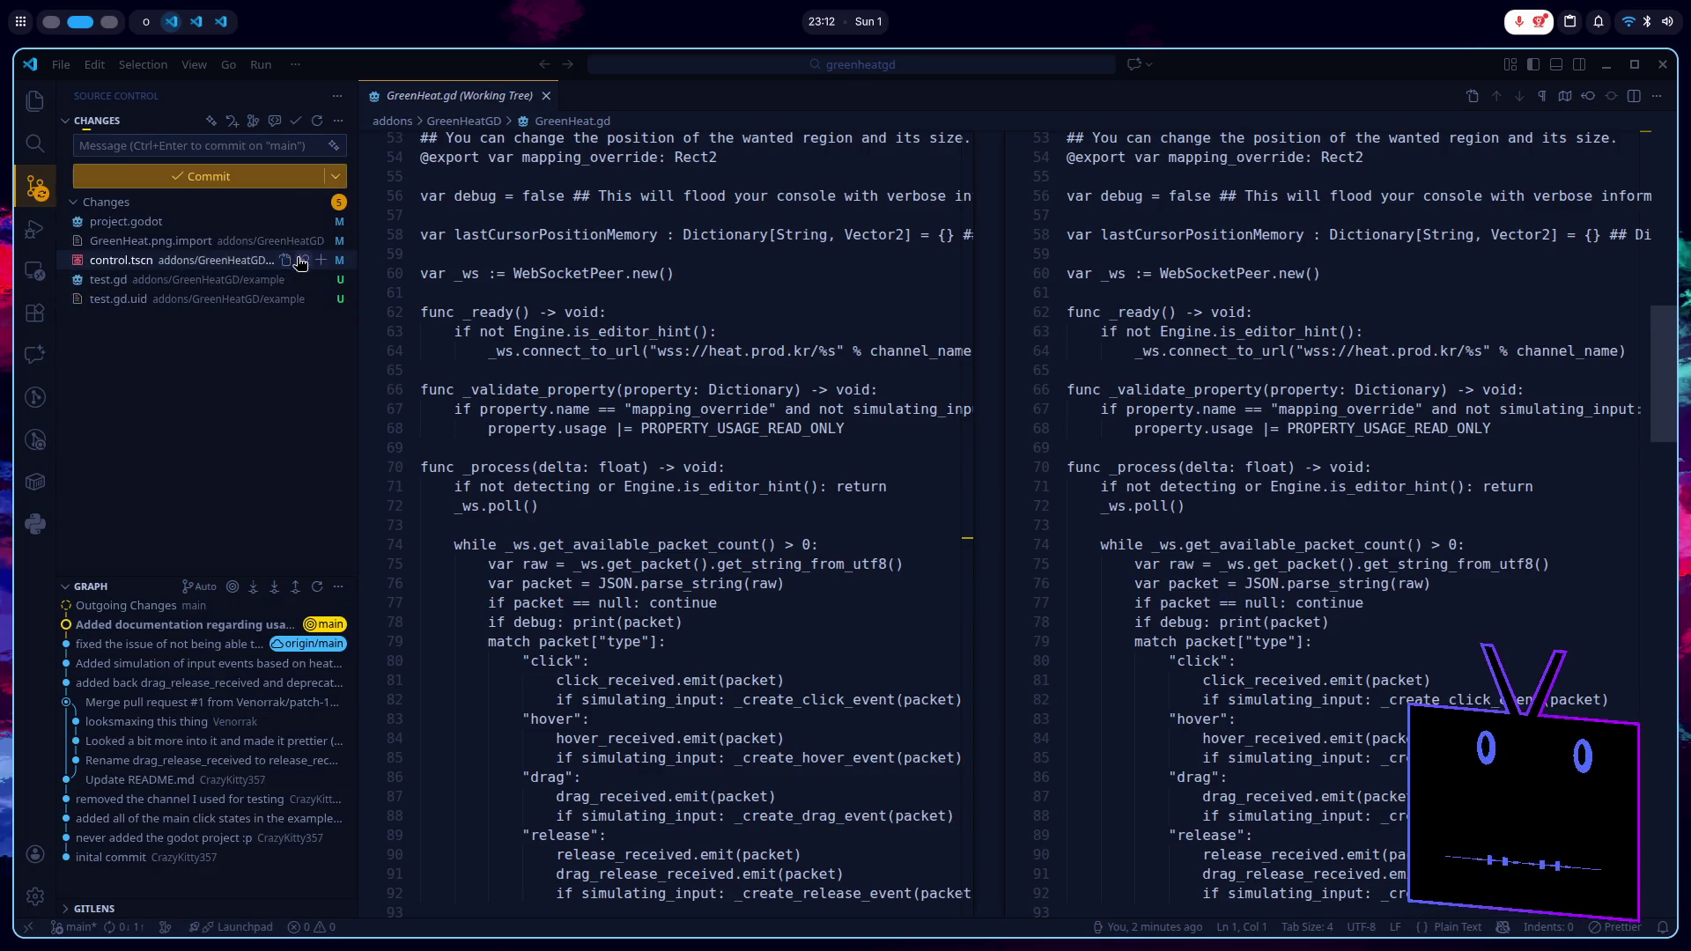
left_click(342, 120)
left_click(414, 239)
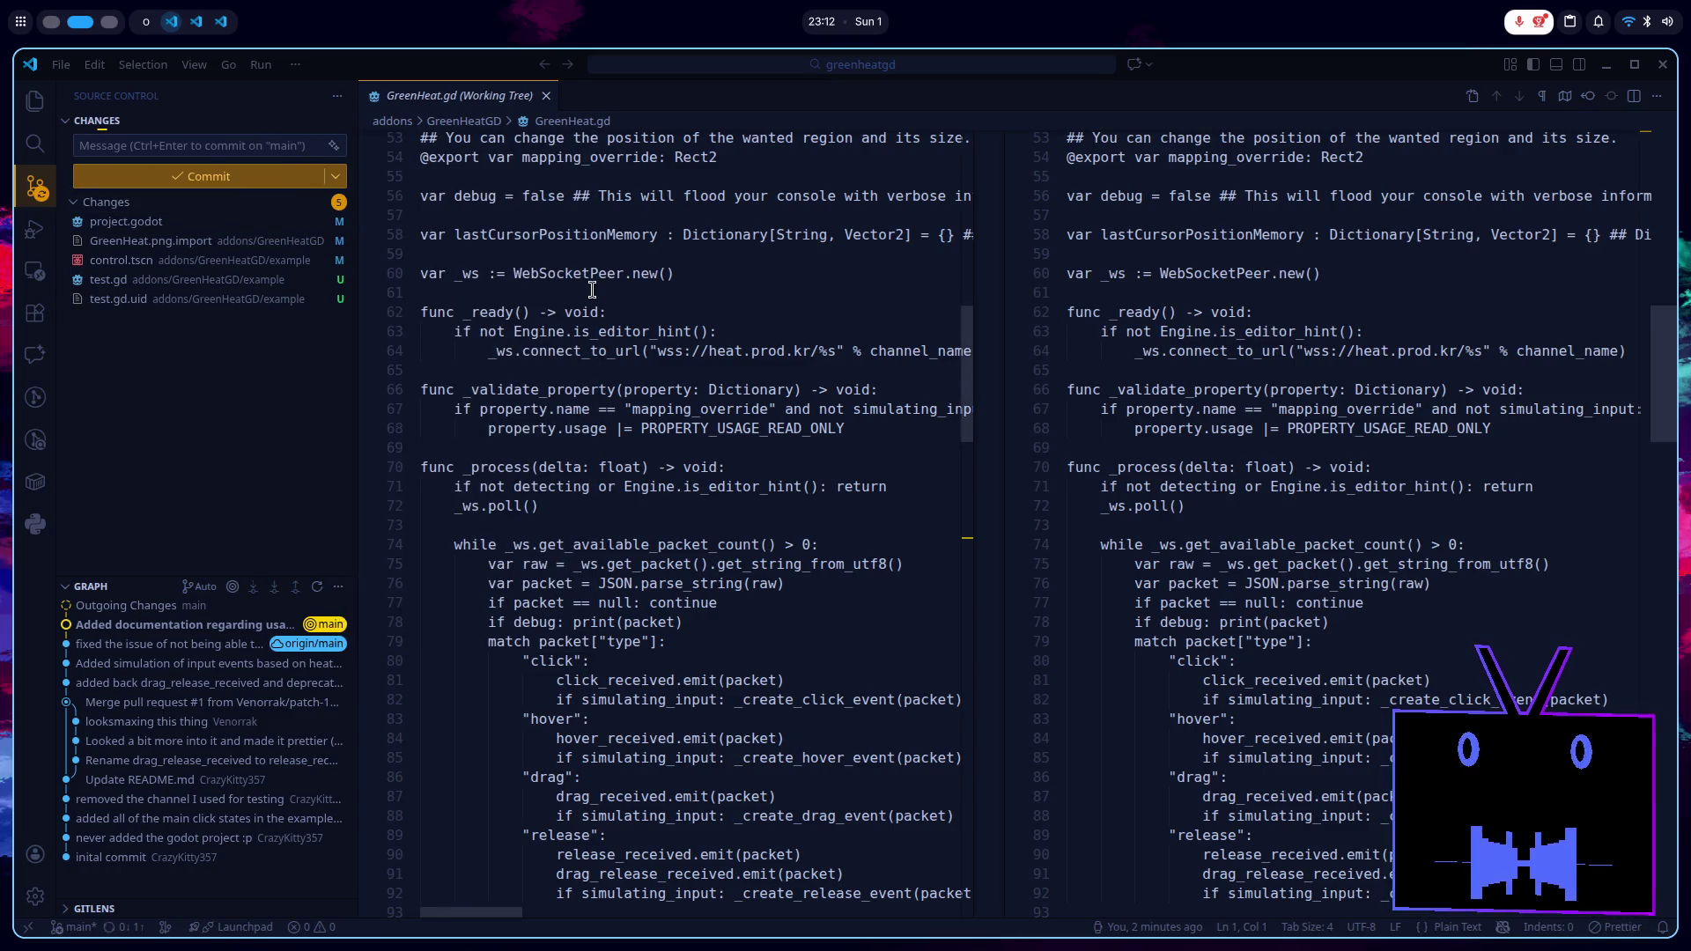
key("super+1")
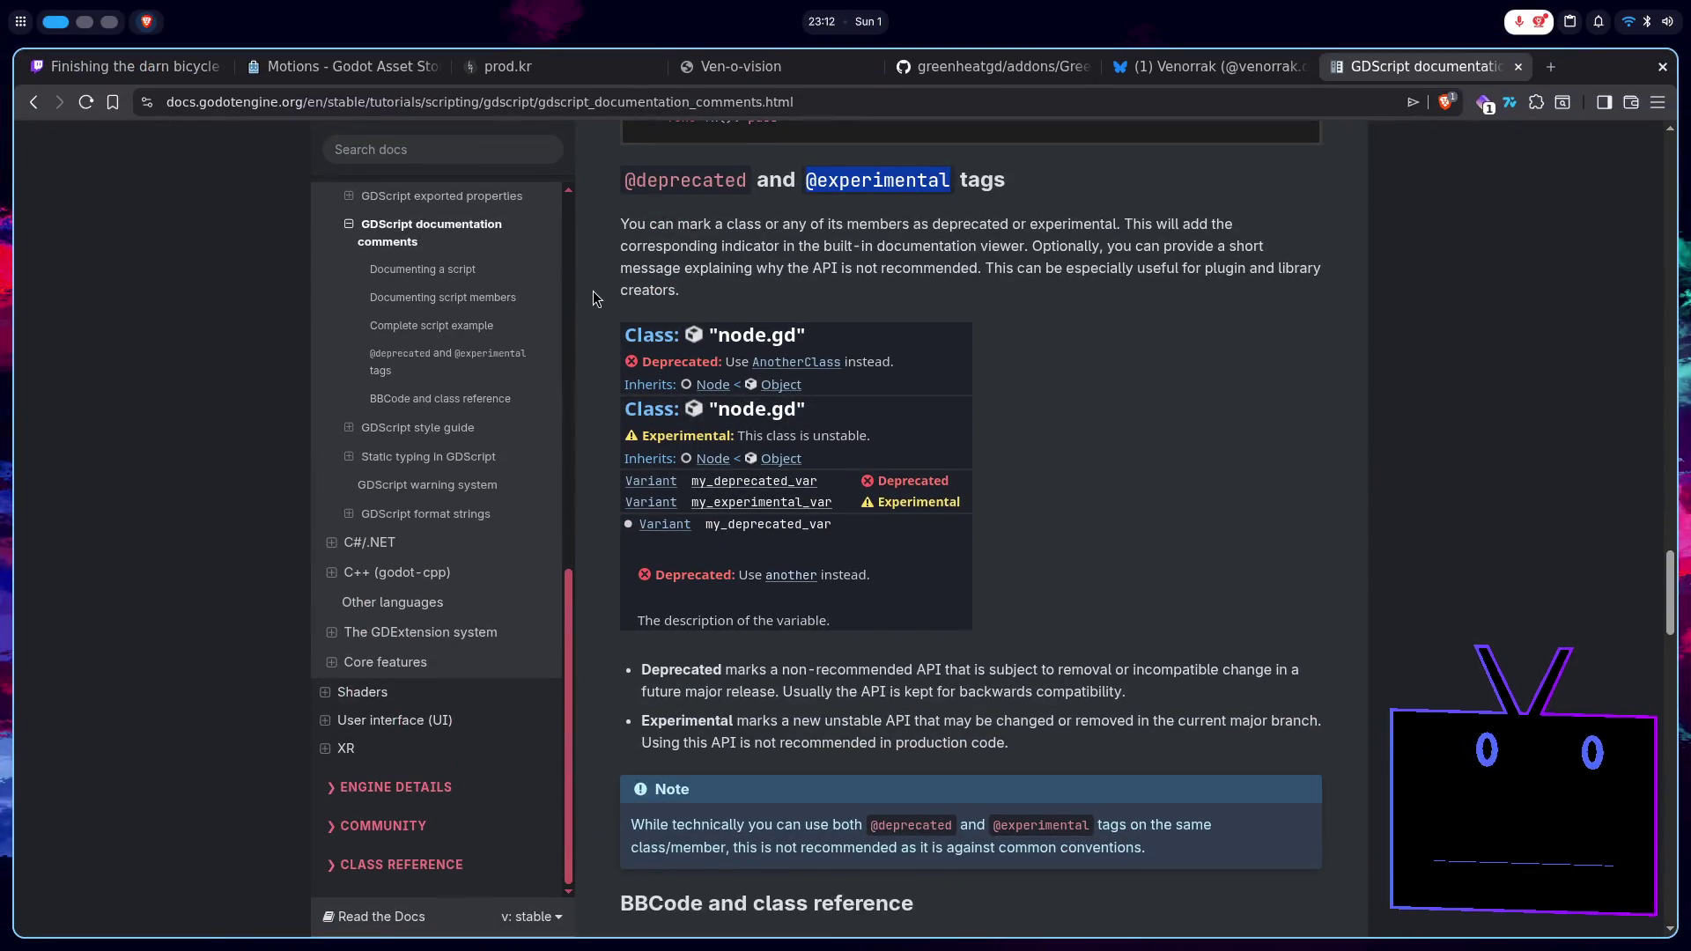
Step: Open the forked greenheatgd repository from your profile's Repositories list
key("ctrl+l")
left_click(1037, 71)
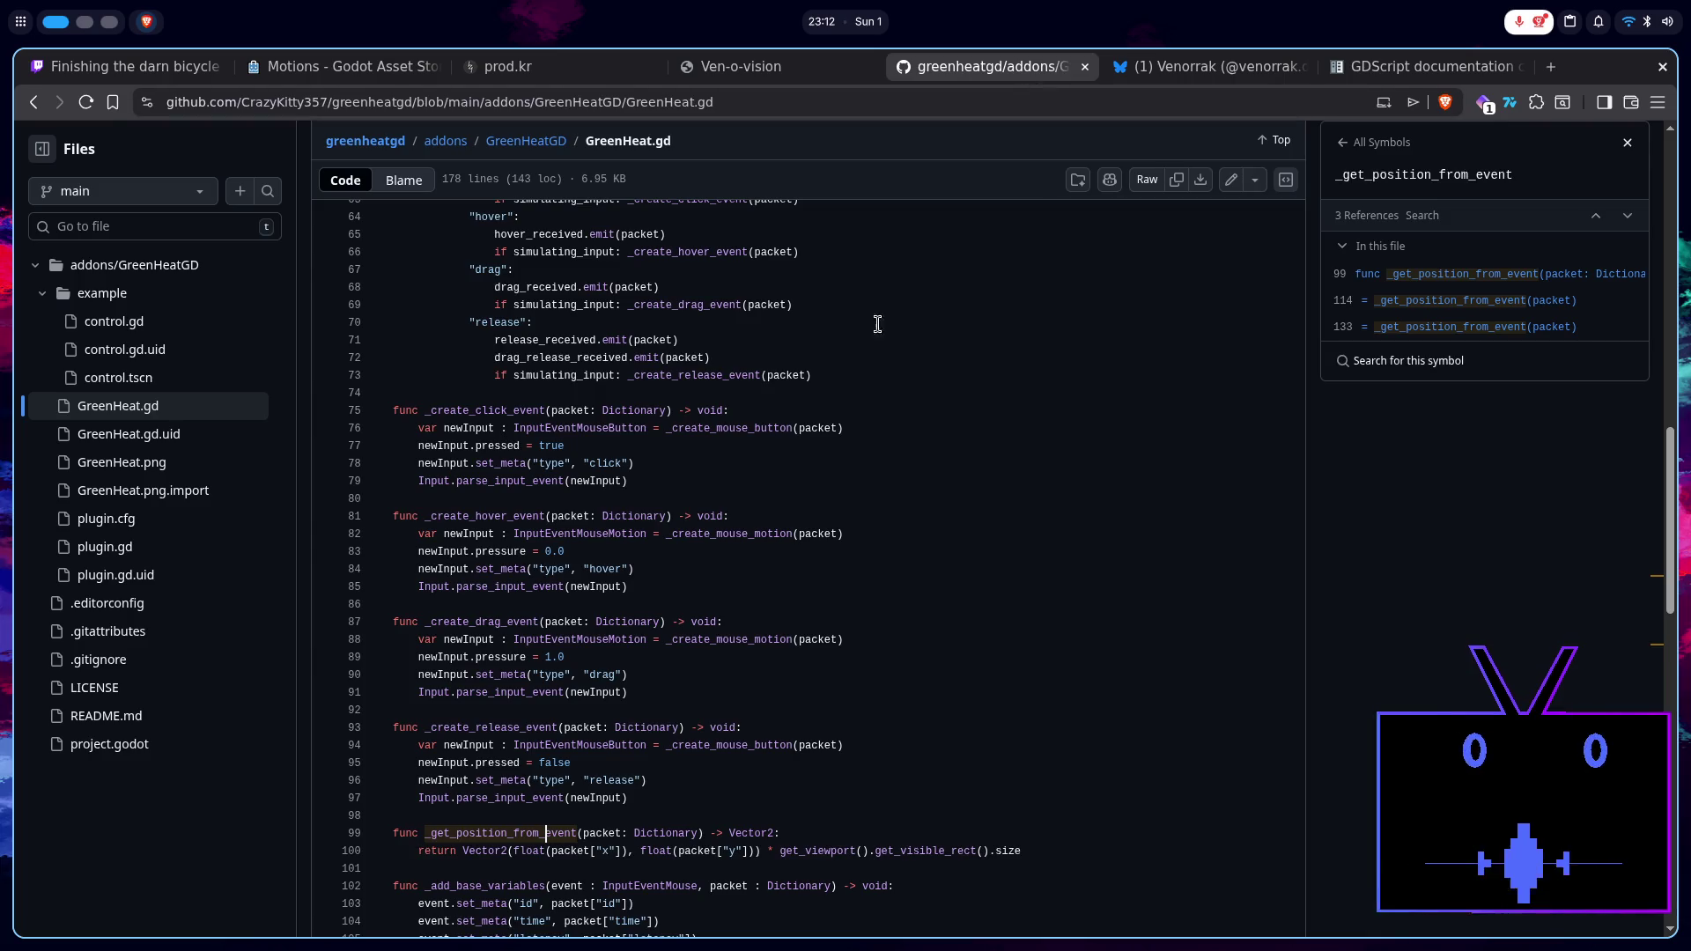
scroll(876, 320, "up", 20)
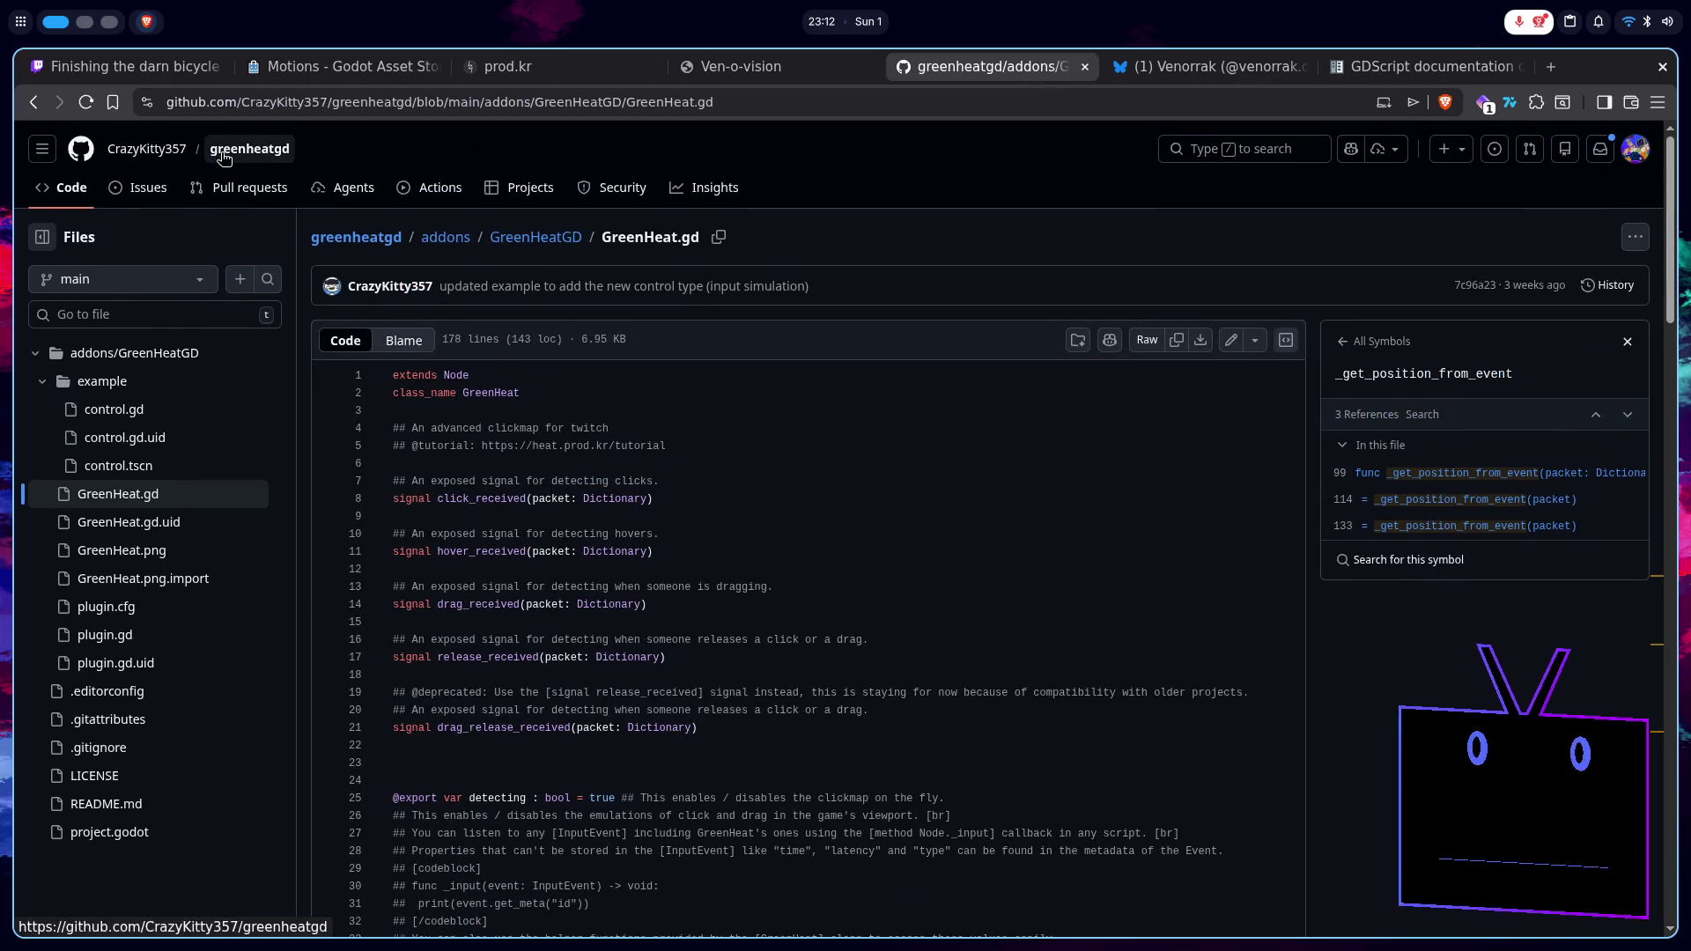
left_click(249, 149)
left_click(580, 352)
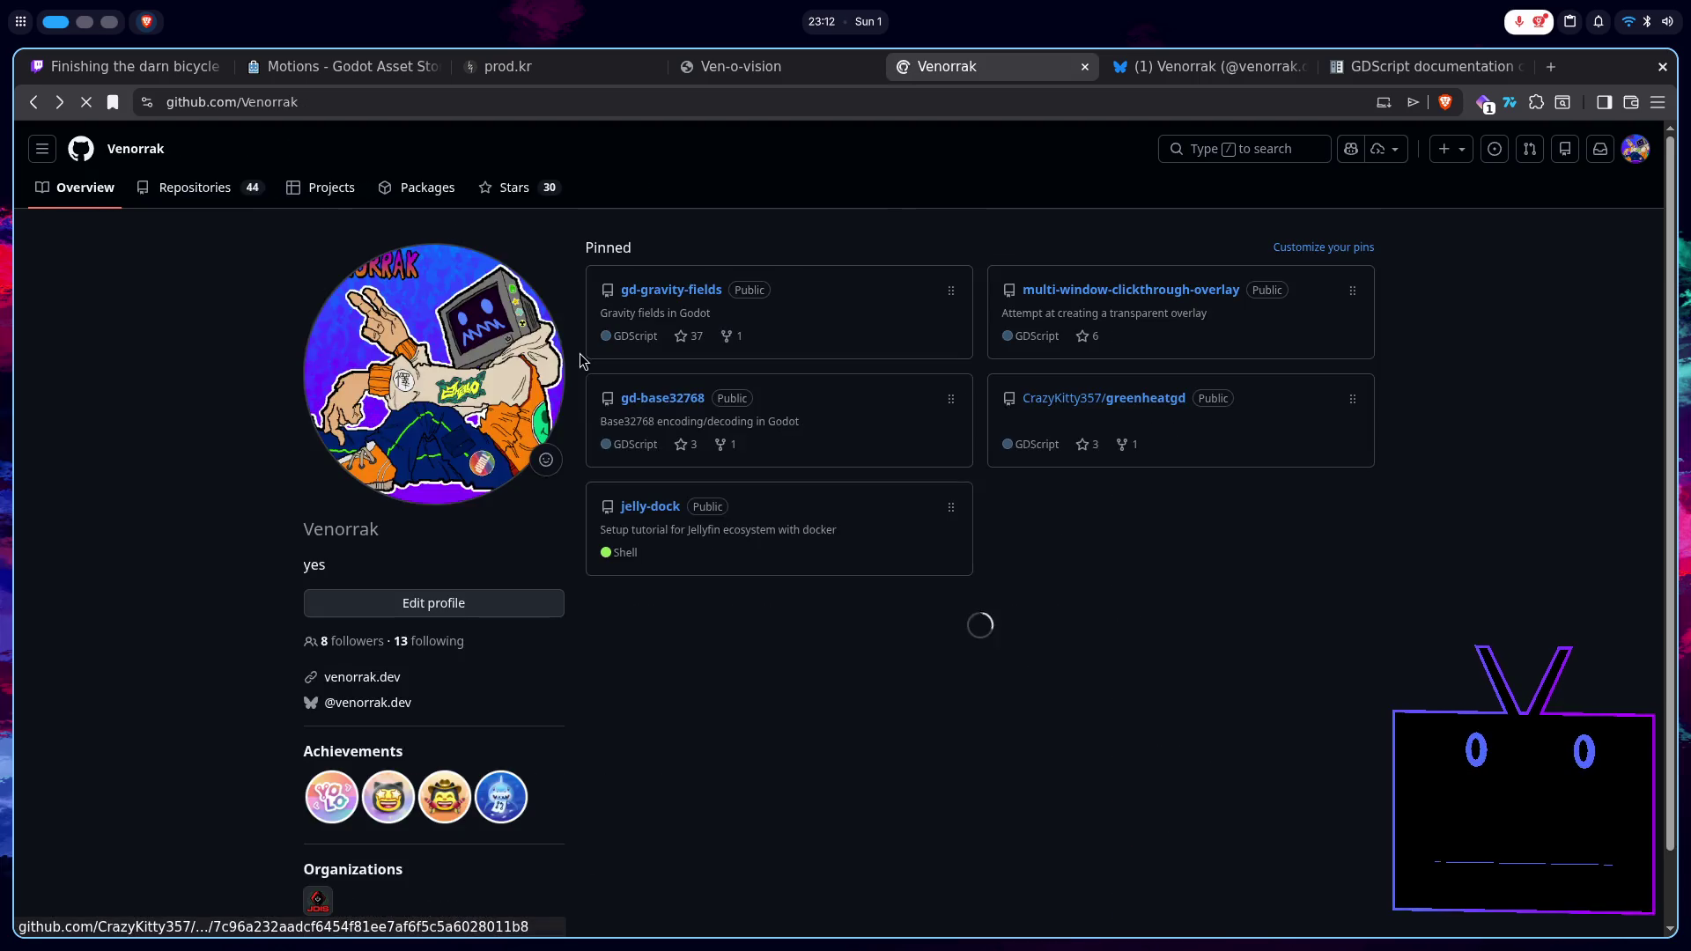
left_click(211, 188)
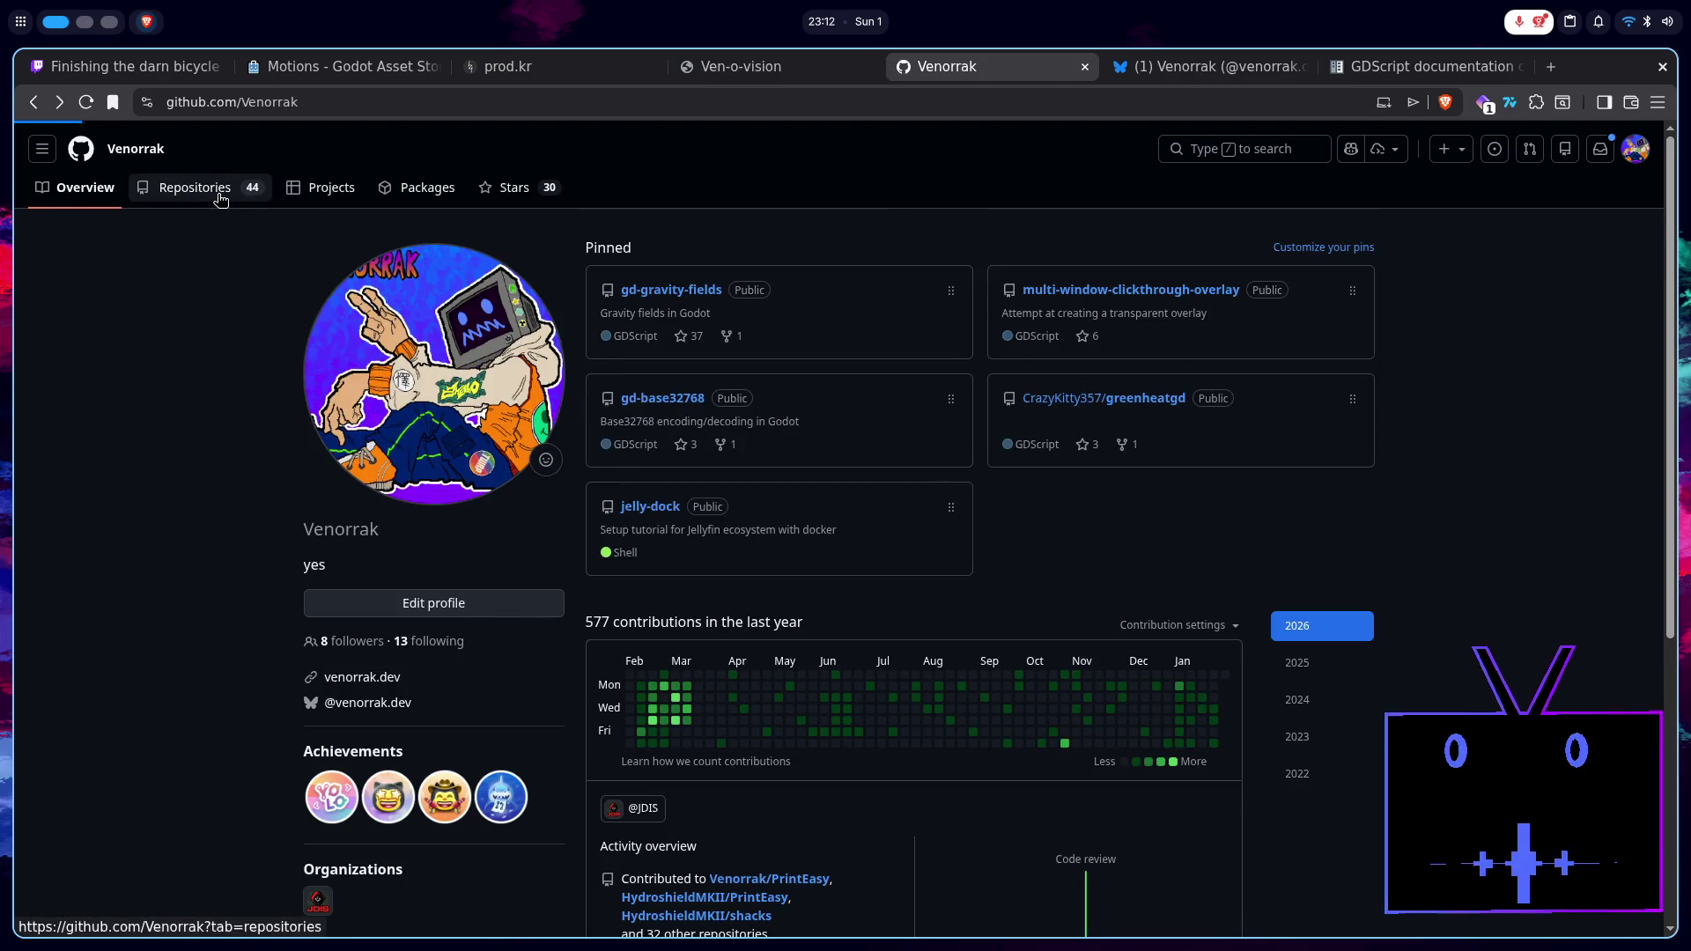
left_click(638, 310)
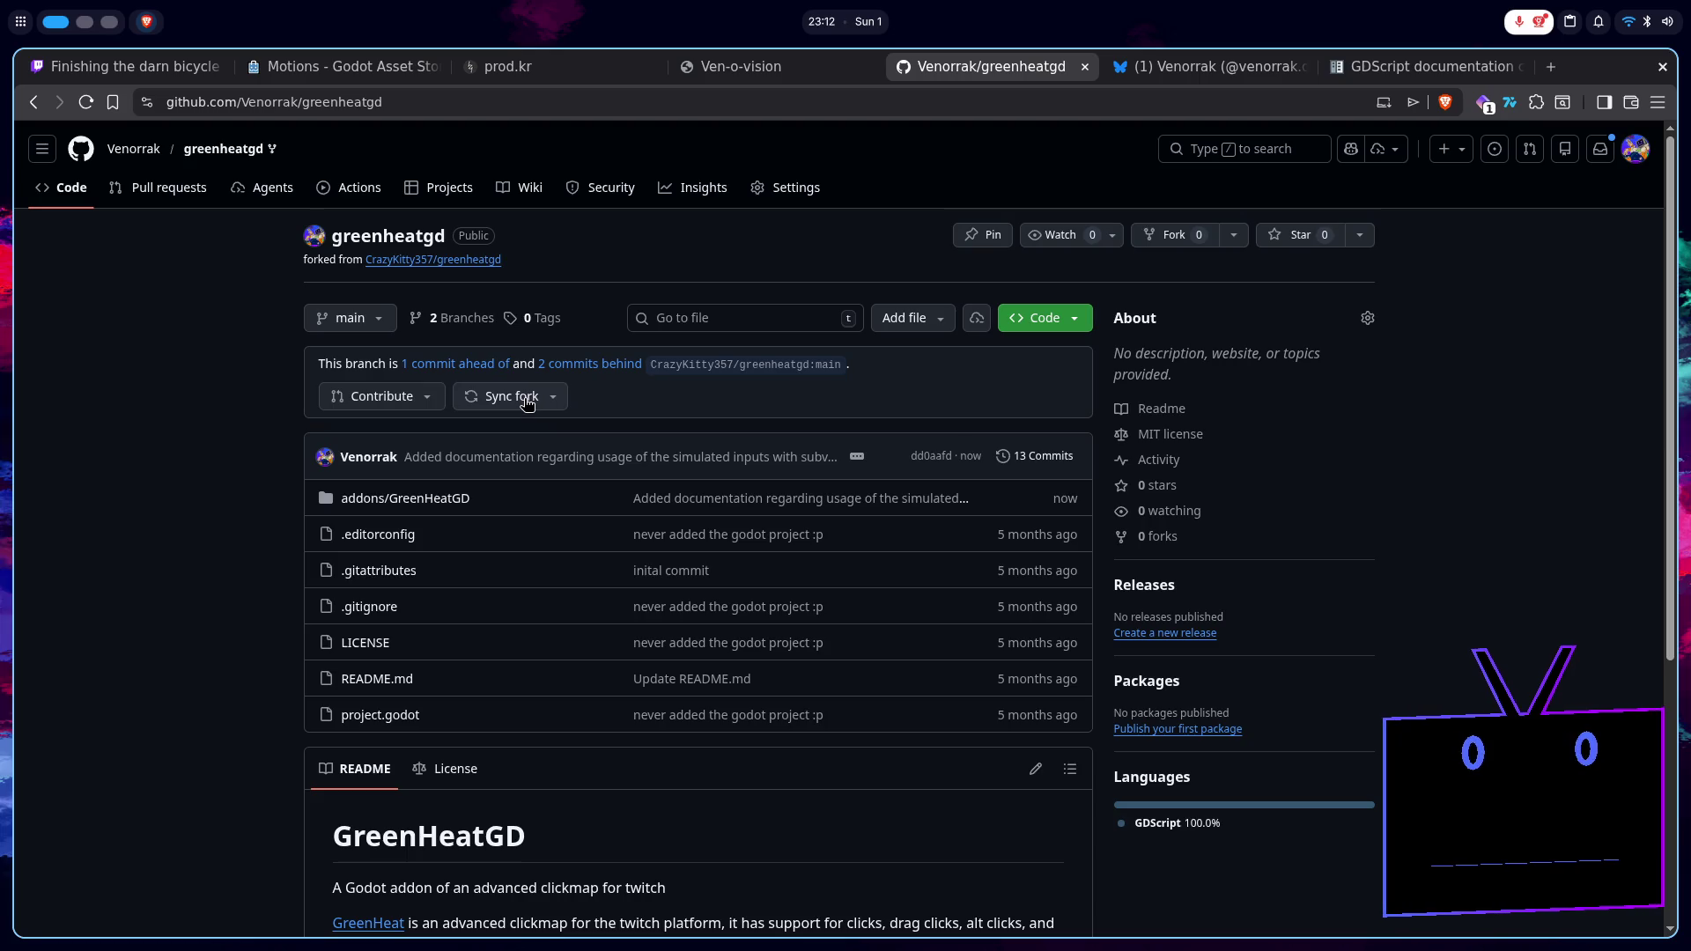
Step: Sync the fork with upstream using Sync fork > Update branch
left_click(432, 398)
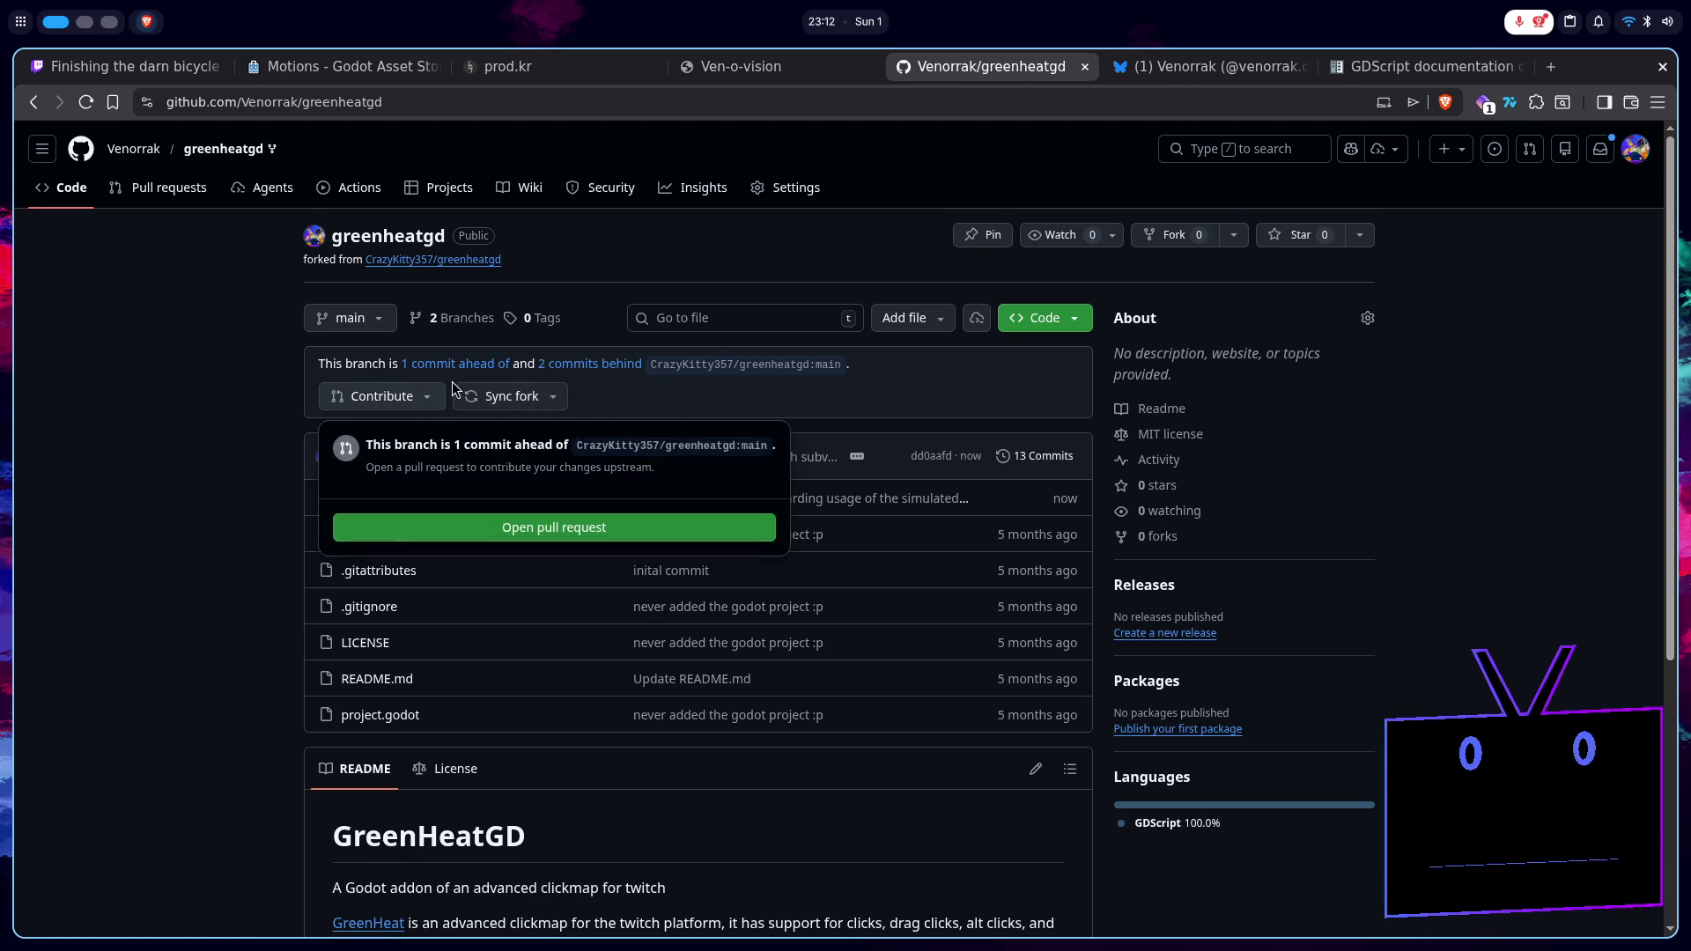
left_click(542, 398)
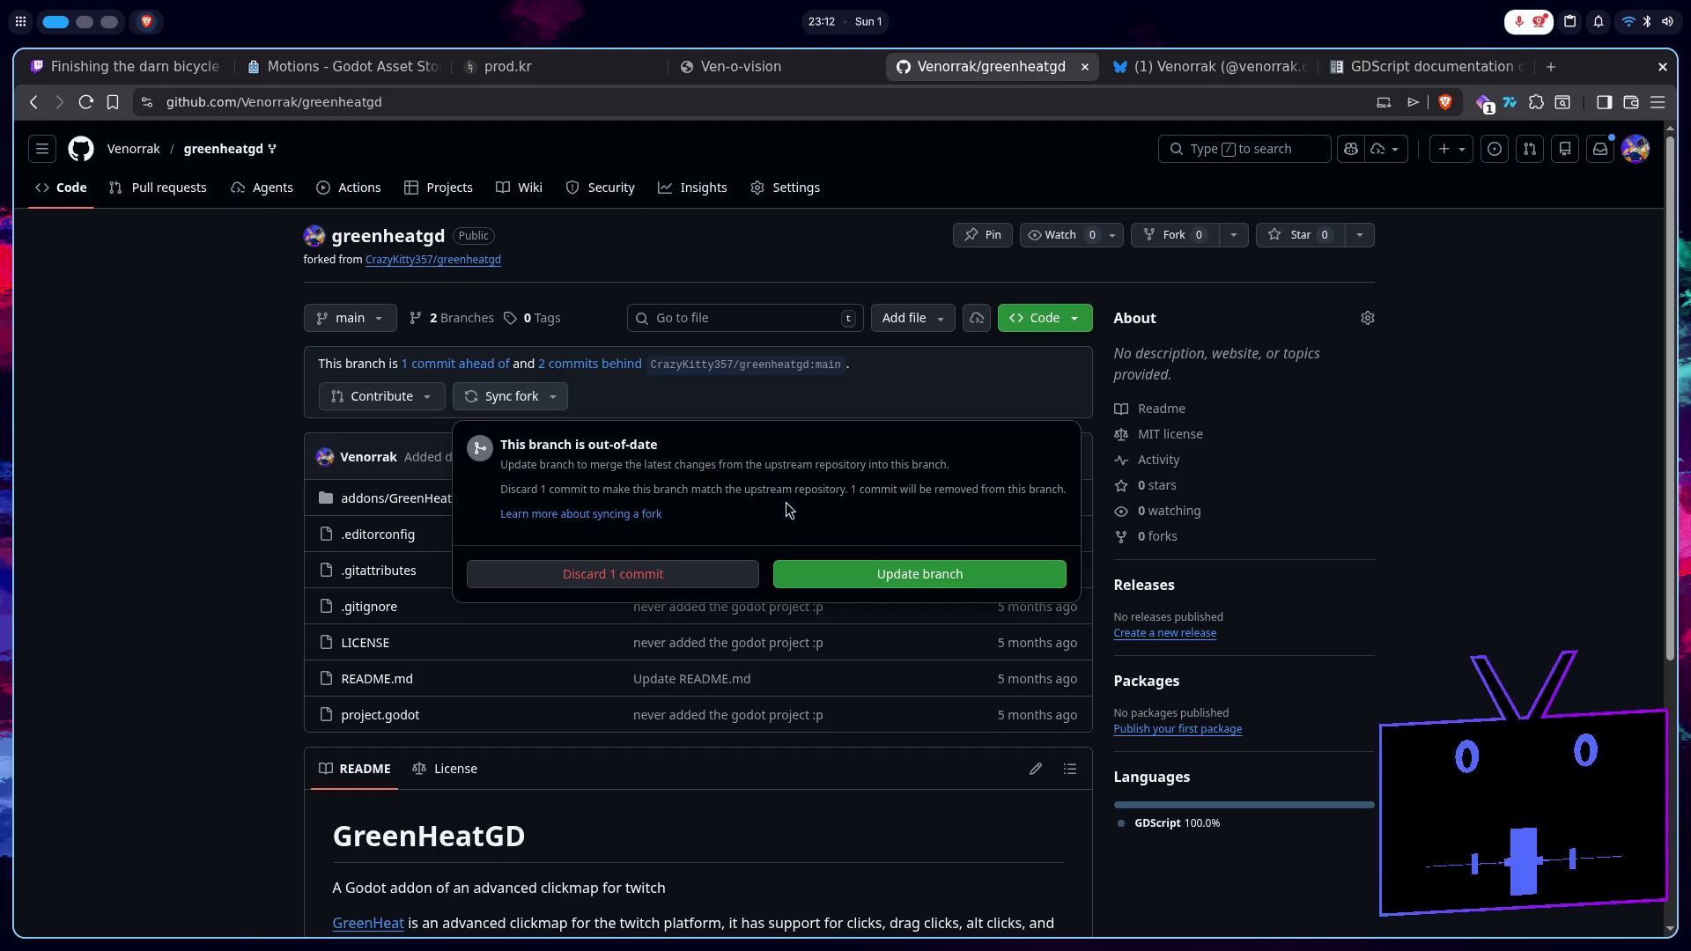
left_click(839, 571)
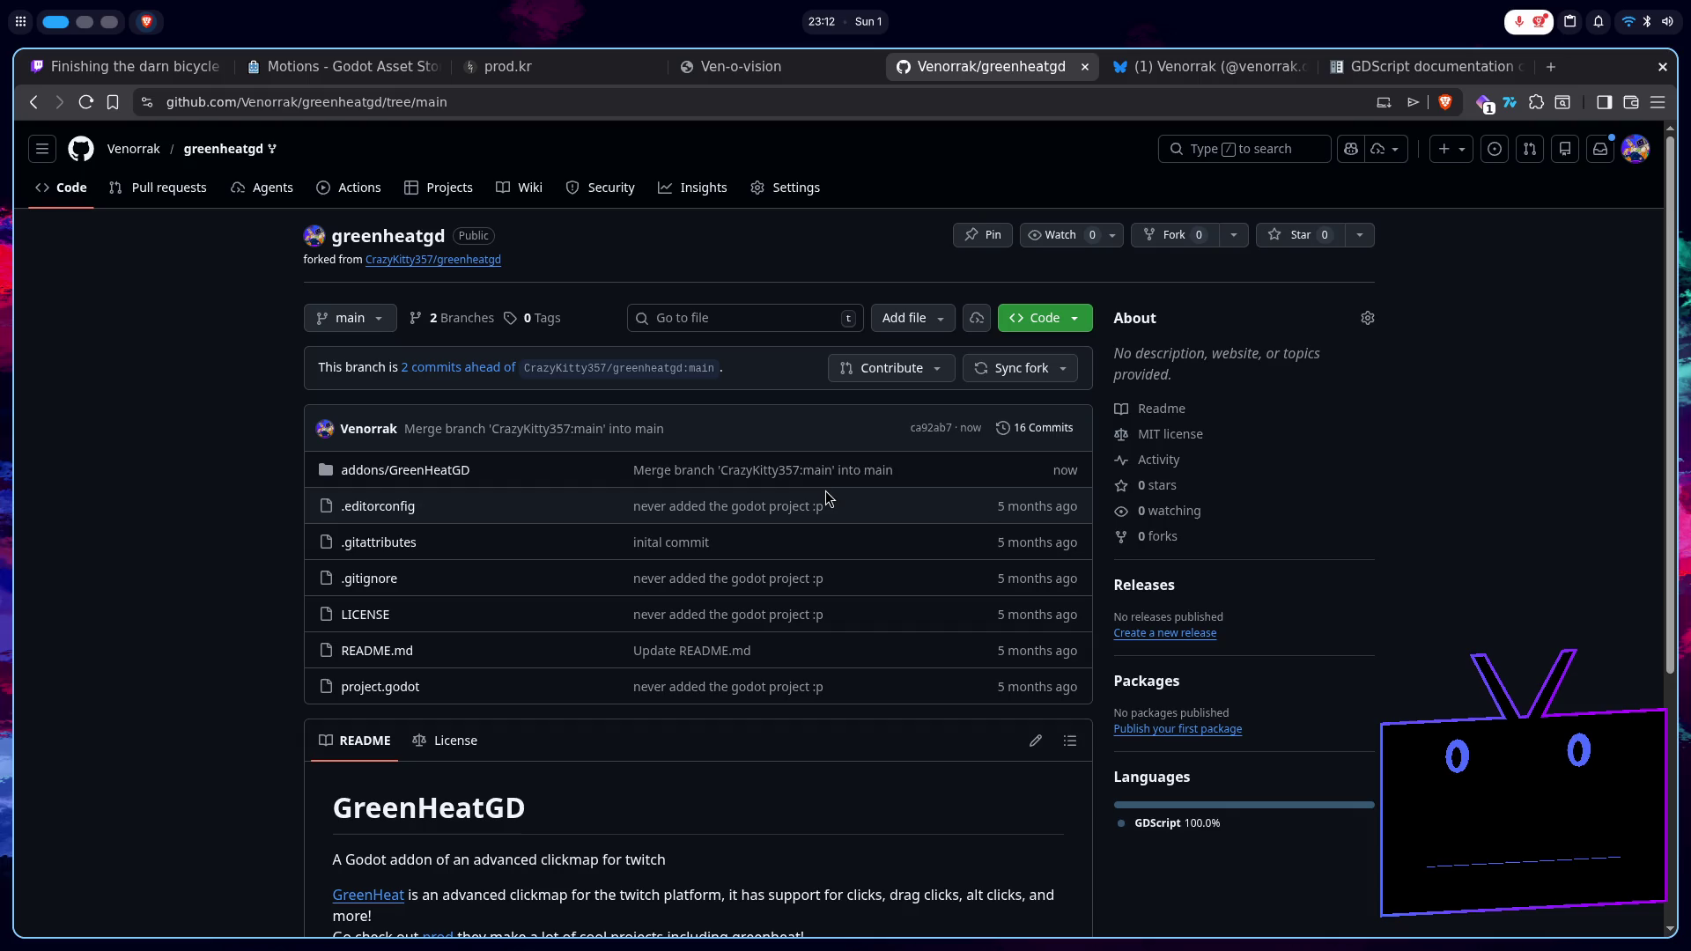
left_click(907, 371)
Step: Start a pull request comparing the fork's main against upstream greenheatgd main
left_click(777, 505)
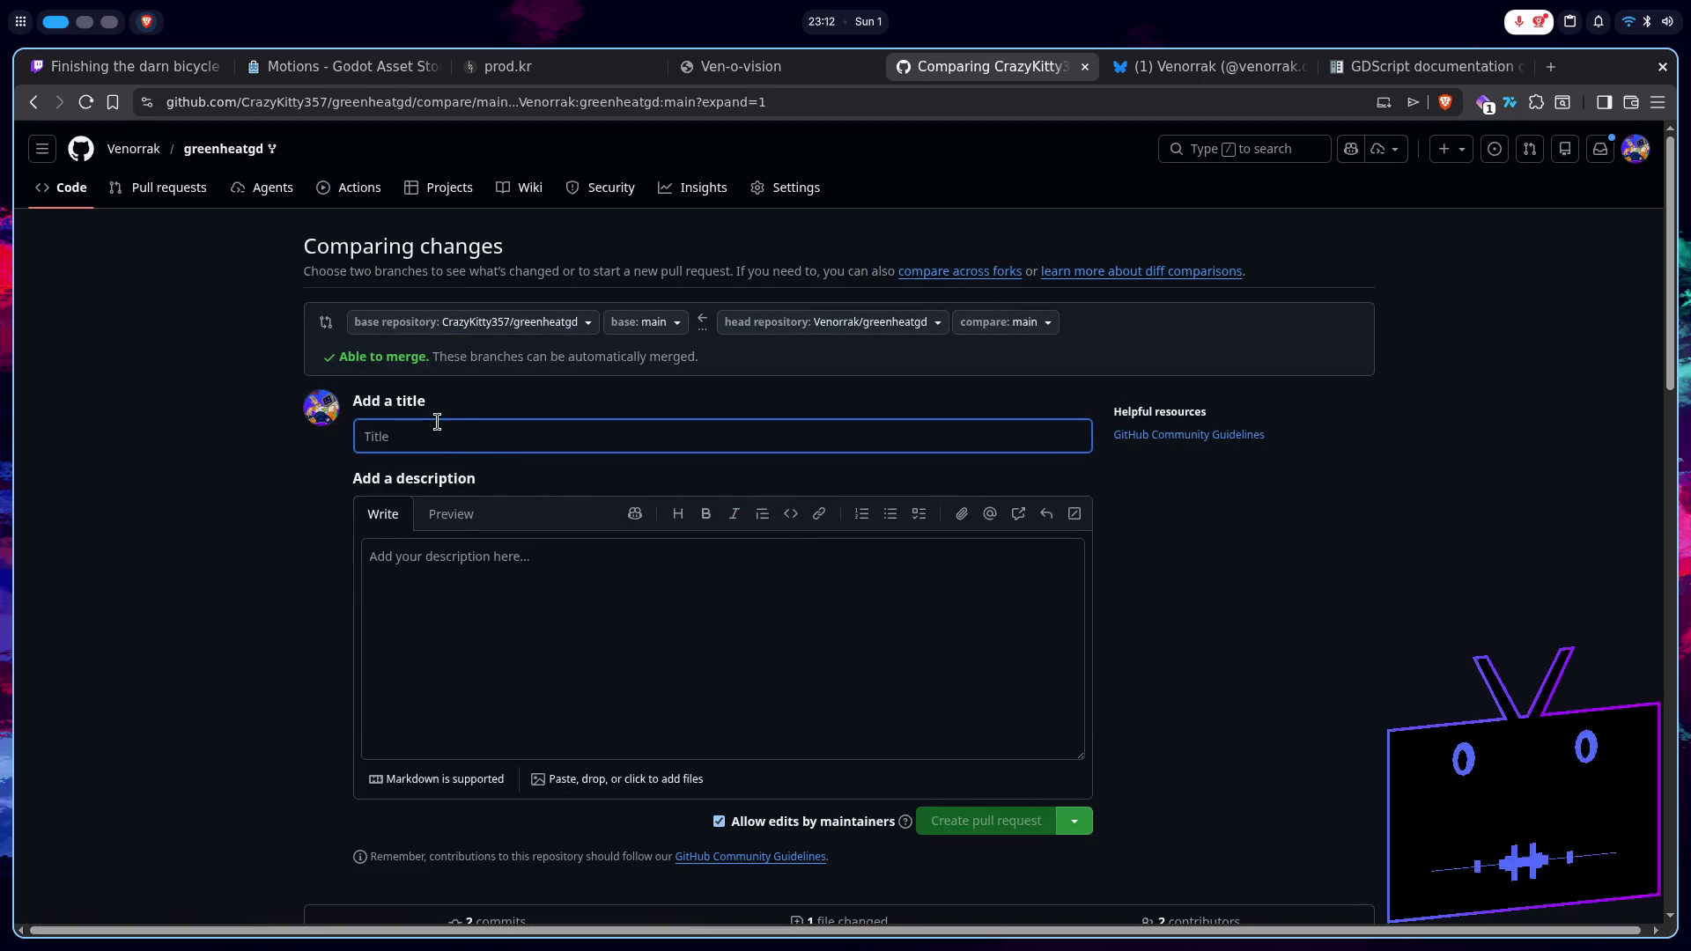
scroll(755, 503, "down", 3)
scroll(755, 506, "up", 3)
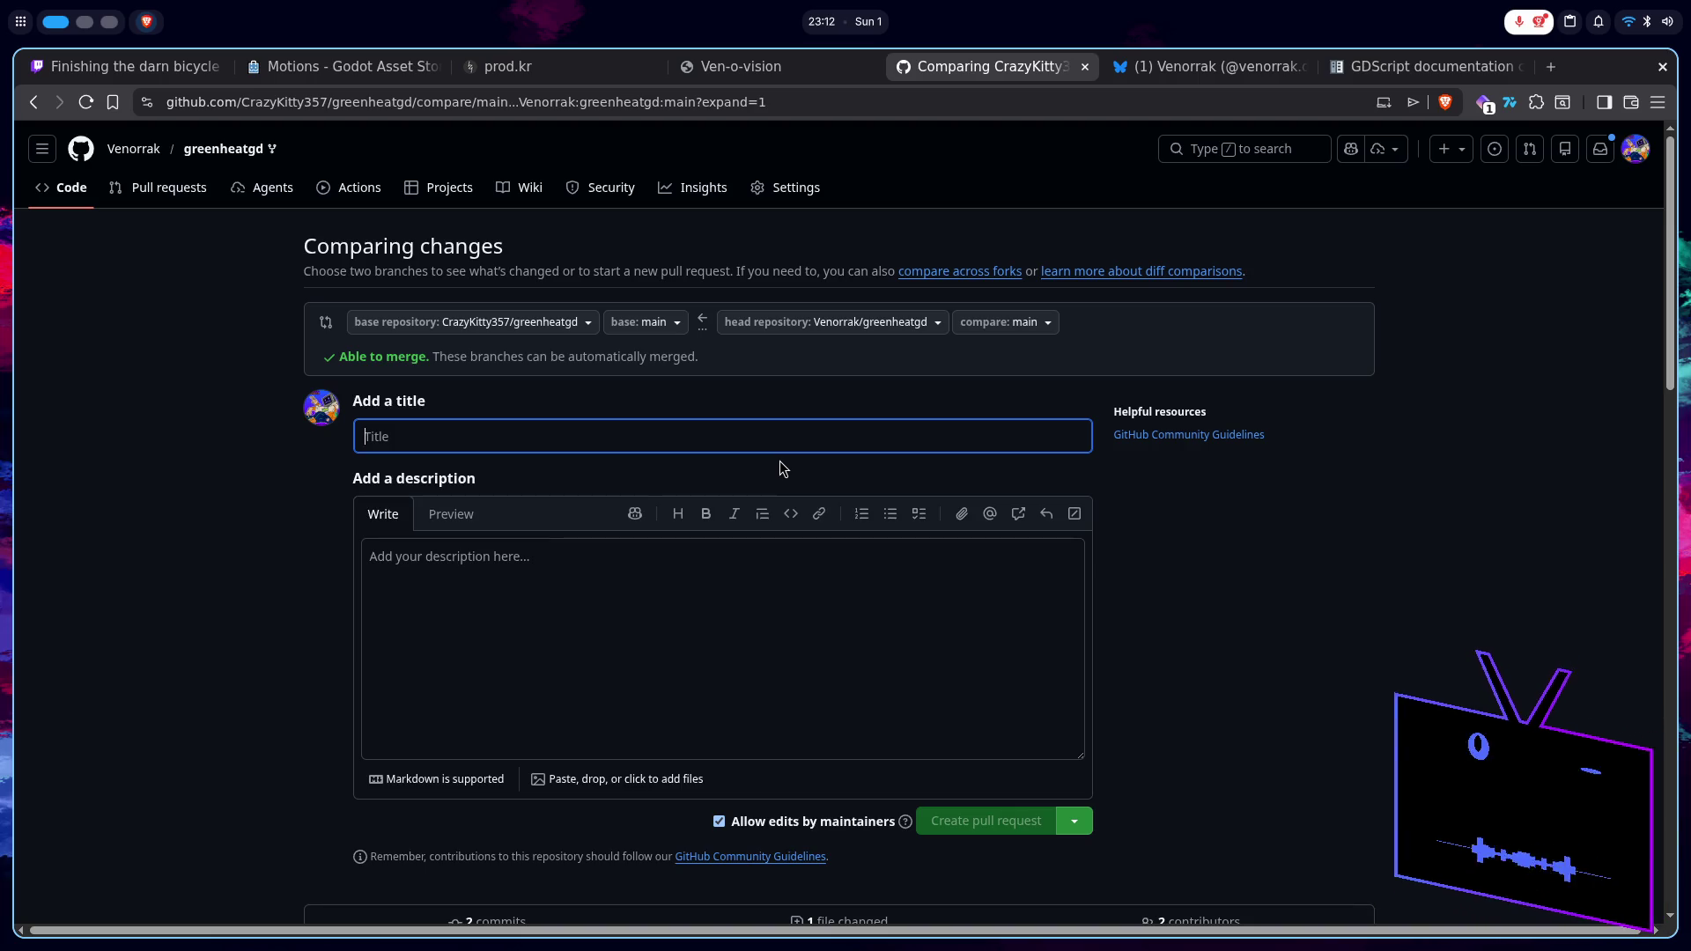
scroll(704, 449, "down", 4)
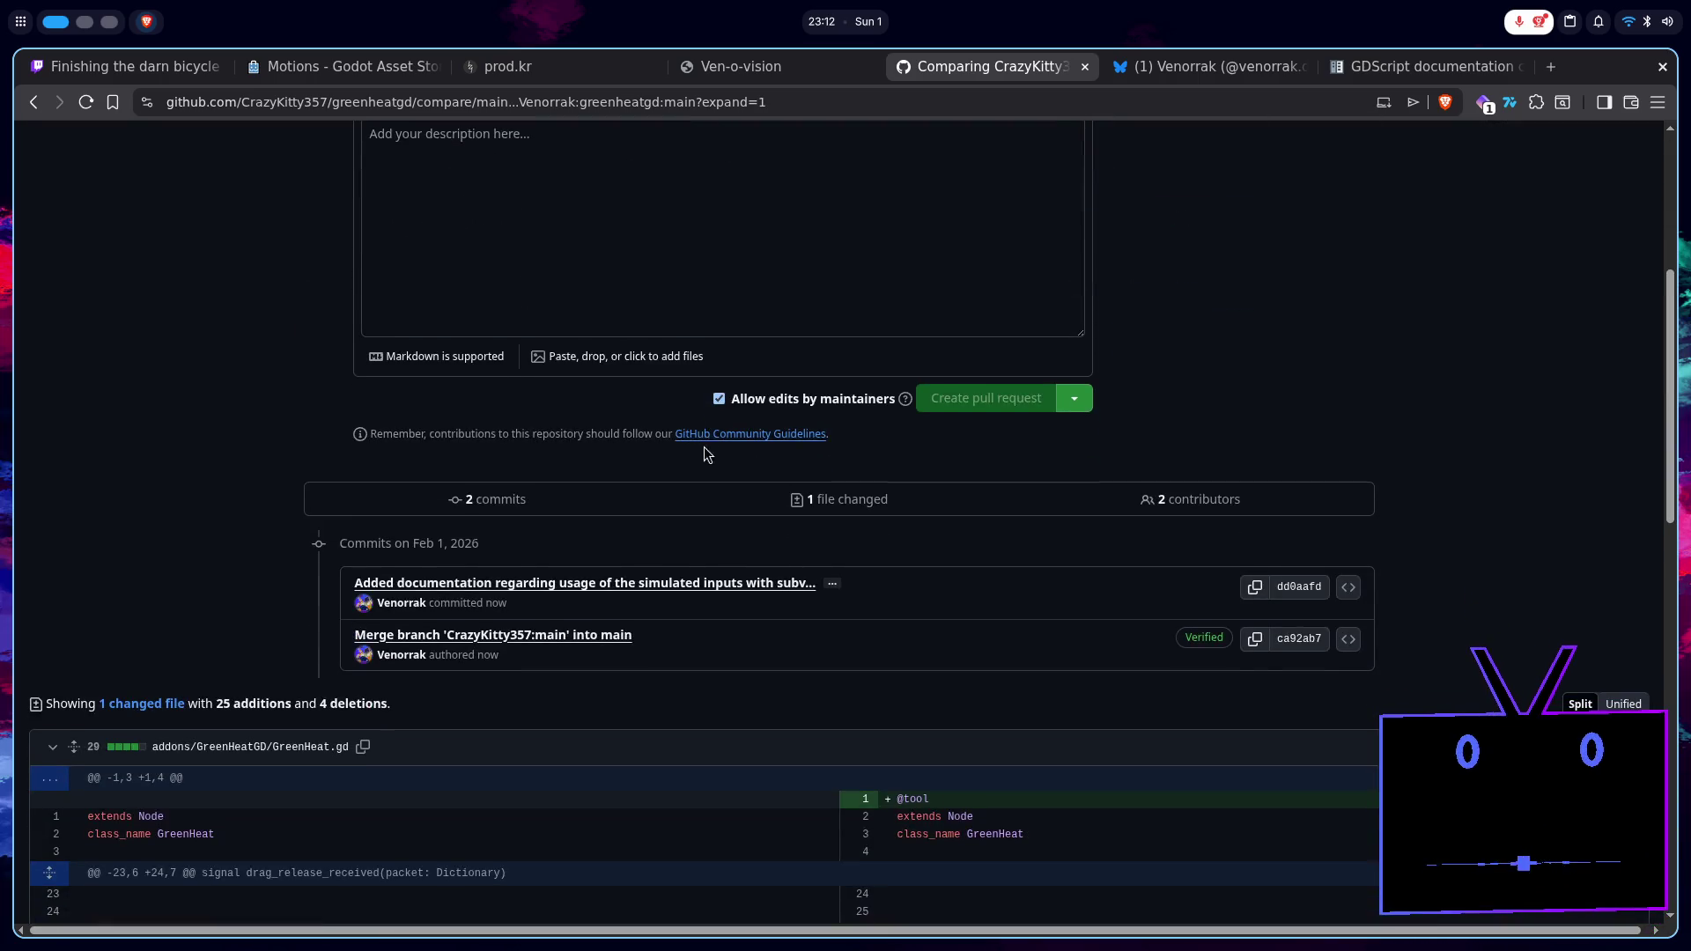
Step: Open the new commit in another tab and select its full commit message
middle_click(469, 586)
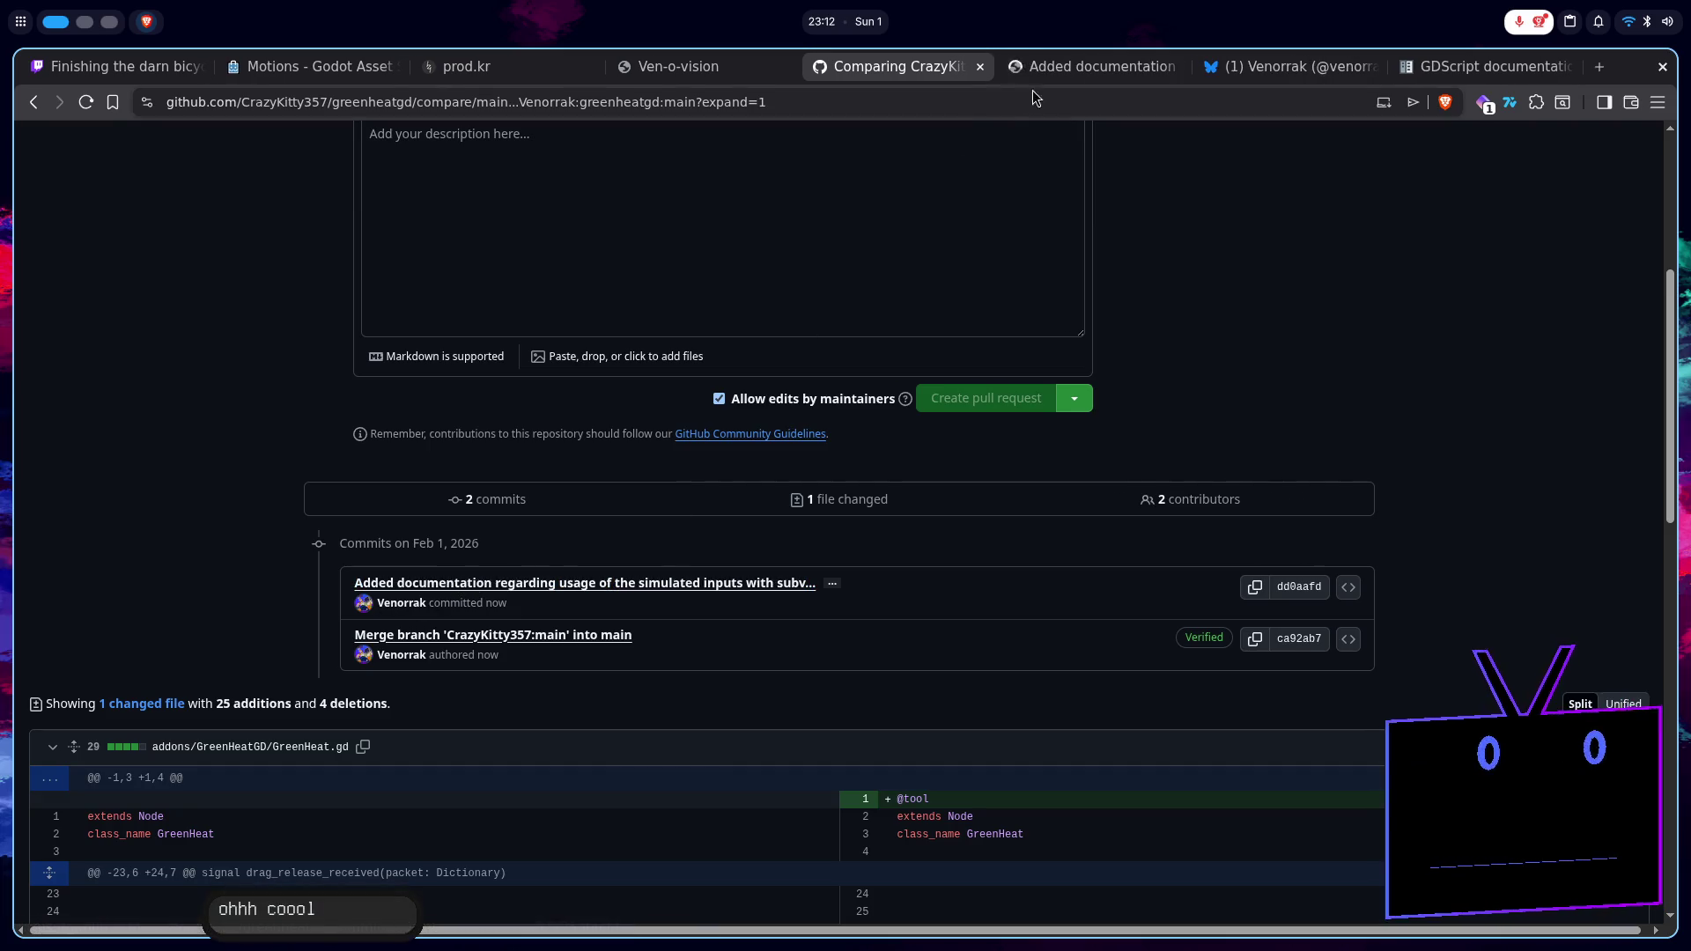
left_click(1060, 71)
left_click_drag(44, 390, 227, 424)
left_click(745, 405)
triple_click(1409, 392)
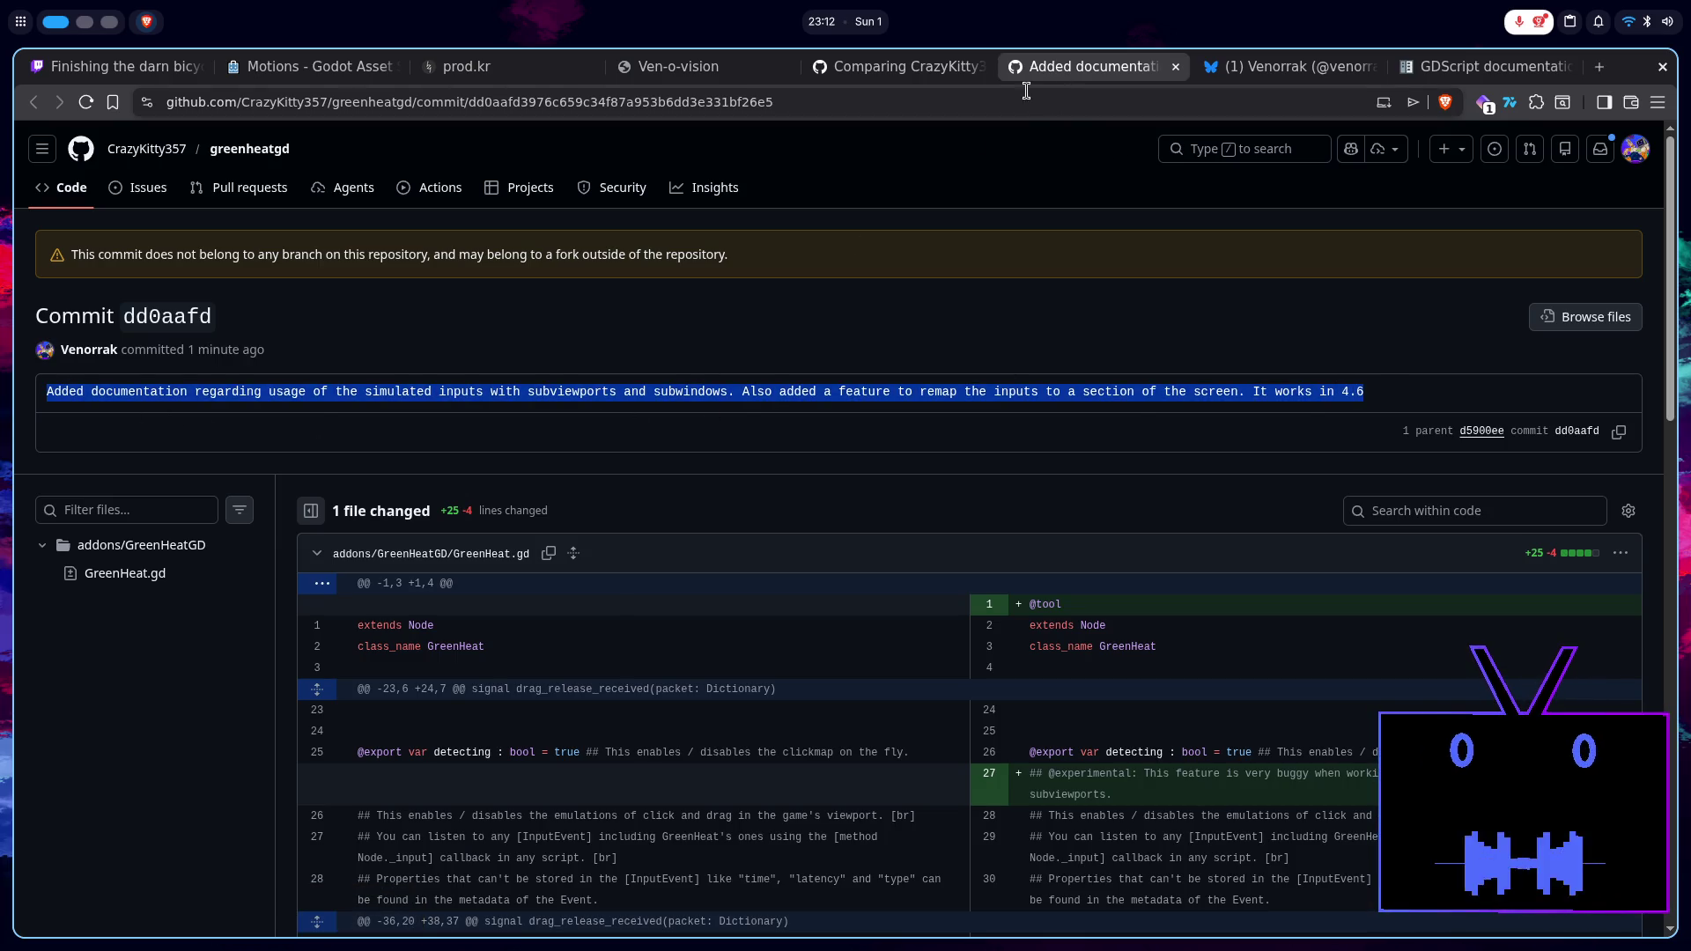
key("ctrl+shift+Tab")
Step: Back on the comparison page, focus the pull request title field and review the form
scroll(624, 457, "up", 5)
left_click(509, 448)
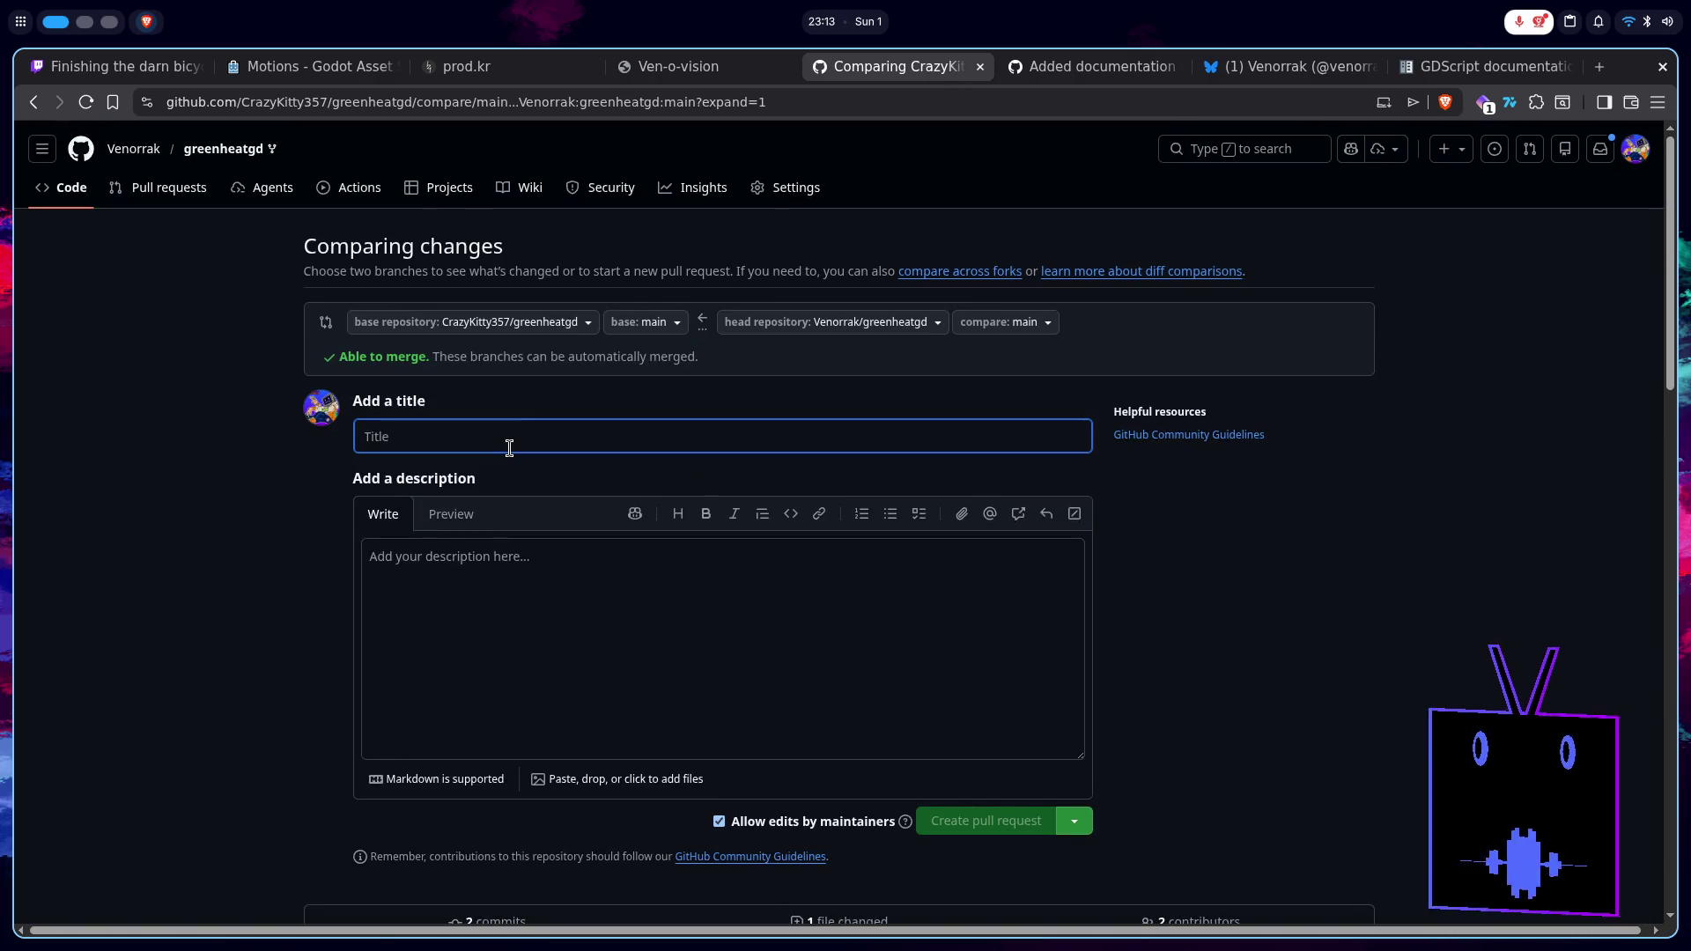
scroll(408, 465, "down", 15)
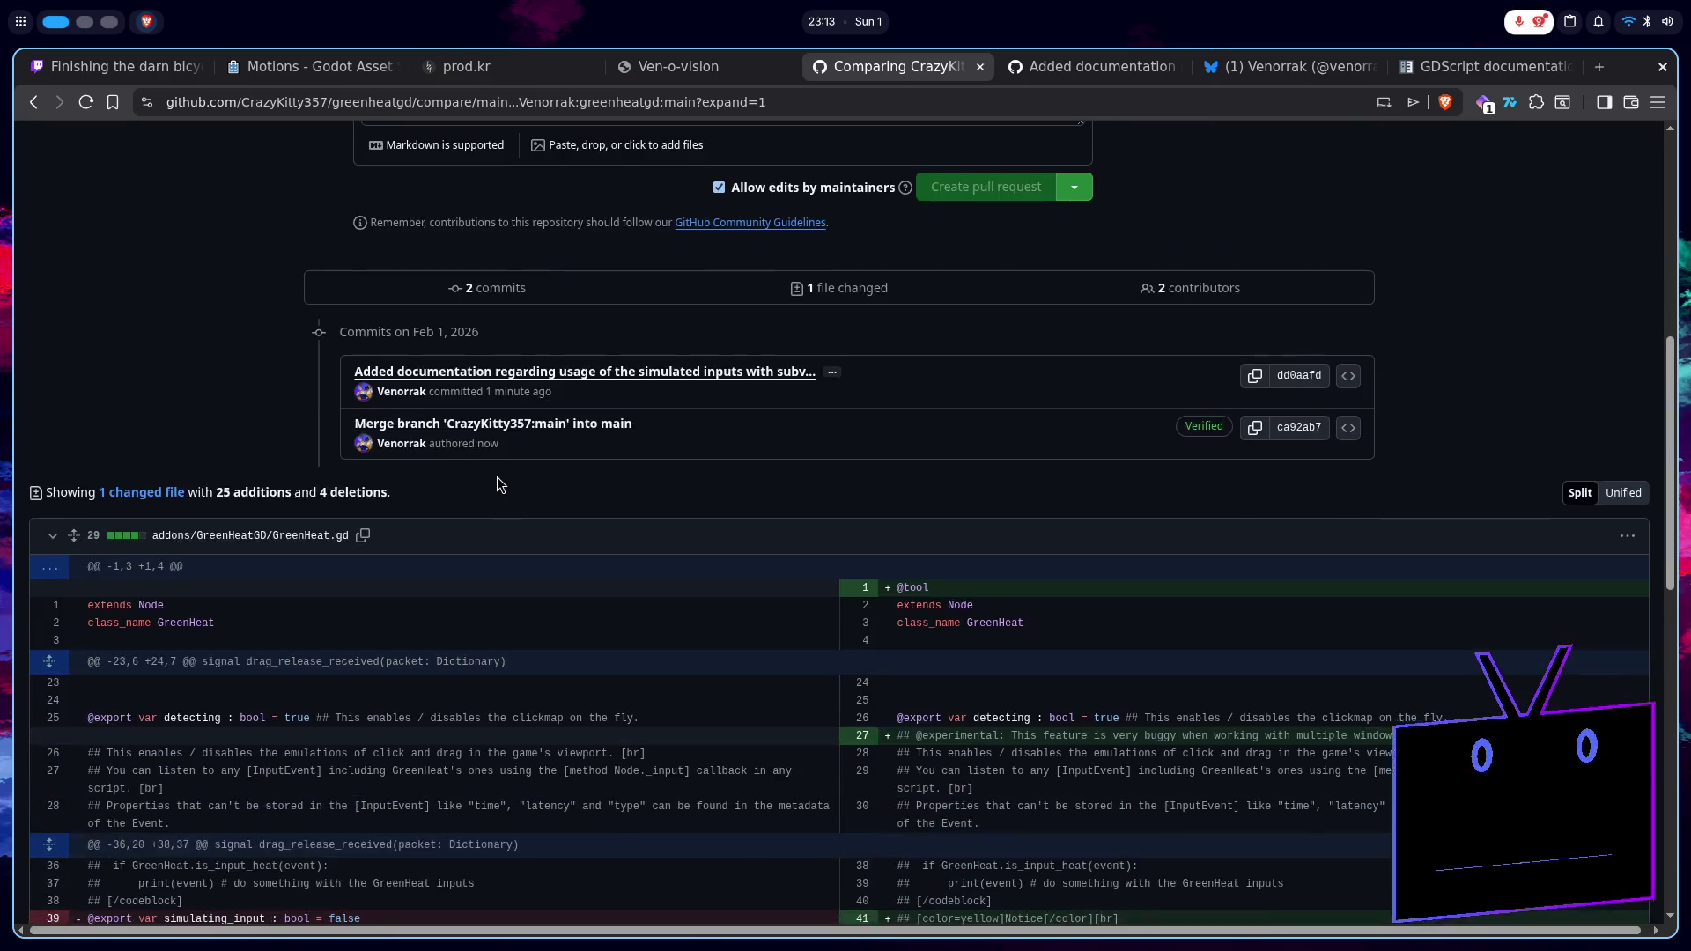
scroll(500, 484, "down", 2)
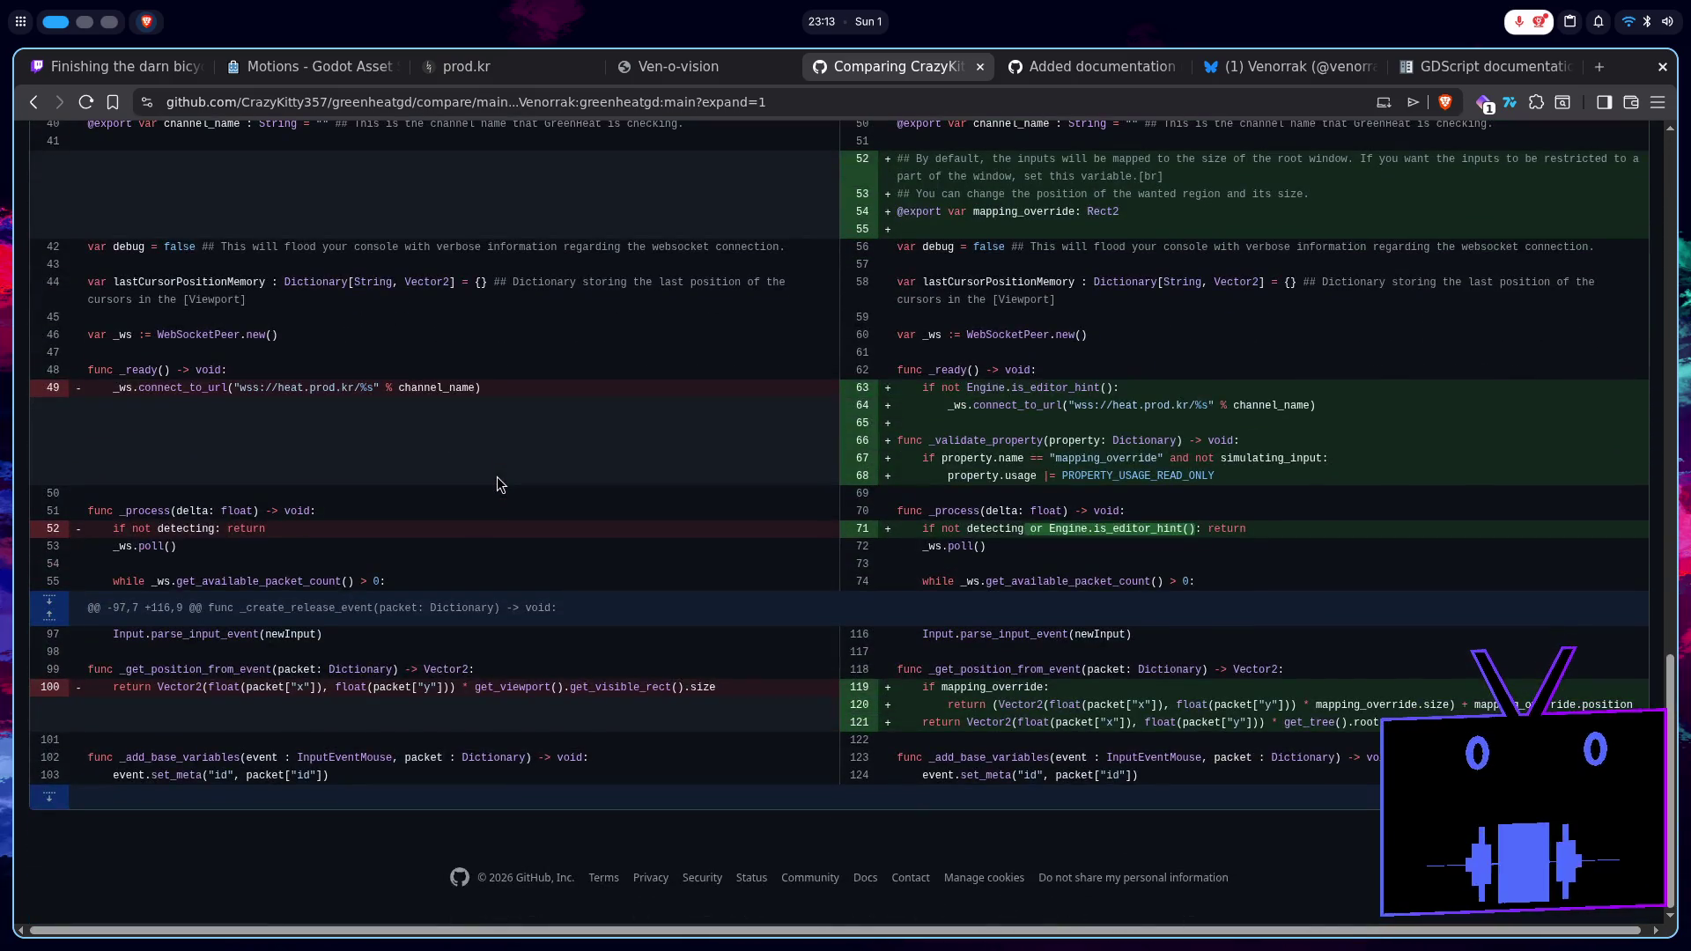
scroll(499, 484, "up", 15)
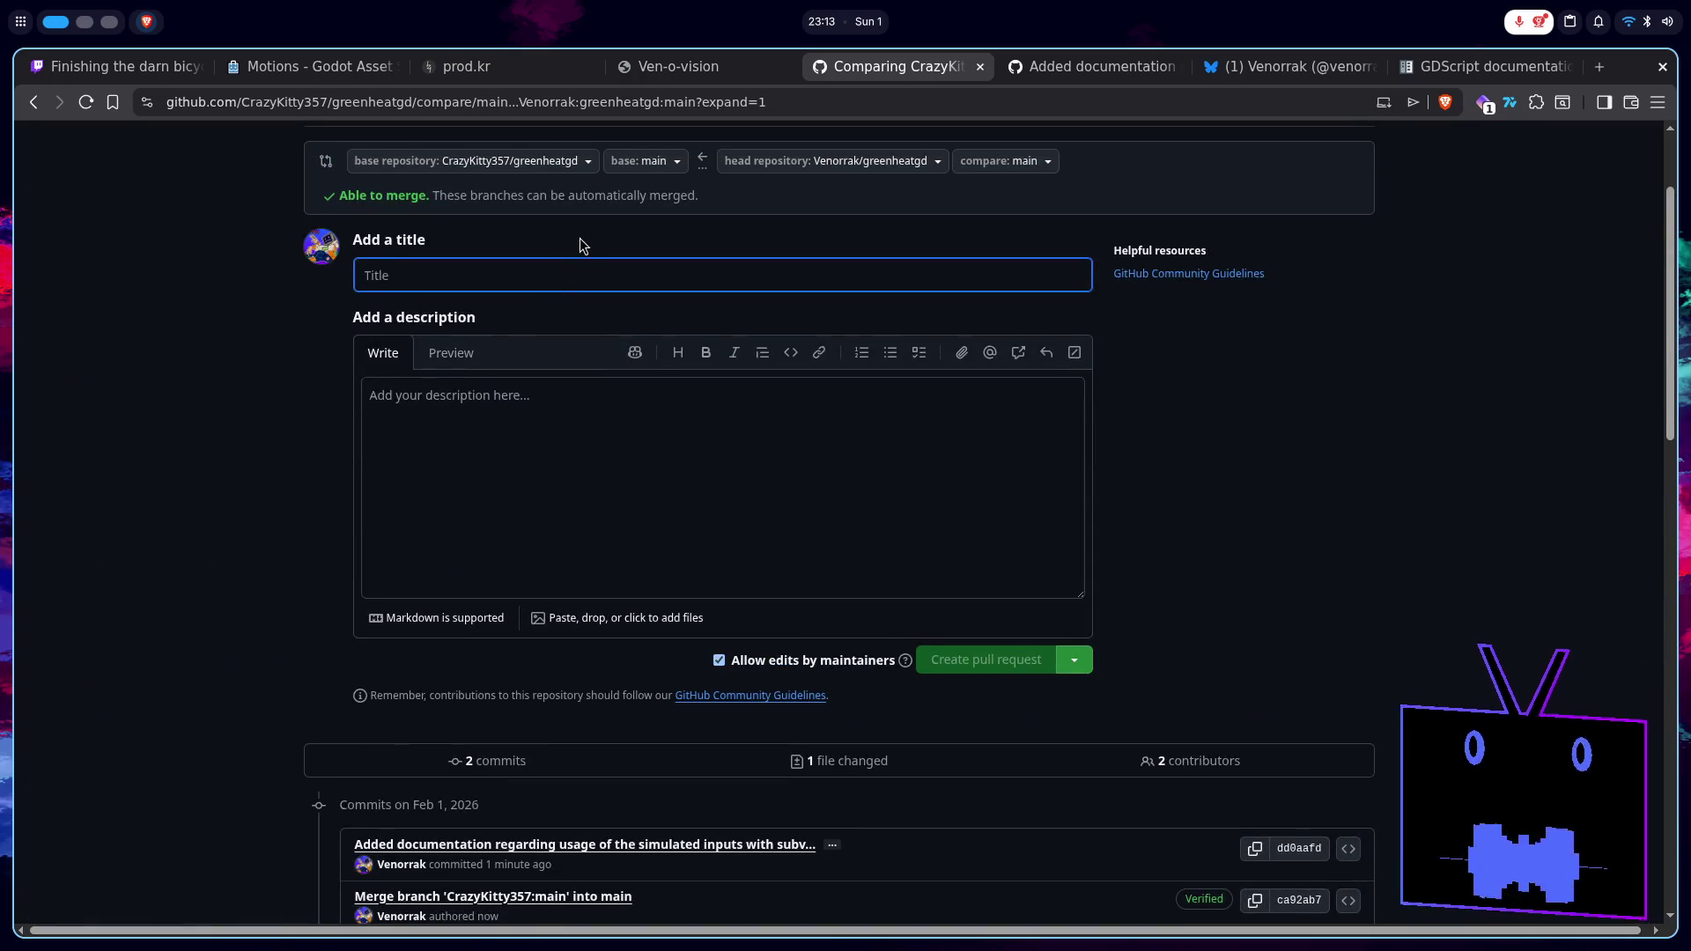
Step: Paste the commit message as the PR title and cut the trailing 'It works in 4.6'
key("ctrl+v")
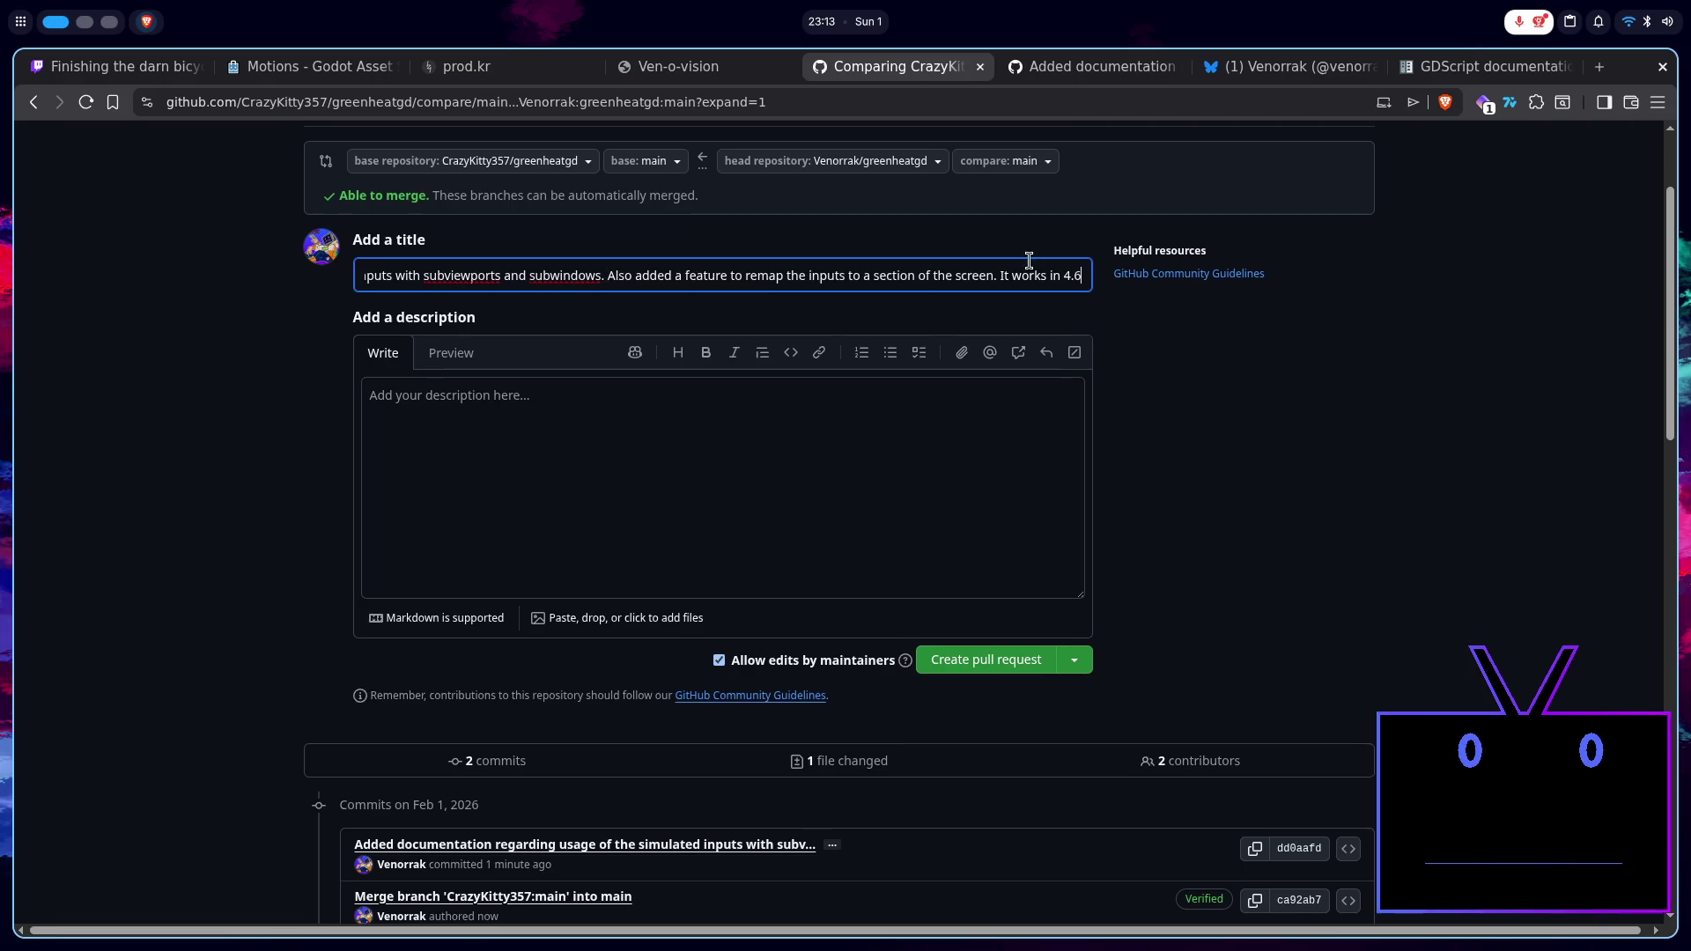
left_click_drag(1085, 277, 1003, 281)
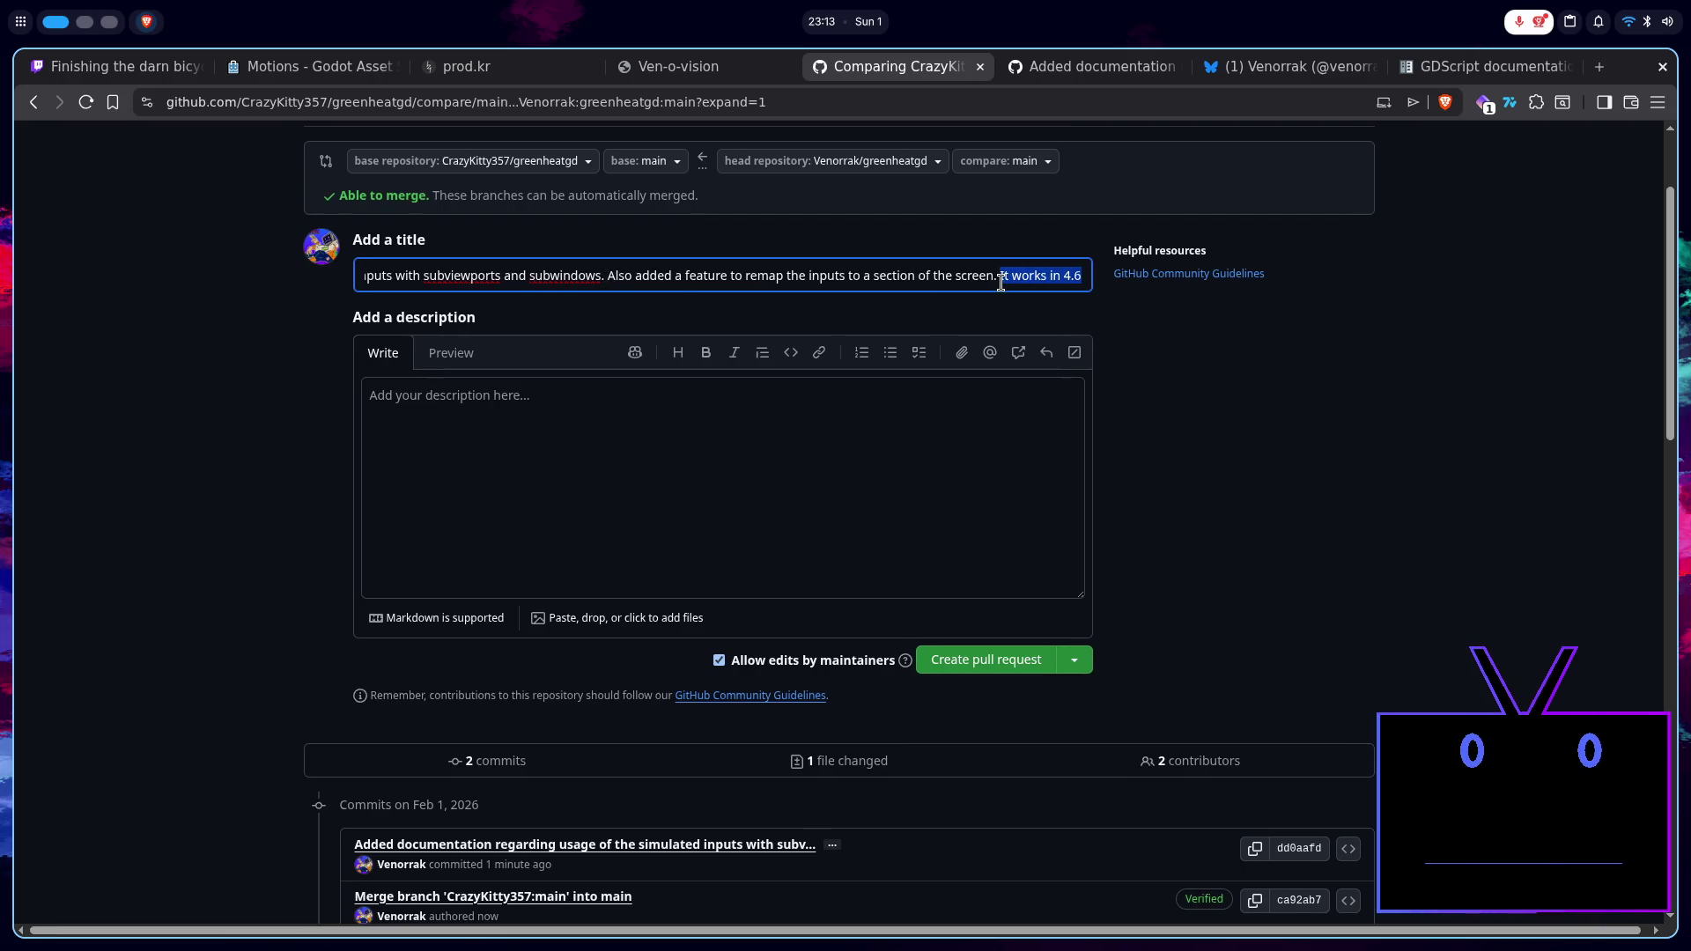
key("ctrl+x")
Step: Write the description 'Tested to see if it worked in Godot 4.6: It does.'
left_click(861, 436)
type("Testi")
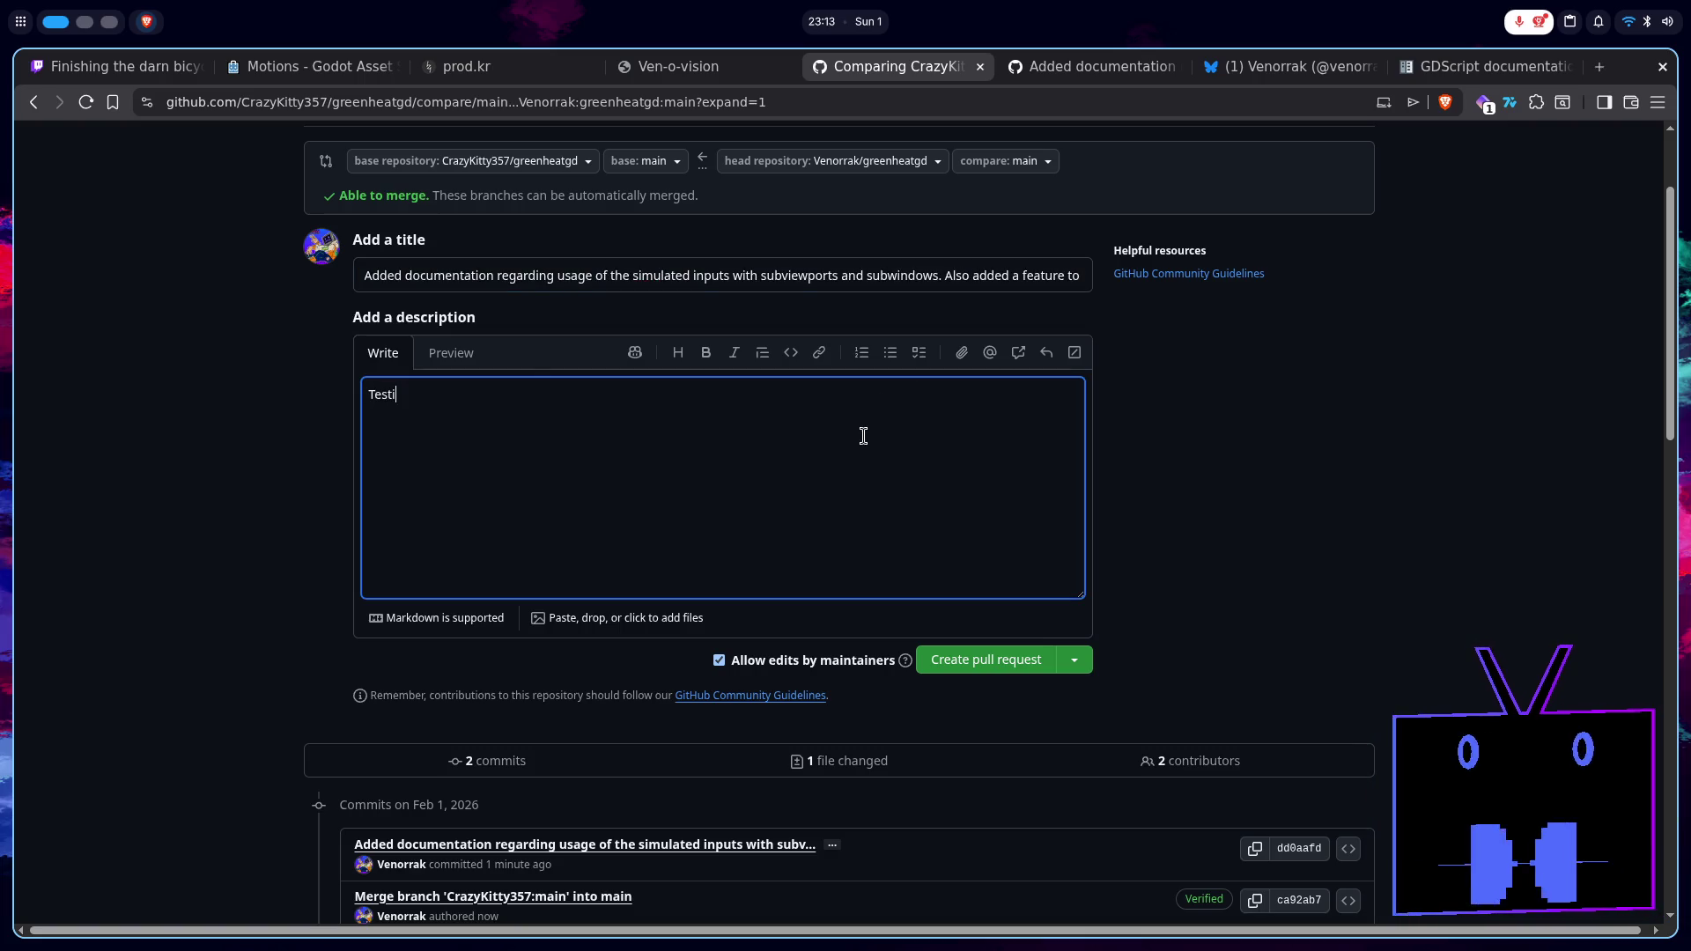
key("BackSpace")
type("este")
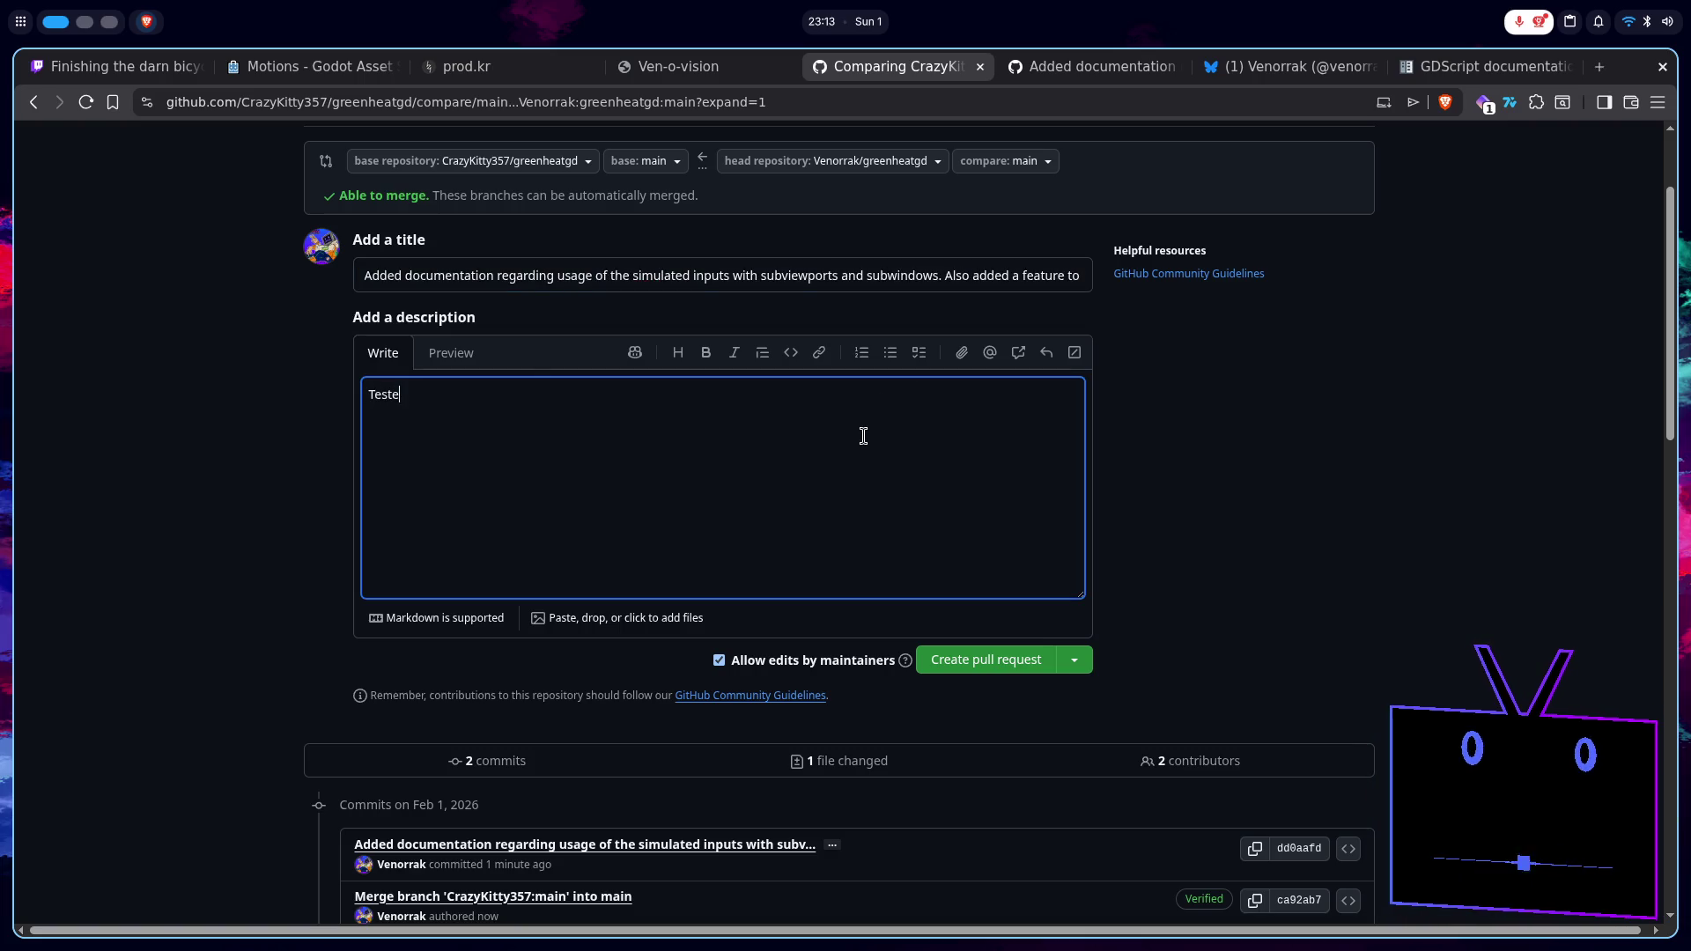
type(" to see")
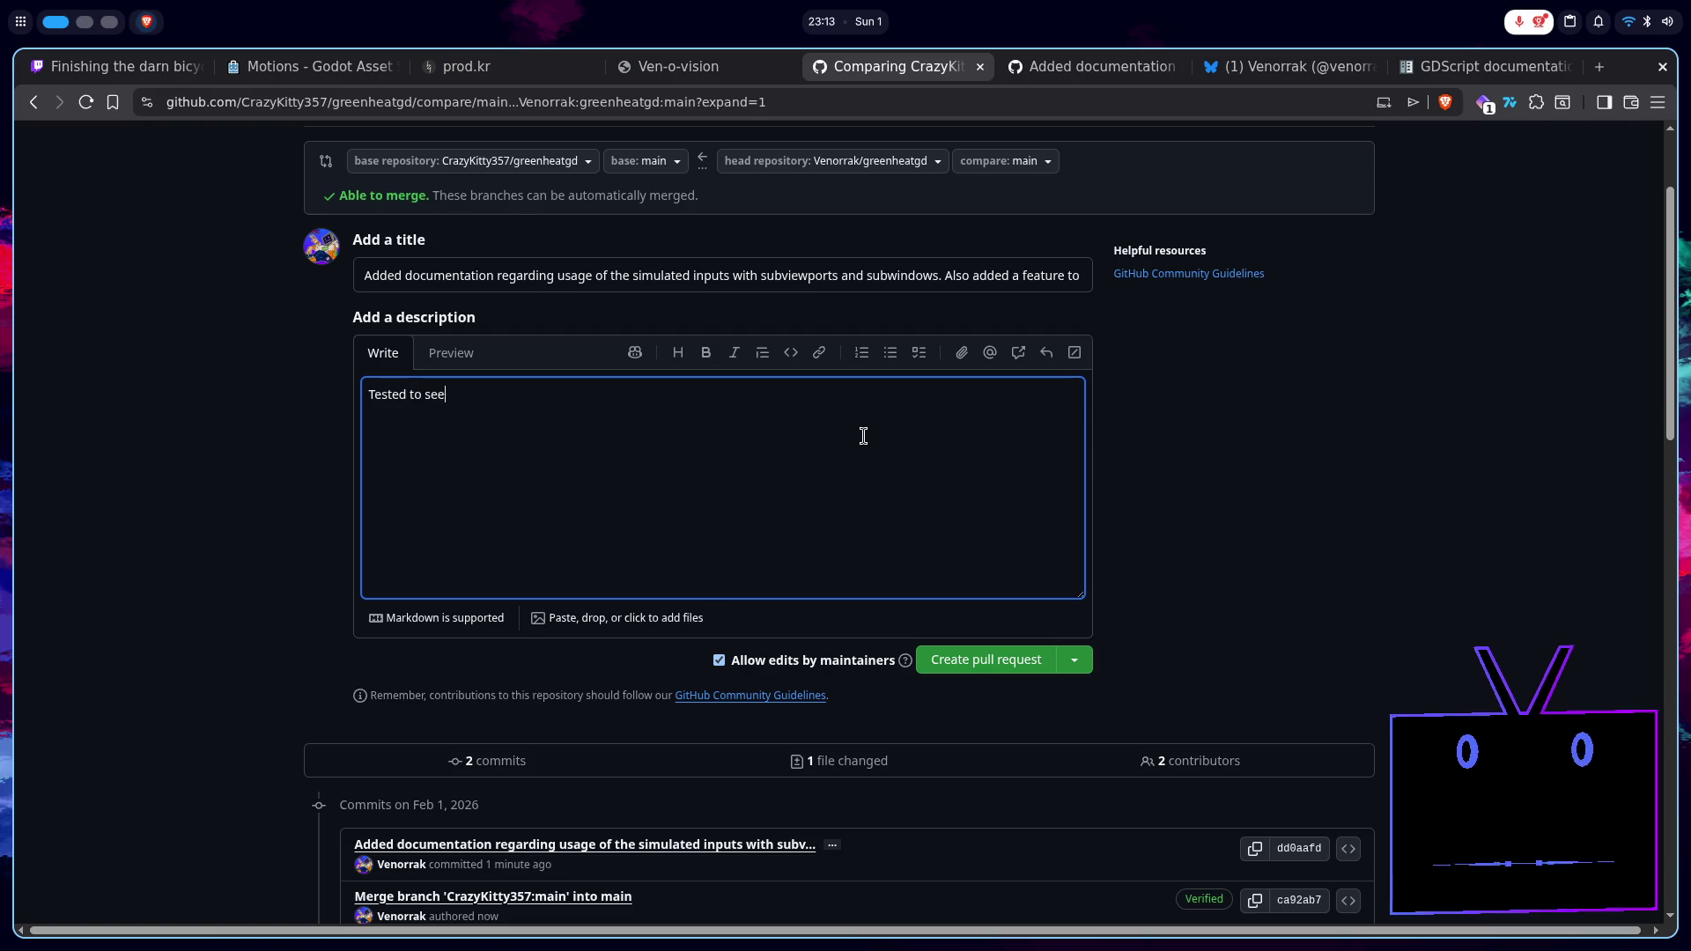
type("f it worked ")
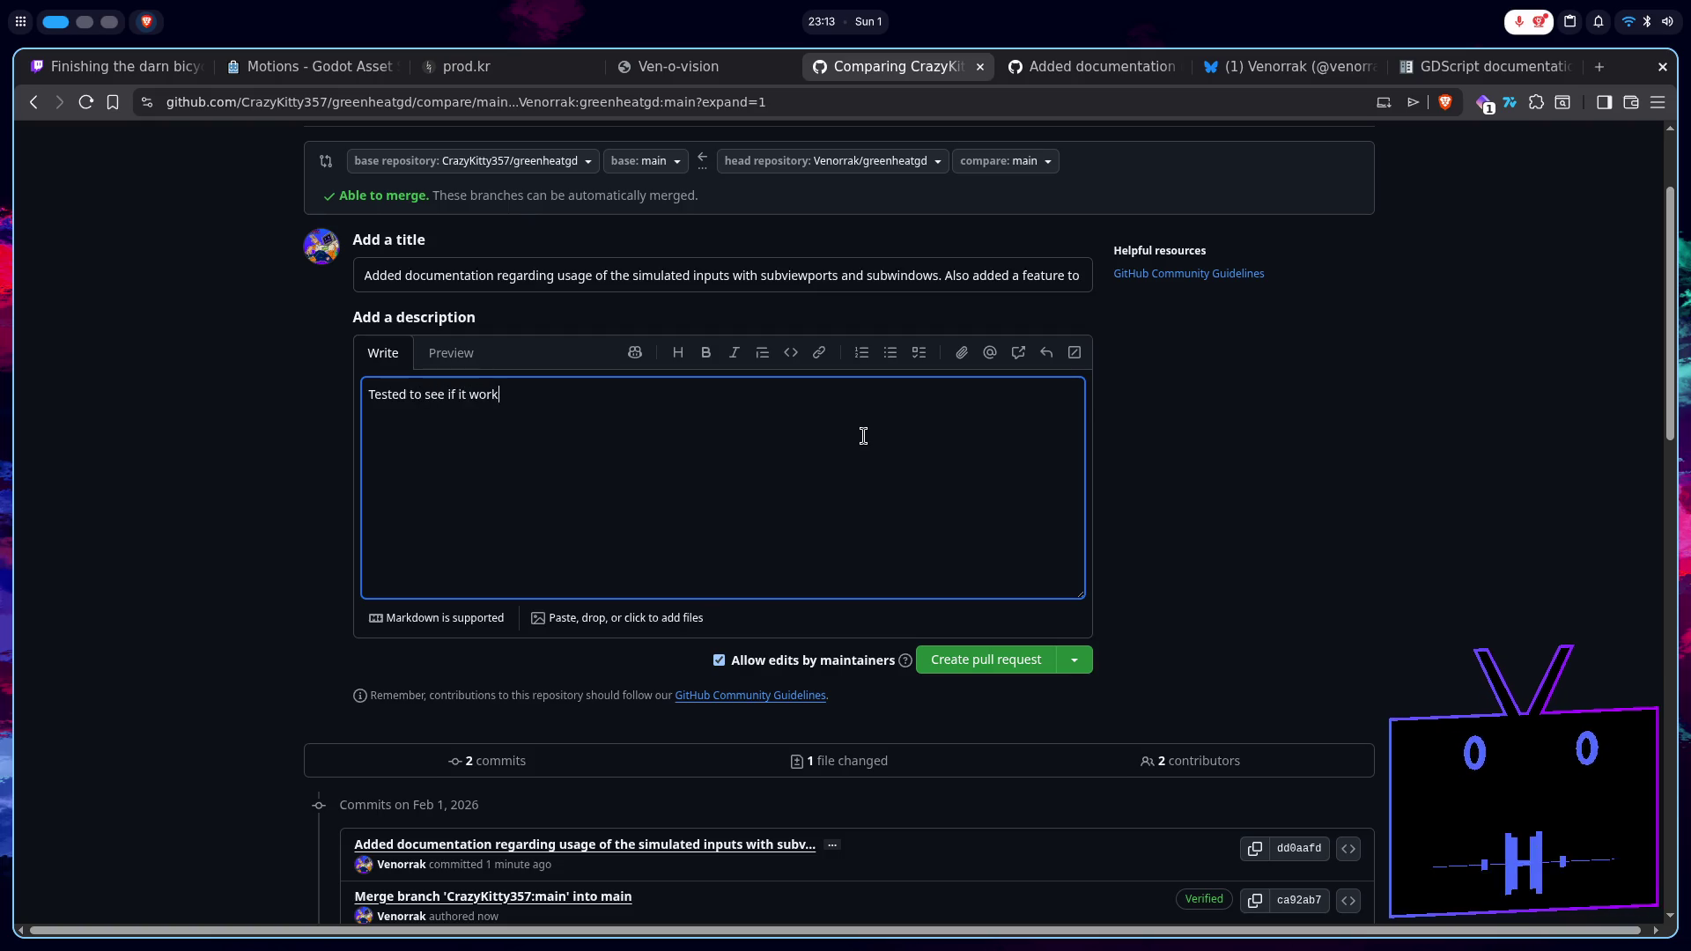
type("in")
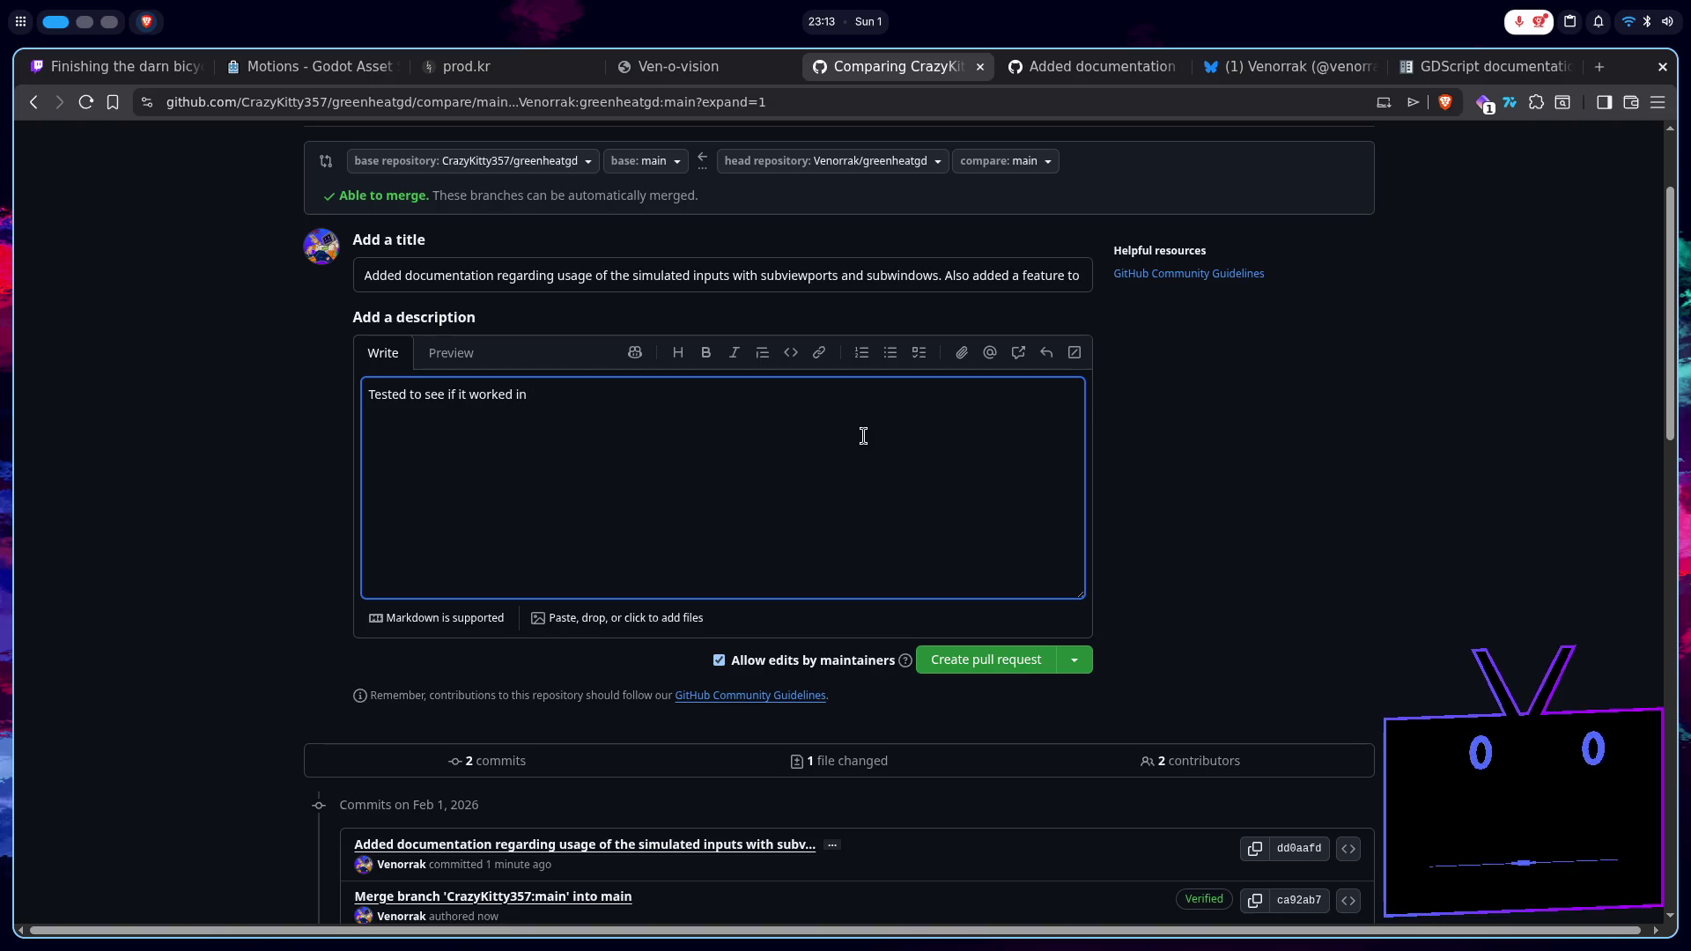
type("godot")
type(" k")
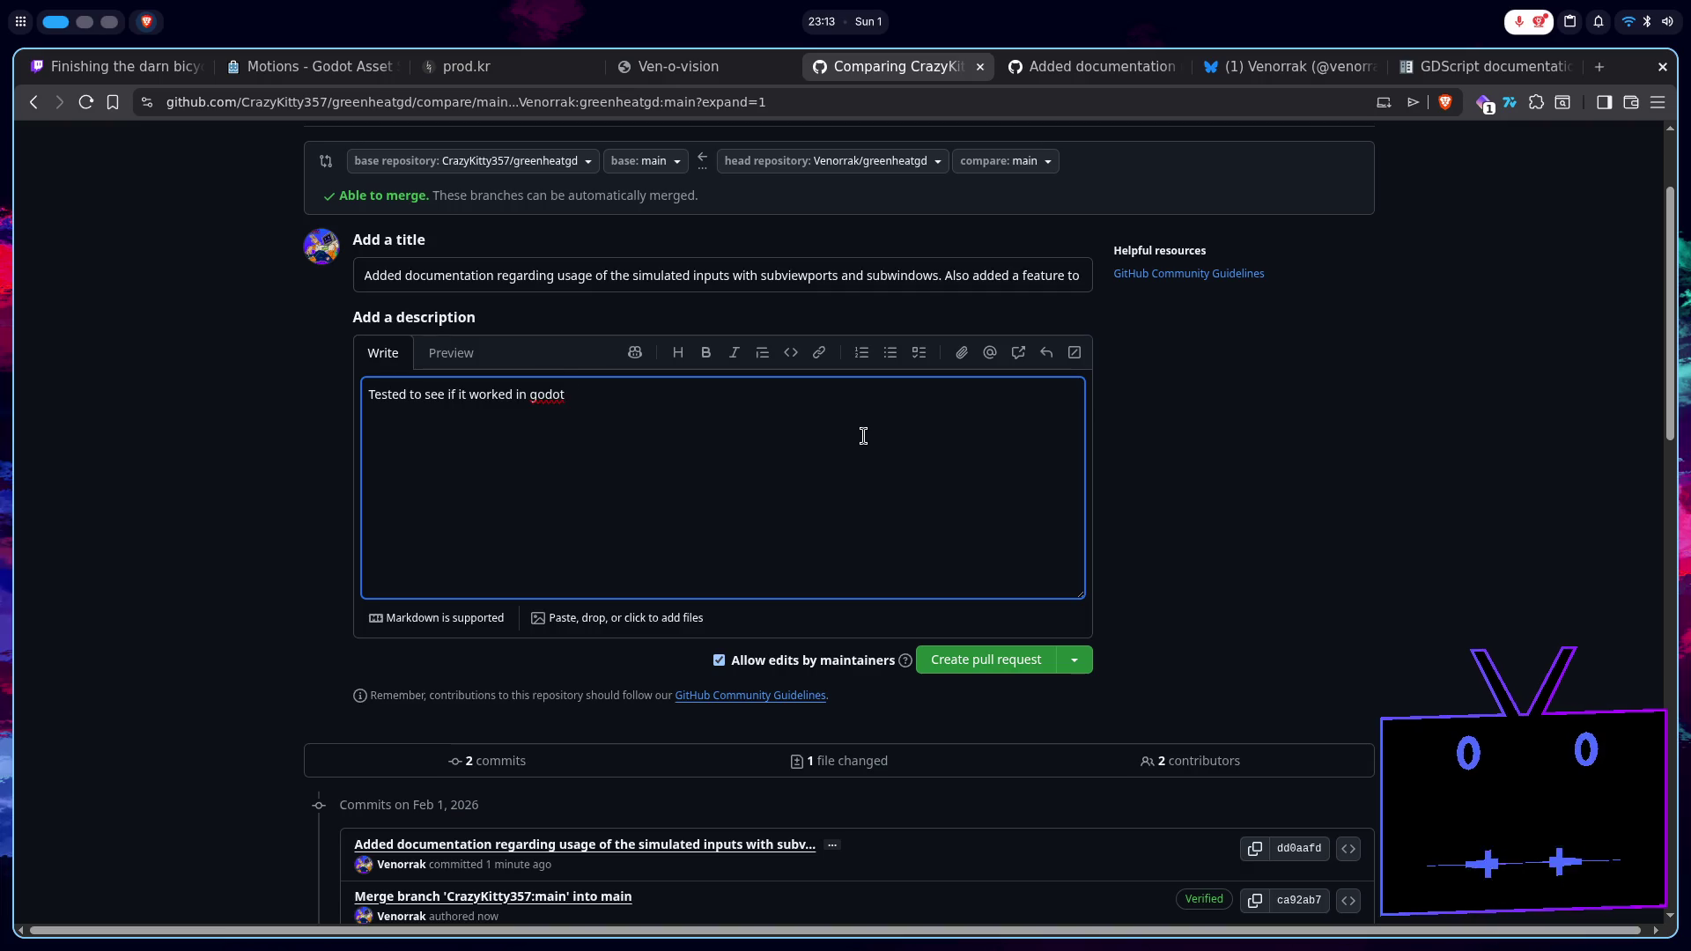
type(".6 ITdoes.")
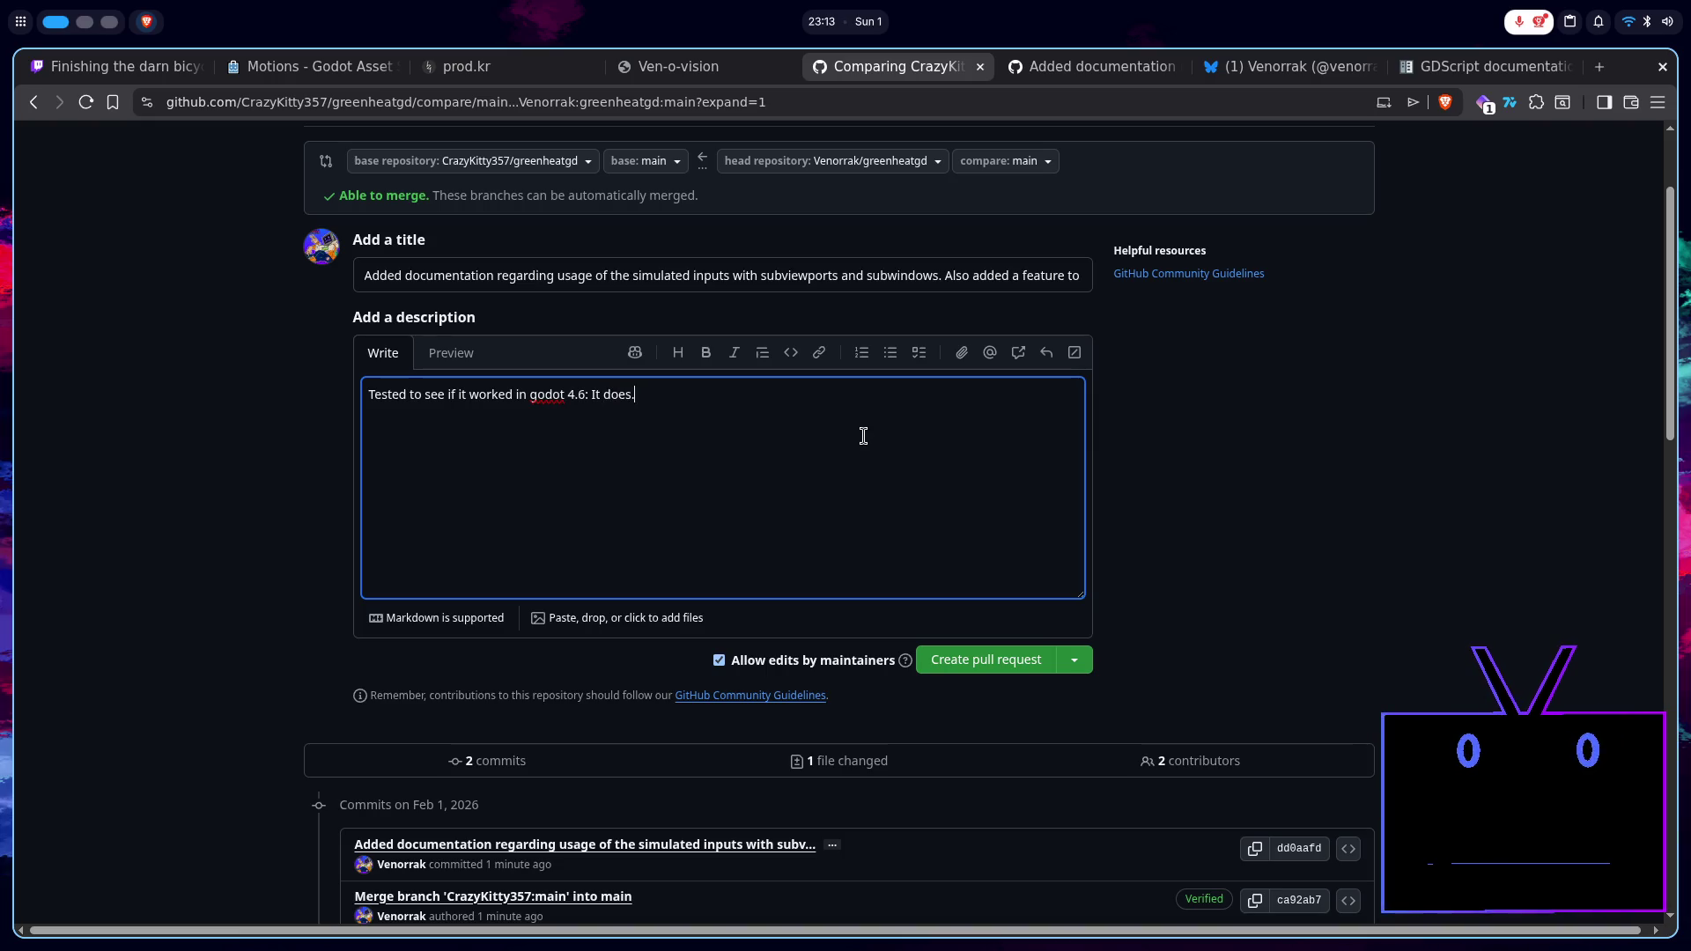
double_click(546, 393)
type("Godot")
left_click(368, 394)
key("Return")
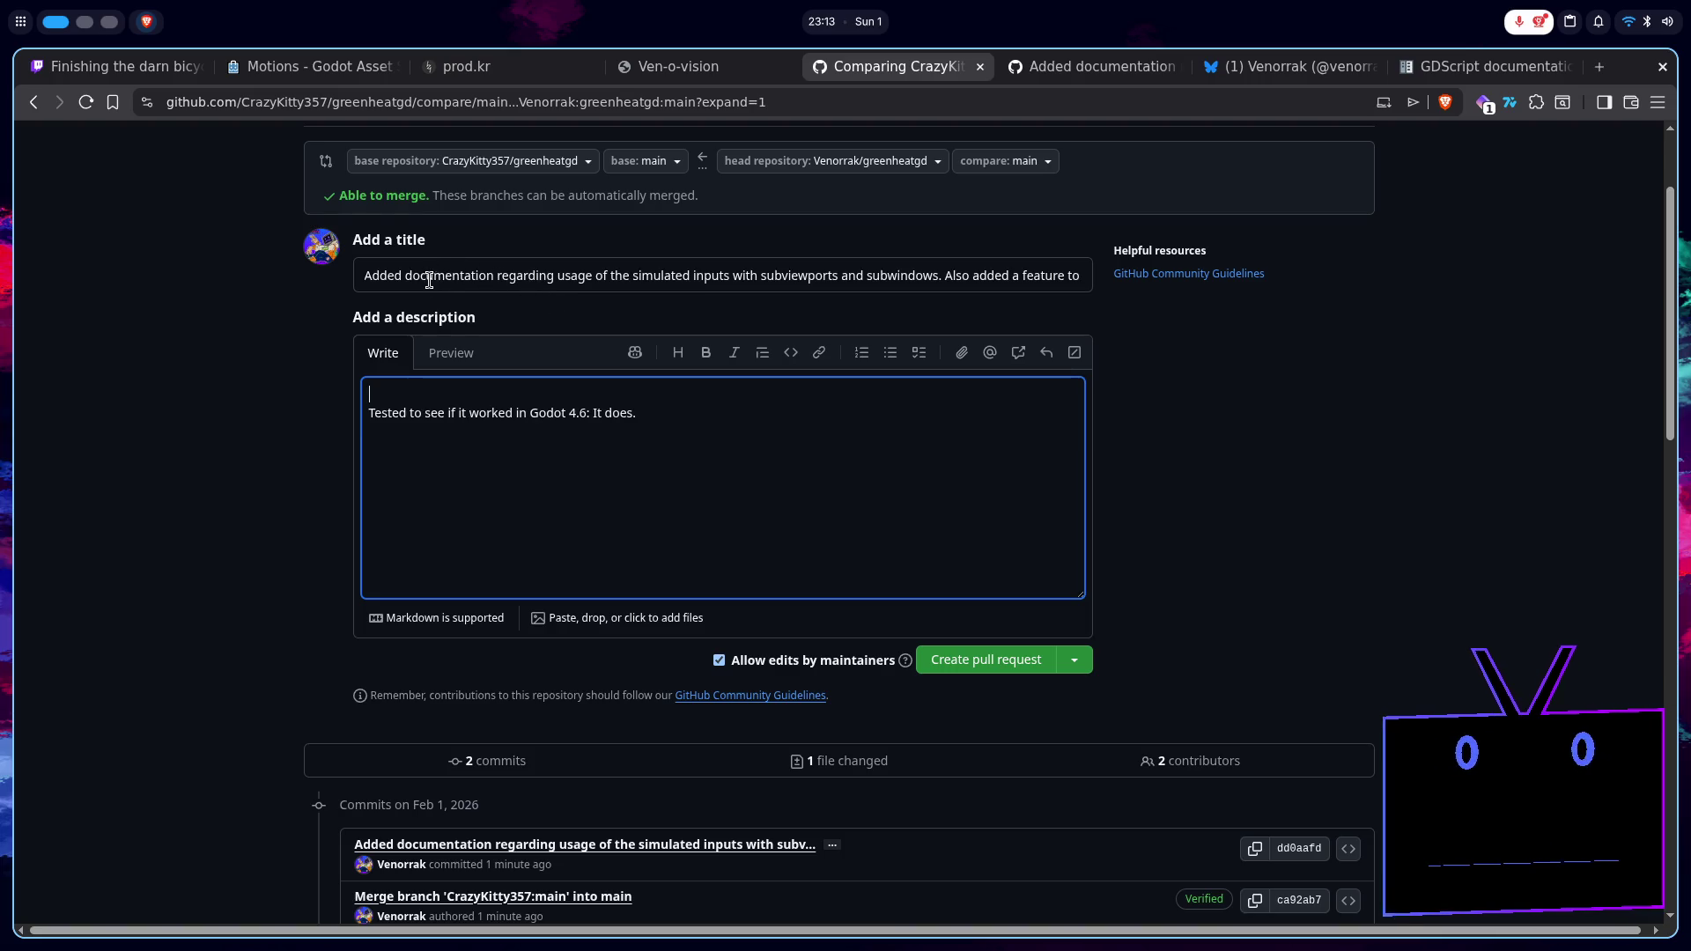
scroll(450, 321, "up", 3)
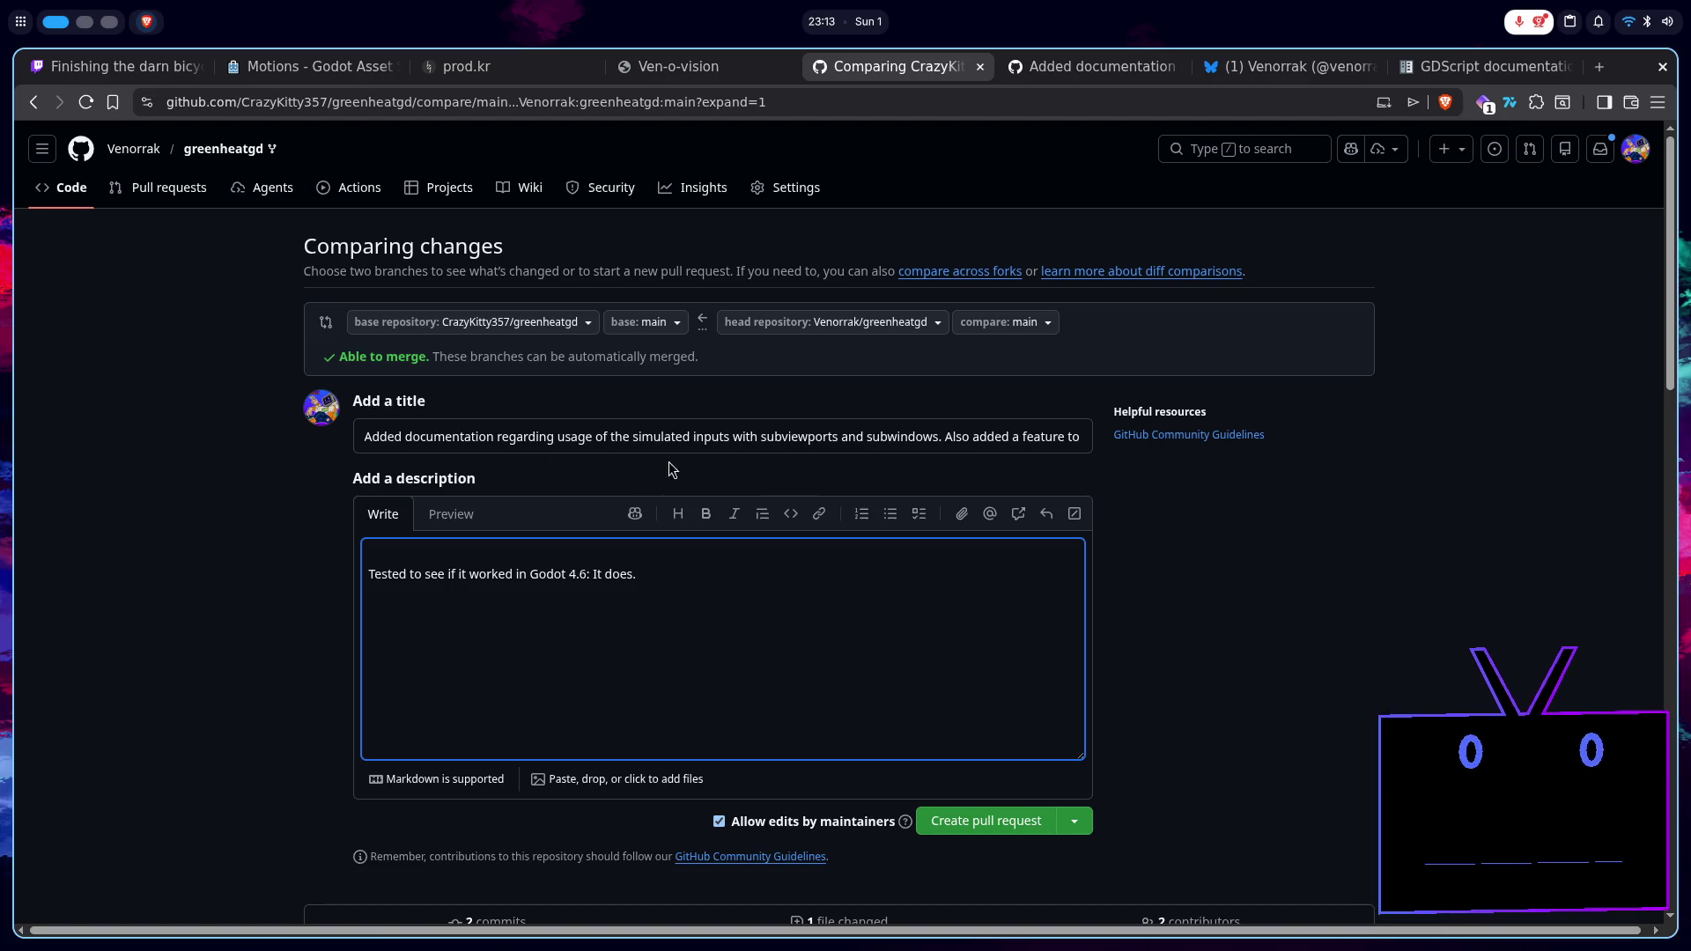
left_click(404, 440)
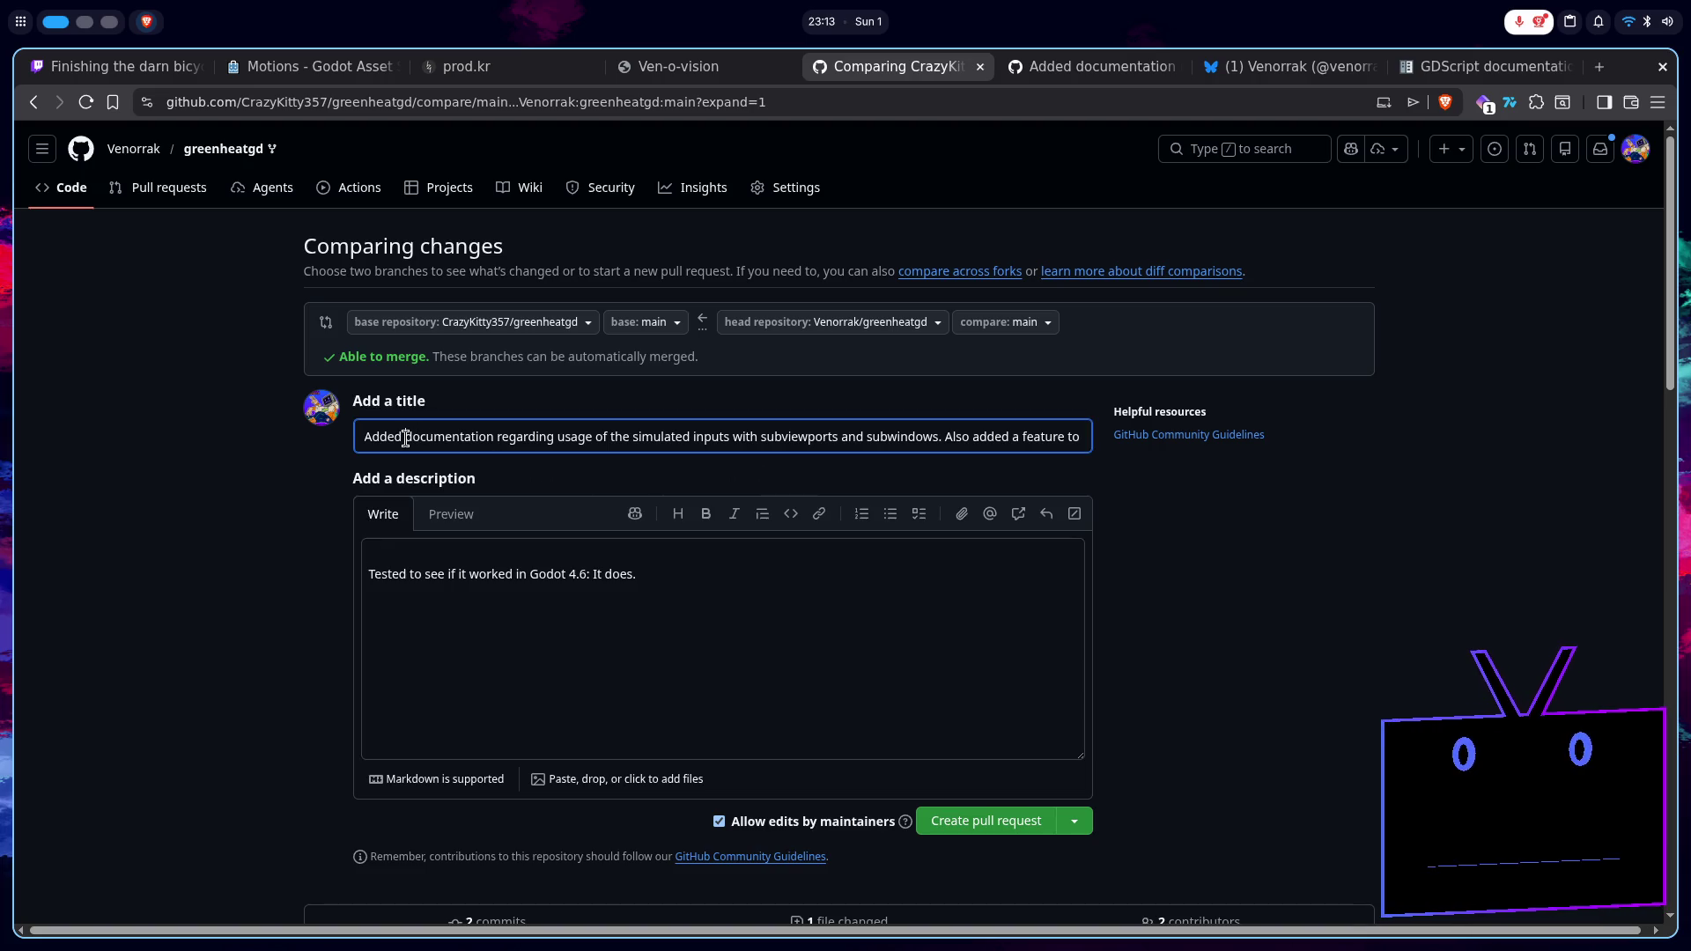
Step: Move the title sentence to the top of the description and put the 'Also' sentence on its own line
left_click_drag(367, 437, 1110, 438)
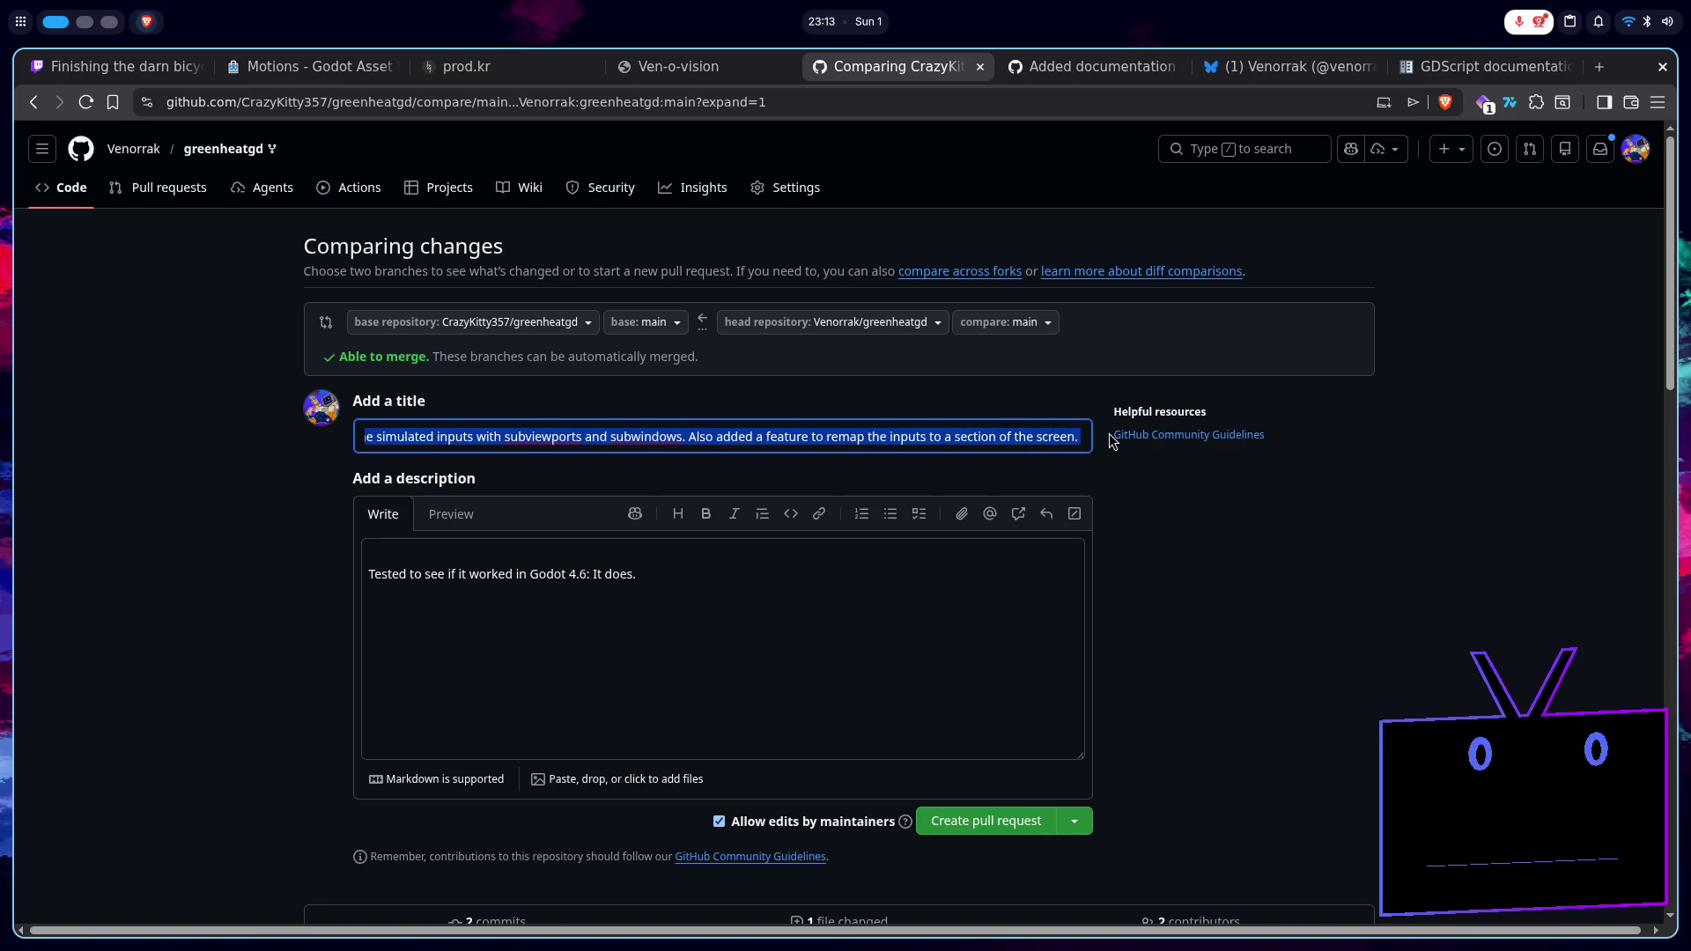
key("ctrl+x")
left_click(479, 543)
key("ctrl+v")
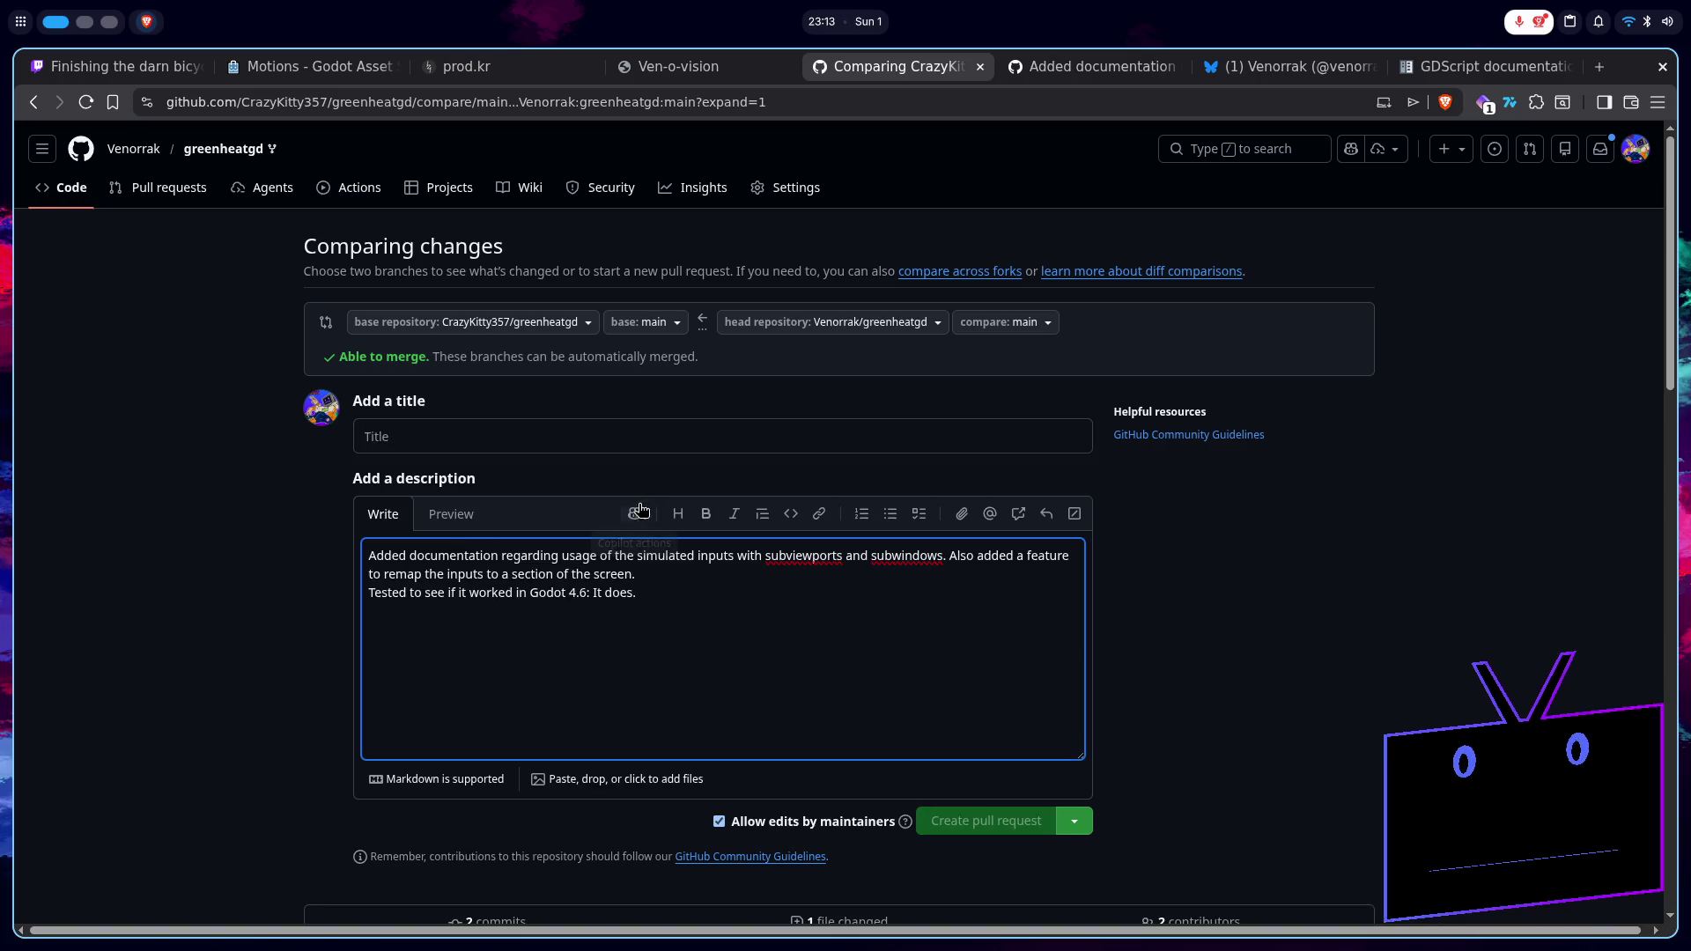
left_click(948, 557)
key("Return")
left_click(909, 580)
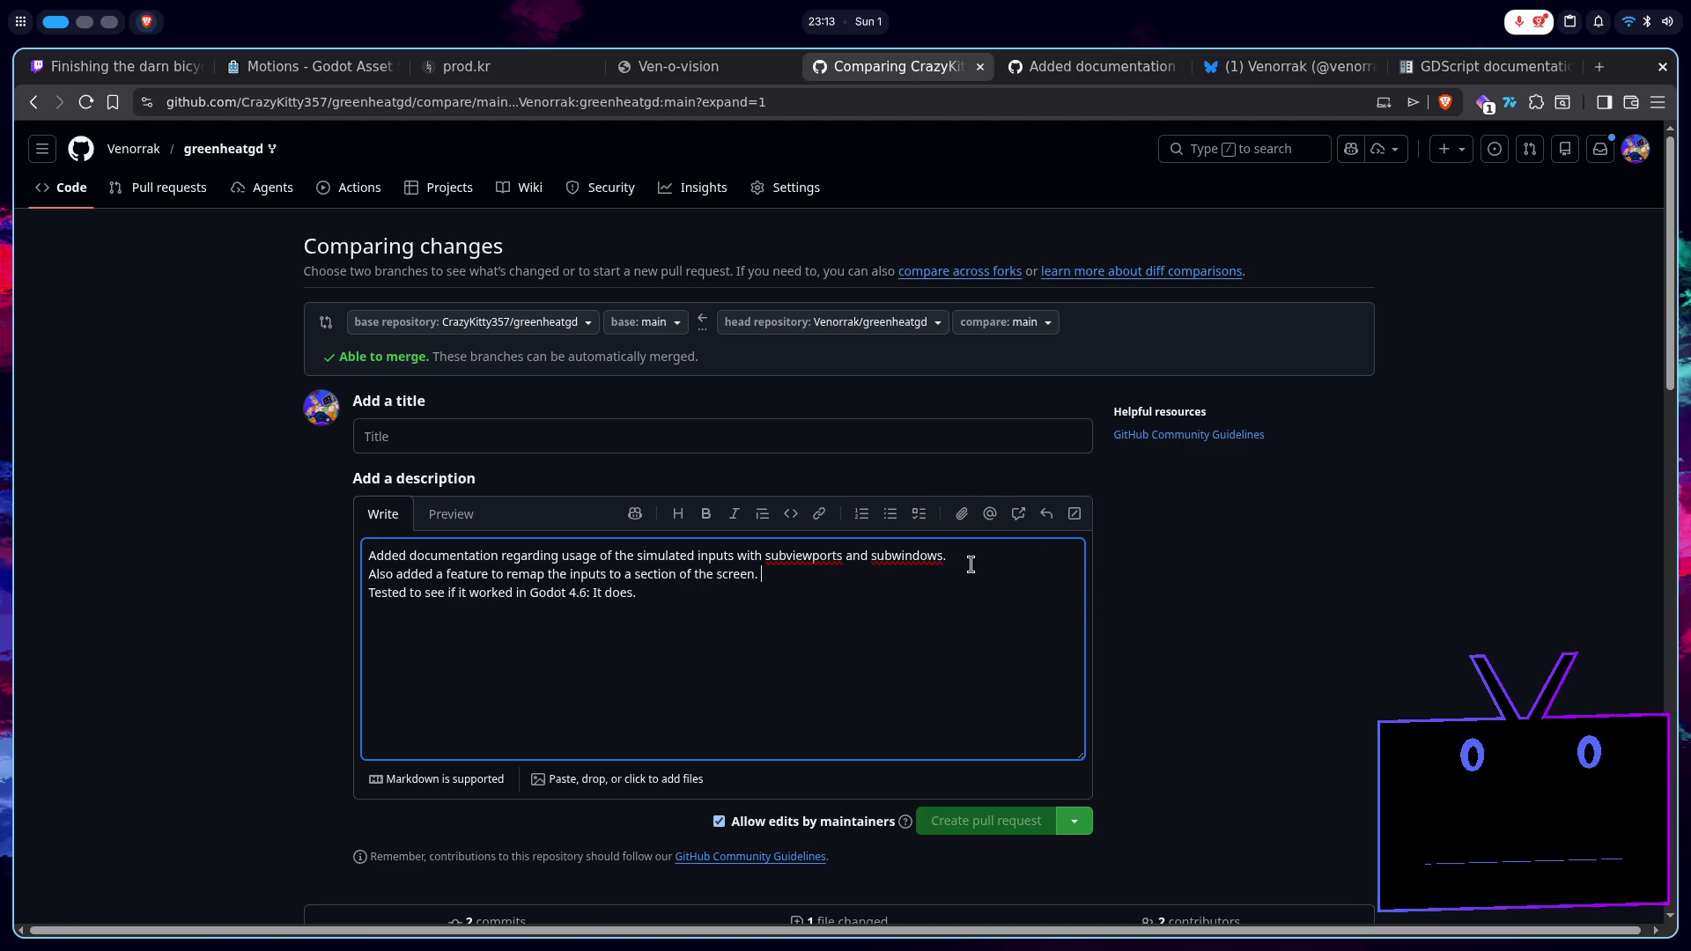
Step: Capitalise 'subviewports' and 'subwindows' to 'SubViewports' and 'SubWindows' in the description
left_click(771, 556)
key("BackSpace")
type("S")
left_click(876, 555)
key("BackSpace")
type("S")
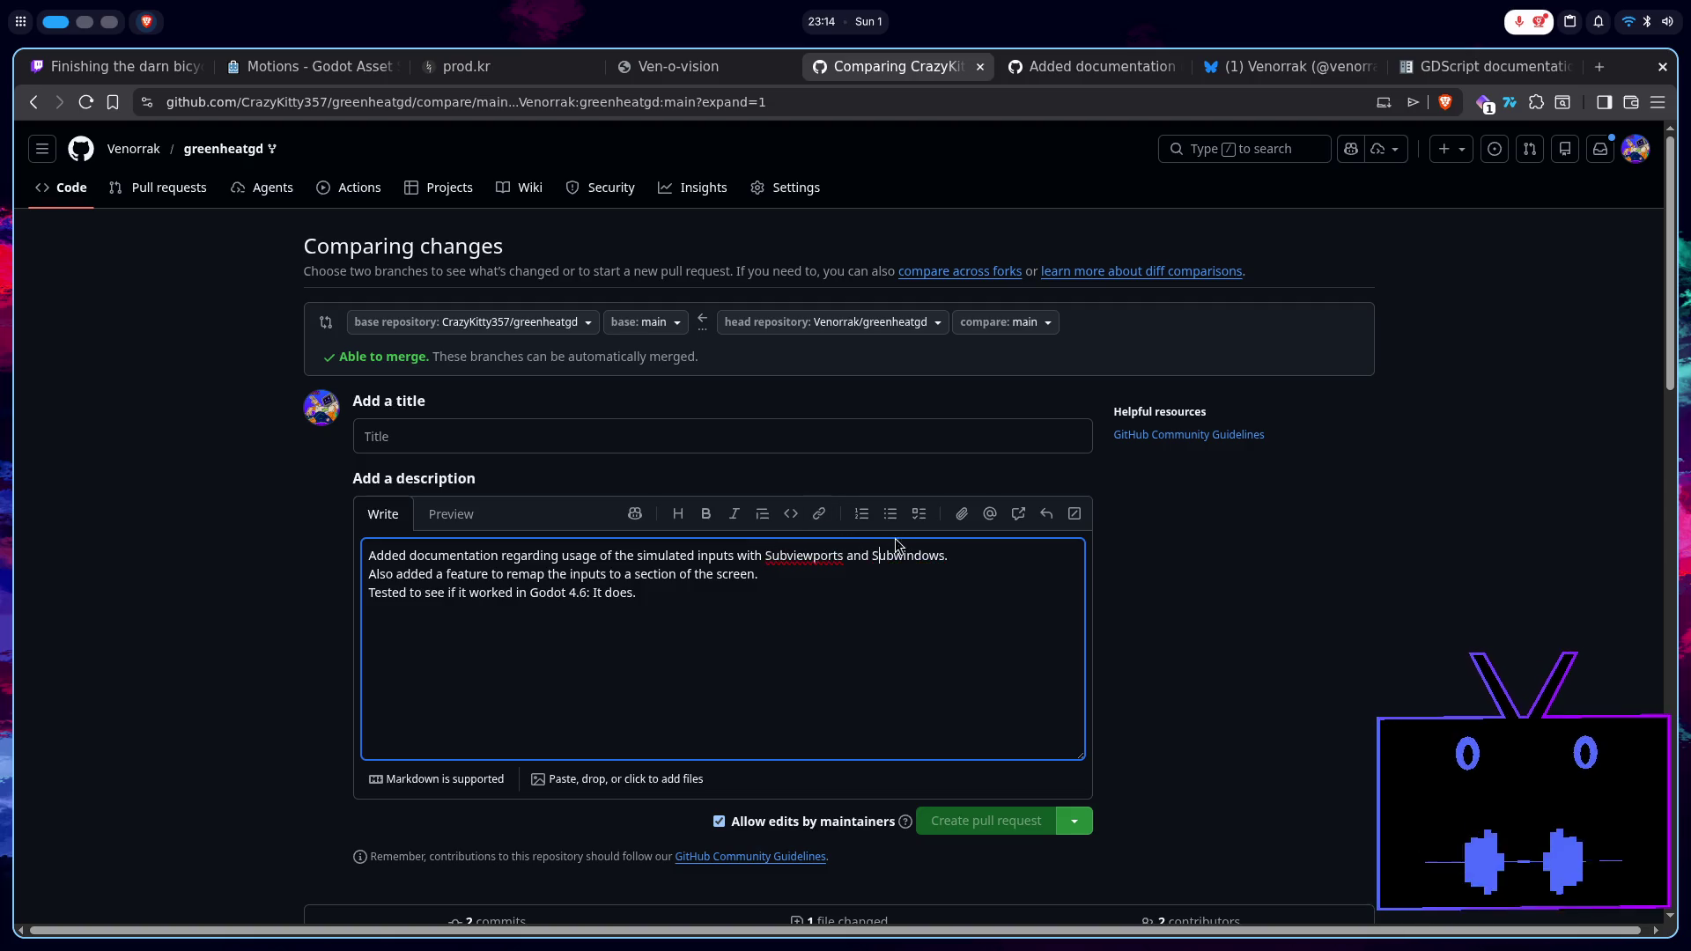
left_click(794, 556)
key("BackSpace")
type("V")
left_click(905, 556)
key("BackSpace")
type("W")
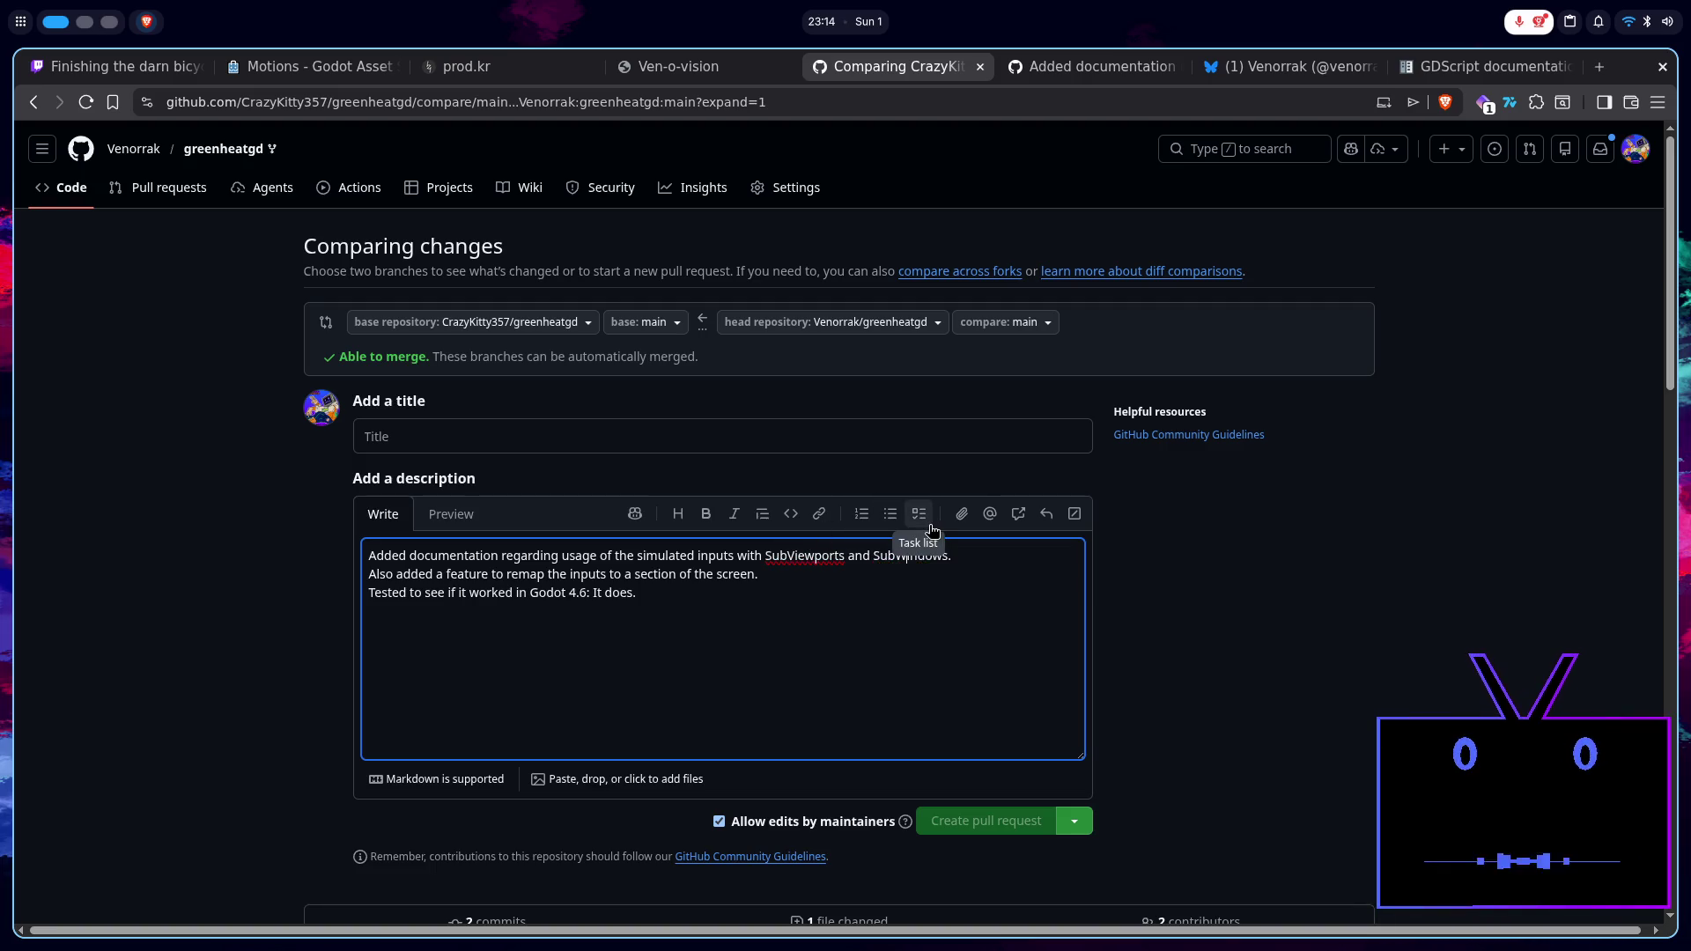
left_click(502, 434)
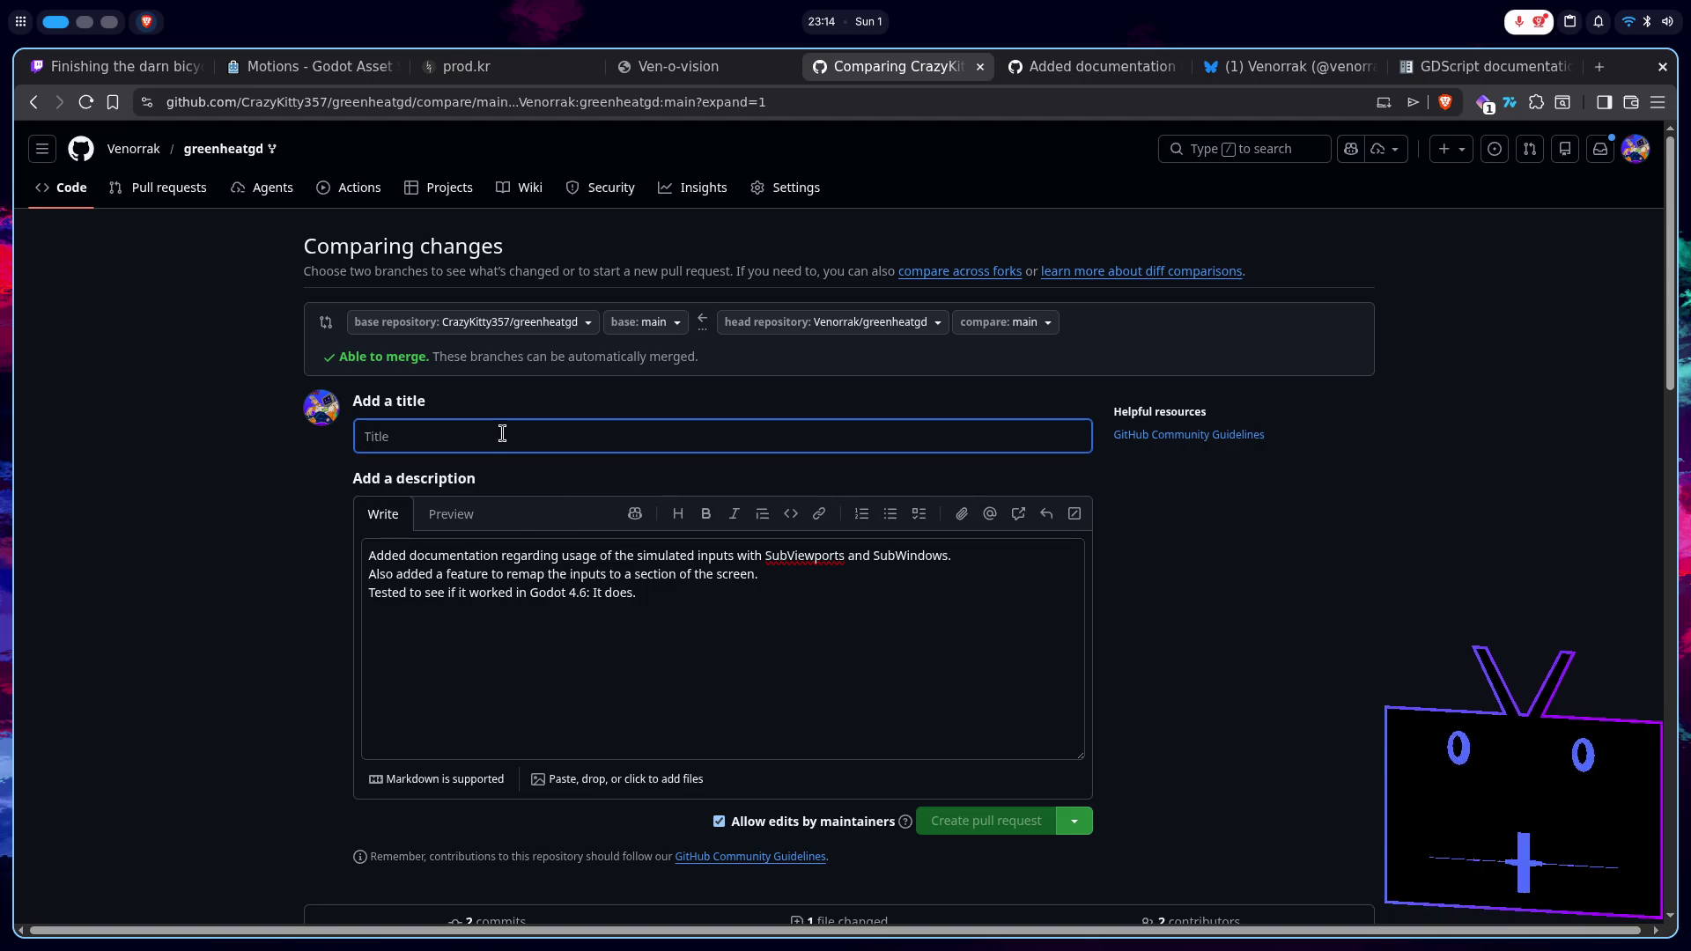
left_click(669, 591)
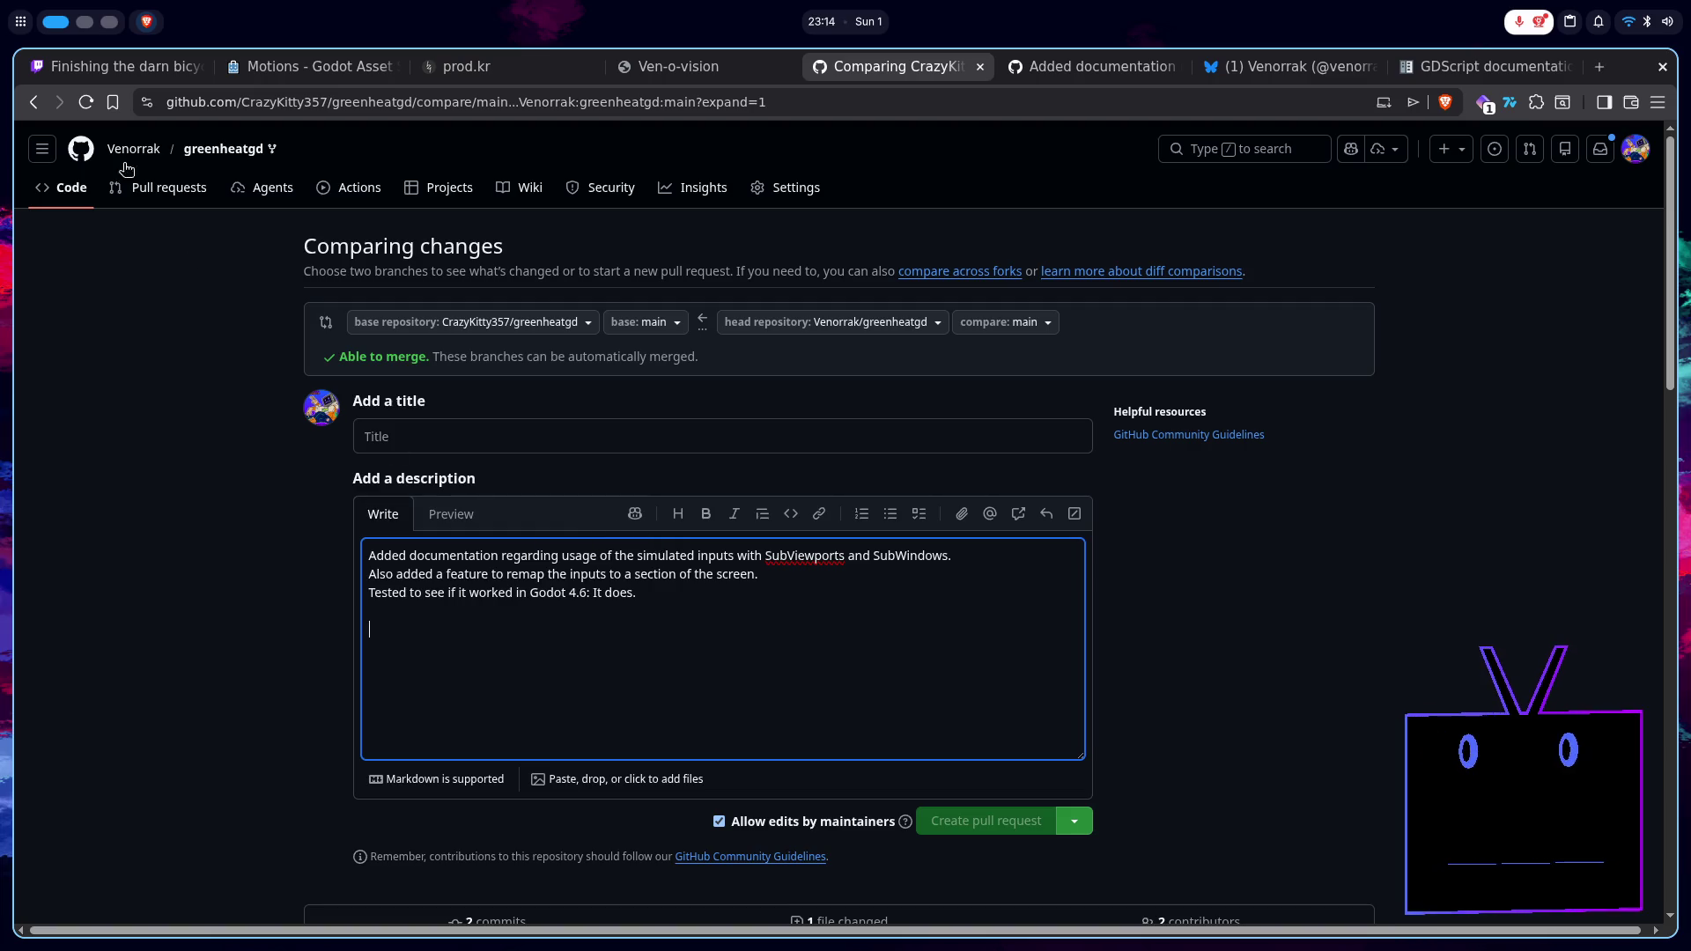
Step: Switch to the bicycle game stream replay tab and start playback
left_click(138, 67)
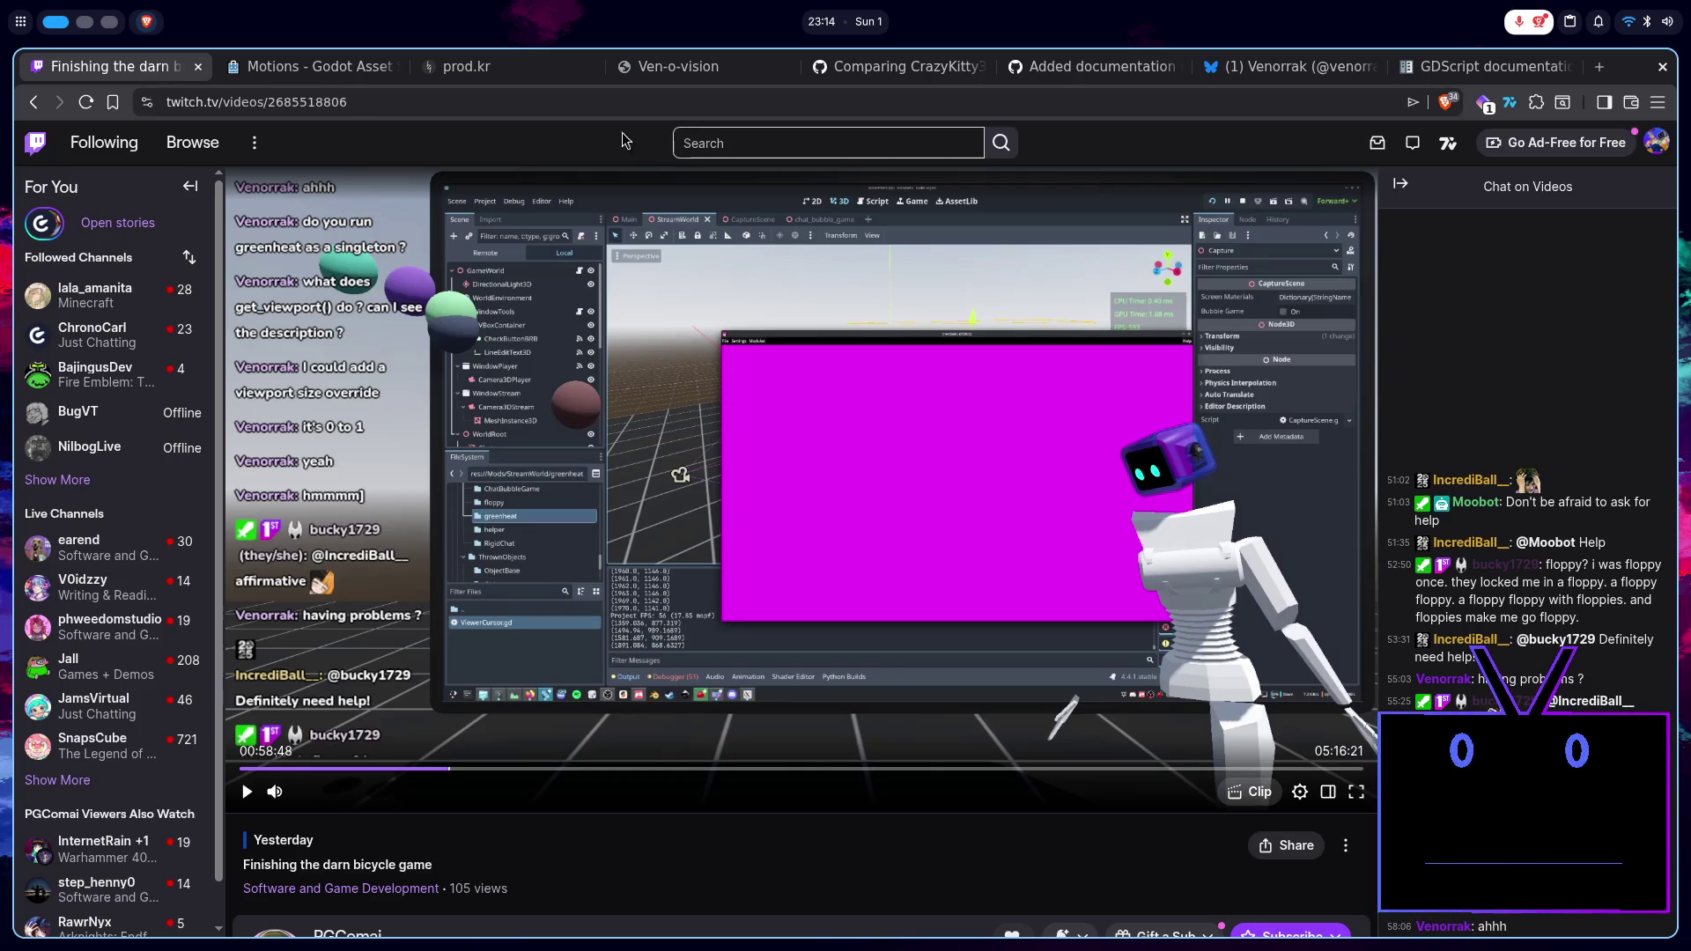
left_click(476, 104)
key("ctrl+a")
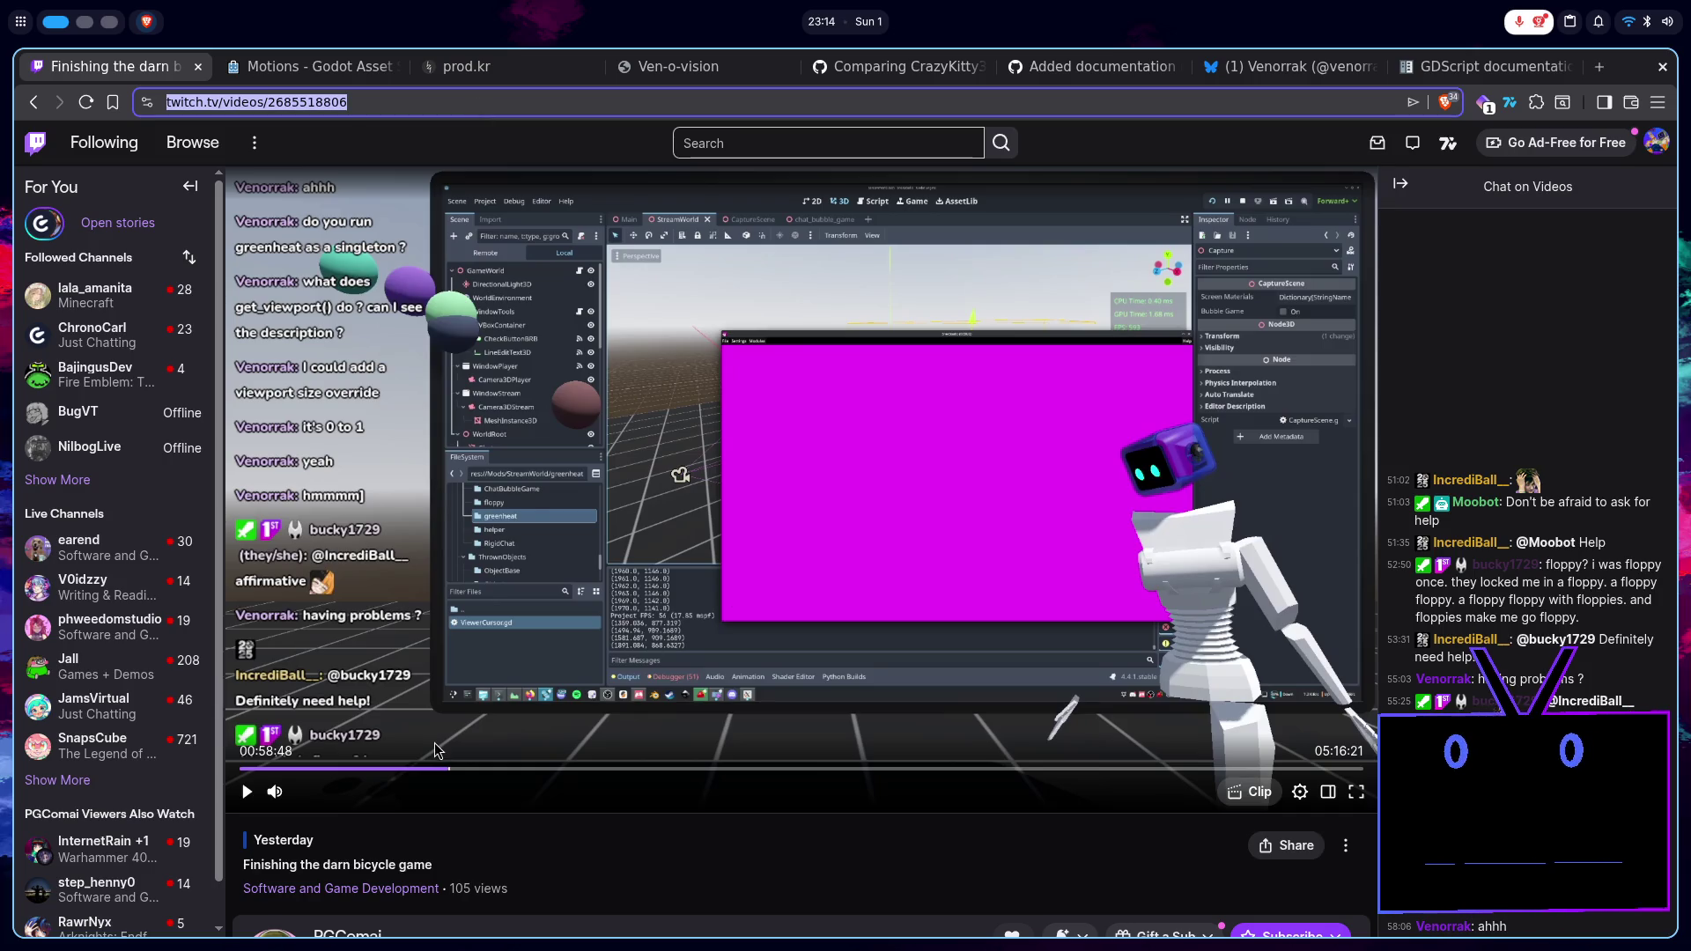
left_click(243, 797)
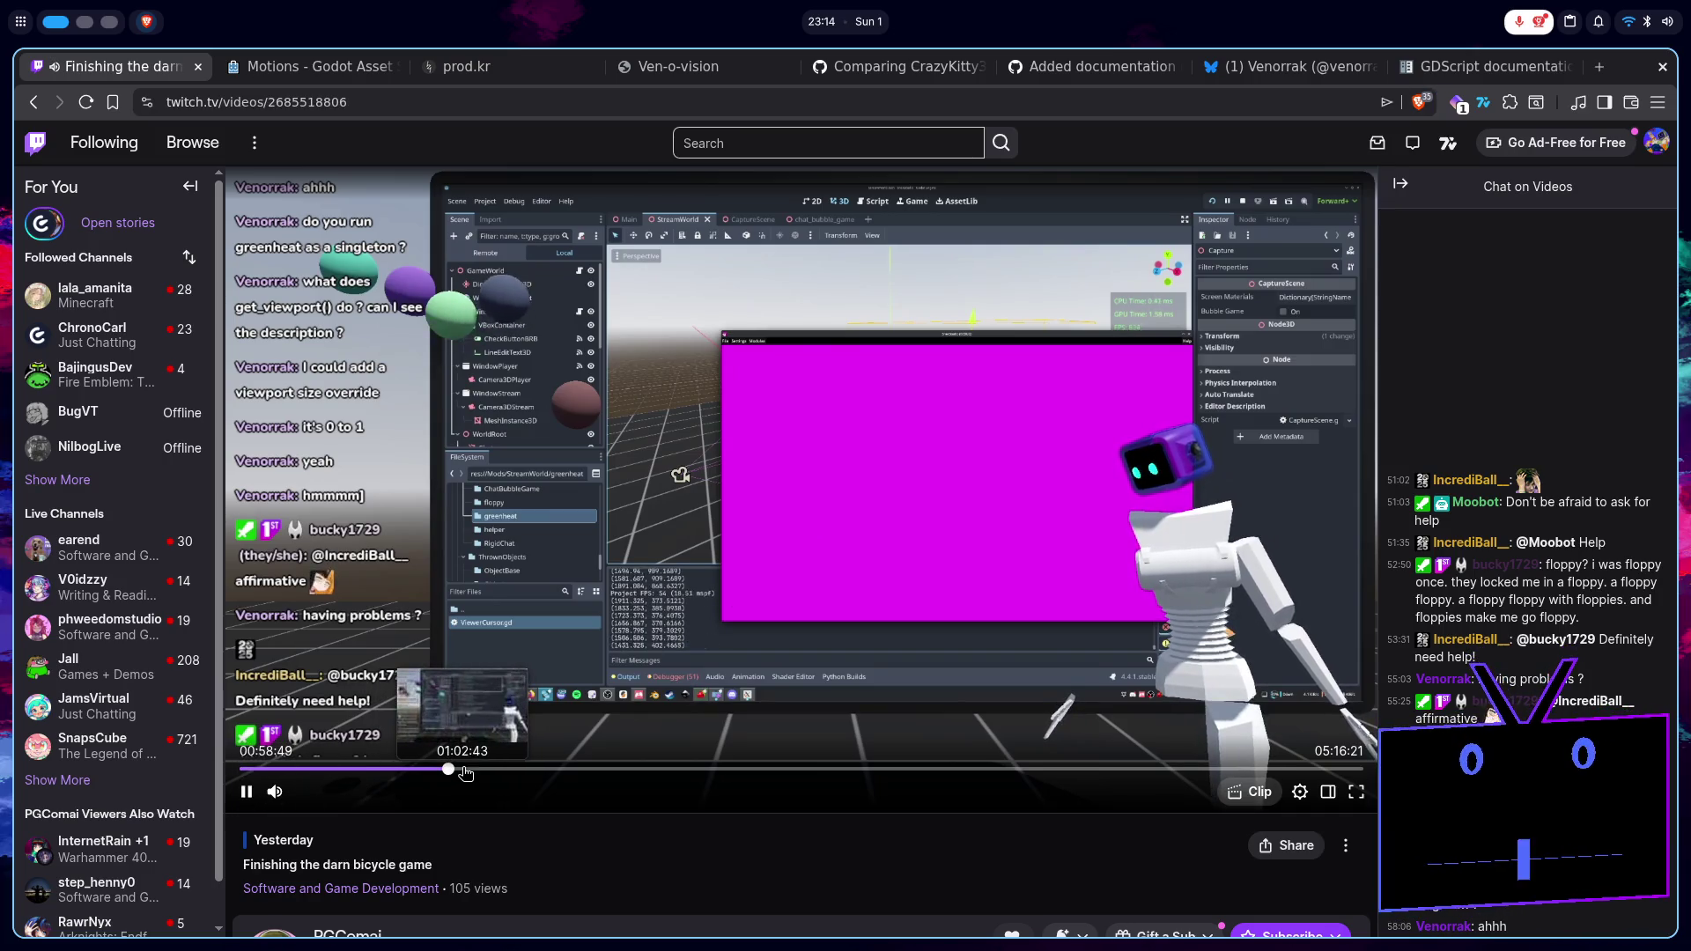
Step: Skim the replay ahead to about 01:25, pause it, and show the dd0aafd commit page
left_click(465, 769)
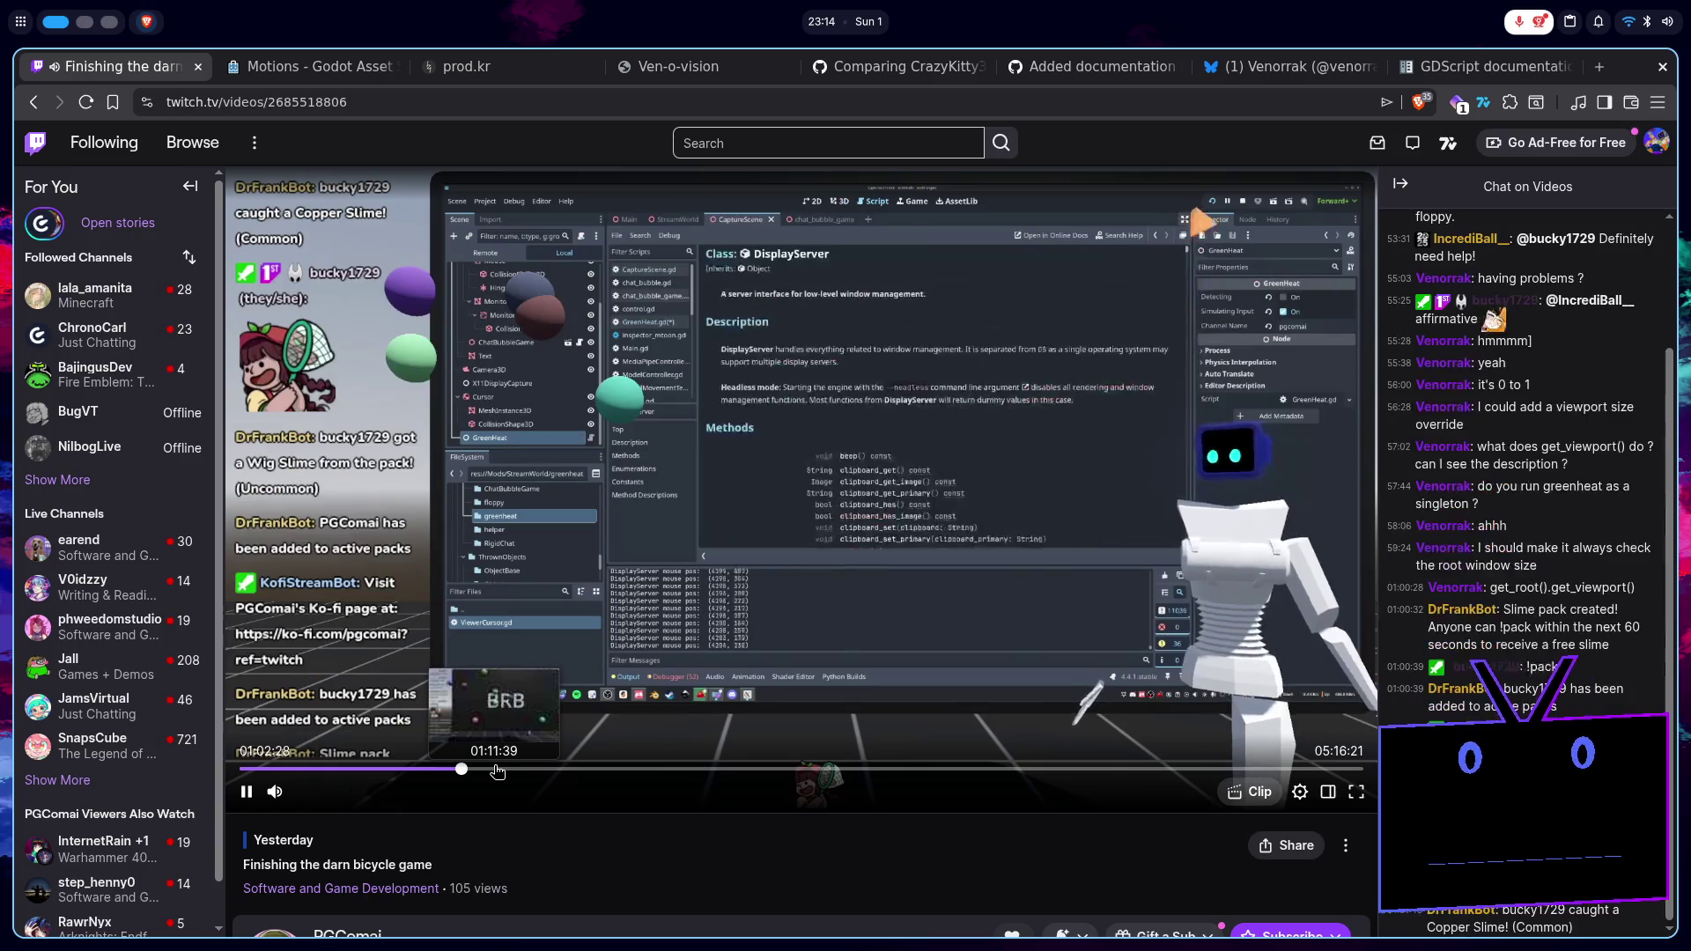
left_click(498, 769)
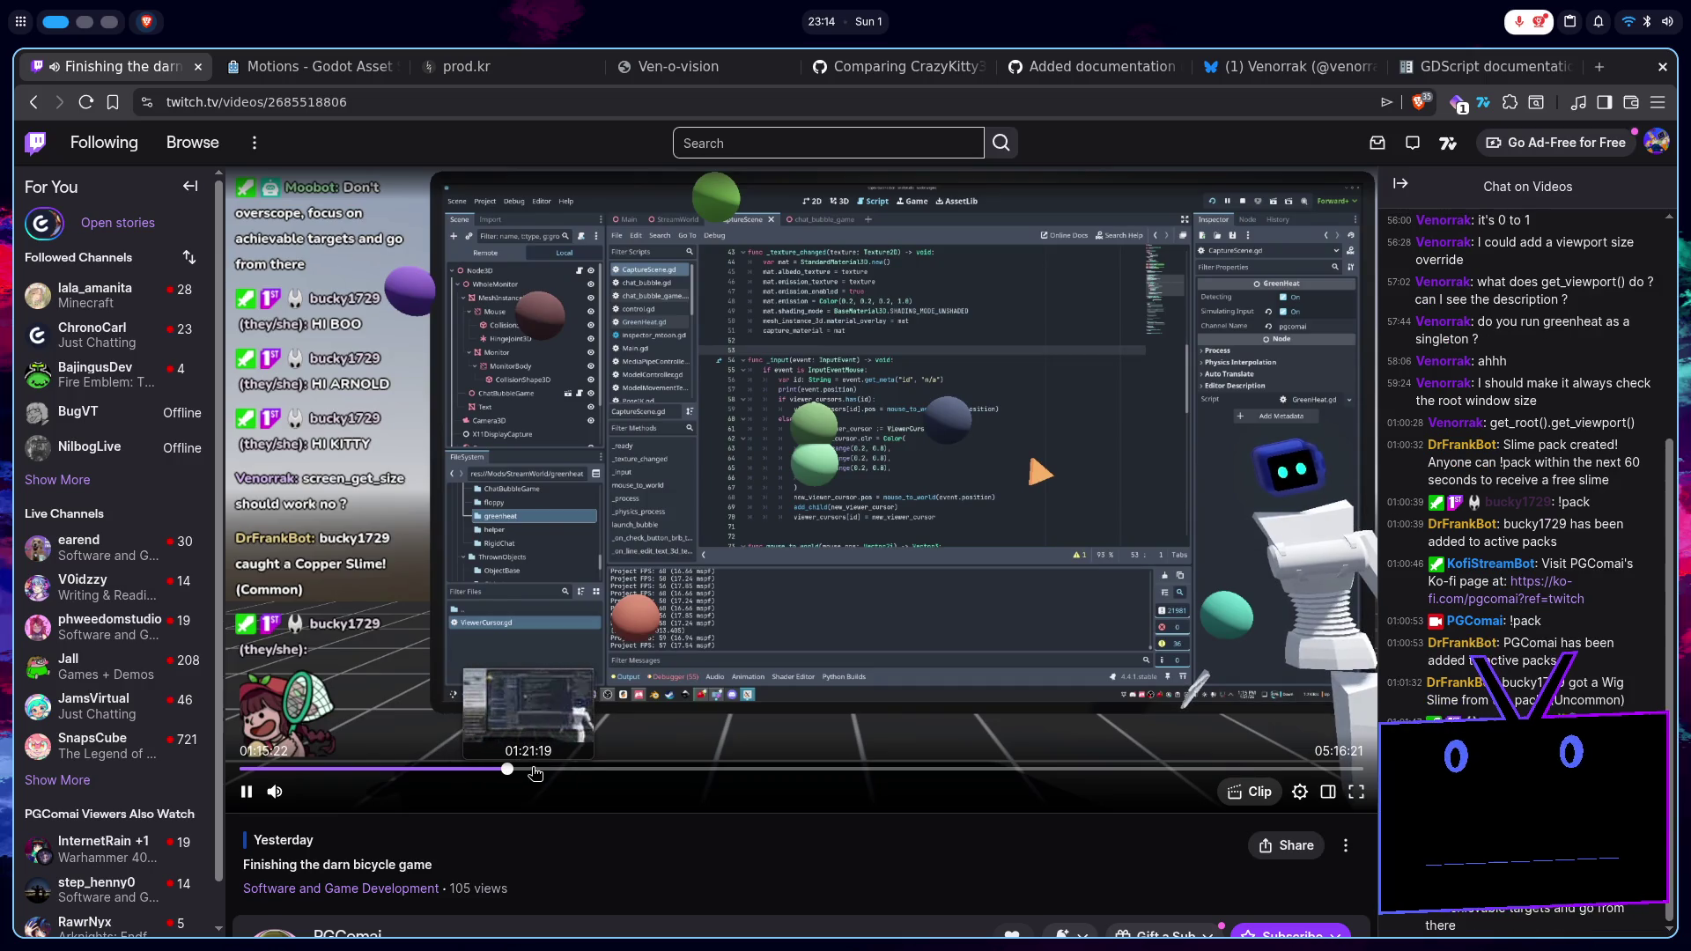
left_click(507, 769)
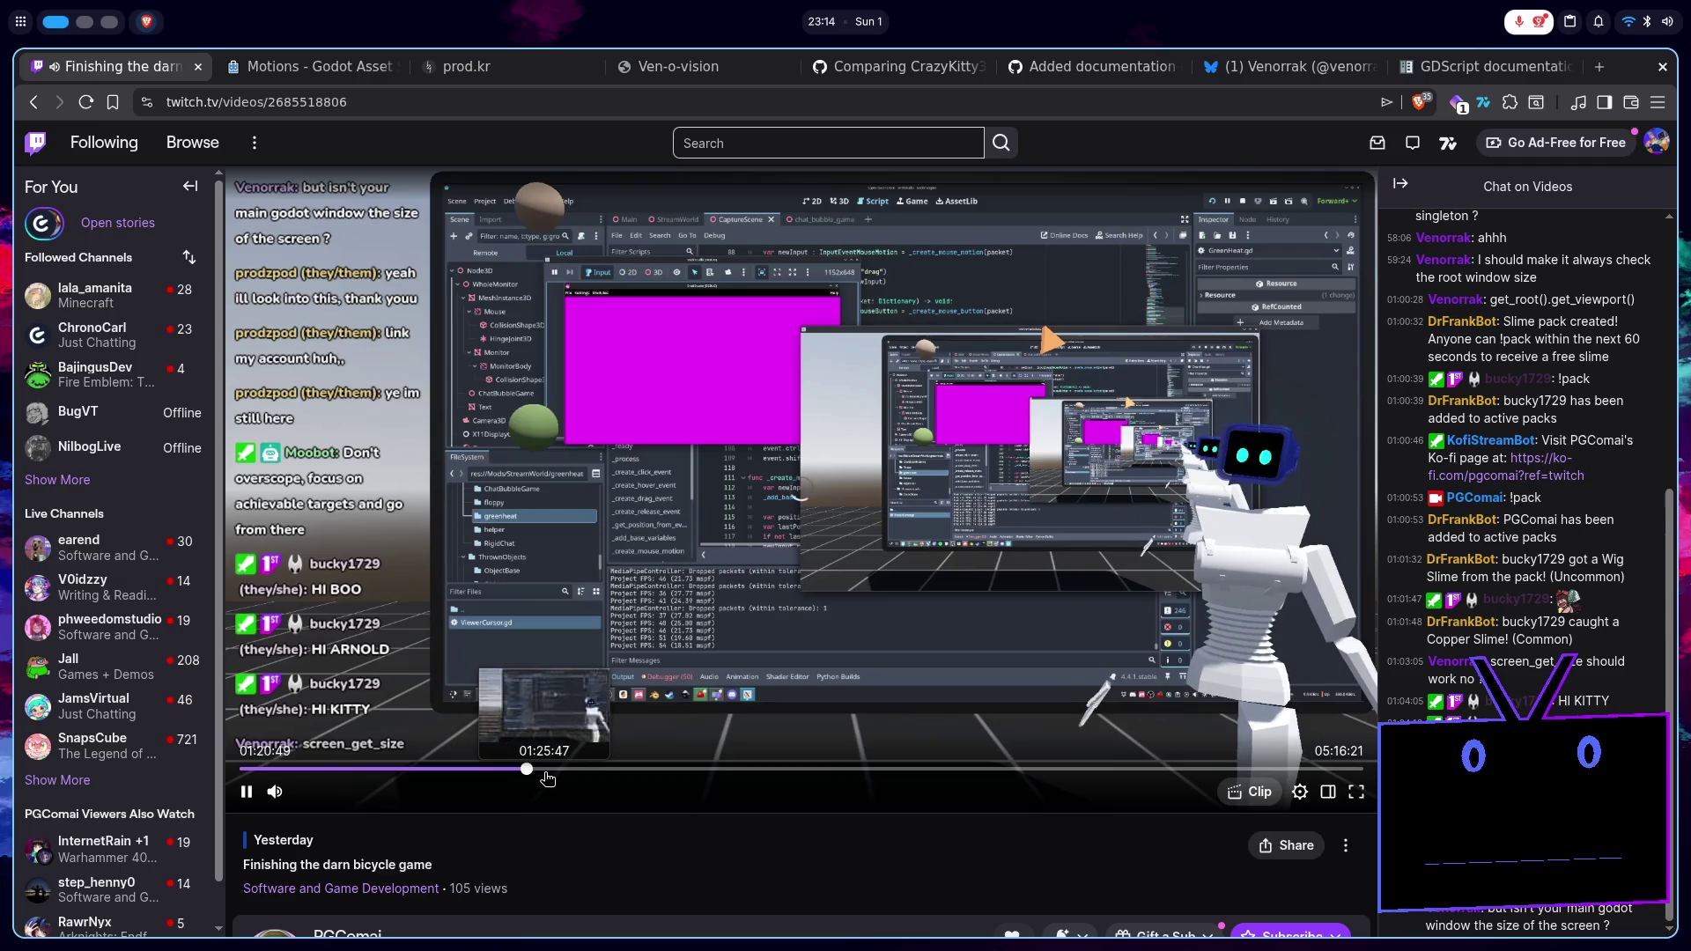
left_click(526, 769)
left_click(547, 769)
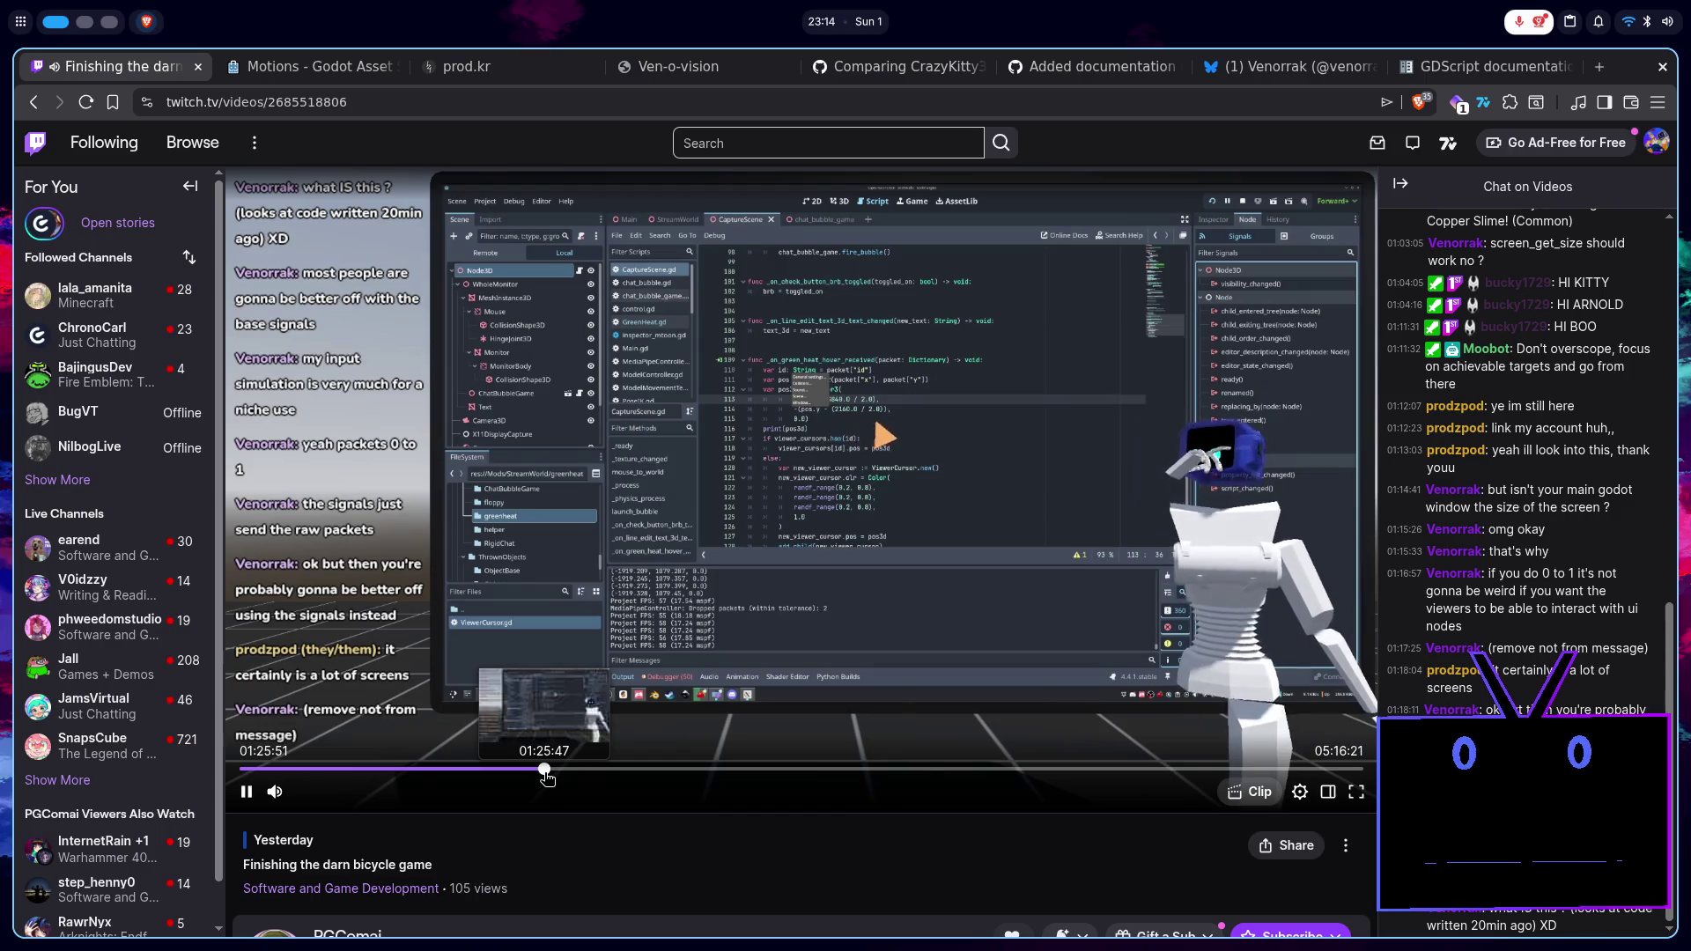
left_click(255, 792)
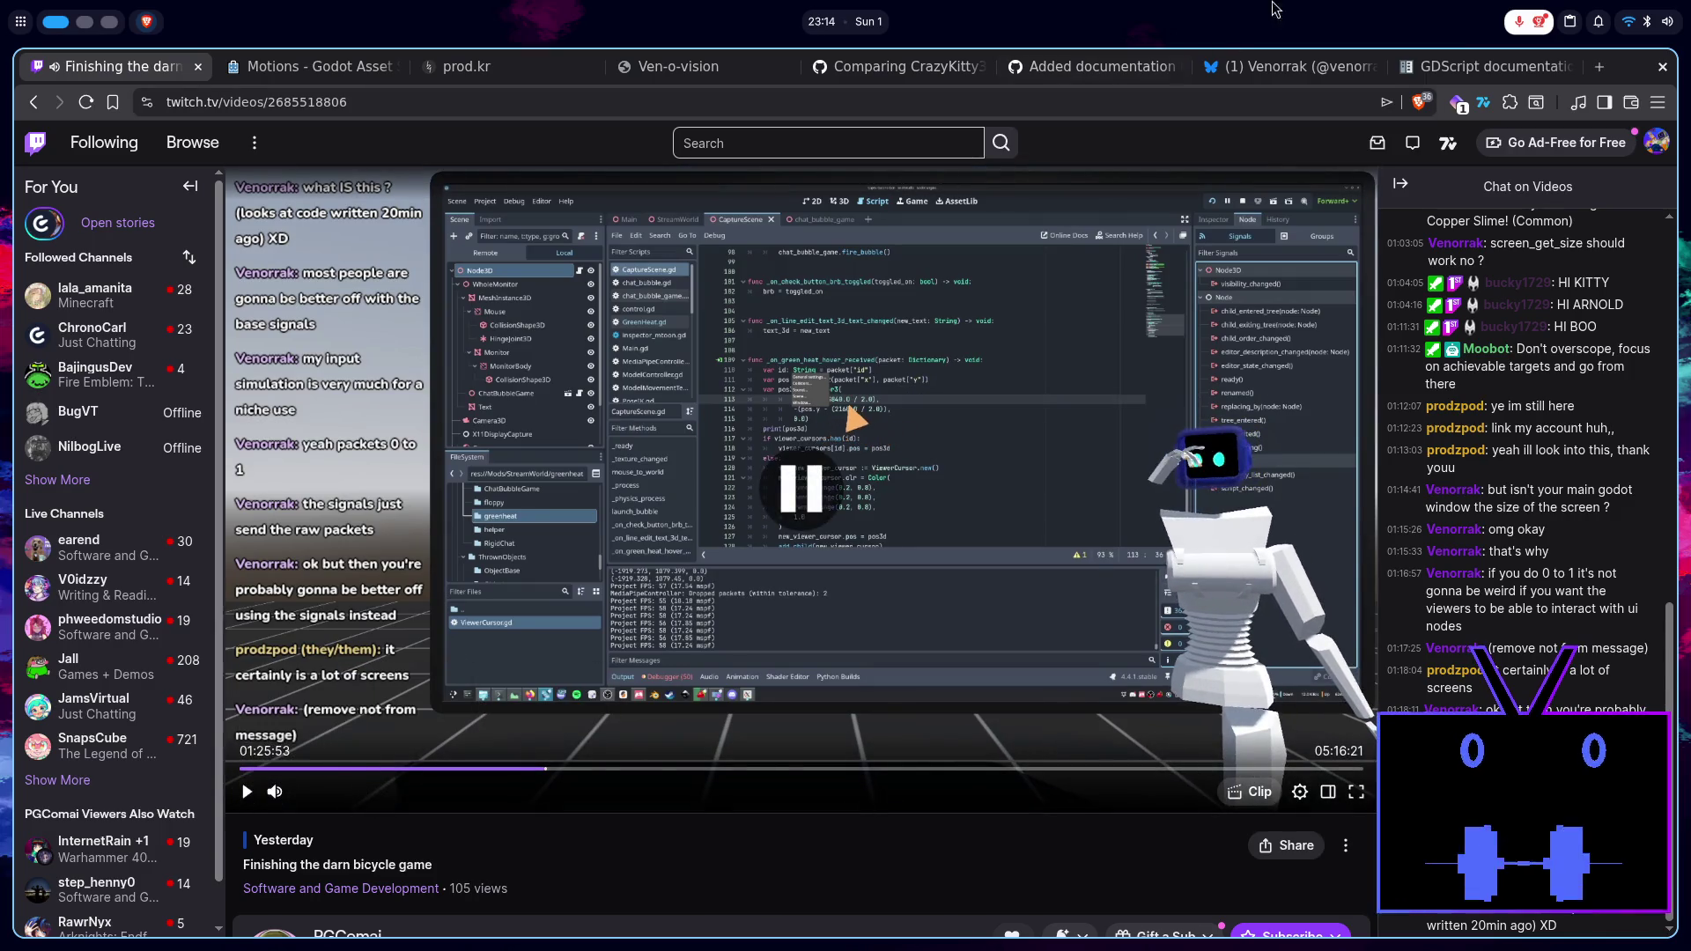
left_click(1076, 77)
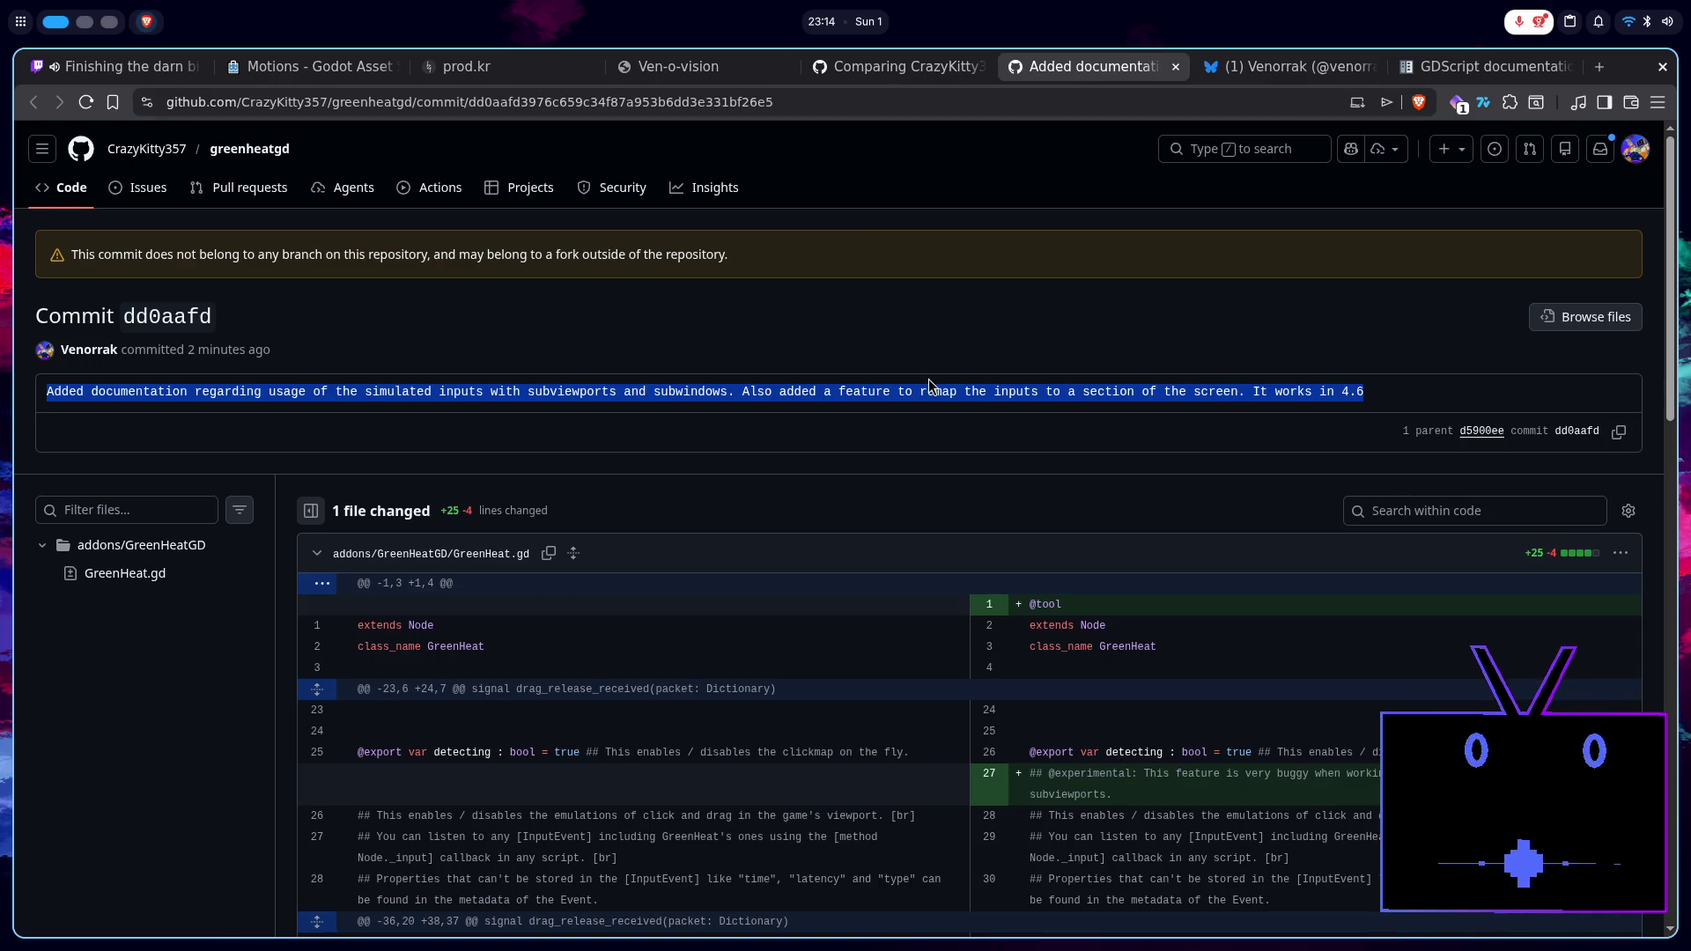
Step: Type the pull request title 'Update documentation for simulated inputs with multiple Viewports & added input position remaping'
left_click(916, 69)
left_click(617, 440)
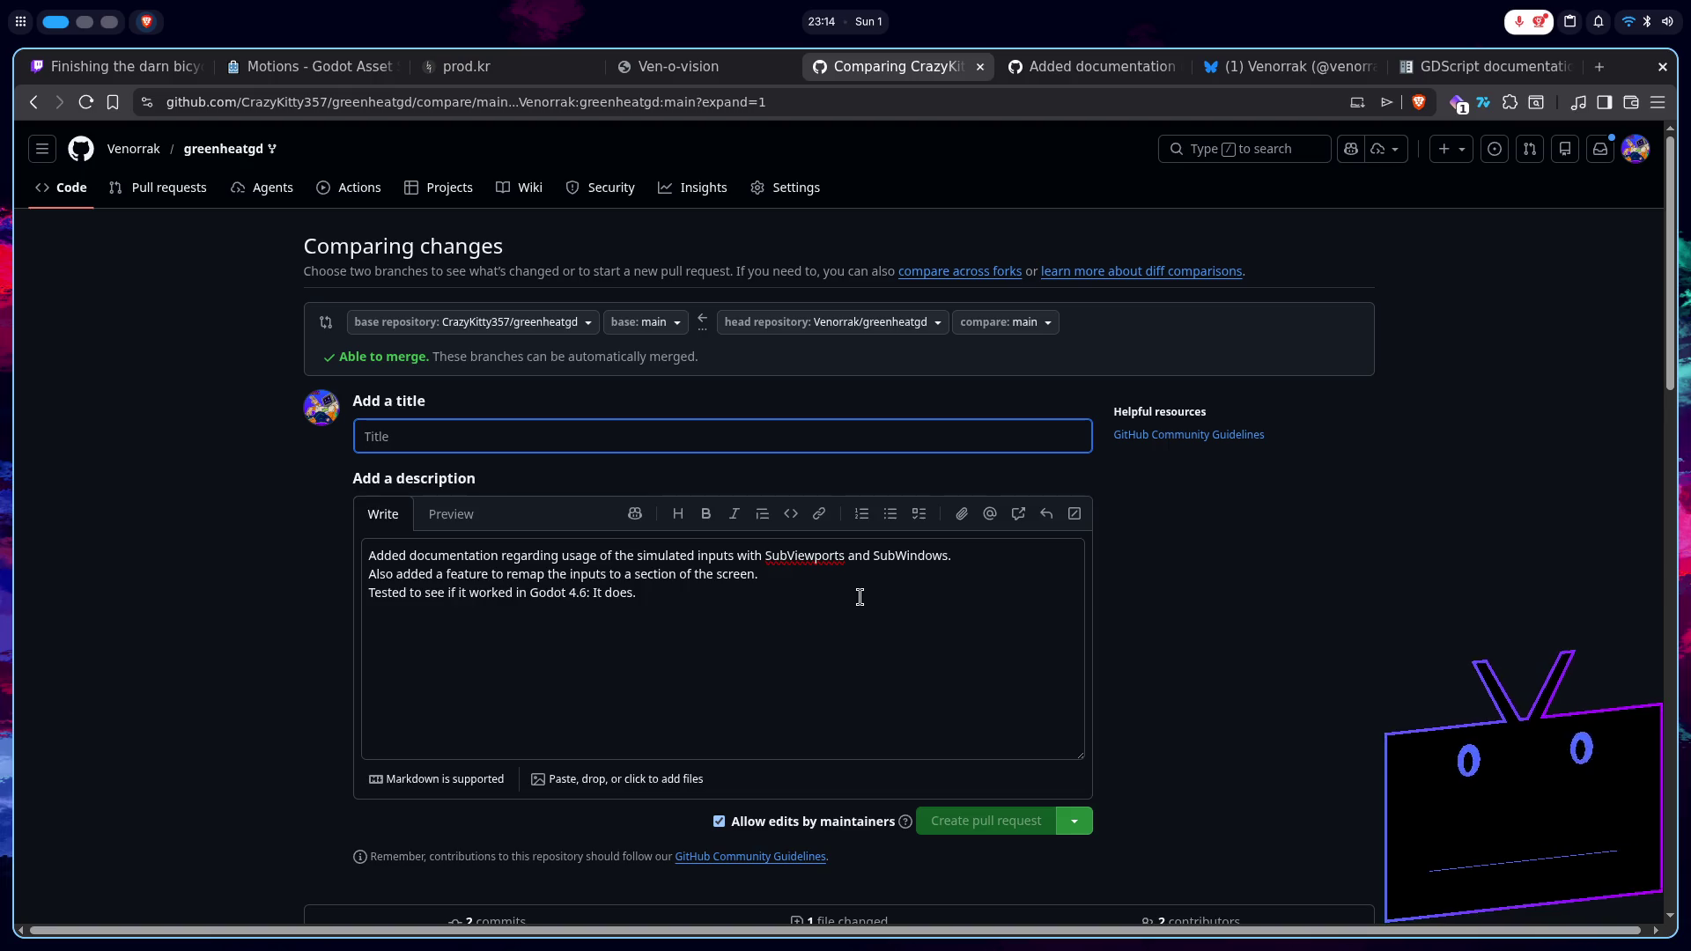
type("Update do")
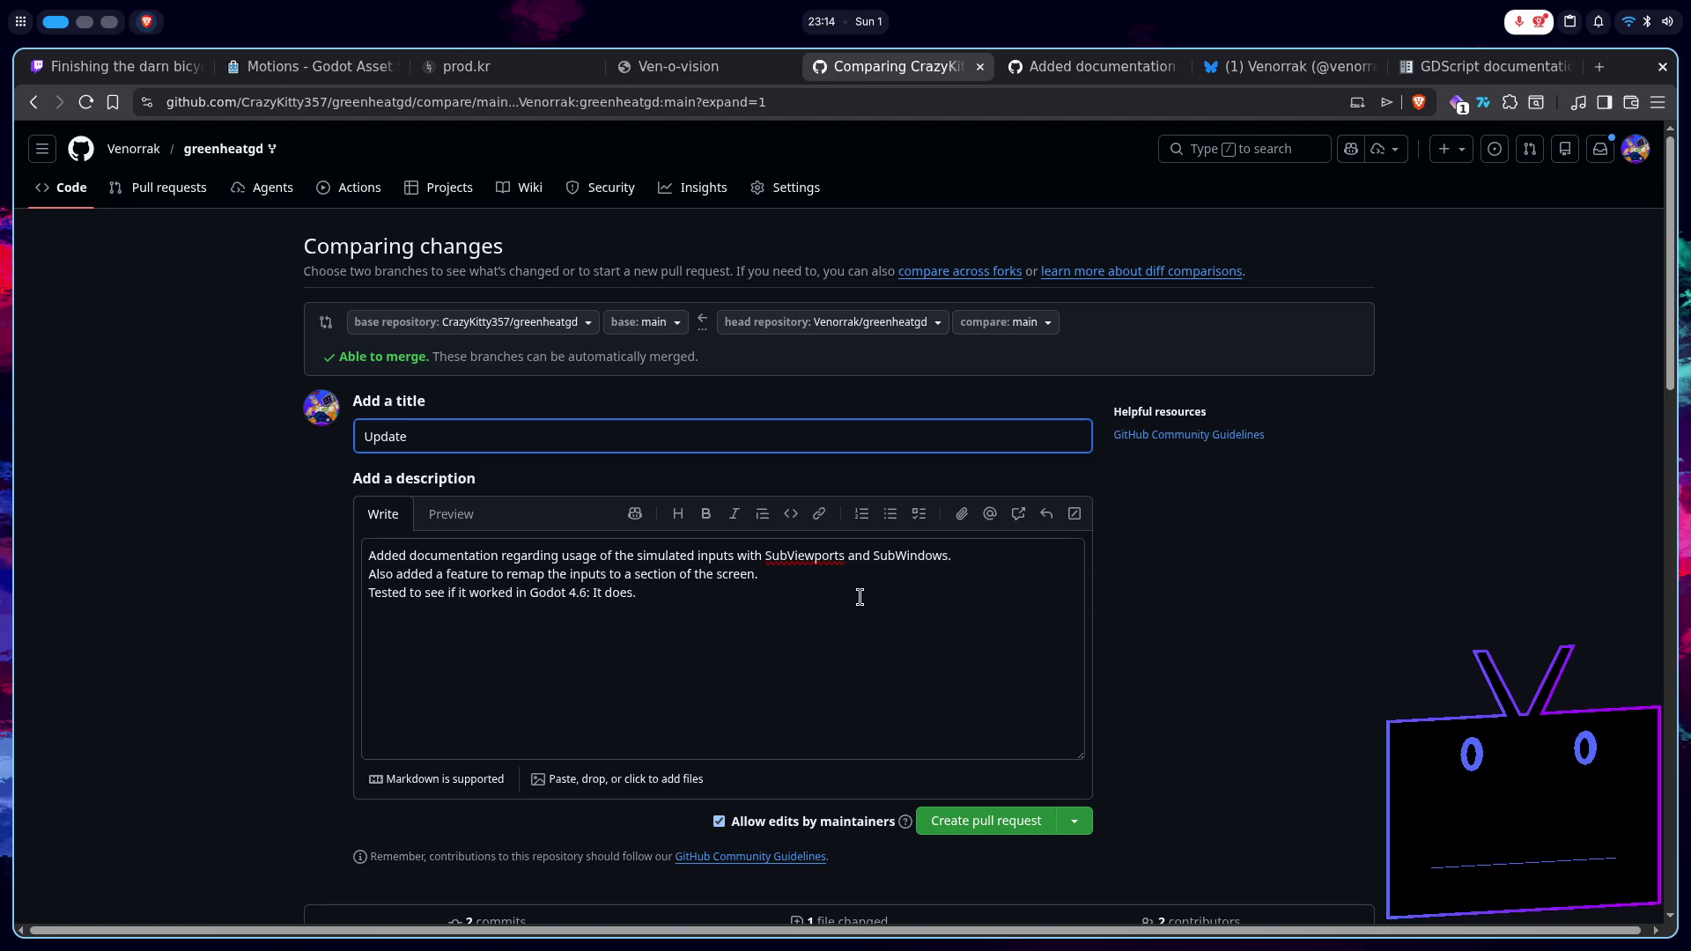
type("cumu")
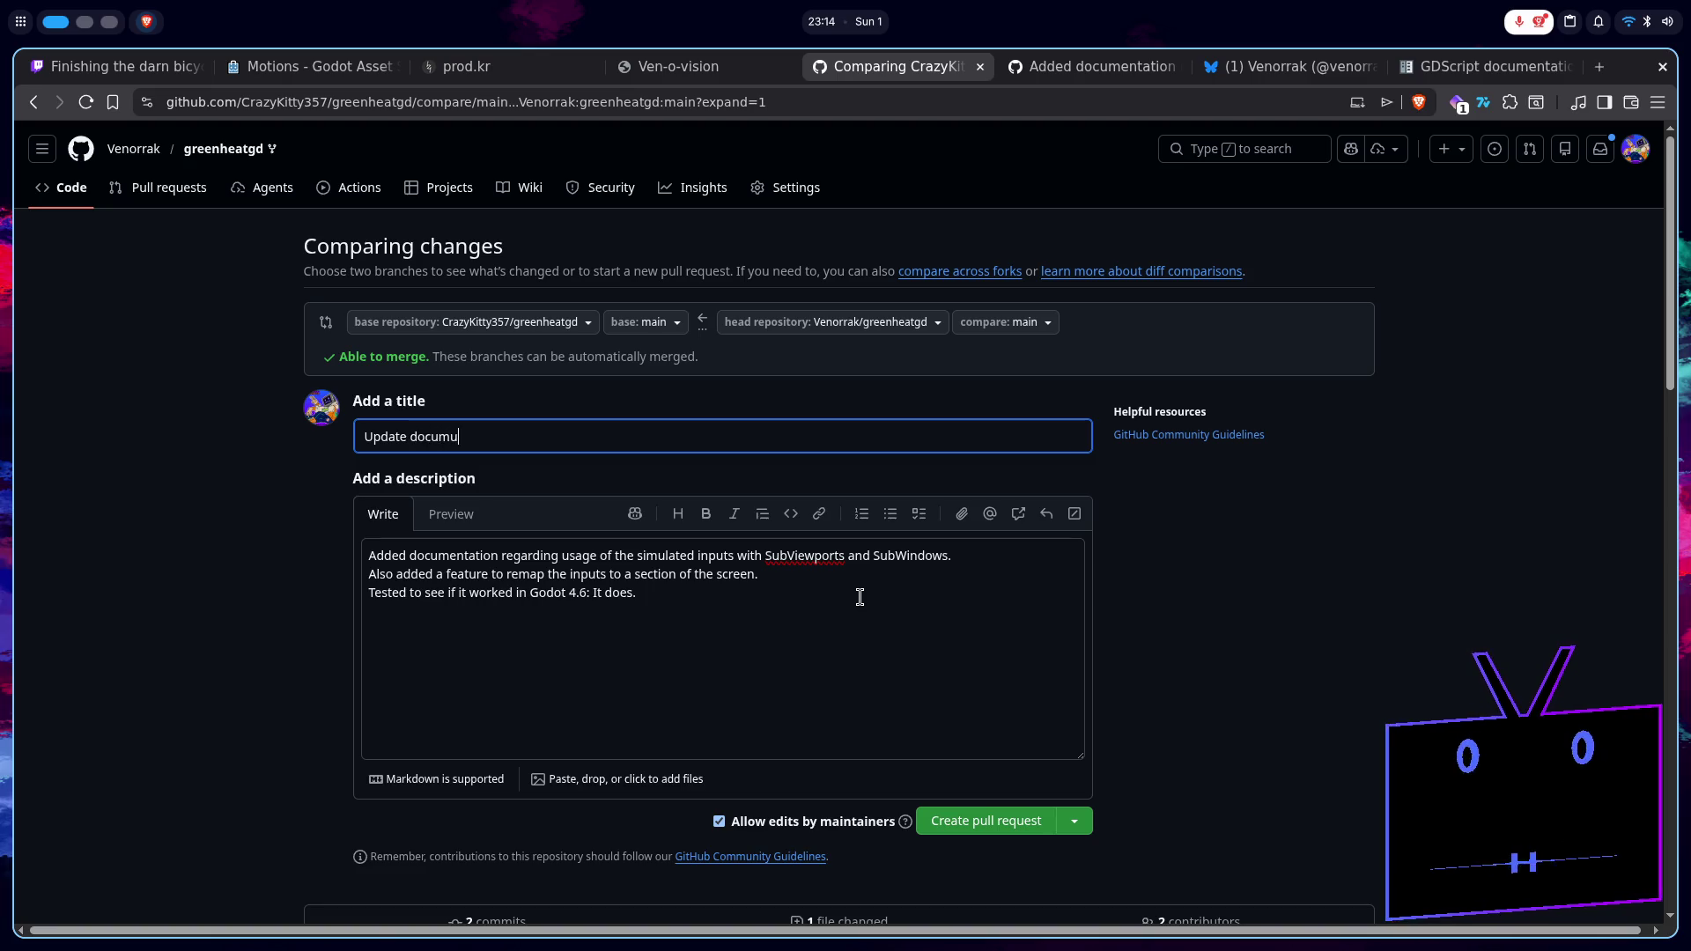
key("BackSpace")
type("ent")
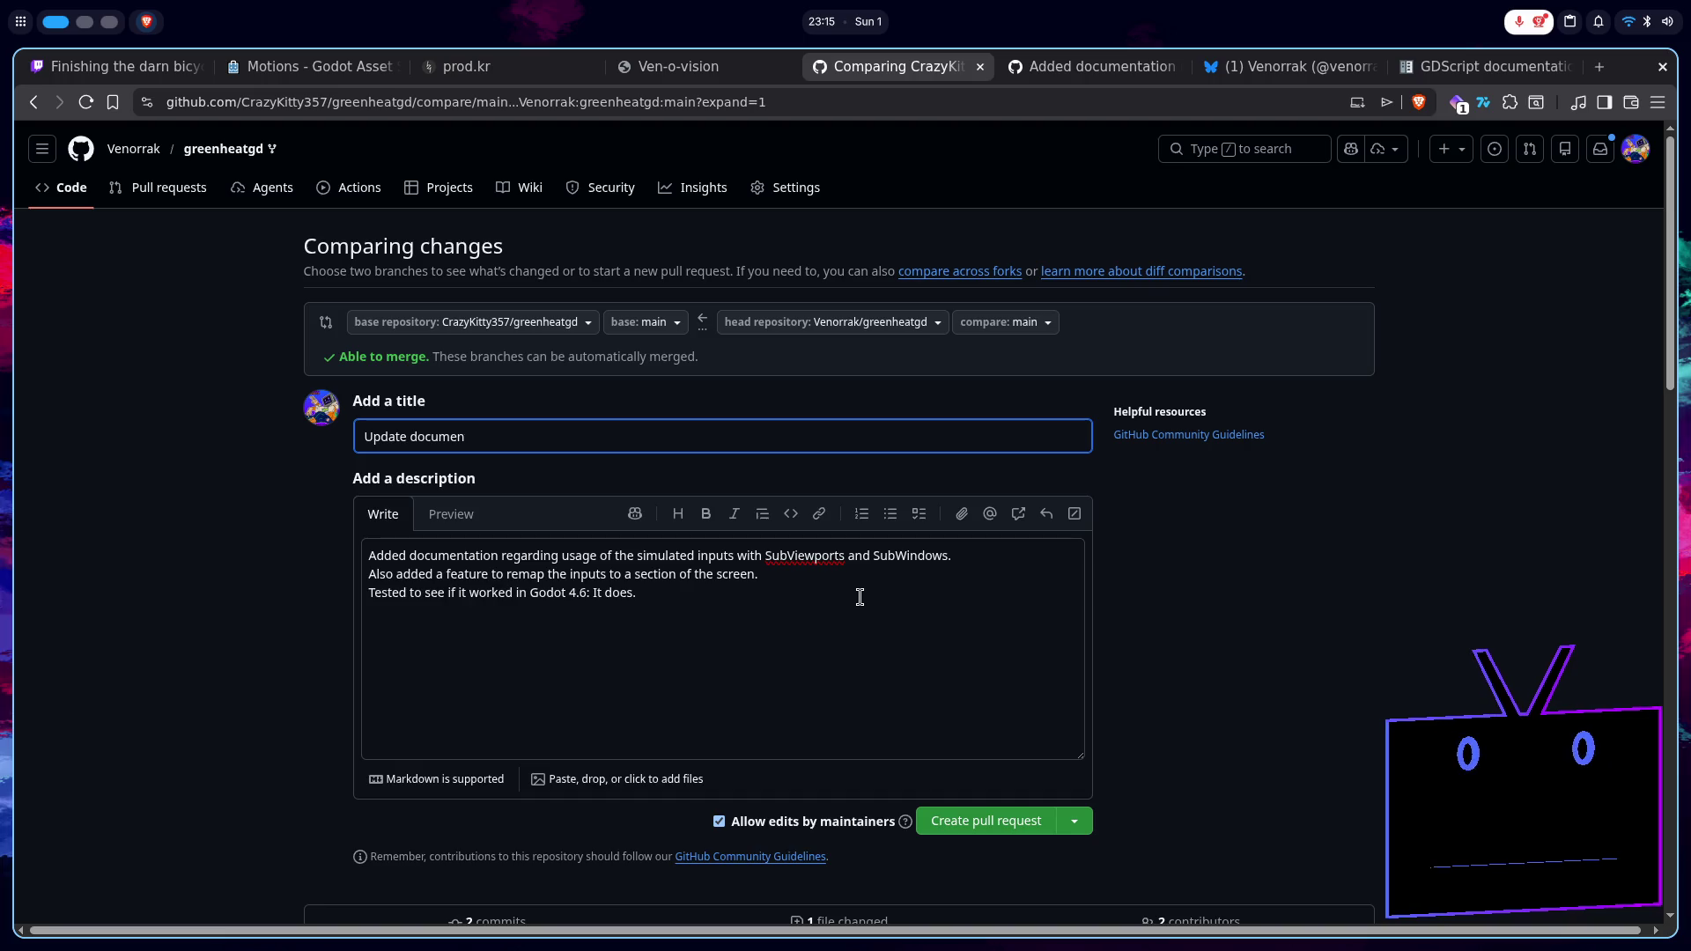
type("tation ")
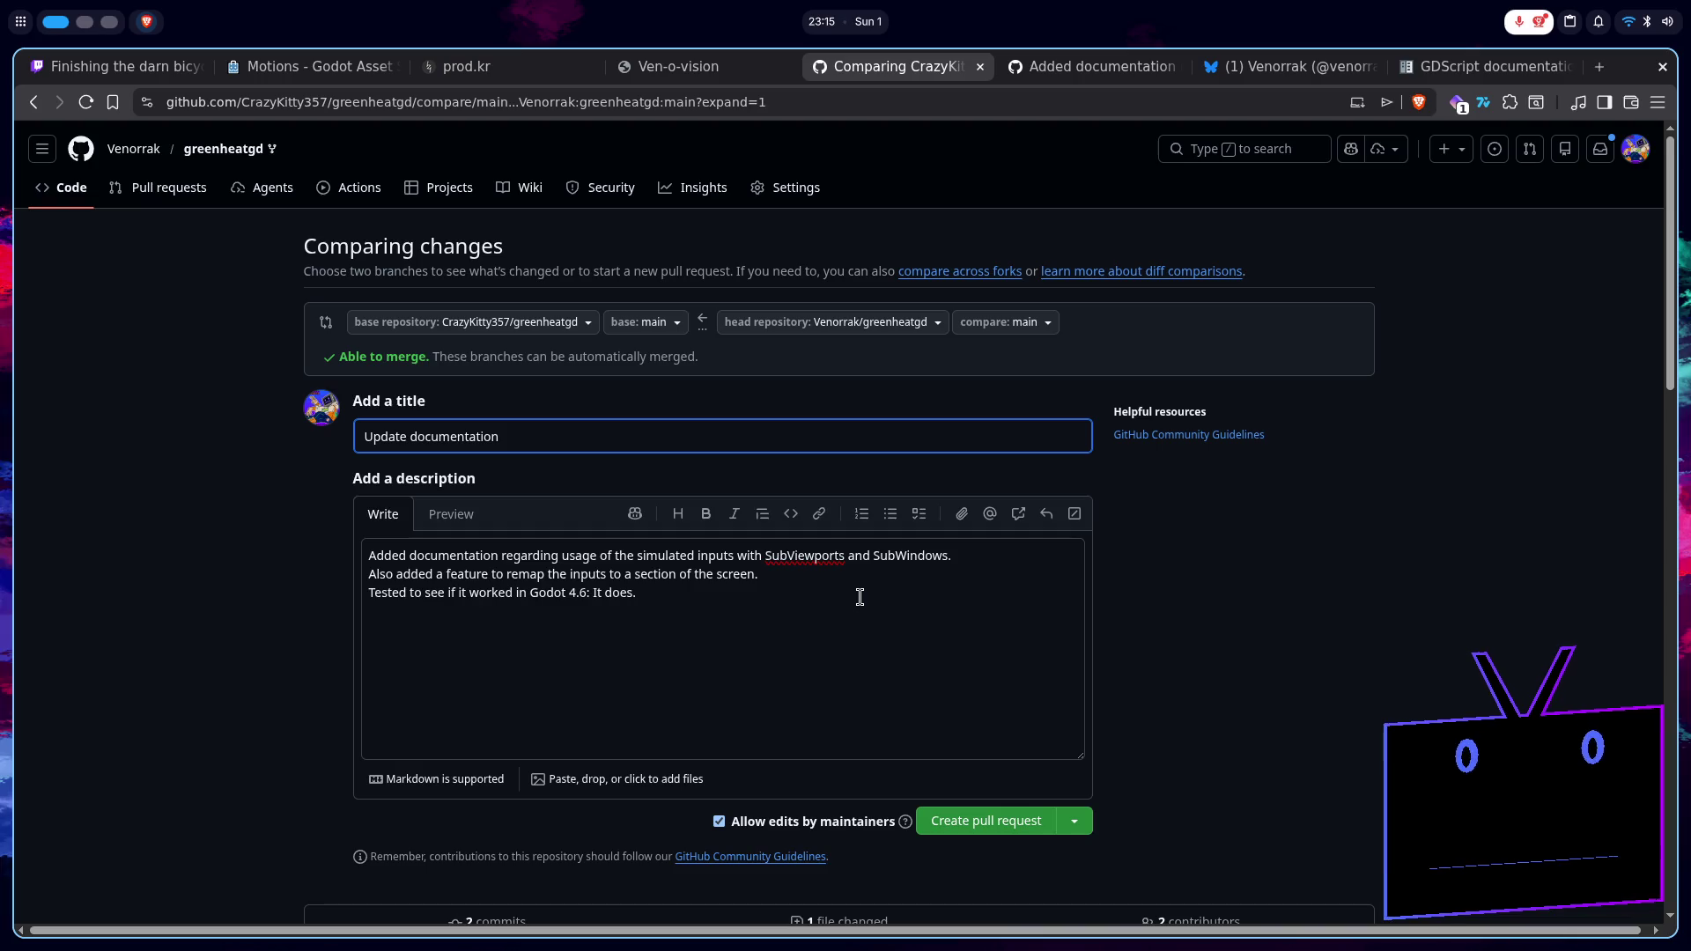
type("or simulated ")
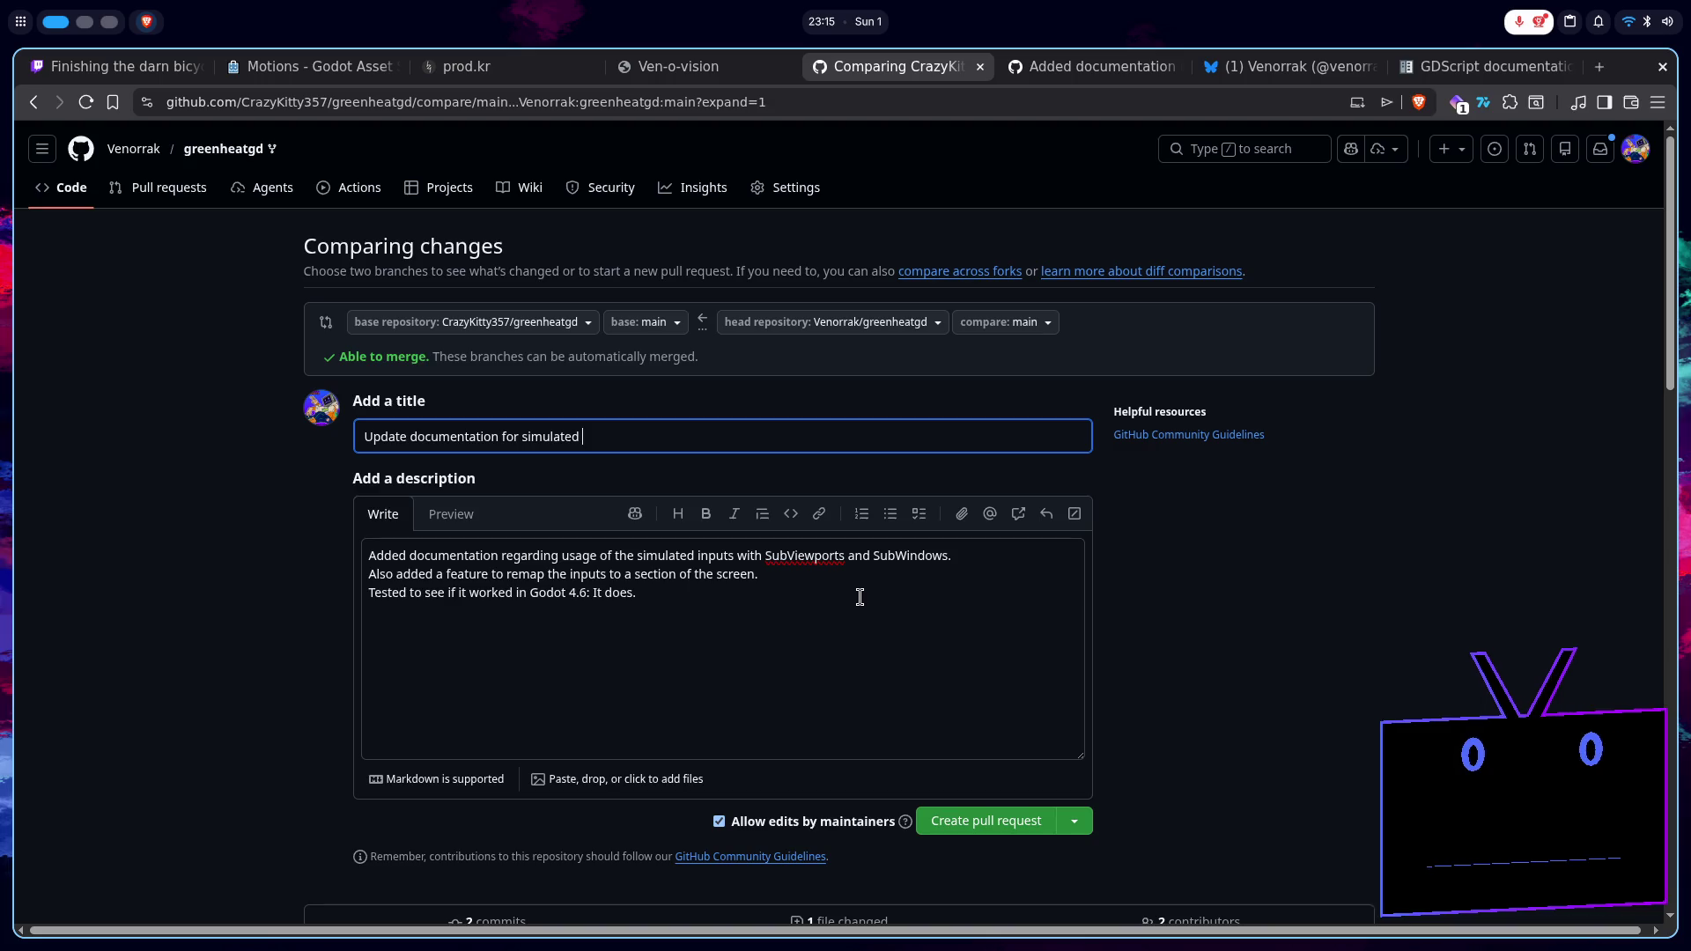
type("nputs with S")
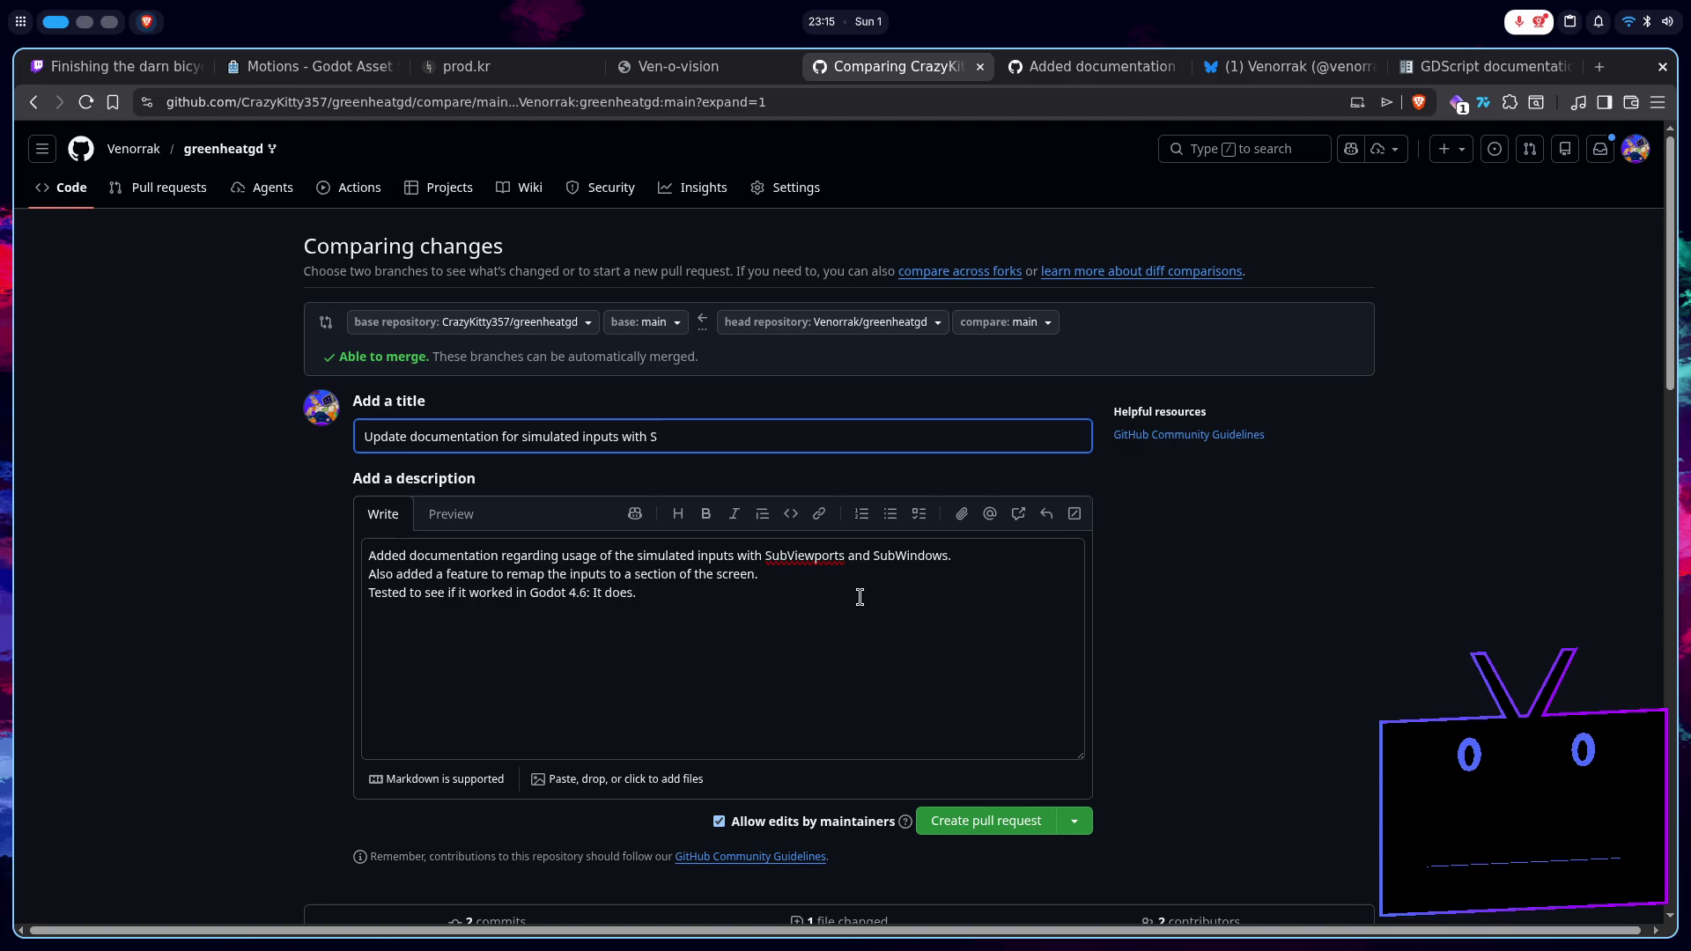
type("multiple vi")
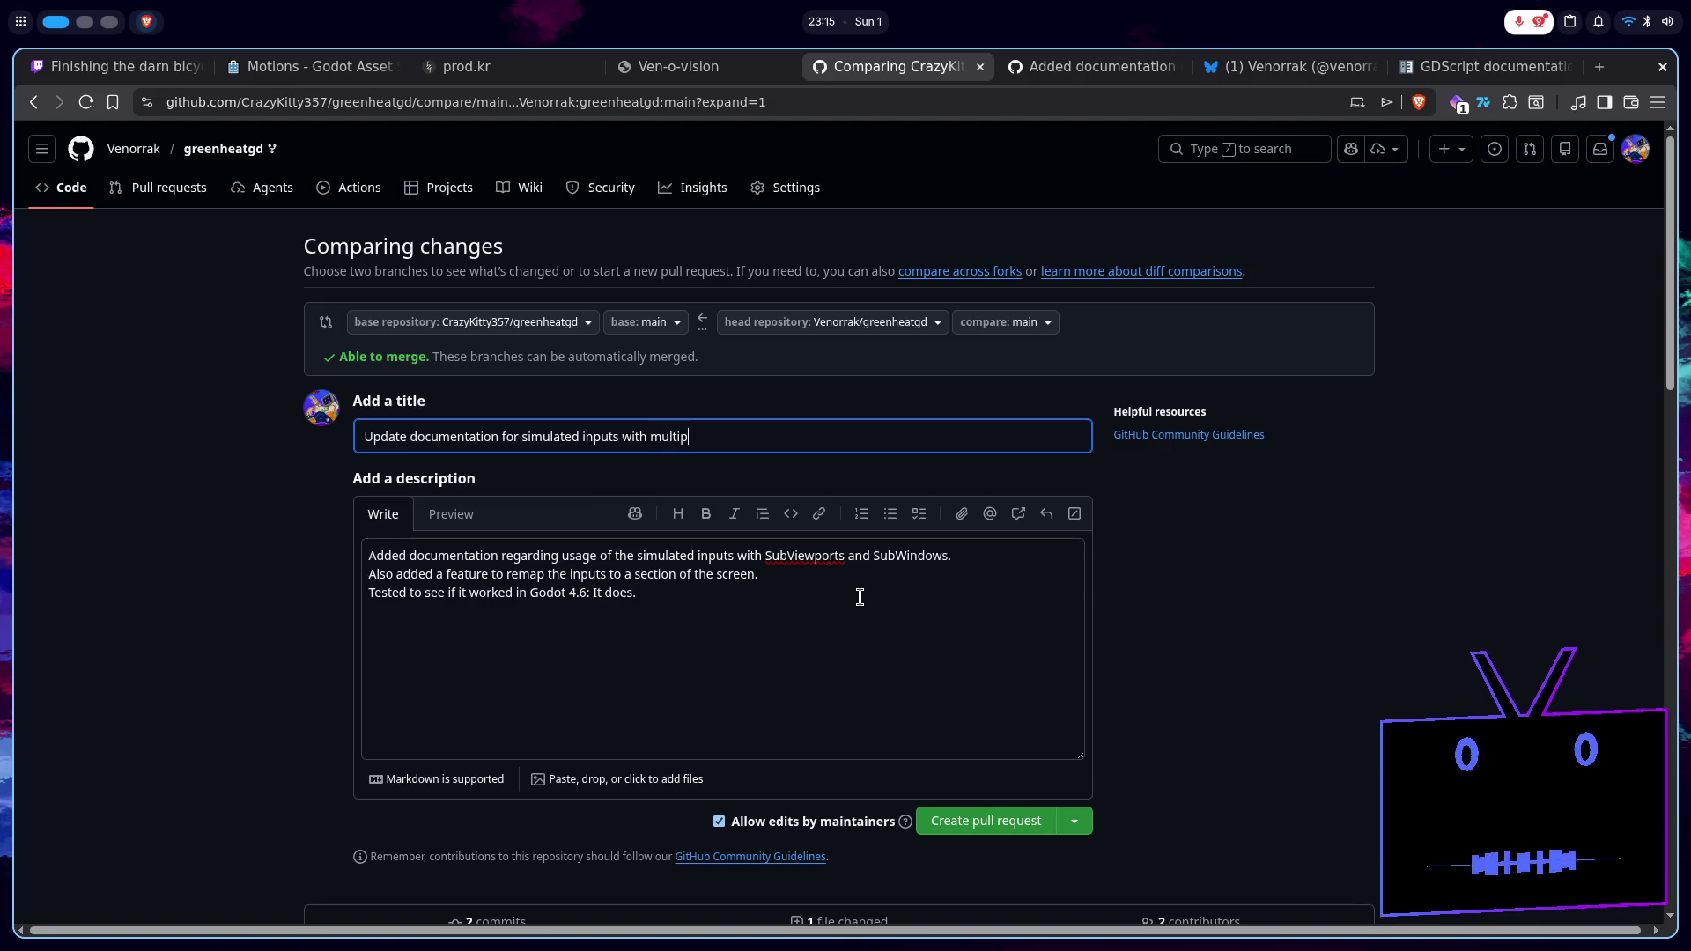
key("BackSpace")
key("BackSpace")
type("Viewport")
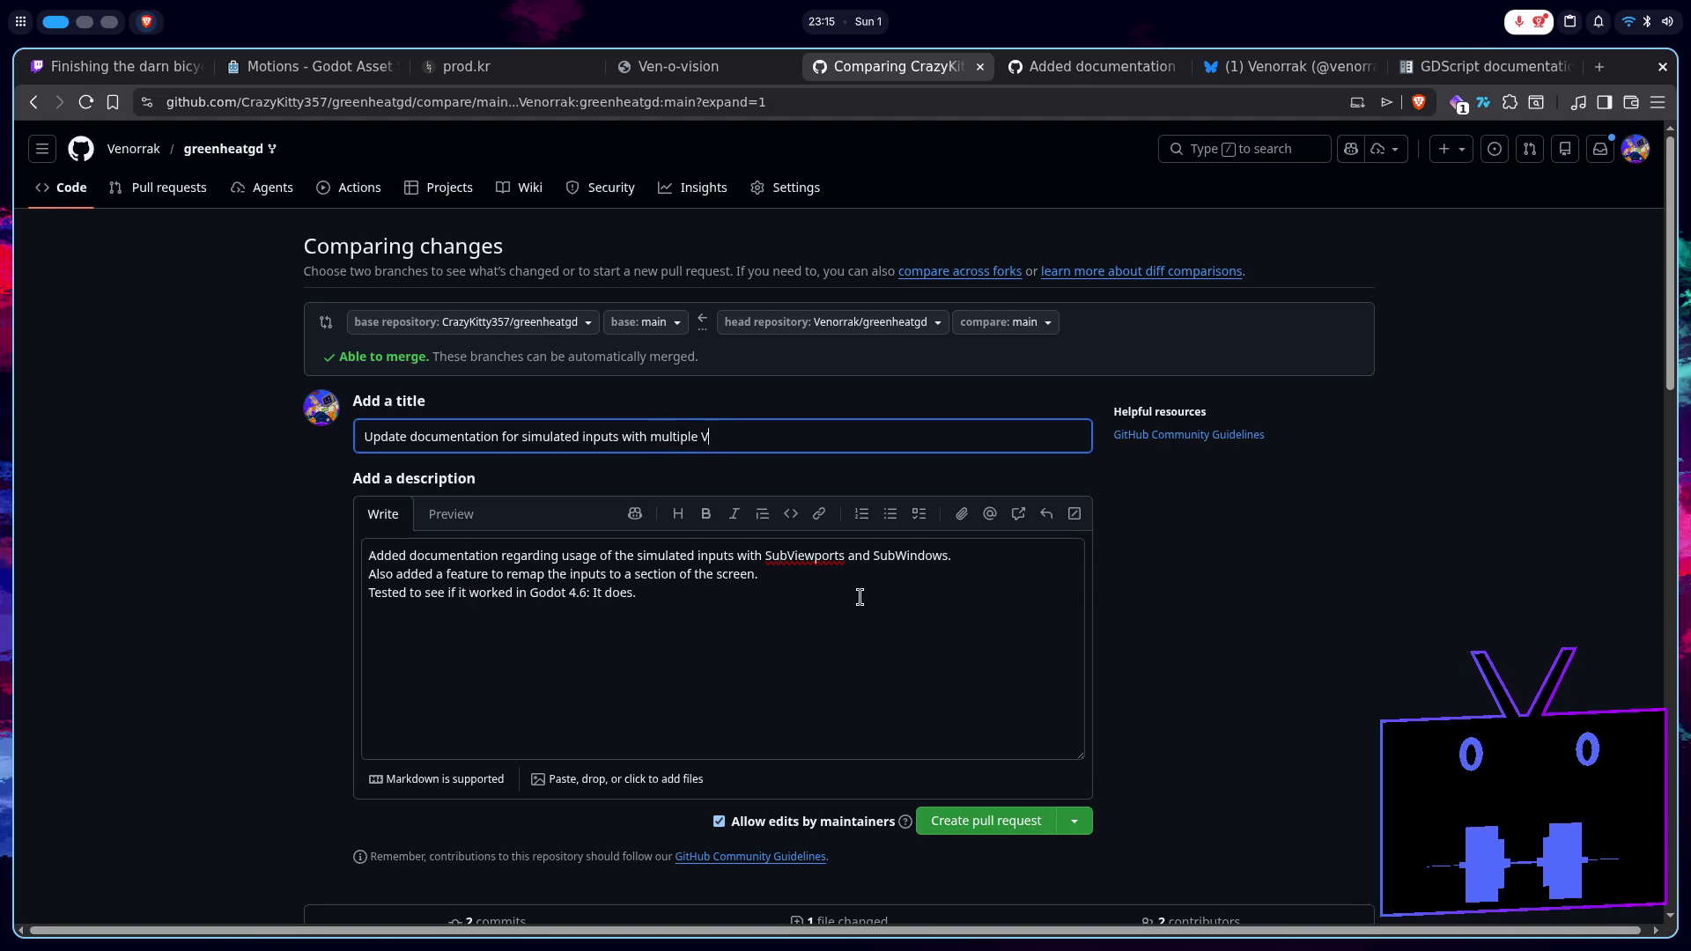
type("s & ")
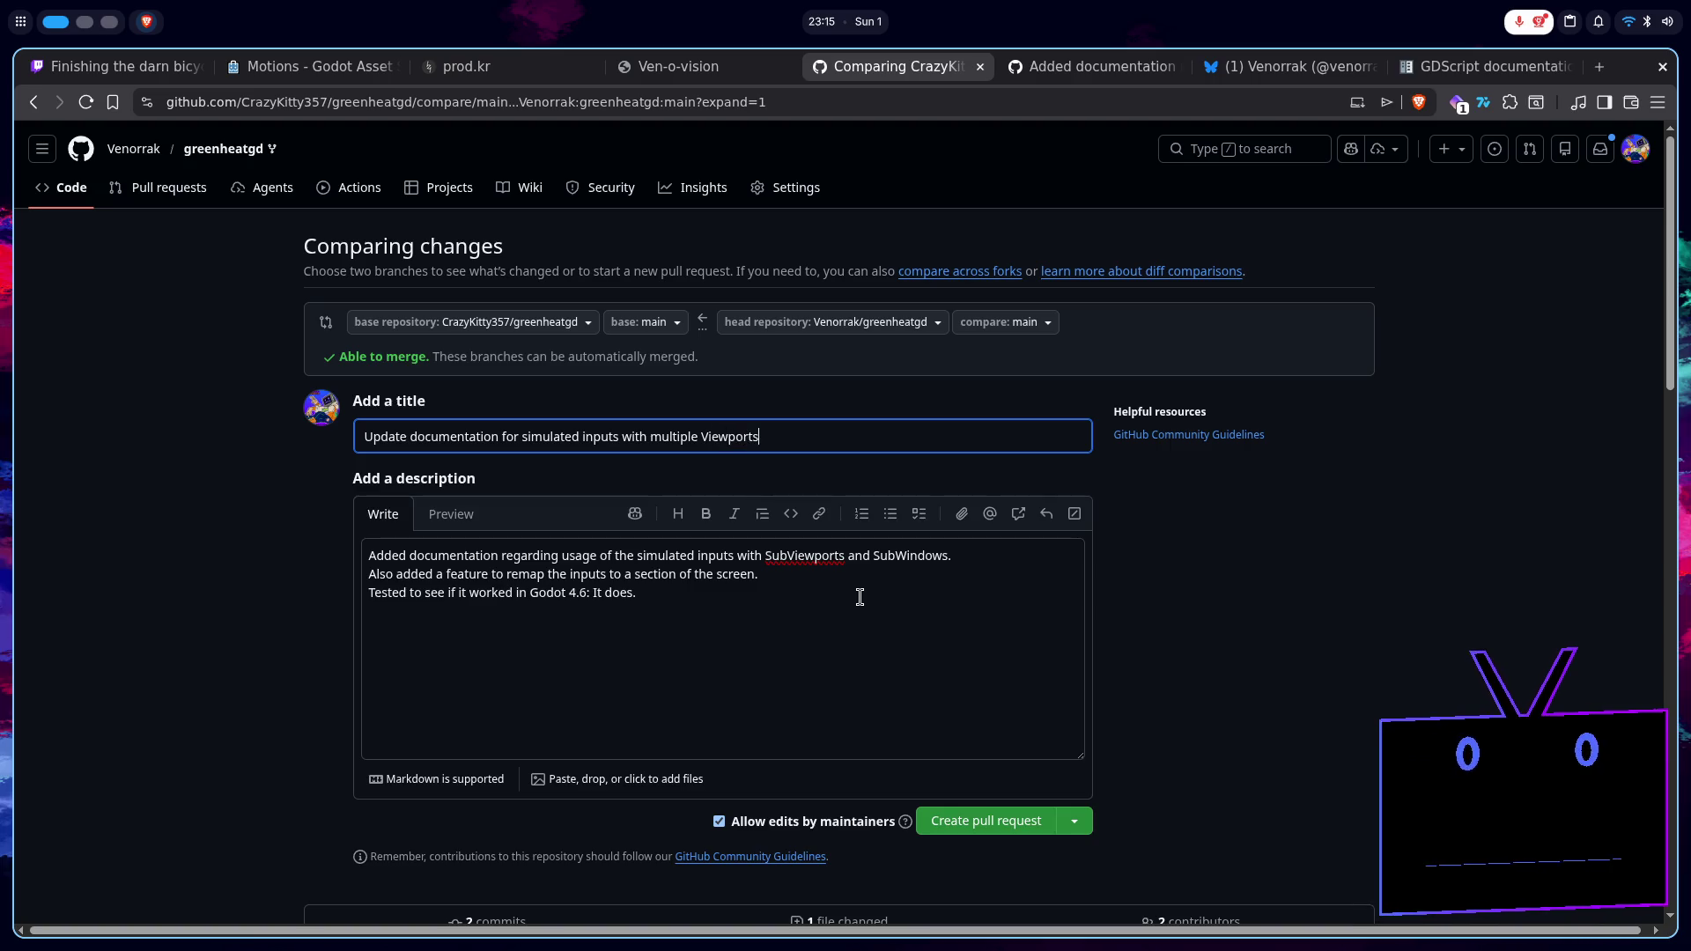
type("added")
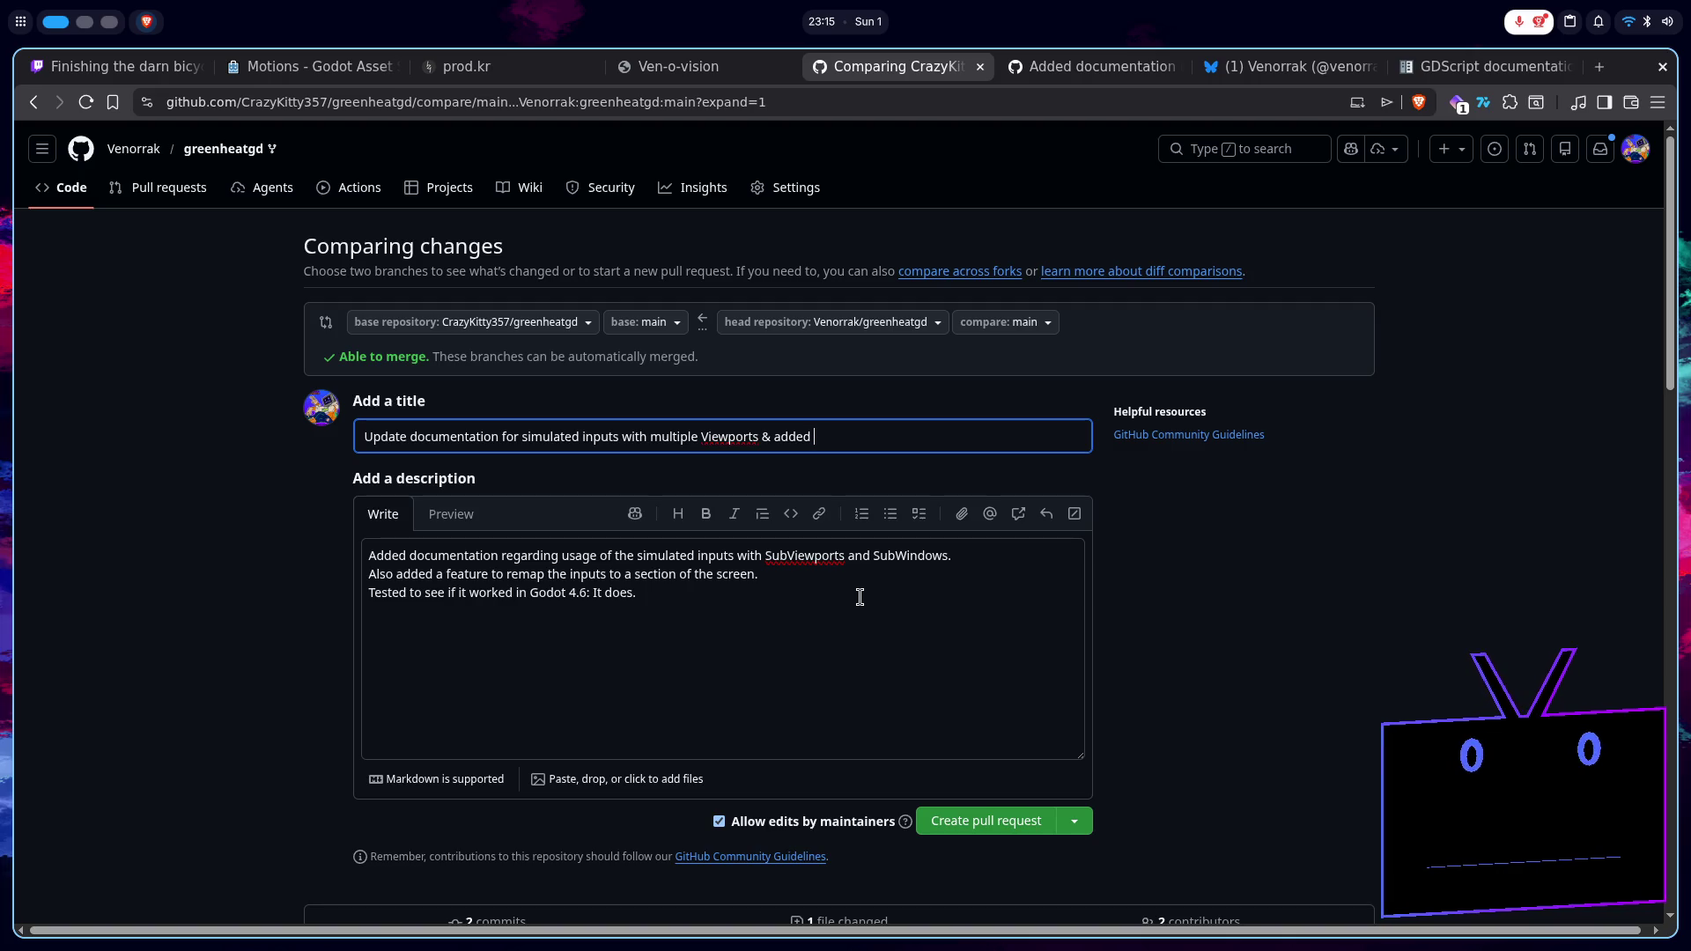
type(" input pos")
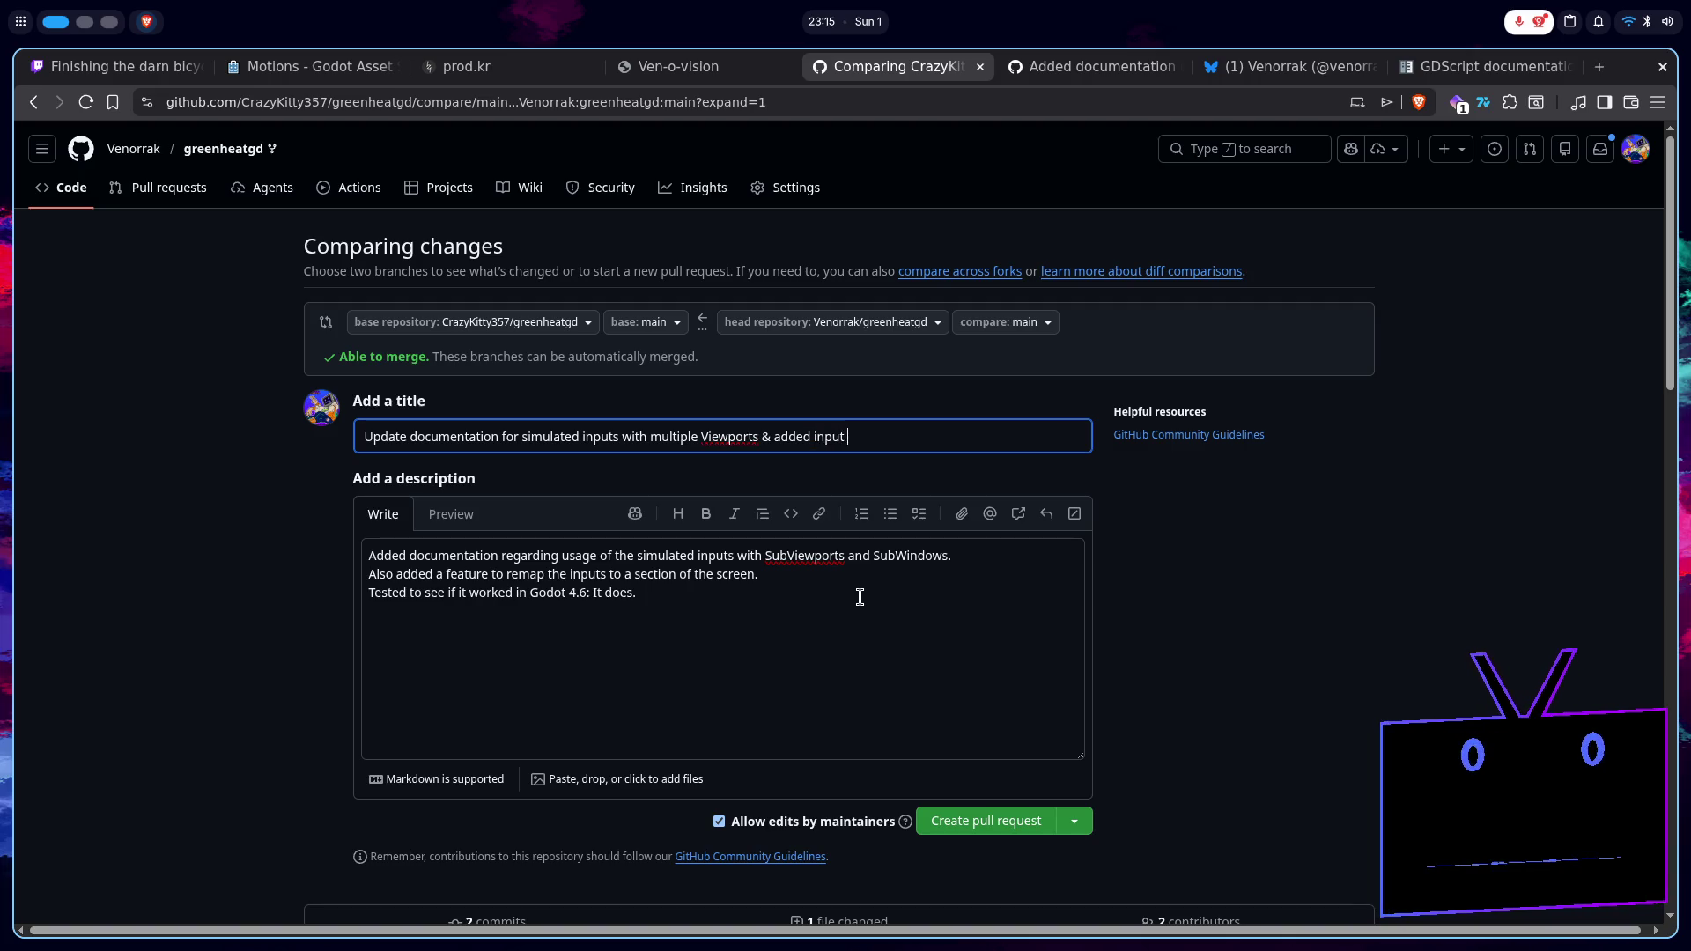
type("itio")
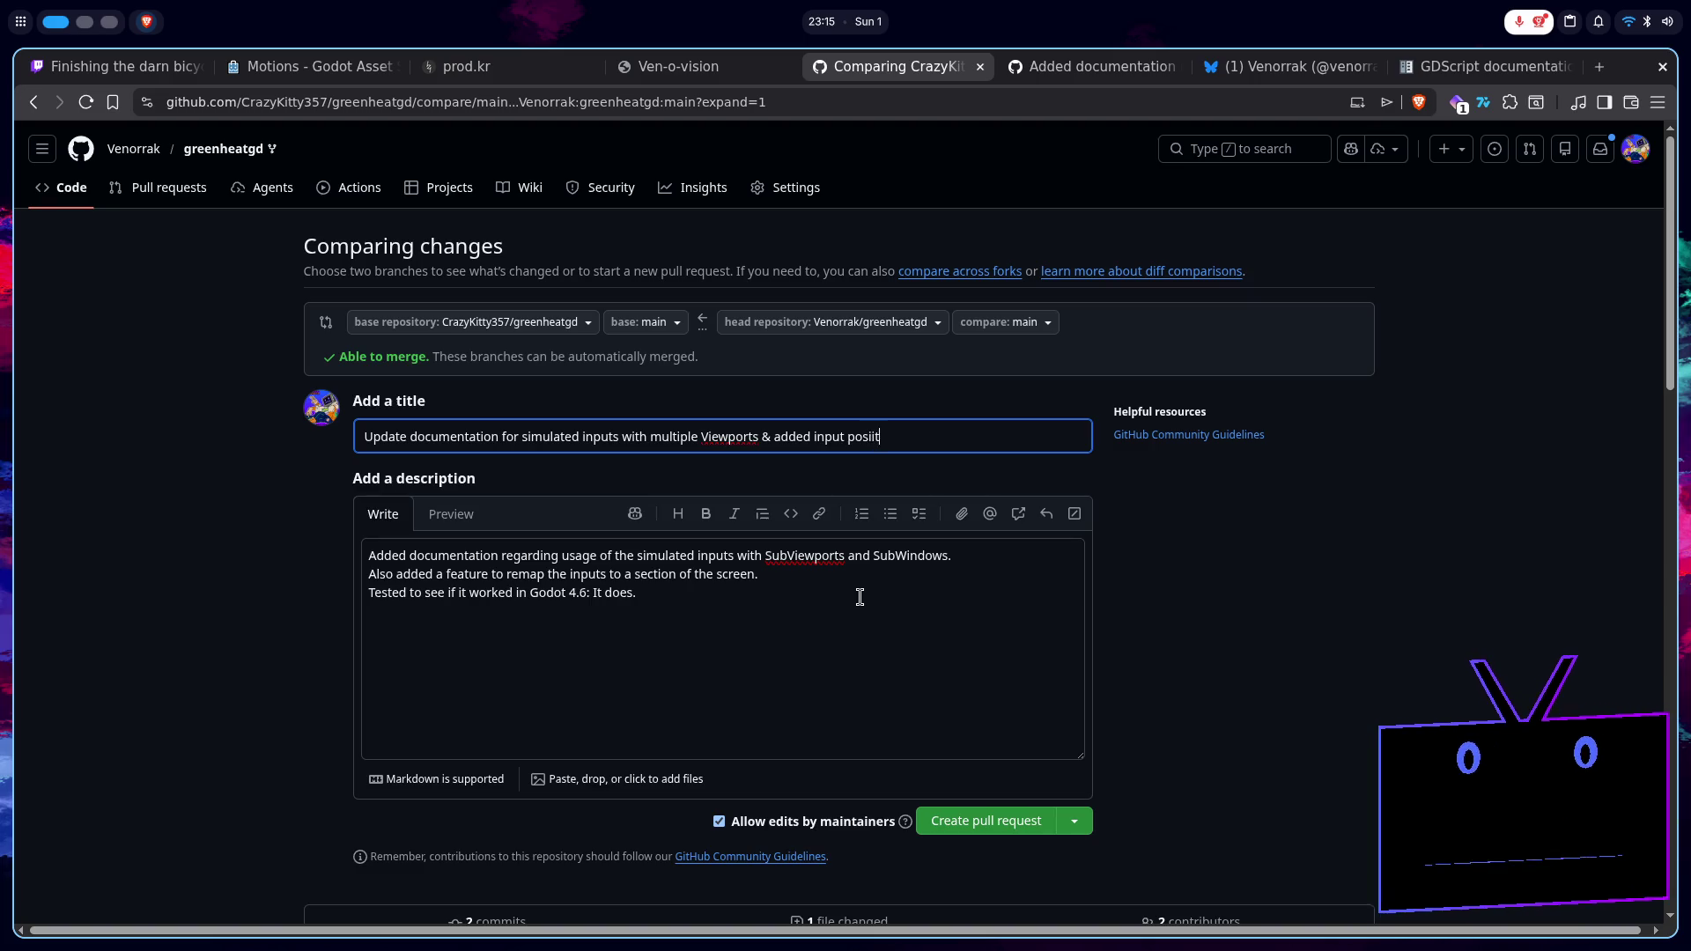
type("n rema")
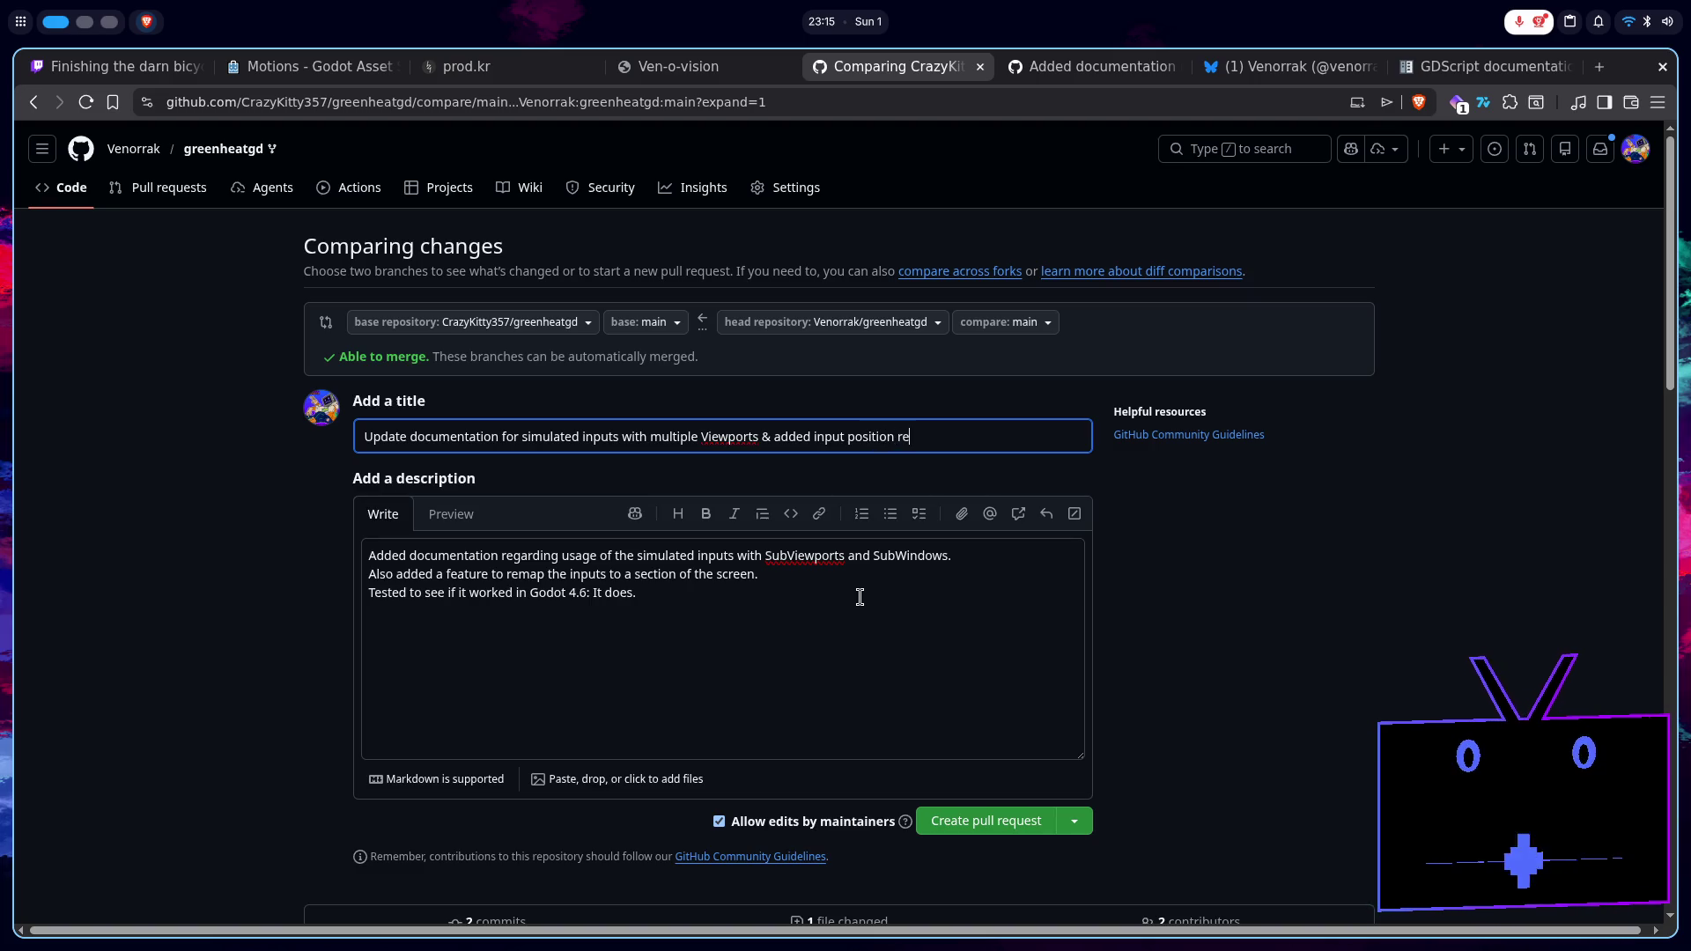
type("pping")
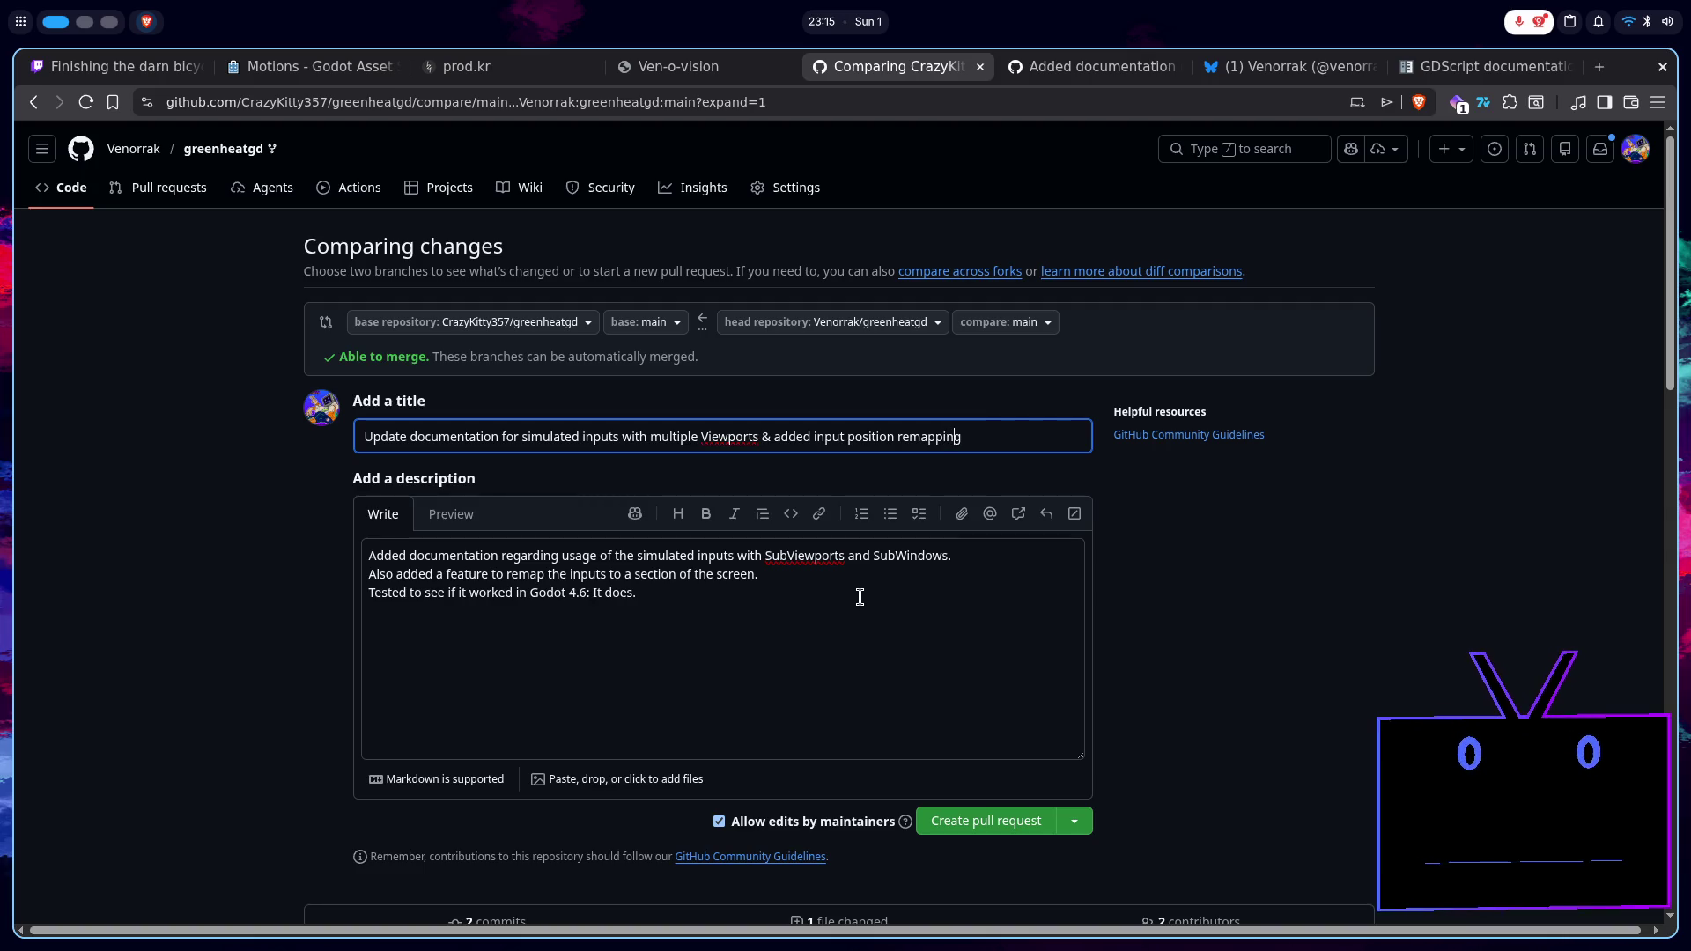
Step: End the title with a period and correct 'remaping' to 'remapping' using spellcheck
key("BackSpace")
left_click(1024, 430)
type(".")
right_click(944, 441)
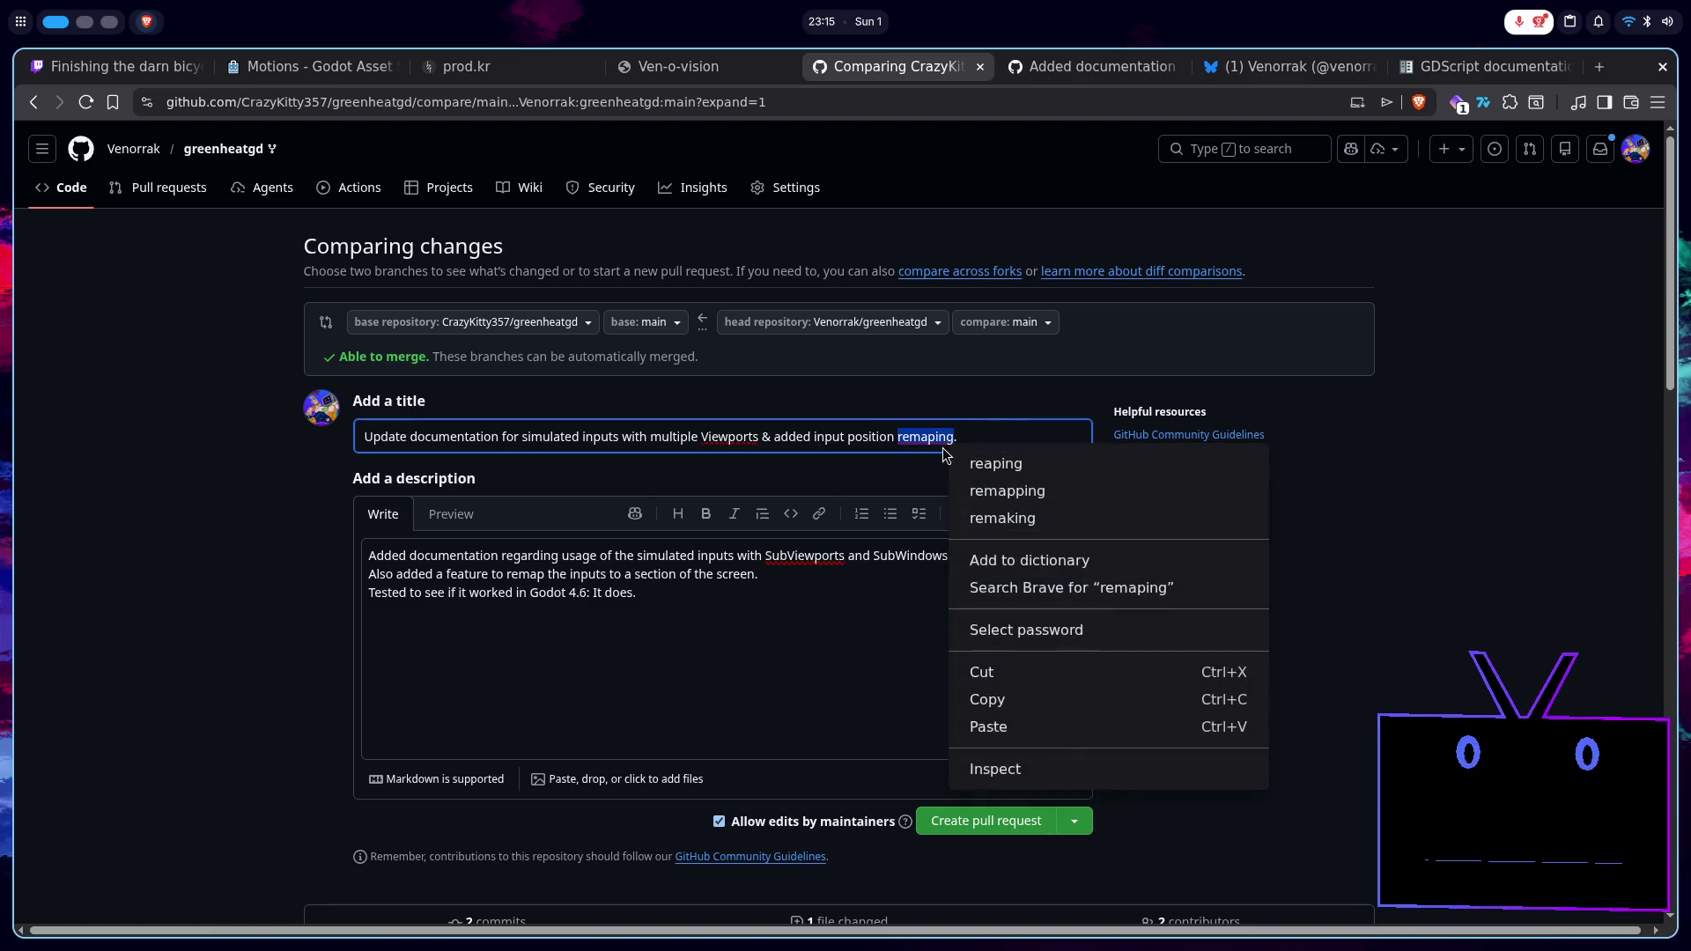
left_click(995, 493)
right_click(727, 438)
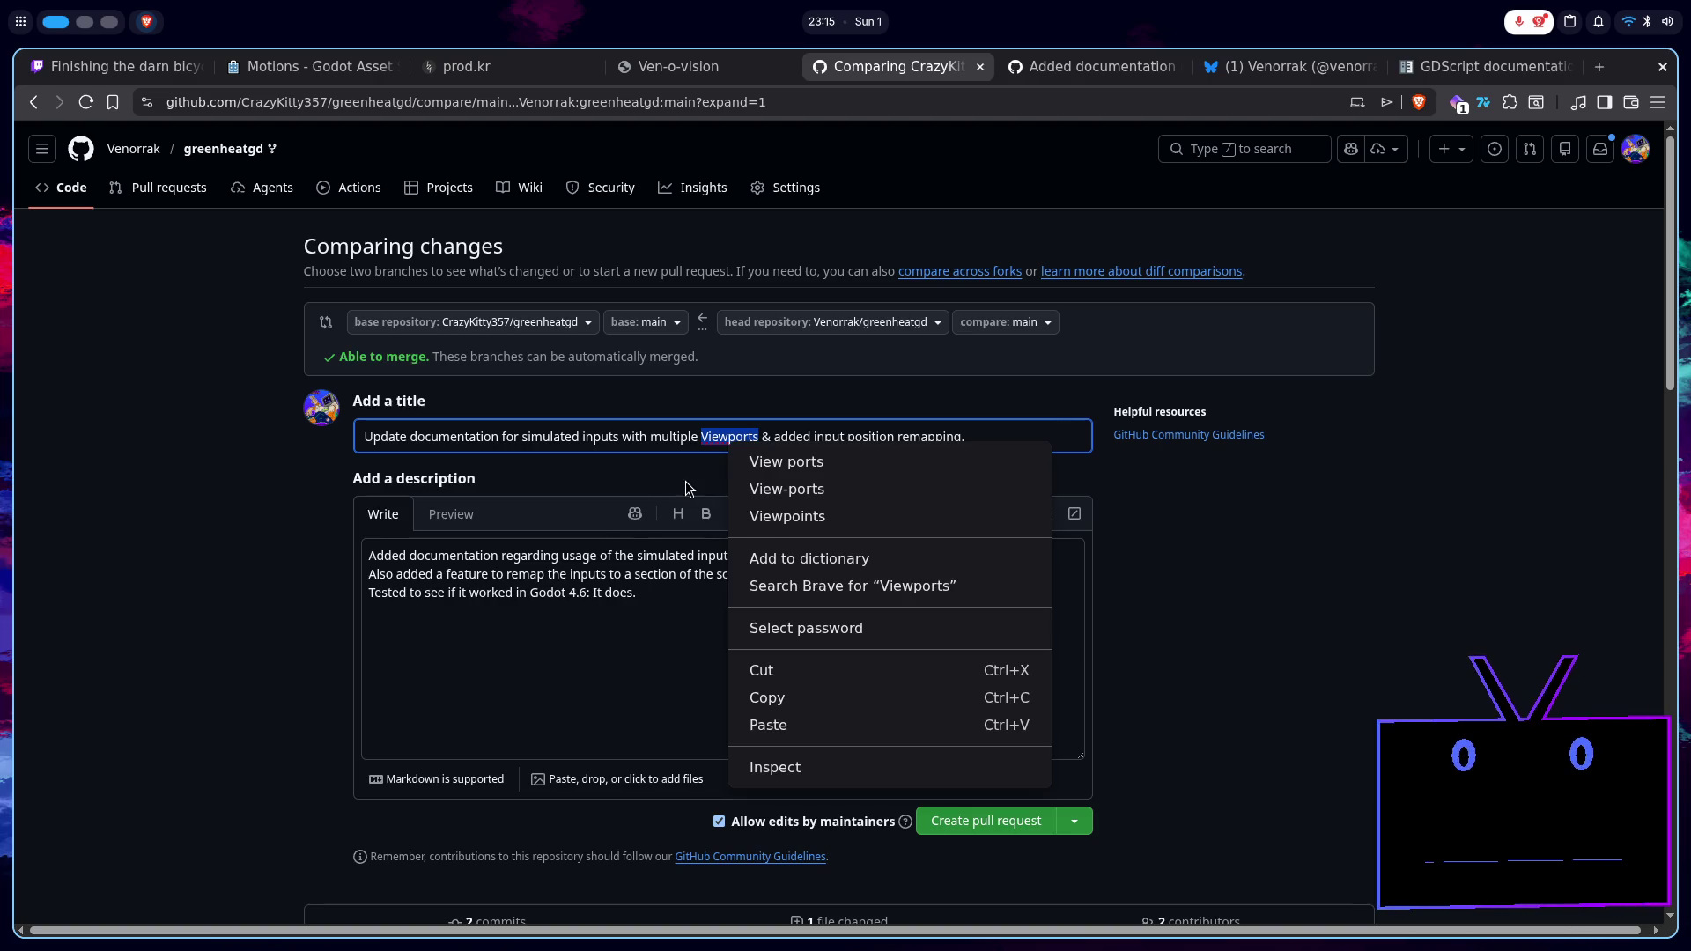
key("Escape")
left_click(976, 440)
scroll(1206, 608, "down", 2)
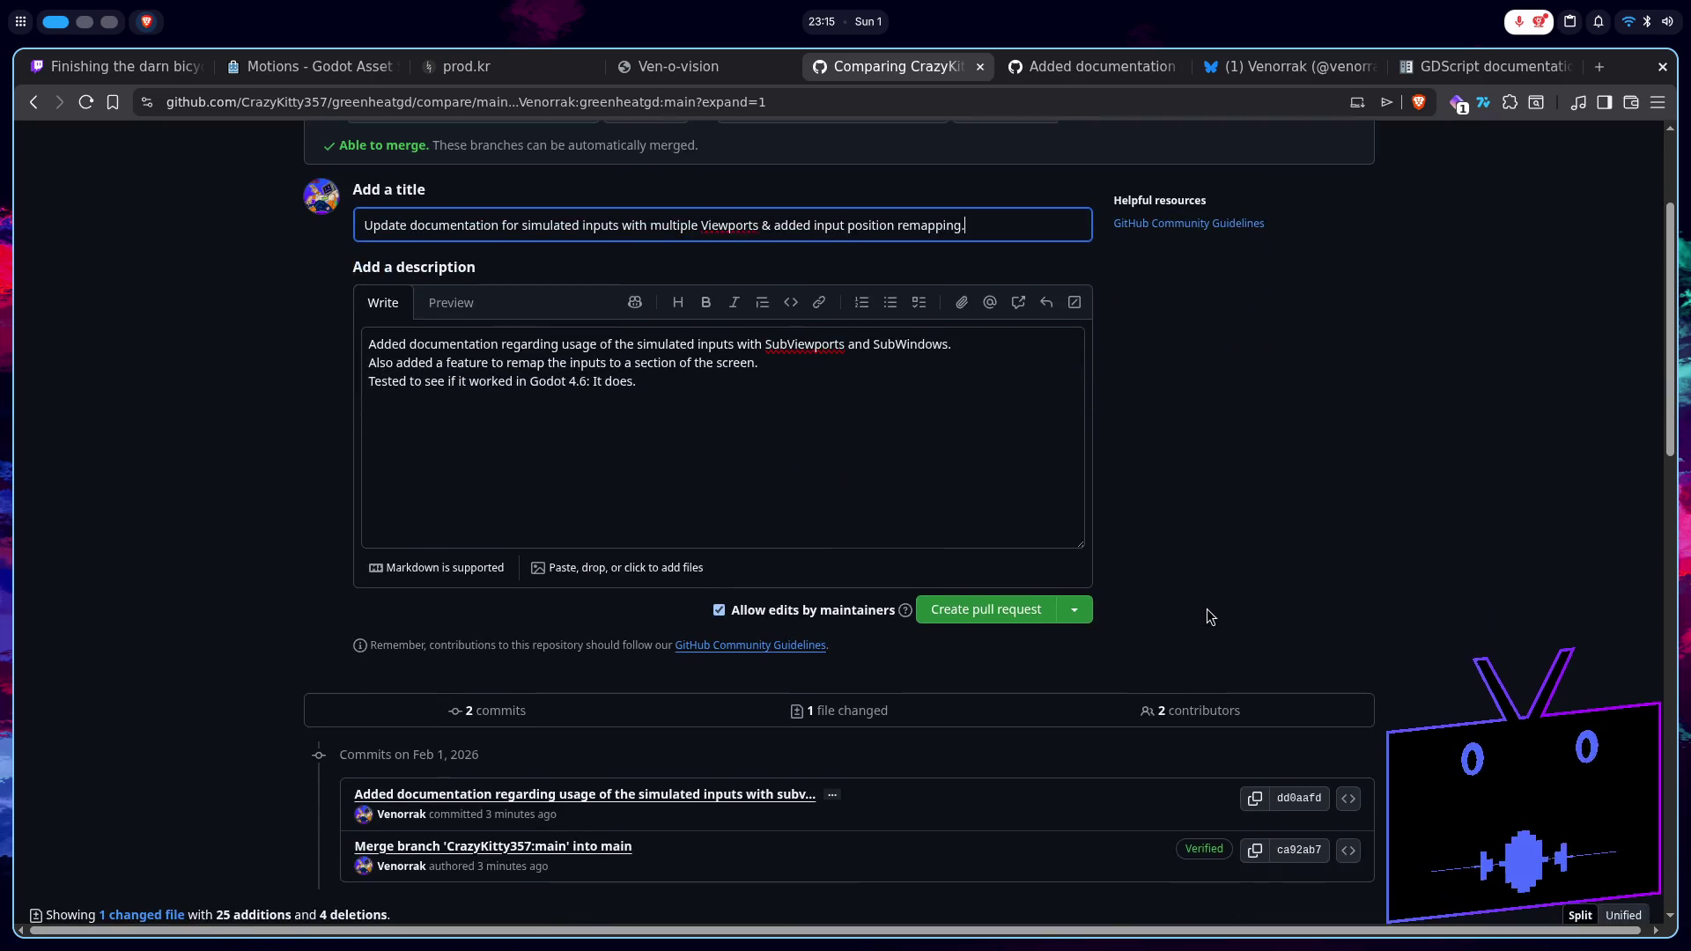
scroll(1207, 607, "up", 1)
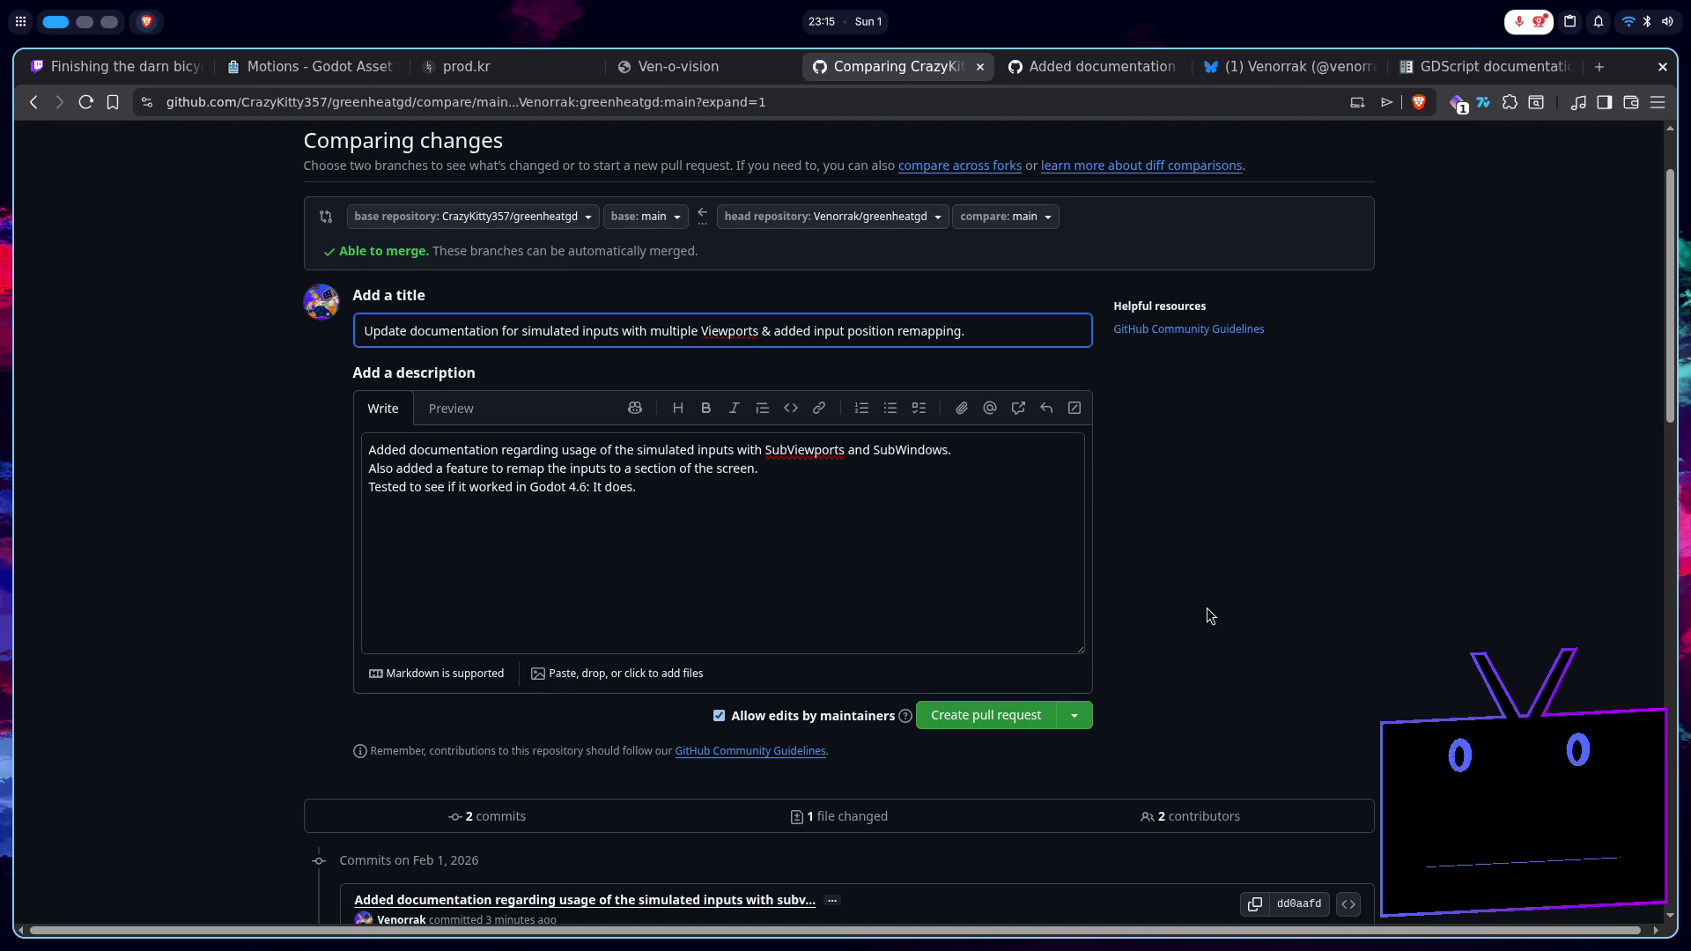
scroll(1206, 607, "down", 8)
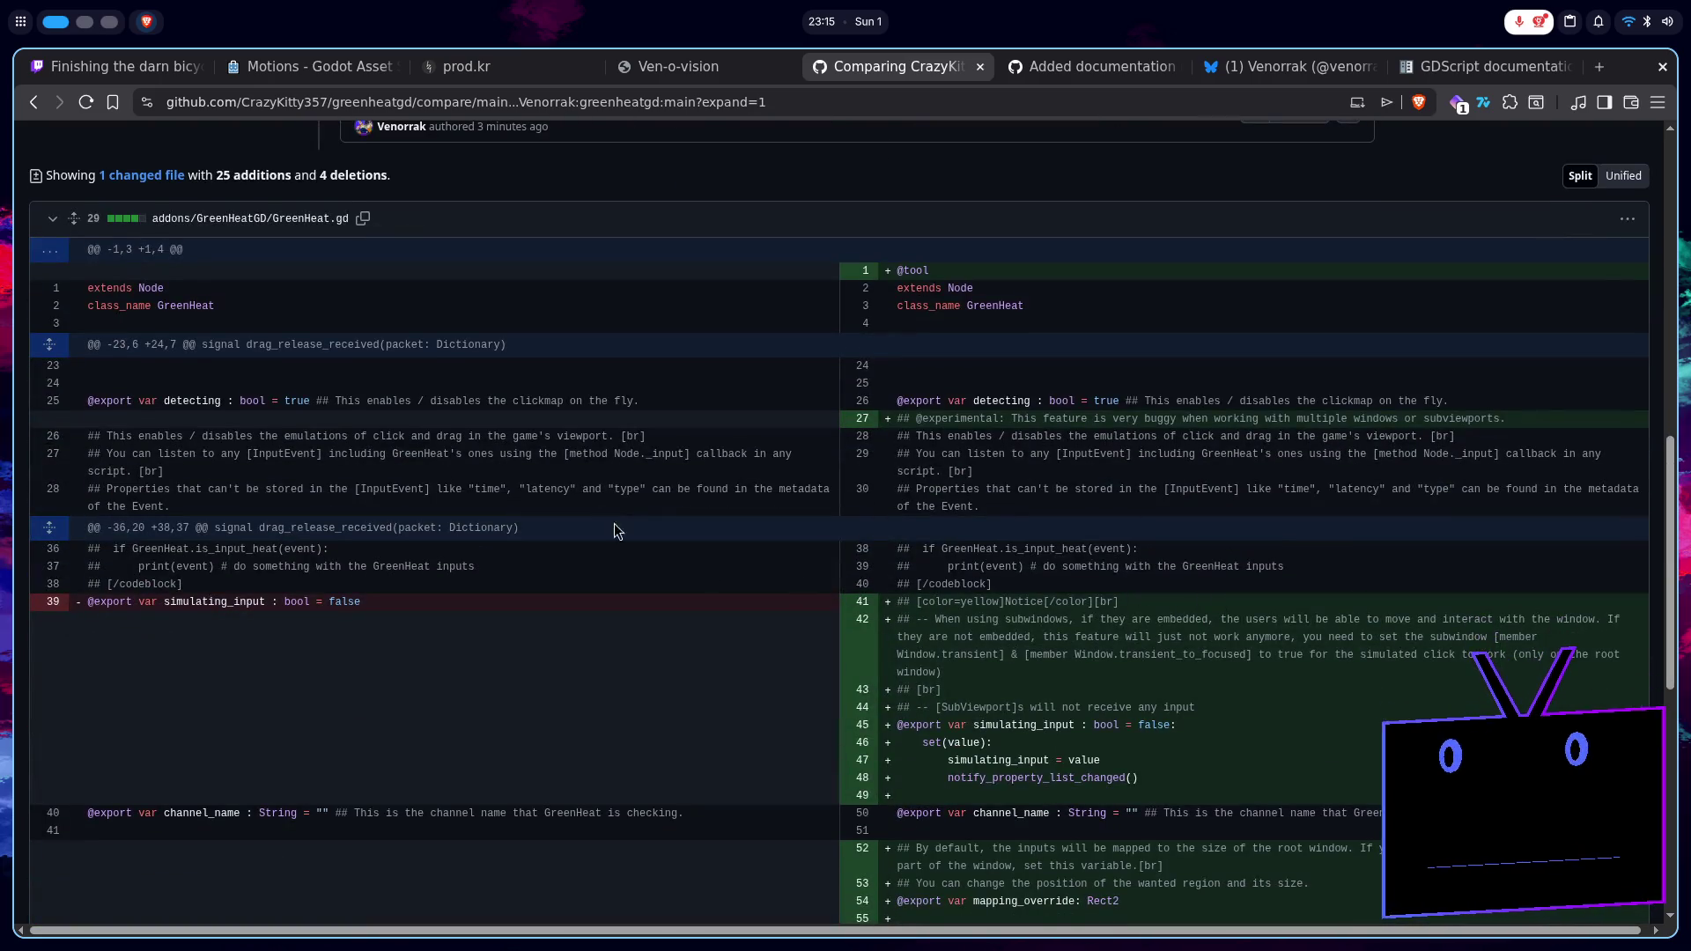
scroll(992, 338, "down", 3)
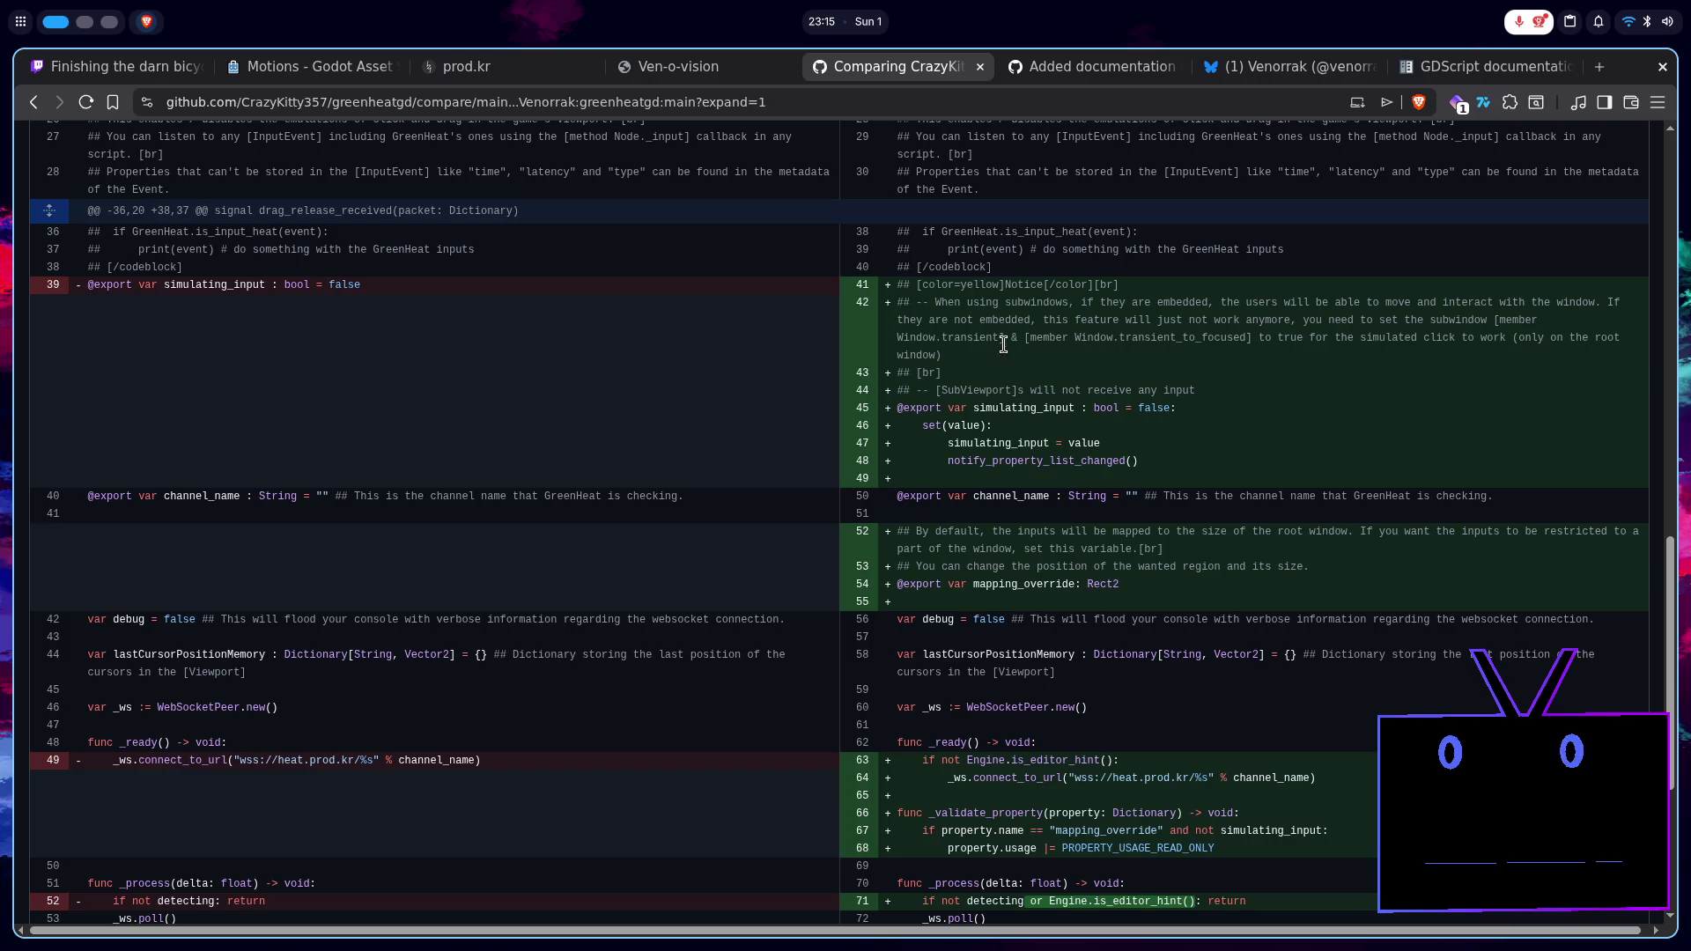
scroll(1314, 386, "down", 1)
scroll(1314, 384, "down", 2)
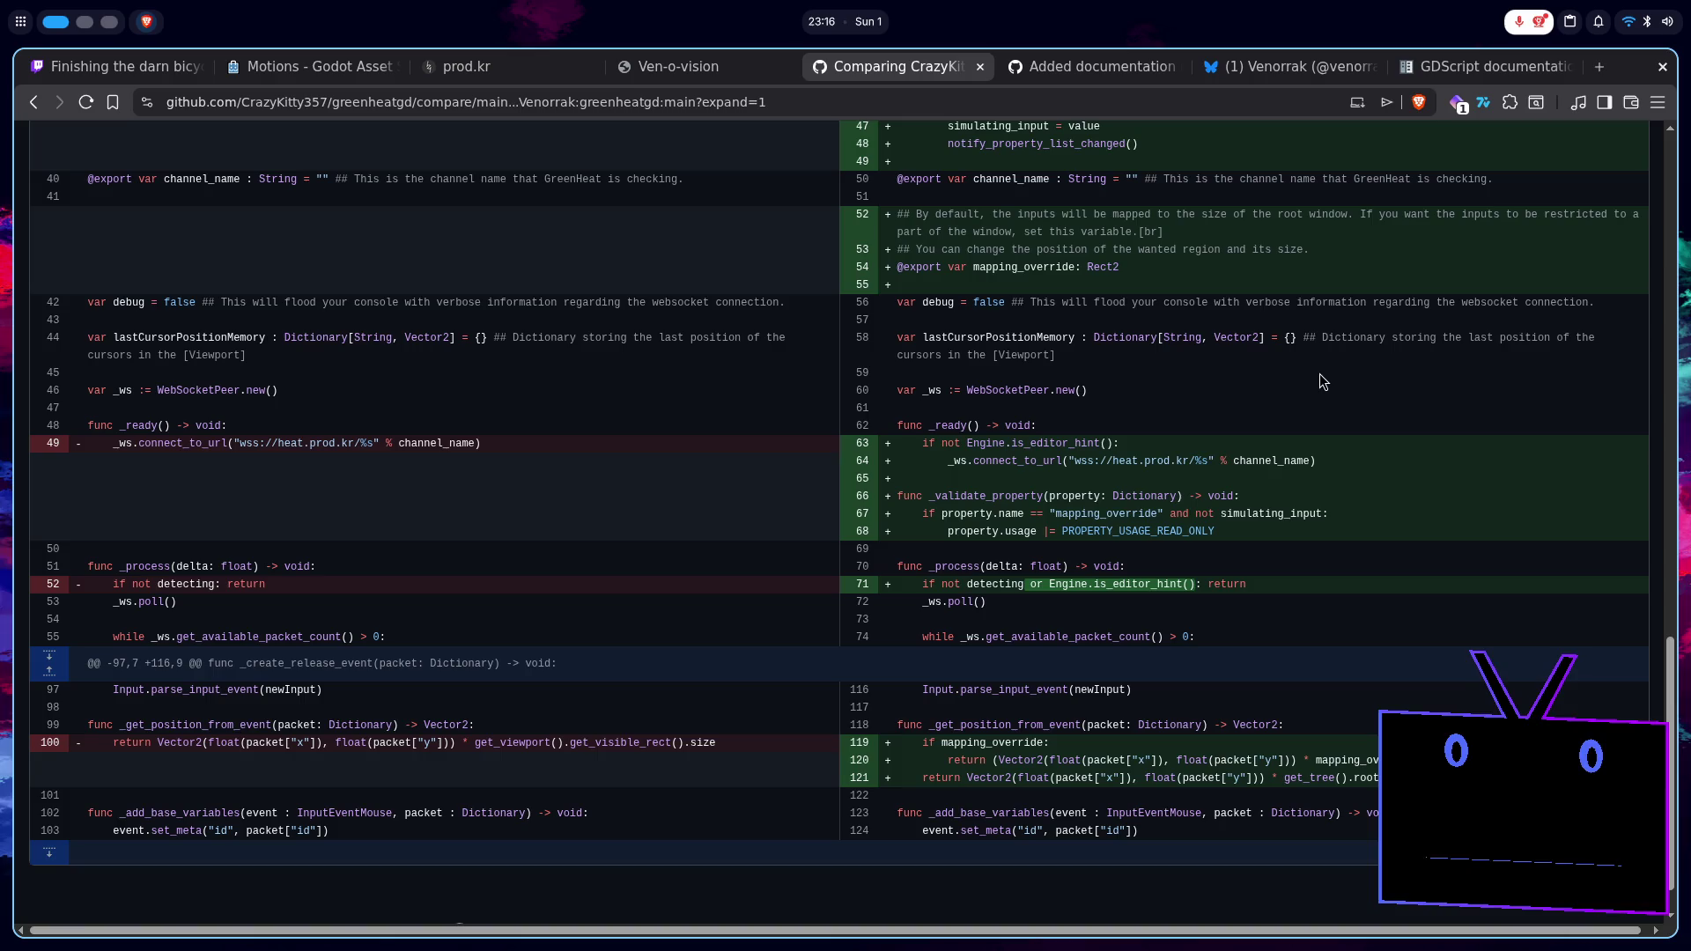
scroll(1319, 375, "down", 1)
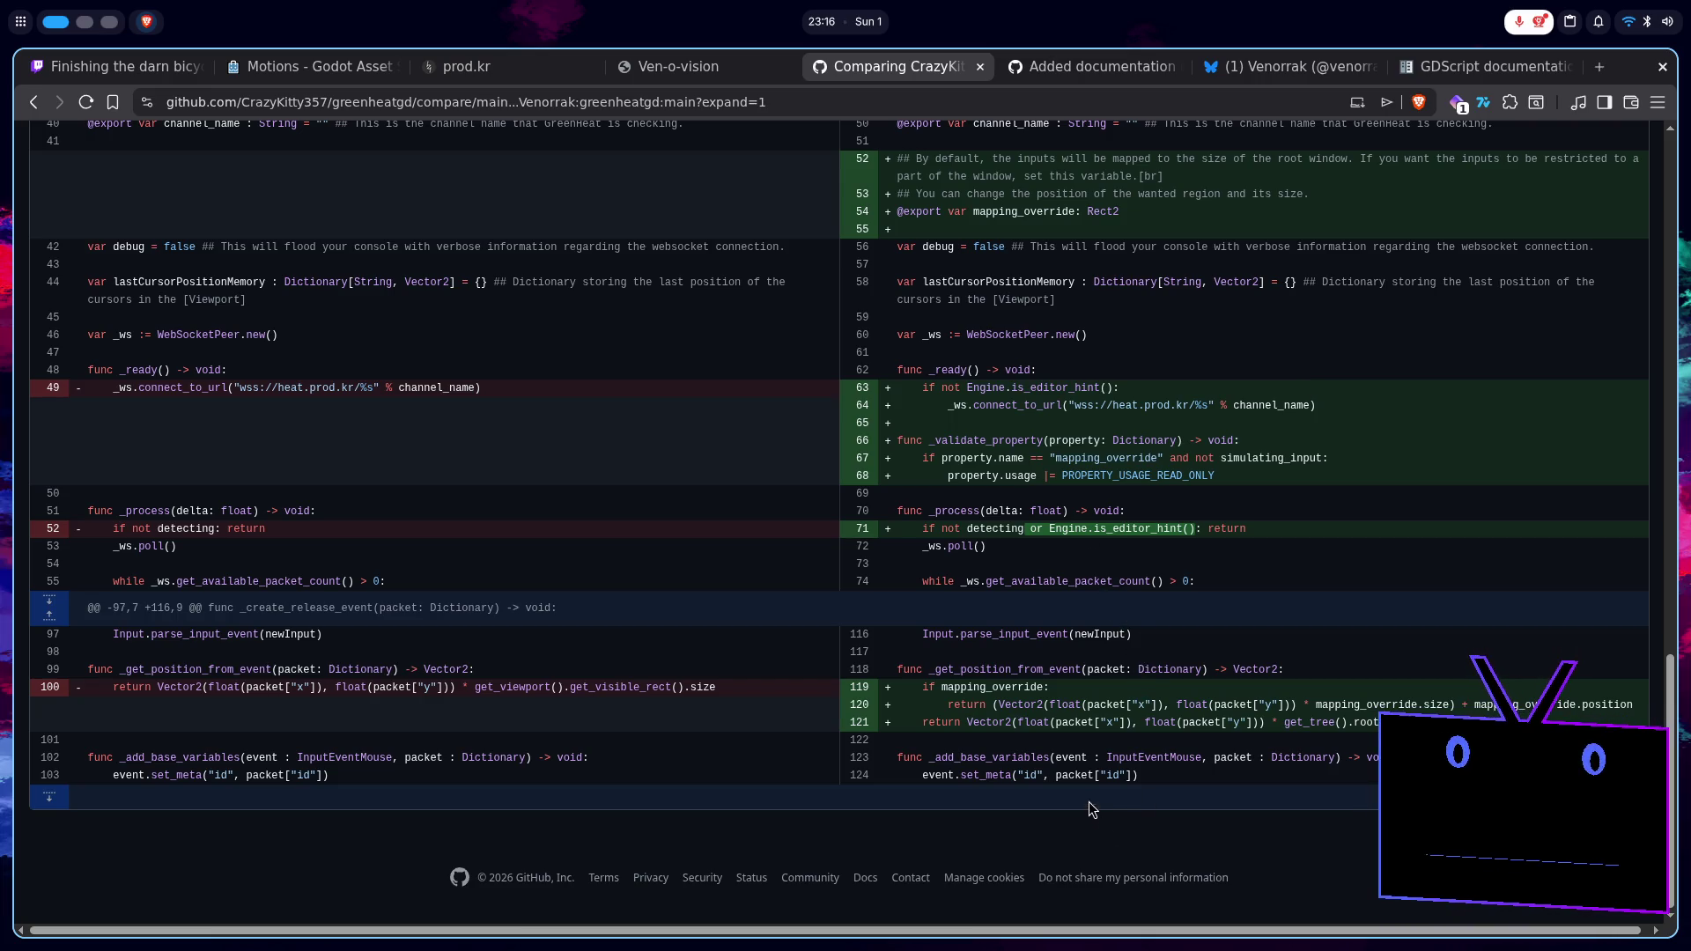
key("Home")
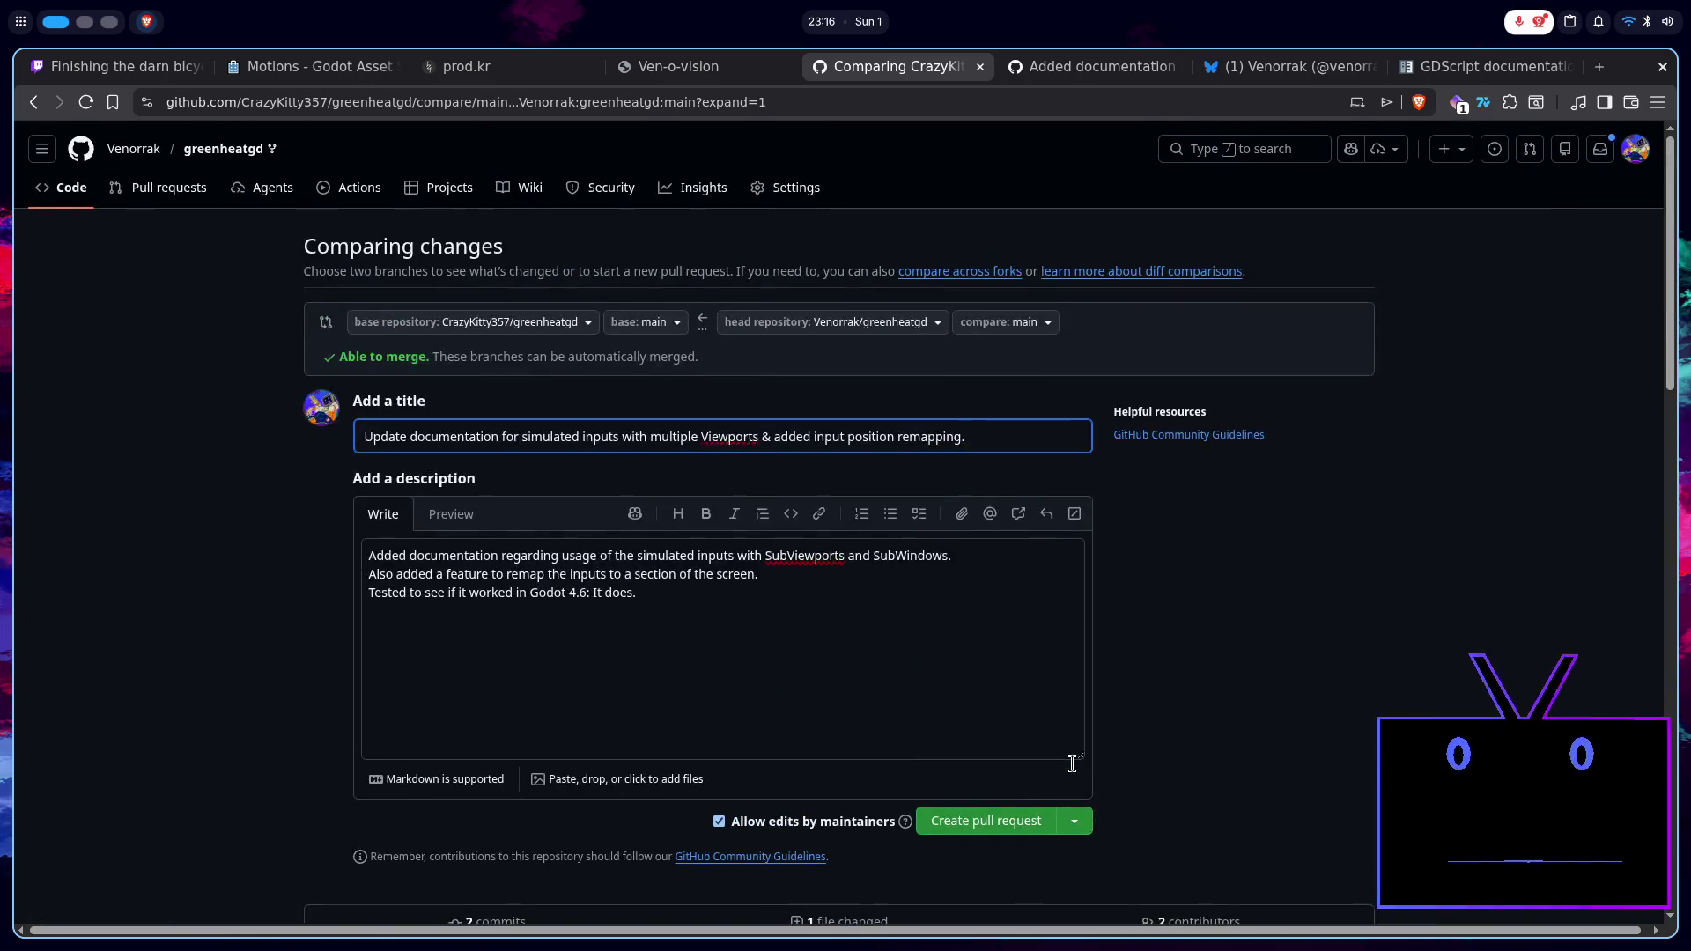
scroll(989, 645, "down", 3)
scroll(989, 510, "up", 2)
Step: Create pull request #3 and copy its web address
left_click(964, 705)
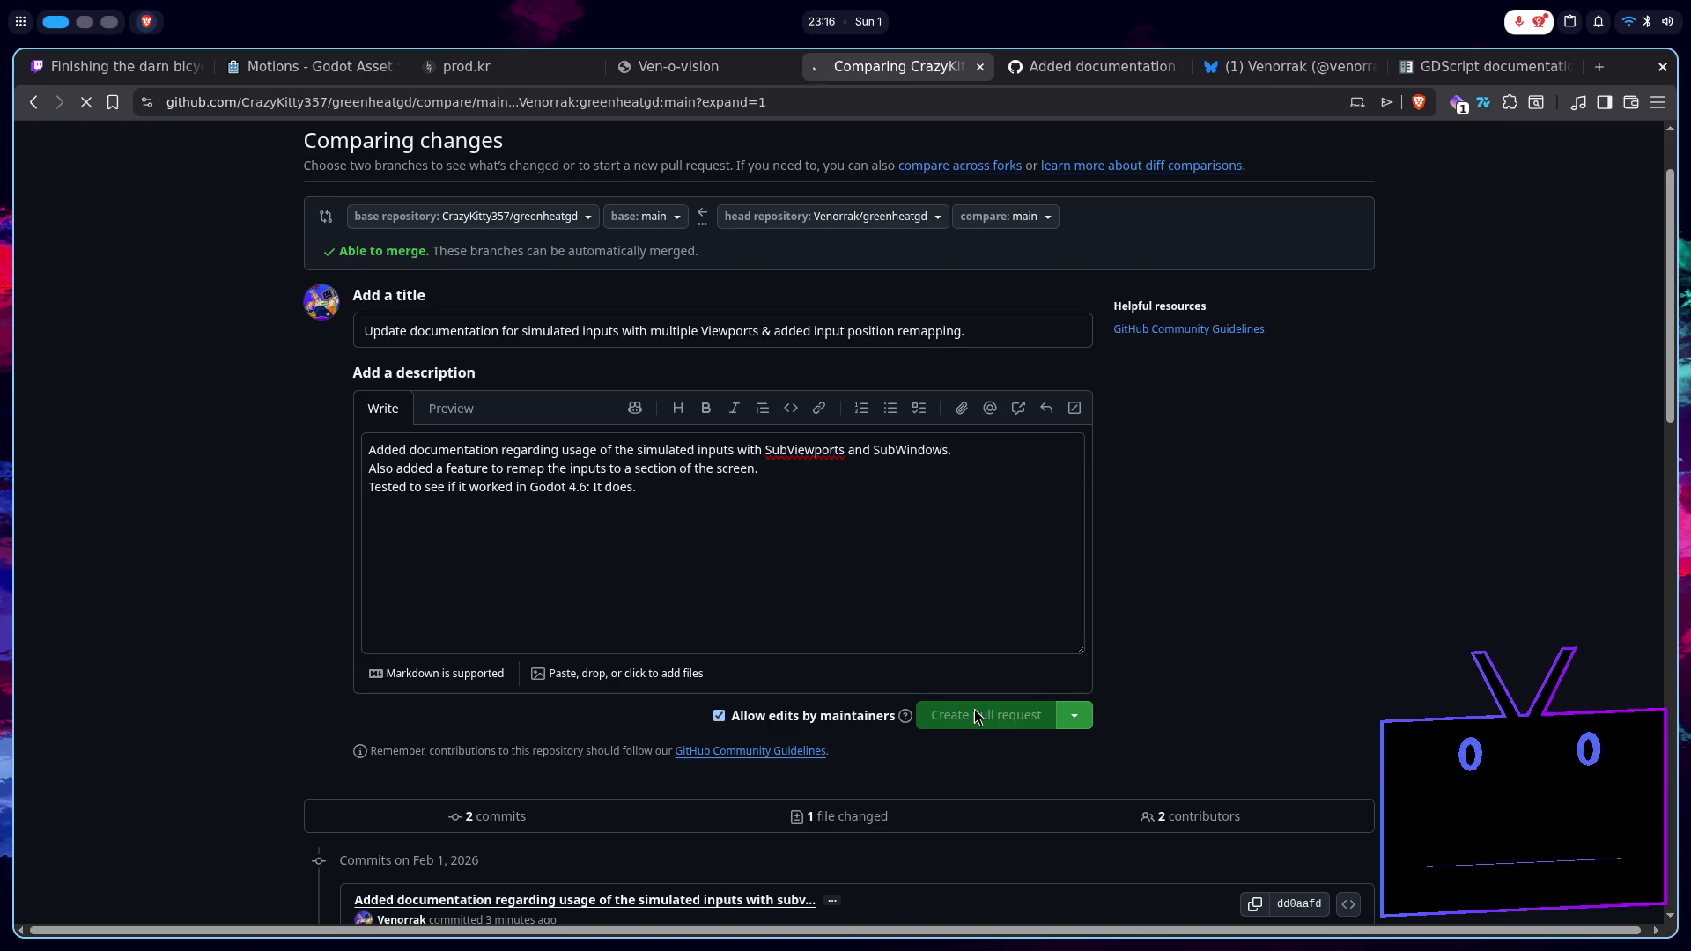
left_click(557, 101)
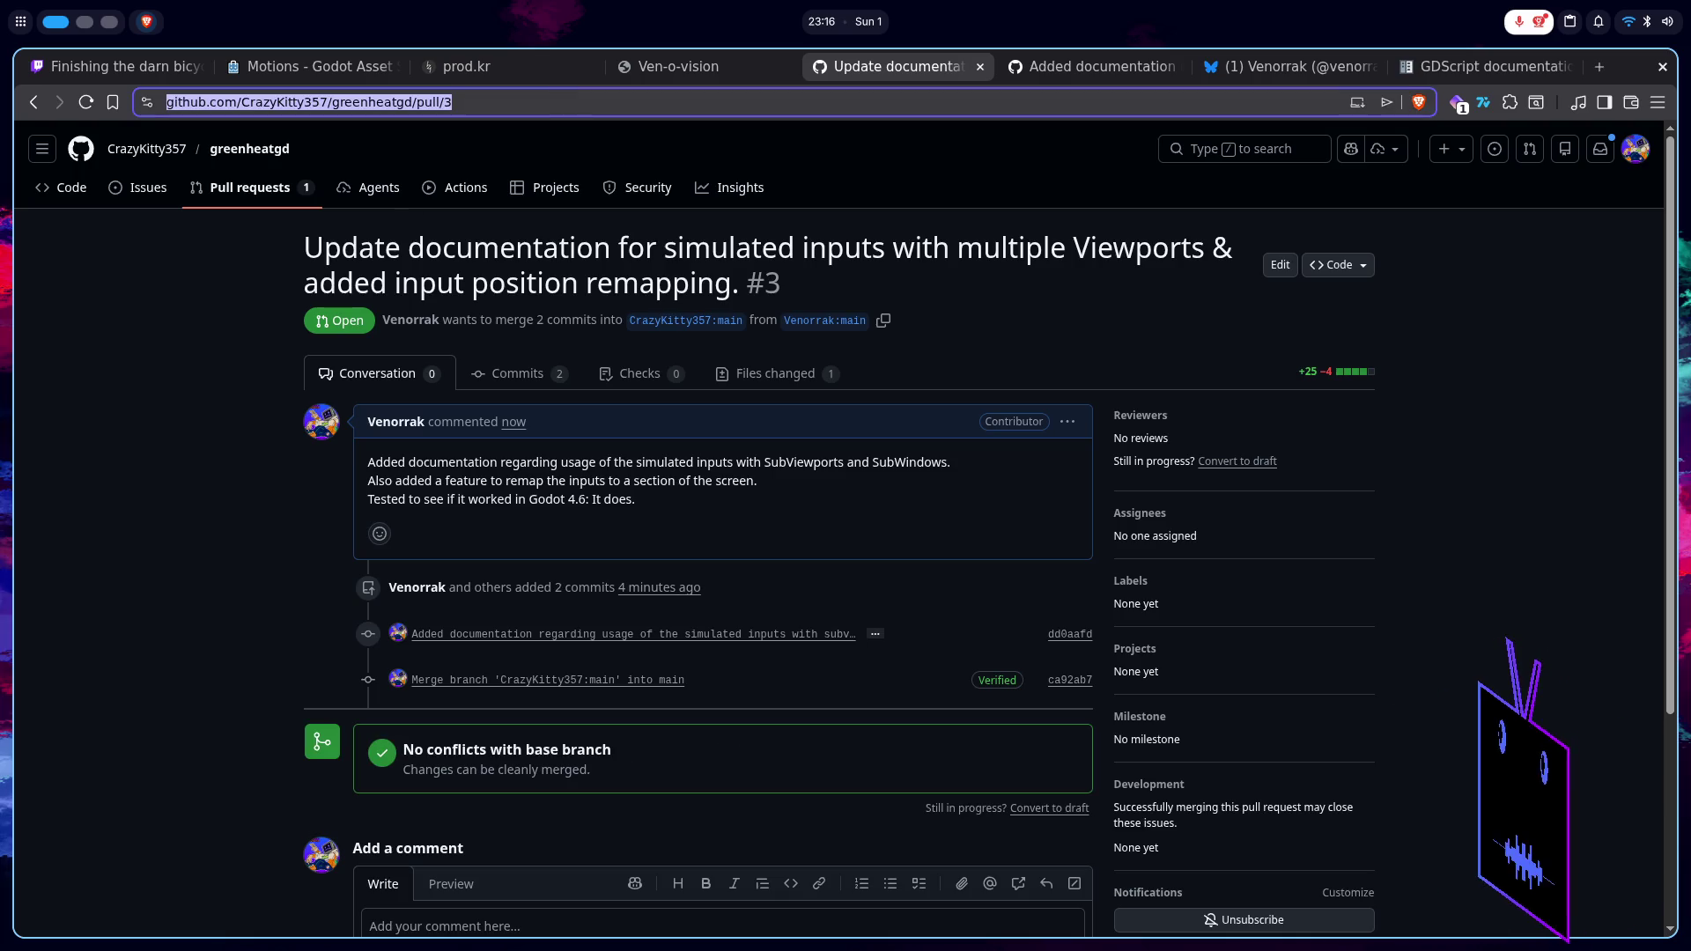
key("alt+Tab")
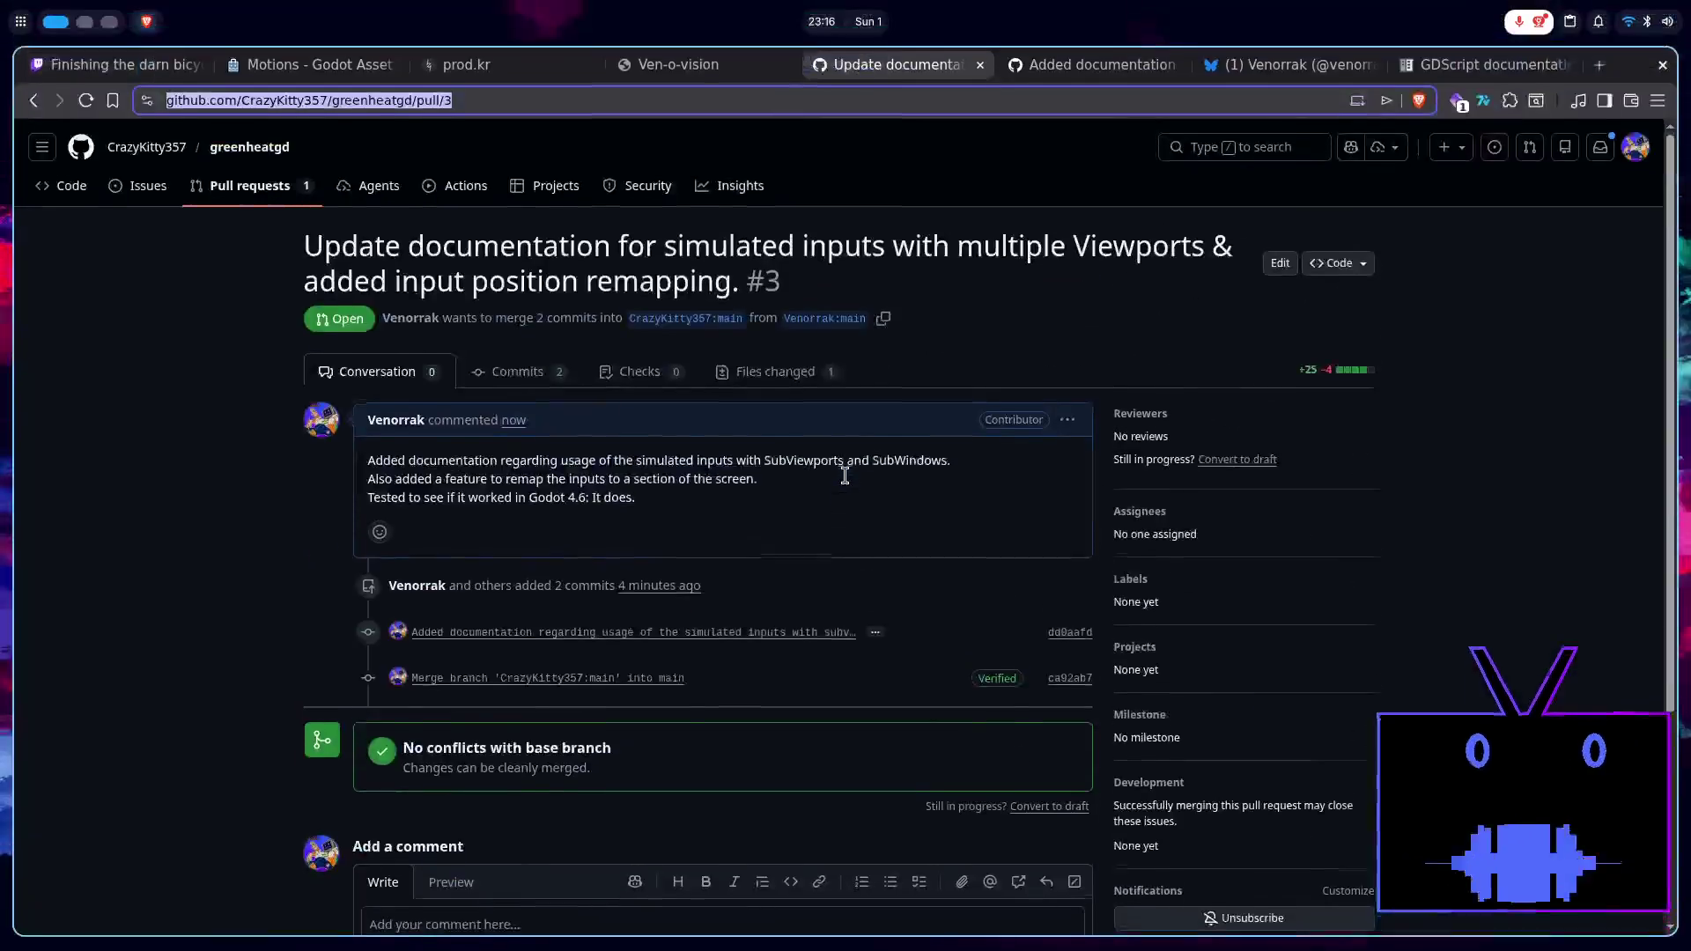
Step: Open Twitch from the bookmarks in a new browser tab
key("super+2")
key("super+1")
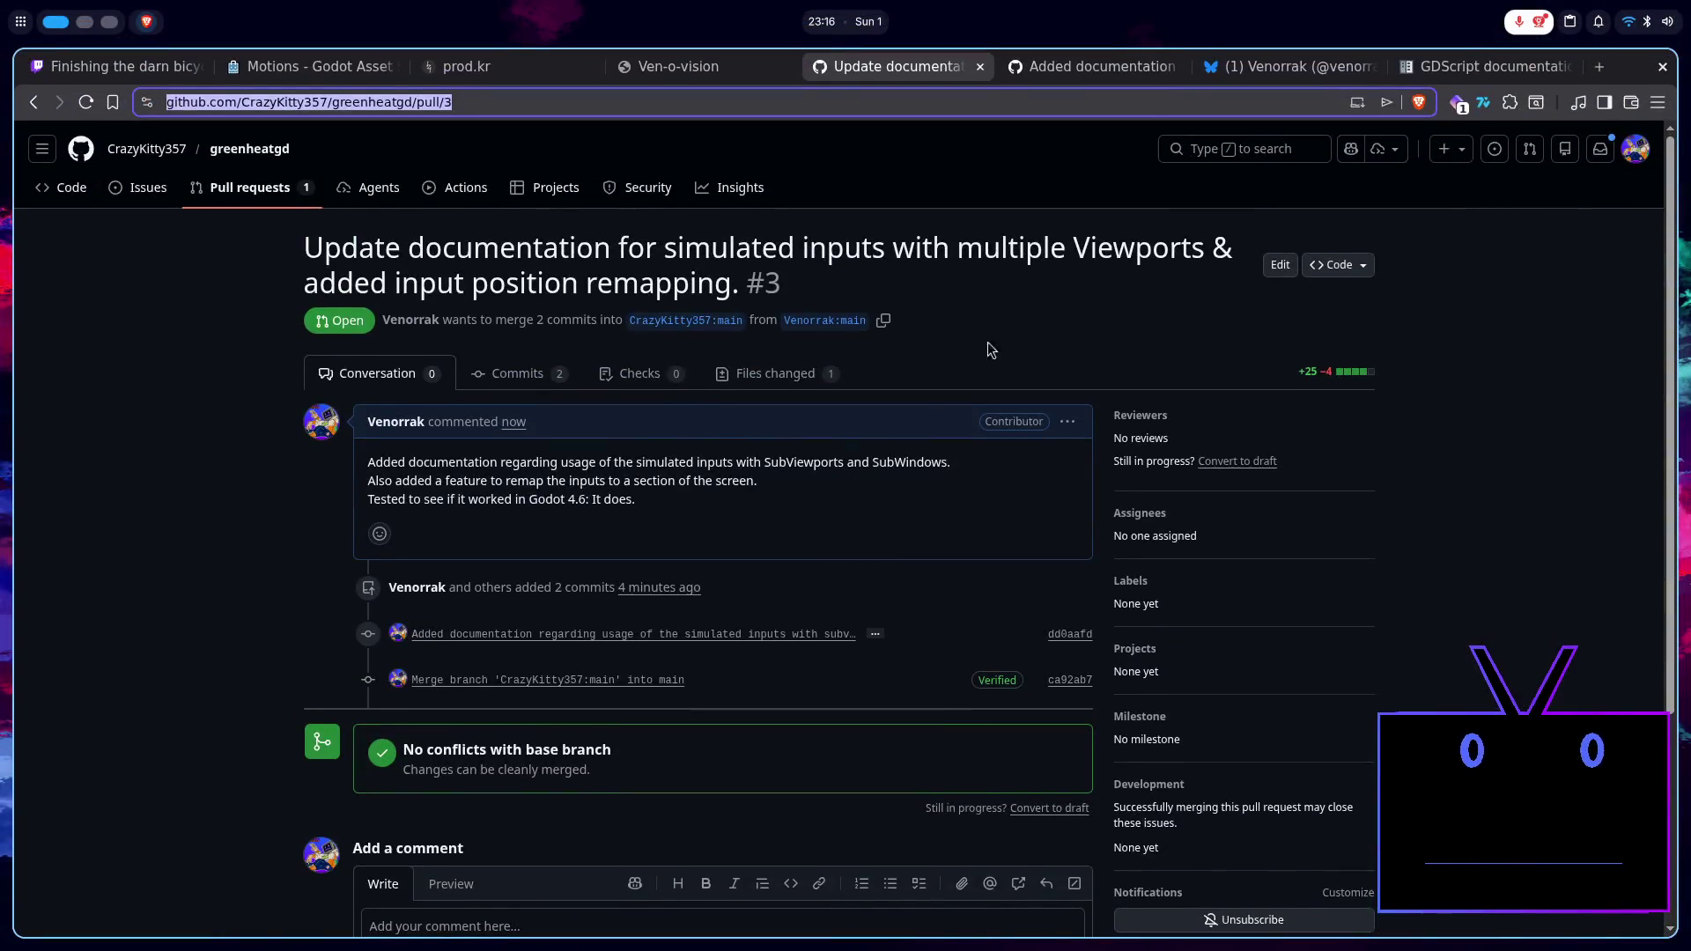
left_click(1601, 66)
left_click(453, 132)
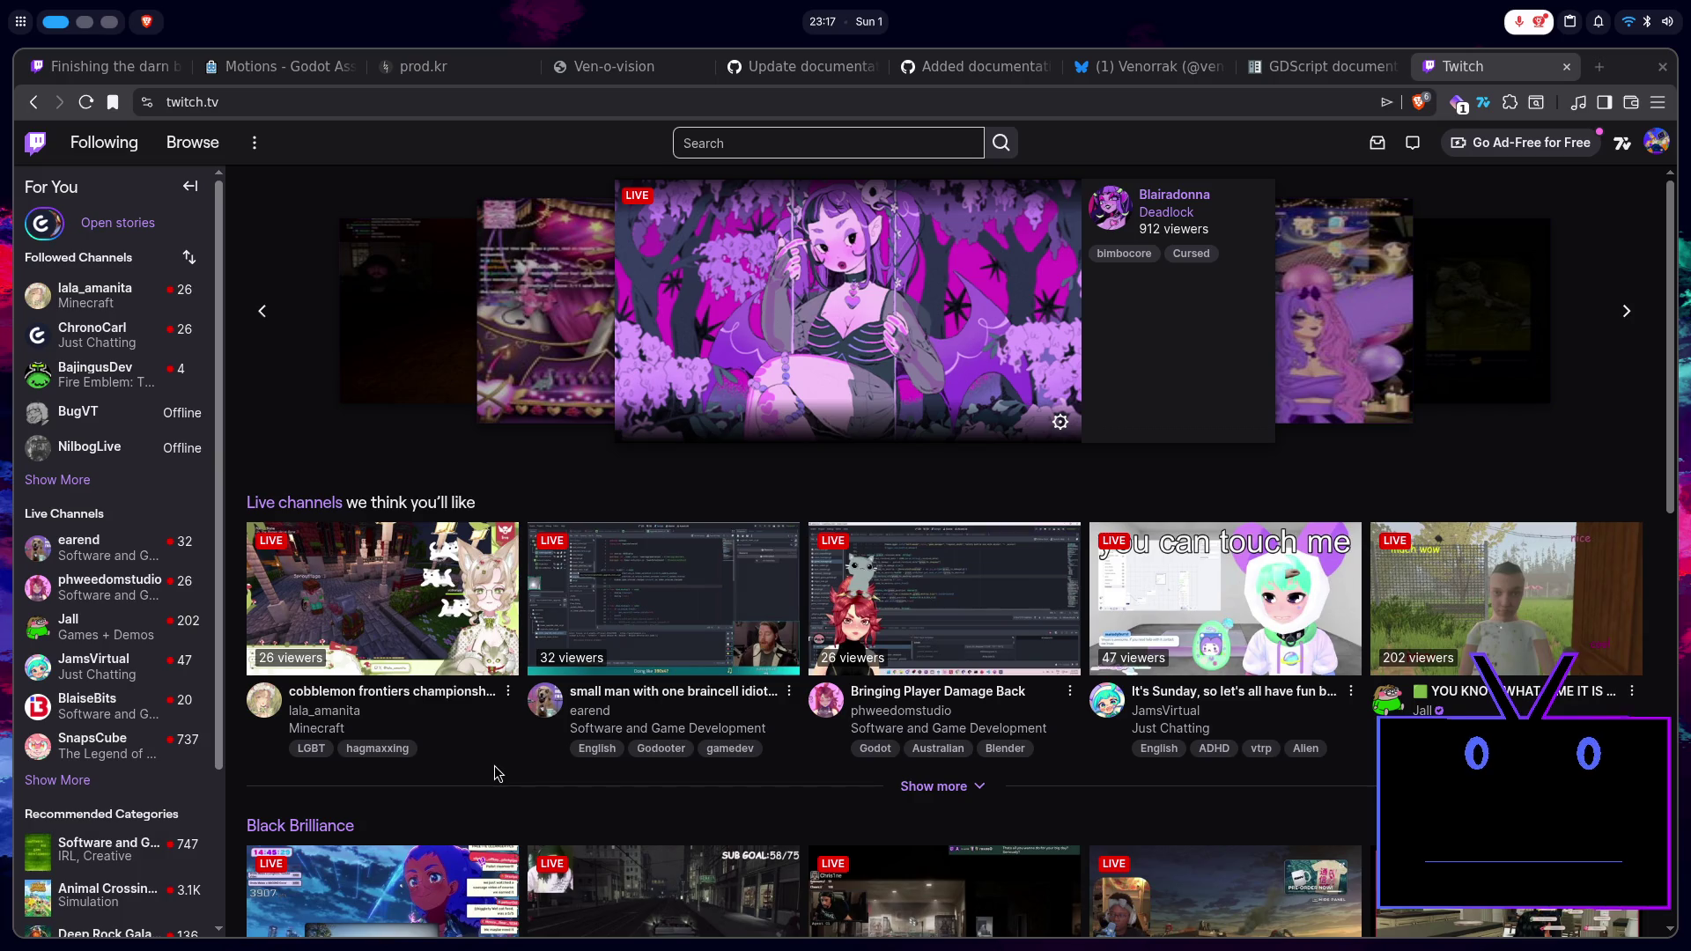
Step: Scroll the Twitch home page, then switch to the prod.kr GreenSphere showcase tab
scroll(498, 773, "down", 2)
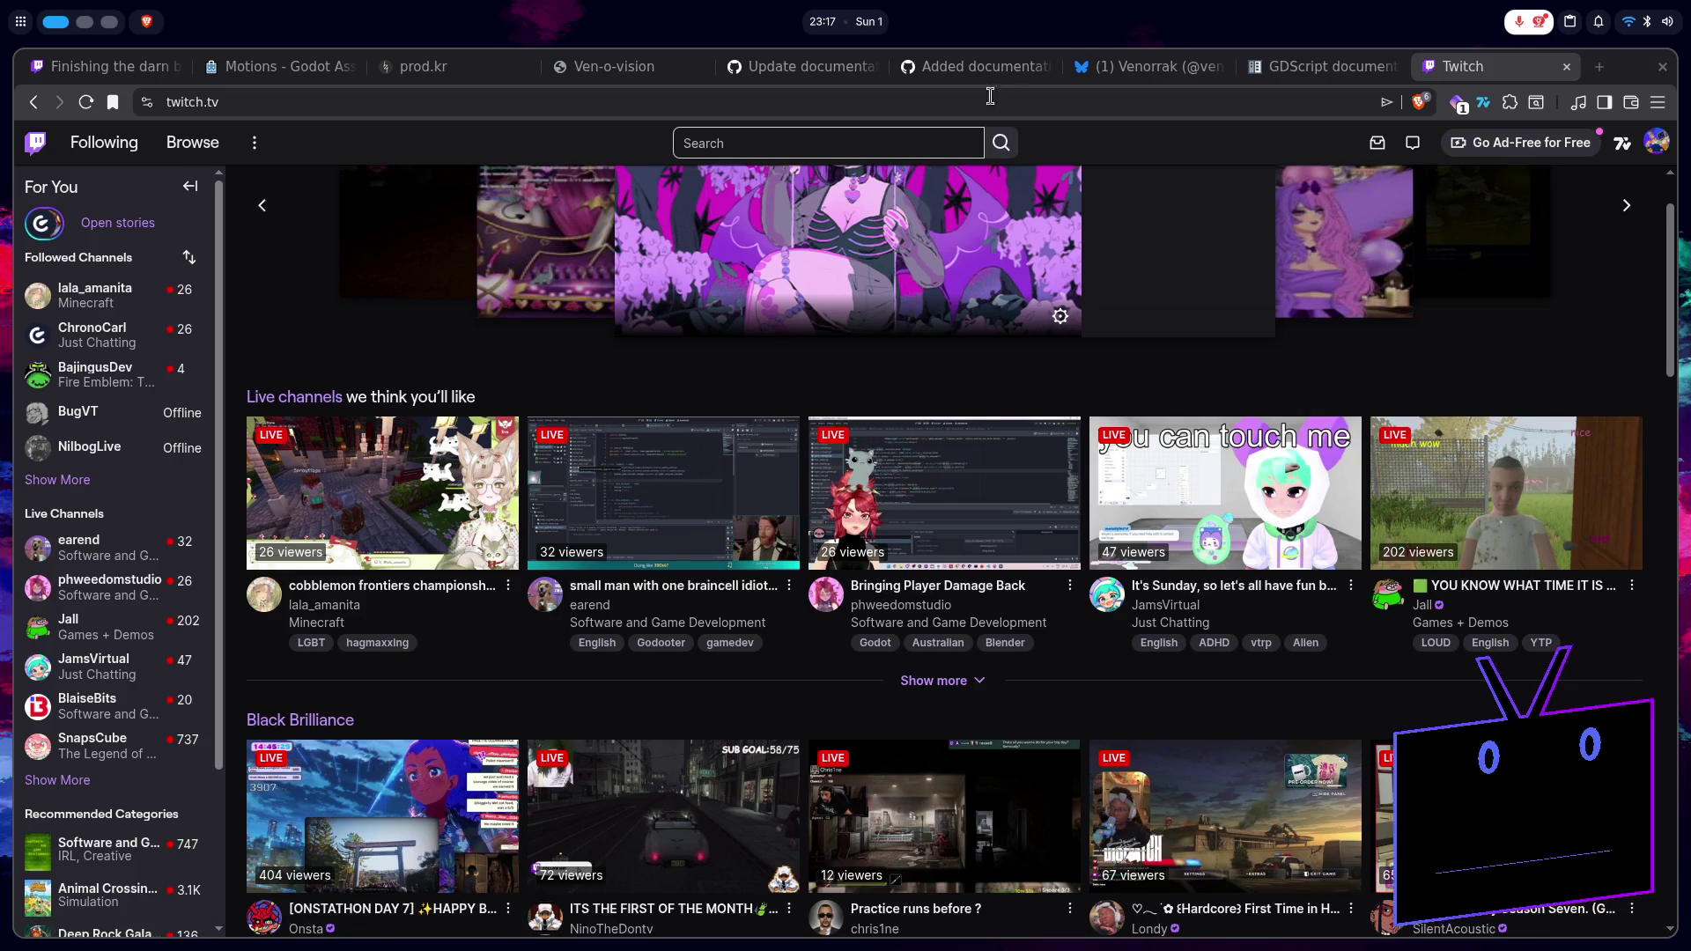
left_click(422, 66)
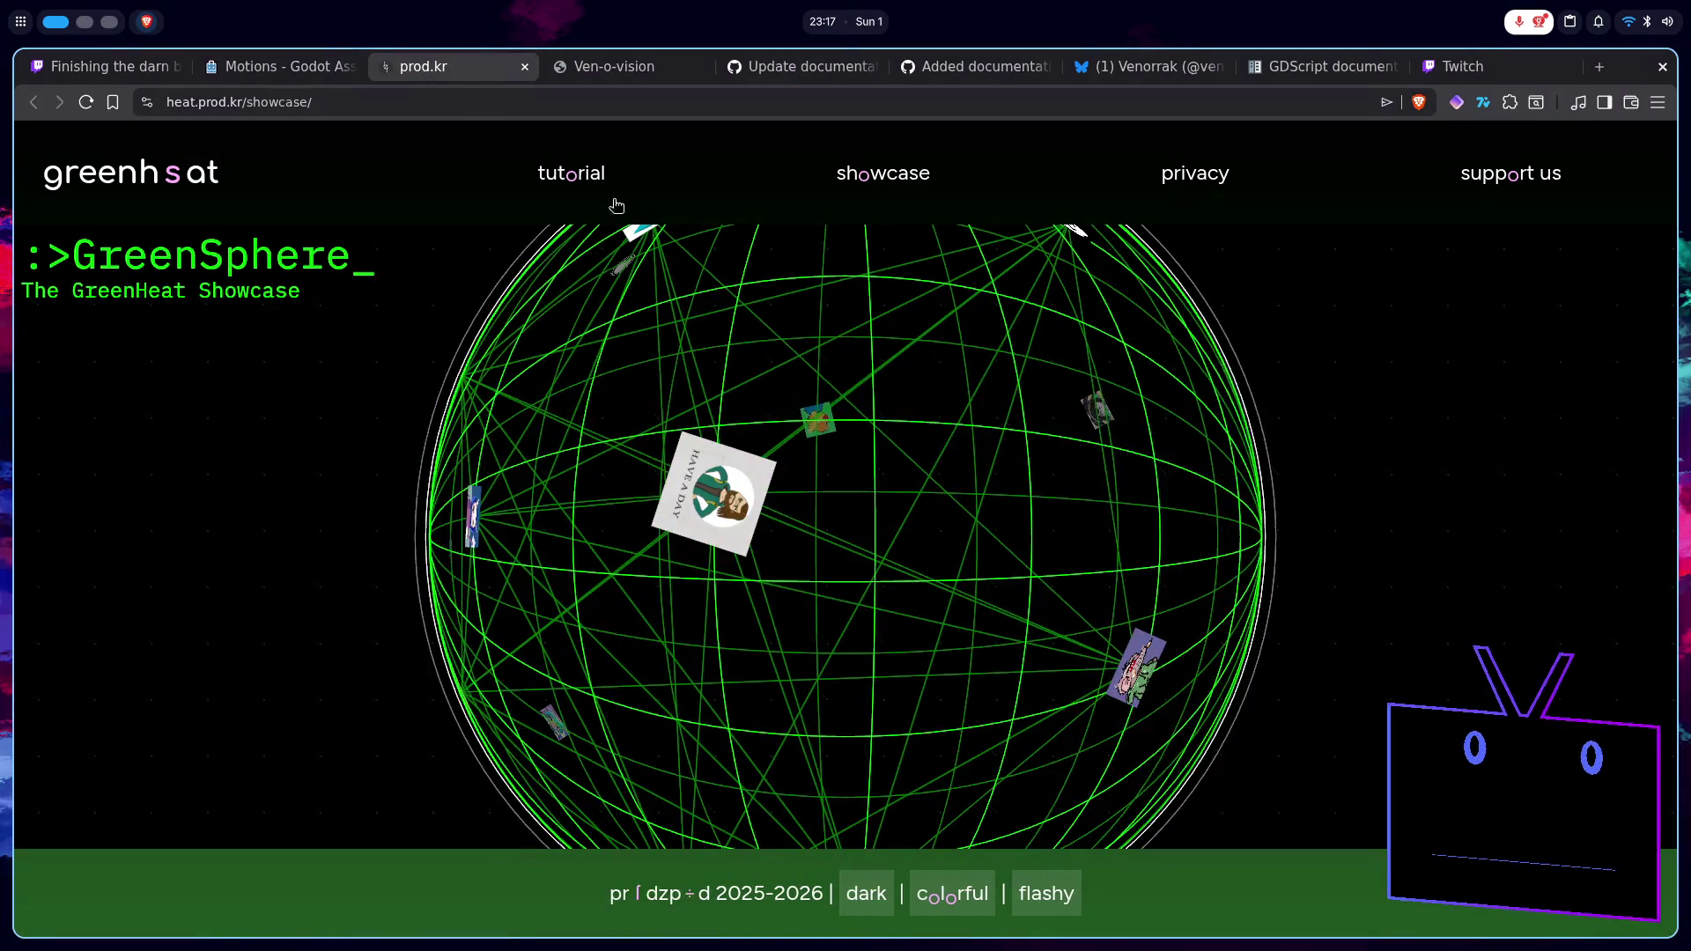